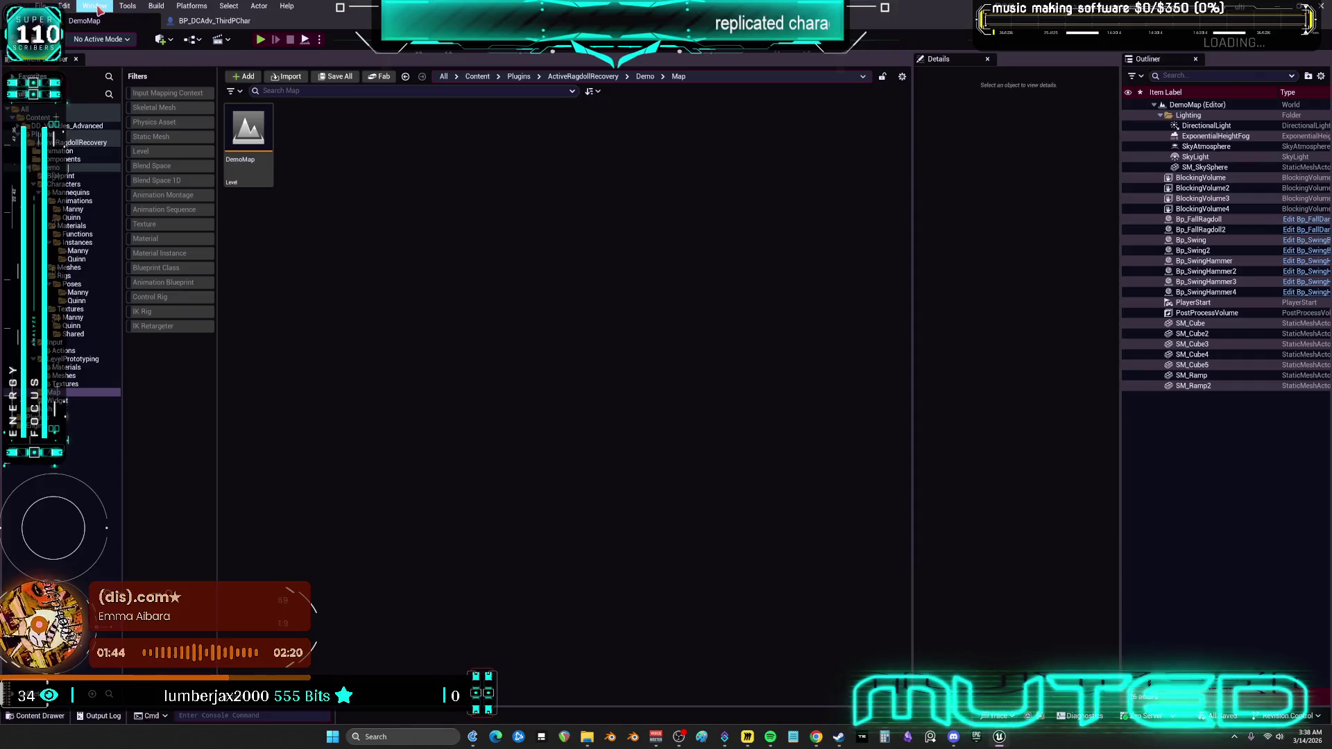
# Inspect the BP_DCAdv_ThirdPChar blueprint's viewport, selecting its mesh and capsule components.
pyautogui.click(214, 21)
pyautogui.scroll(-3, 472, 398)
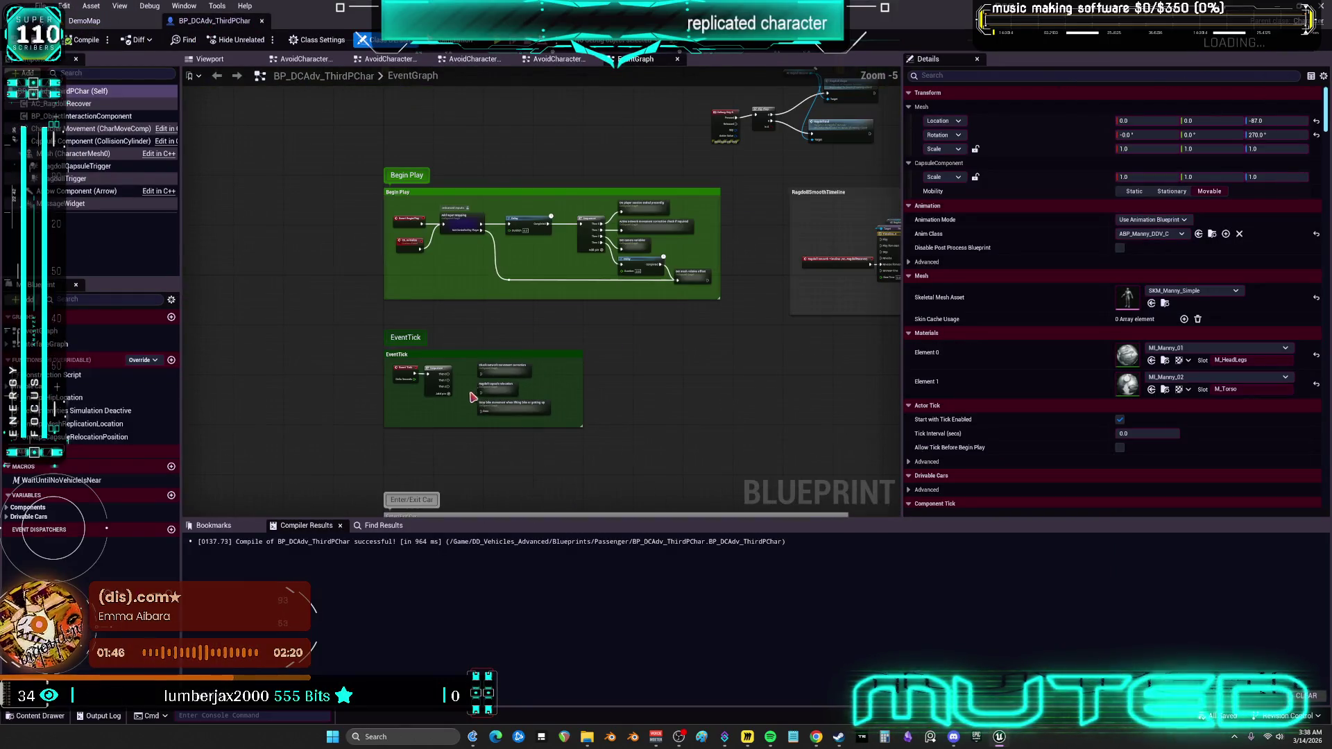
pyautogui.scroll(4, 434, 262)
pyautogui.click(209, 59)
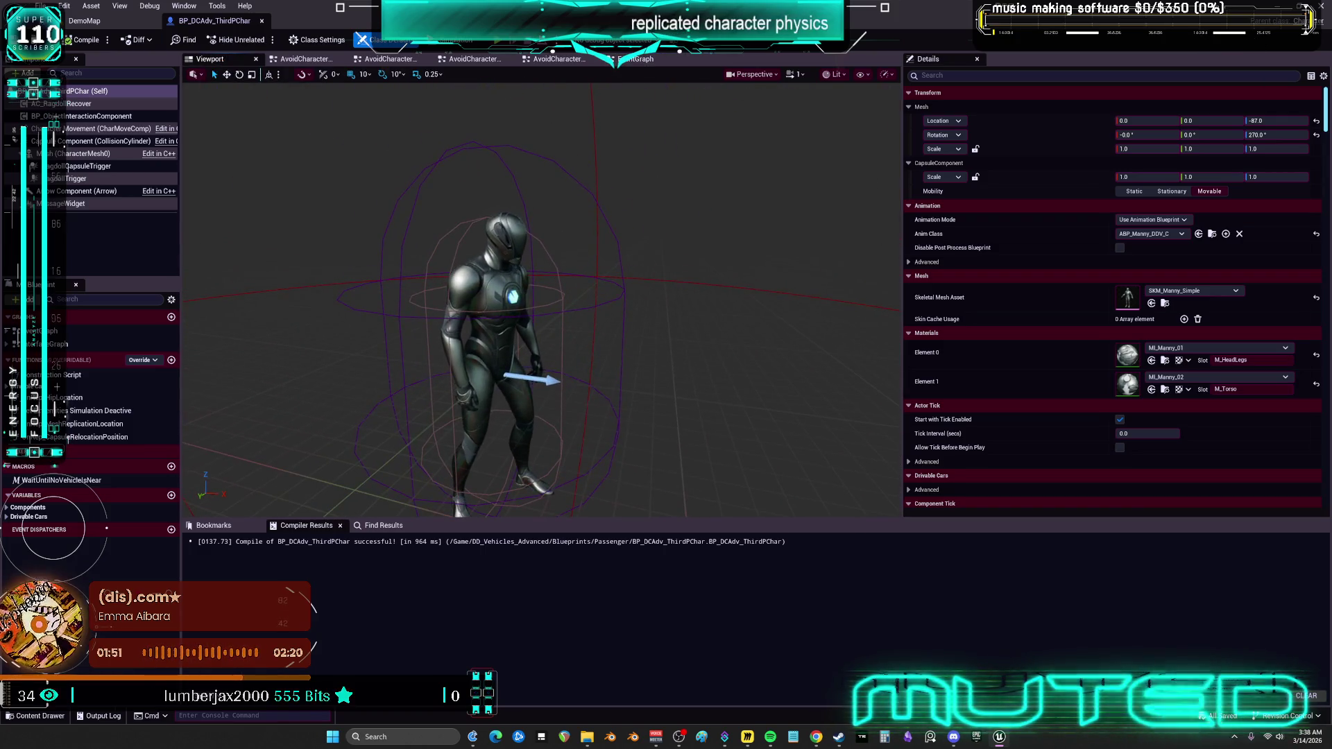
pyautogui.click(77, 156)
pyautogui.click(81, 141)
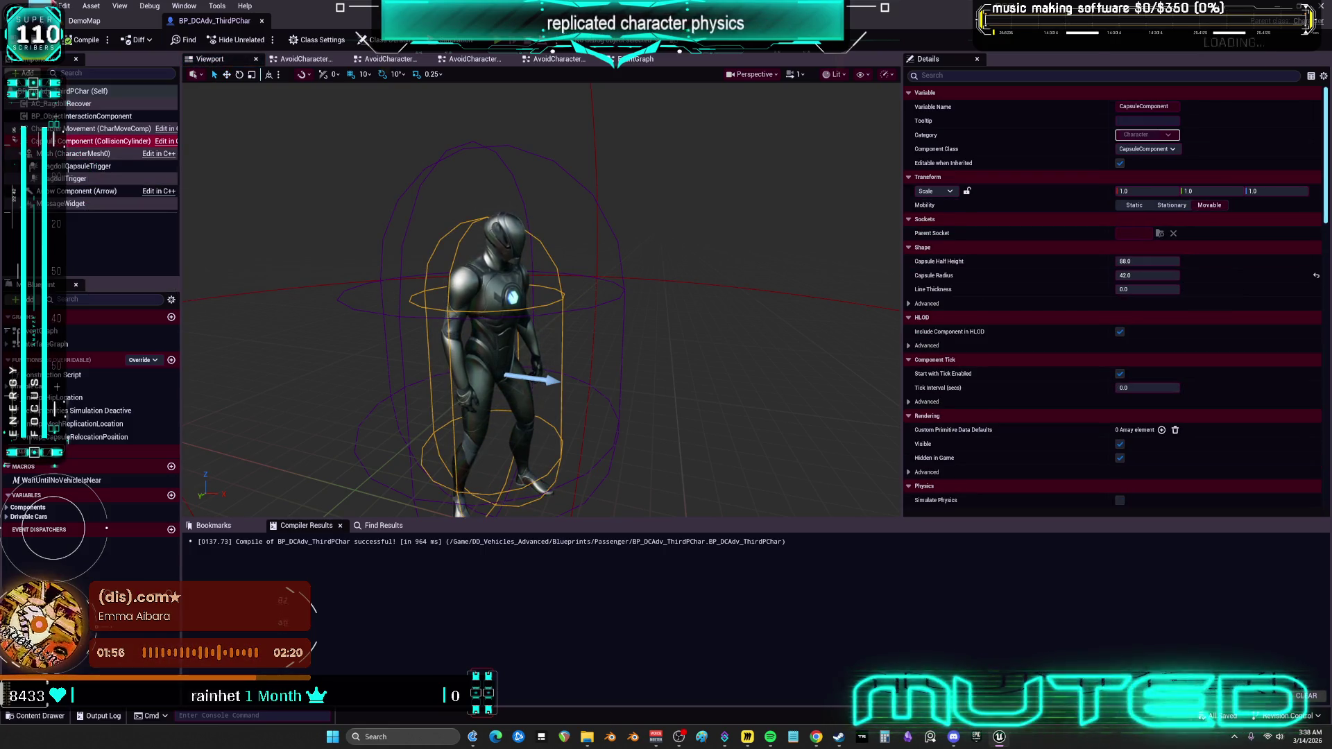
# Filter DD_Vehicles_Advanced to Blueprint Classes and open BP_DCAdv_ThirdPChar's Reference Viewer.
pyautogui.click(84, 21)
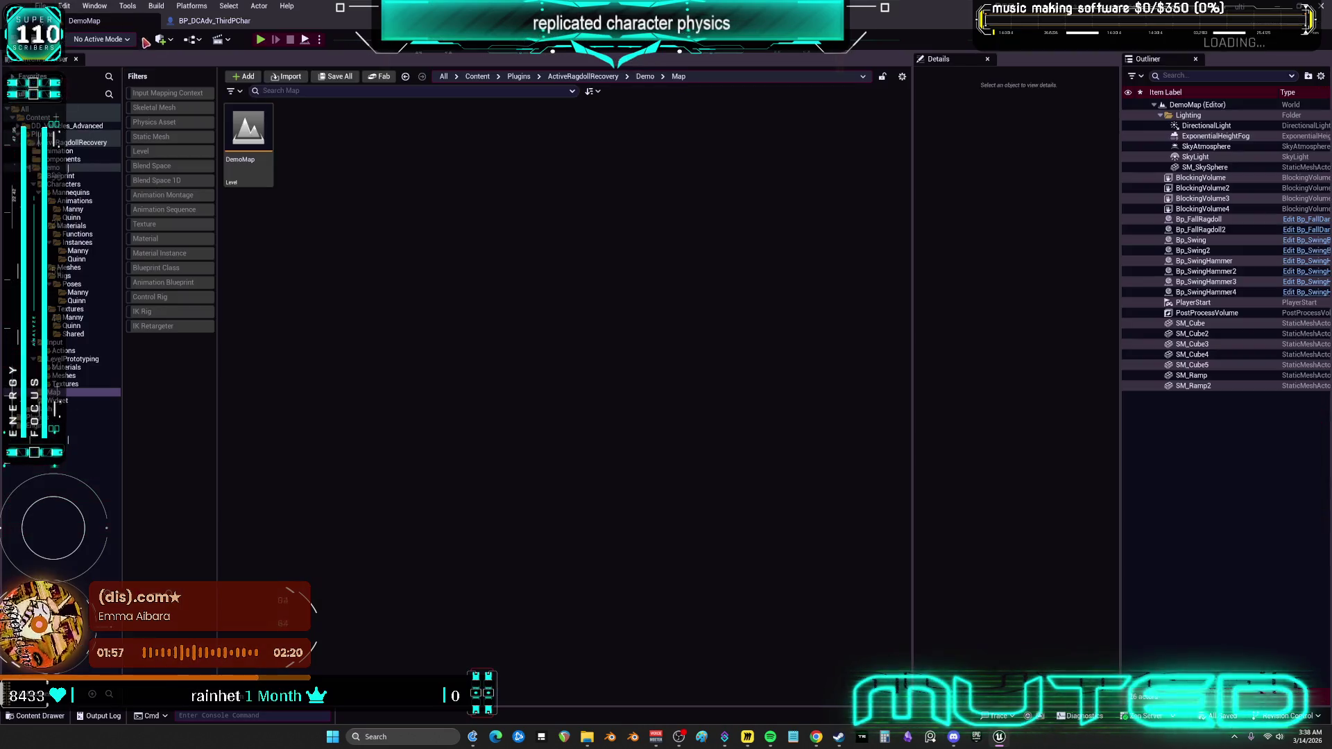
pyautogui.click(78, 126)
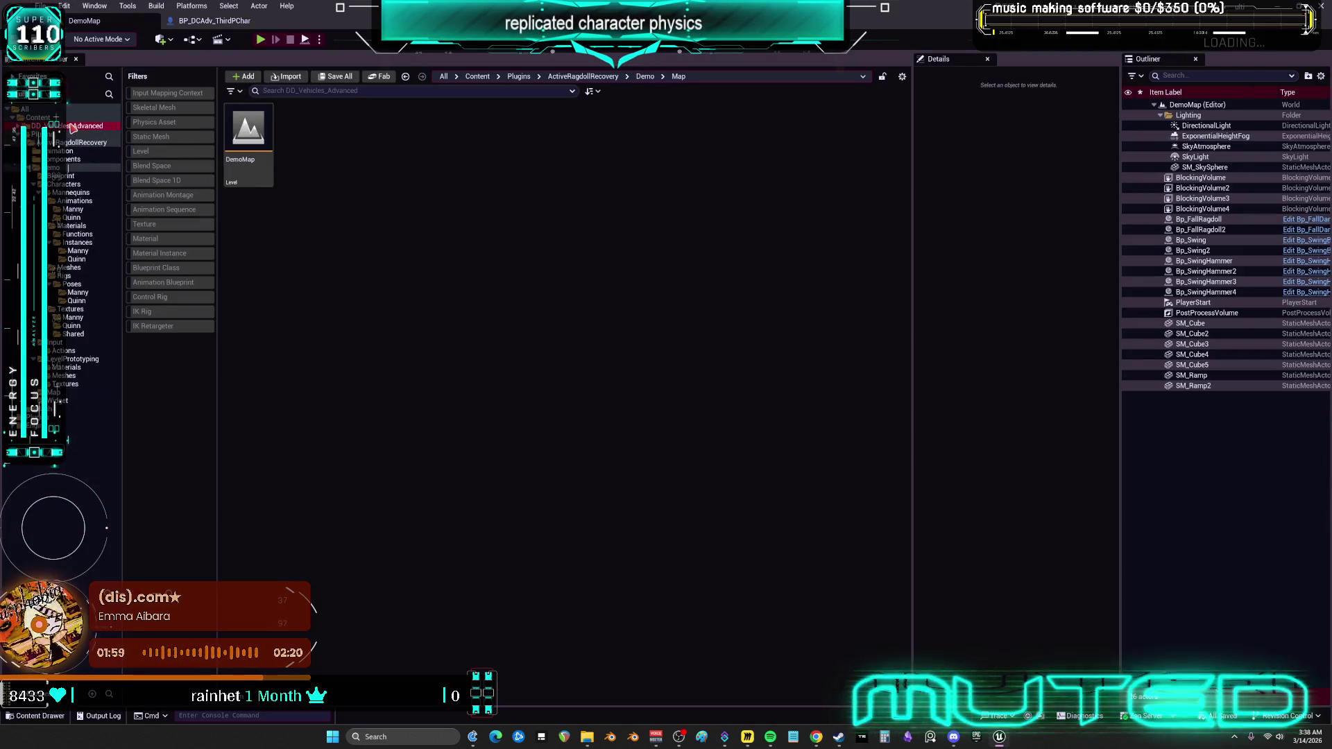
pyautogui.click(167, 267)
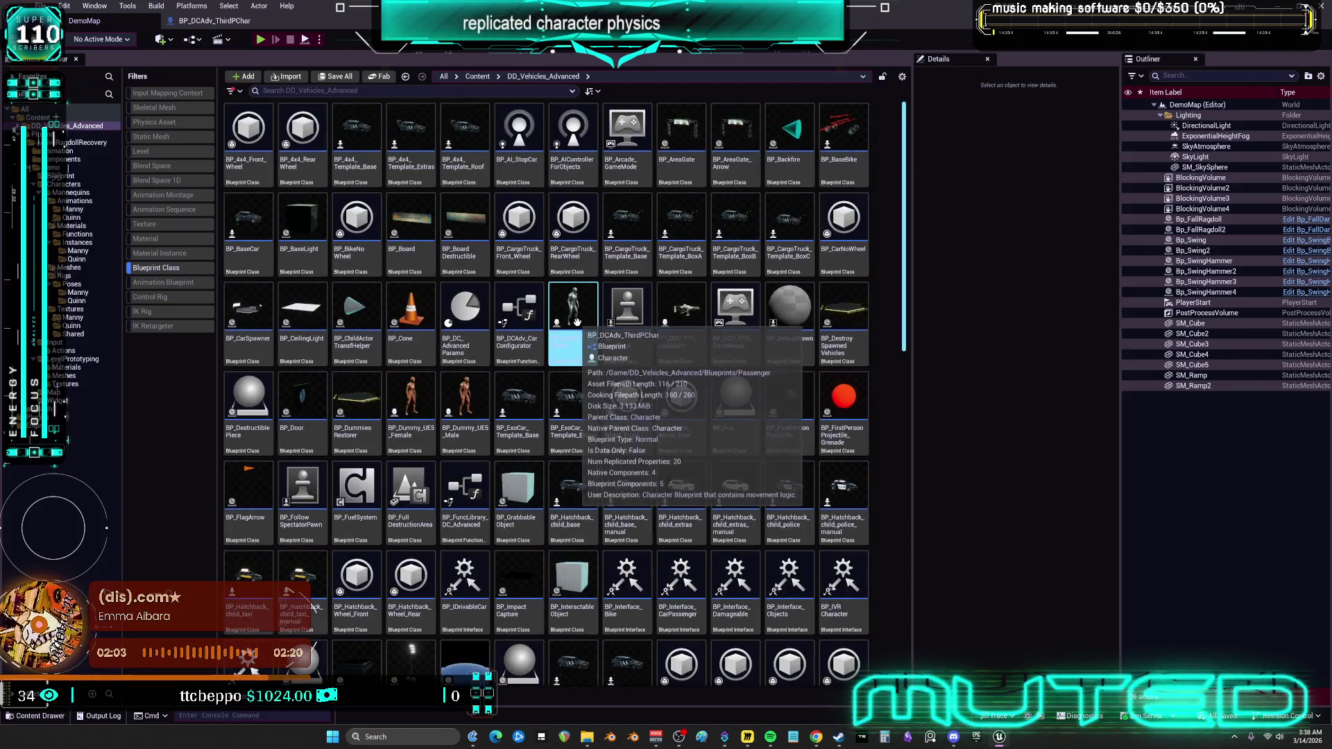
pyautogui.scroll(-1, 898, 285)
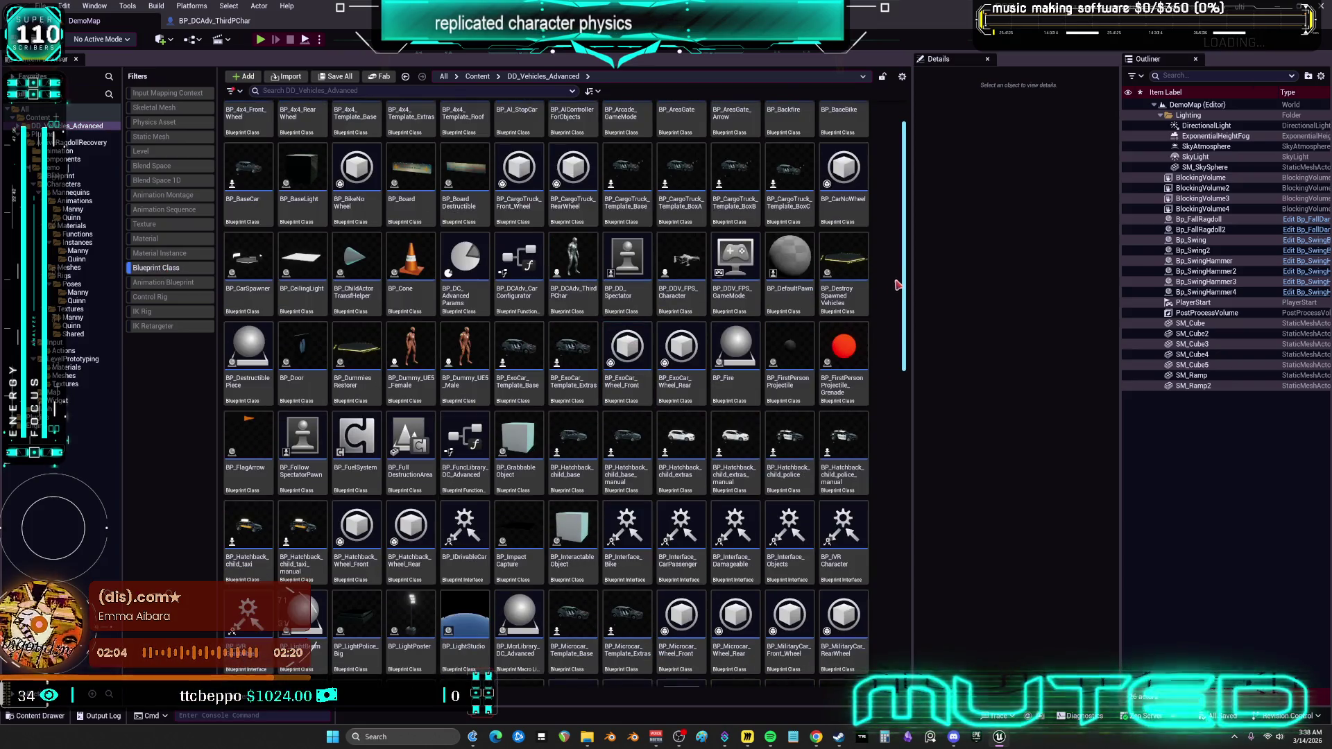
pyautogui.moveTo(909, 288)
pyautogui.mouseDown()
pyautogui.moveTo(924, 656)
pyautogui.moveTo(909, 313)
pyautogui.mouseUp()
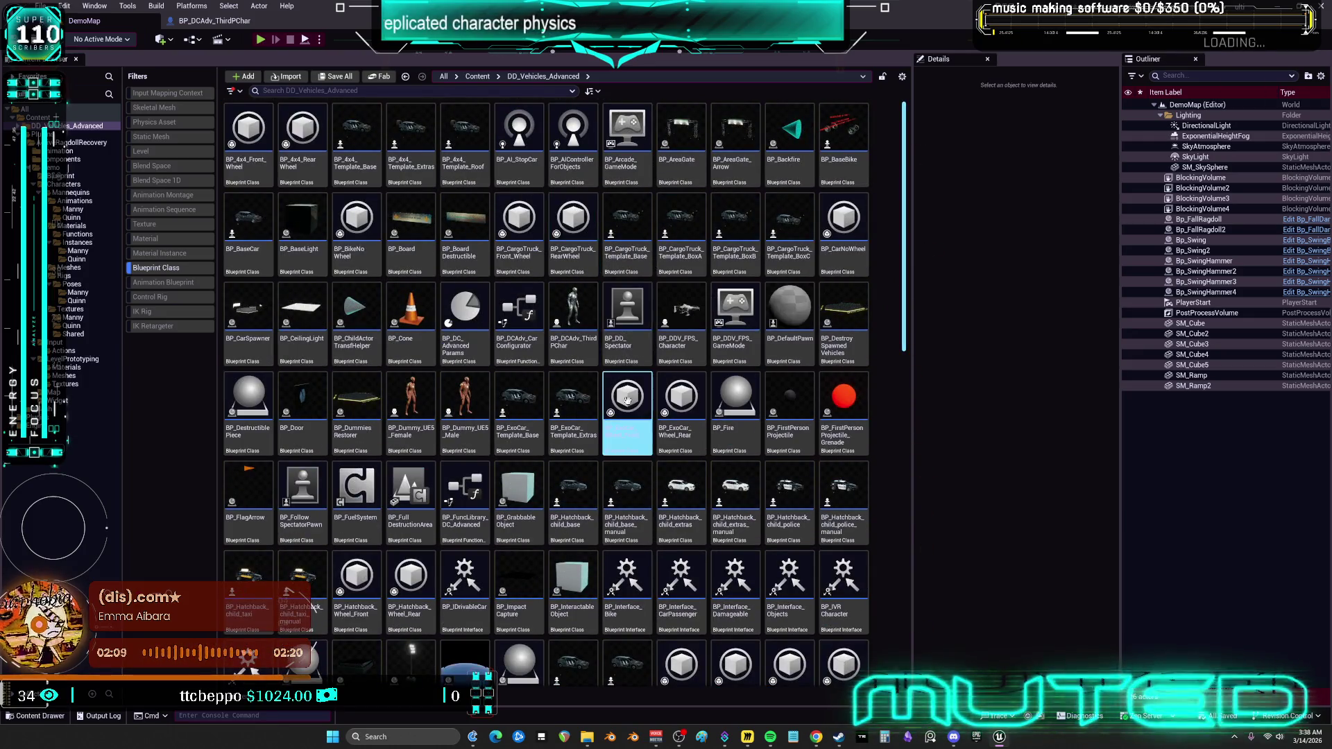
pyautogui.rightClick(581, 312)
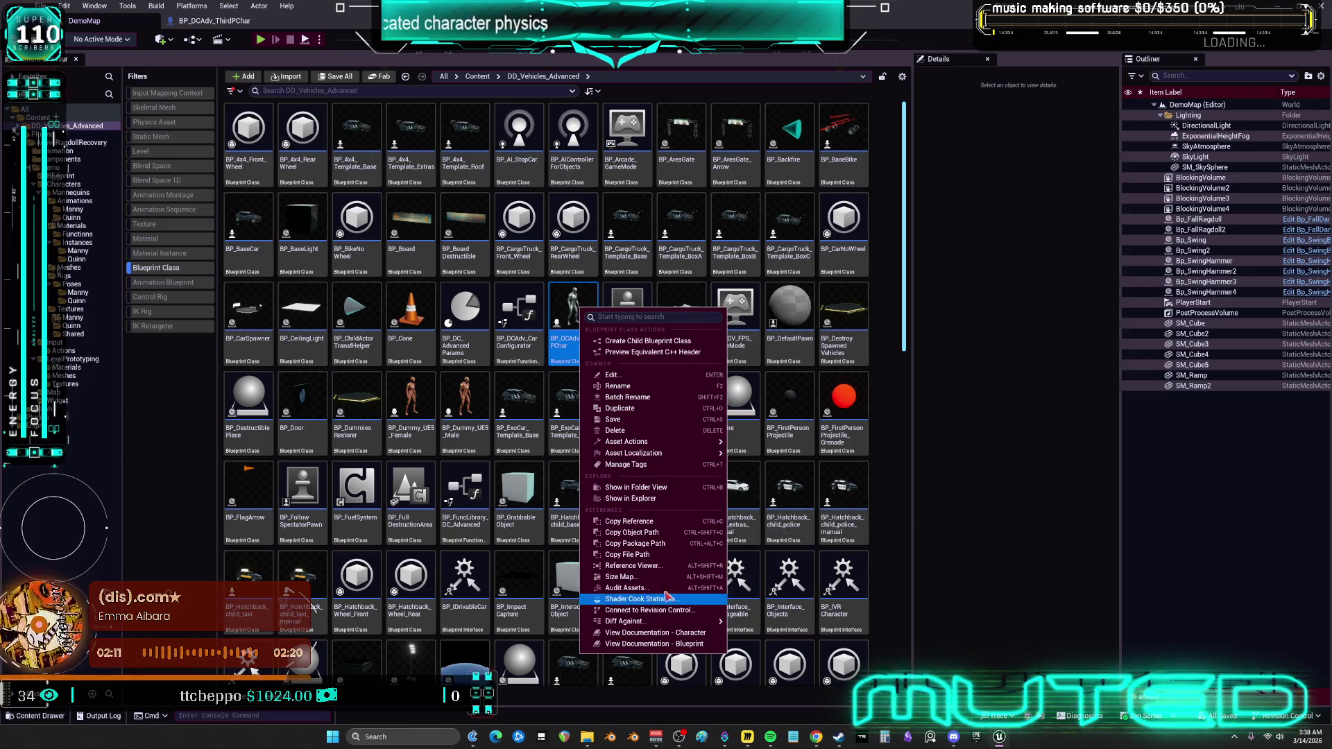
pyautogui.click(631, 567)
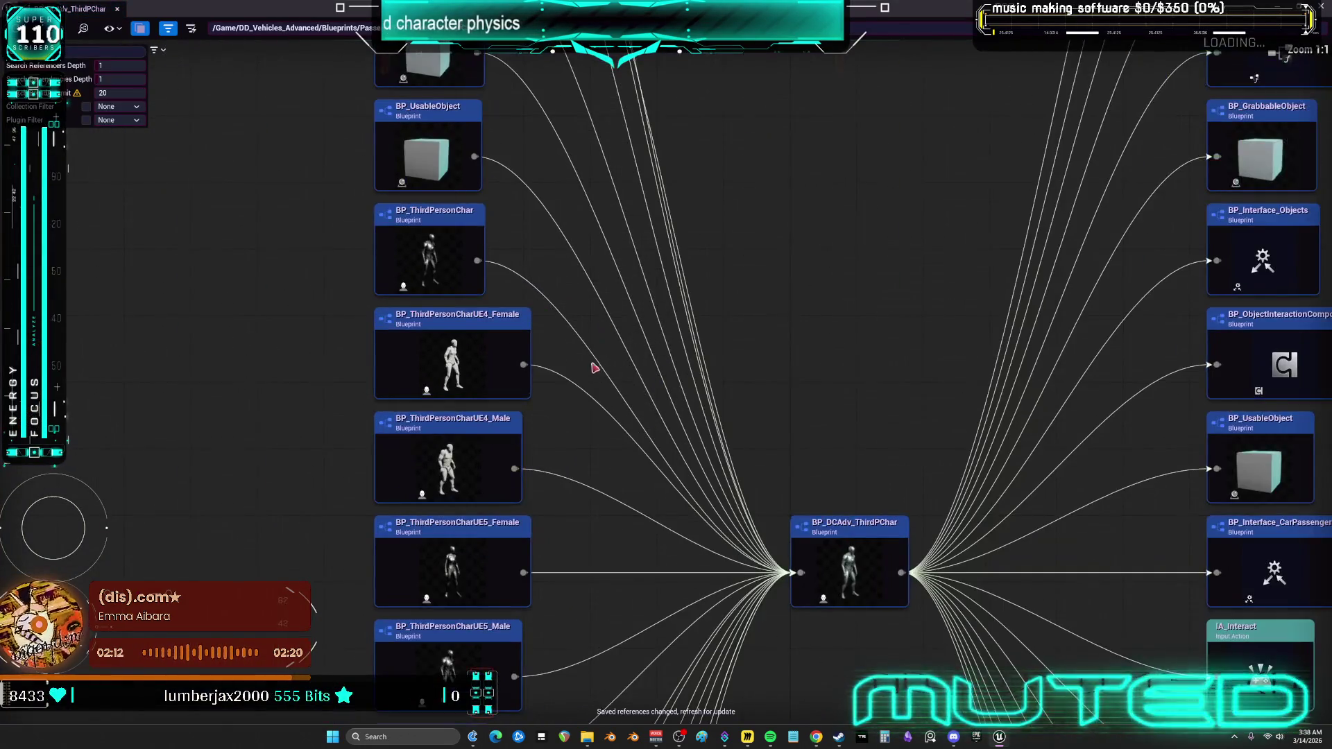
# Browse from the BP_ThirdPersonCharUE5_Male graph node to its asset and select it.
pyautogui.moveTo(609, 511); pyautogui.dragTo(586, 351)
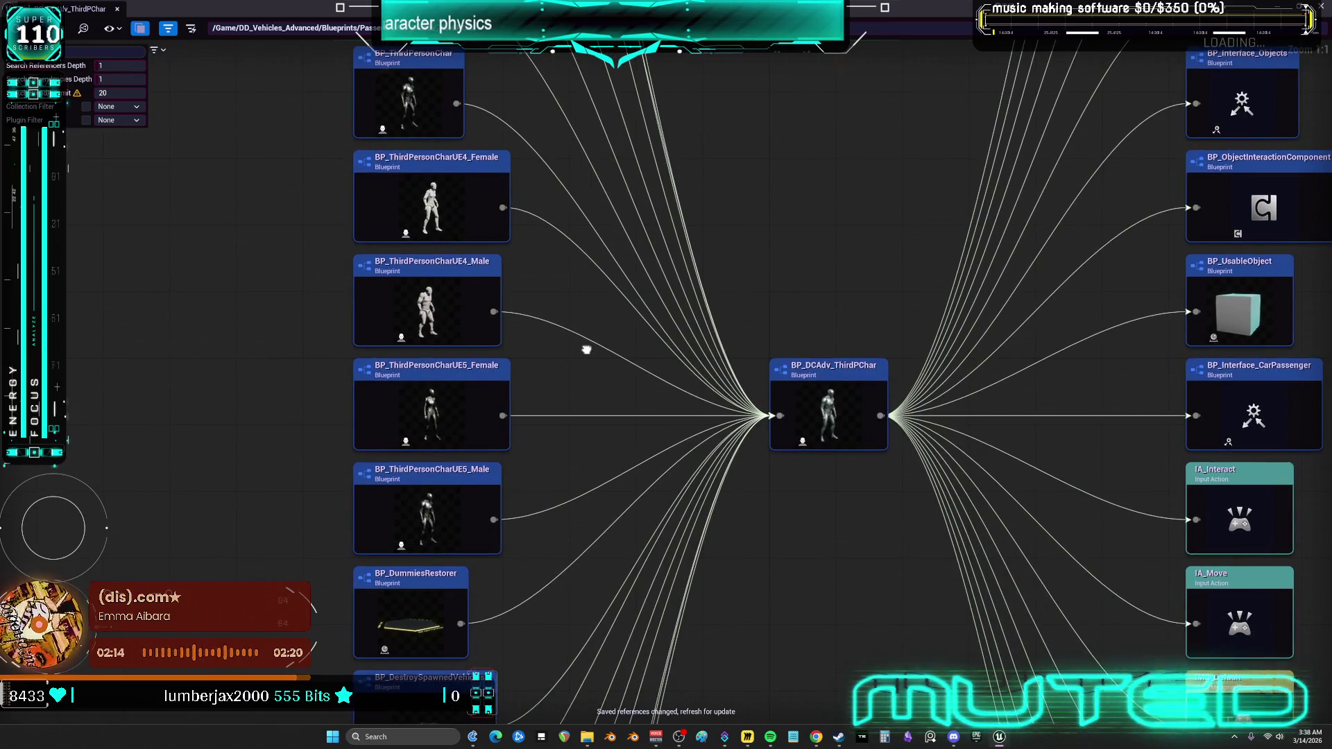
pyautogui.click(458, 495)
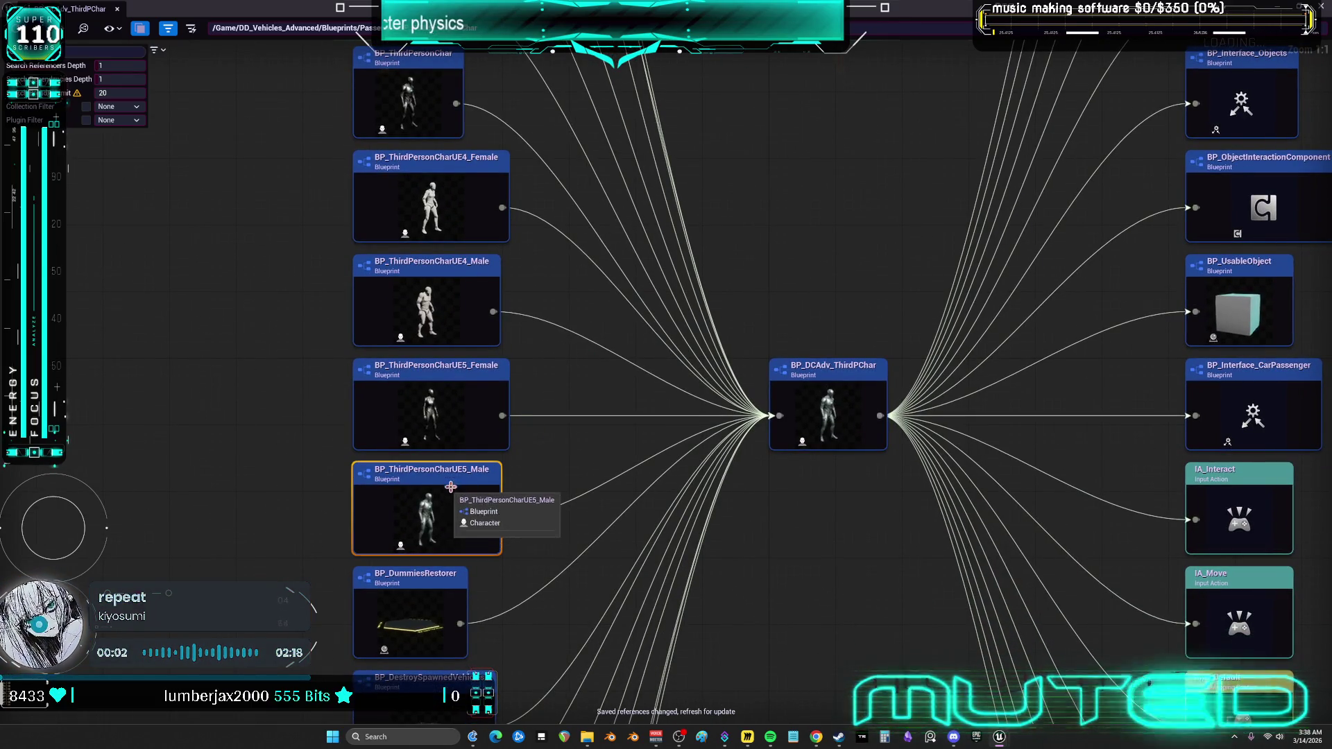
pyautogui.rightClick(456, 471)
pyautogui.click(504, 509)
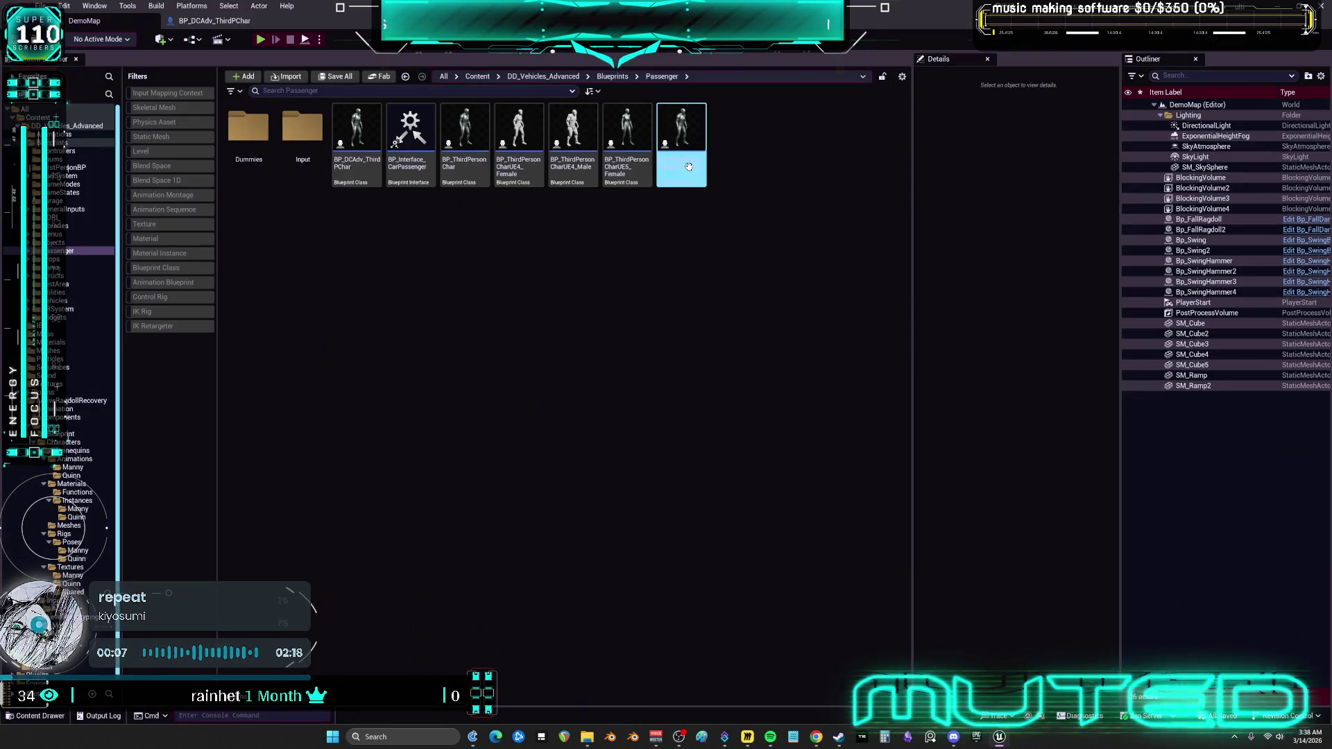
pyautogui.click(689, 166)
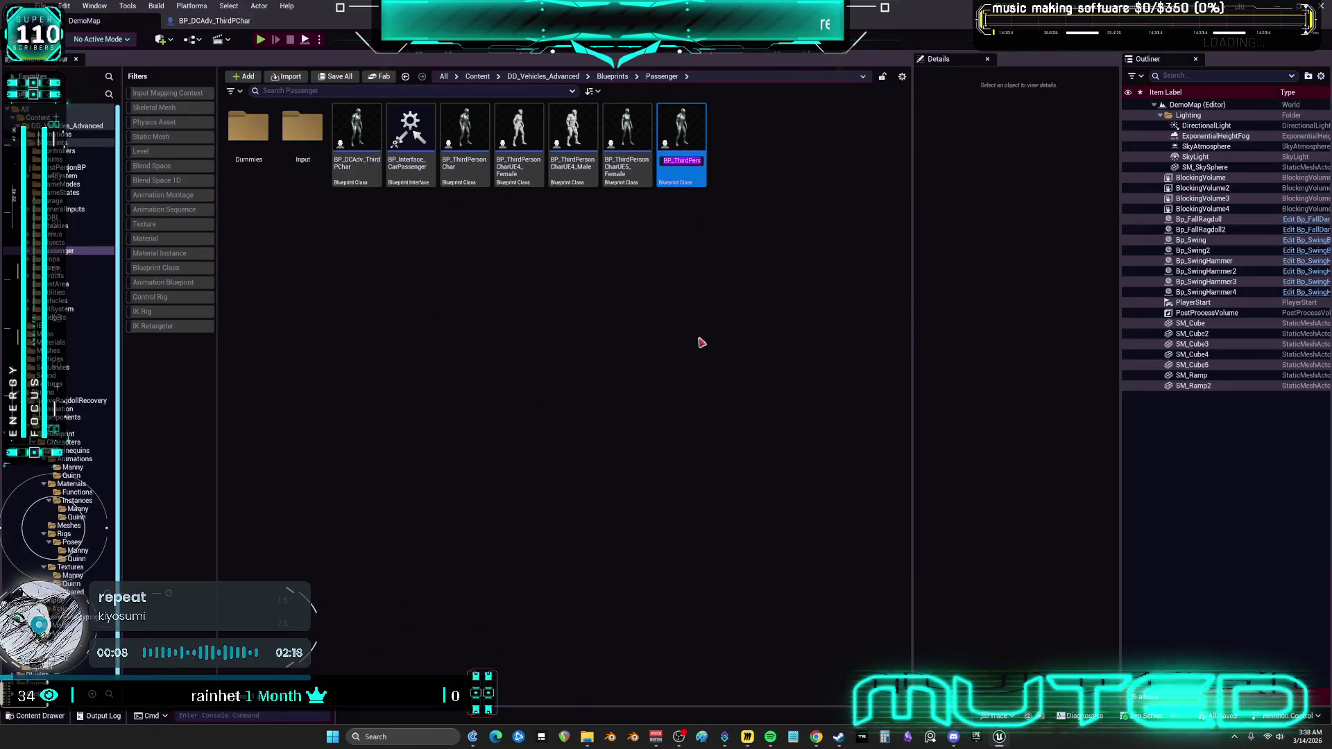
# Open the BP_ThirdPersonCharUE5_Male blueprint from the Passenger folder.
pyautogui.doubleClick(683, 137)
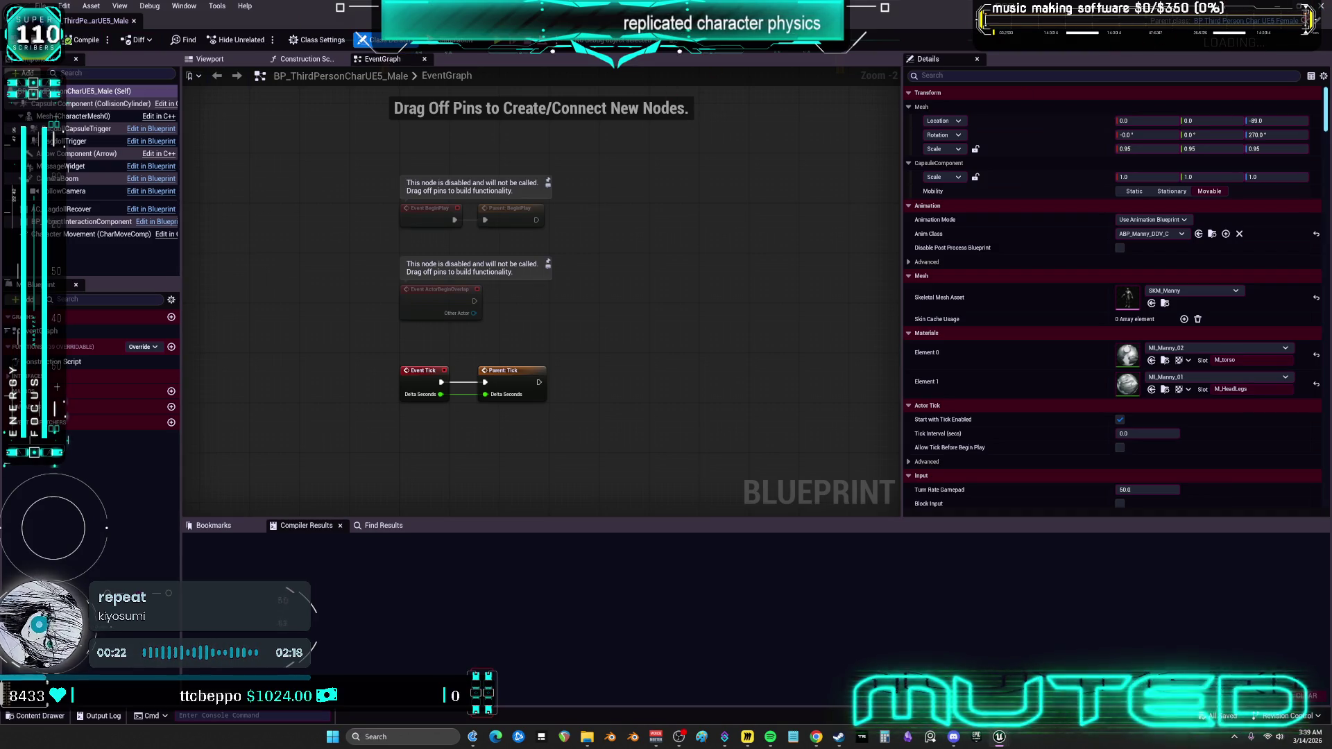
pyautogui.hotkey('alt', 'Tab')
pyautogui.click(611, 255)
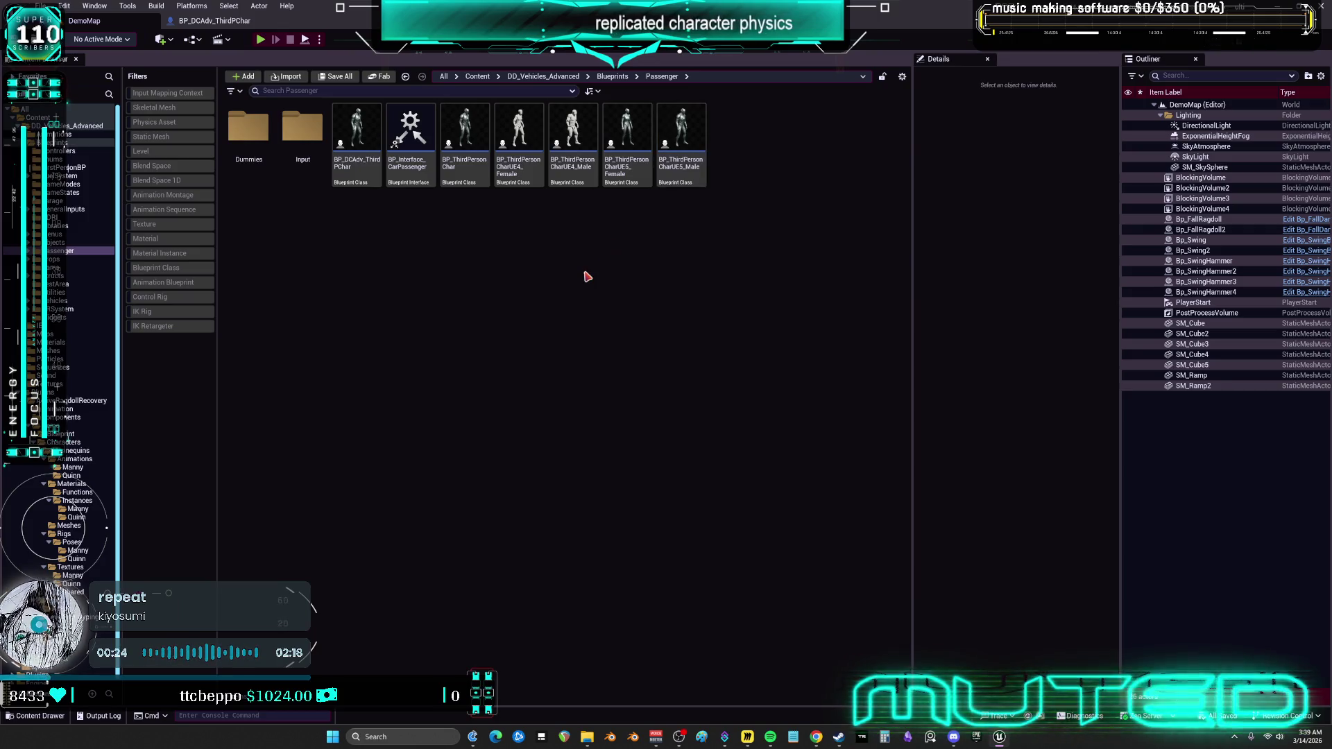
pyautogui.doubleClick(701, 156)
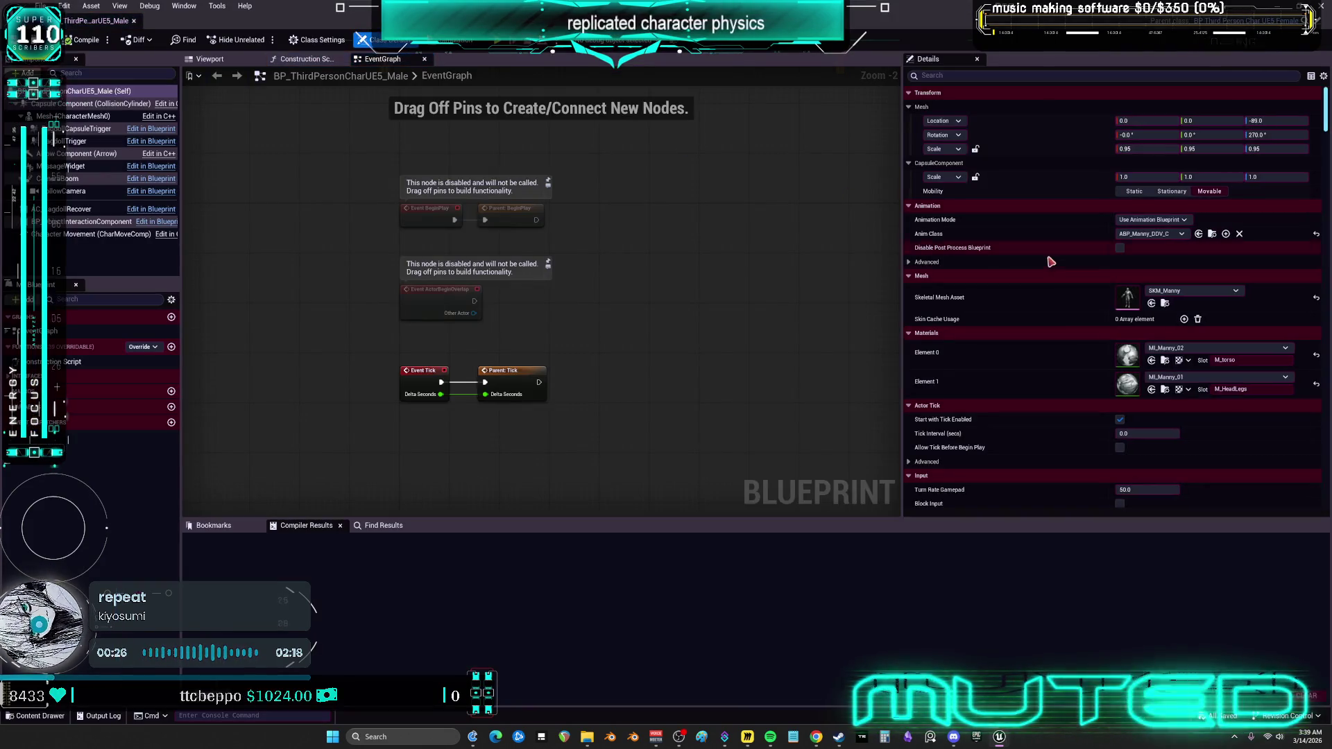
# Browse to its Anim Class ABP_Manny_DDV, maximize the editor and reorder the tabs.
pyautogui.click(1212, 236)
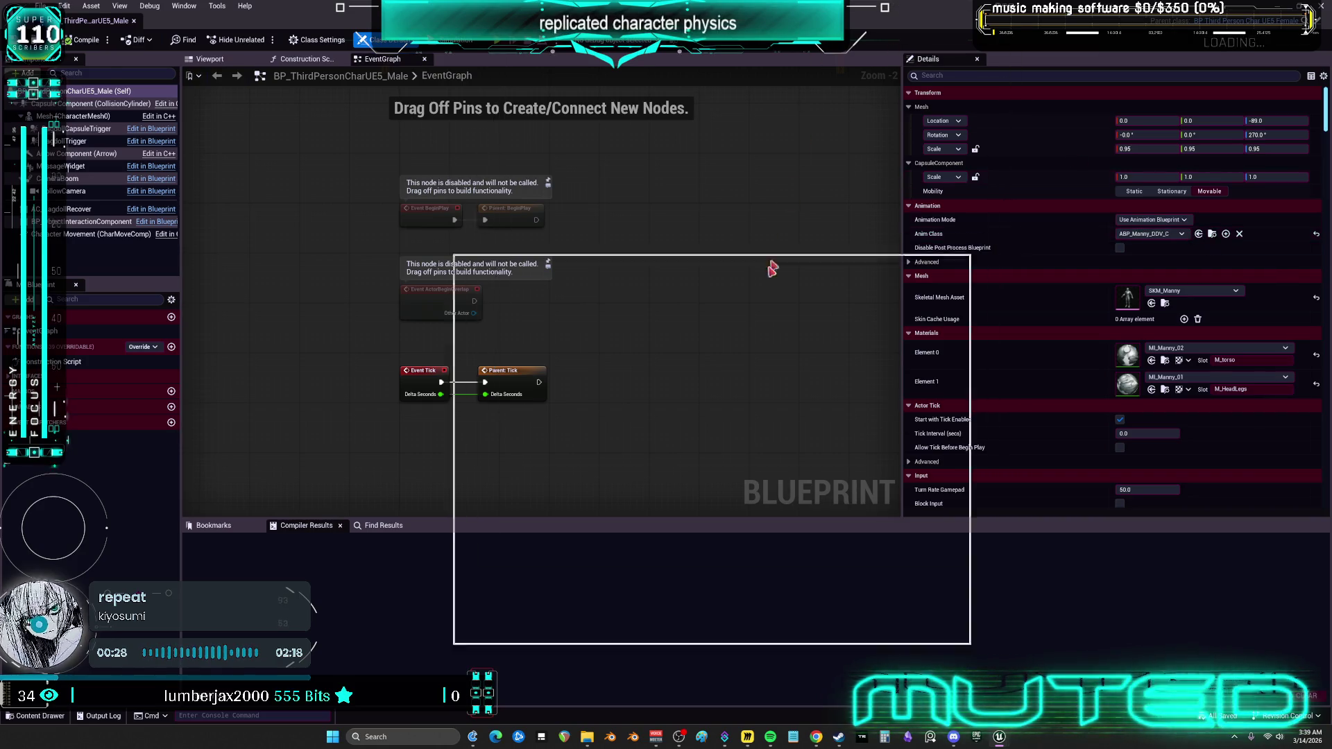
pyautogui.doubleClick(748, 300)
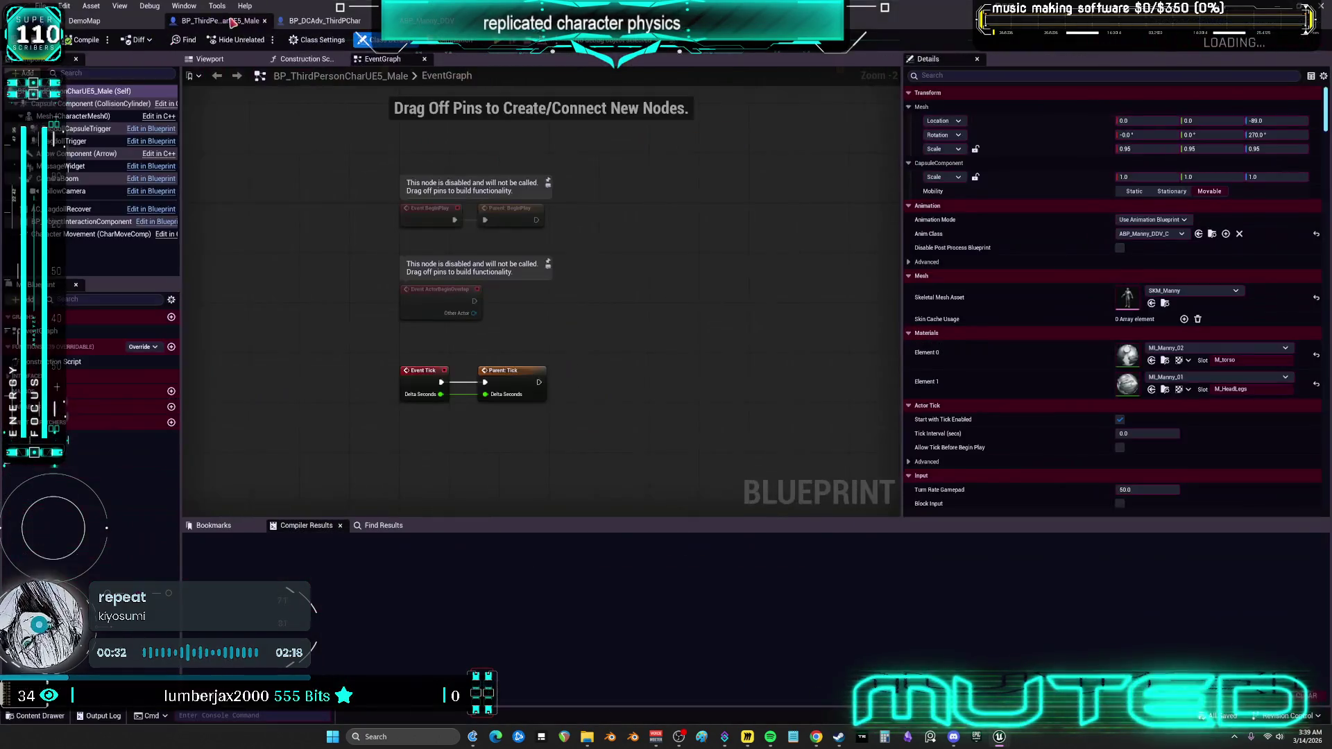
pyautogui.moveTo(303, 26); pyautogui.dragTo(195, 23)
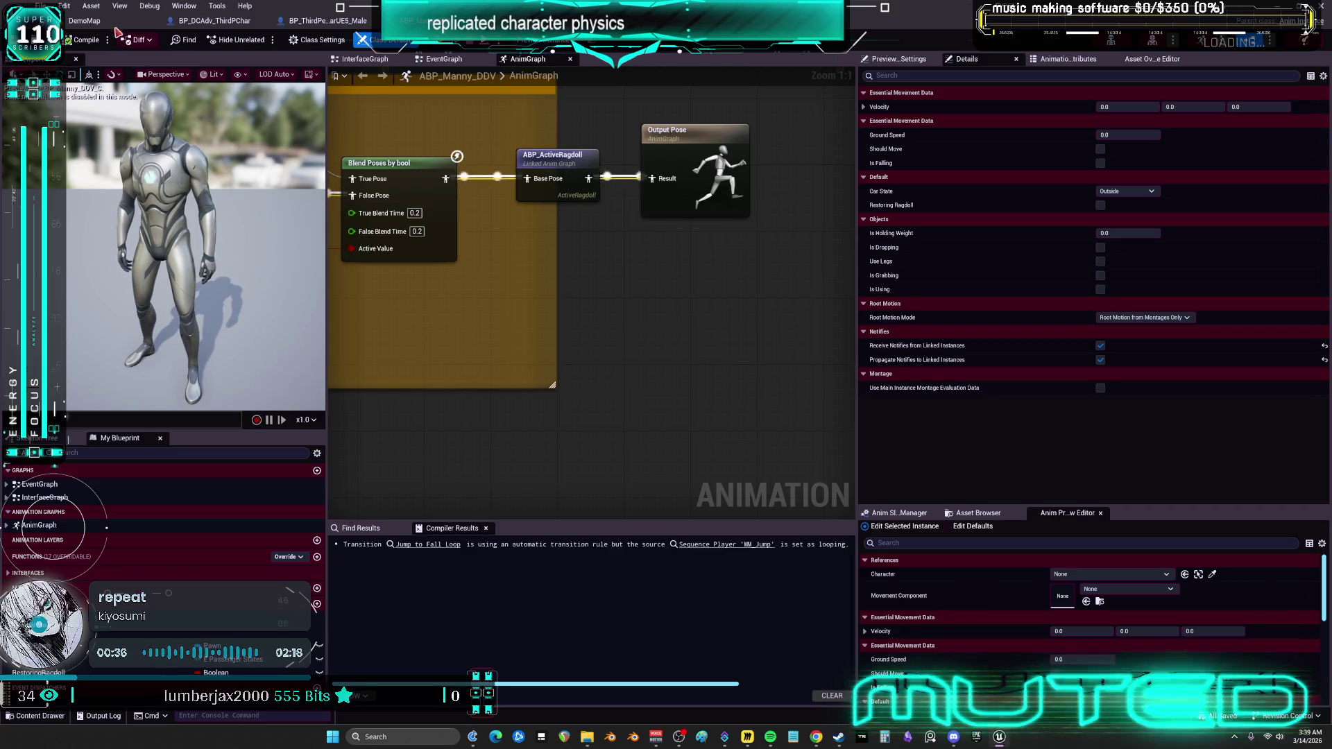
# Filter the Plugins folder to Blueprint Classes and open BP_RagdollGameMode's class defaults.
pyautogui.click(370, 22)
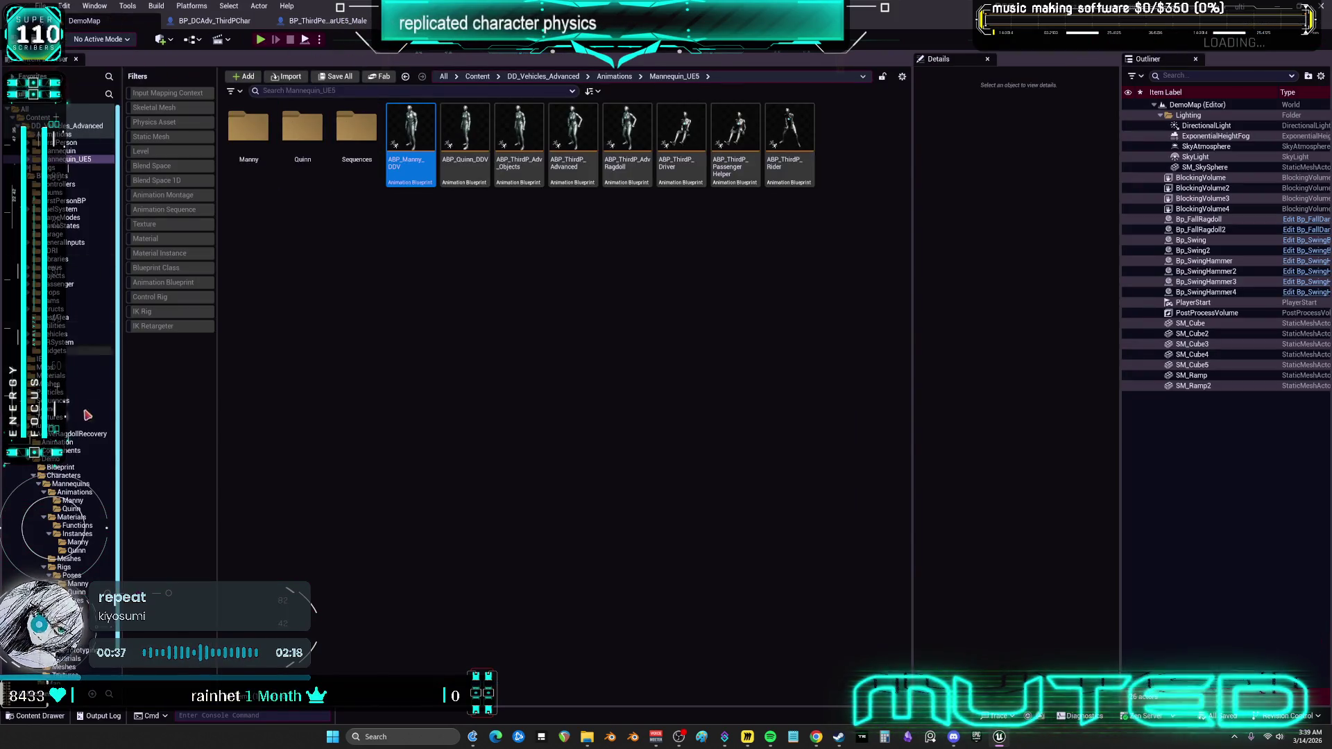
pyautogui.scroll(-2, 85, 400)
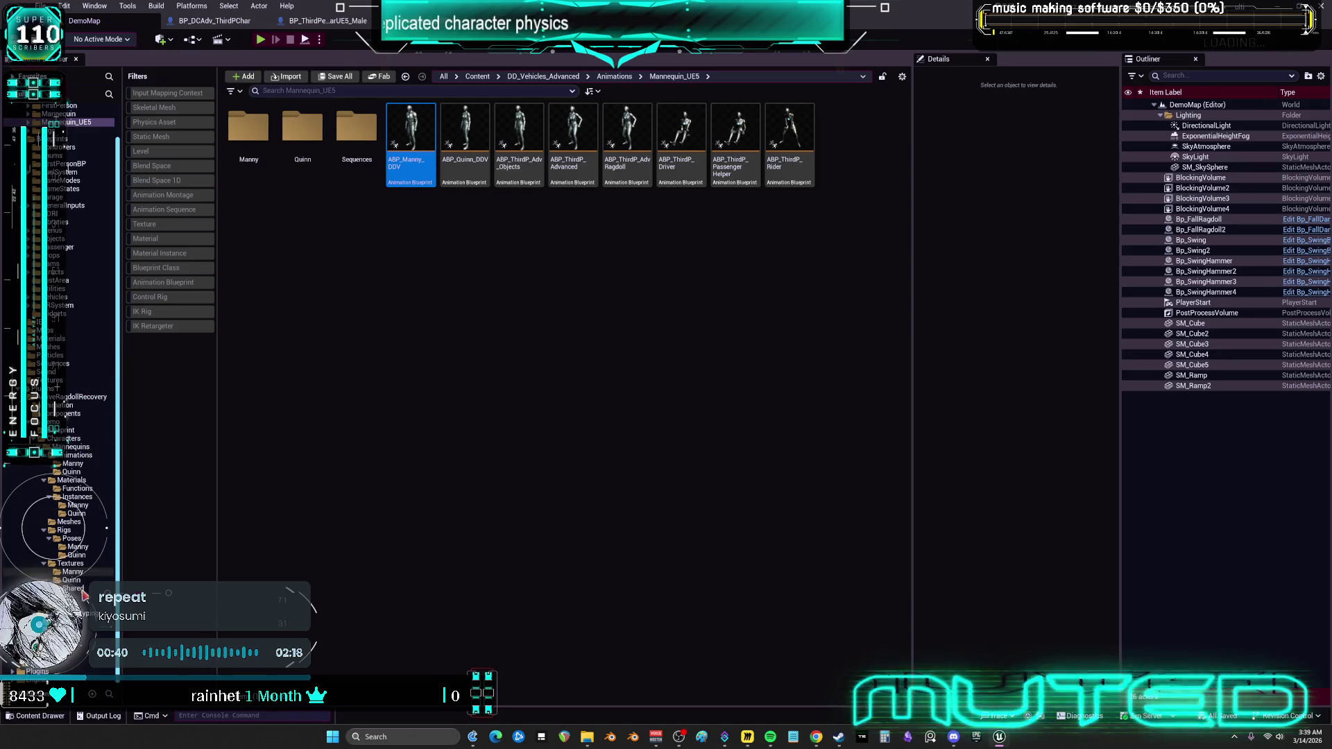
pyautogui.click(65, 390)
pyautogui.scroll(2, 71, 323)
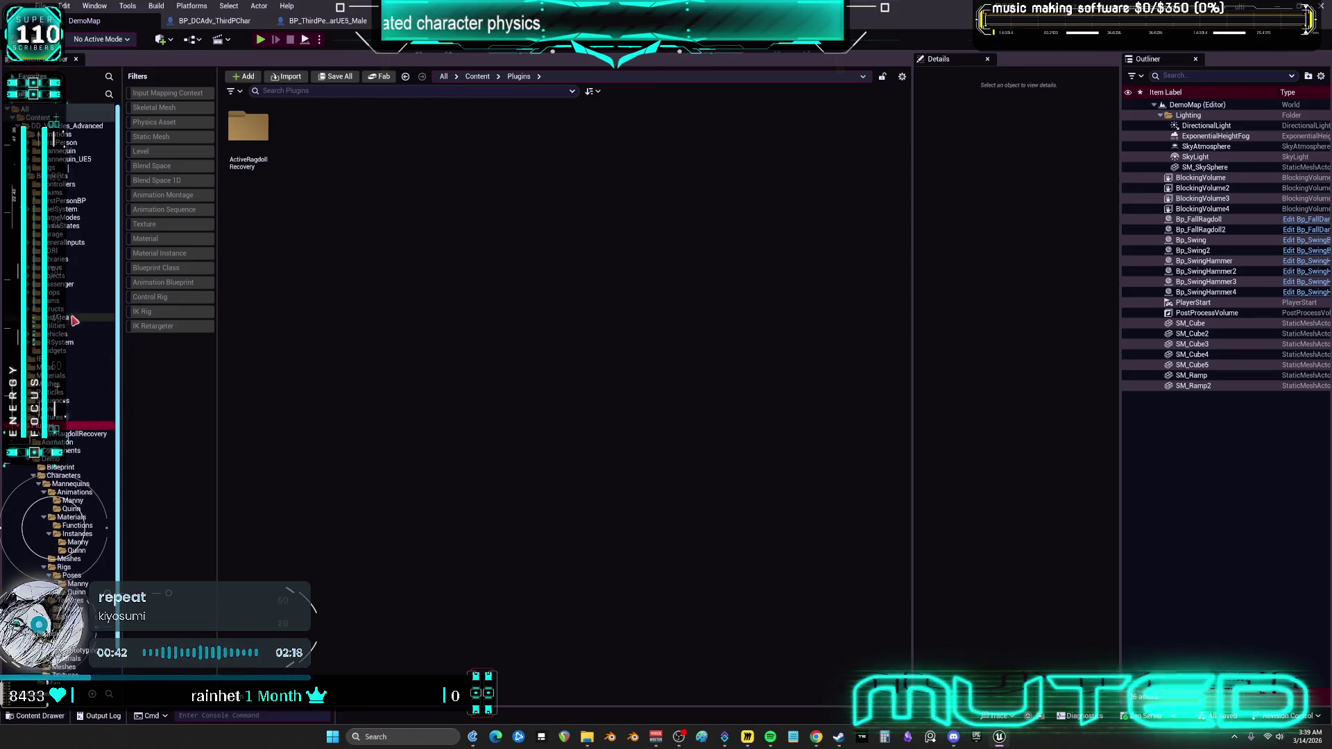
pyautogui.click(172, 152)
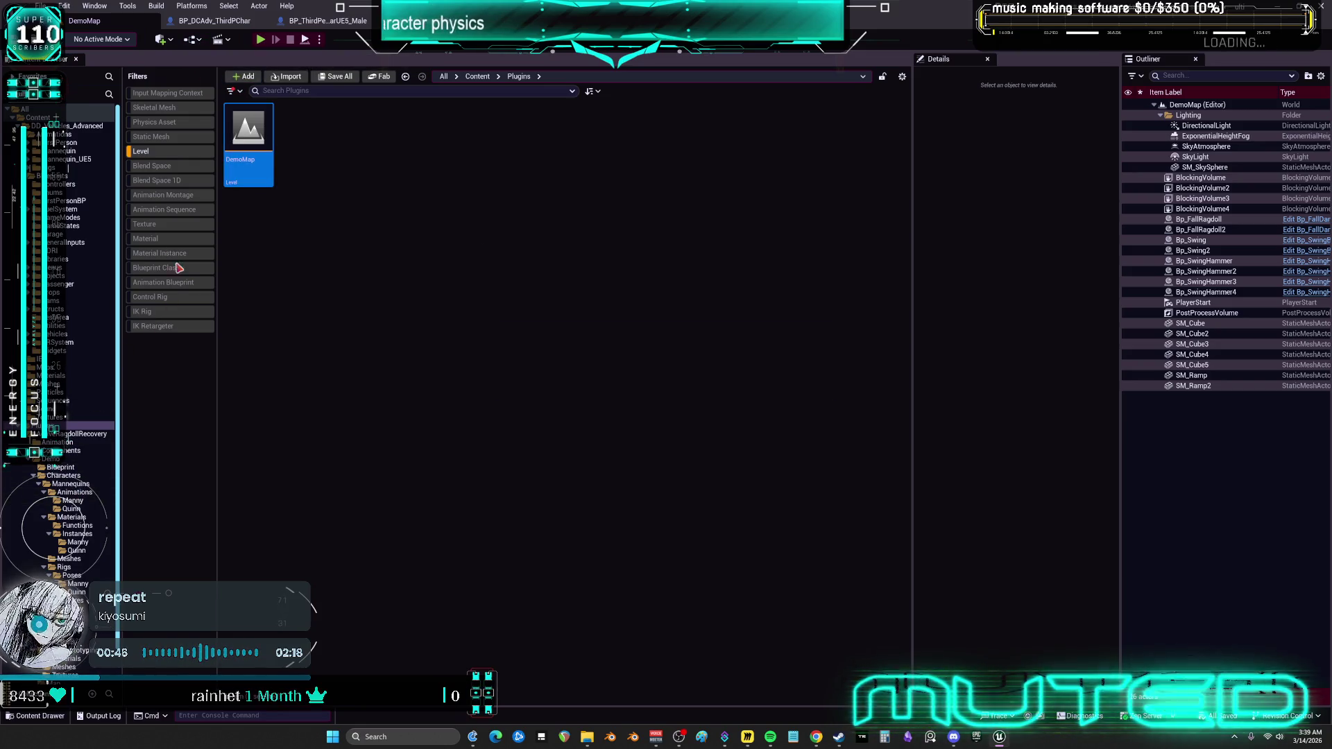
pyautogui.click(154, 152)
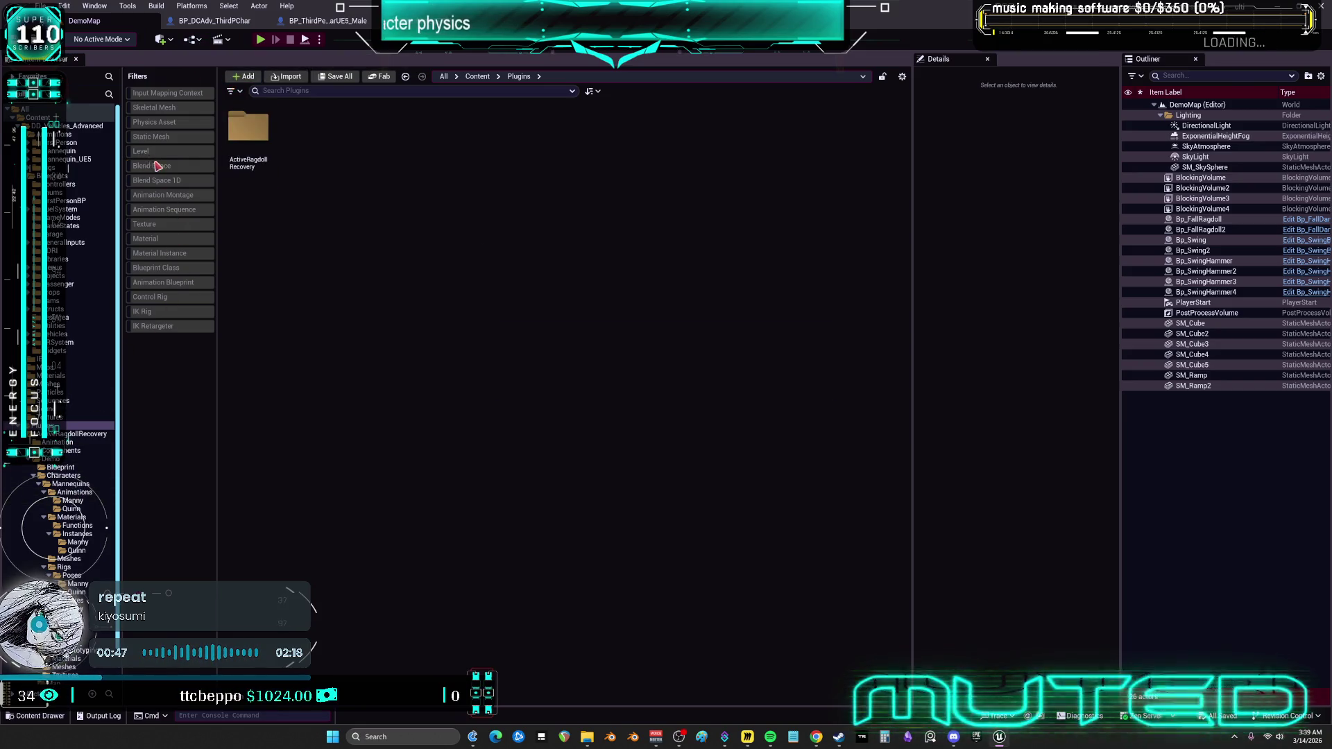
pyautogui.click(173, 270)
pyautogui.doubleClick(393, 174)
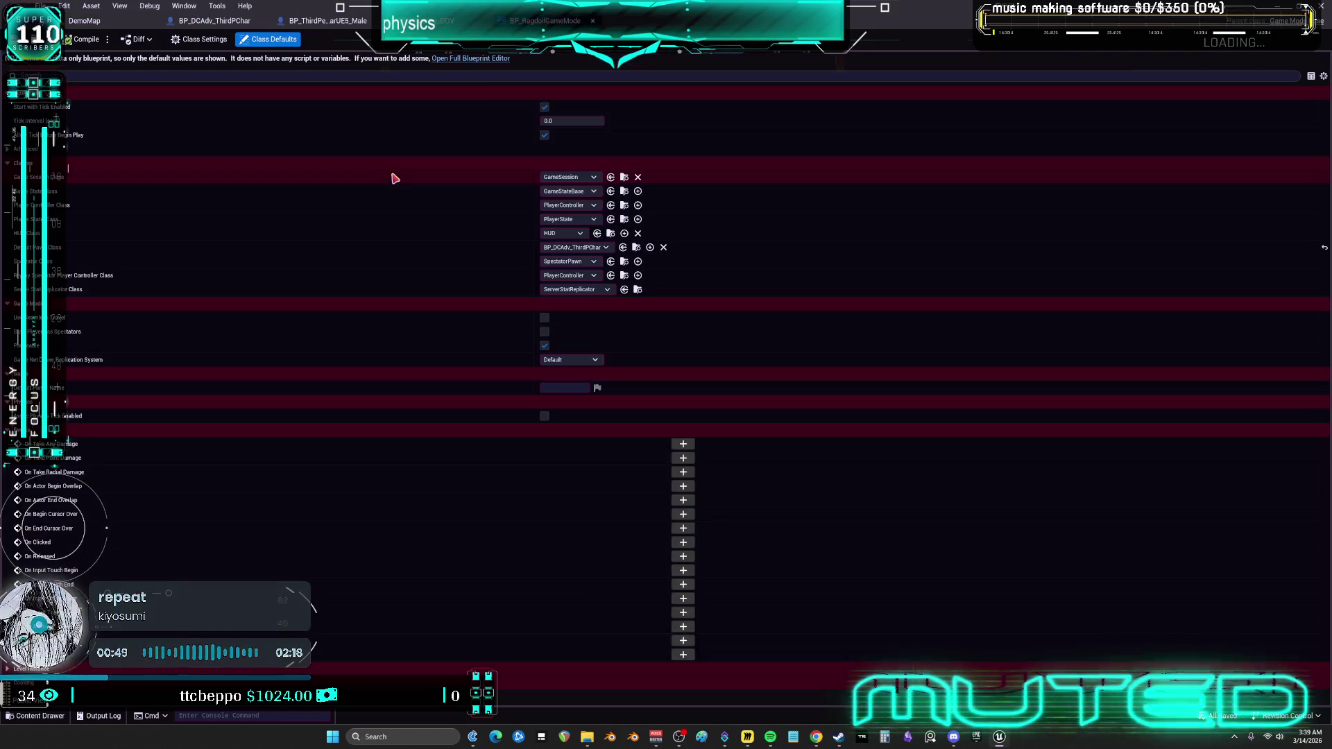
# Set Default Pawn Class to BP_ThirdPersonCharUE5_Male and compile the game mode.
pyautogui.click(606, 247)
pyautogui.click(604, 262)
pyautogui.click(82, 40)
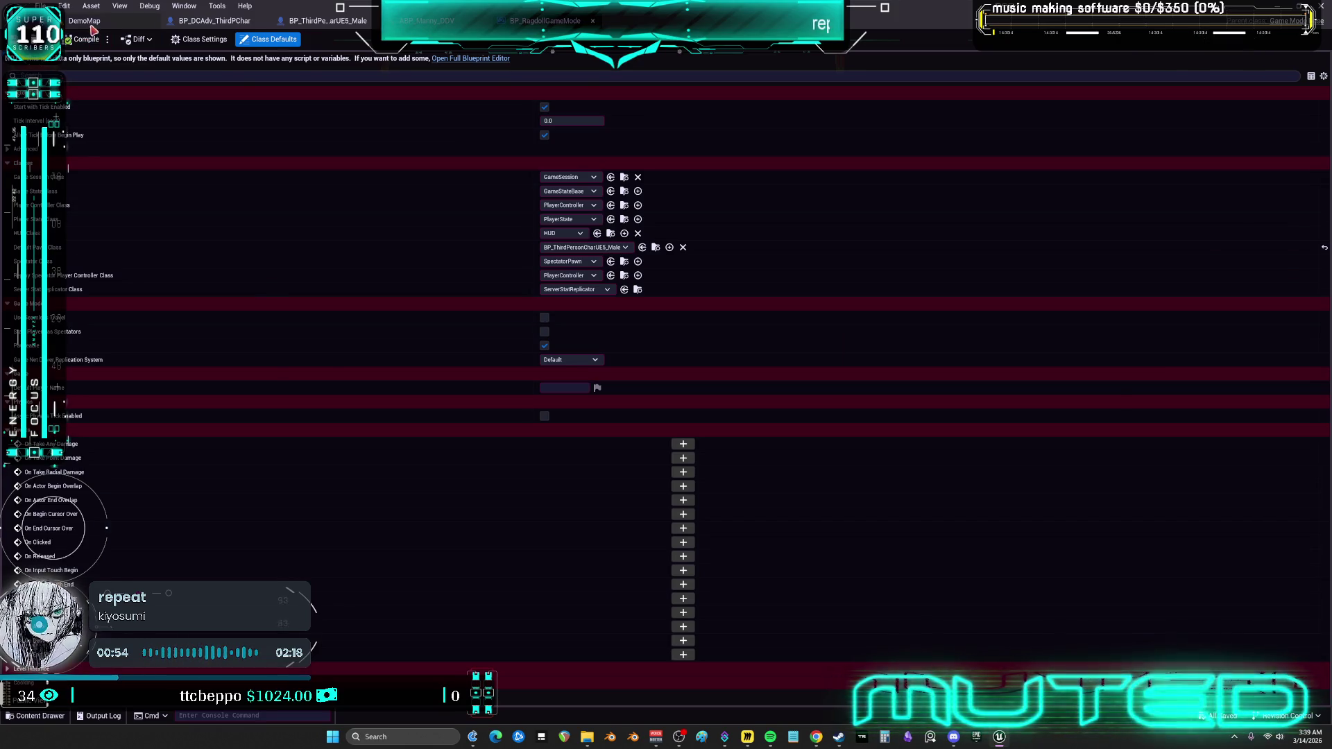
# Run and stop a DemoMap play test, then open the BP_RagdollCharacter blueprint.
pyautogui.click(91, 25)
pyautogui.hotkey('alt', 'p')
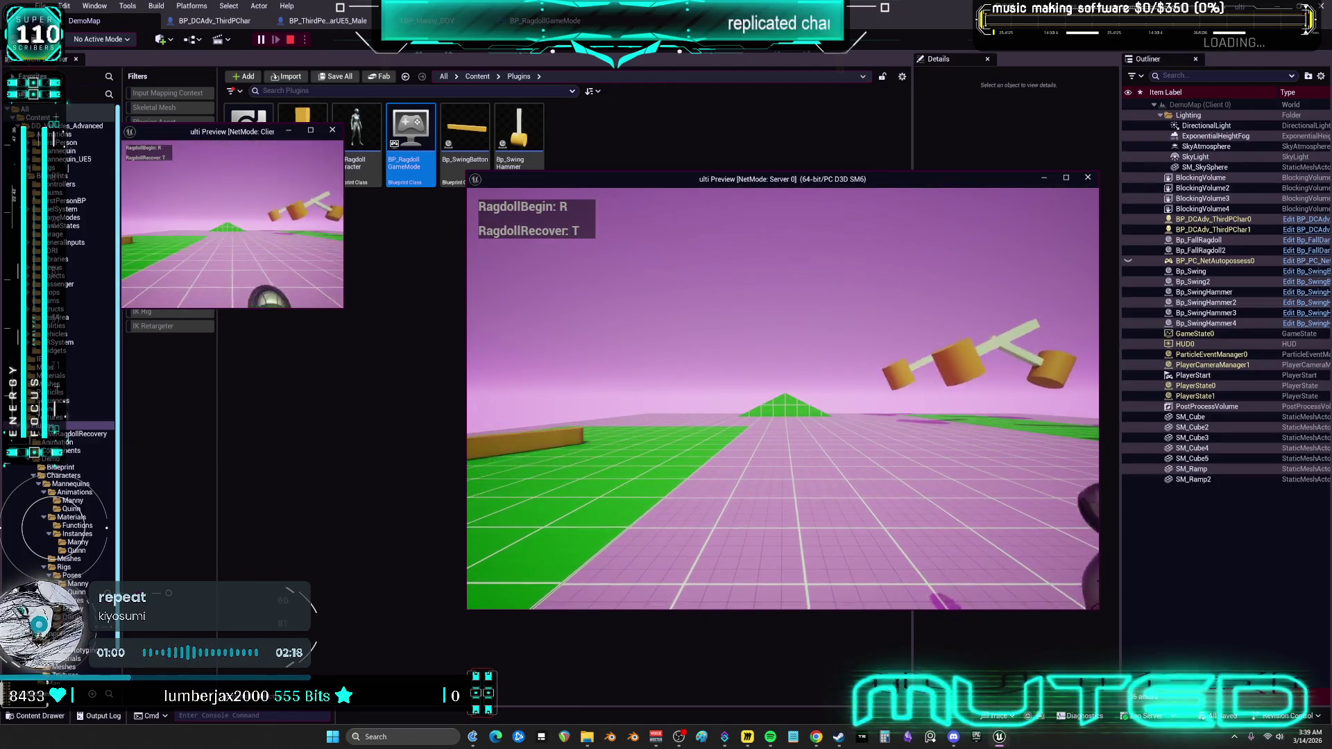
pyautogui.press('Escape')
pyautogui.click(441, 337)
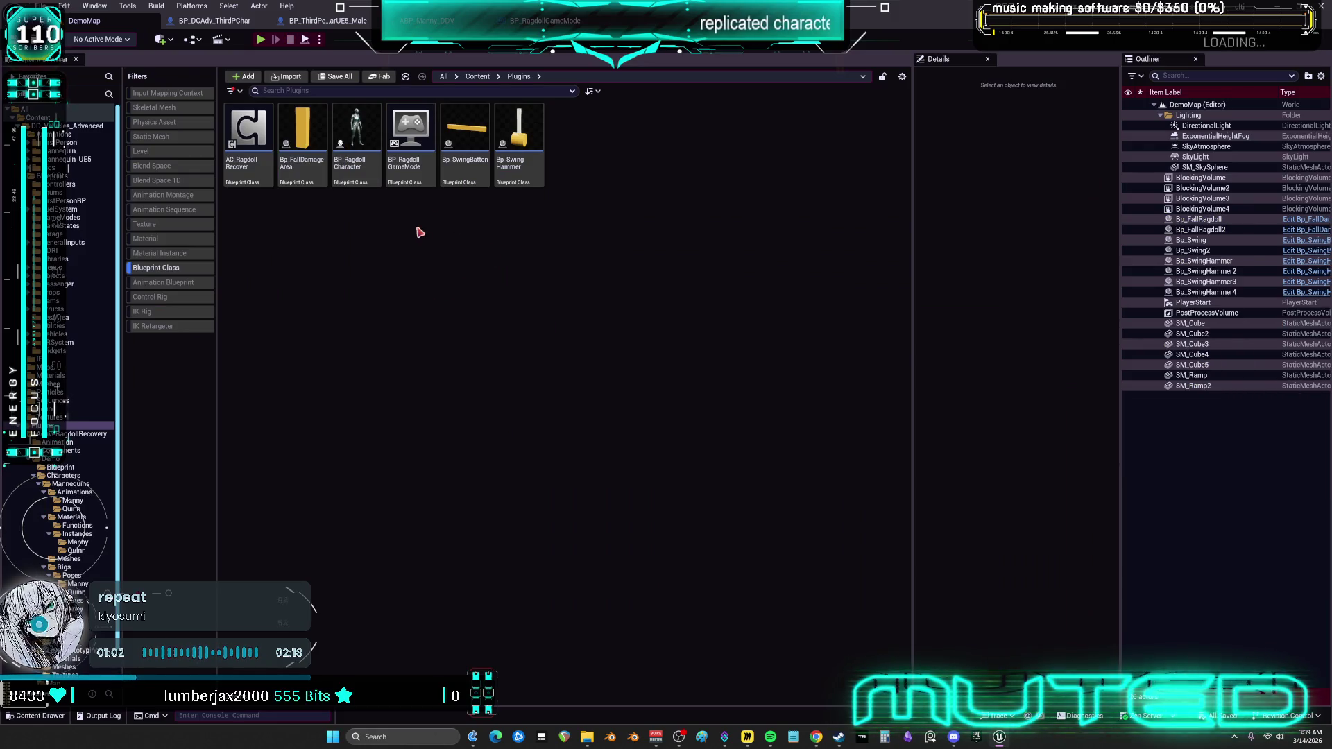
pyautogui.doubleClick(370, 177)
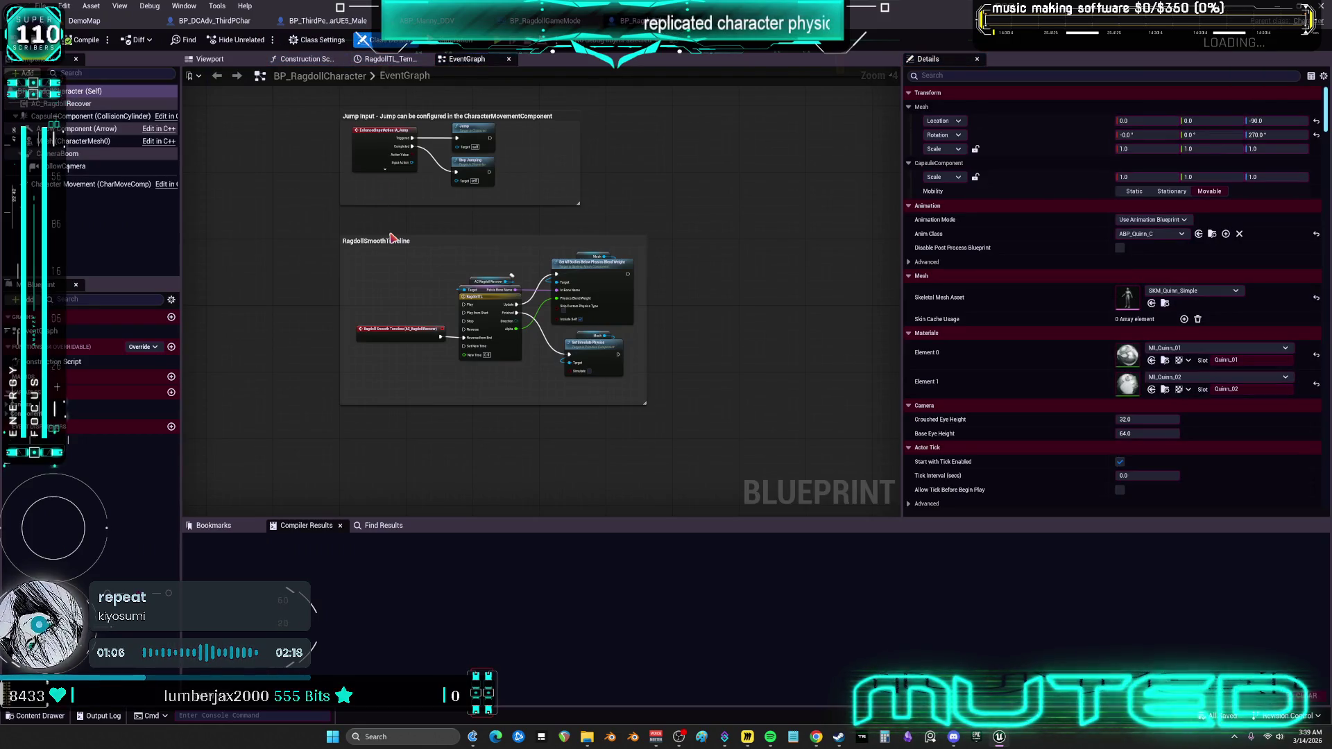
# Pan the EventGraph, then view BP_DCAdv_ThirdPChar and its AC_RagdollRecover component.
pyautogui.moveTo(390, 235); pyautogui.dragTo(350, 504)
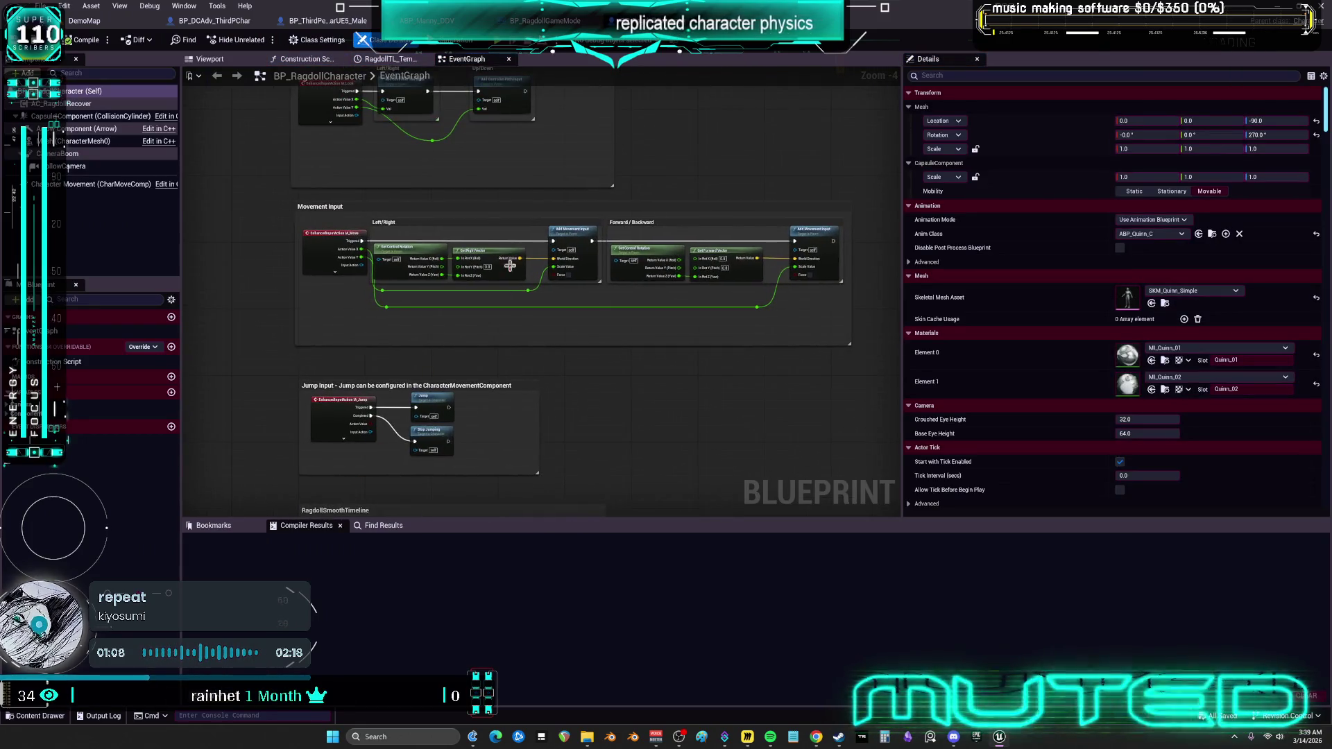
pyautogui.moveTo(585, 162); pyautogui.dragTo(580, 319)
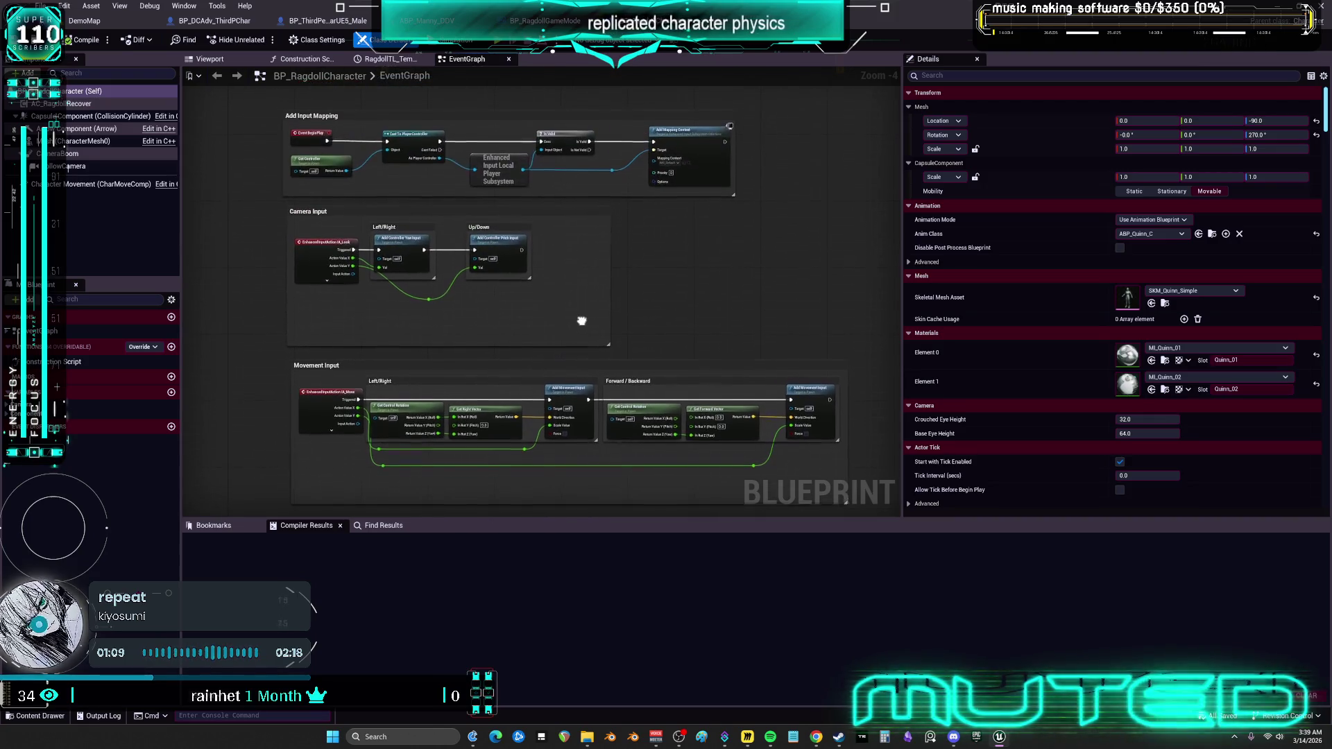
pyautogui.click(538, 21)
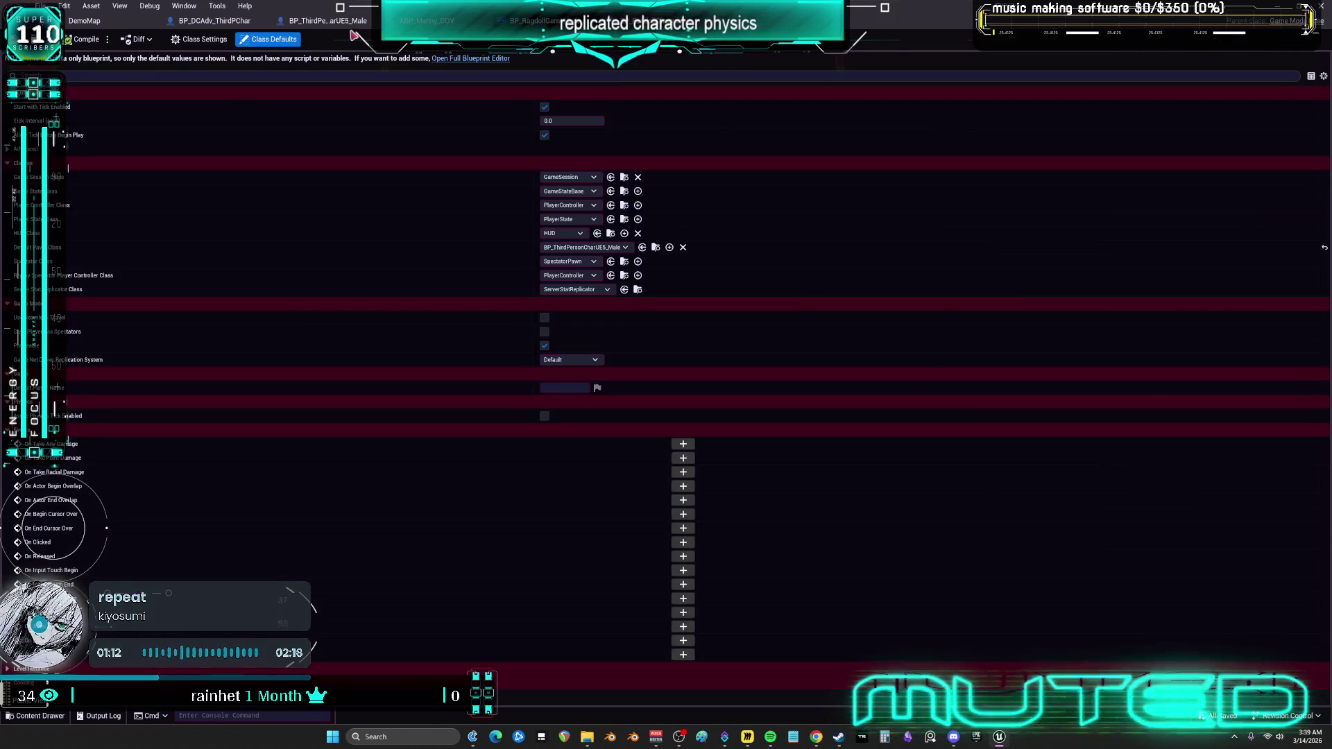
pyautogui.click(350, 21)
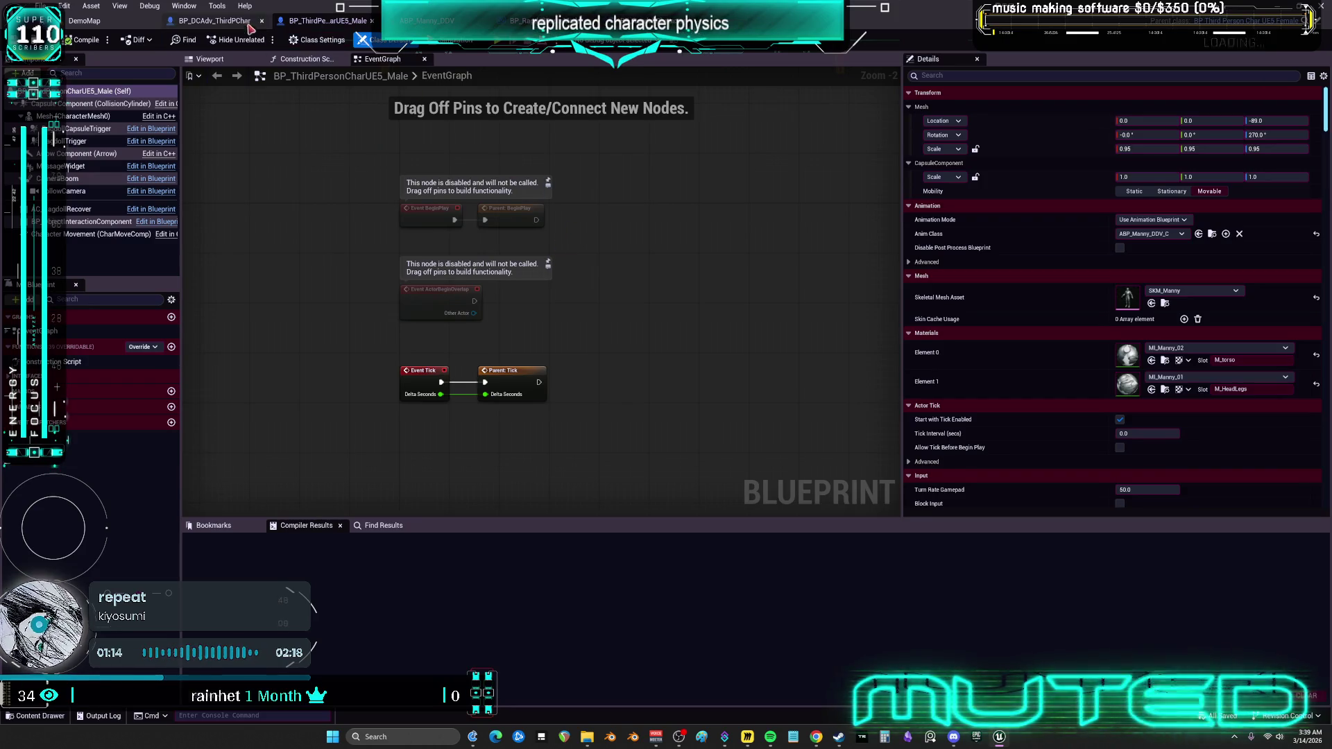
pyautogui.click(248, 23)
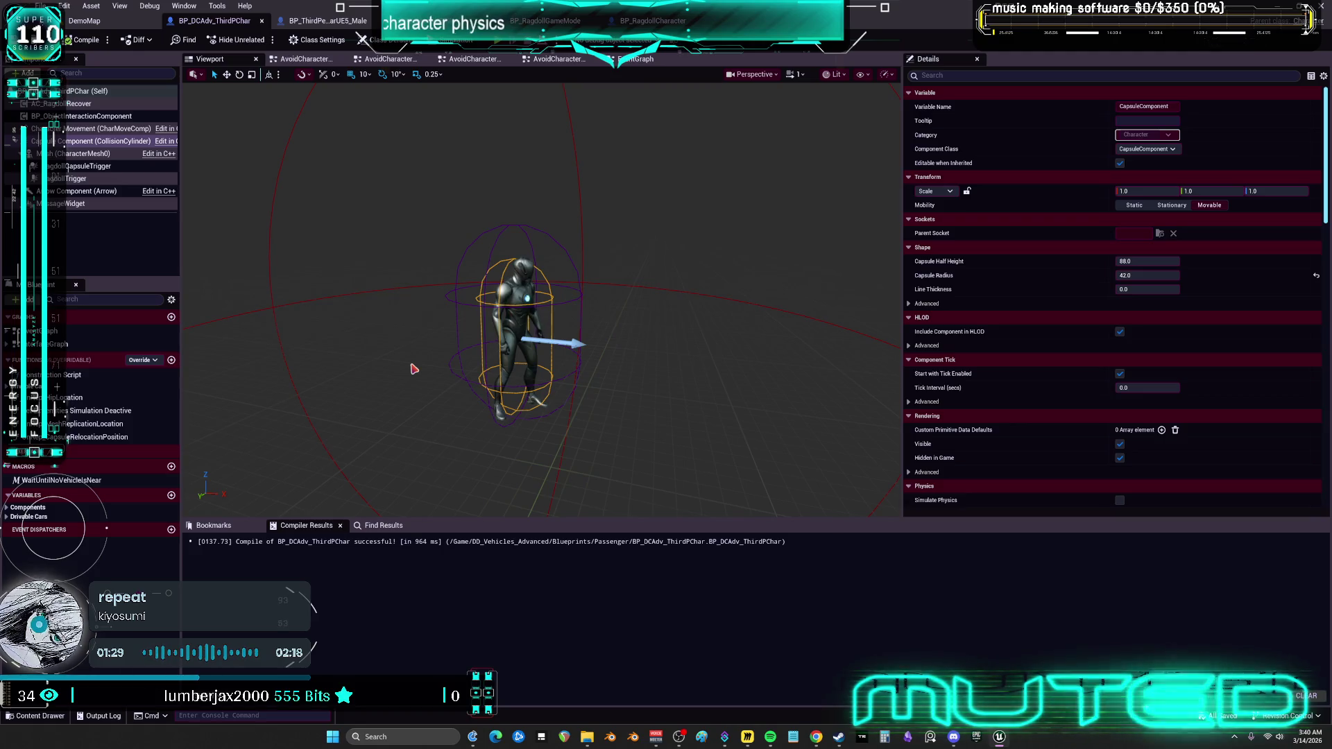
pyautogui.click(111, 105)
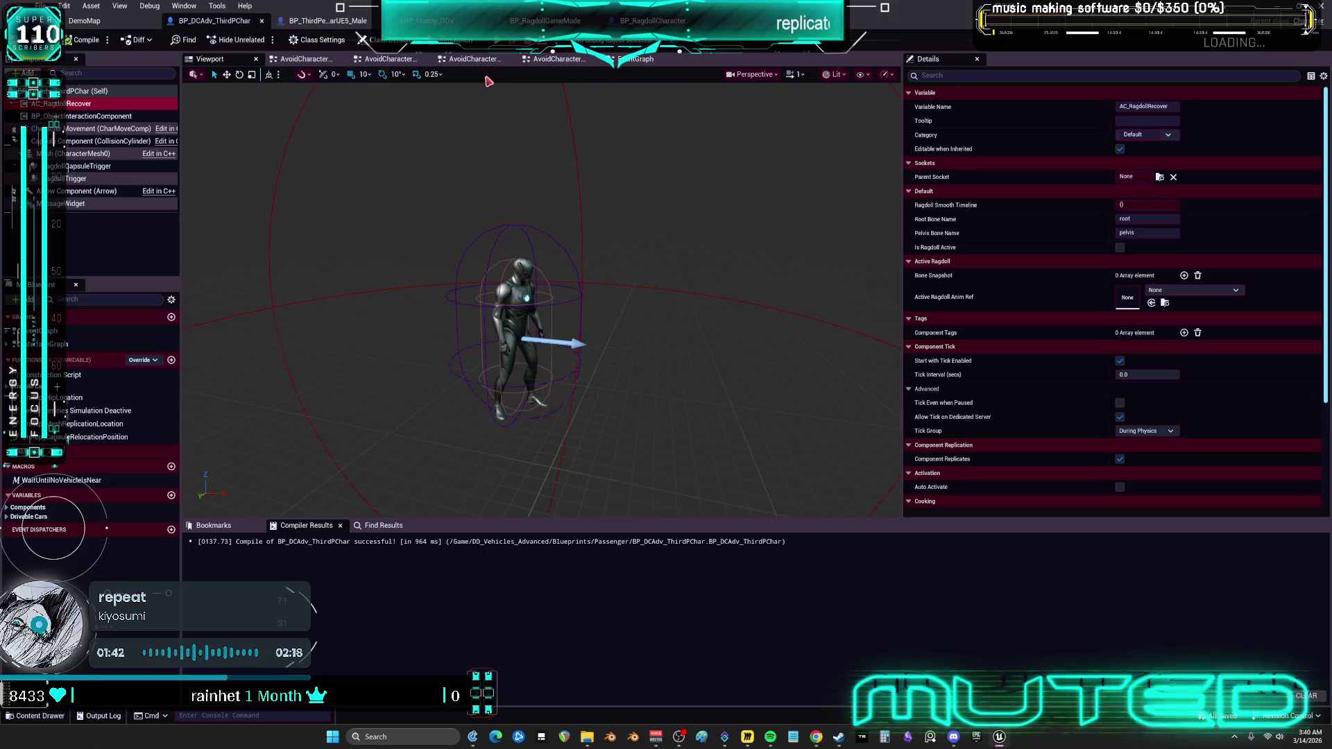
# Flip through the BP_ThirdPersonCharUE5_Male, ABP_Manny_DDV and BP_RagdollGameMode tabs.
pyautogui.click(326, 21)
pyautogui.click(427, 21)
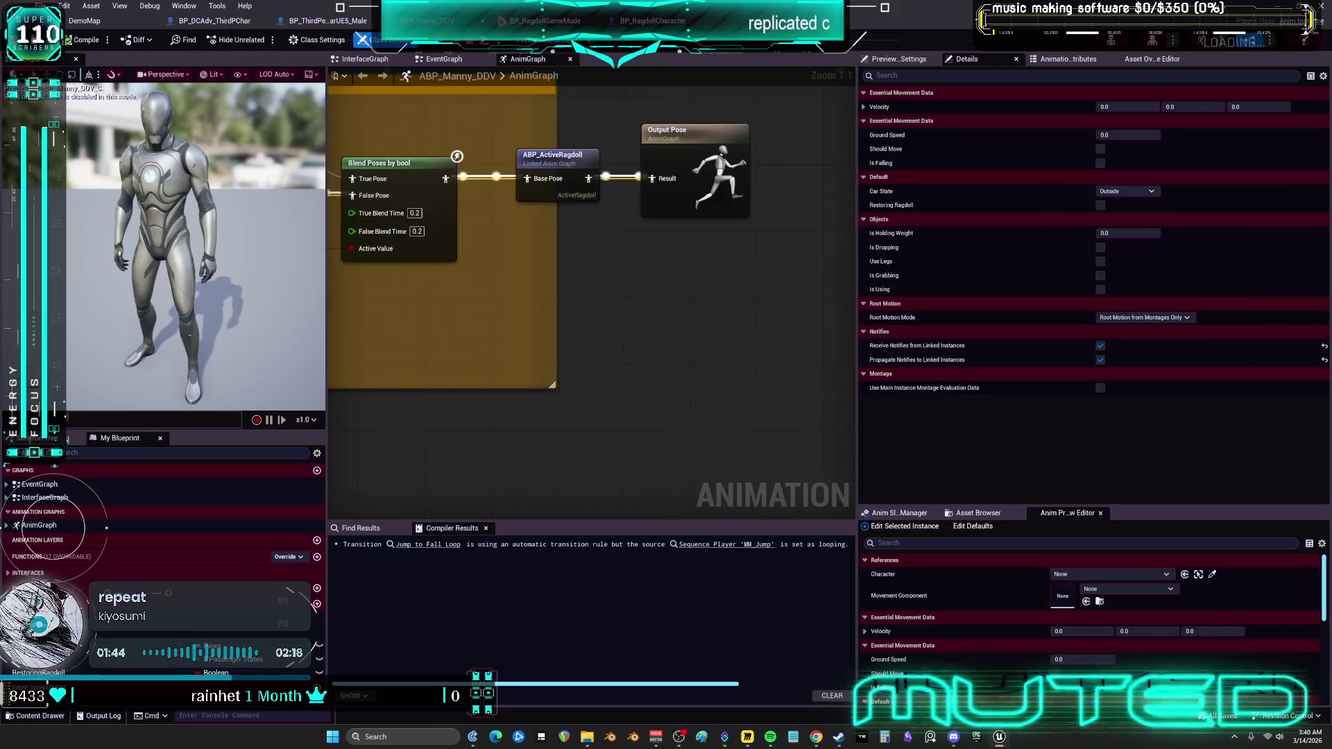
pyautogui.click(545, 21)
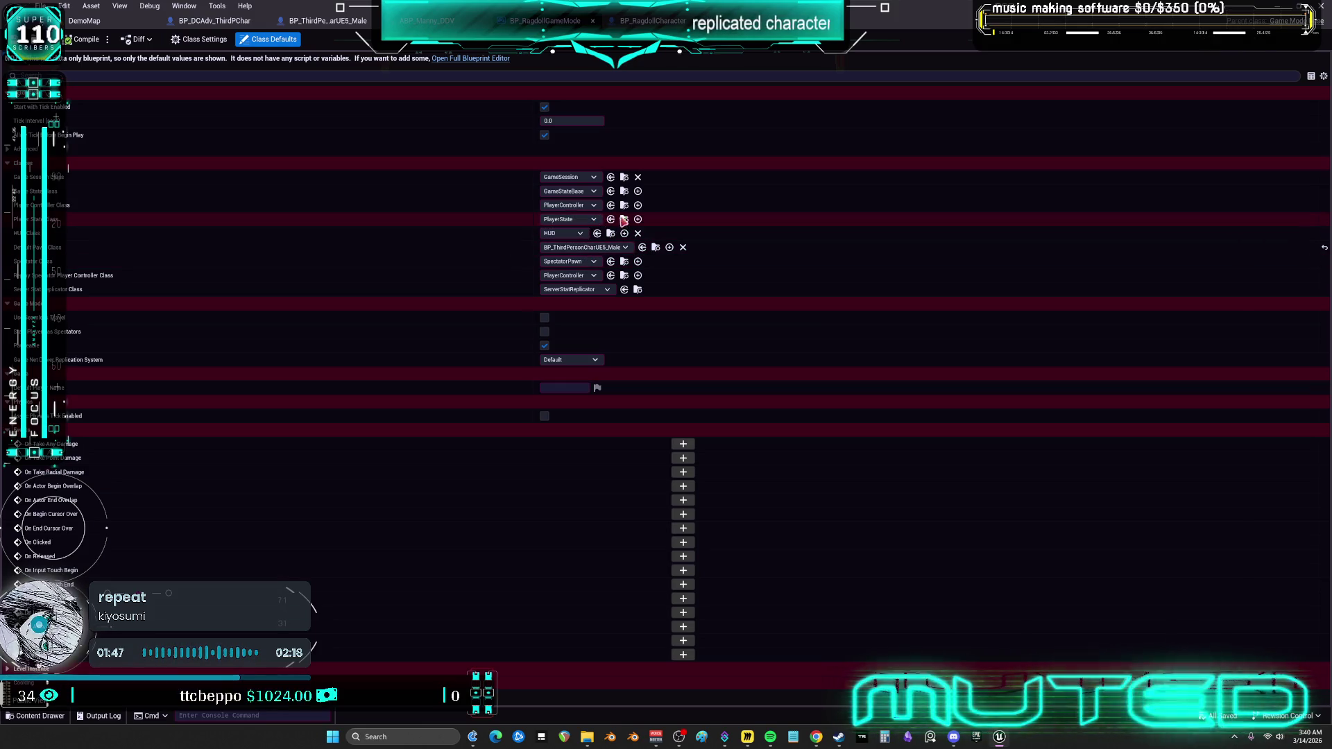
# Reopen BP_RagdollGameMode from the Plugins folder in the Content Browser.
pyautogui.click(624, 178)
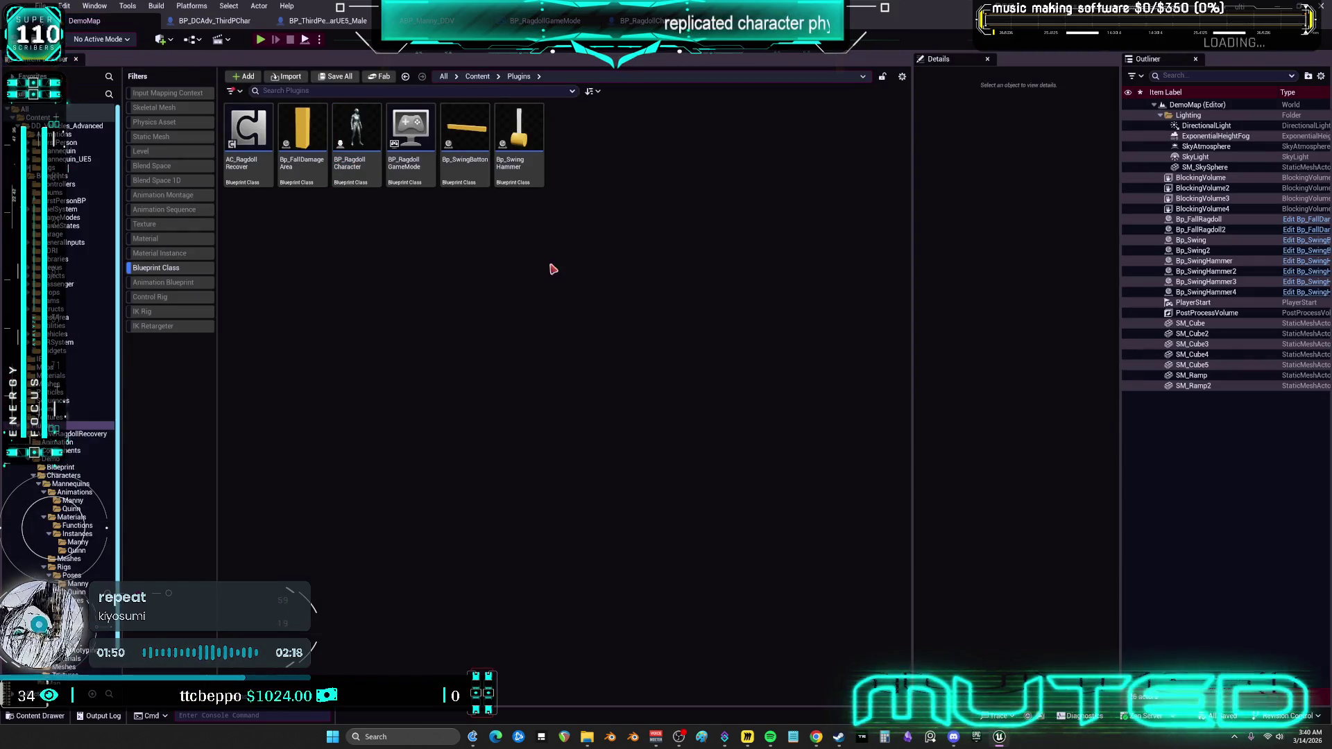
pyautogui.doubleClick(425, 166)
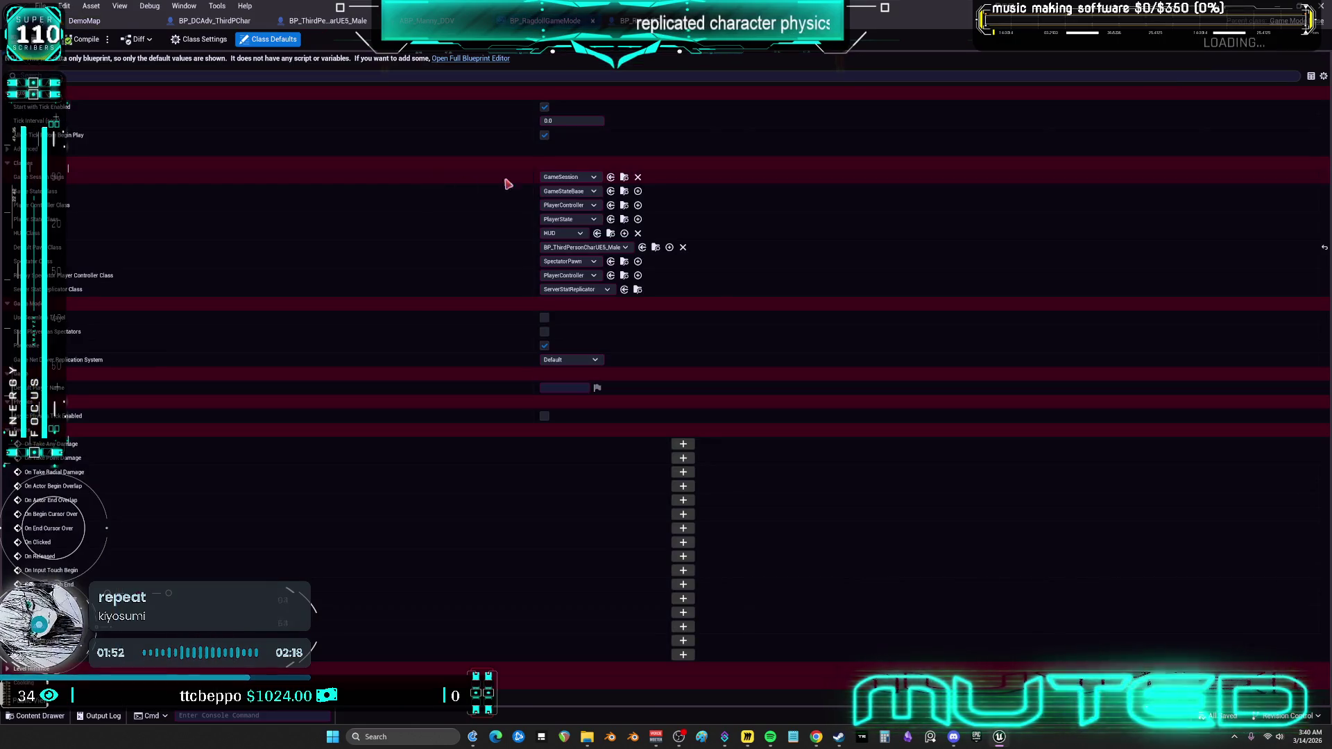
pyautogui.click(624, 192)
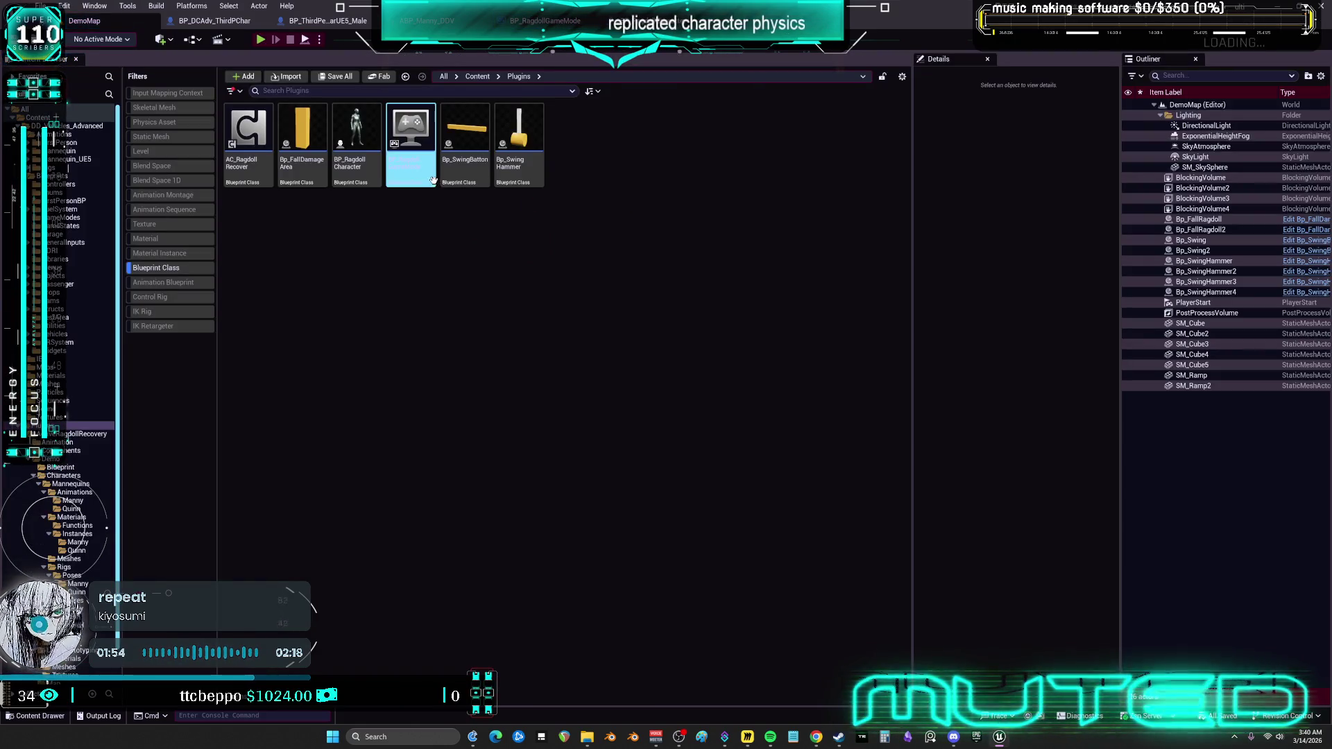
pyautogui.doubleClick(433, 179)
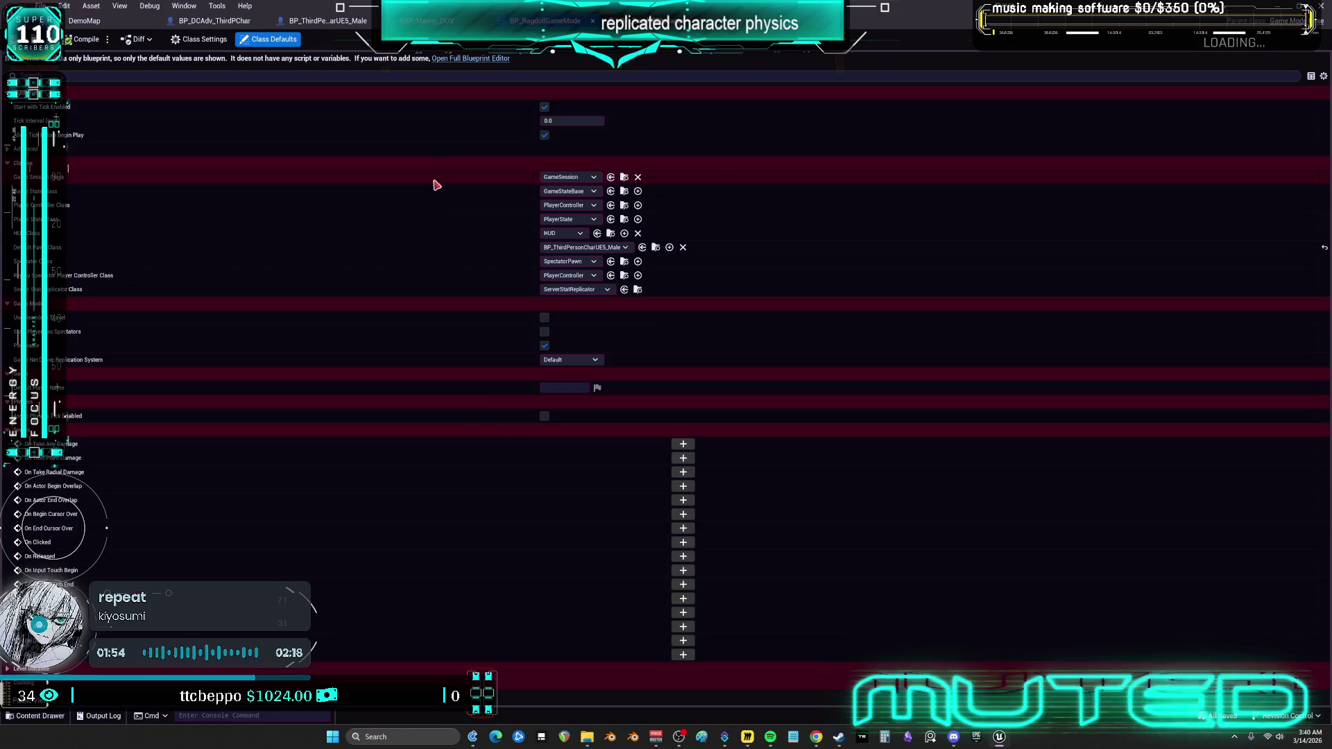
# Reopen BP_RagdollGameMode and restore the editor window to full screen.
pyautogui.click(624, 276)
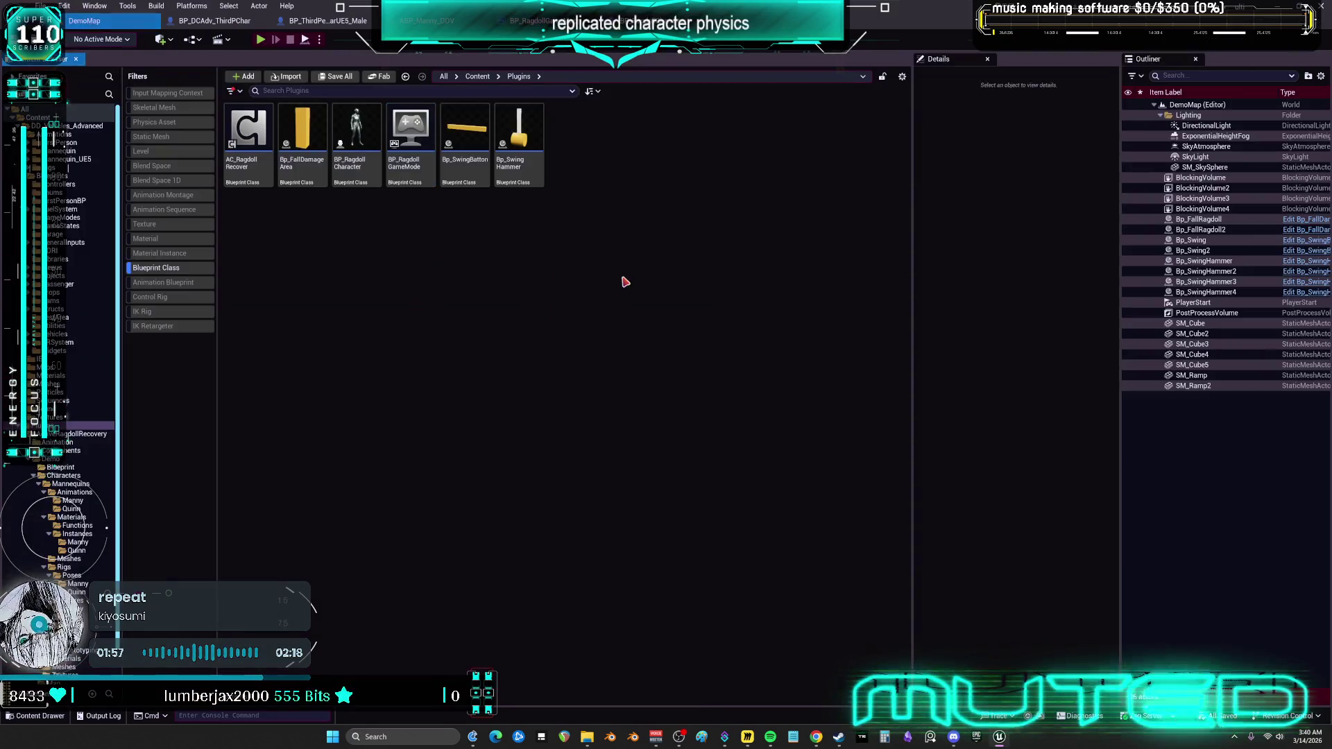
pyautogui.doubleClick(417, 180)
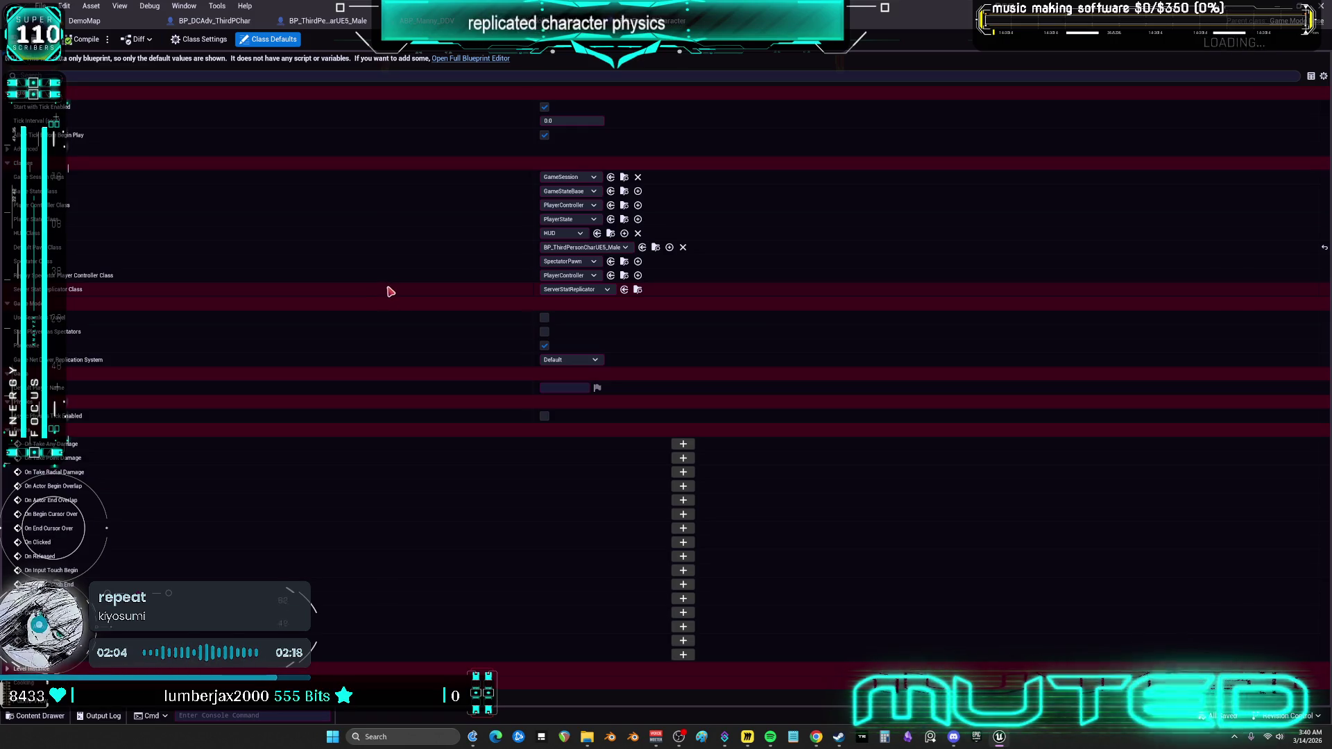
pyautogui.press('super+Down')
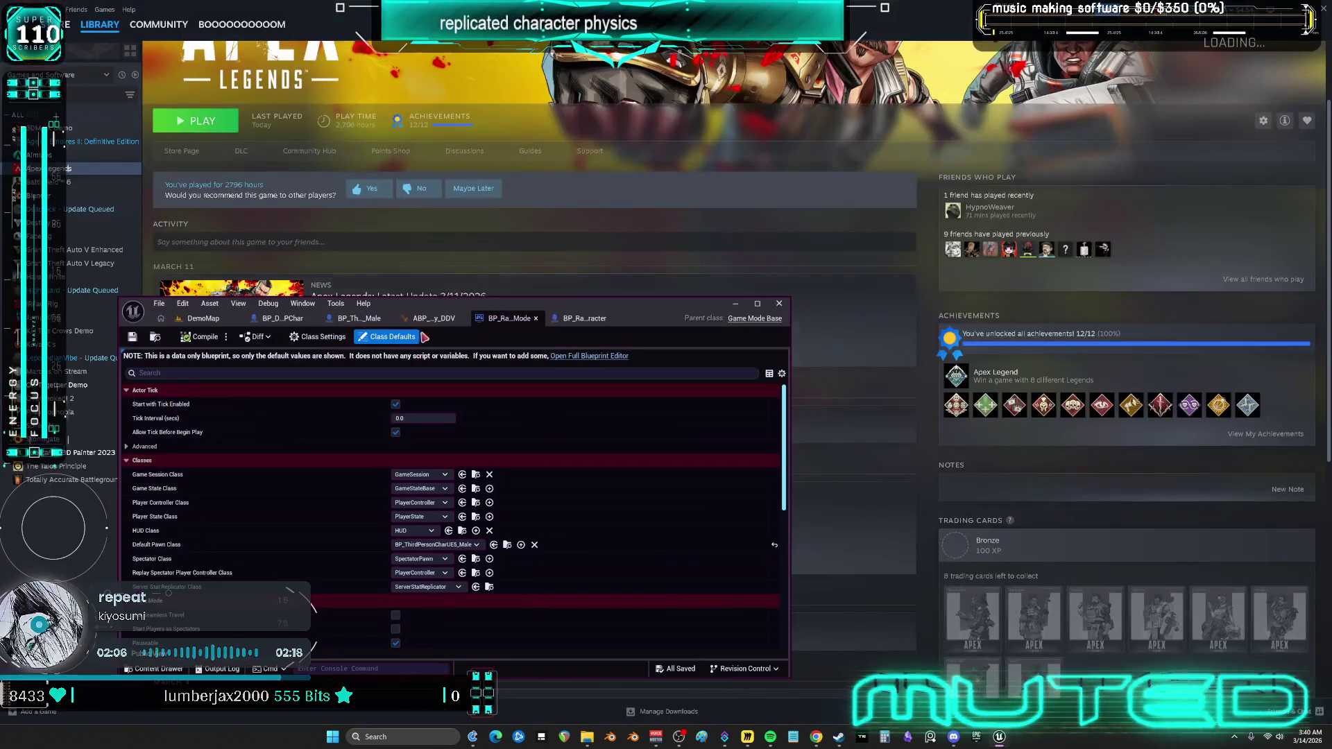
pyautogui.press('super+Up')
# Open a floating Viewport 1 and fly toward the player start.
pyautogui.click(85, 21)
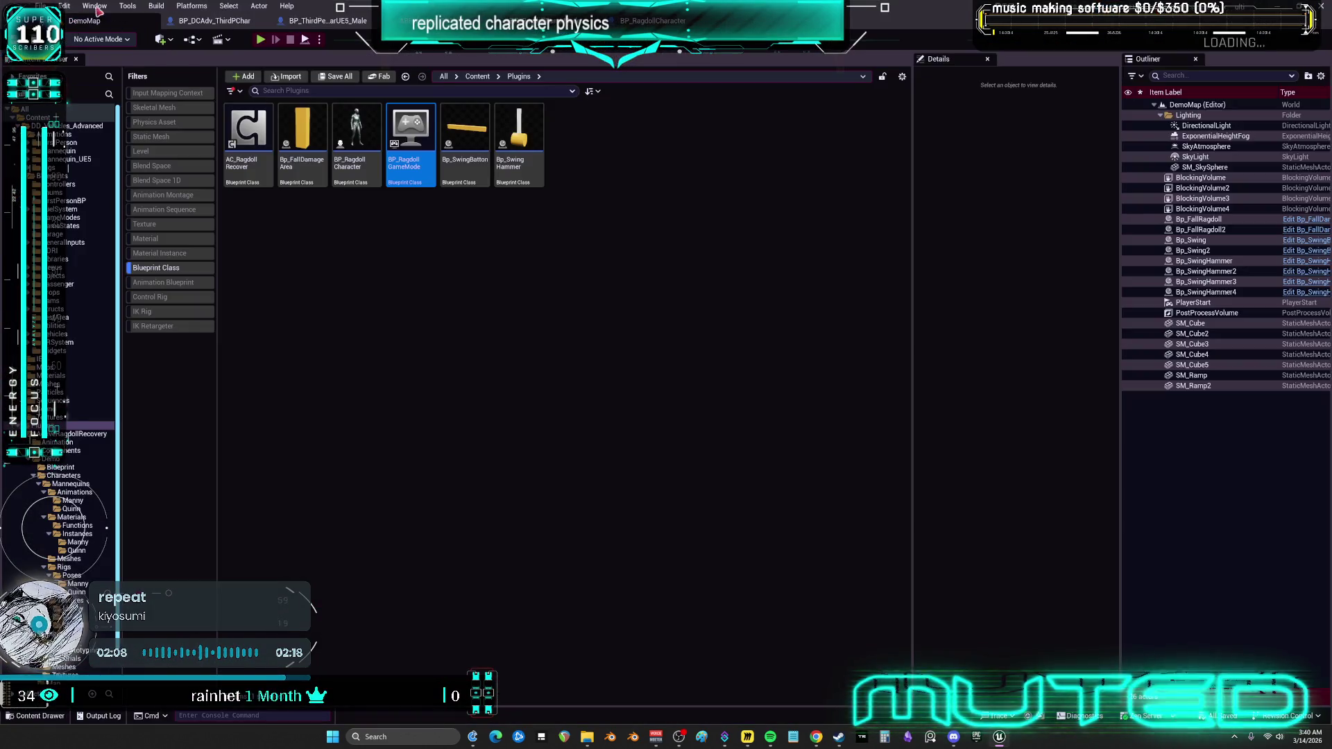
pyautogui.click(94, 5)
pyautogui.moveTo(132, 109)
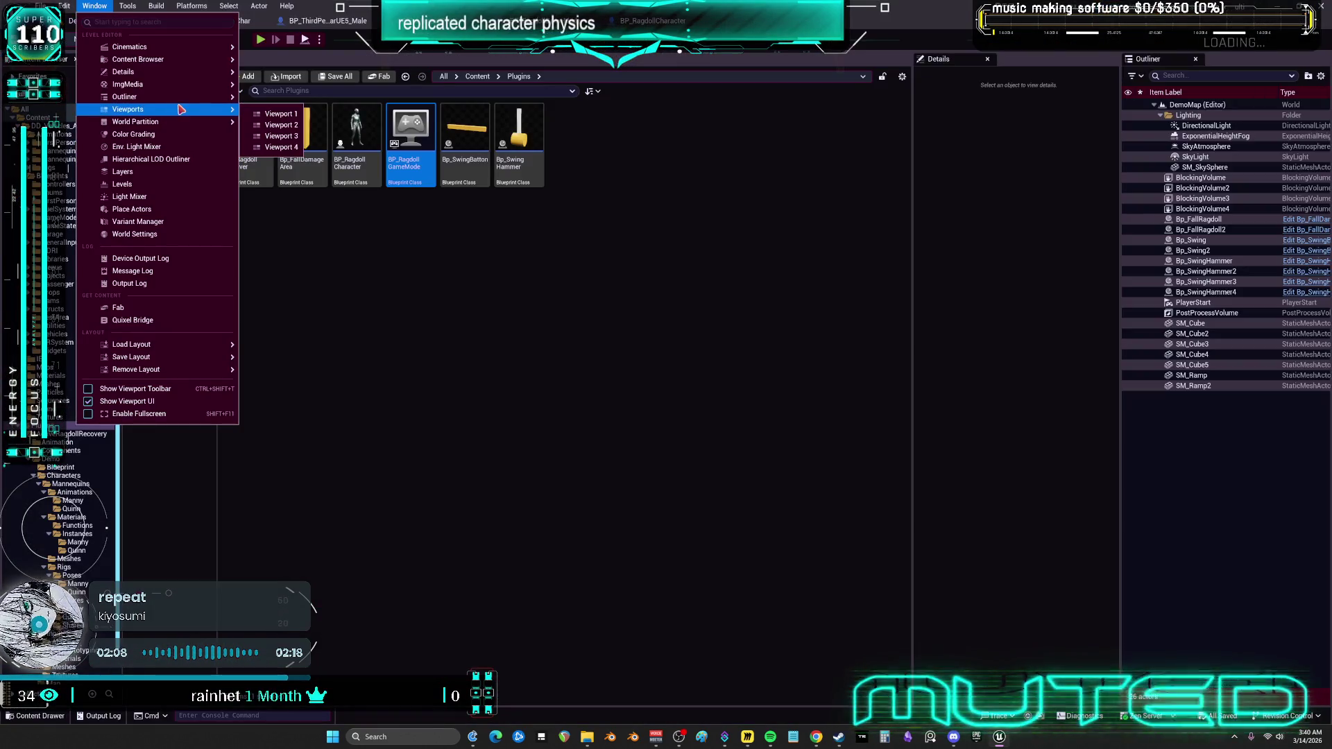
pyautogui.click(283, 115)
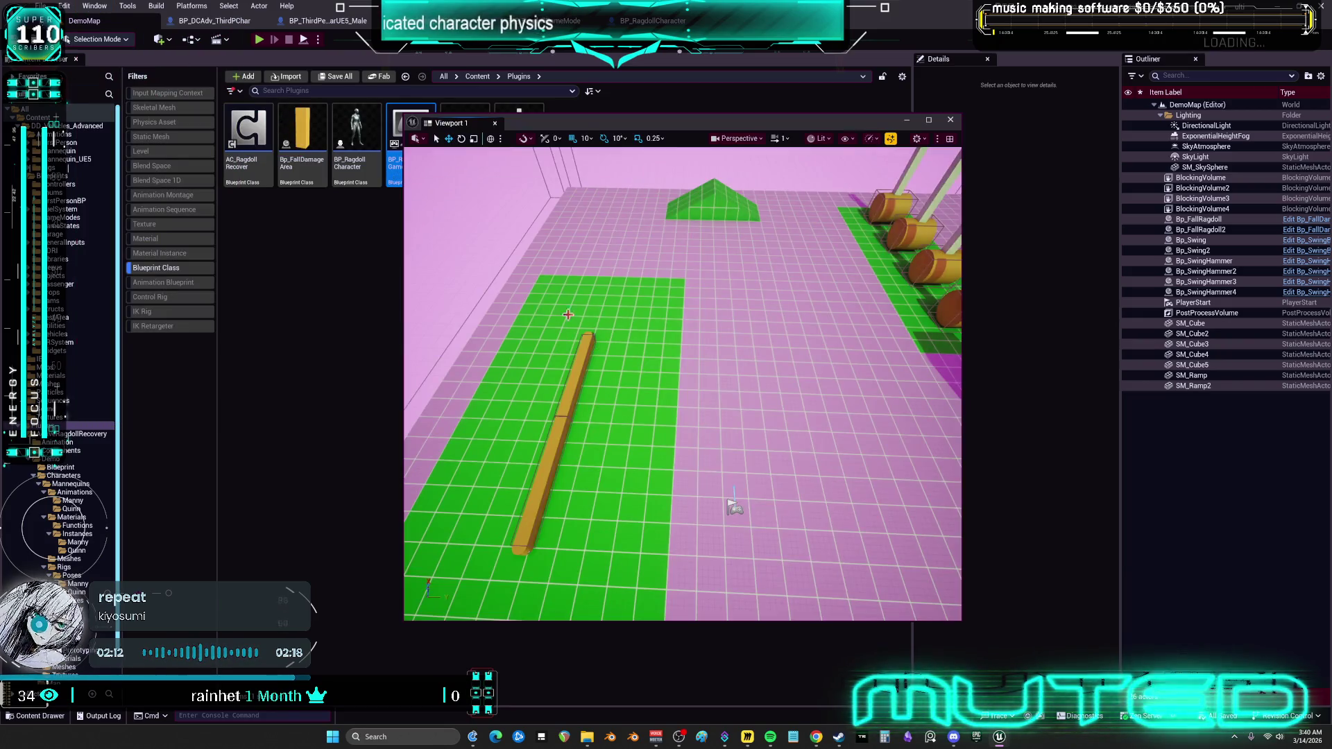
pyautogui.moveTo(587, 237)
pyautogui.mouseDown()
pyautogui.moveTo(587, 180)
pyautogui.moveTo(587, 236)
pyautogui.mouseUp()
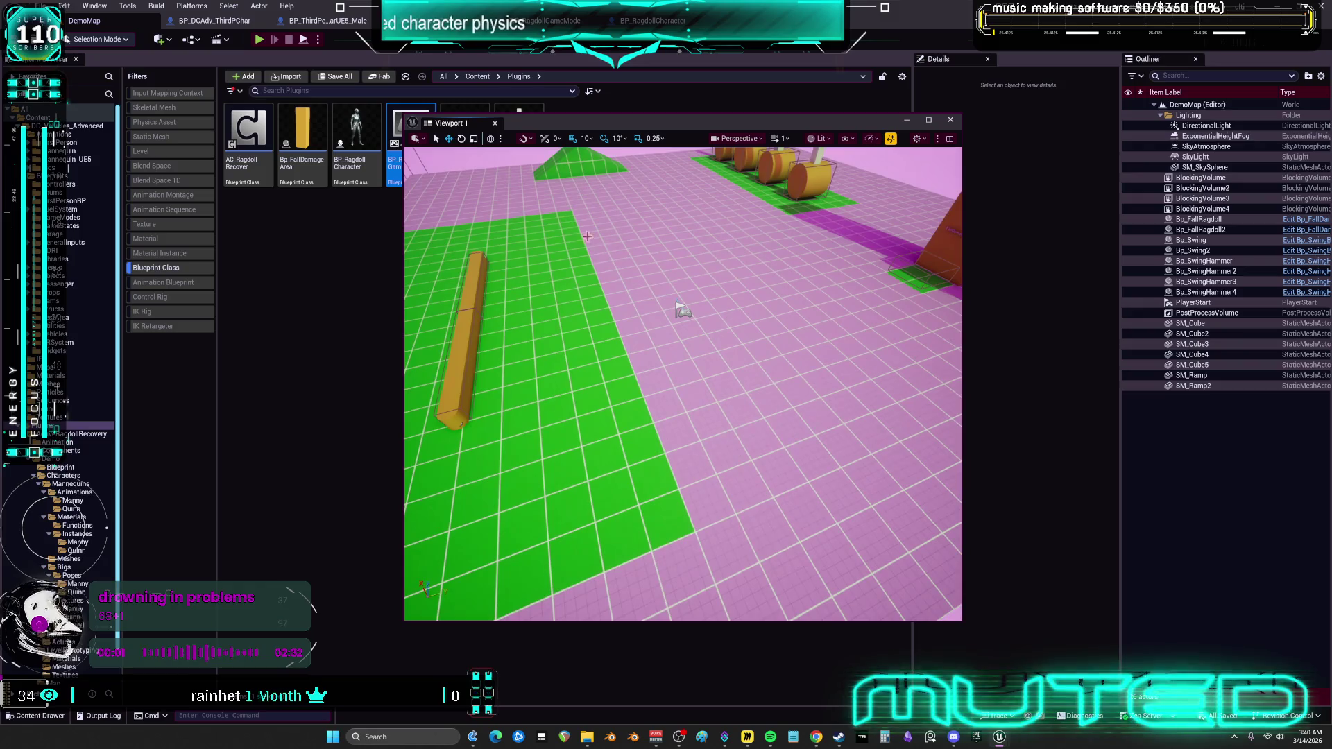
# Alt-drag the PlayerStart to create PlayerStart2 beside it, then start a test play.
pyautogui.click(676, 311)
pyautogui.press('Delete')
pyautogui.moveTo(545, 123); pyautogui.dragTo(548, 231)
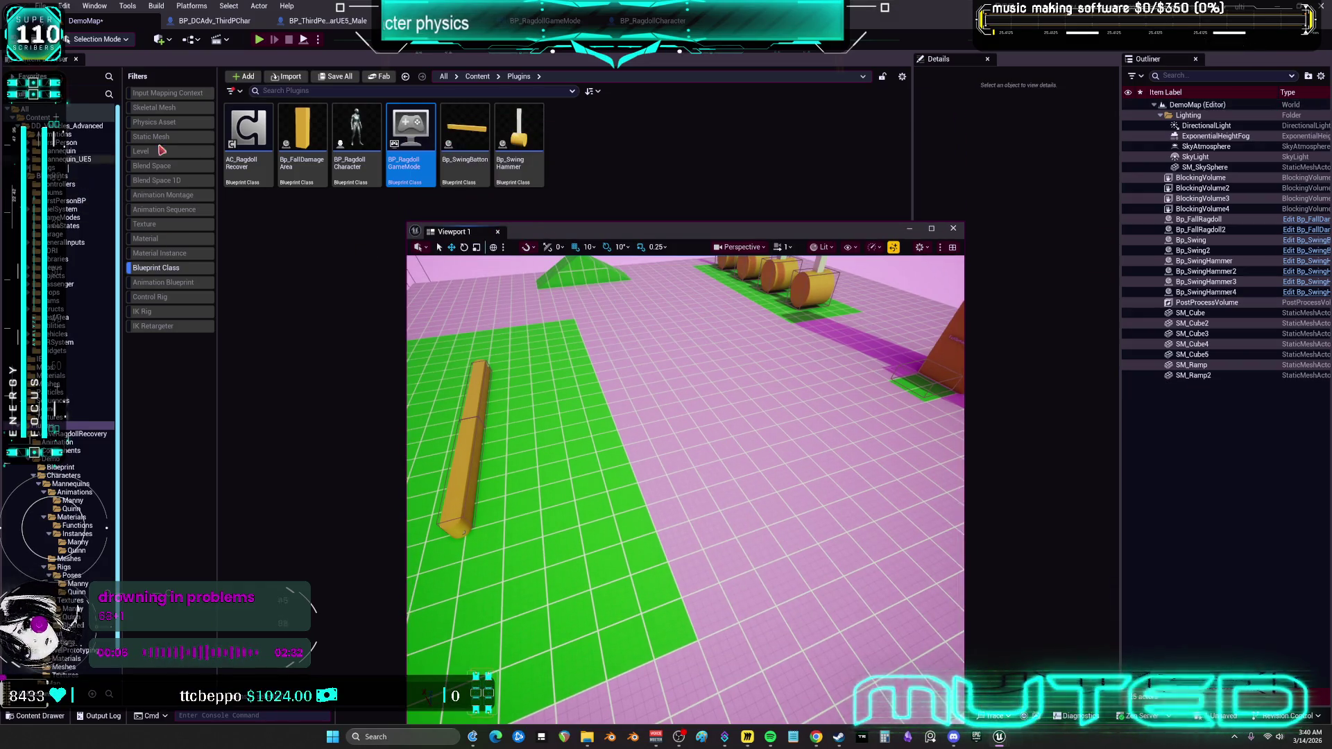
pyautogui.hotkey('ctrl', 'z')
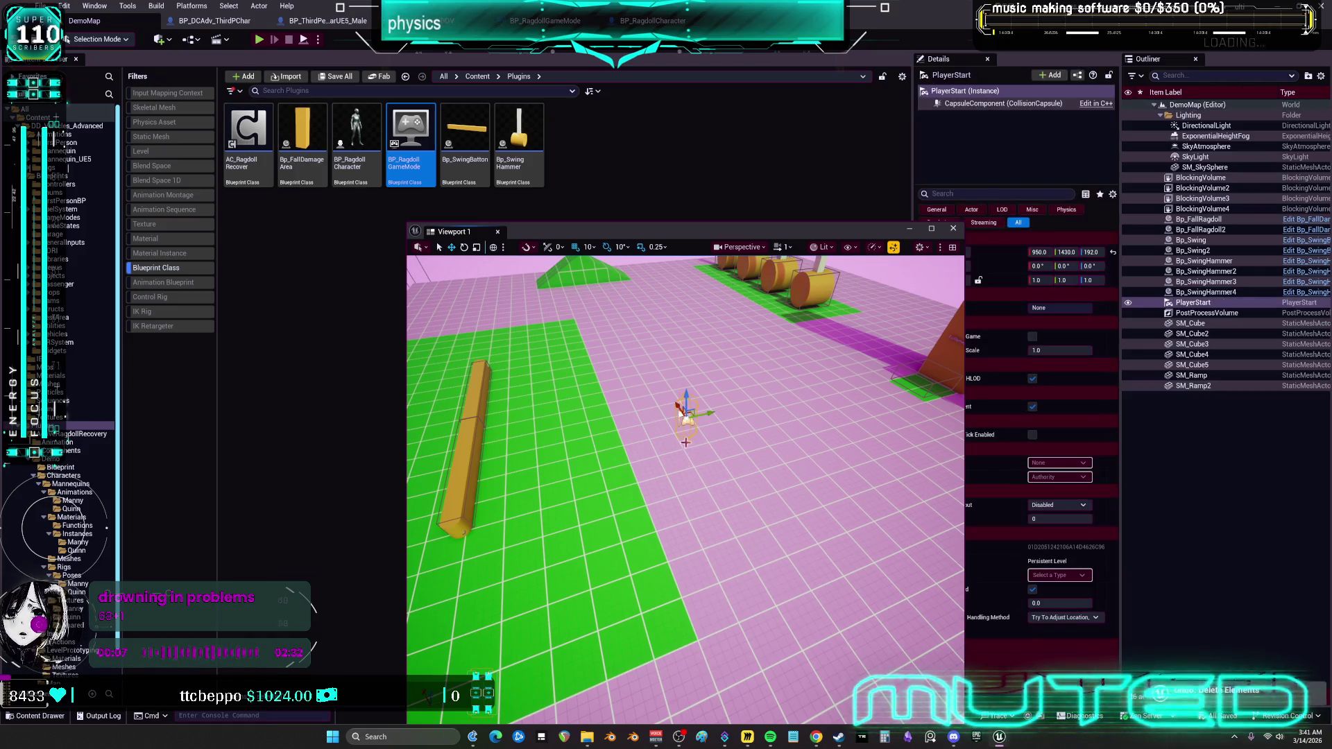
pyautogui.keyDown('alt'); pyautogui.moveTo(708, 414); pyautogui.dragTo(658, 414); pyautogui.keyUp('alt')
pyautogui.moveTo(743, 233); pyautogui.dragTo(606, 201)
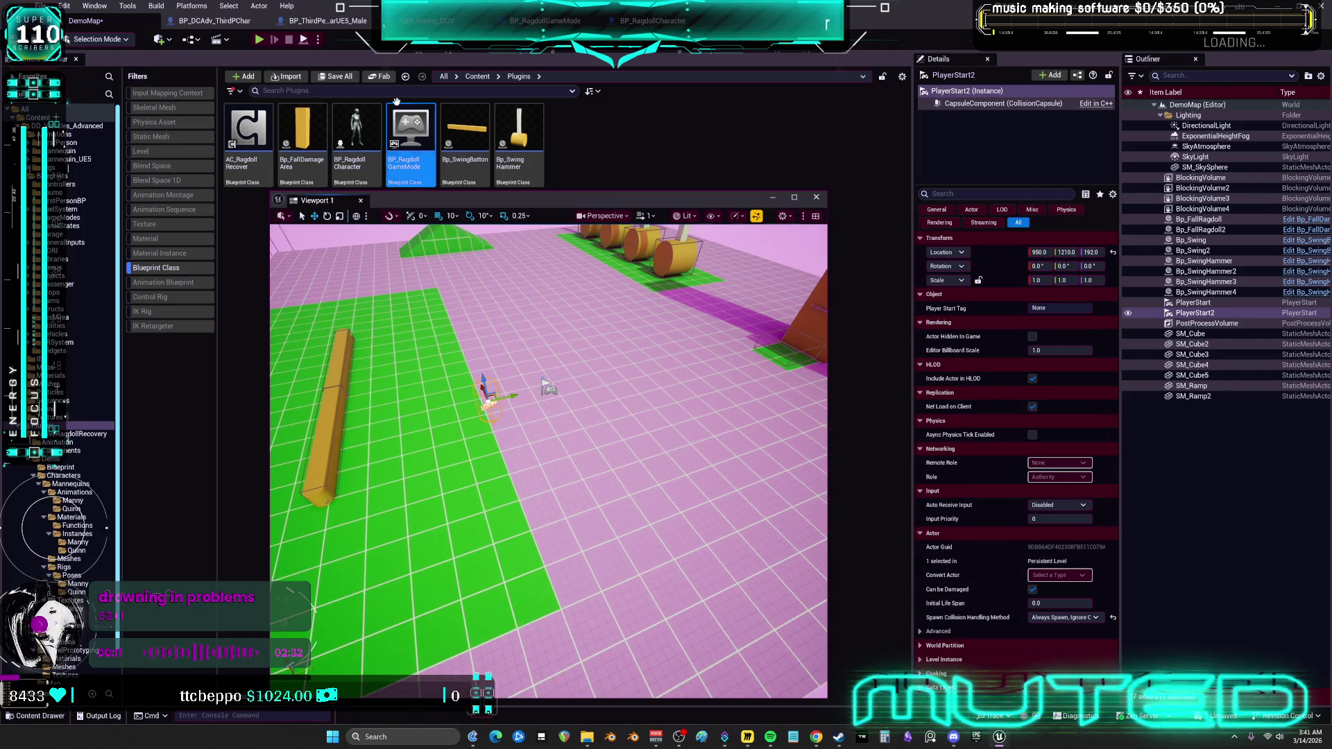
pyautogui.click(258, 39)
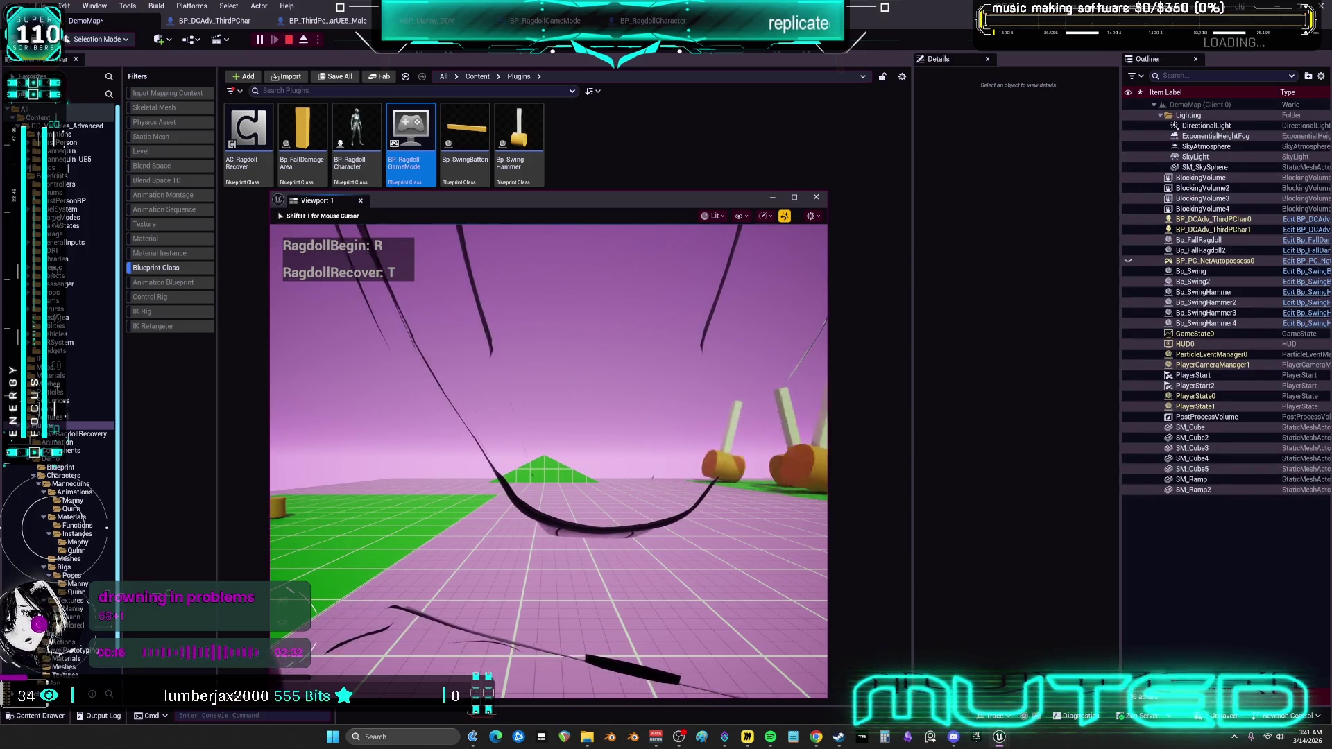
# Release the mouse, select BP_DCAdv_ThirdPChar0 in the Outliner and open its blueprint.
pyautogui.hotkey('shift', 'F1')
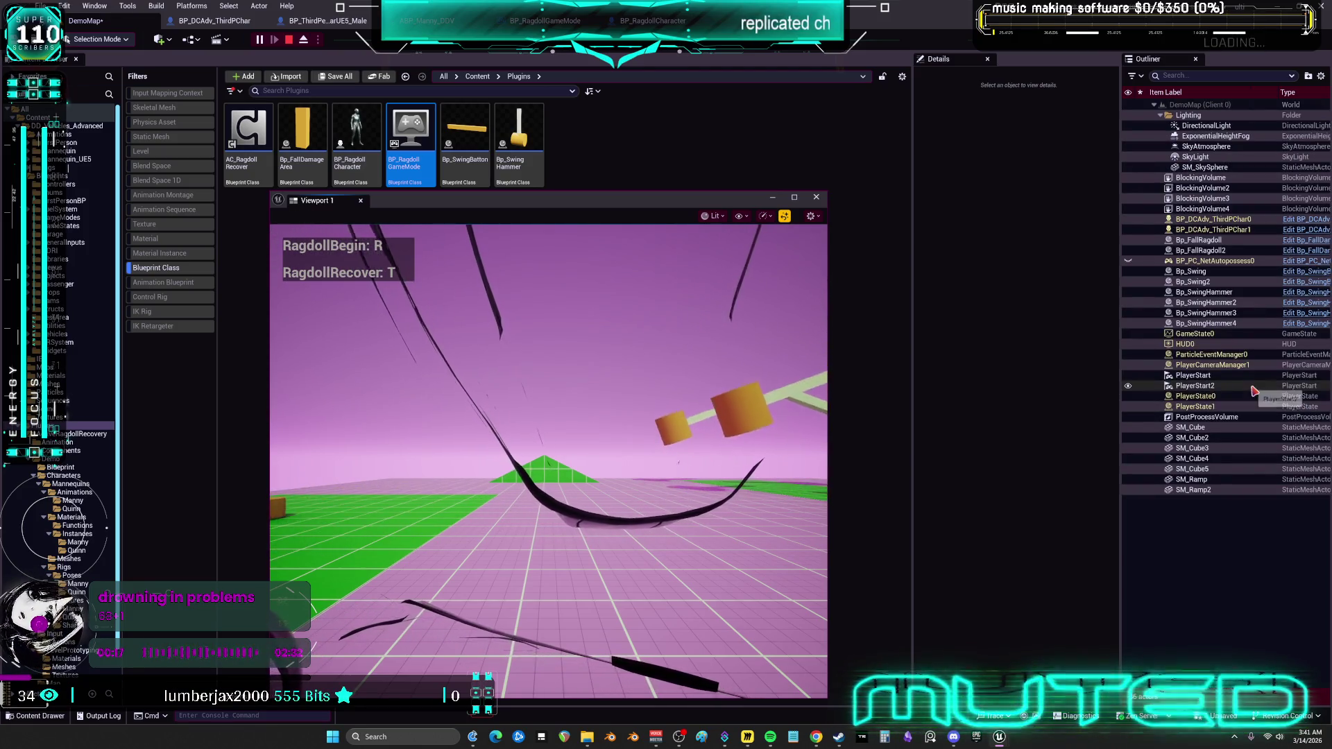
pyautogui.click(1243, 219)
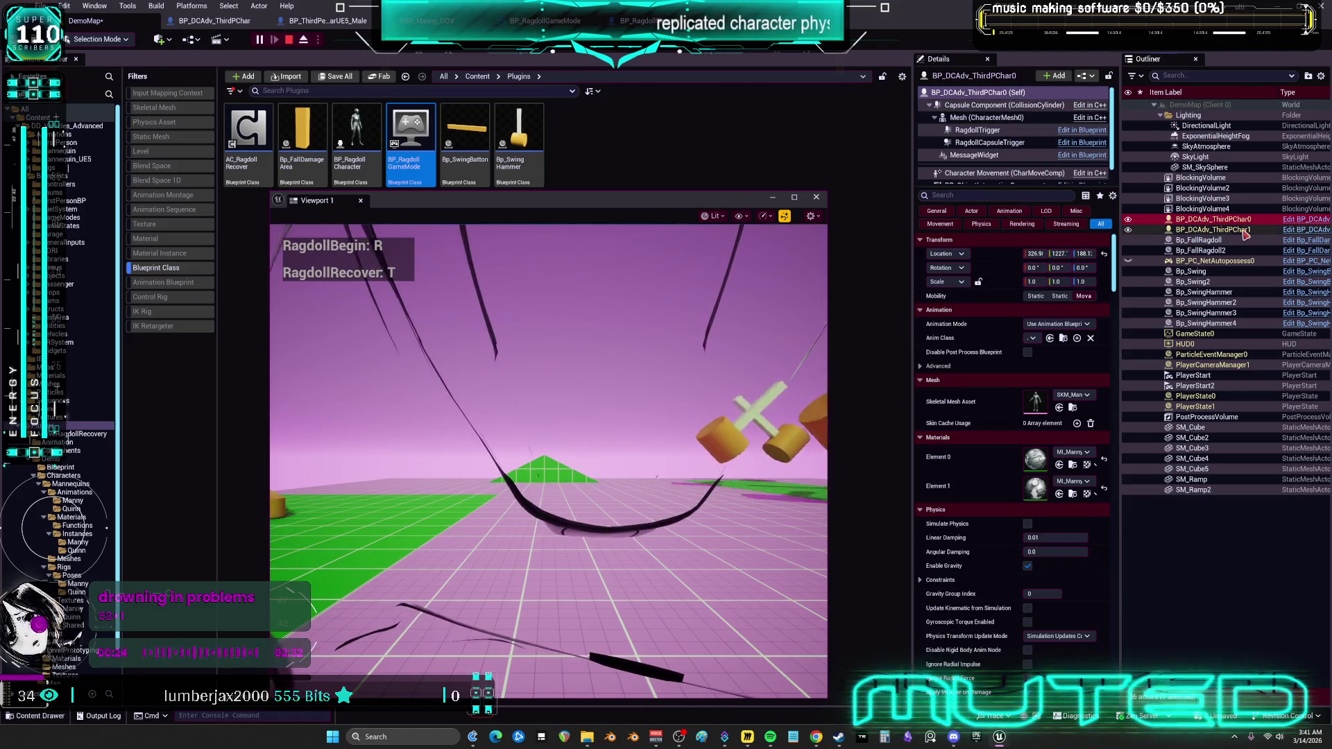
pyautogui.click(1299, 229)
pyautogui.scroll(-5, 654, 288)
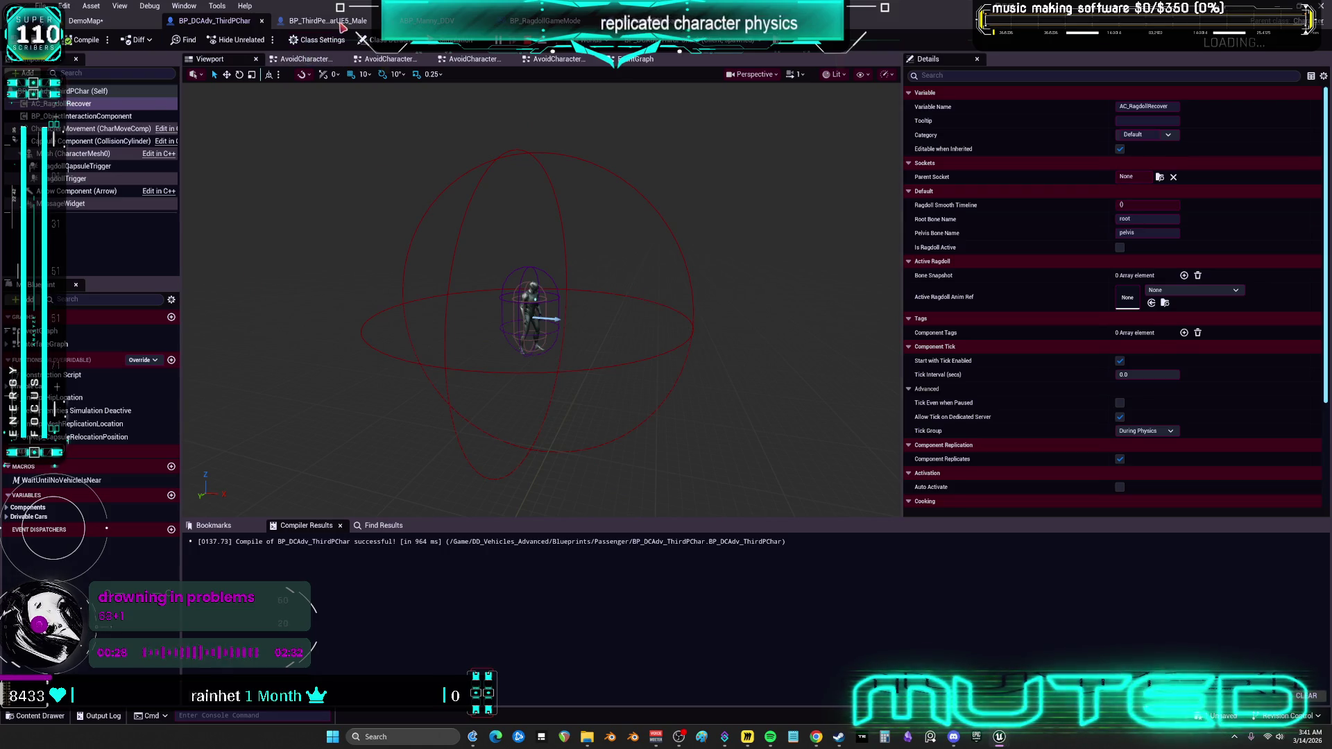
# Return to the running level and stop the play session.
pyautogui.click(342, 26)
pyautogui.click(86, 20)
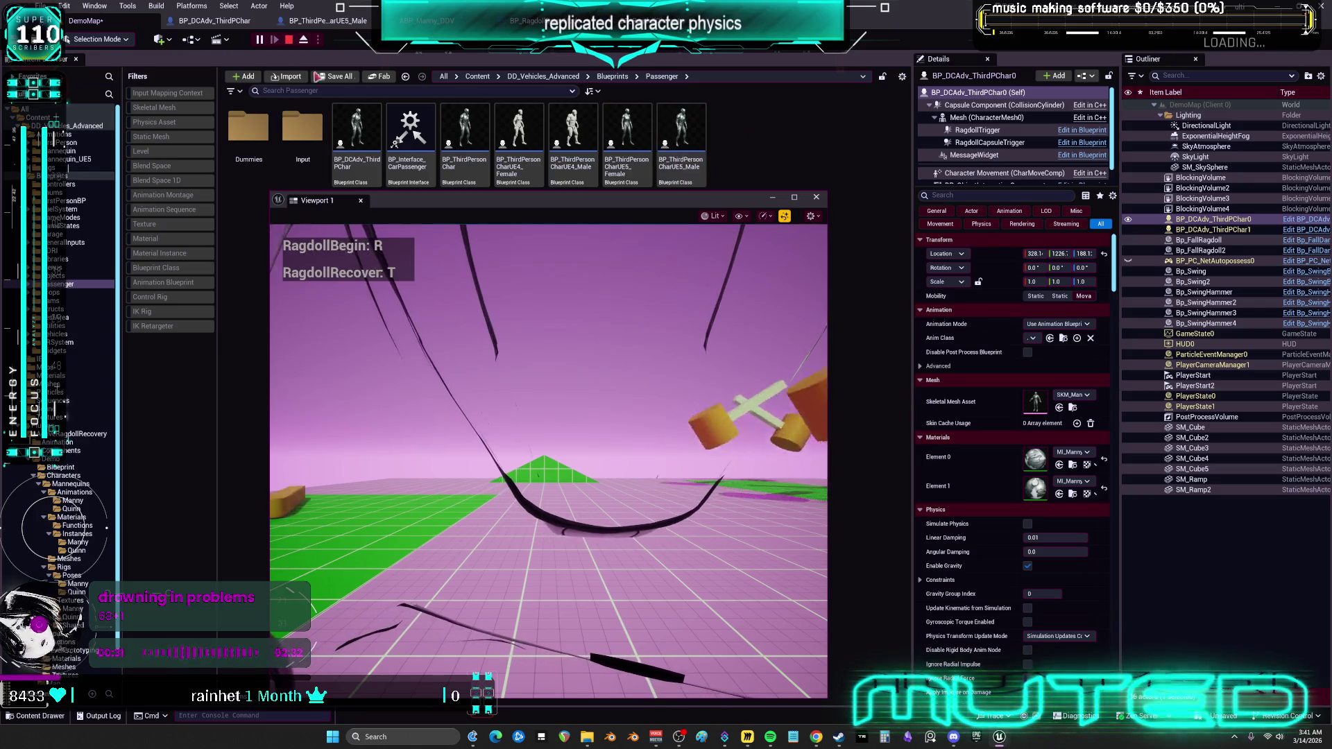
pyautogui.click(290, 40)
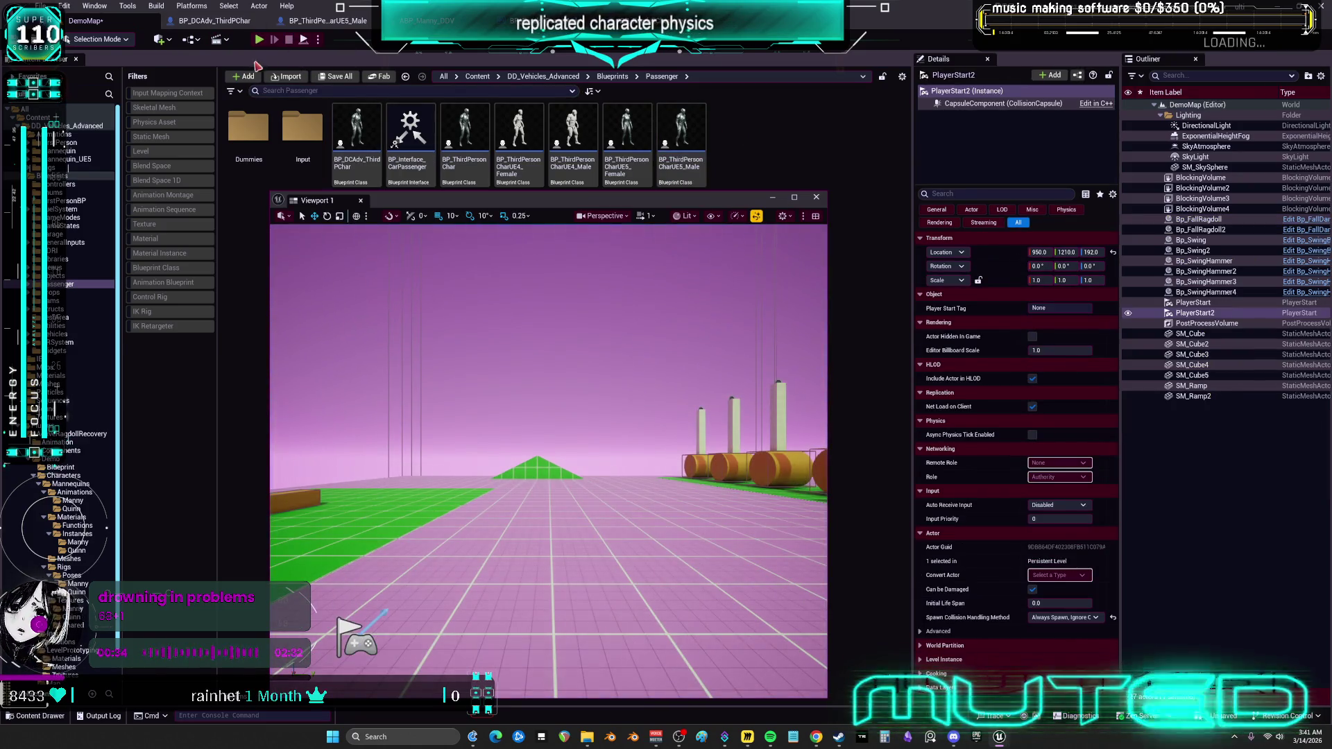
# Create a World Override pawn blueprint with BP_ThirdPersonCharUE5_Male as its parent.
pyautogui.click(188, 40)
pyautogui.moveTo(313, 160)
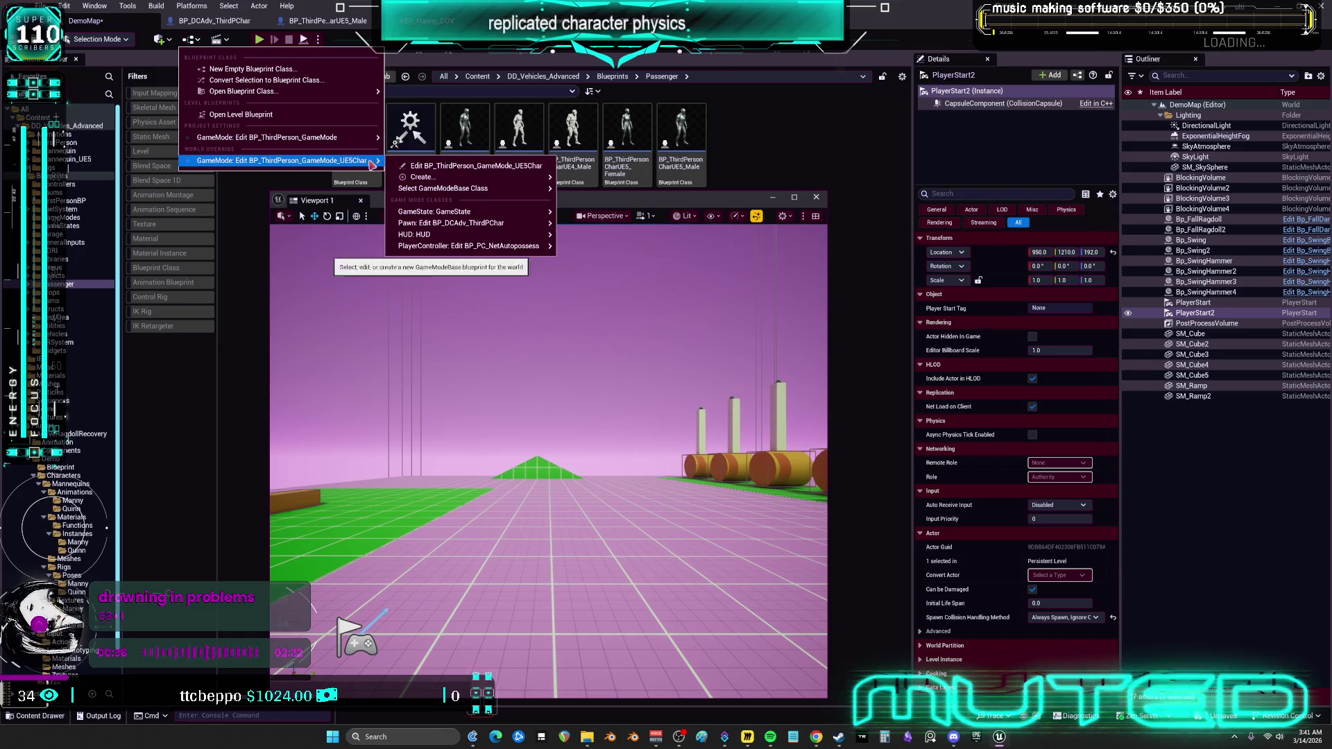
pyautogui.moveTo(491, 188)
pyautogui.moveTo(522, 227)
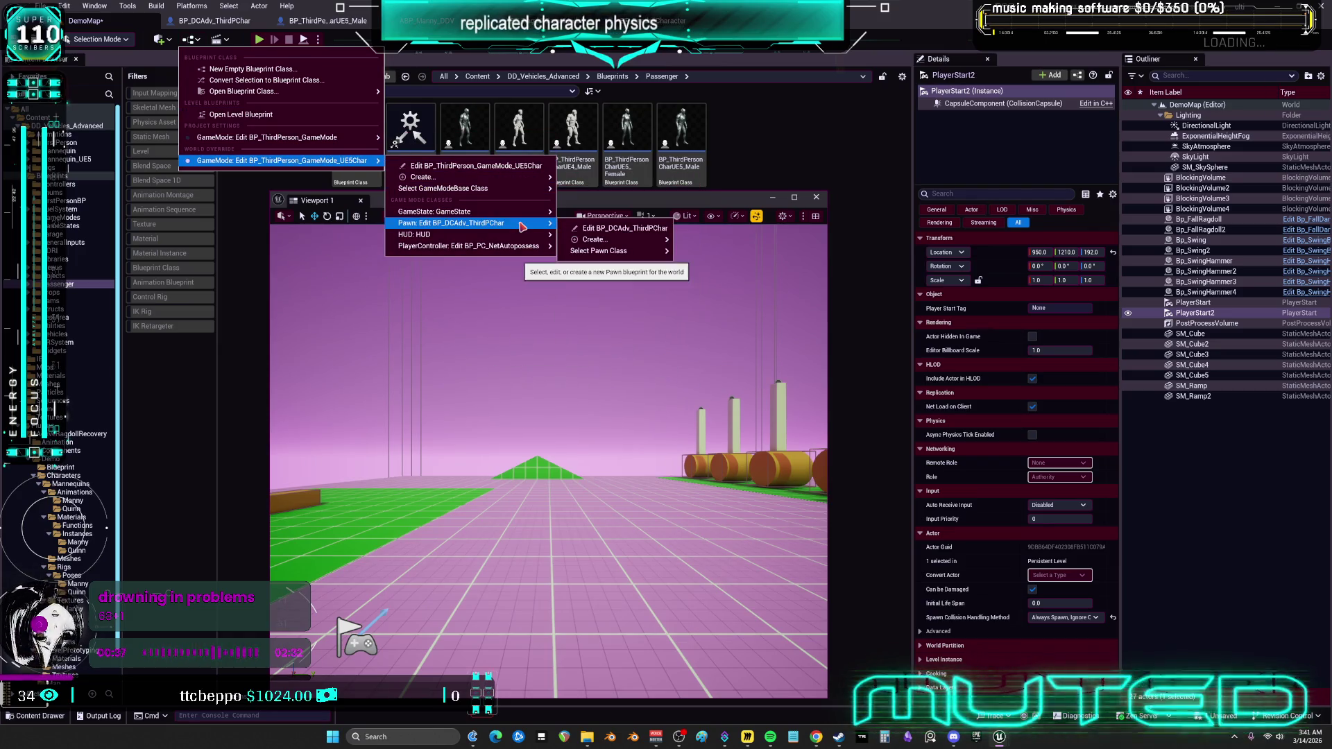
pyautogui.moveTo(638, 243)
pyautogui.write('BP_ThirdPersonCharUE5_Male')
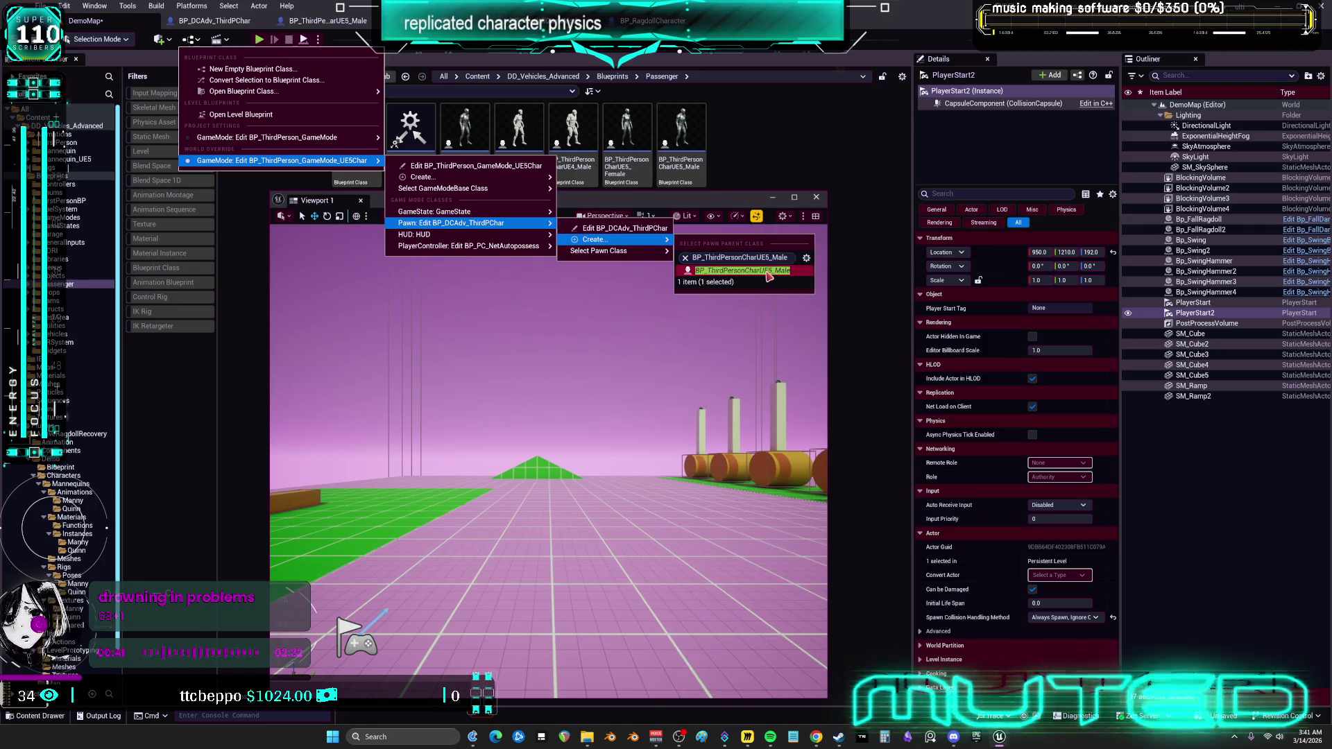
pyautogui.click(770, 272)
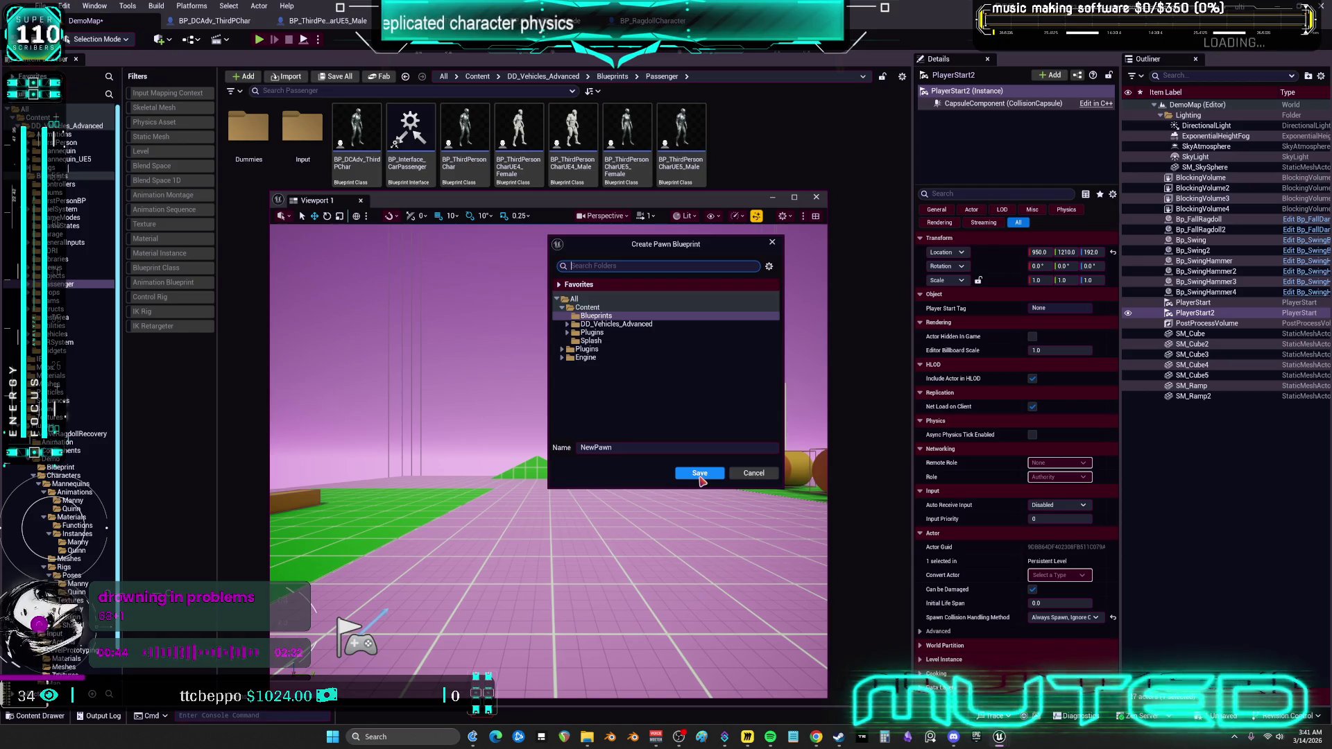
# Name the new pawn blueprint 'aa' and save it.
pyautogui.click(634, 449)
pyautogui.write('aa')
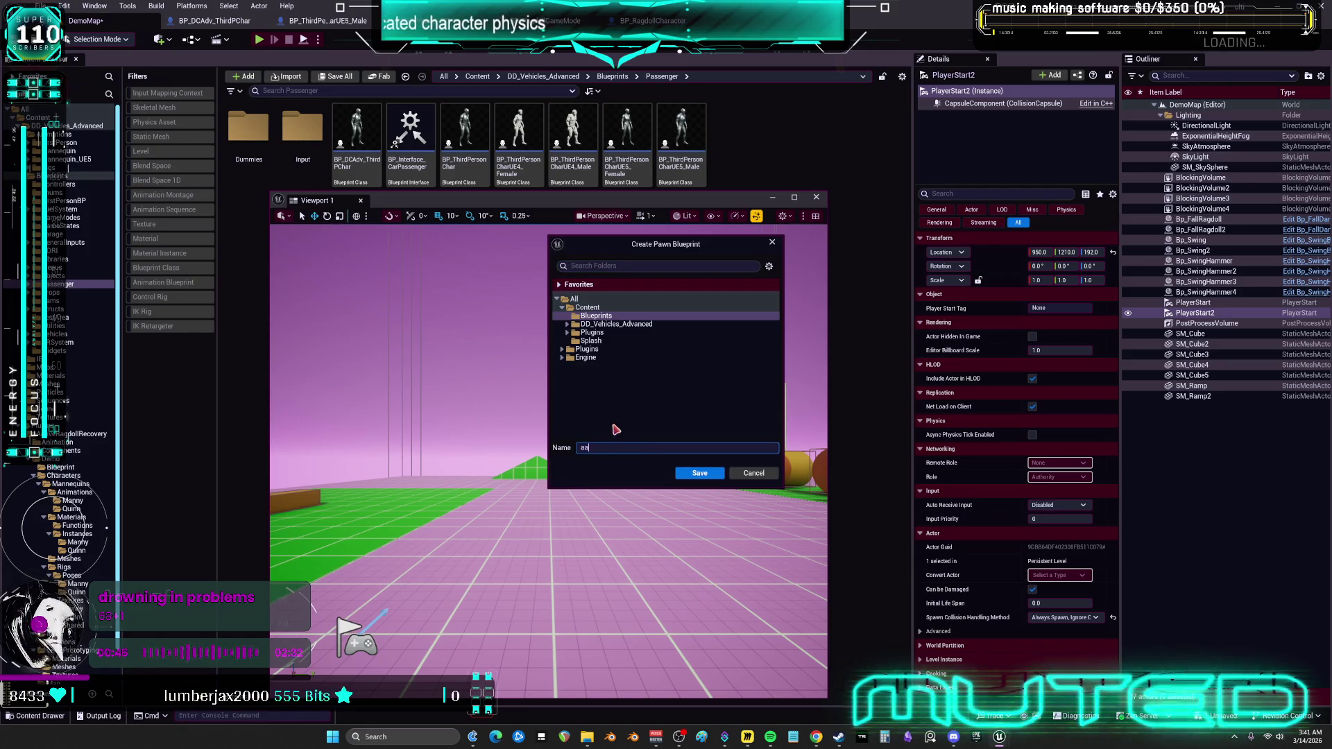
pyautogui.click(709, 479)
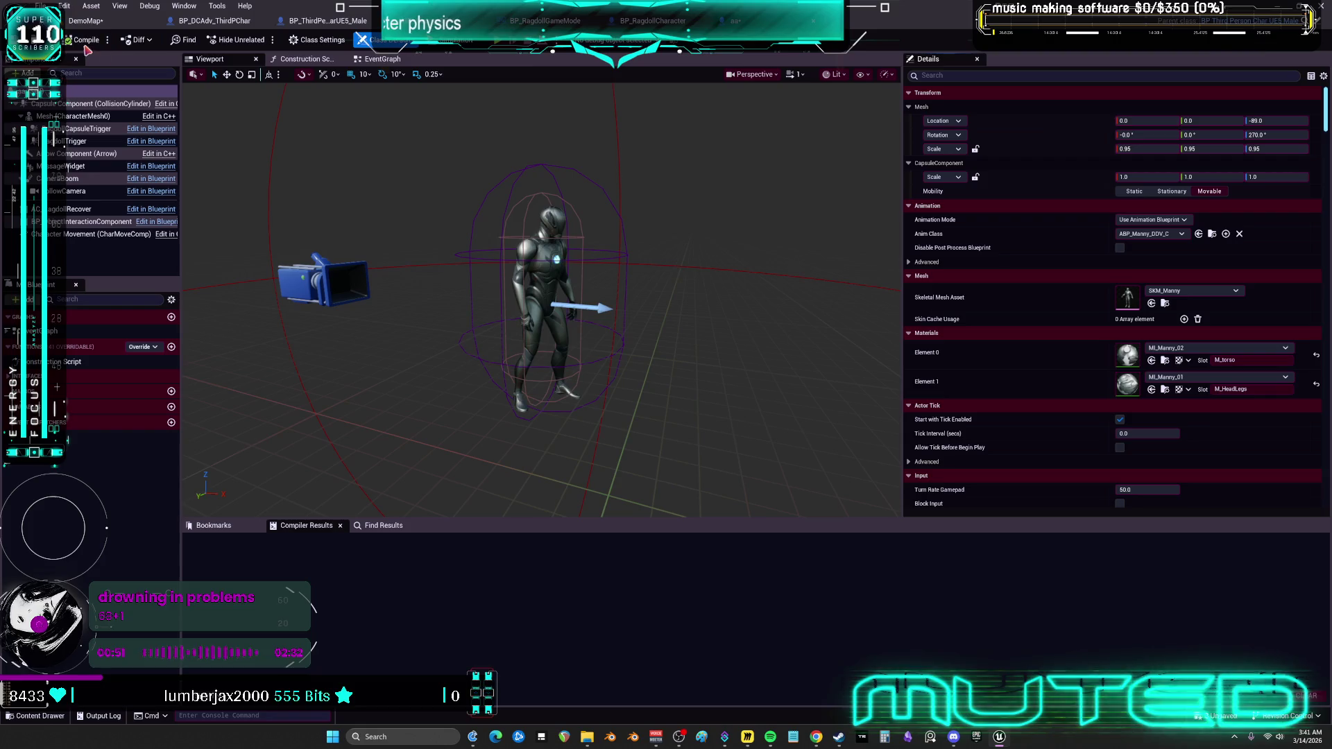
# Set the DemoMap play test to Play As Listen Server and launch the multiplayer session.
pyautogui.click(97, 22)
pyautogui.click(259, 39)
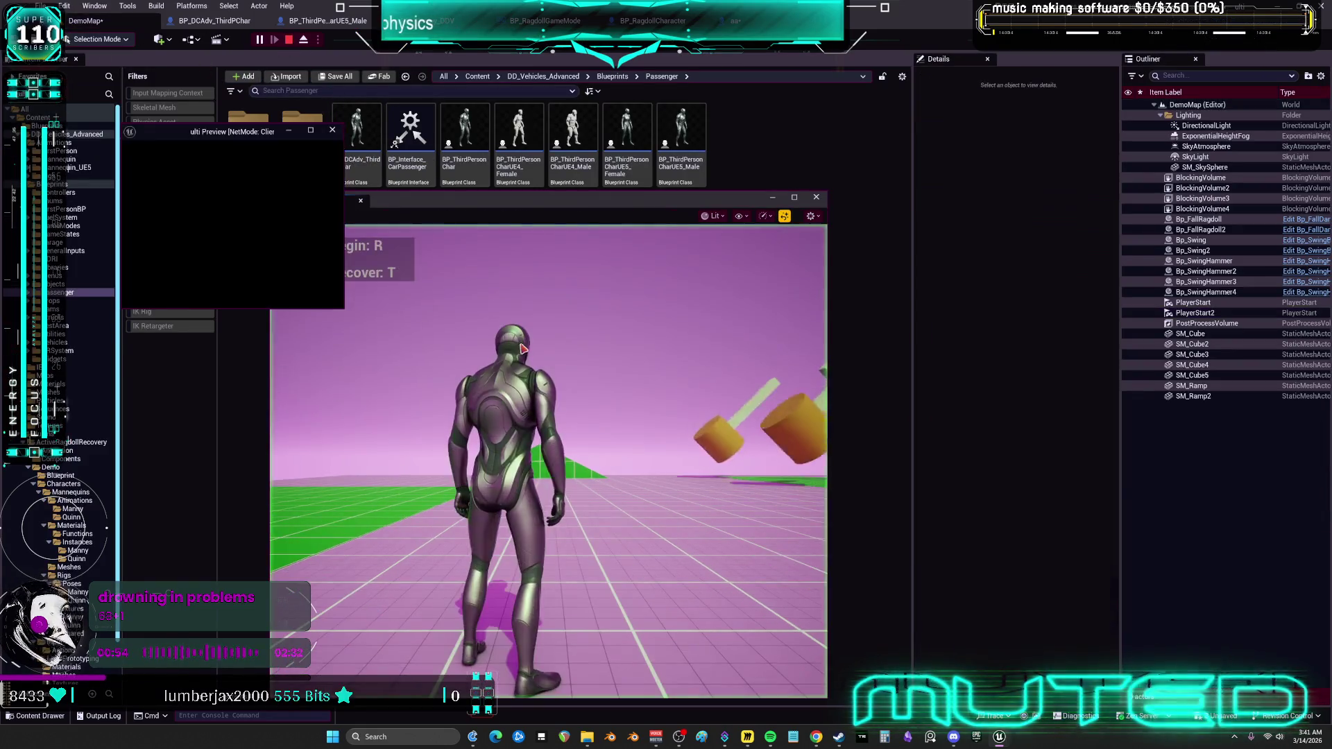
pyautogui.press('Escape')
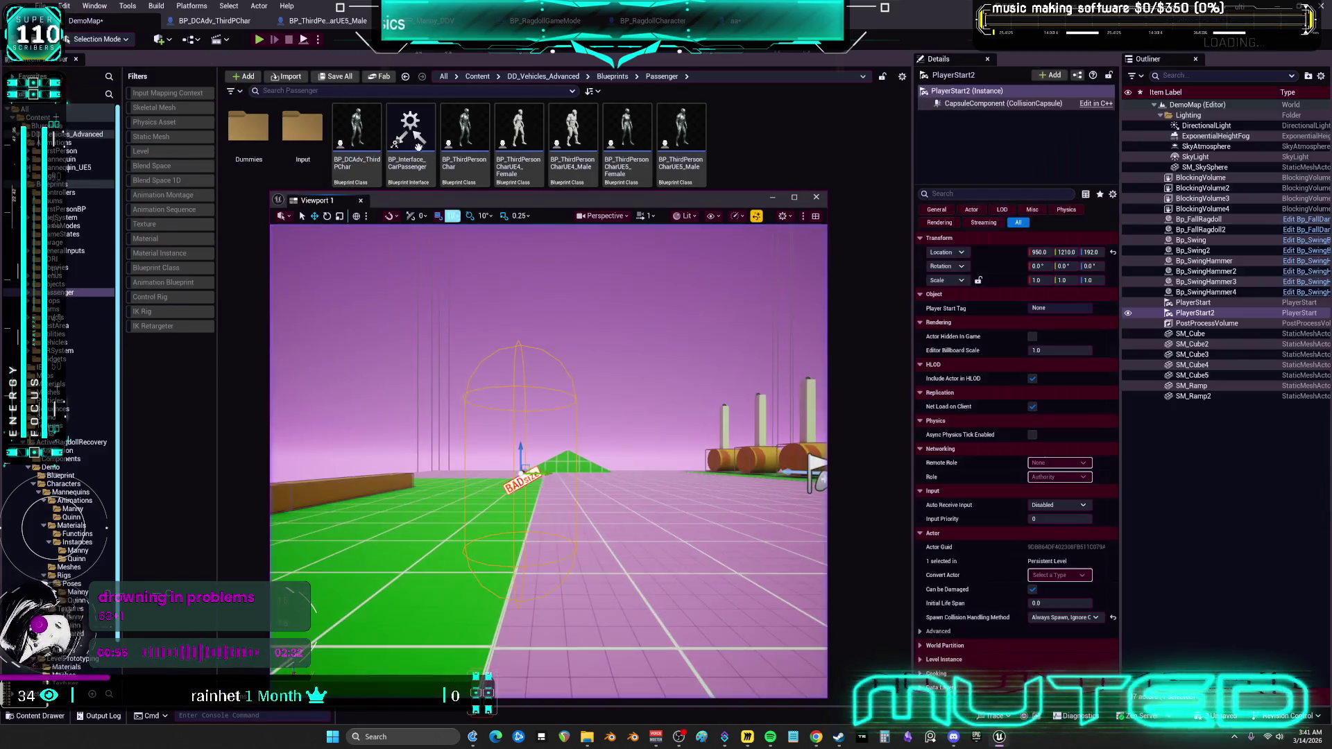
pyautogui.click(318, 40)
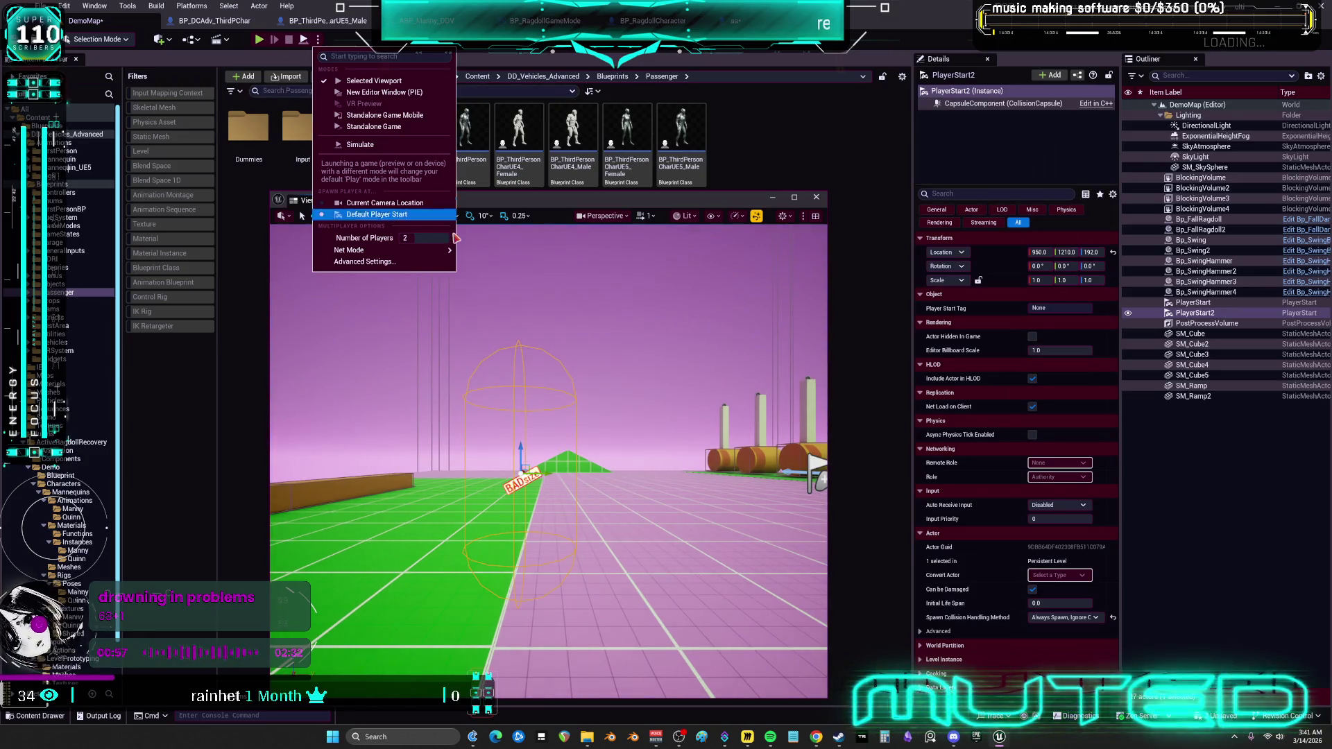
pyautogui.moveTo(439, 250)
pyautogui.click(482, 267)
pyautogui.moveTo(651, 202); pyautogui.dragTo(884, 179)
pyautogui.click(258, 40)
# Test ragdoll with R and recovery with T on both the server and client characters.
pyautogui.press('r')
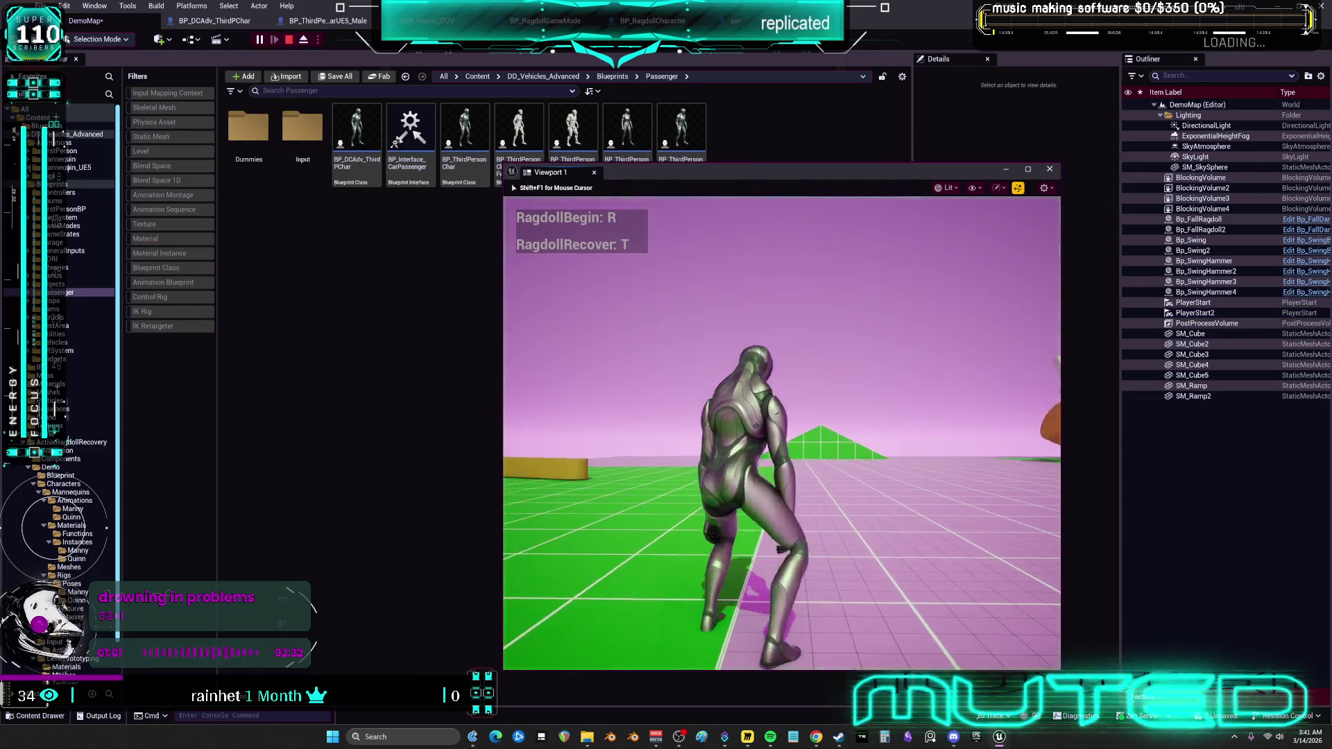
pyautogui.press('t')
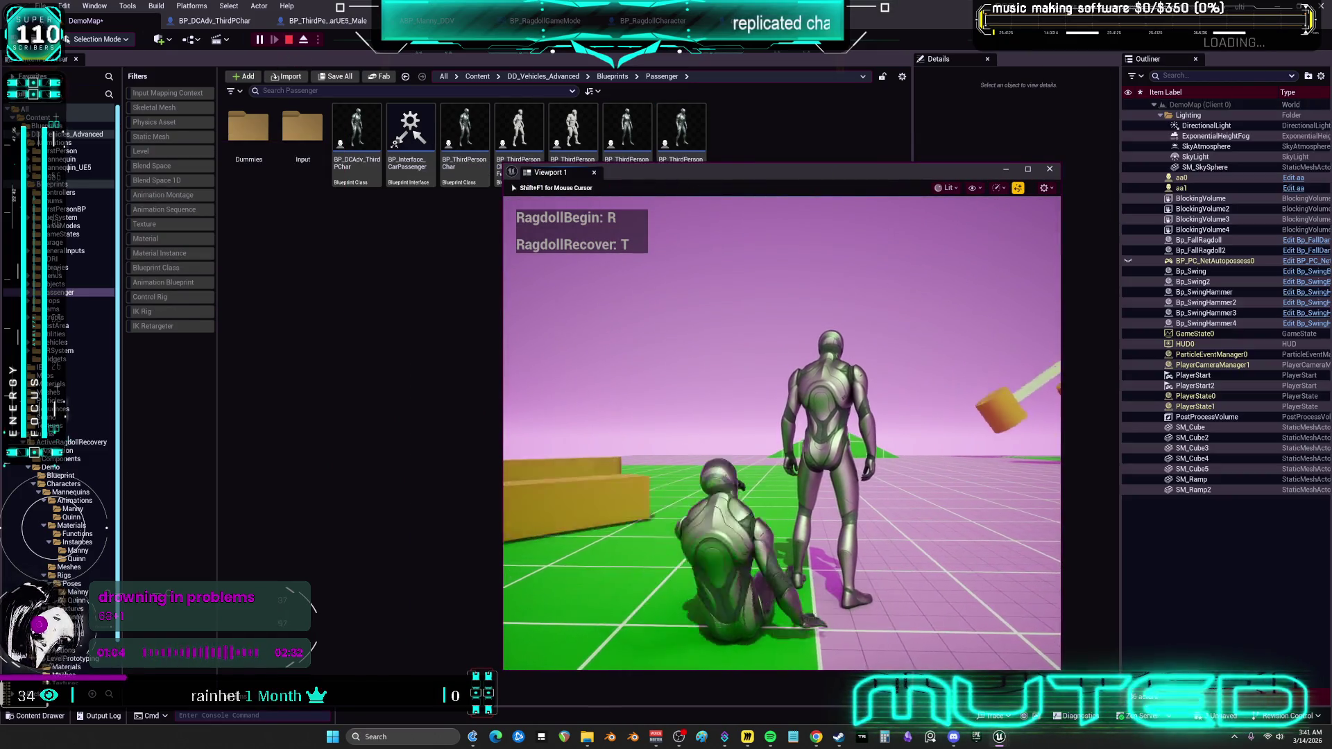
pyautogui.hotkey('shift', 'F1')
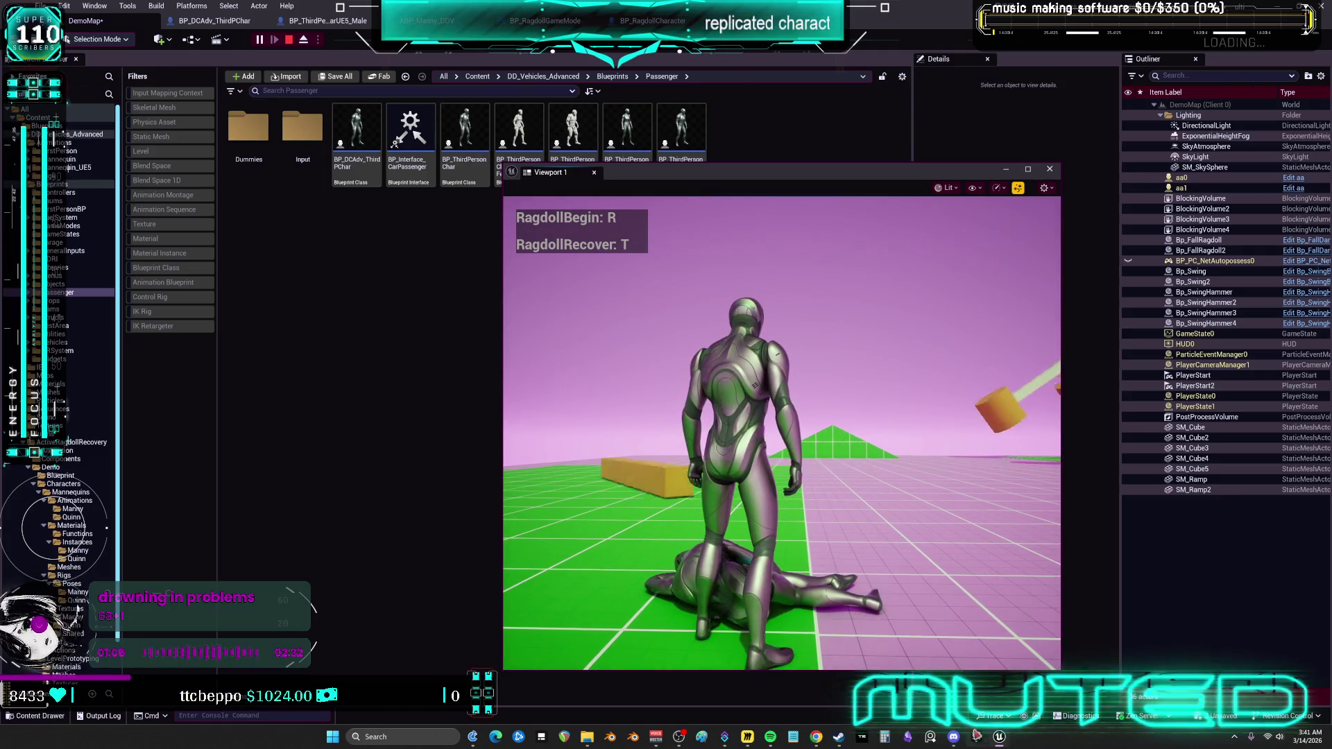
pyautogui.moveTo(999, 737)
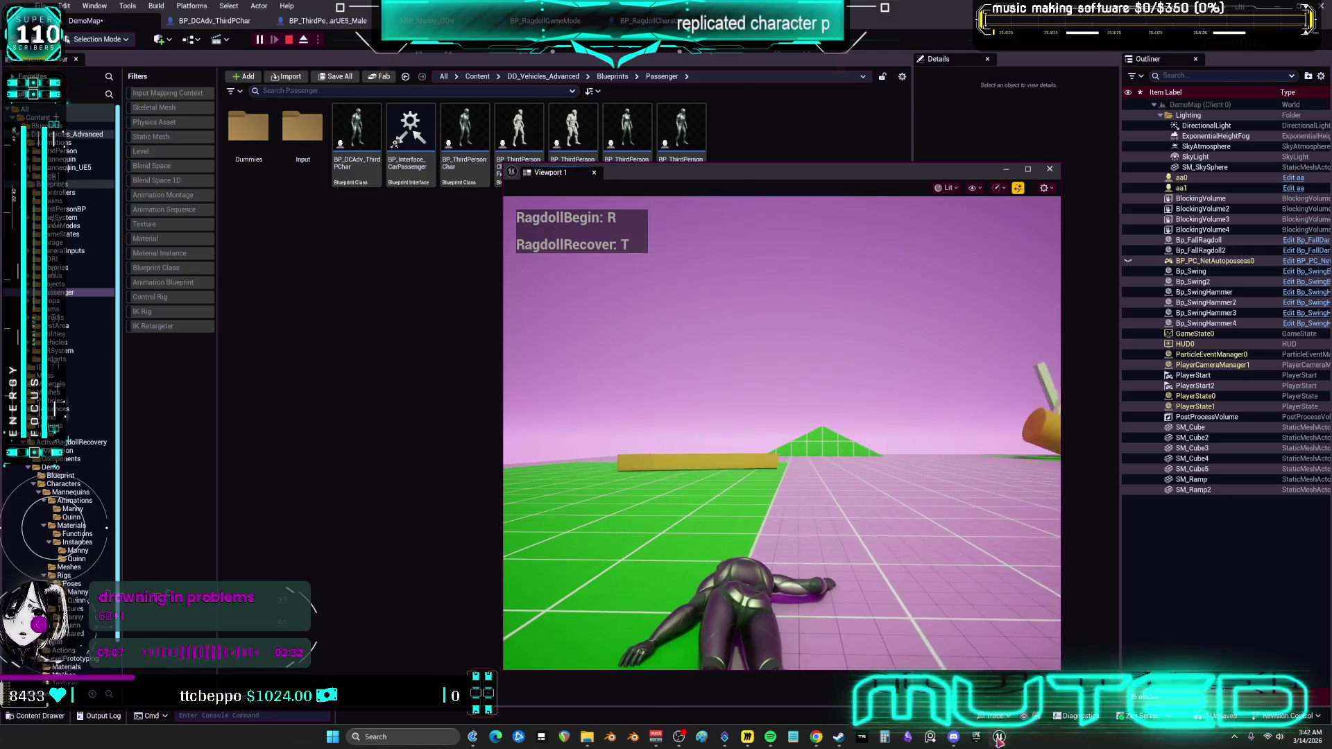
pyautogui.click(1086, 683)
pyautogui.click(318, 256)
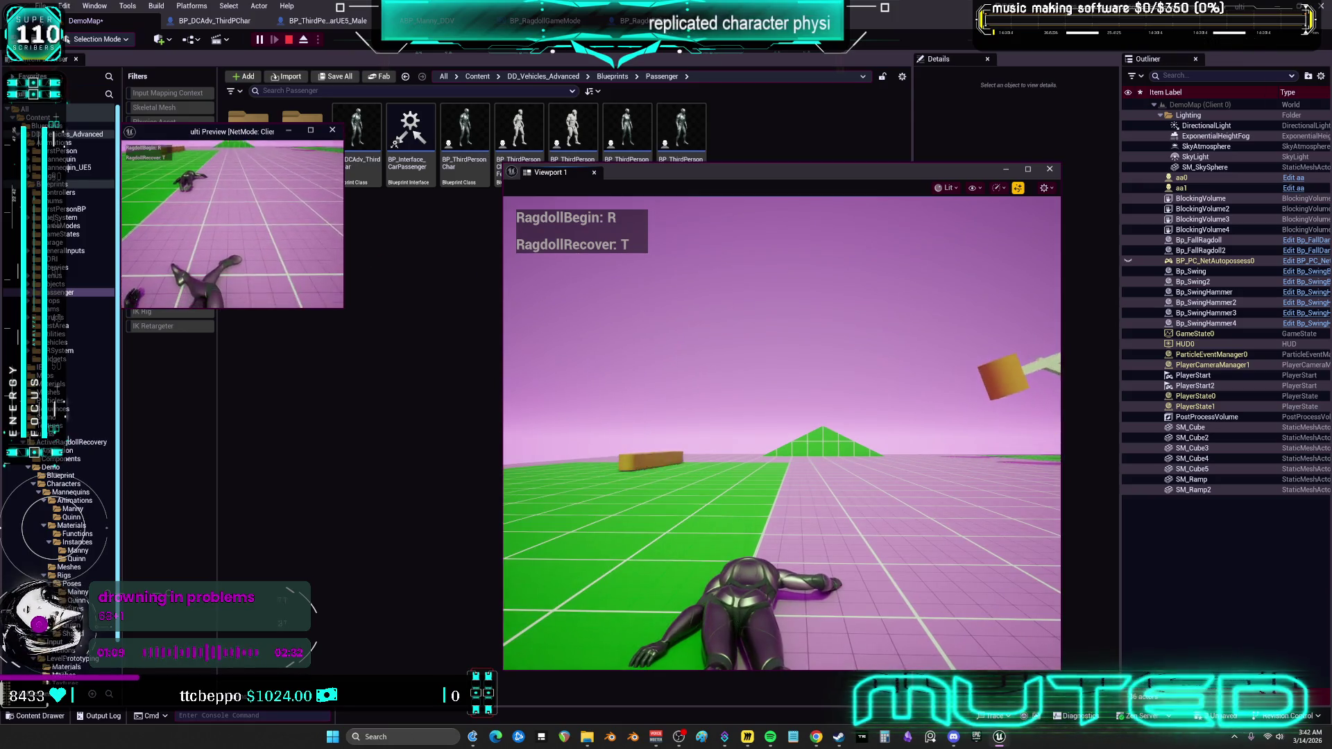
pyautogui.press('t')
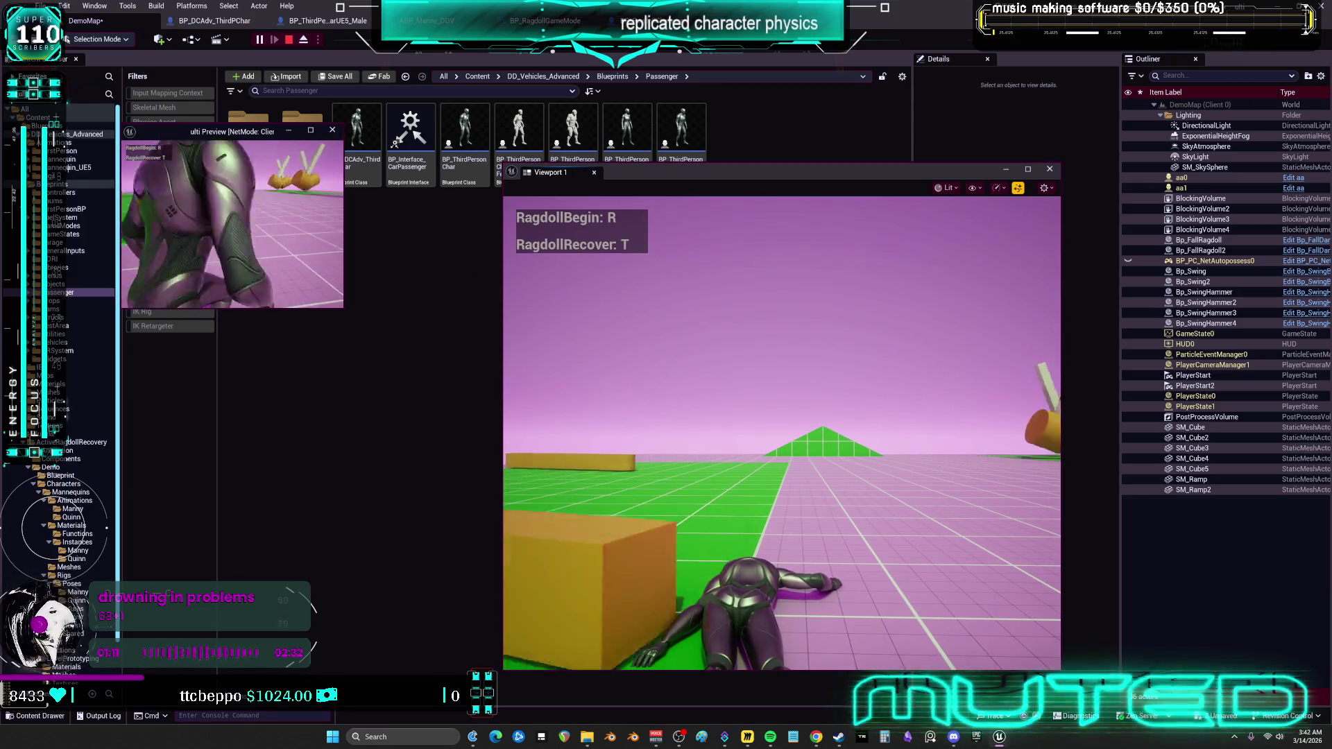
pyautogui.click(666, 319)
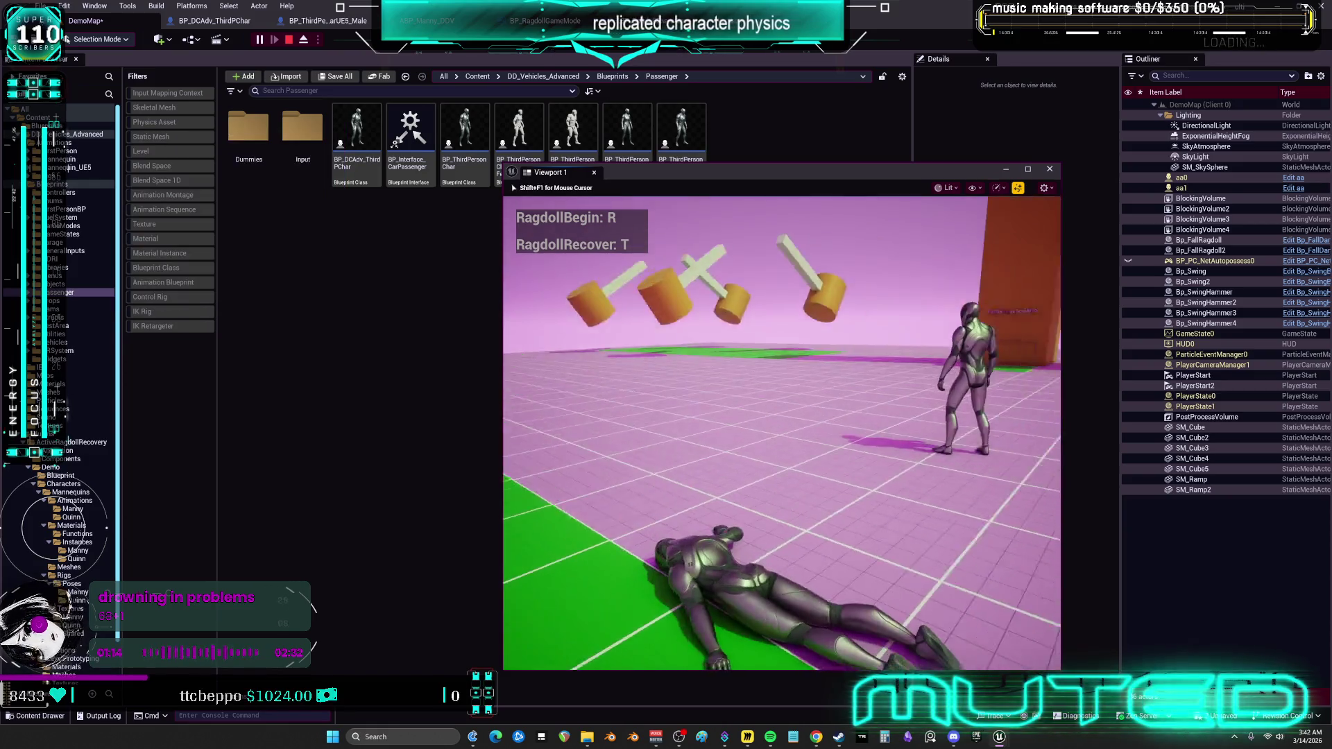
pyautogui.press('w')
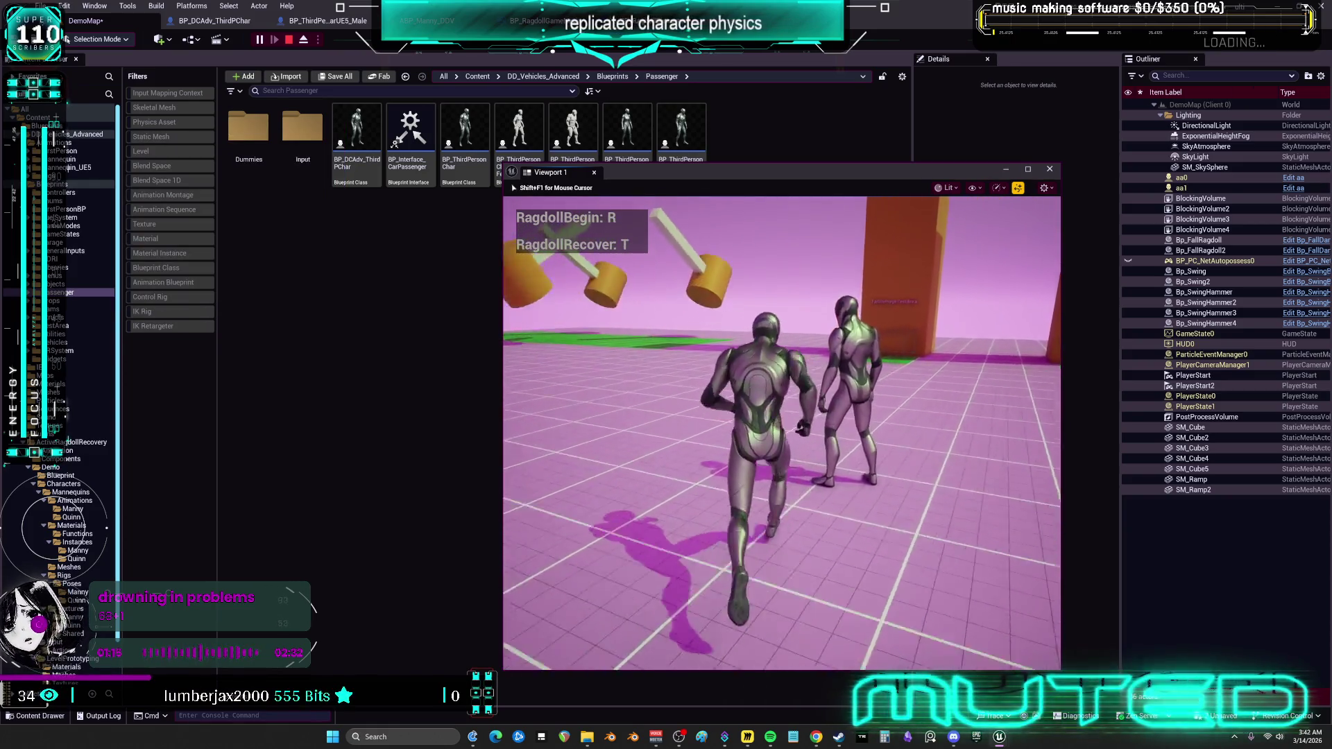
pyautogui.press('r')
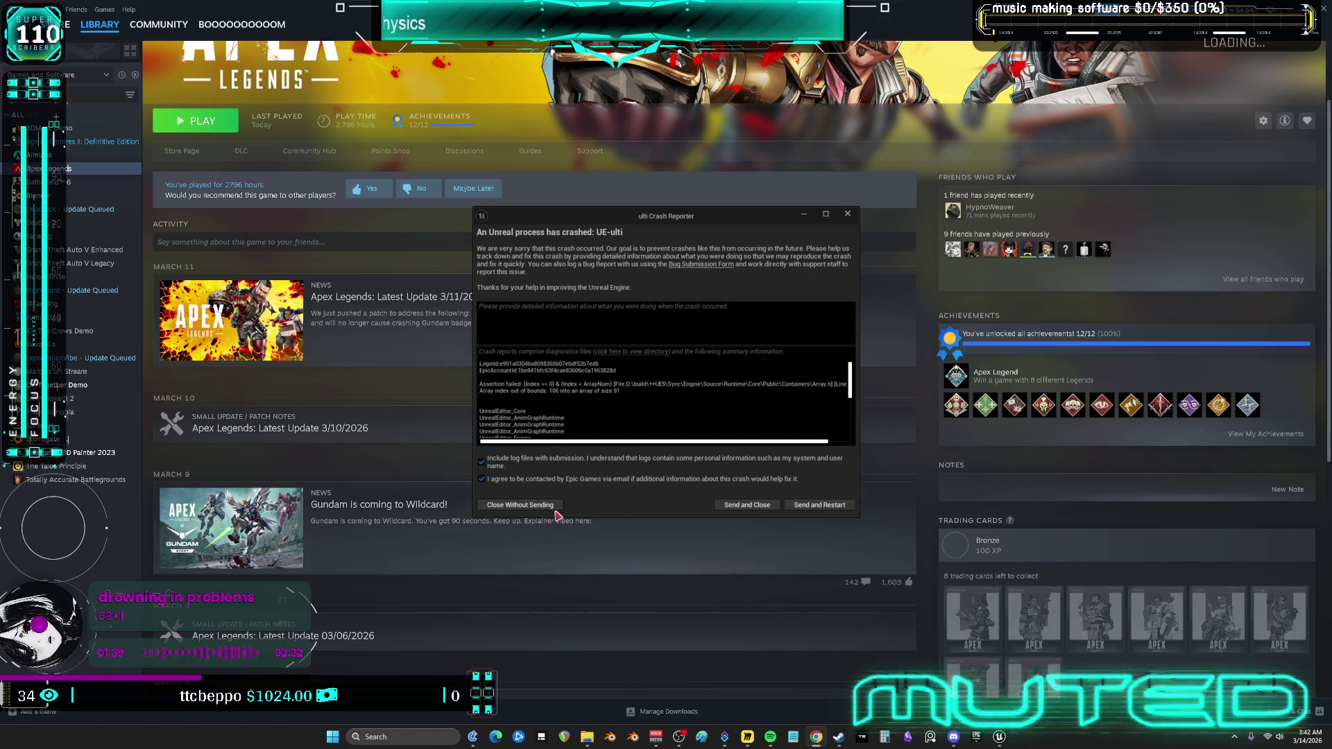
# Dismiss the UE-ulti crash report with Close Without Sending.
pyautogui.click(519, 505)
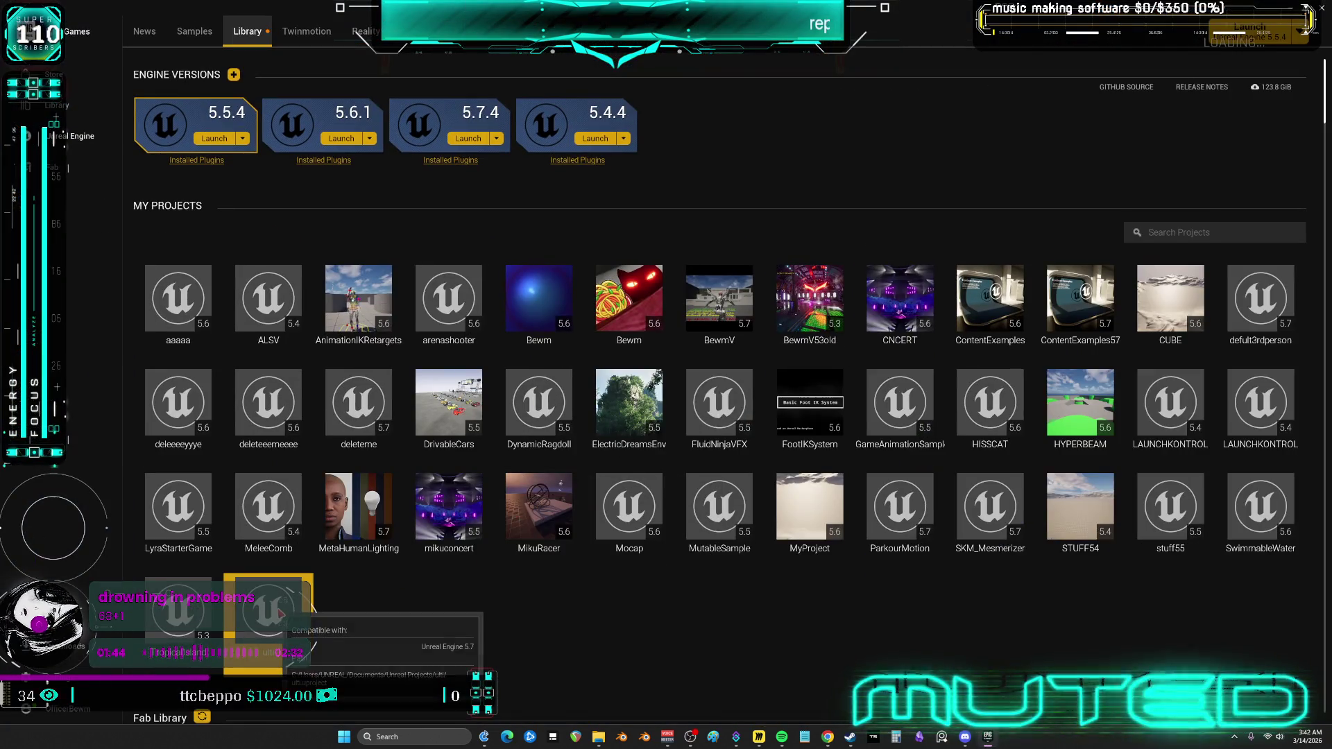
# Reveal a project's files in a folder and check the plugins installed for engine 5.7.4.
pyautogui.rightClick(283, 614)
pyautogui.click(325, 633)
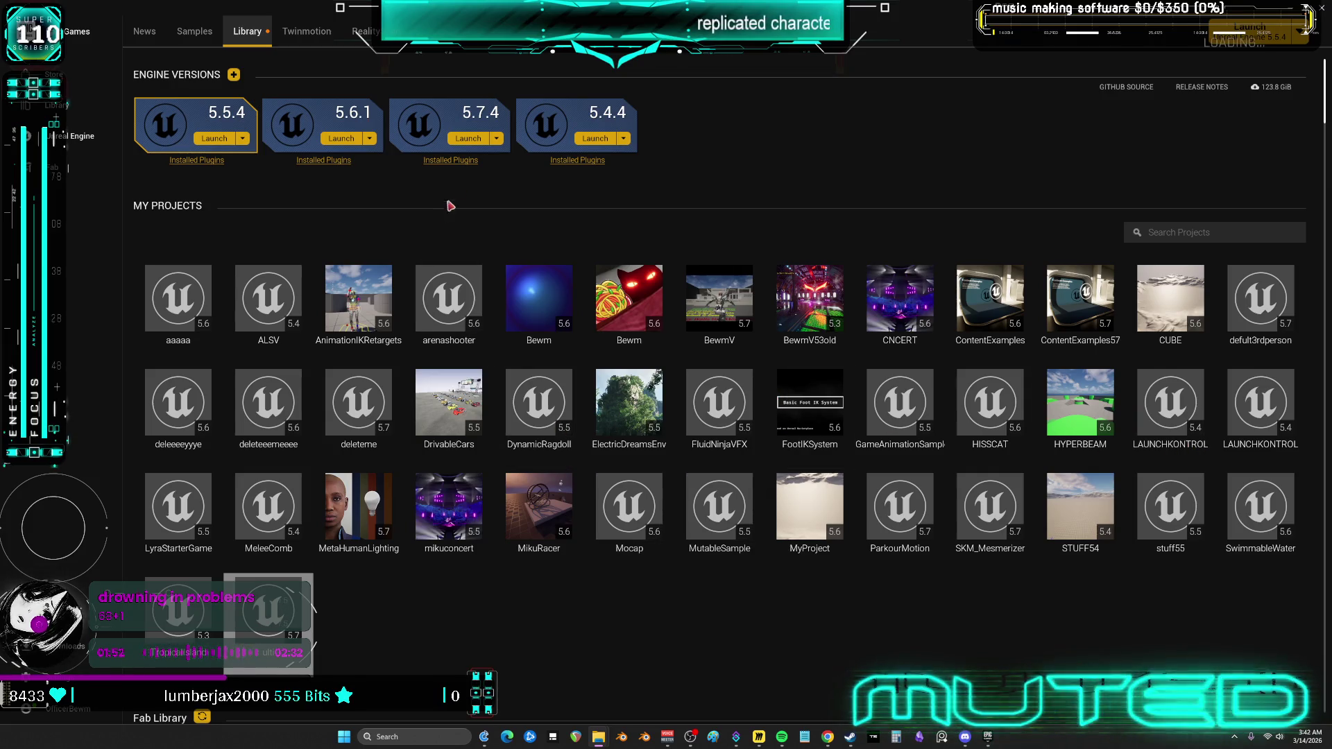
pyautogui.click(452, 160)
pyautogui.click(666, 438)
# Install Active Ragdoll System from the Fab Library to engine 5.7, then search Fab for 'advanced'.
pyautogui.scroll(-5, 685, 571)
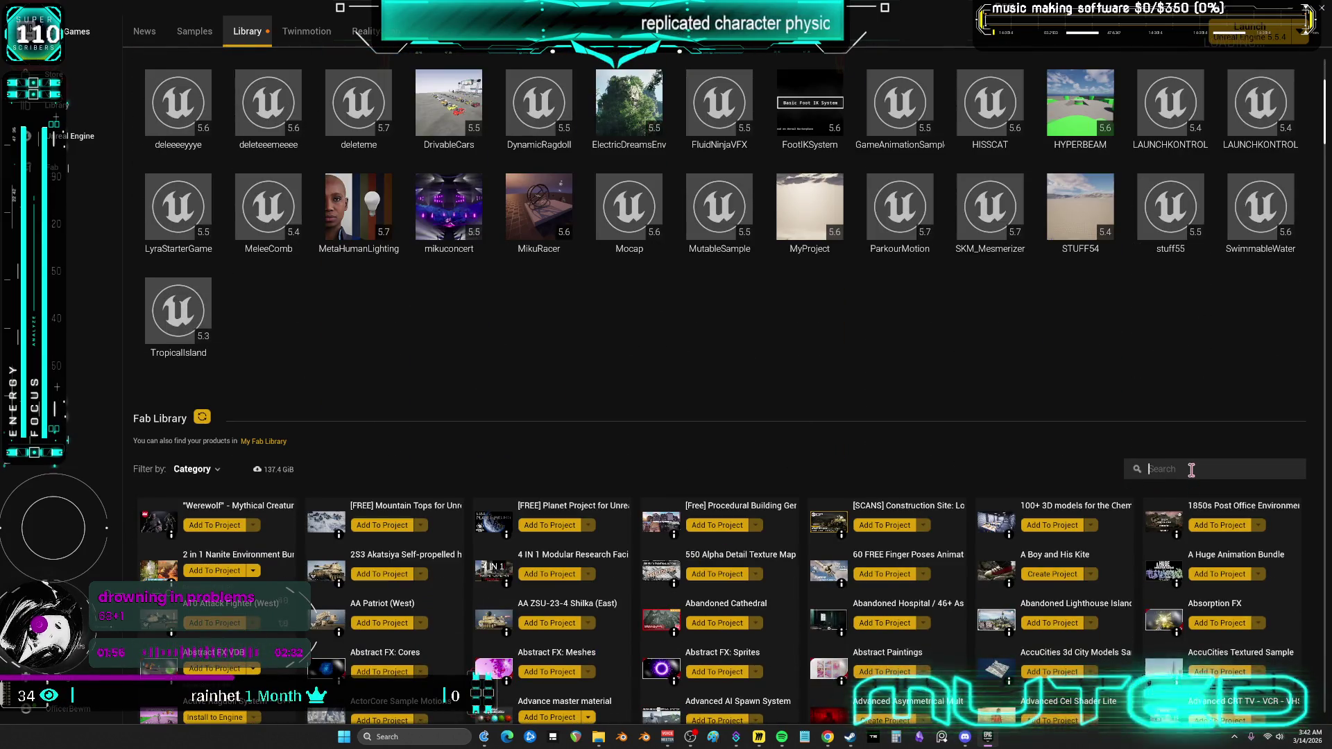
pyautogui.click(1191, 469)
pyautogui.write('ragdo')
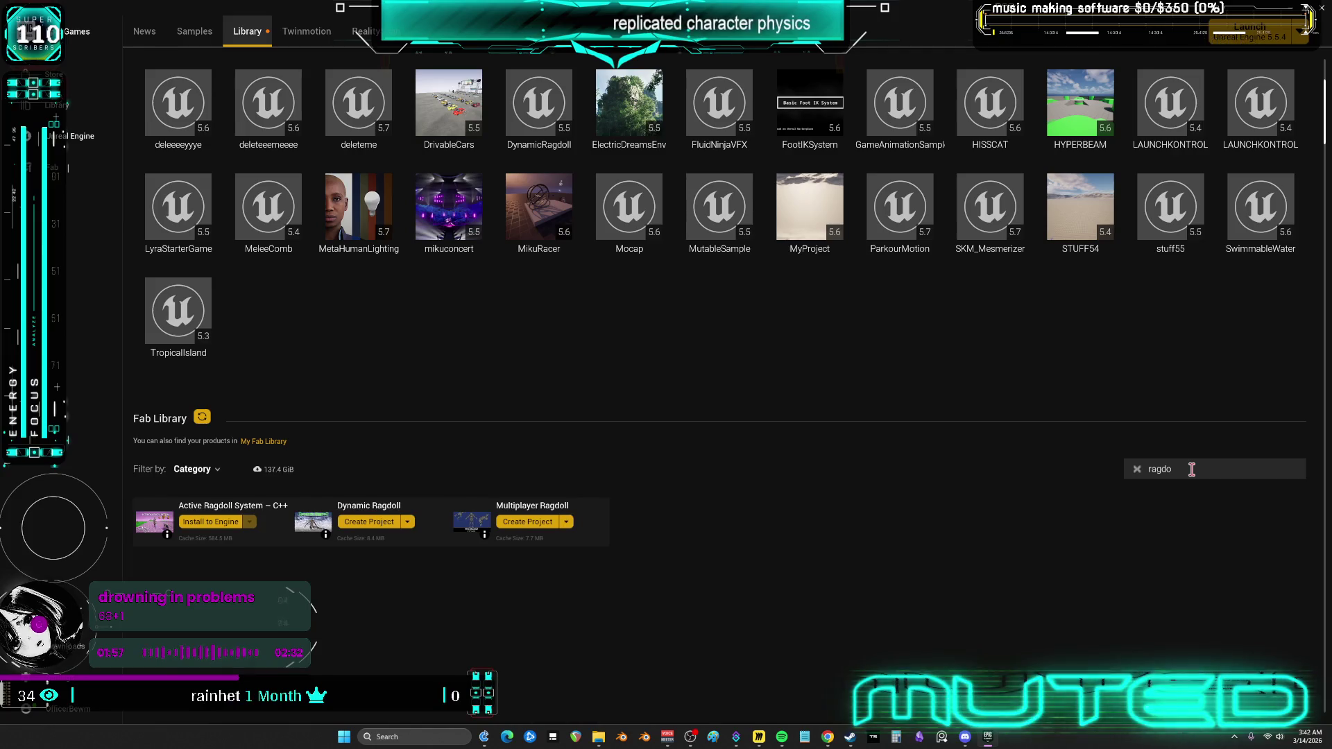
pyautogui.click(229, 524)
pyautogui.click(609, 369)
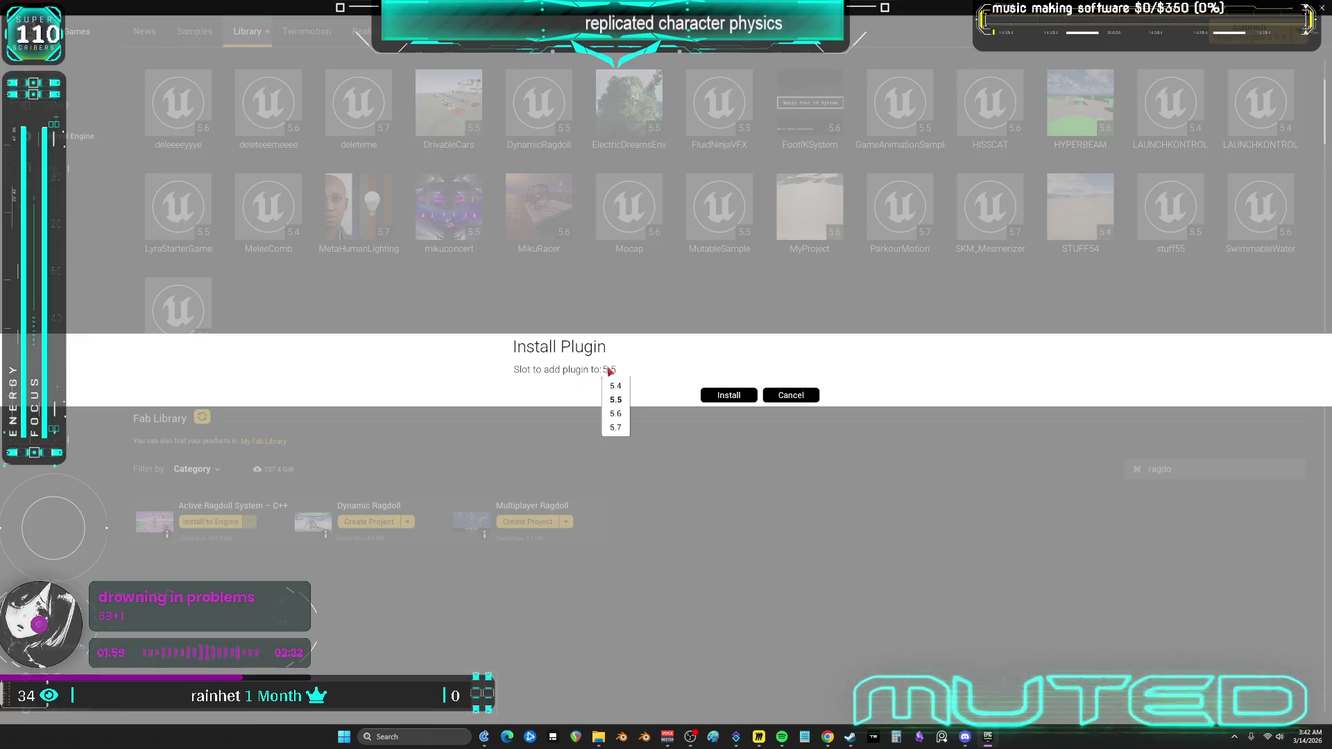
pyautogui.click(615, 427)
pyautogui.click(716, 397)
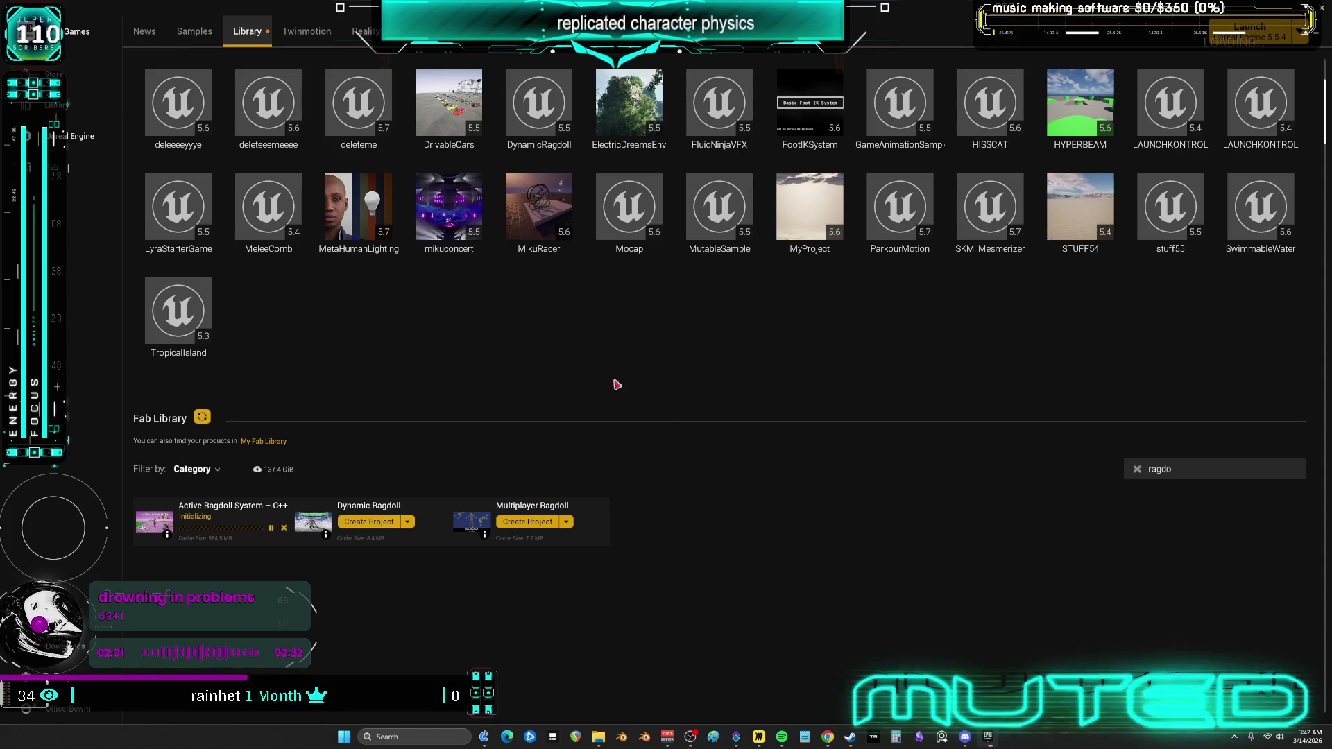
pyautogui.doubleClick(1191, 469)
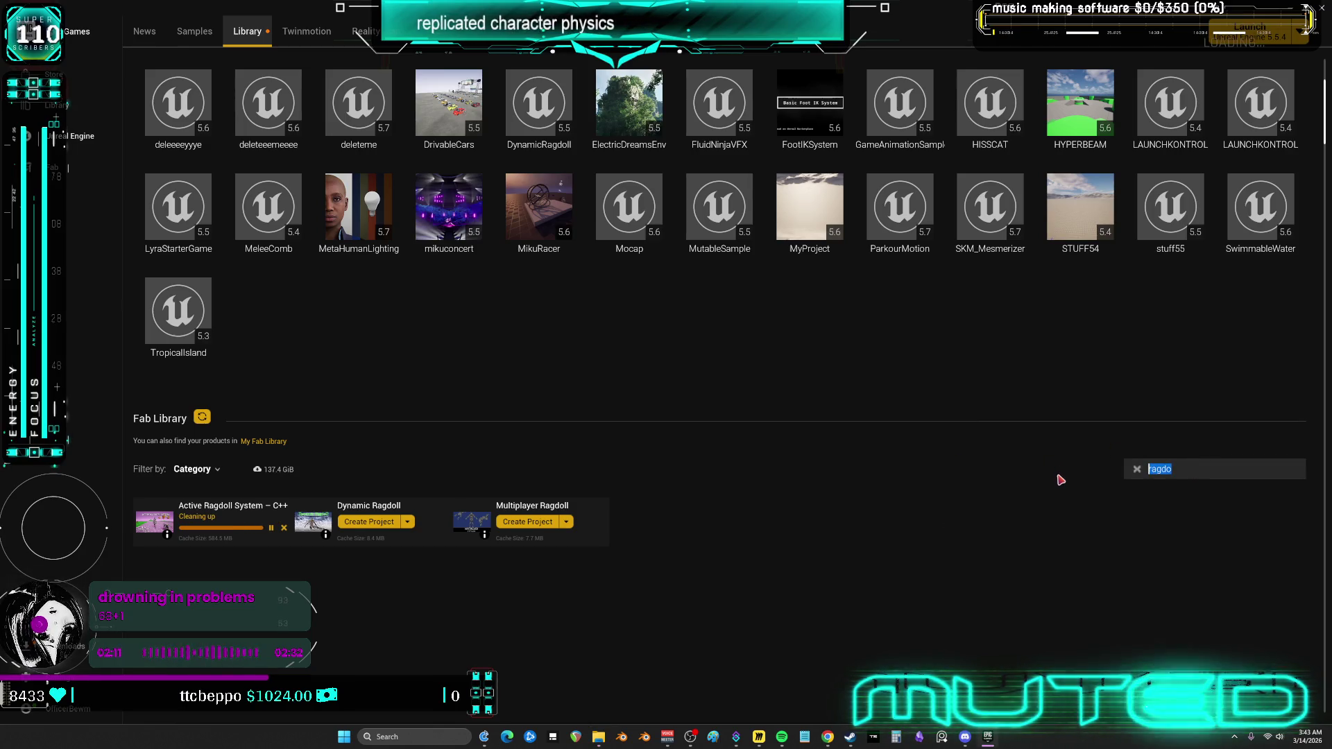
pyautogui.write('advanced')
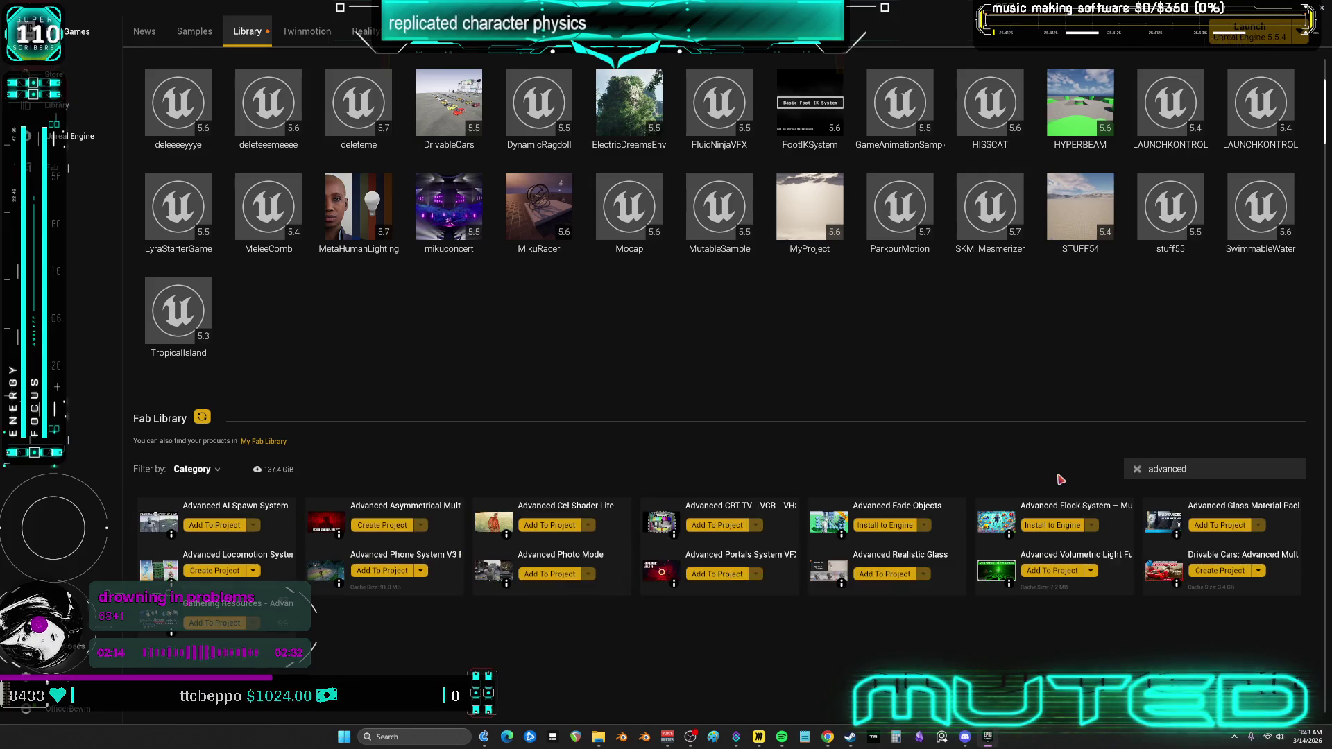
# Create project zMulti on engine 5.7 from Drivable Cars: Advanced Multiplayer and select it.
pyautogui.click(1220, 570)
pyautogui.moveTo(639, 336); pyautogui.dragTo(234, 319)
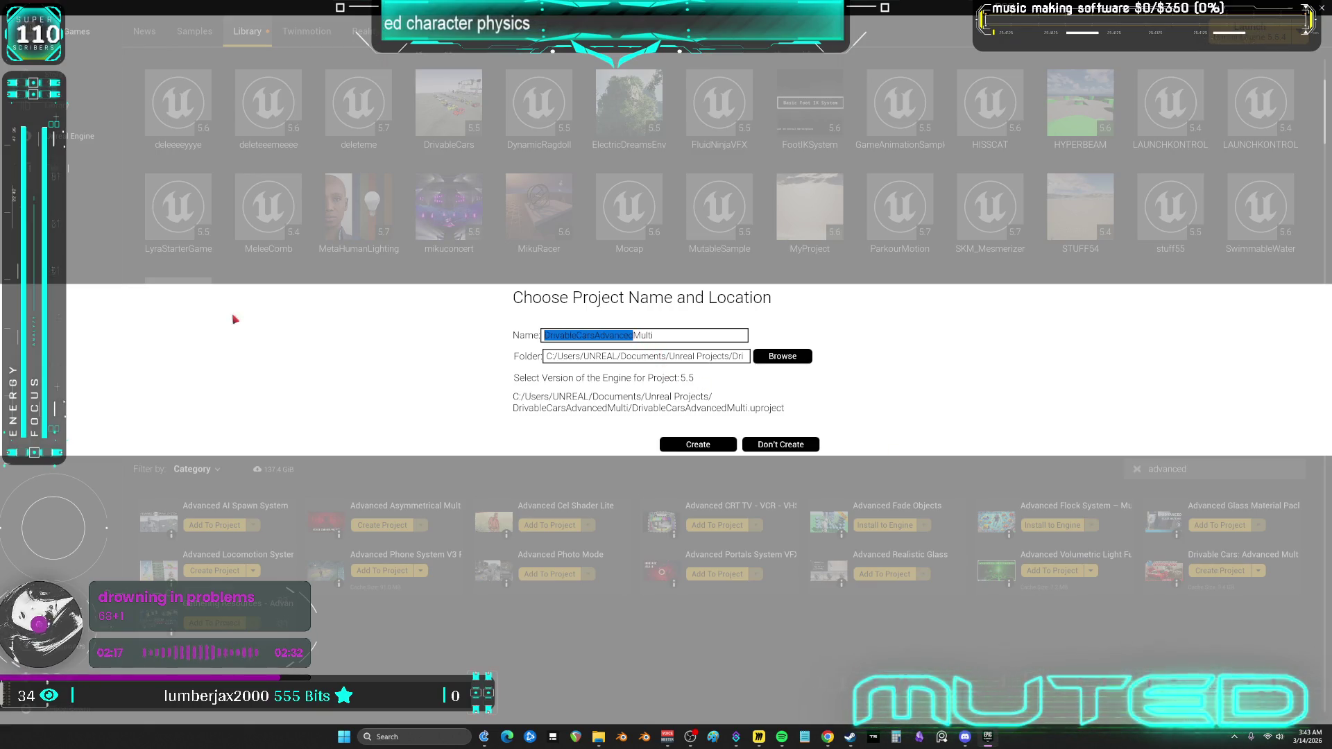
pyautogui.write('z')
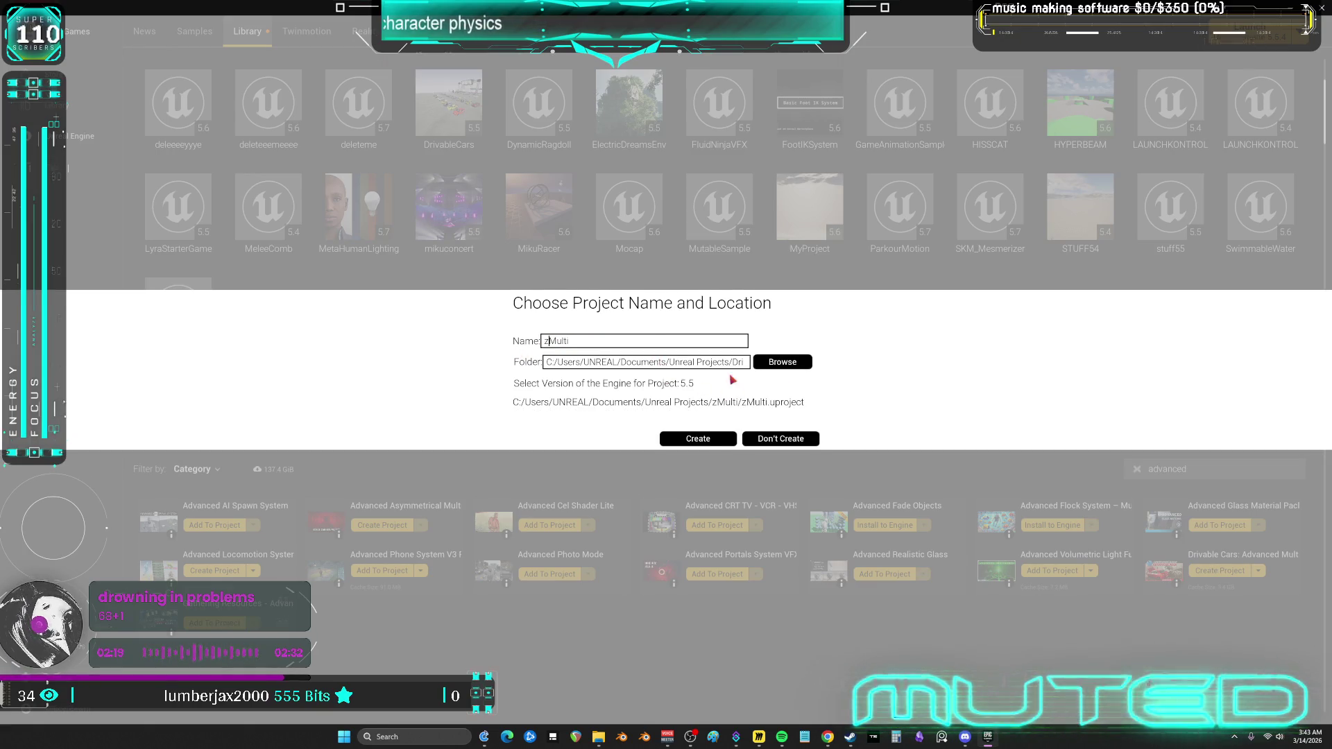
pyautogui.click(690, 385)
pyautogui.click(698, 569)
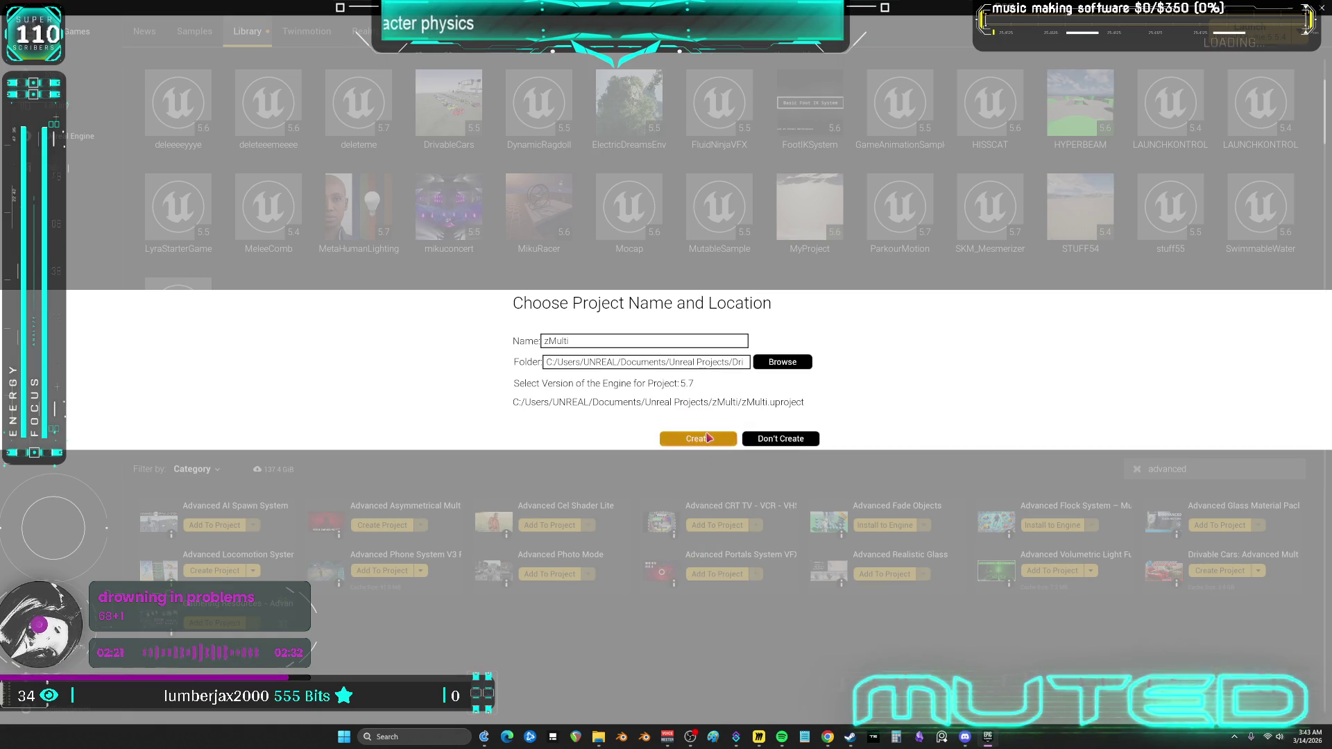
pyautogui.click(708, 437)
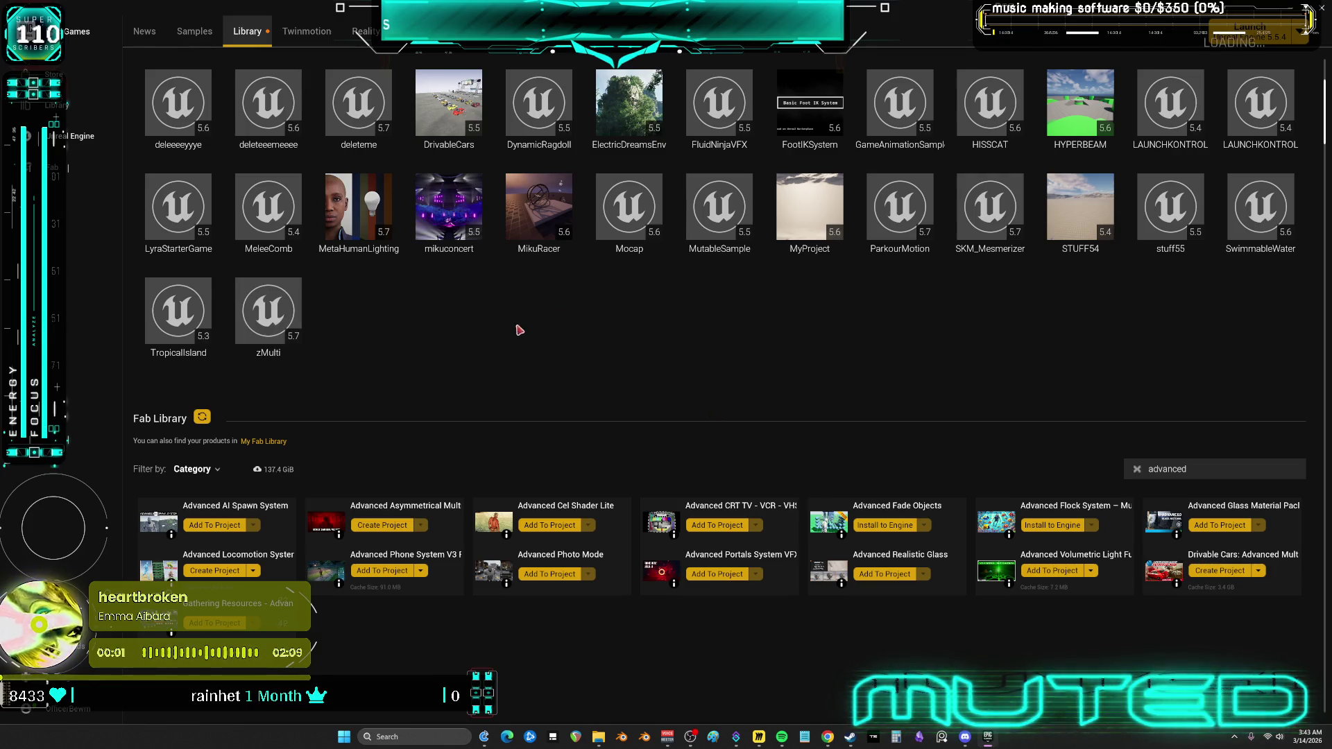
pyautogui.click(291, 292)
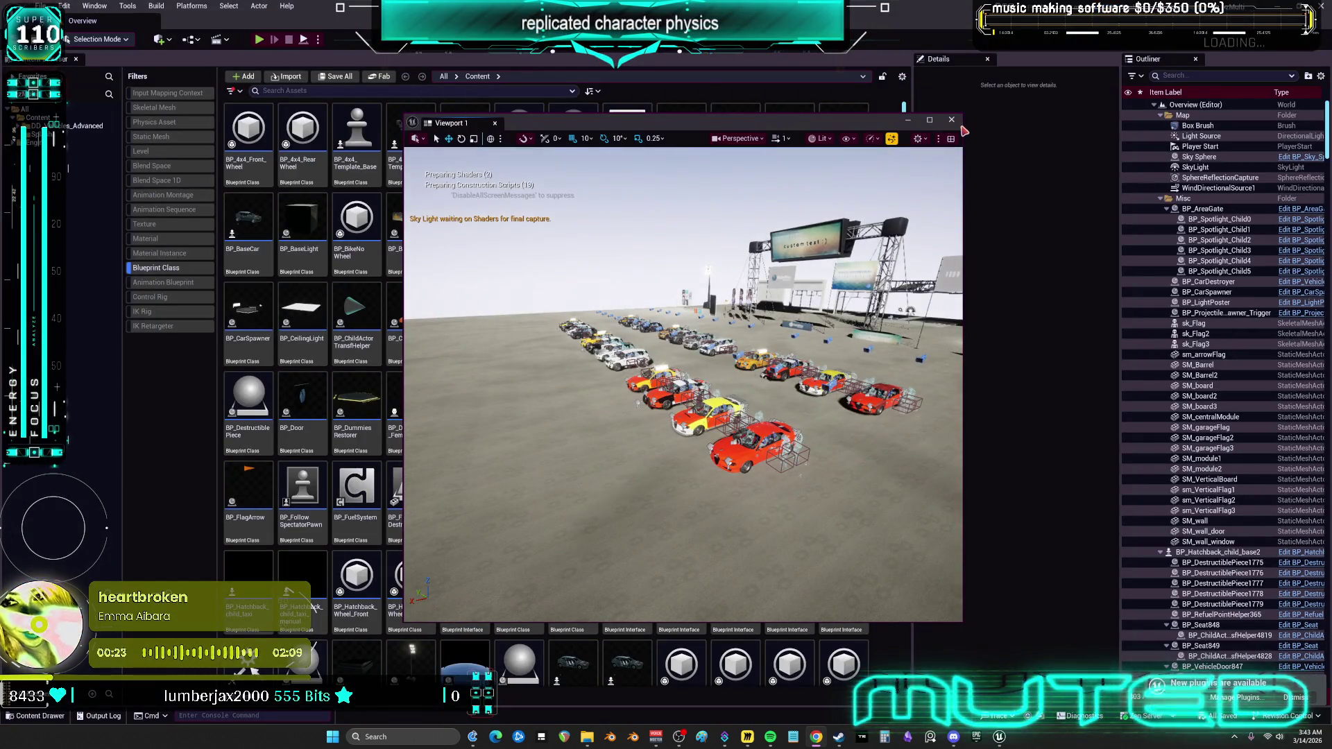
# Enable the ActiveRagdollSystem plugin in Edit > Plugins and open BP_DCAdv_ThirdPChar.
pyautogui.click(78, 9)
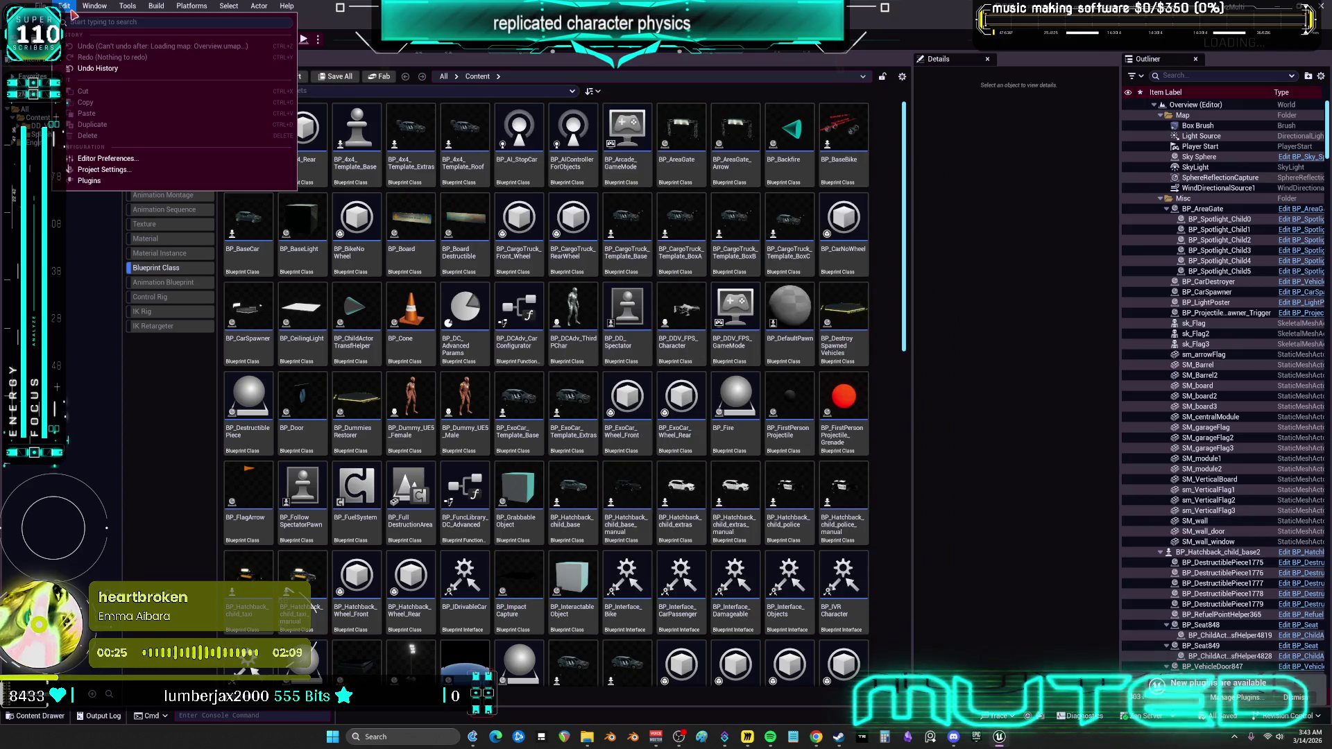
pyautogui.click(115, 188)
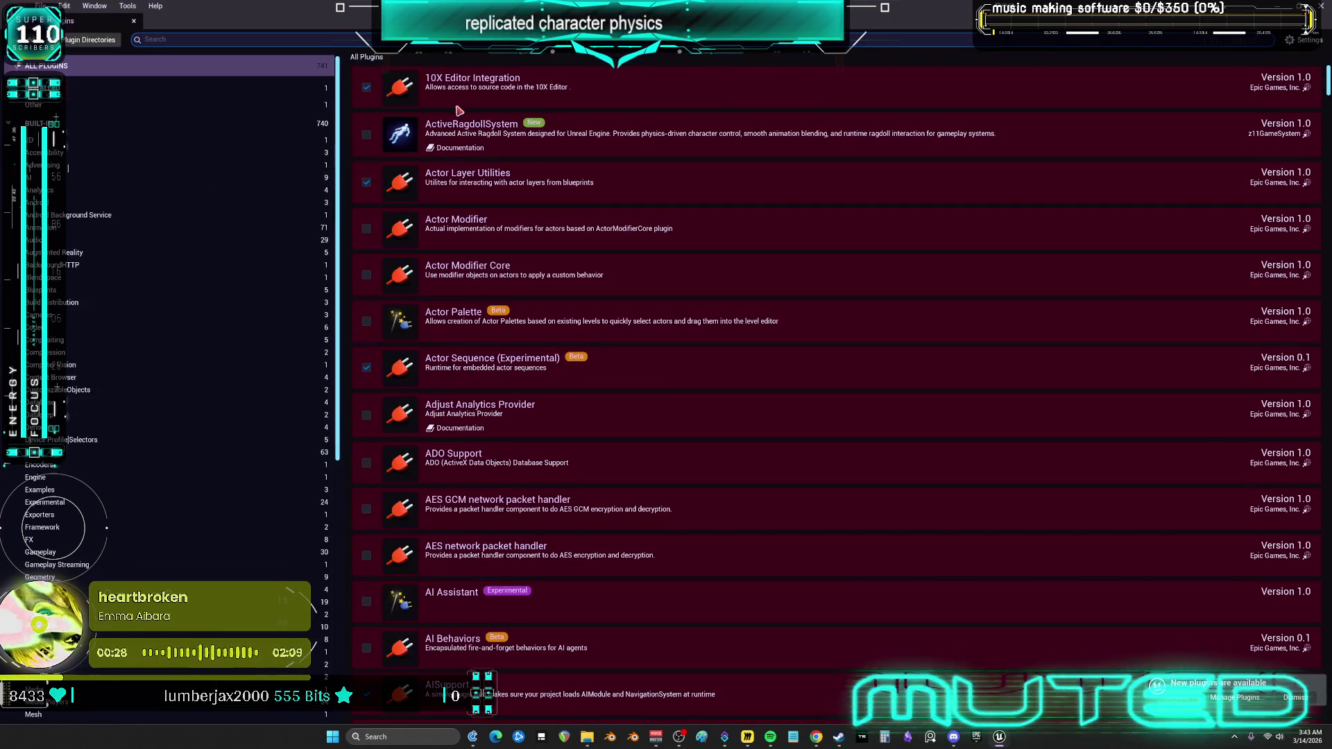
pyautogui.click(367, 135)
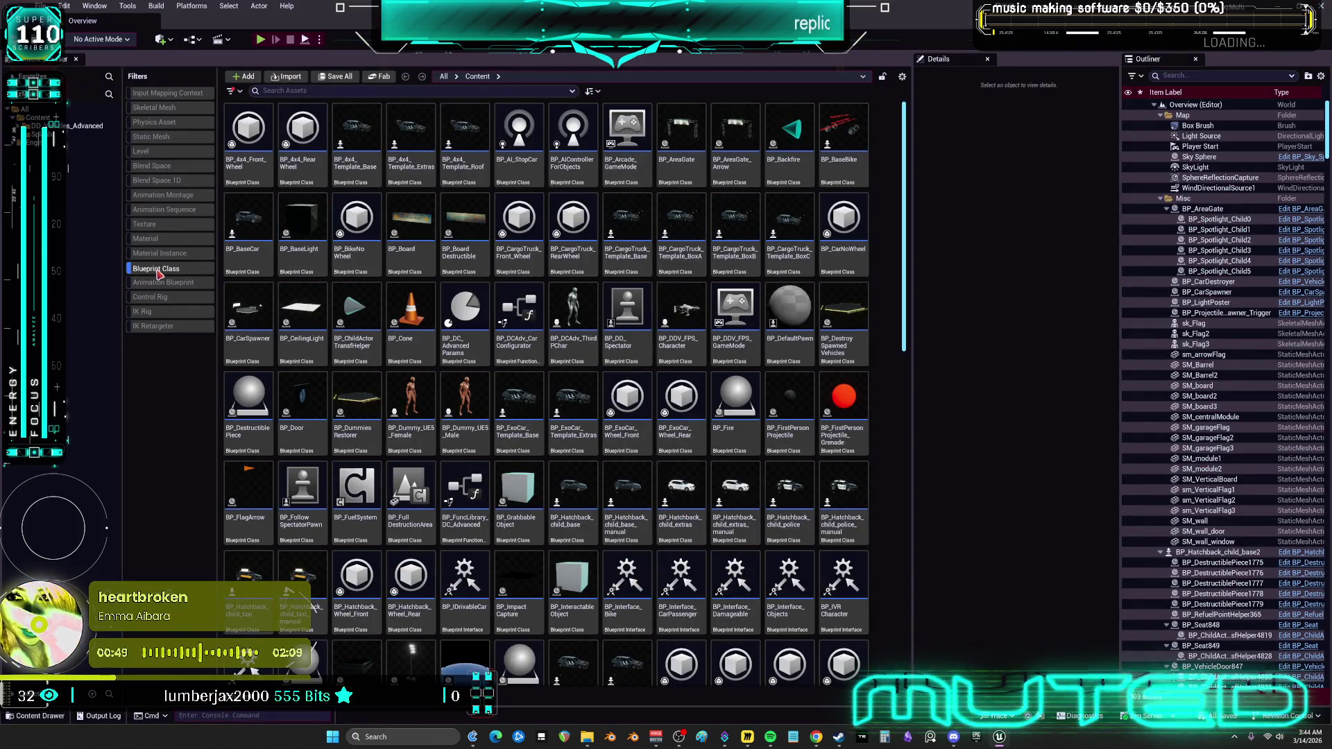
pyautogui.click(586, 323)
pyautogui.doubleClick(584, 308)
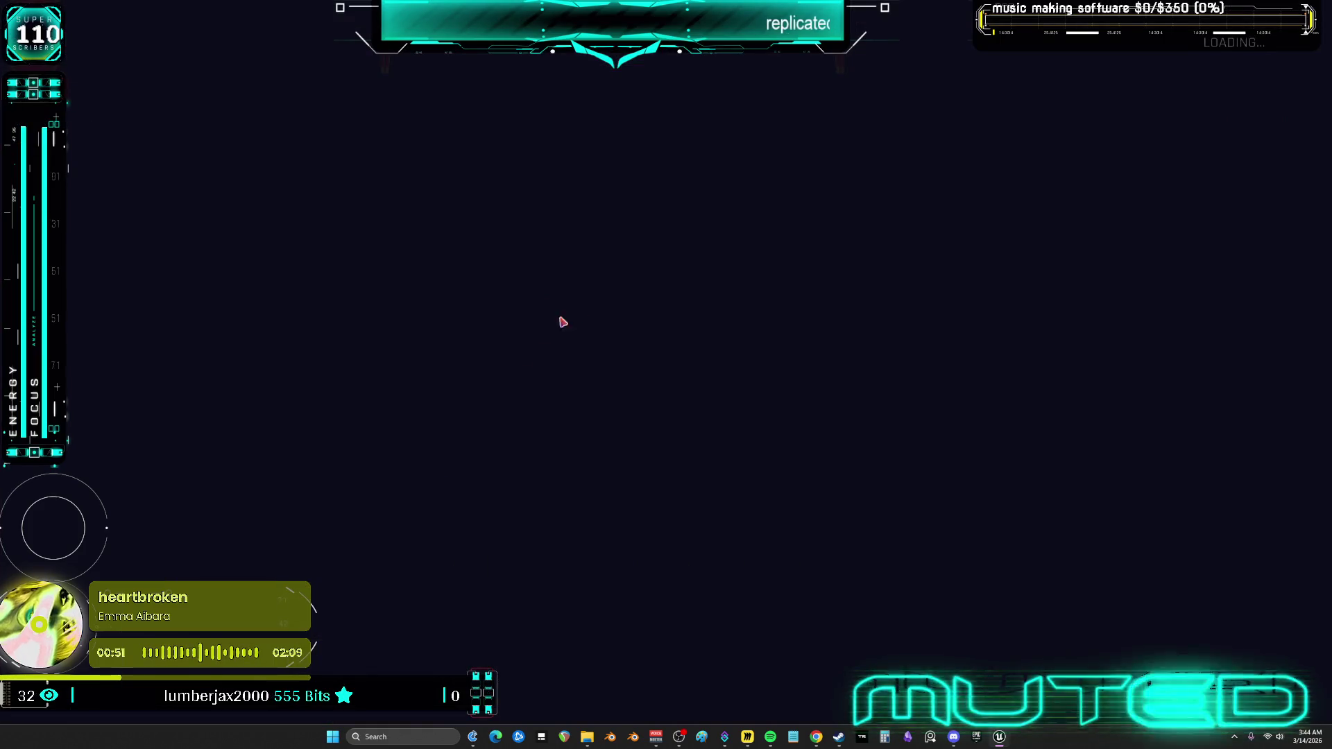
# Add an Active Ragdoll Component to BP_DCAdv_ThirdPChar and place its getter in the Add Input Mapping graph.
pyautogui.scroll(-4, 416, 256)
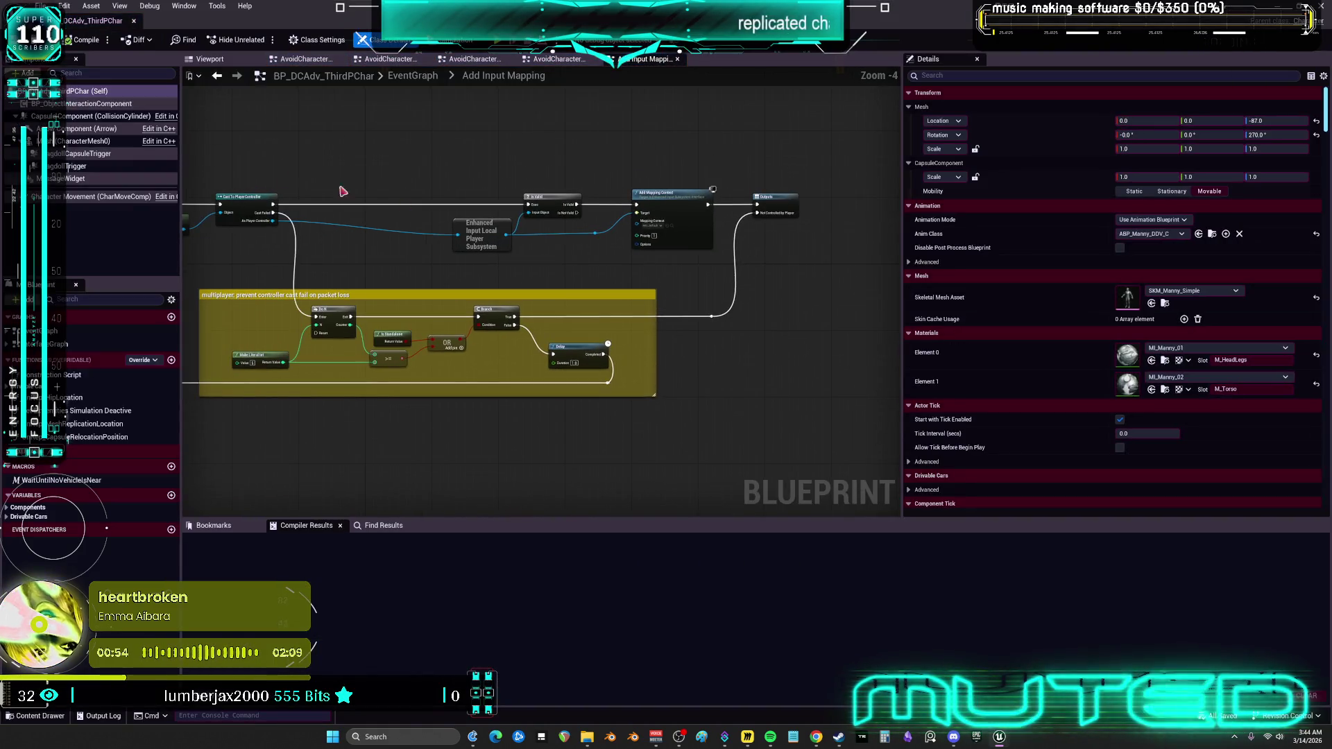
pyautogui.click(27, 73)
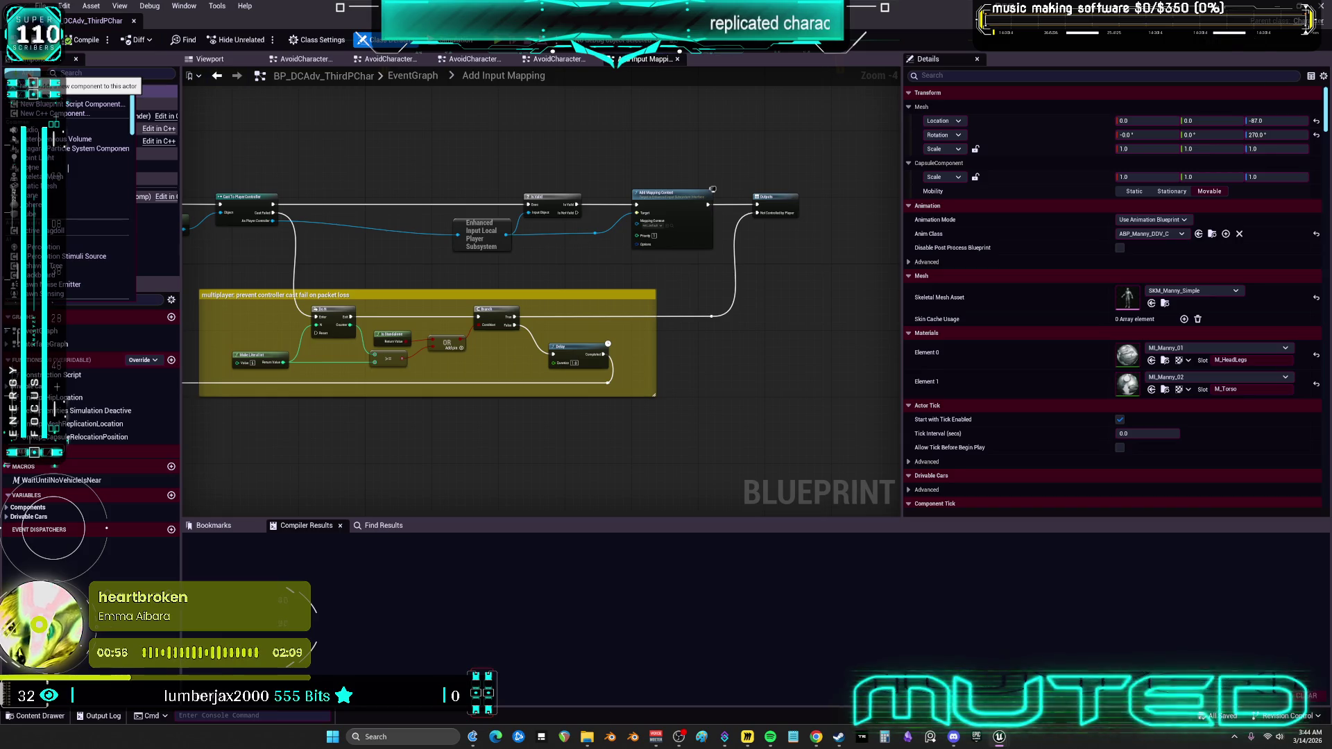
pyautogui.write('ragdoll')
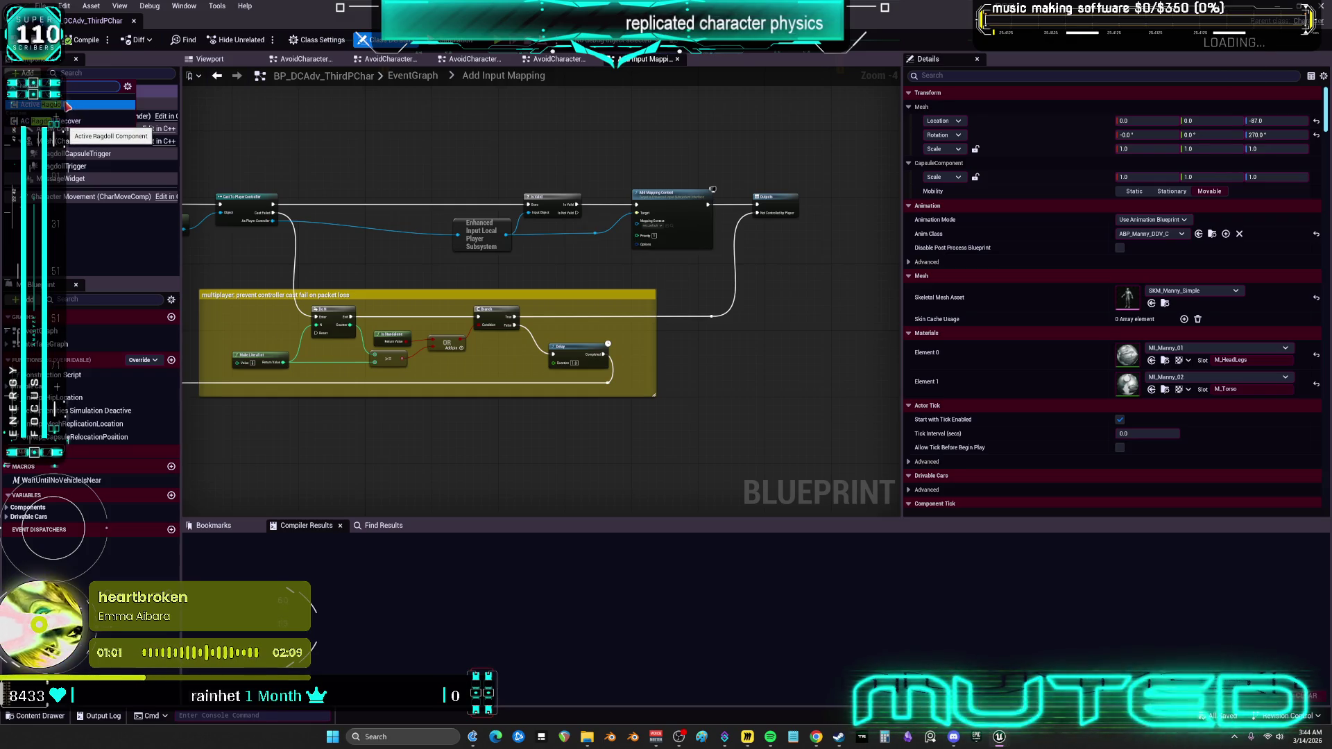
pyautogui.click(67, 106)
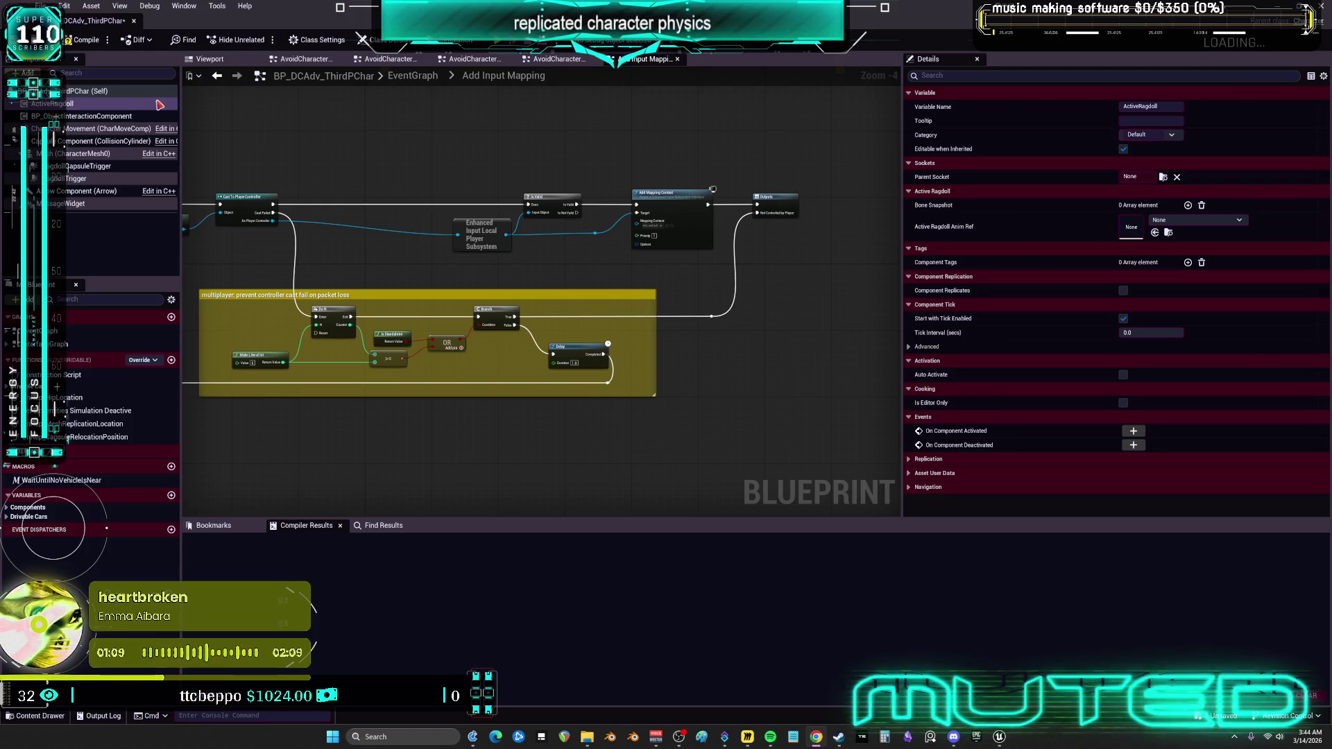
pyautogui.moveTo(479, 167)
pyautogui.mouseDown()
pyautogui.moveTo(444, 168)
pyautogui.moveTo(431, 143)
pyautogui.mouseUp()
pyautogui.rightClick(431, 357)
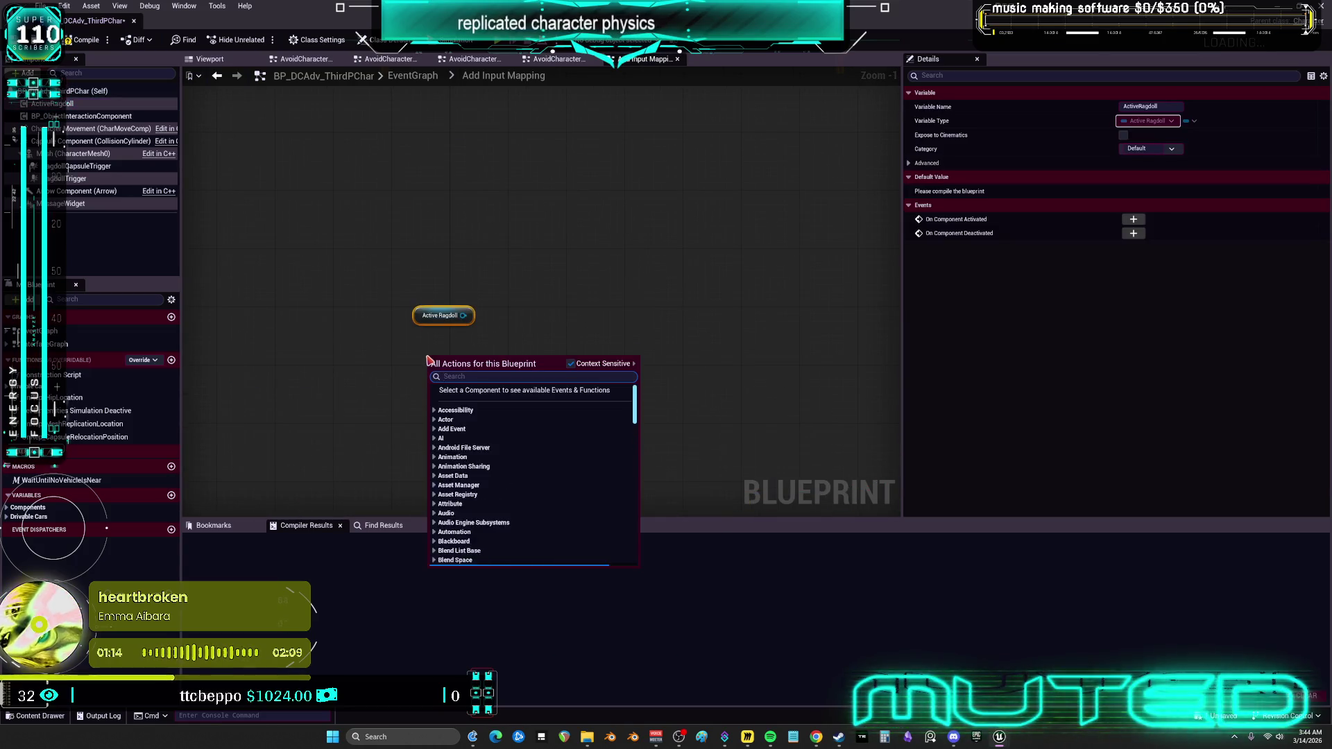
# Add a Debug Key 6 event and wire its Pressed output into a new Flip Flop node.
pyautogui.write('debug key 6')
pyautogui.click(486, 420)
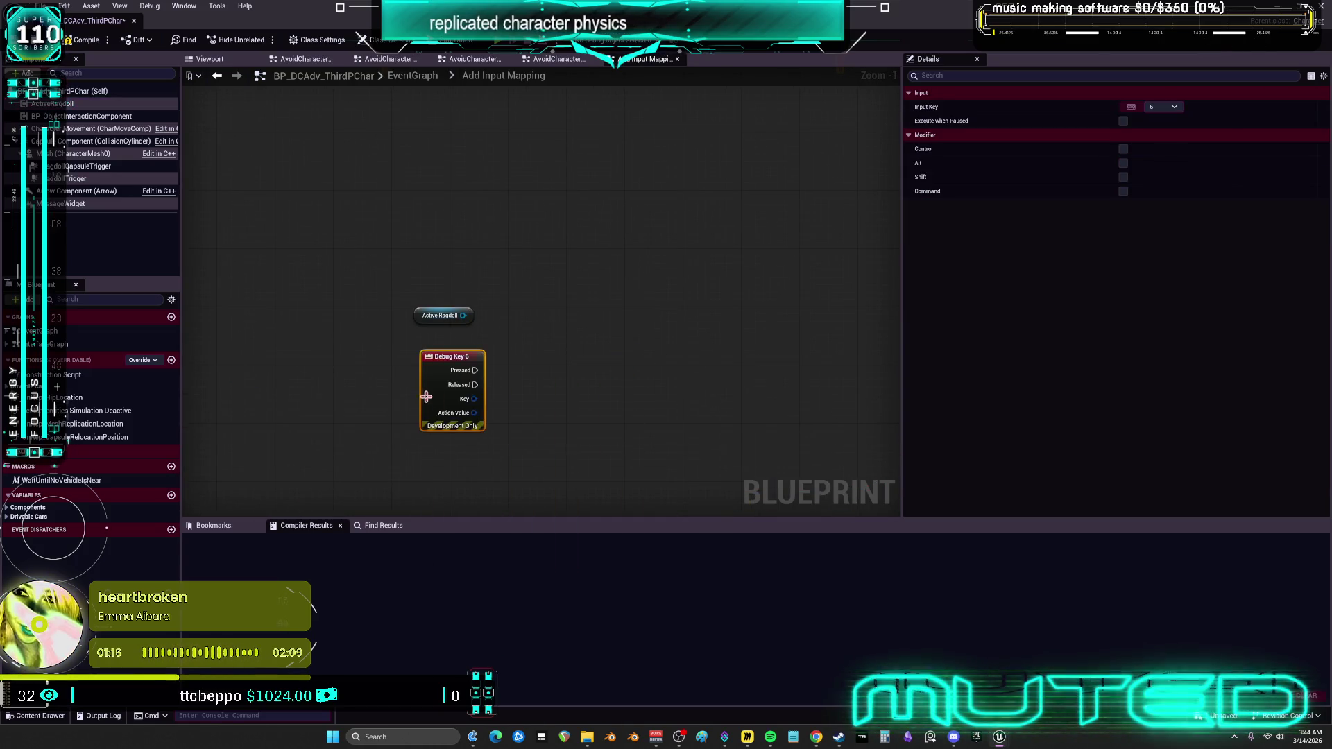
pyautogui.rightClick(345, 408)
pyautogui.write('flip flop')
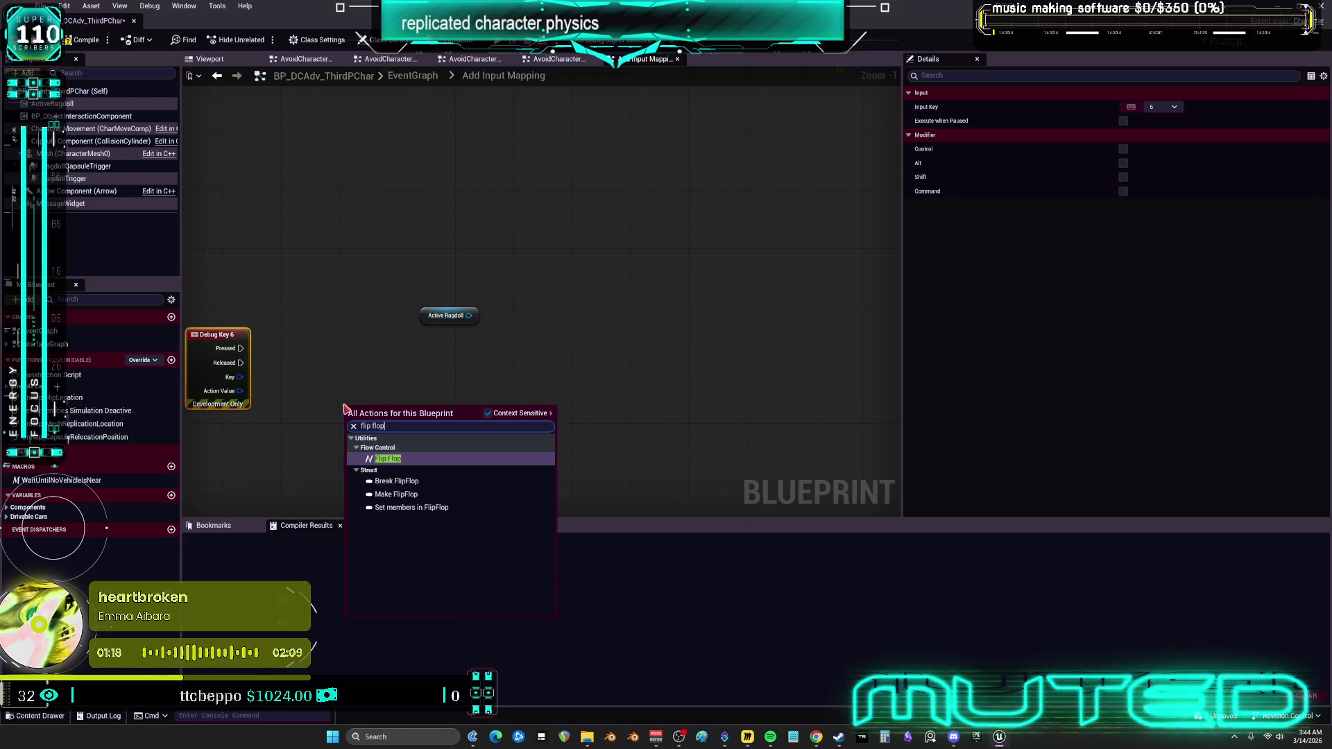
pyautogui.press('Return')
pyautogui.moveTo(240, 348)
pyautogui.mouseDown()
pyautogui.moveTo(348, 421)
pyautogui.moveTo(328, 369)
pyautogui.mouseUp()
# Browse the Active Ragdoll component's actions for 'begin' and 'ragdoll' without adding any node.
pyautogui.moveTo(469, 315); pyautogui.dragTo(494, 340)
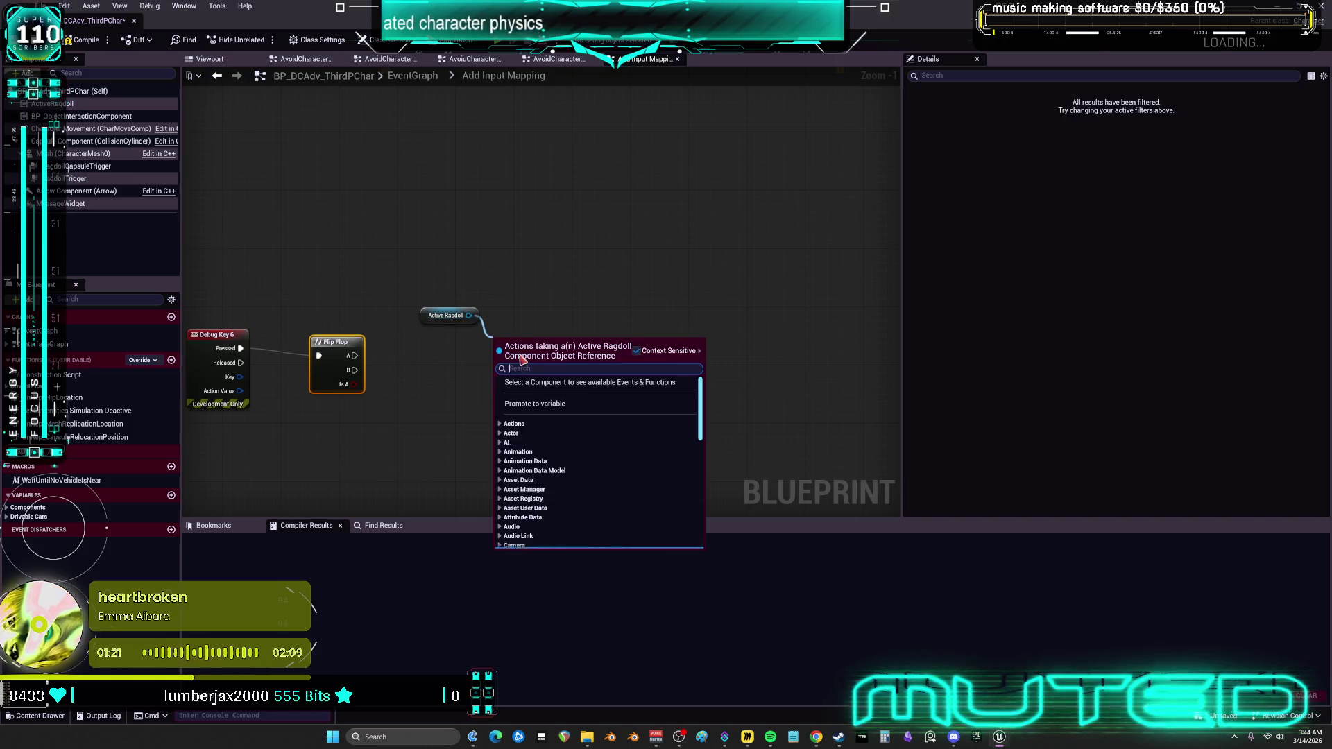
pyautogui.write('begin')
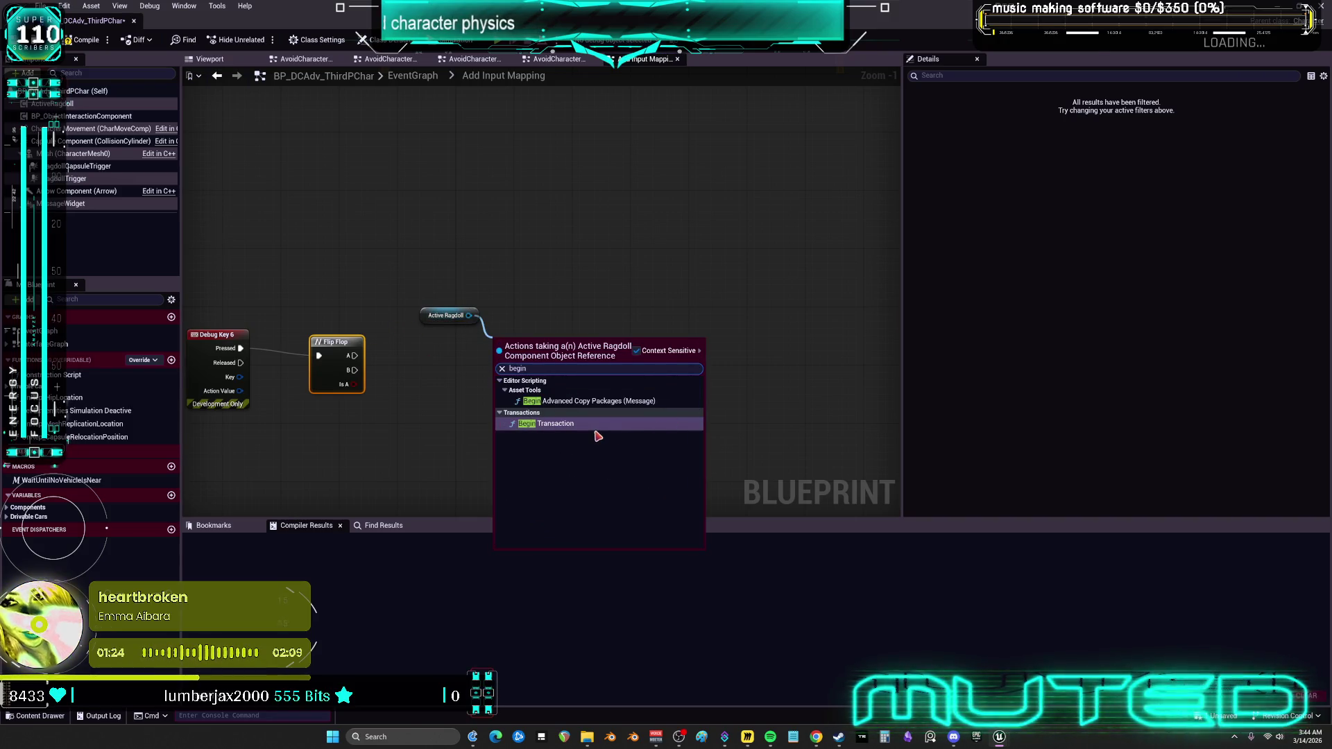
pyautogui.click(636, 350)
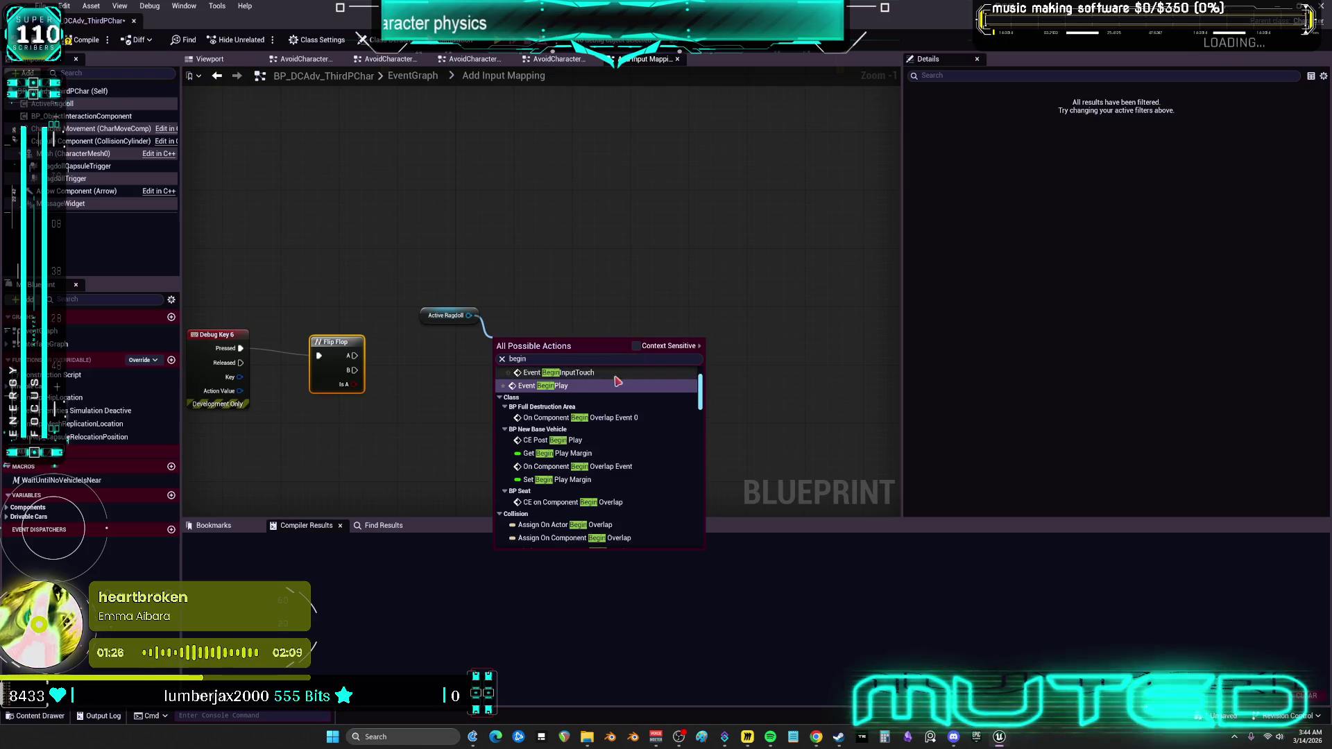
pyautogui.click(636, 346)
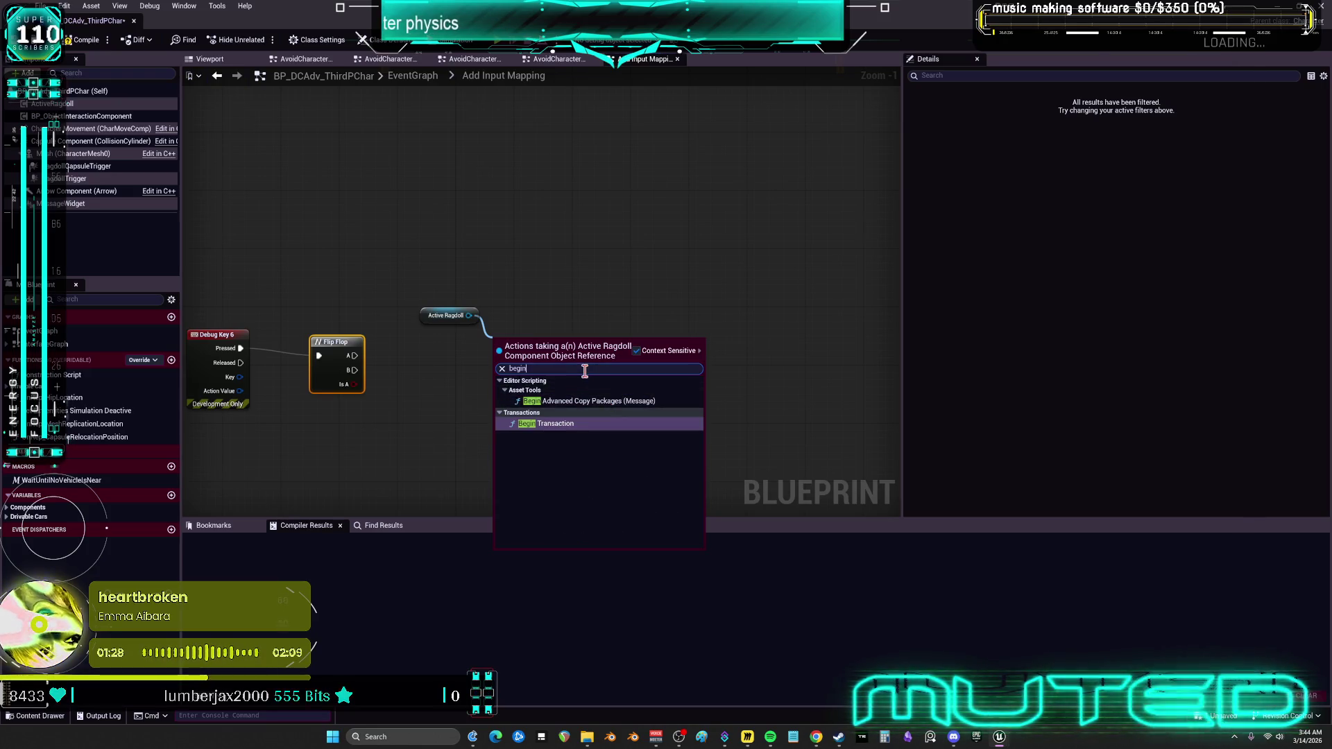
pyautogui.press('BackSpace')
pyautogui.press('BackSpace')
pyautogui.press('BackSpace')
pyautogui.write('ragdoll')
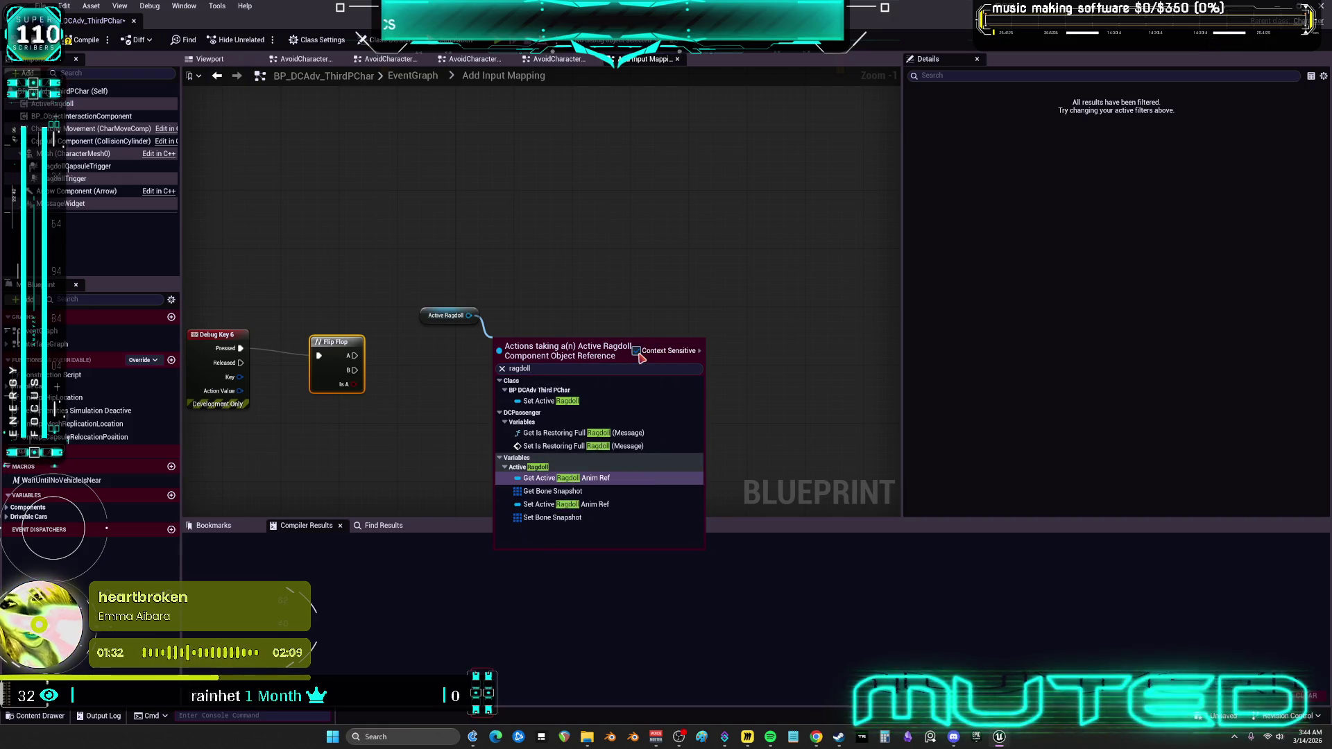
pyautogui.click(637, 352)
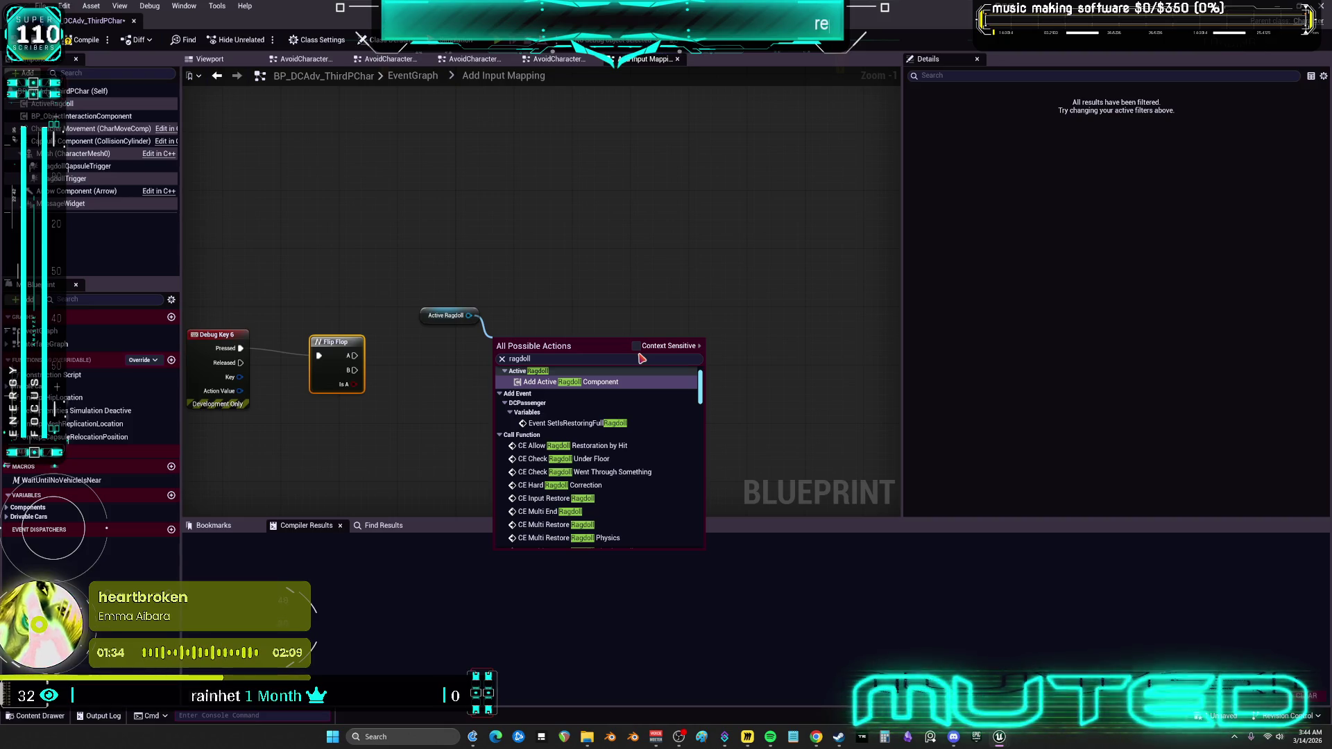
pyautogui.scroll(-1, 598, 267)
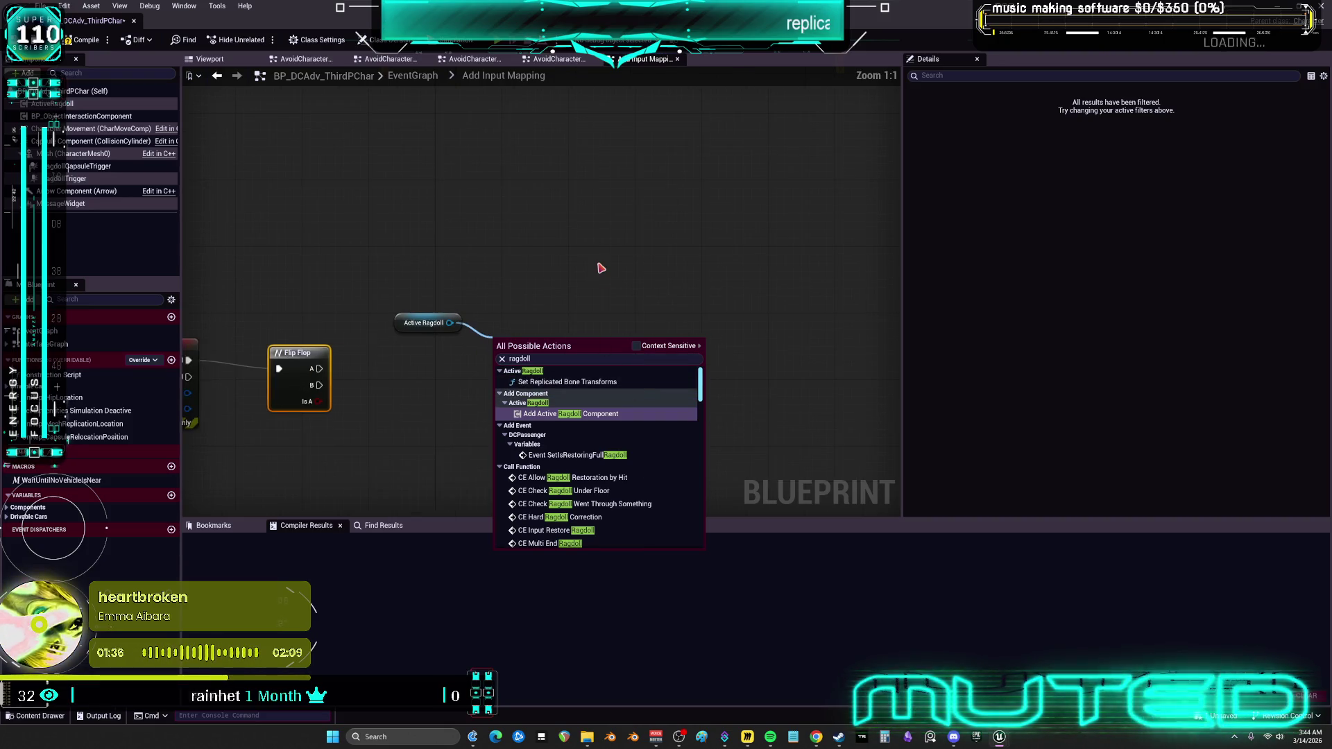
pyautogui.scroll(-4, 608, 495)
pyautogui.scroll(-3, 607, 495)
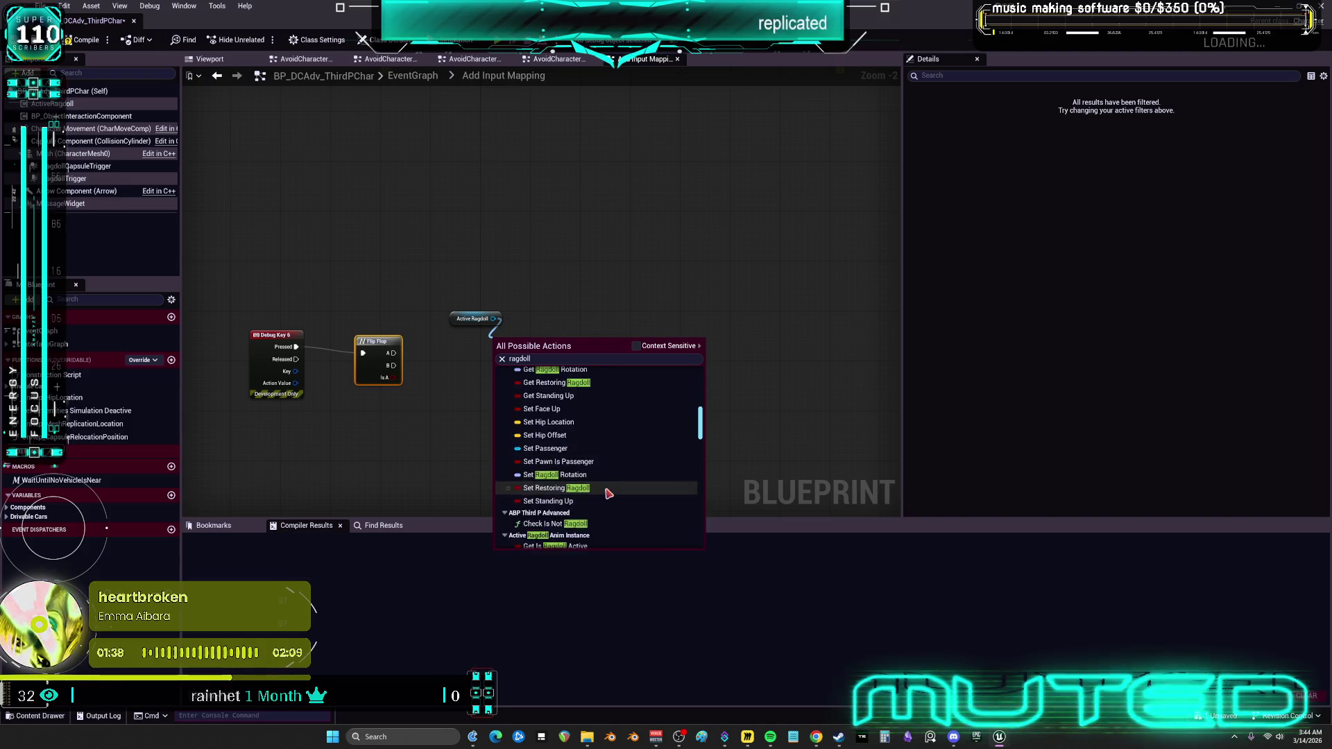
pyautogui.click(798, 430)
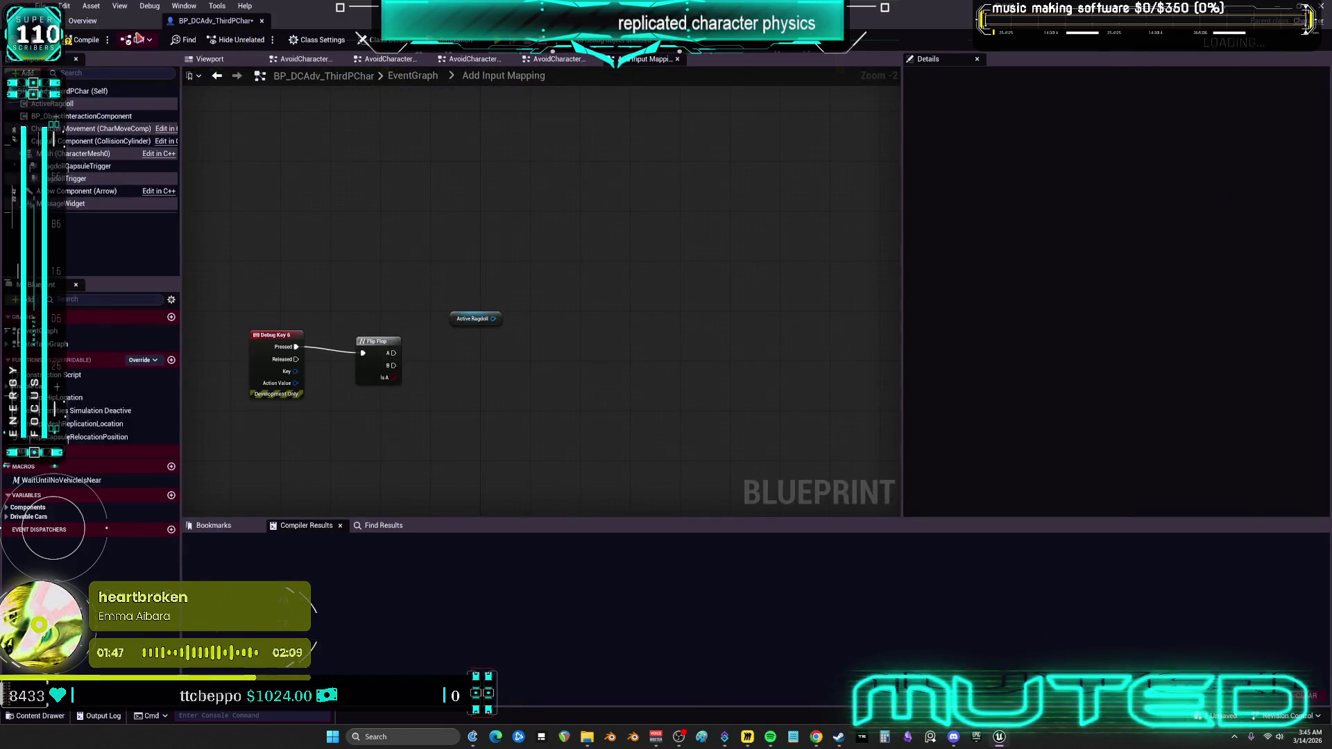
pyautogui.click(83, 20)
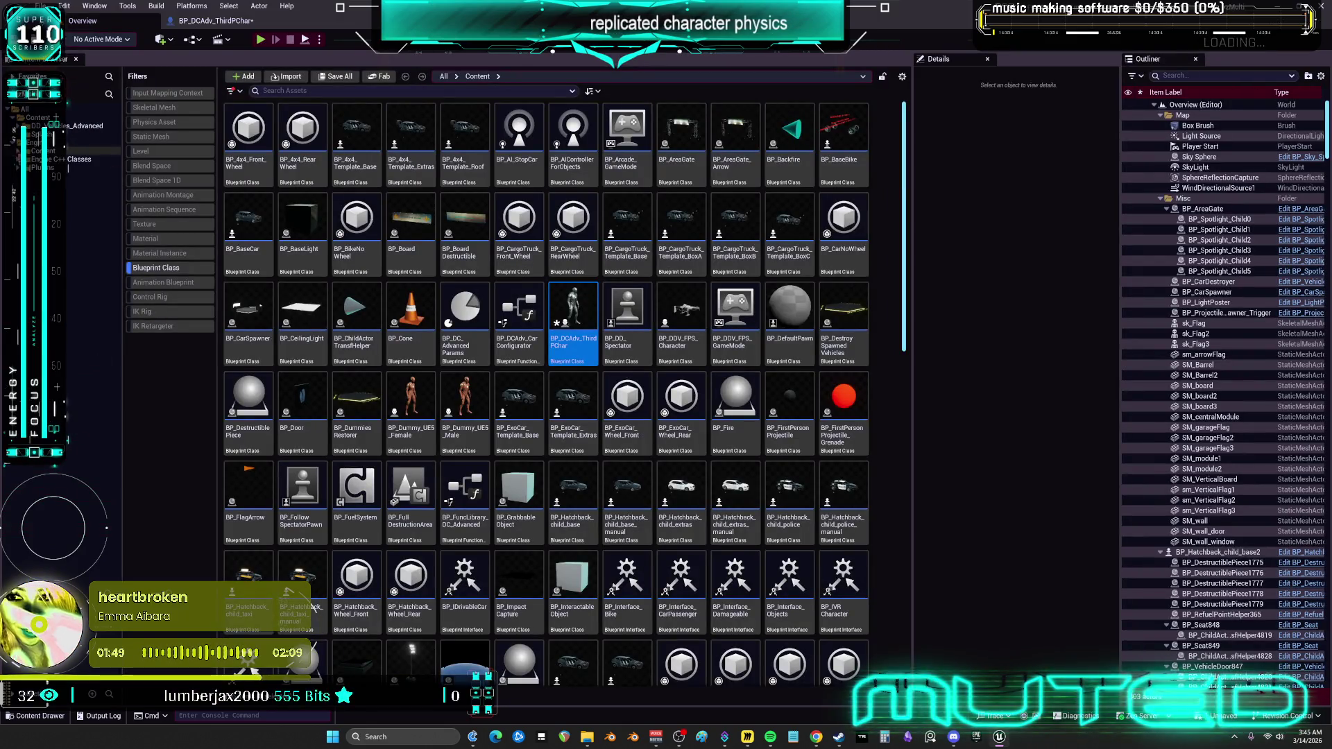
# Open BP_RagdollCharacter from the ActiveRagdollSystem folder and take its RagdollSmoothTimeline node group.
pyautogui.click(30, 177)
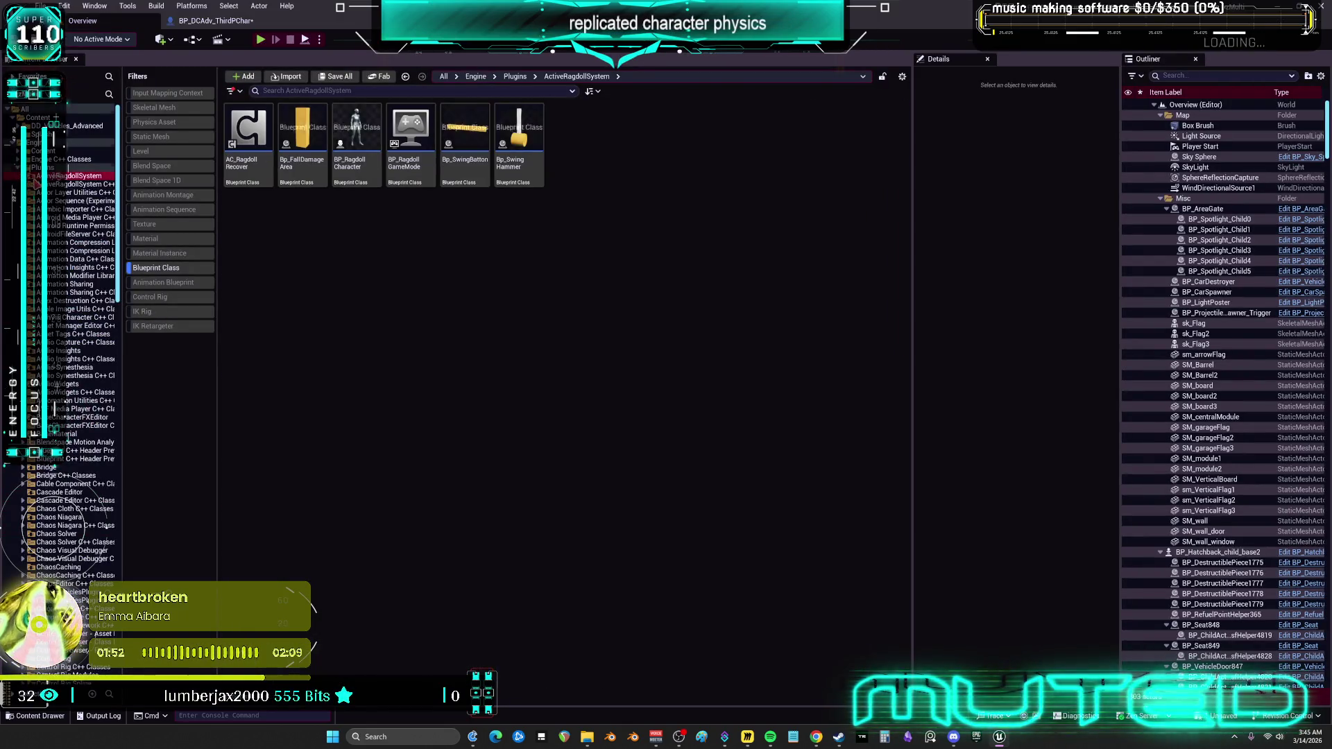
pyautogui.click(357, 180)
pyautogui.doubleClick(357, 181)
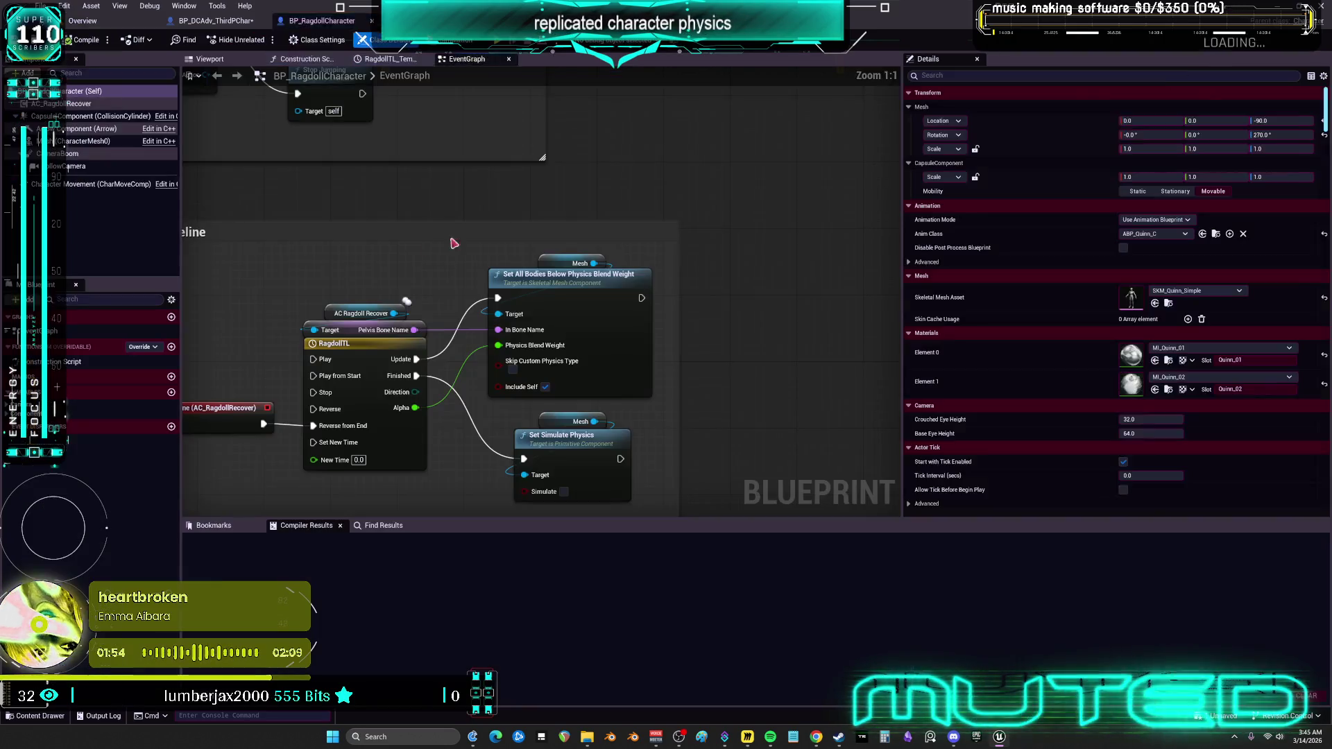
pyautogui.click(737, 396)
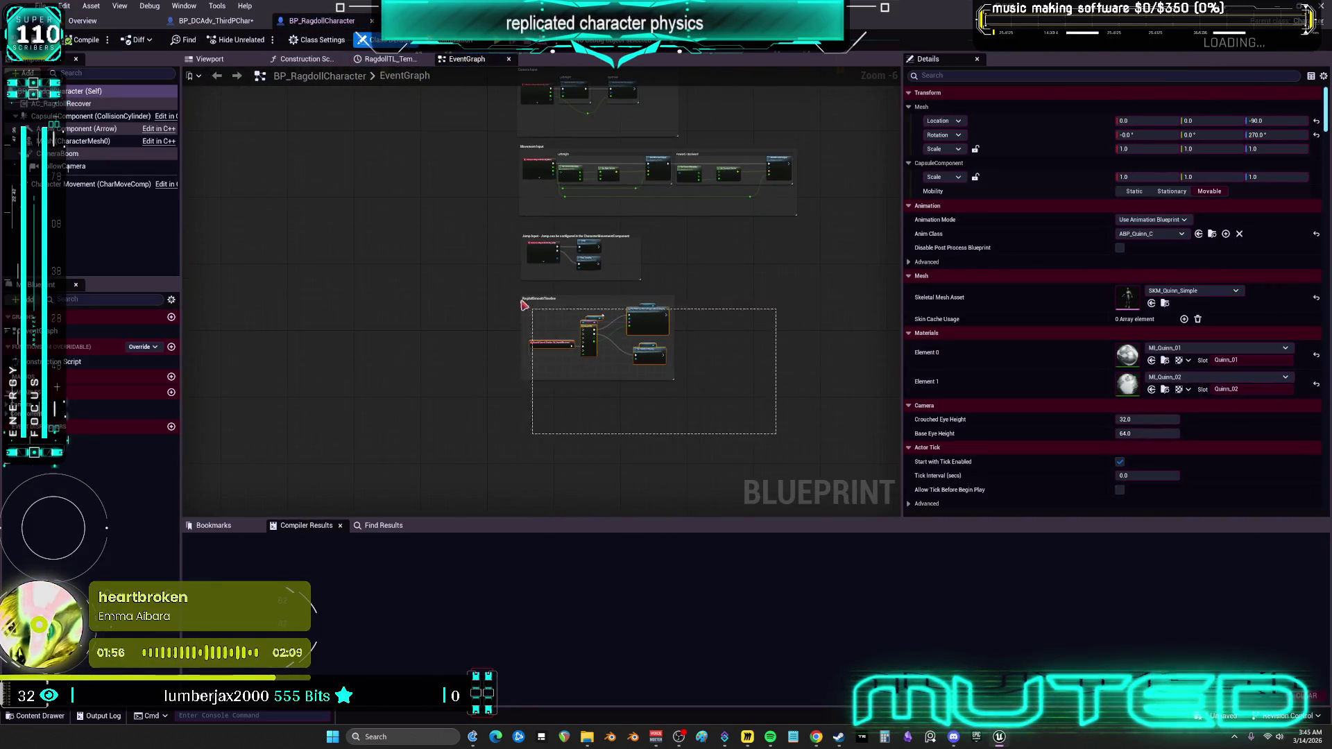
pyautogui.scroll(4, 512, 291)
pyautogui.moveTo(814, 180)
pyautogui.mouseDown()
pyautogui.moveTo(699, 268)
pyautogui.moveTo(660, 256)
pyautogui.moveTo(585, 73)
pyautogui.moveTo(639, 253)
pyautogui.moveTo(576, 173)
pyautogui.mouseUp()
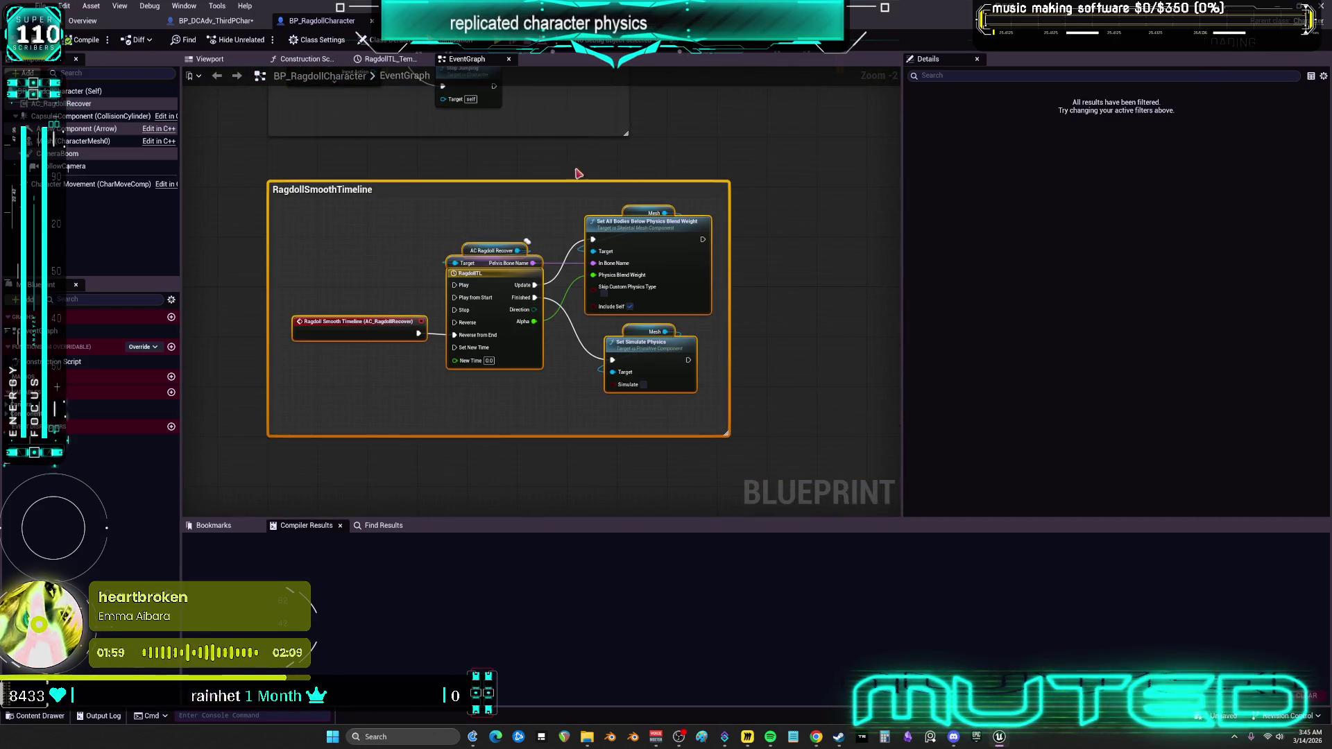
# Place the RagdollSmoothTimeline group above the Flip Flop in BP_DCAdv_ThirdPChar's Add Input Mapping graph.
pyautogui.click(216, 20)
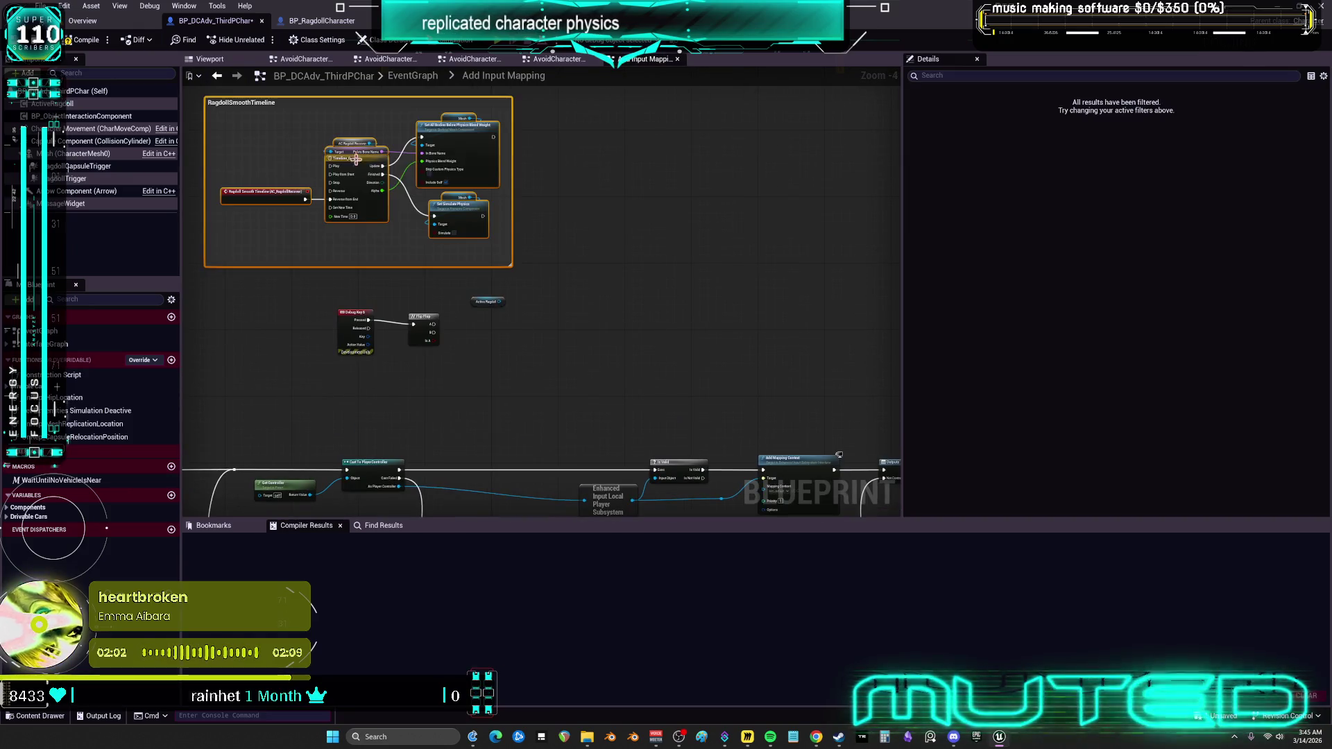
pyautogui.moveTo(375, 208)
pyautogui.mouseDown()
pyautogui.moveTo(461, 210)
pyautogui.moveTo(492, 229)
pyautogui.mouseUp()
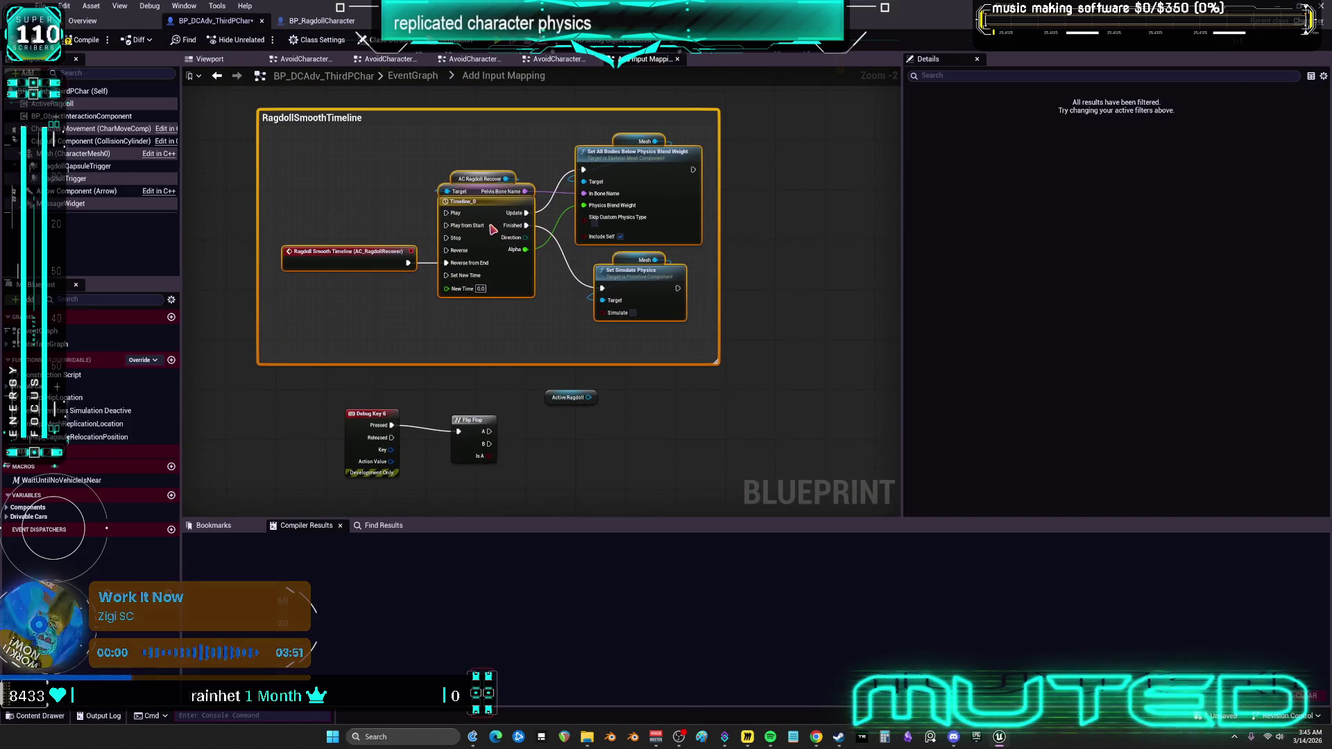
pyautogui.click(26, 72)
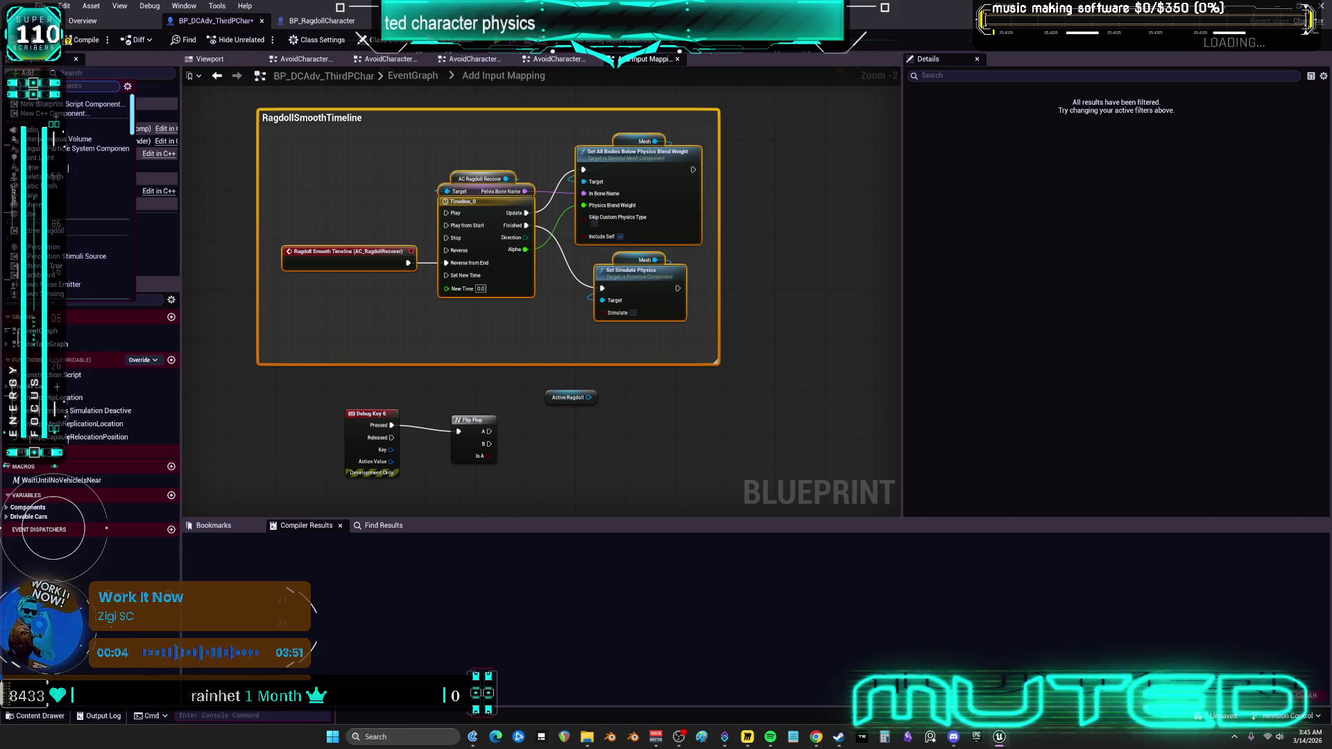
pyautogui.press('Escape')
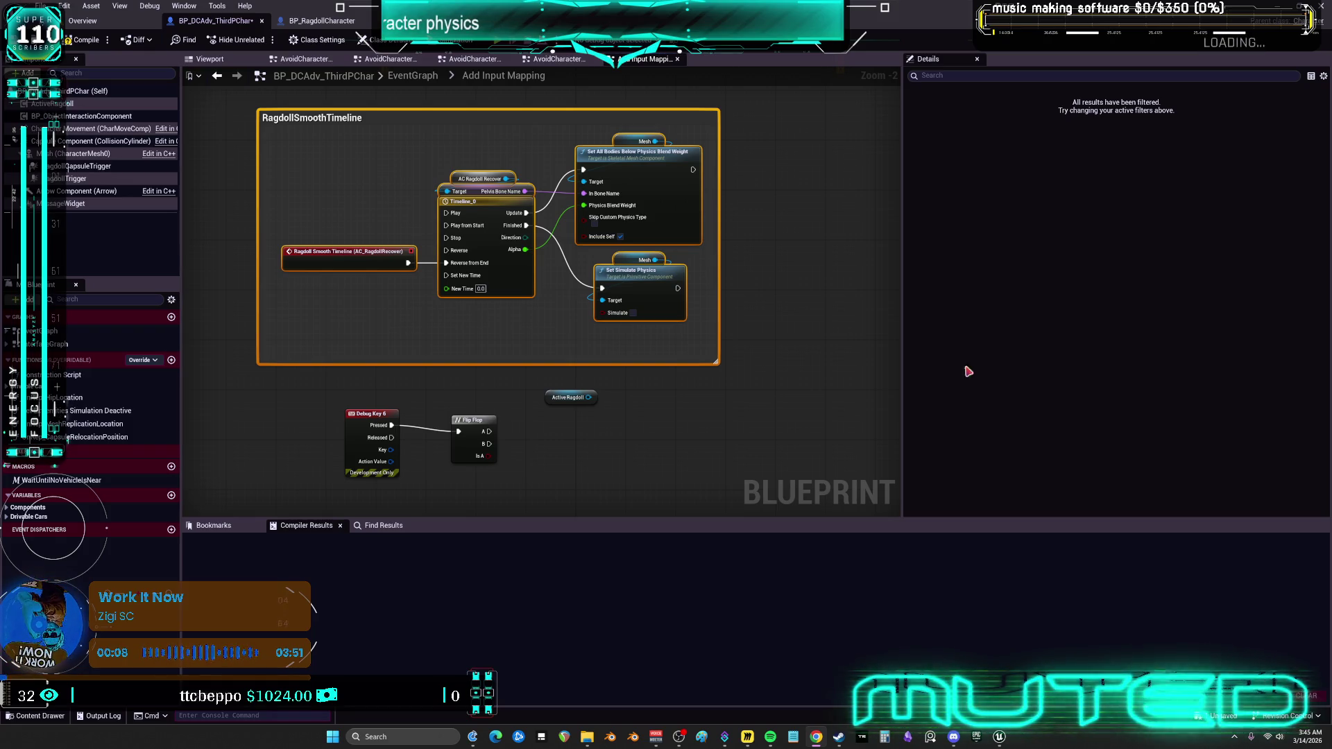
pyautogui.click(69, 115)
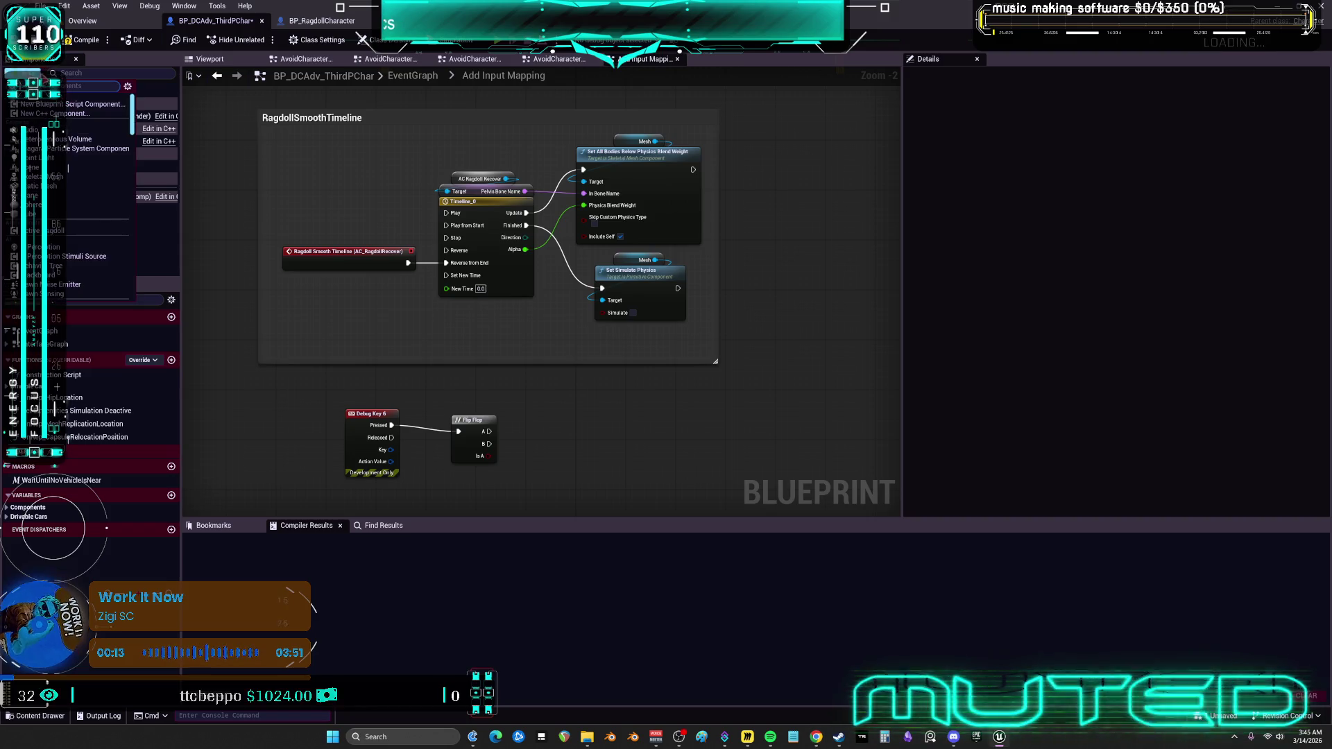
# Add an AC_RagdollRecover component to the character with its default name.
pyautogui.click(27, 72)
pyautogui.write('plica')
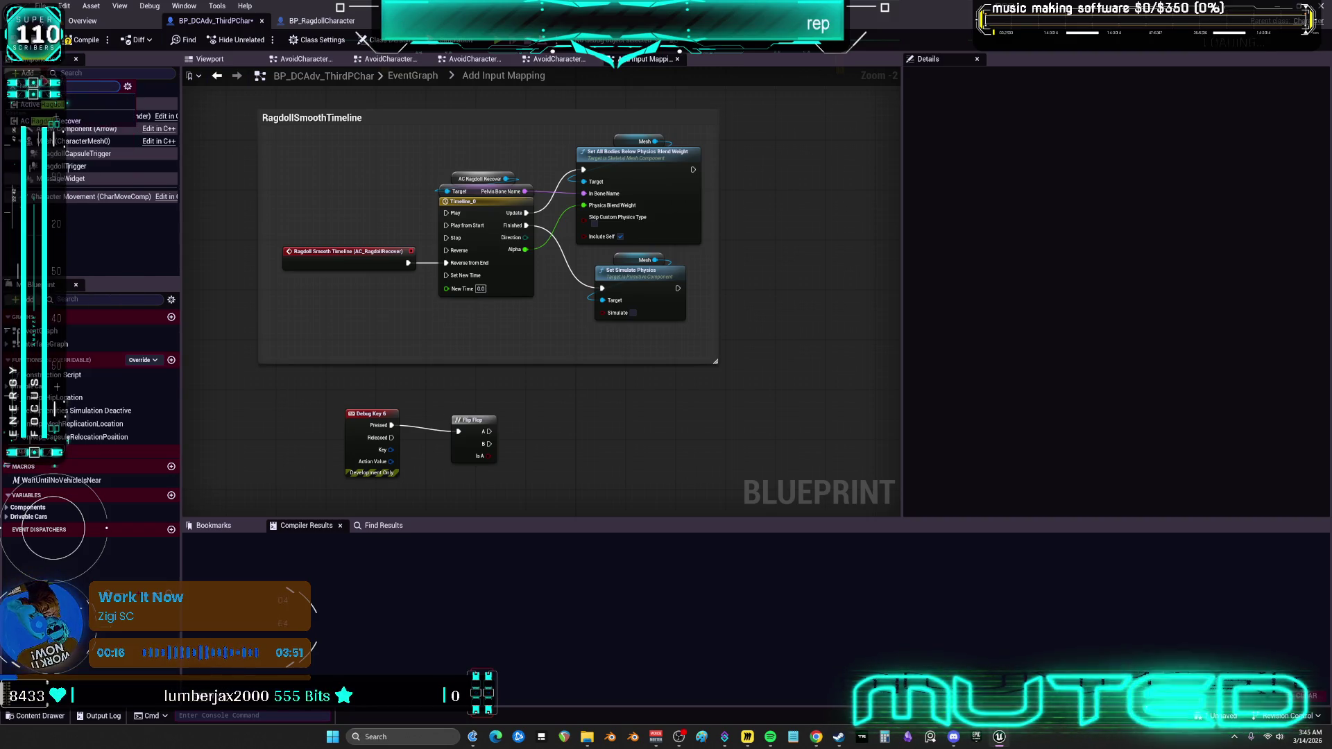
pyautogui.press('Escape')
pyautogui.press('Return')
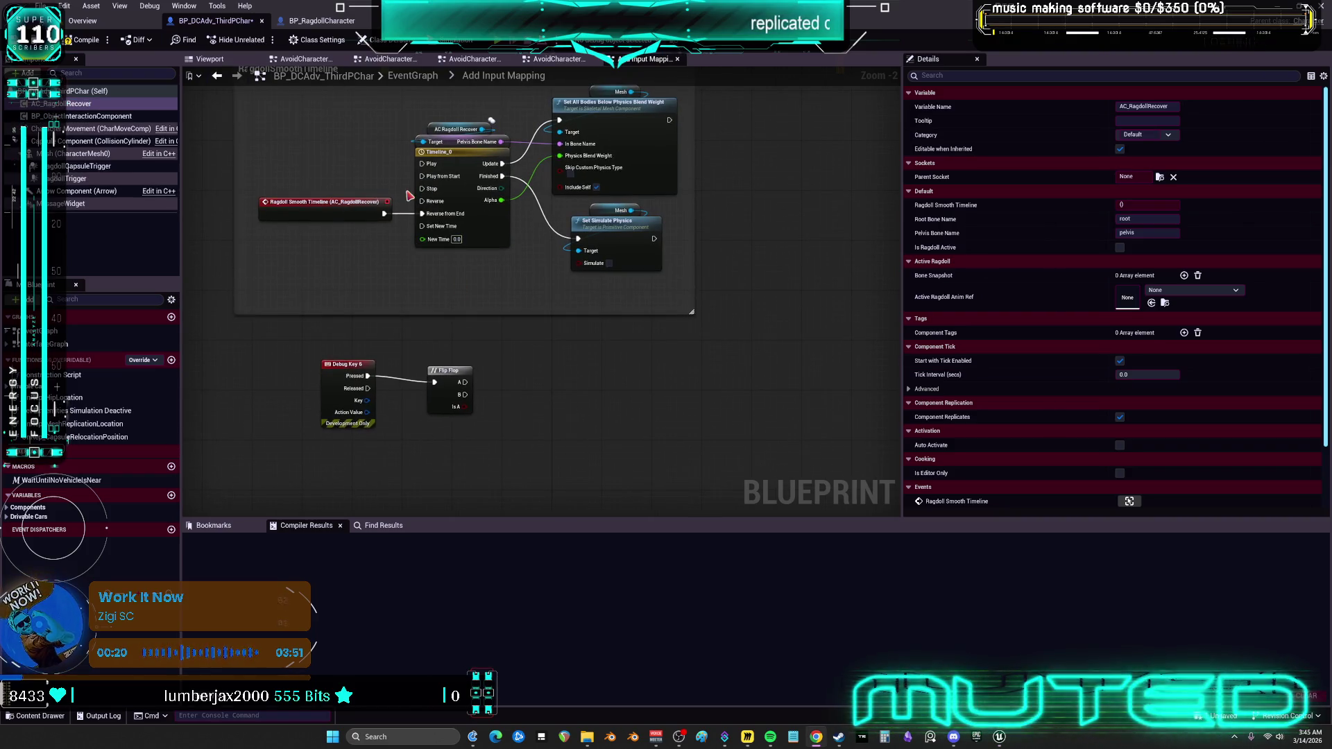
pyautogui.moveTo(455, 368); pyautogui.dragTo(446, 361)
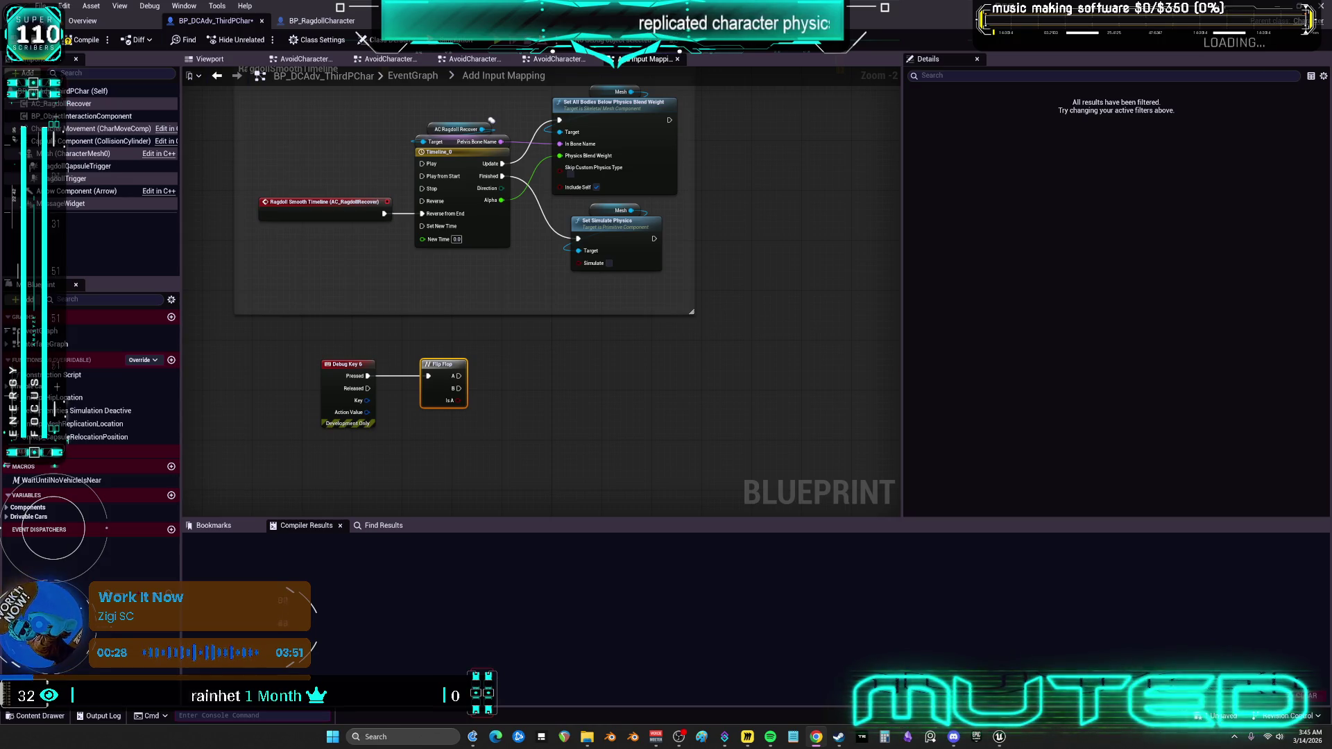
# Delete the pasted timeline event, compile, and create AC_RagdollRecover's Ragdoll Smooth Timeline event.
pyautogui.click(79, 104)
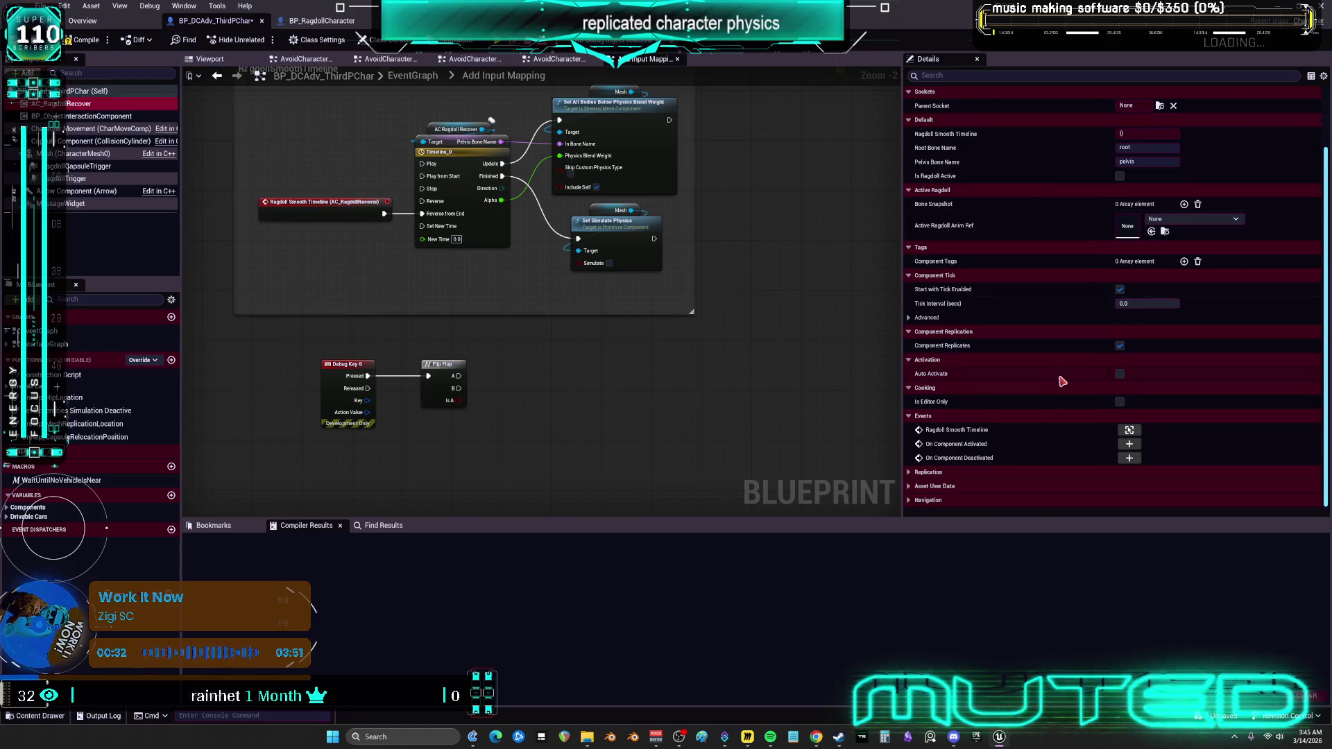
pyautogui.click(330, 202)
pyautogui.press('Delete')
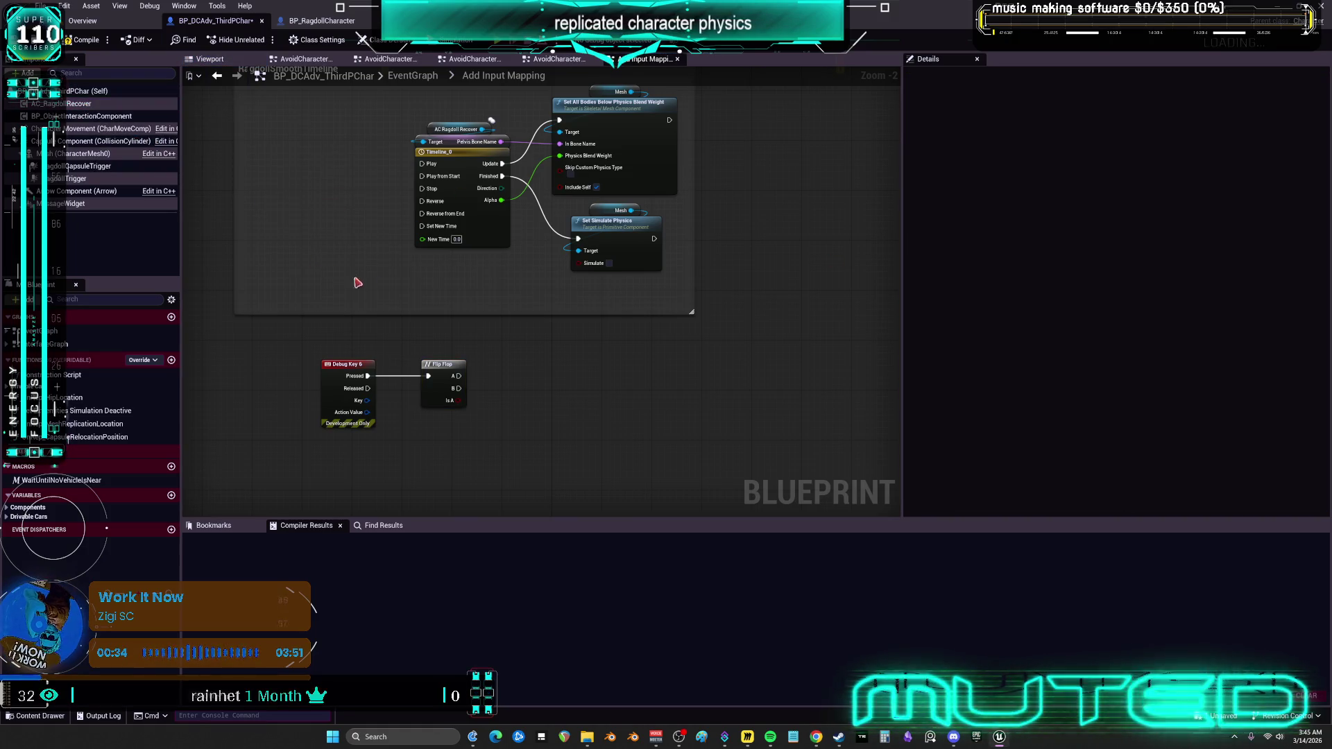
pyautogui.click(79, 43)
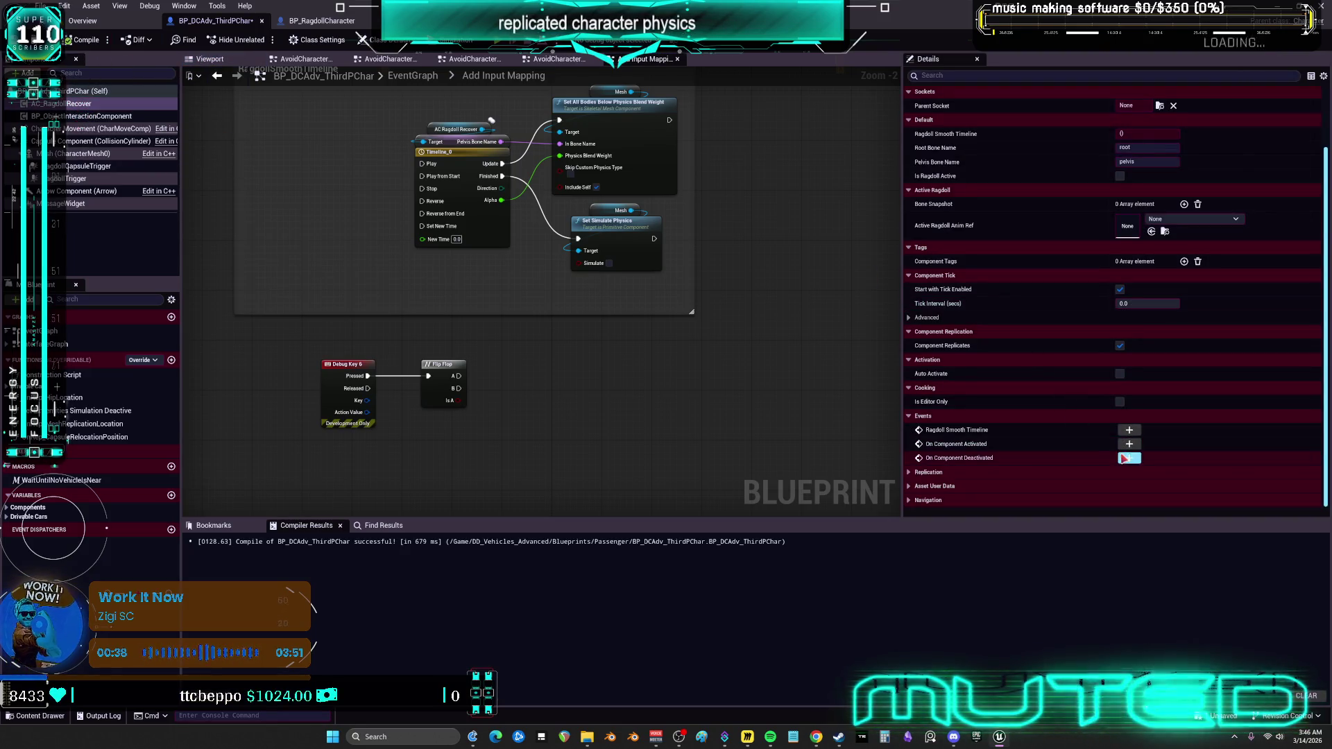
pyautogui.click(1129, 430)
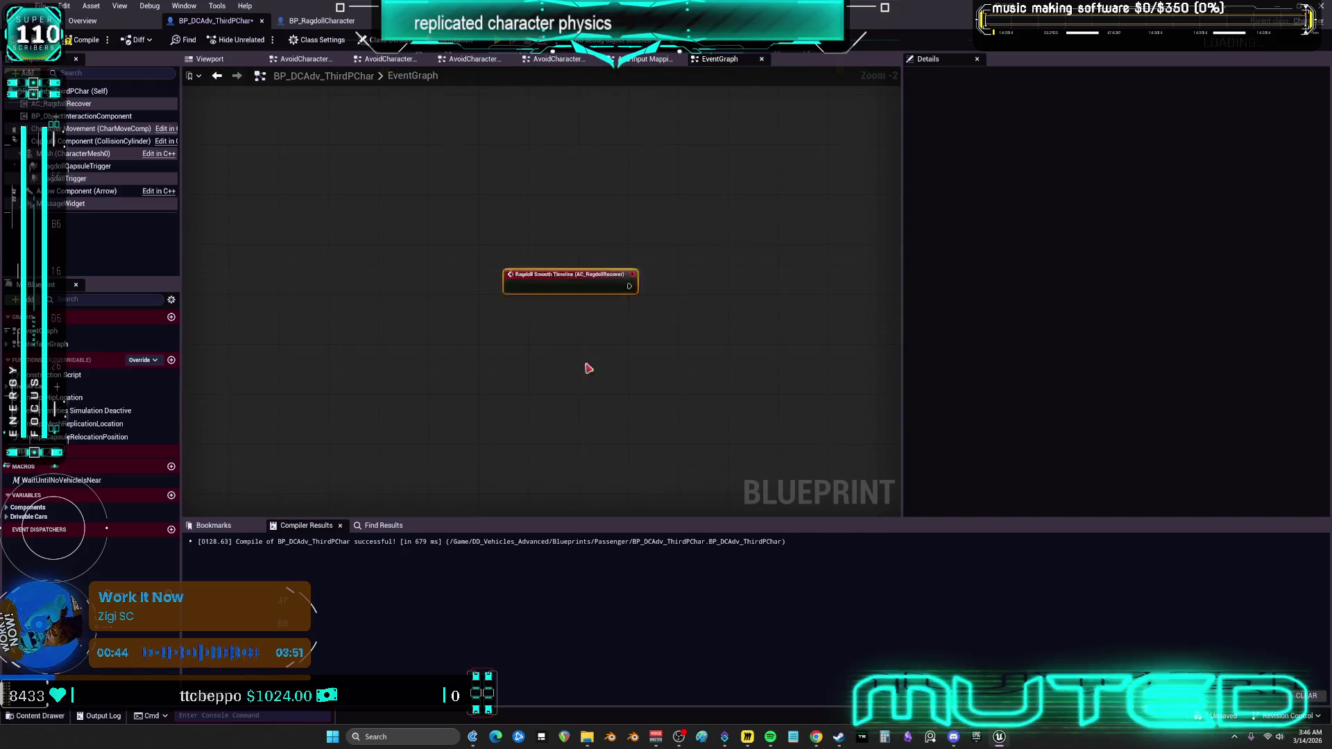
# Survey the EventGraph's comment groups and switch over to the Add Input Mapping graph.
pyautogui.scroll(-6, 573, 284)
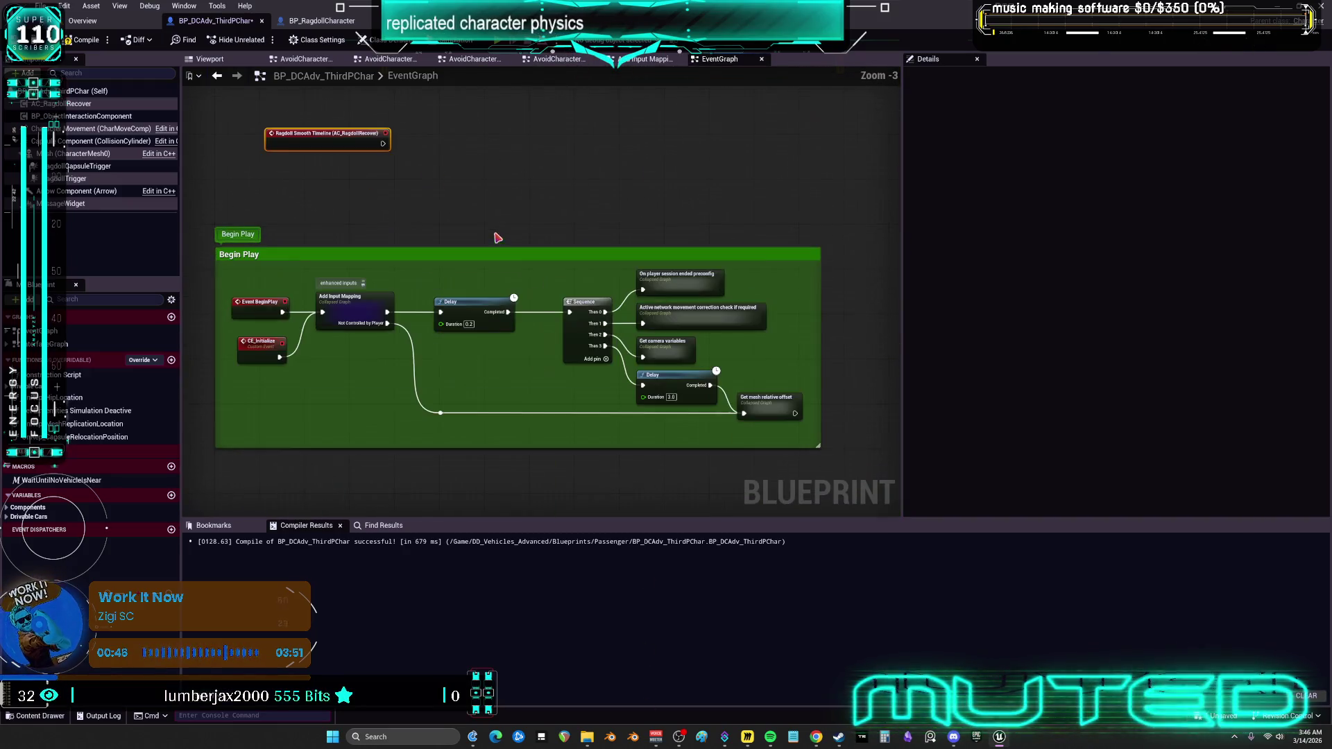
pyautogui.moveTo(304, 445)
pyautogui.mouseDown()
pyautogui.moveTo(631, 323)
pyautogui.moveTo(381, 151)
pyautogui.moveTo(486, 278)
pyautogui.moveTo(543, 203)
pyautogui.moveTo(479, 83)
pyautogui.moveTo(530, 69)
pyautogui.moveTo(492, 348)
pyautogui.mouseUp()
pyautogui.scroll(3, 492, 348)
pyautogui.moveTo(433, 272)
pyautogui.mouseDown()
pyautogui.moveTo(479, 181)
pyautogui.moveTo(456, 190)
pyautogui.mouseUp()
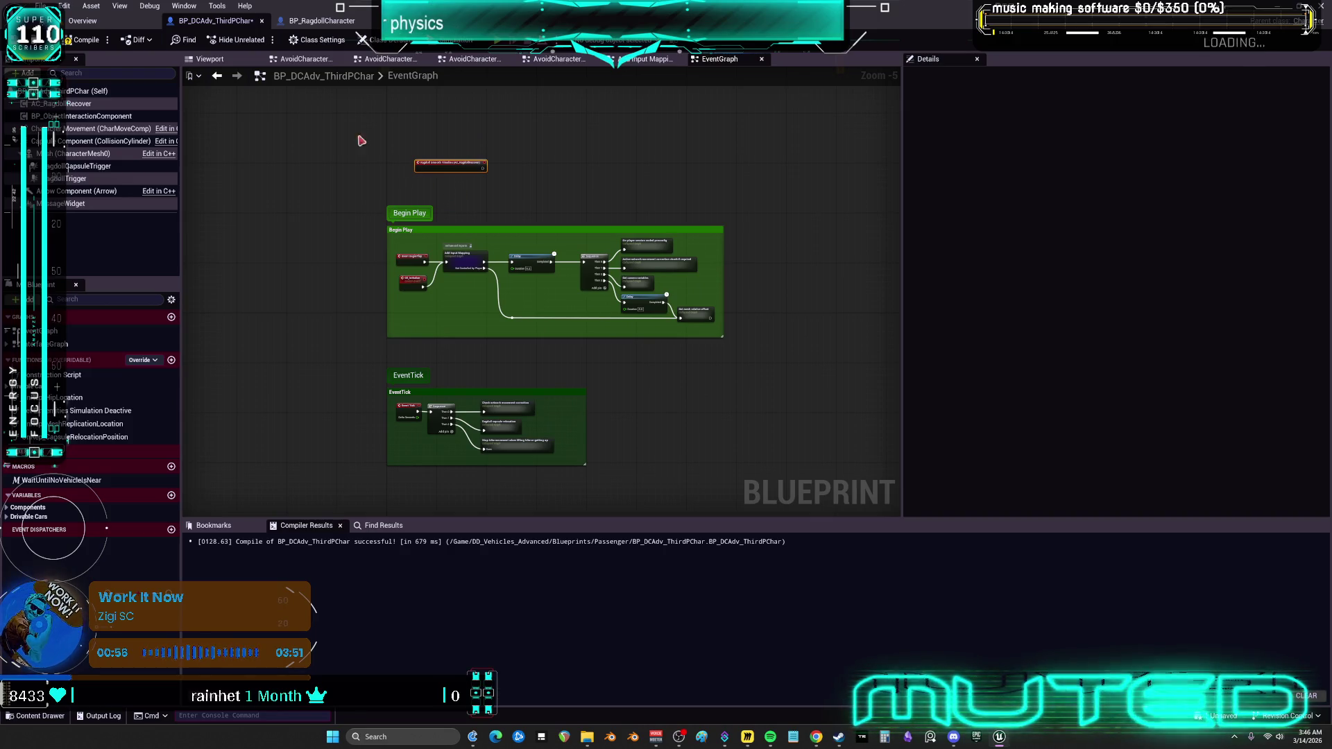
pyautogui.click(305, 59)
pyautogui.click(389, 59)
pyautogui.click(472, 59)
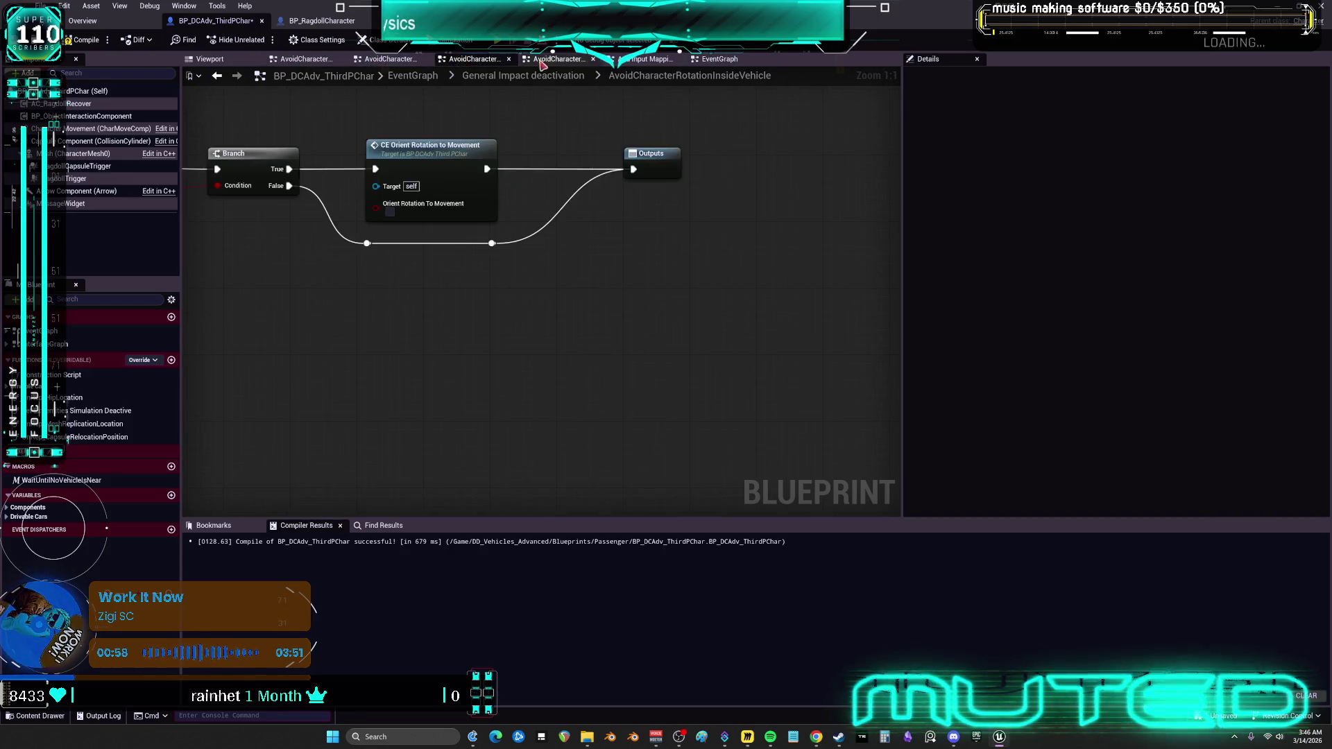
pyautogui.click(559, 59)
pyautogui.click(646, 59)
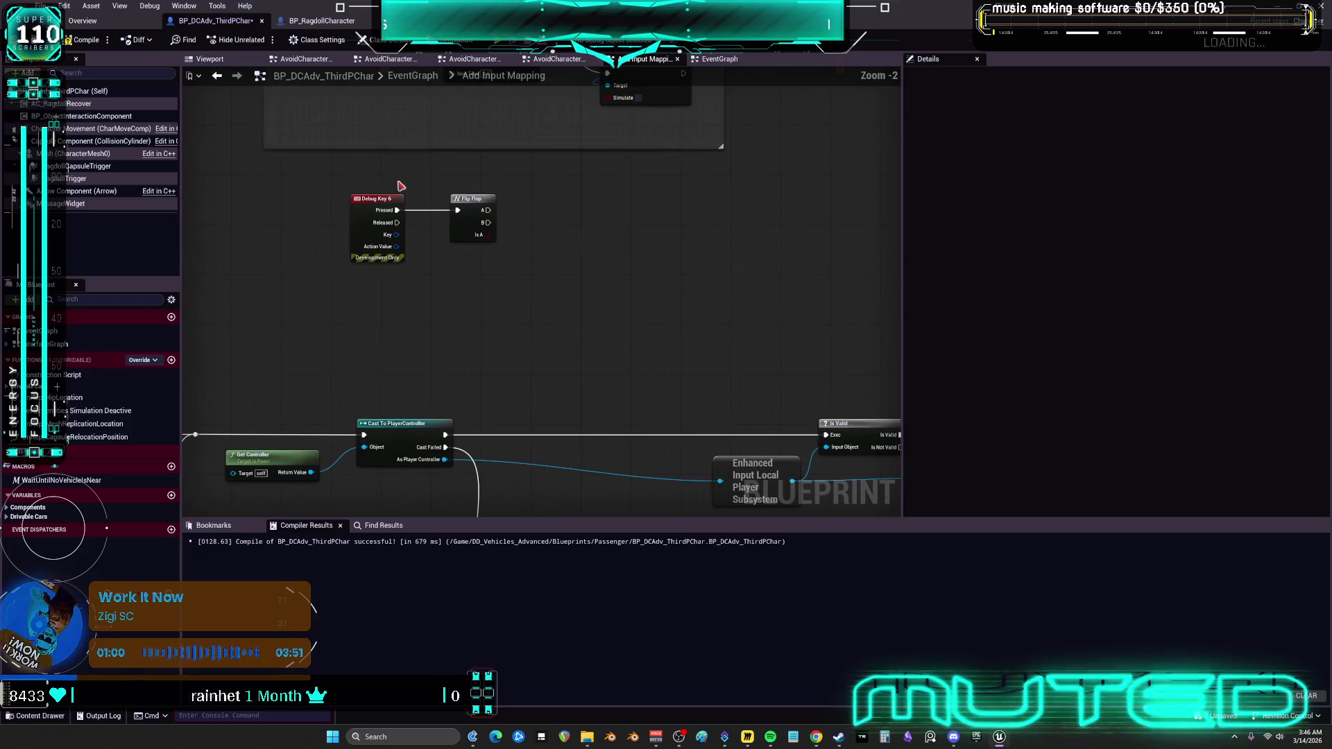
# Paste the Ragdoll Smooth Timeline event into the RagdollSmoothTimeline comment above Debug Key 6.
pyautogui.hotkey('ctrl', 'v')
pyautogui.scroll(3, 525, 319)
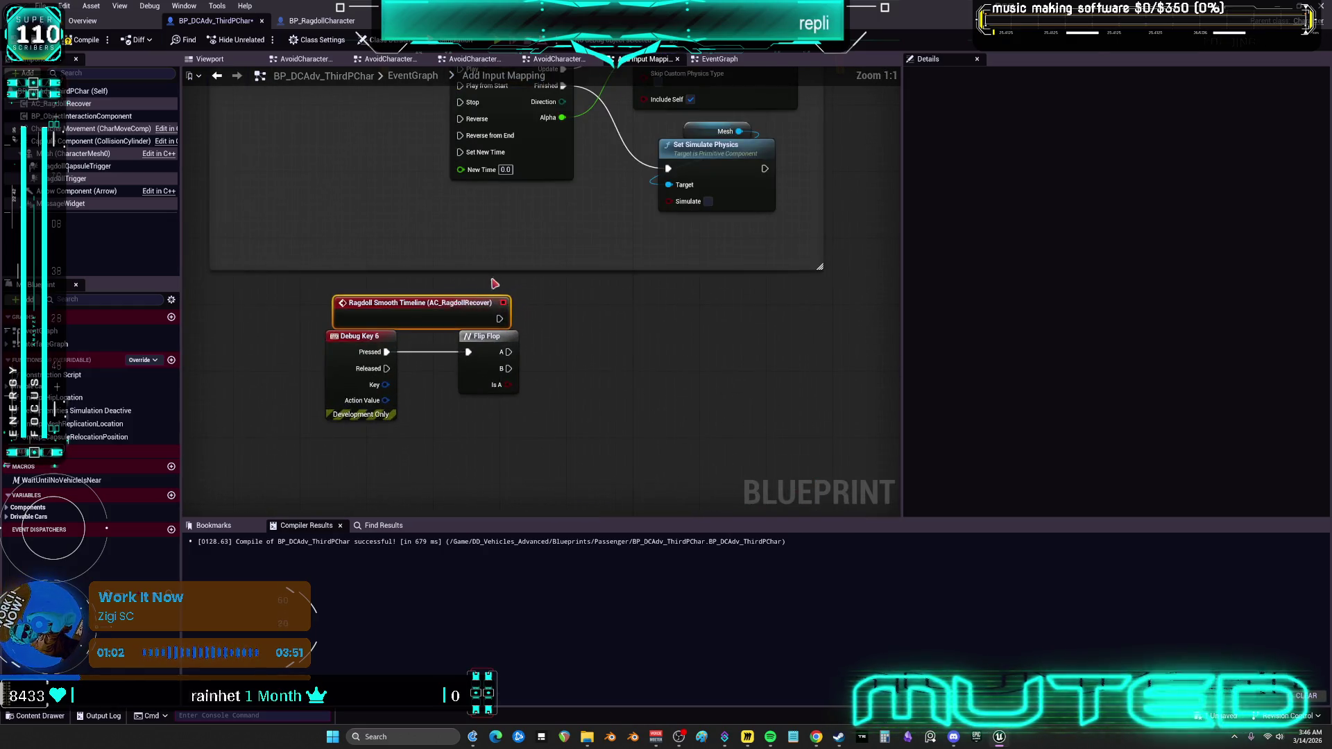
pyautogui.scroll(-2, 494, 283)
pyautogui.moveTo(455, 408)
pyautogui.mouseDown()
pyautogui.moveTo(371, 247)
pyautogui.moveTo(398, 220)
pyautogui.mouseUp()
pyautogui.scroll(2, 444, 219)
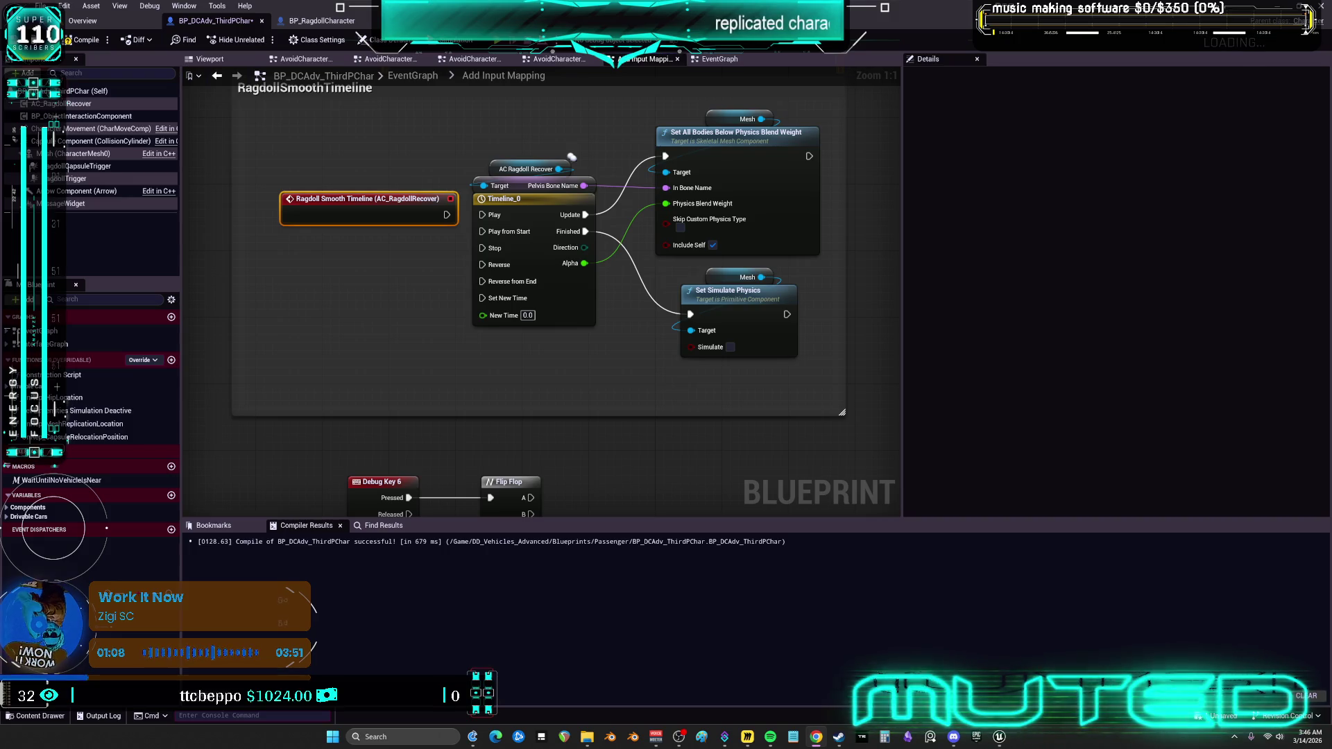
pyautogui.scroll(-5, 745, 284)
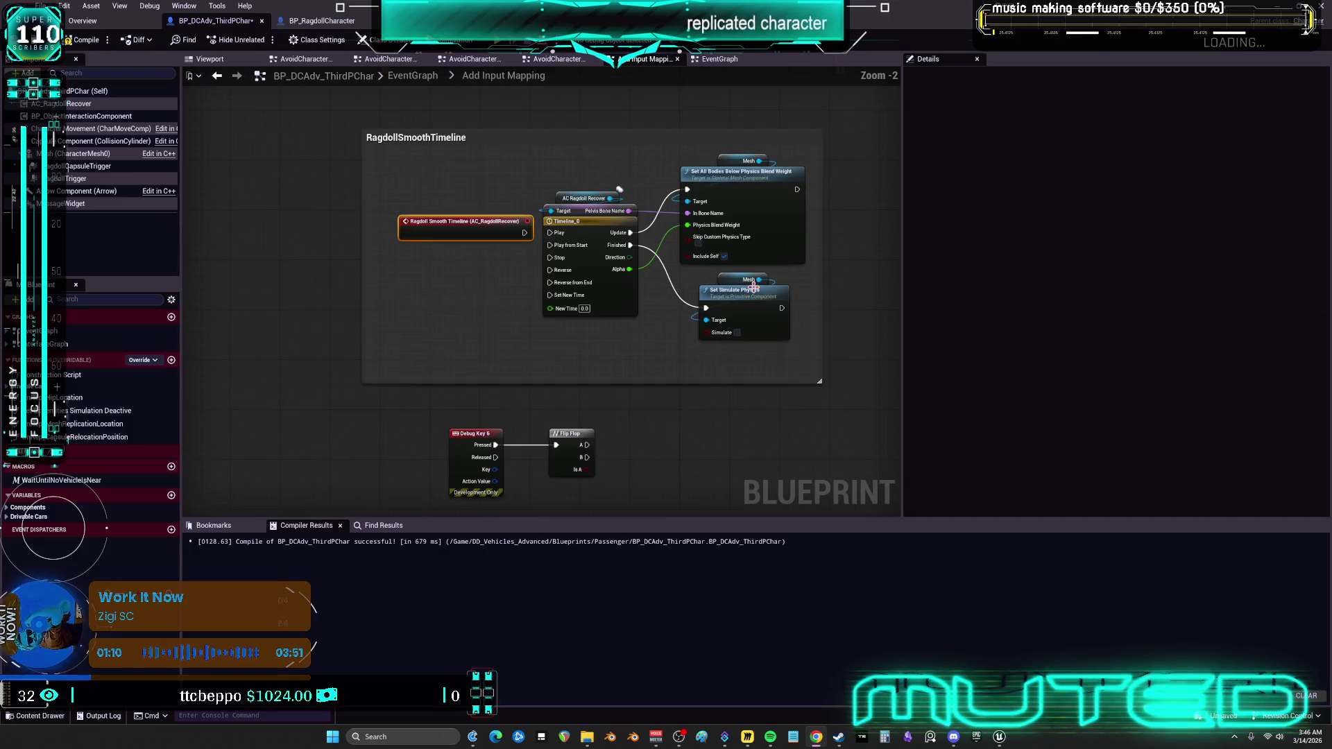
# Move the group with Debug Key 6 and Flip Flop into the EventGraph above Begin Play.
pyautogui.moveTo(887, 172); pyautogui.dragTo(552, 404)
pyautogui.press('Delete')
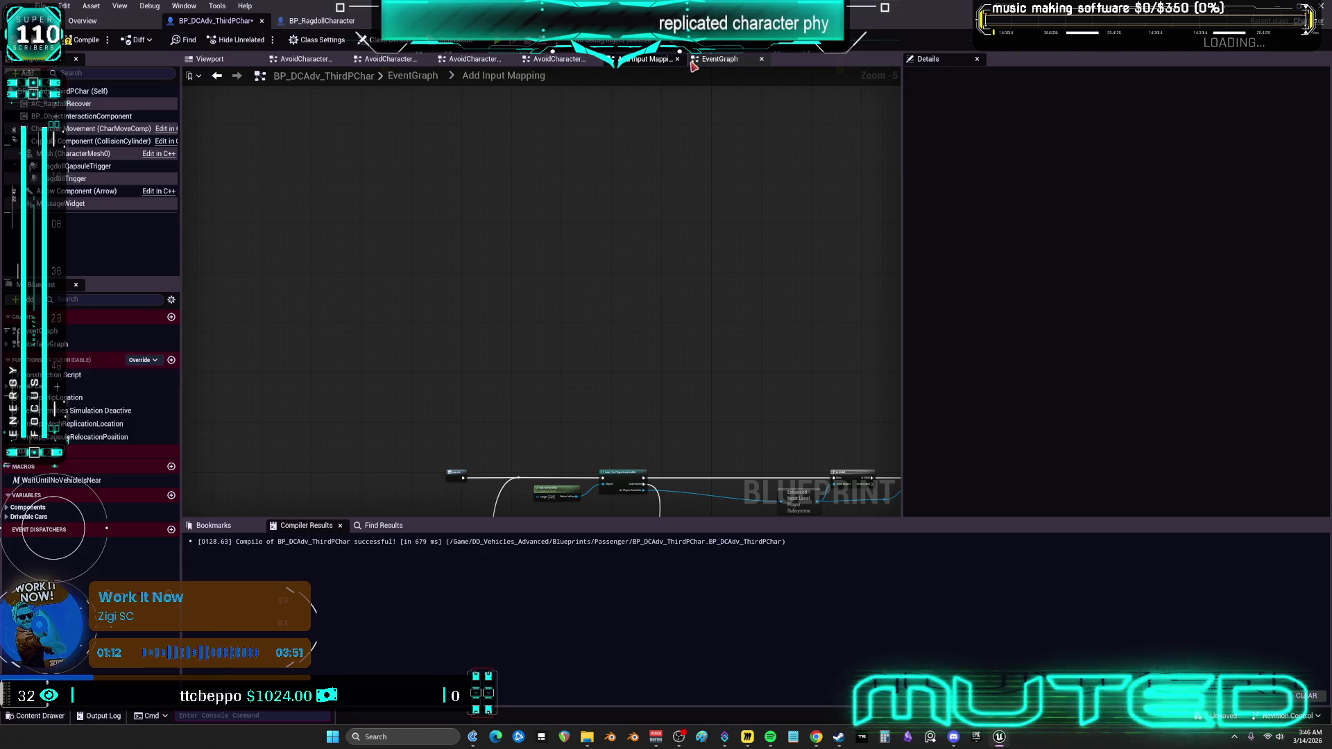
pyautogui.click(722, 60)
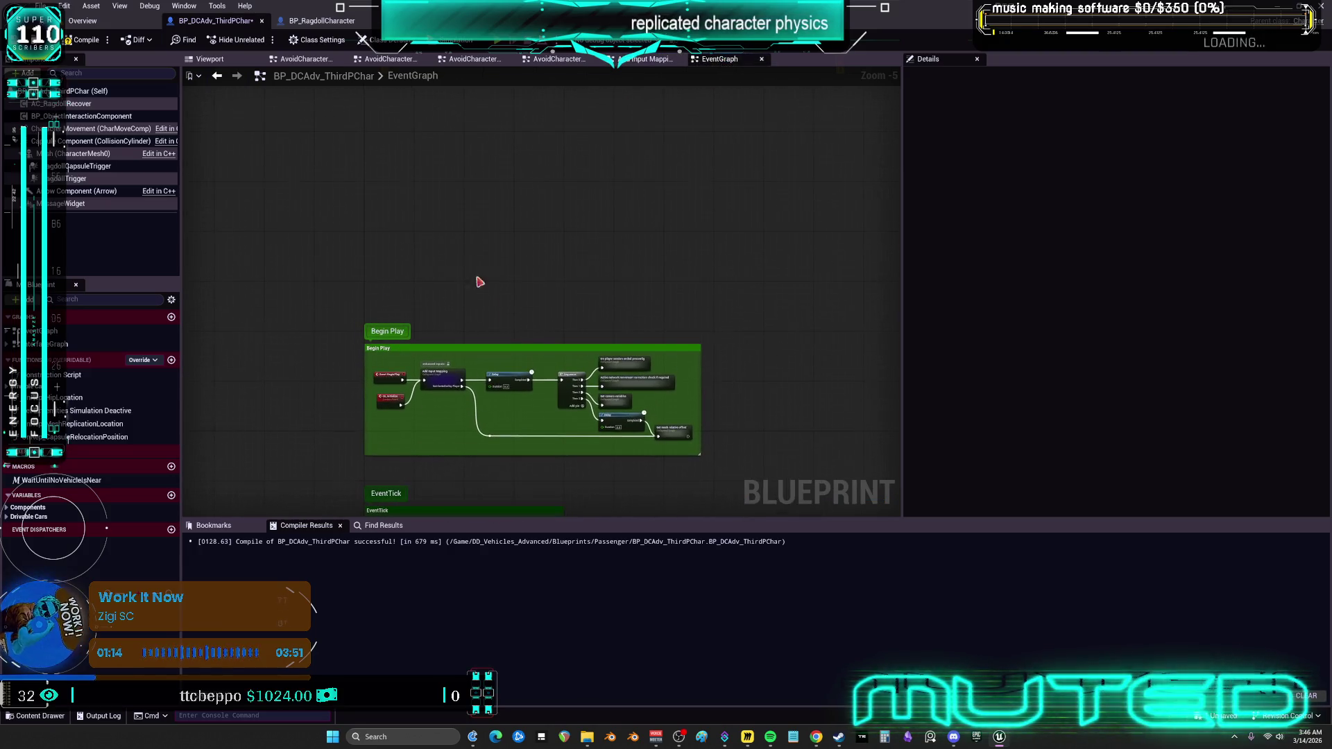
pyautogui.hotkey('ctrl', 'v')
pyautogui.scroll(3, 416, 305)
pyautogui.moveTo(399, 333); pyautogui.dragTo(467, 352)
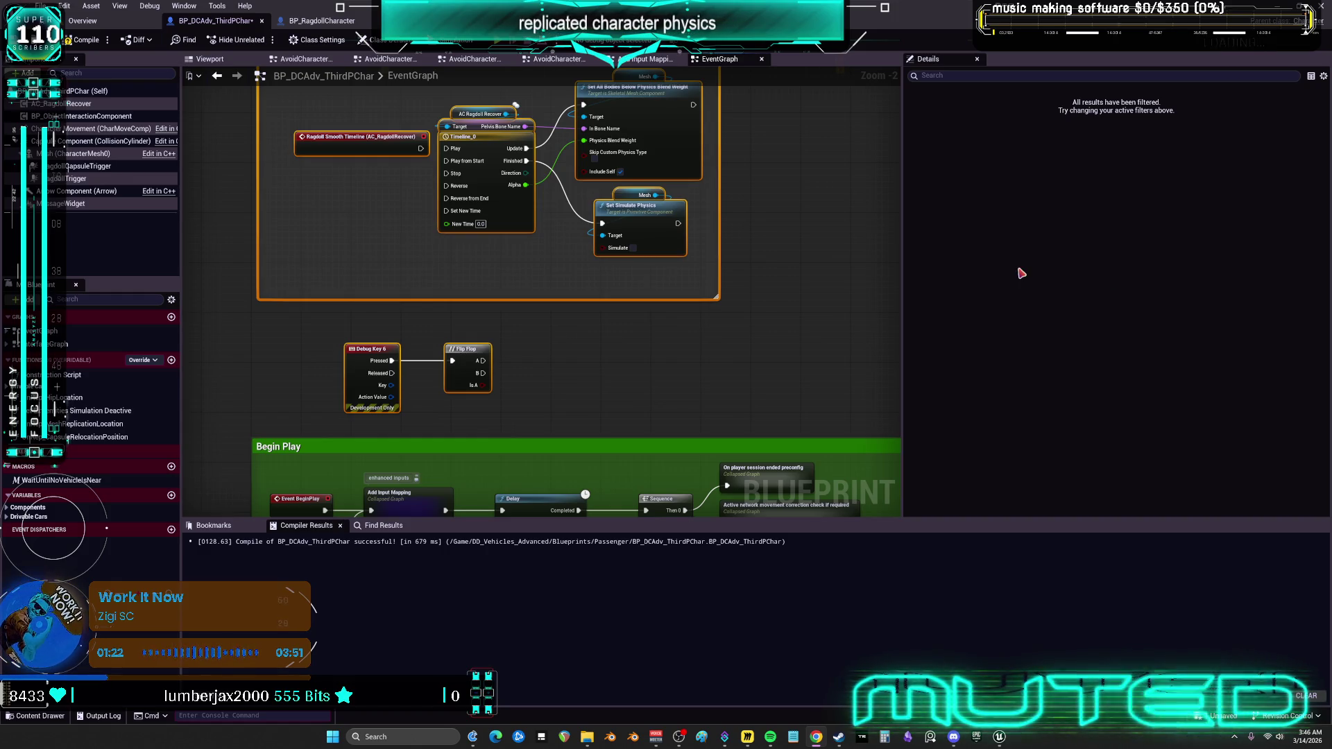
# Shift the Ragdoll Smooth Timeline event aside, then add an AC_RagdollRecover reference calling MC Ragdoll Begin.
pyautogui.moveTo(376, 148); pyautogui.dragTo(365, 197)
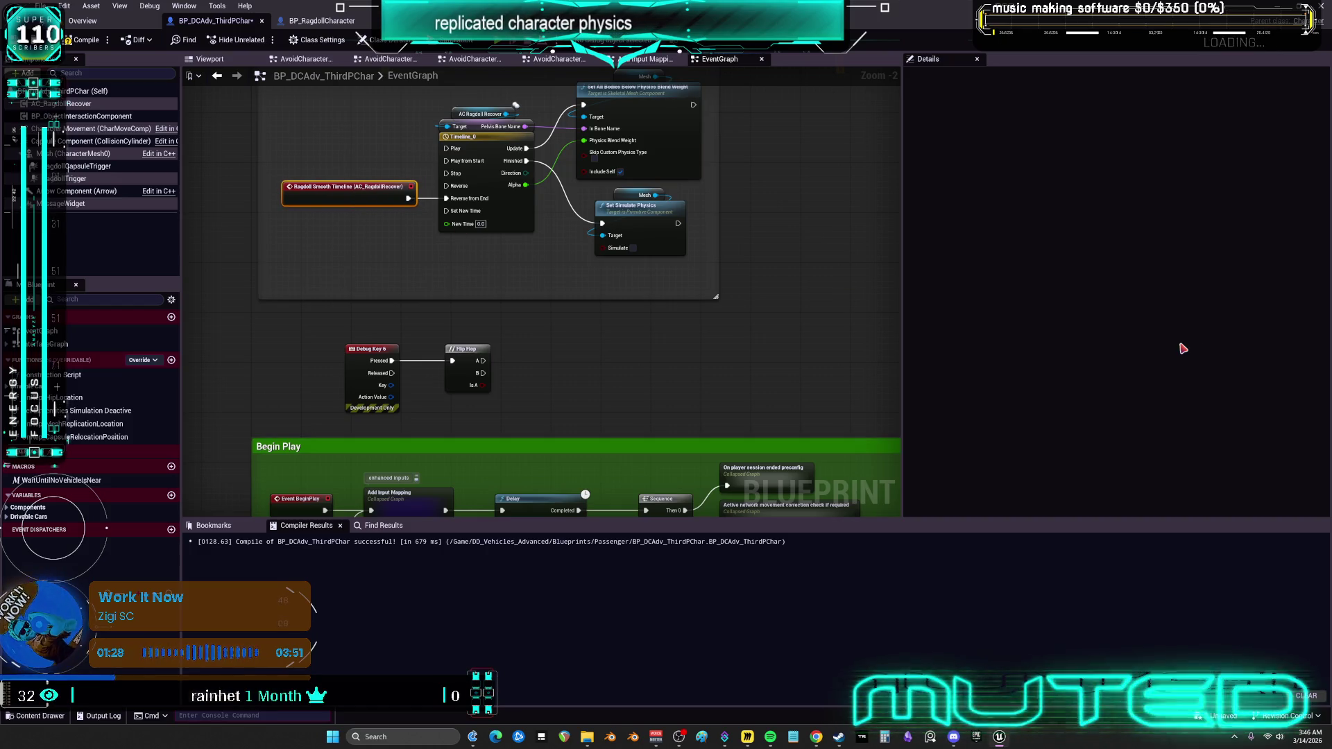
pyautogui.click(581, 314)
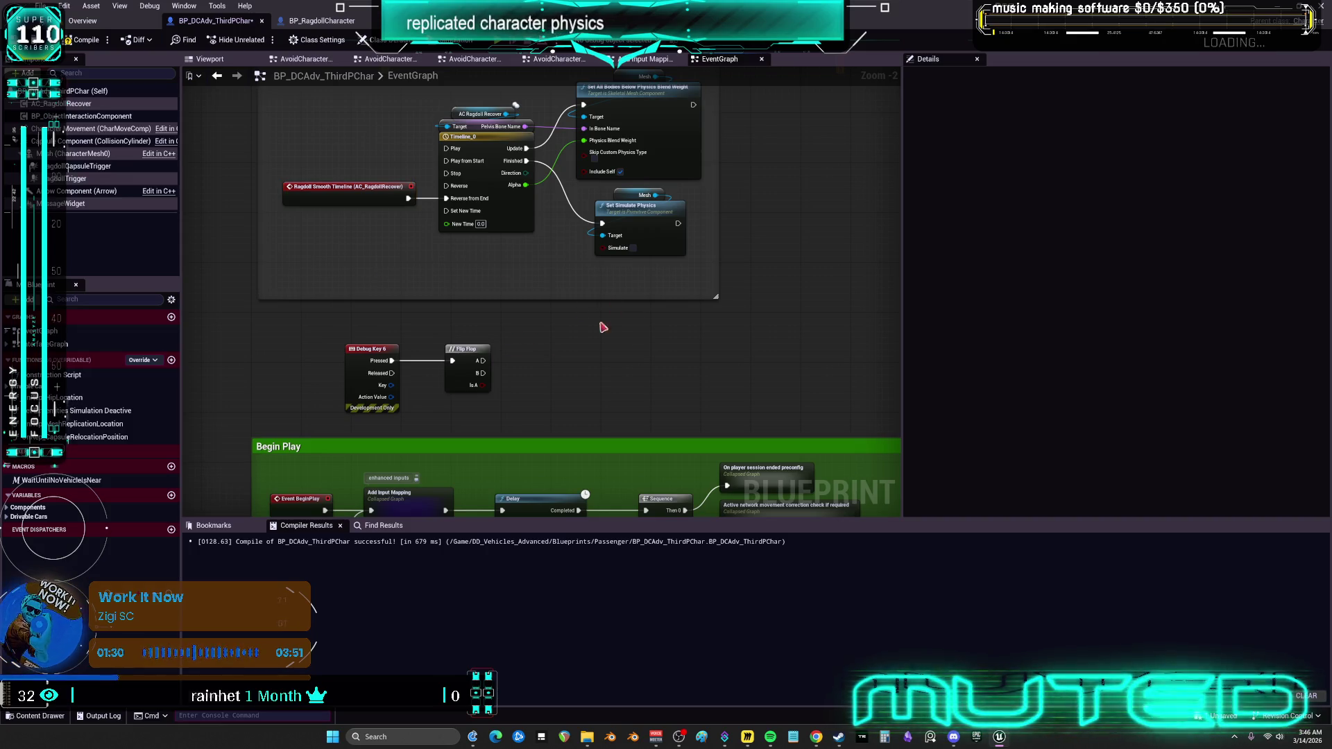
pyautogui.moveTo(62, 103)
pyautogui.mouseDown()
pyautogui.moveTo(571, 318)
pyautogui.moveTo(586, 347)
pyautogui.mouseUp()
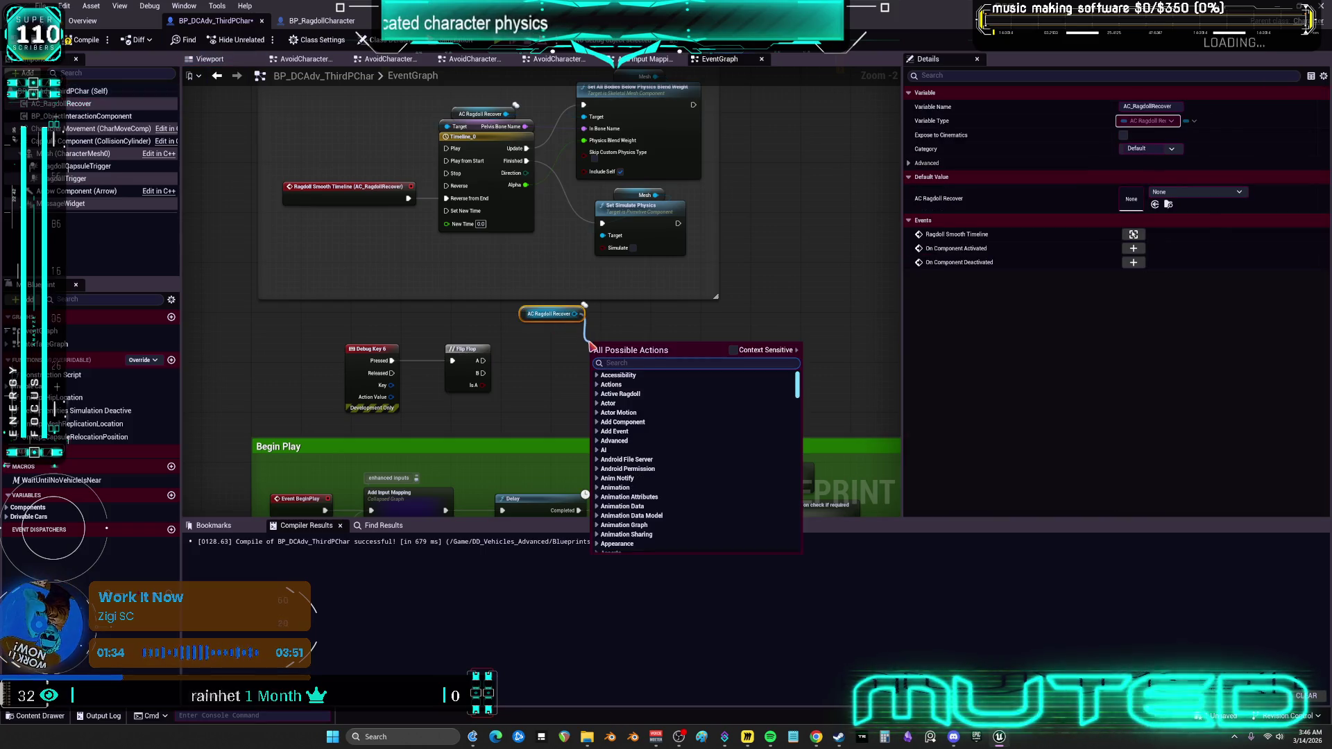
pyautogui.write('ragdo')
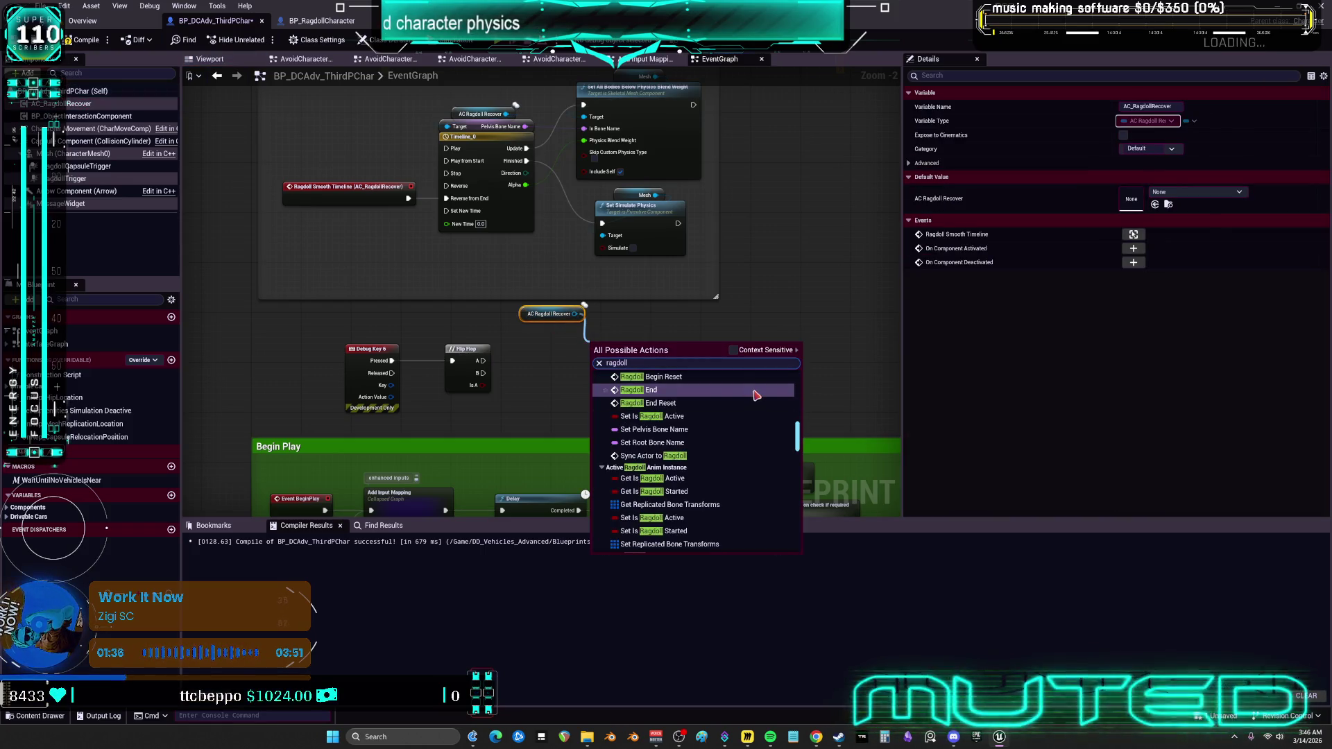
pyautogui.write('l')
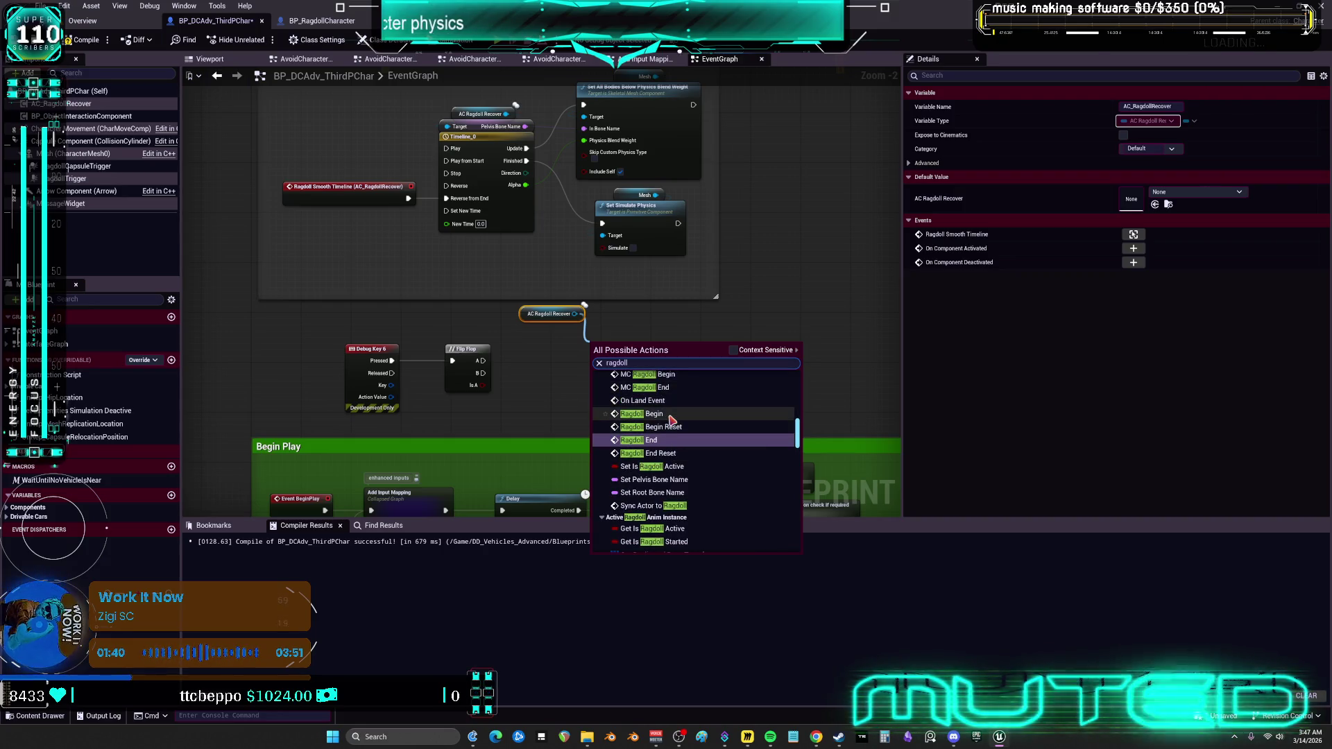
pyautogui.scroll(2, 671, 419)
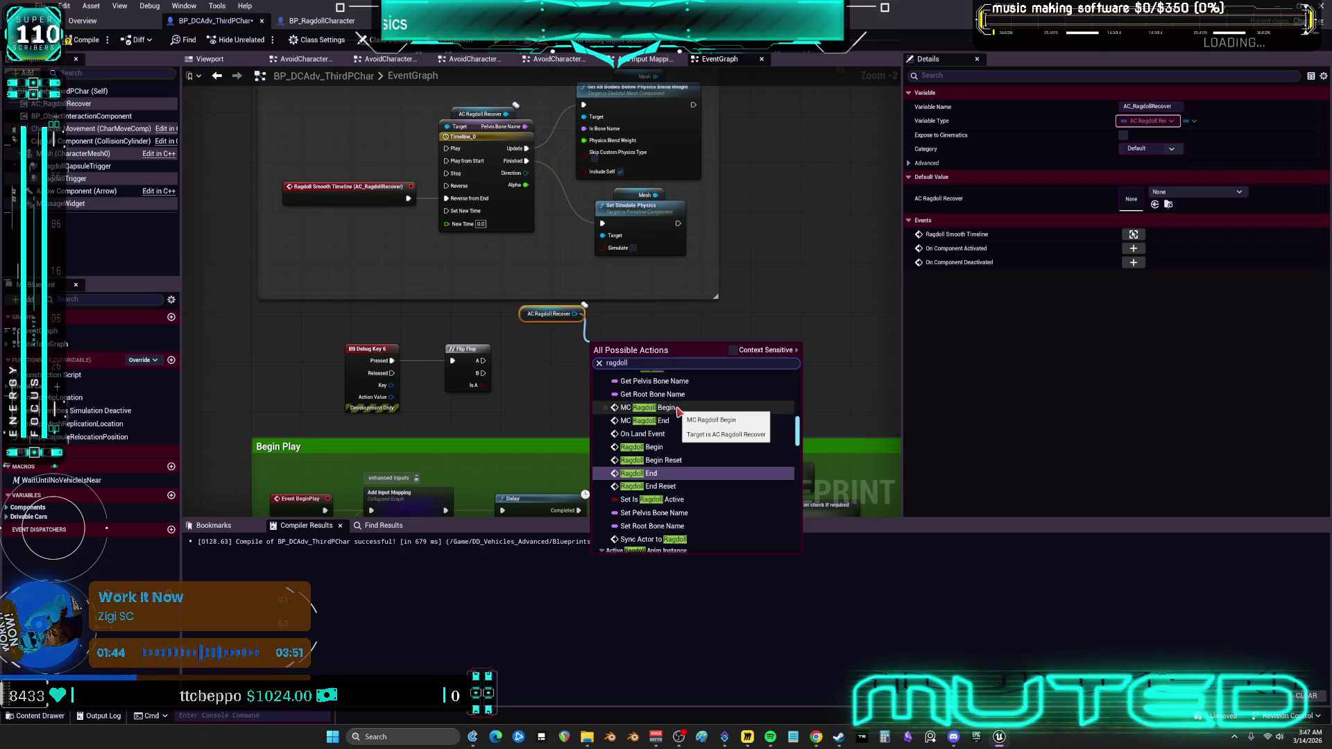
pyautogui.click(677, 411)
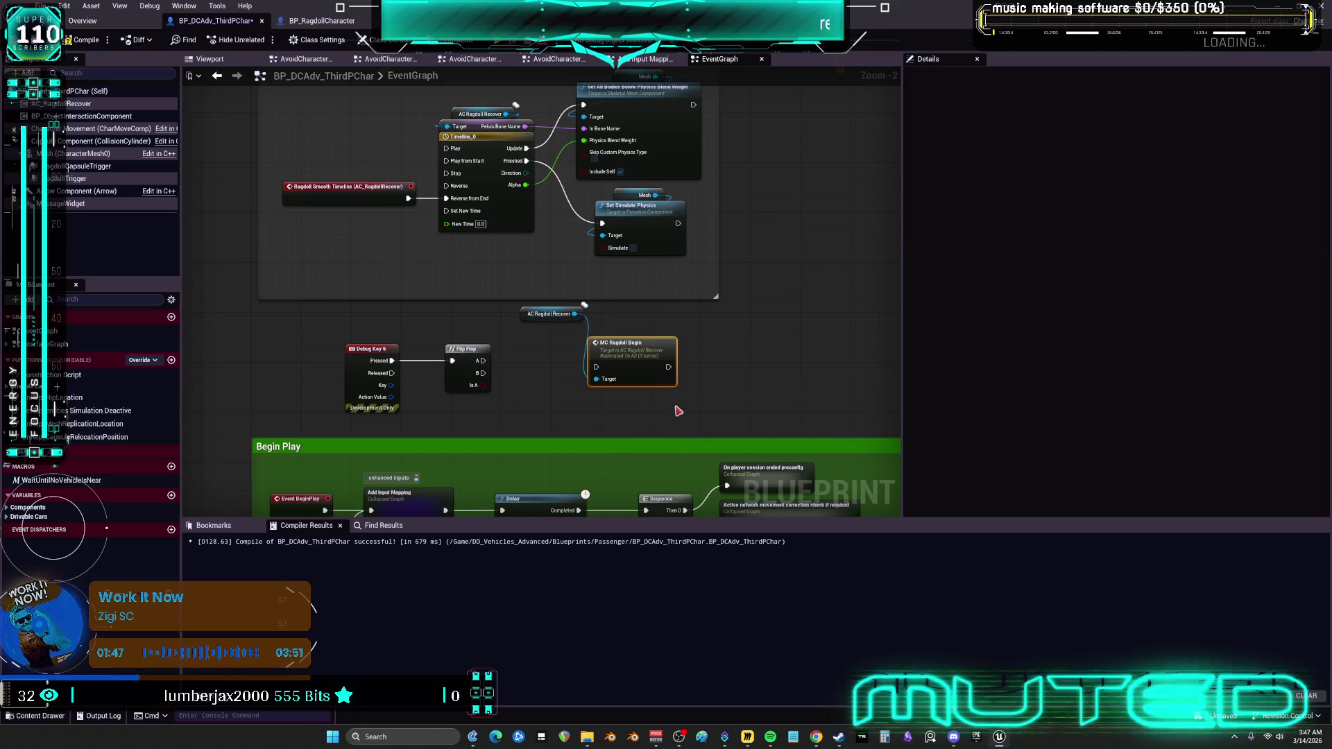
# Add MC Ragdoll End on AC Ragdoll Recover and wire Flip Flop A to Begin, B to End.
pyautogui.moveTo(574, 314)
pyautogui.mouseDown()
pyautogui.moveTo(704, 312)
pyautogui.moveTo(727, 326)
pyautogui.mouseUp()
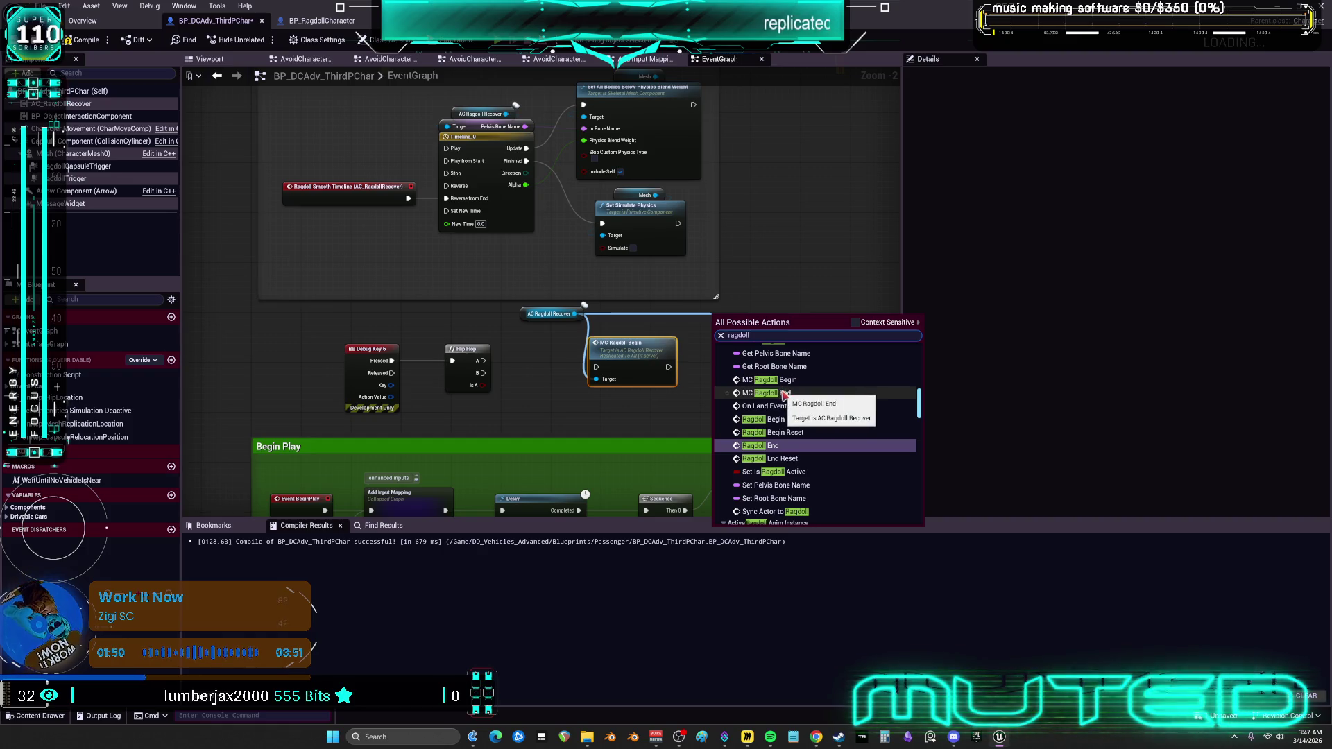
pyautogui.click(782, 393)
pyautogui.moveTo(759, 340); pyautogui.dragTo(651, 400)
pyautogui.keyDown('ctrl'); pyautogui.click(621, 342); pyautogui.keyUp('ctrl')
pyautogui.moveTo(621, 342); pyautogui.dragTo(597, 325)
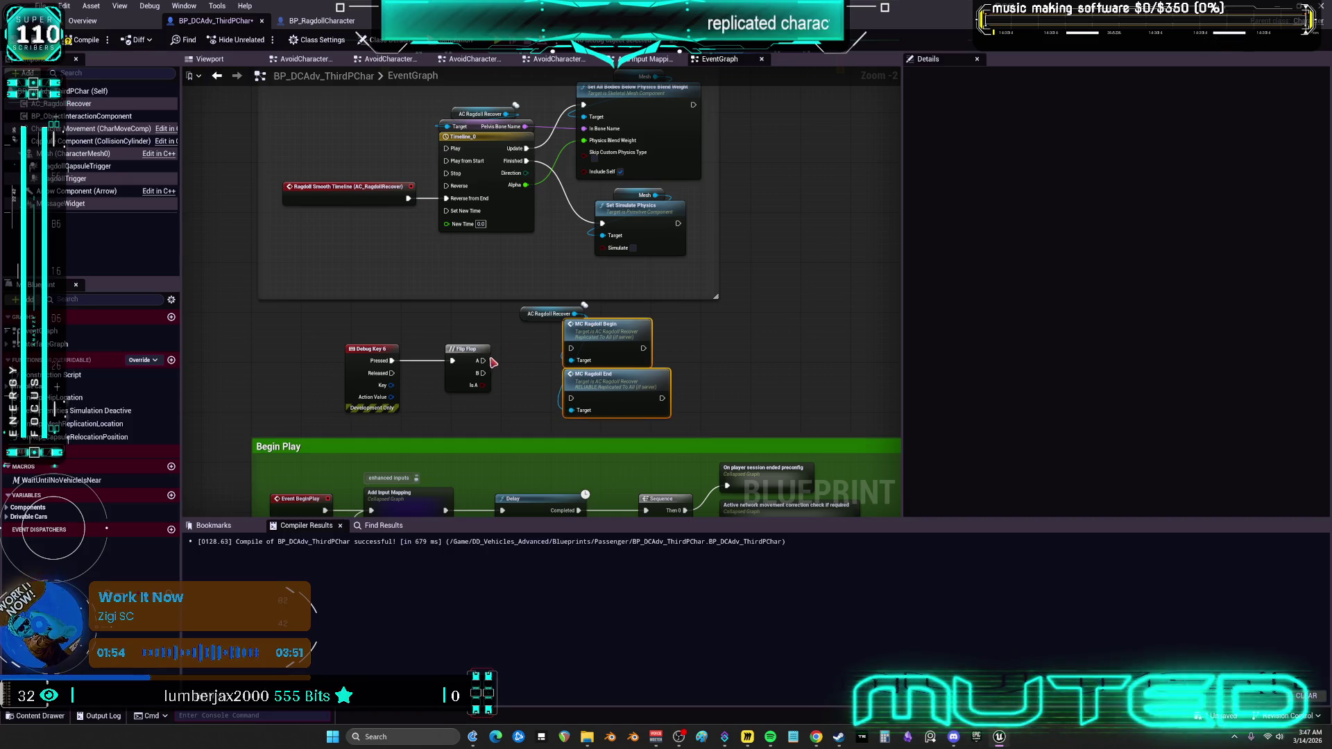
pyautogui.moveTo(483, 360); pyautogui.dragTo(571, 349)
pyautogui.moveTo(483, 373)
pyautogui.mouseDown()
pyautogui.moveTo(566, 399)
pyautogui.moveTo(577, 387)
pyautogui.mouseUp()
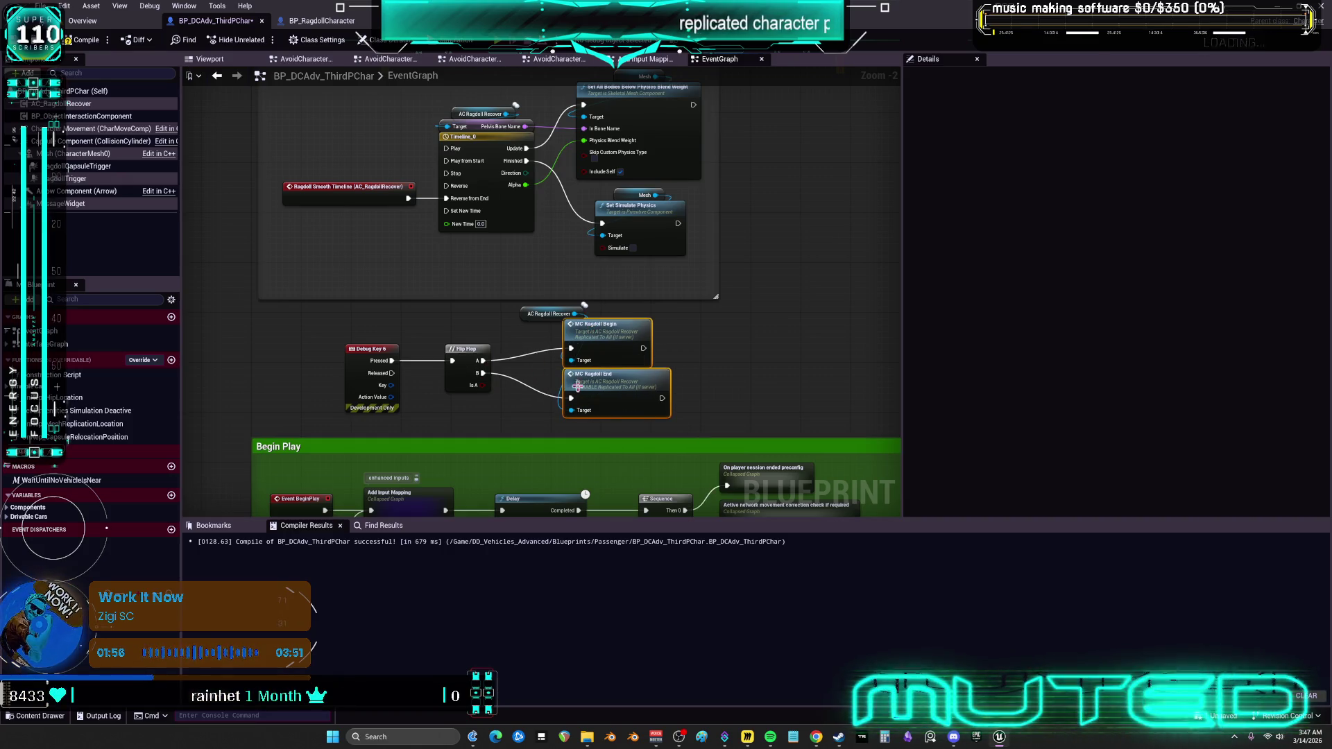
# Tidy the ragdoll nodes, compile the blueprint, and open the Mesh's SKM_Manny_Simple asset.
pyautogui.click(772, 358)
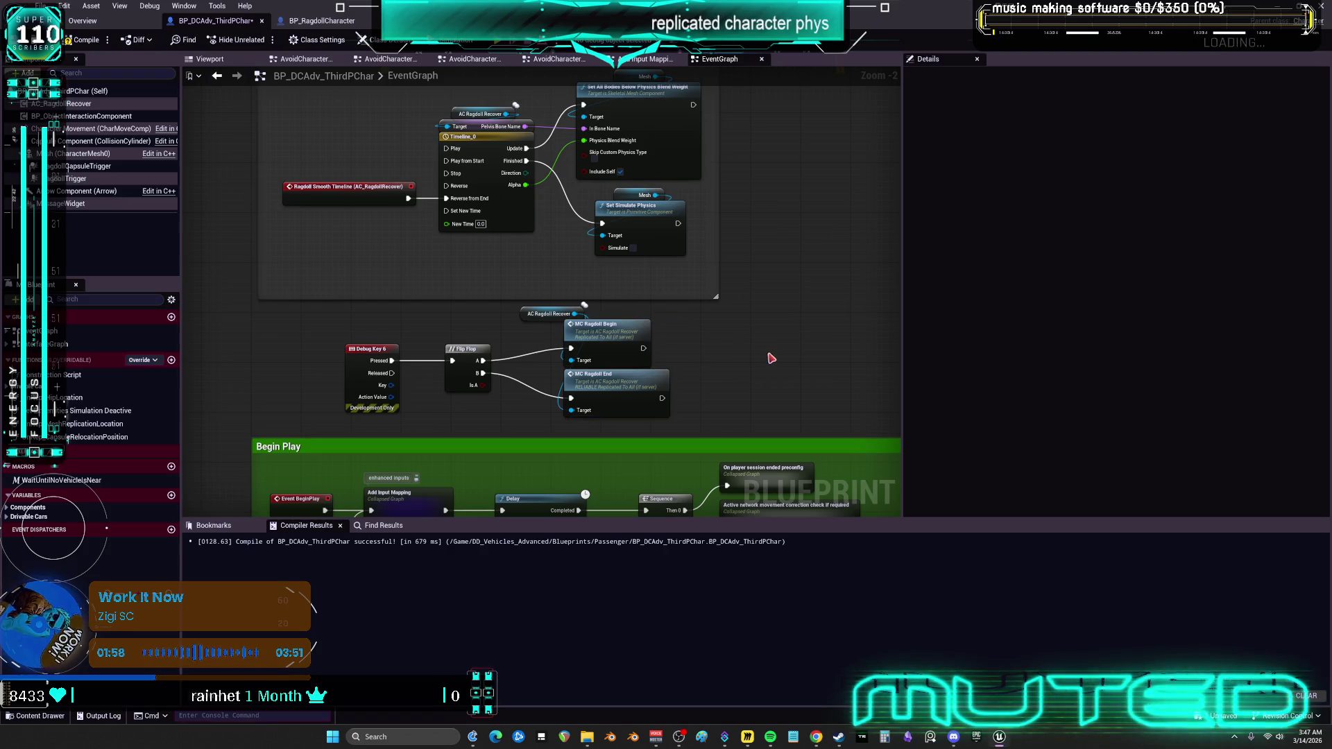
pyautogui.moveTo(531, 318); pyautogui.dragTo(455, 331)
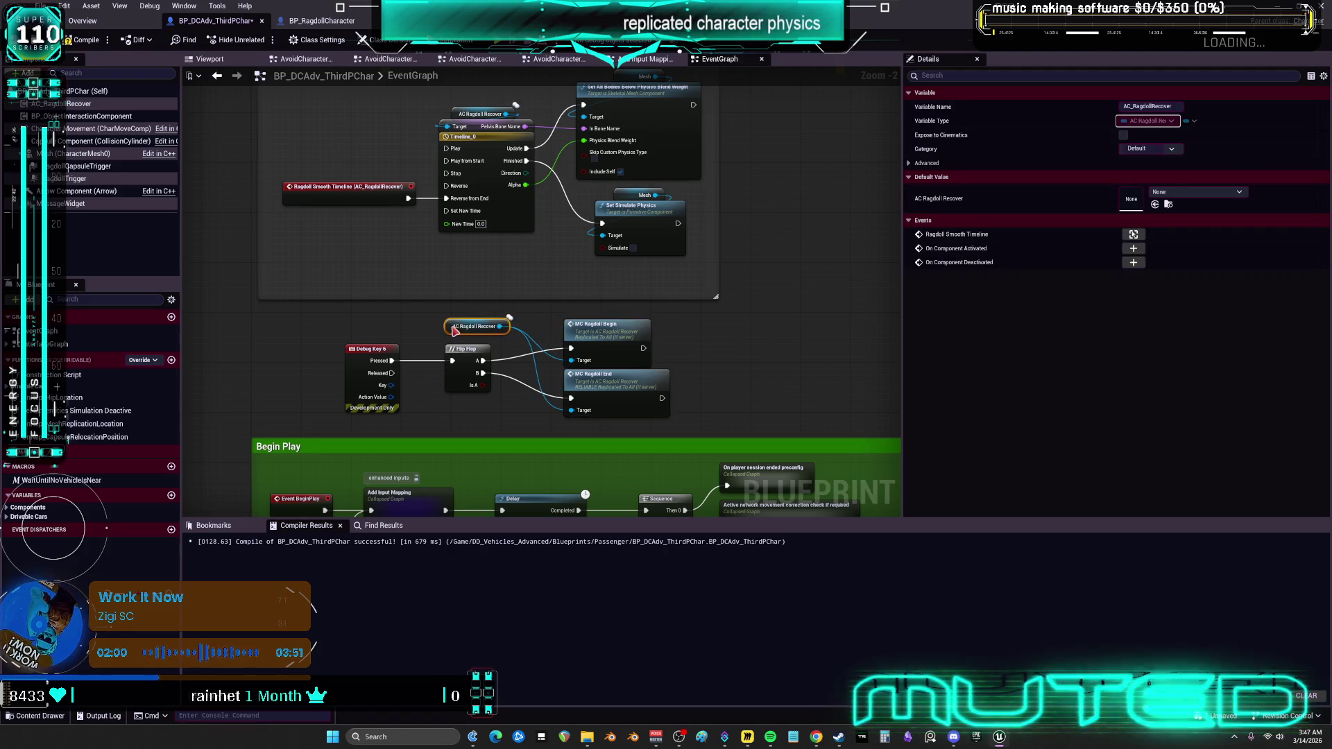
pyautogui.moveTo(612, 393); pyautogui.dragTo(607, 402)
pyautogui.moveTo(617, 342); pyautogui.dragTo(603, 340)
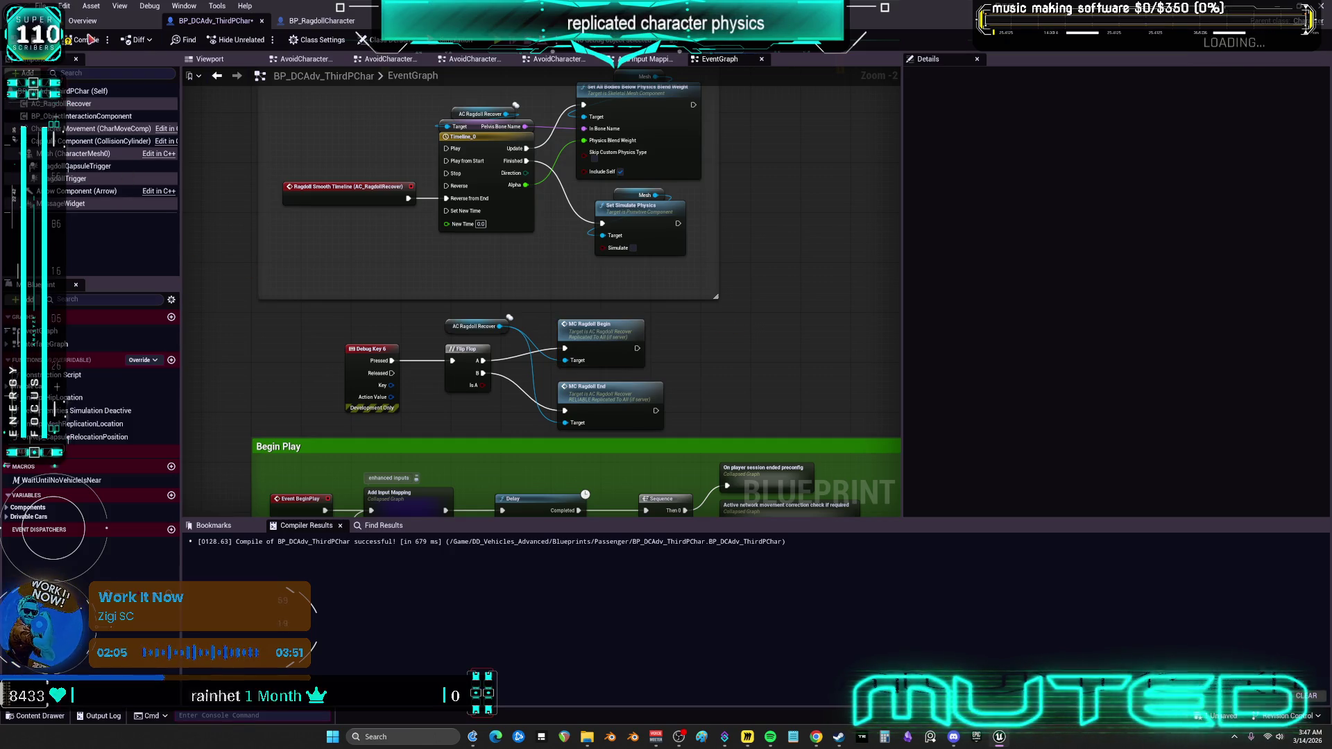
pyautogui.click(87, 39)
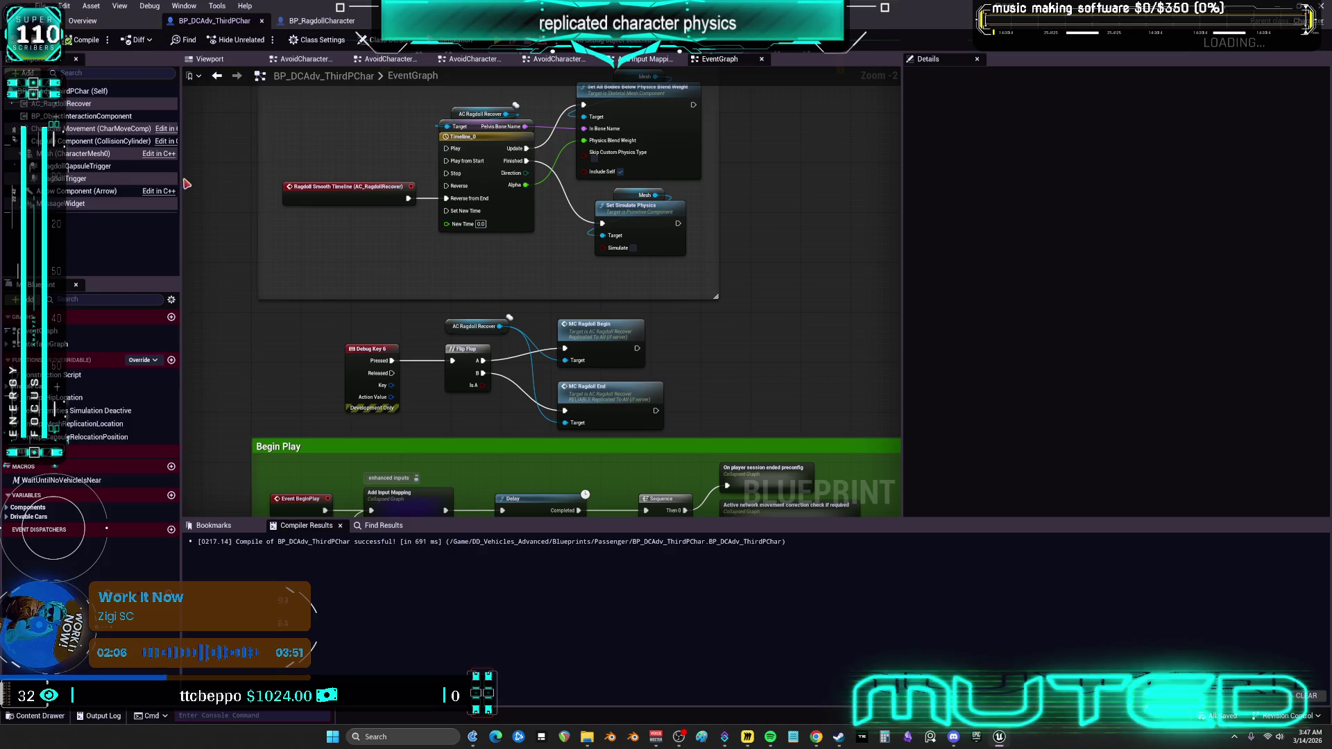
pyautogui.click(77, 153)
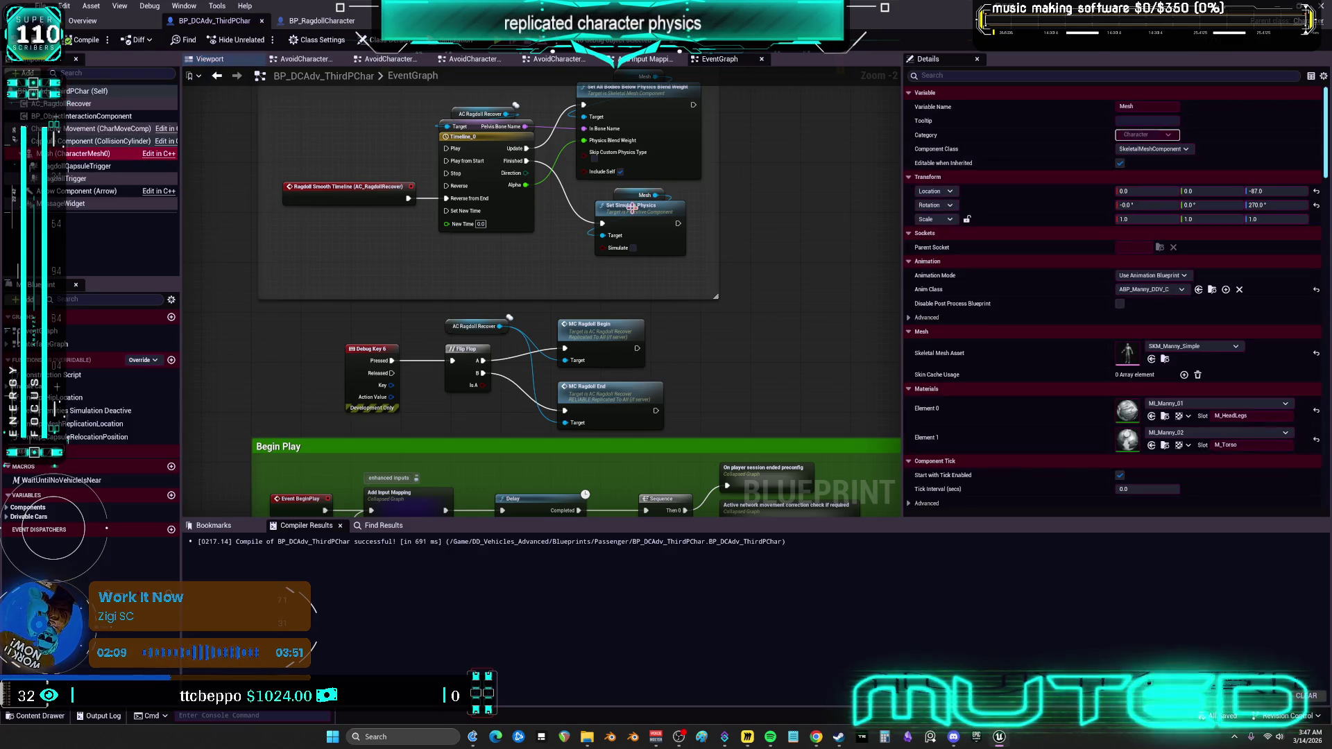
pyautogui.doubleClick(1132, 350)
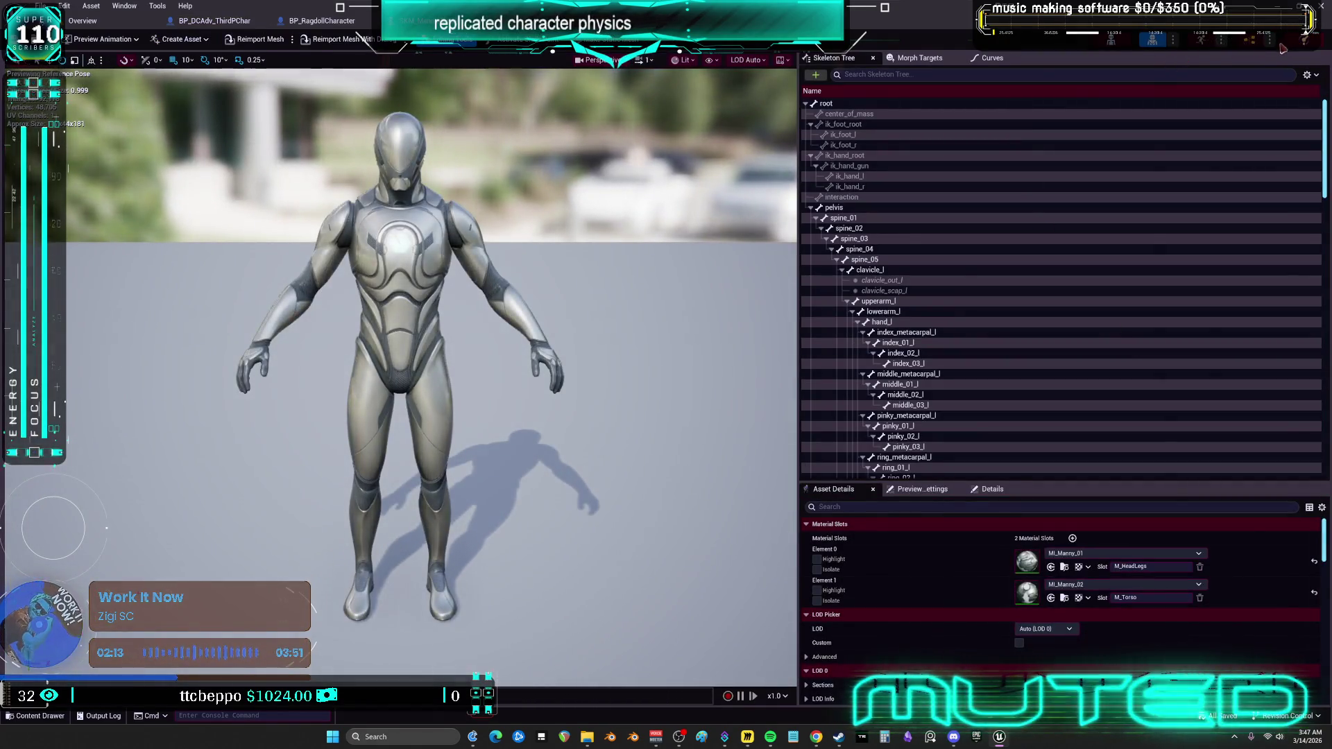
# Open the PA_Mannequin physics asset and show constraints and more body rows in the skeleton tree.
pyautogui.click(1283, 46)
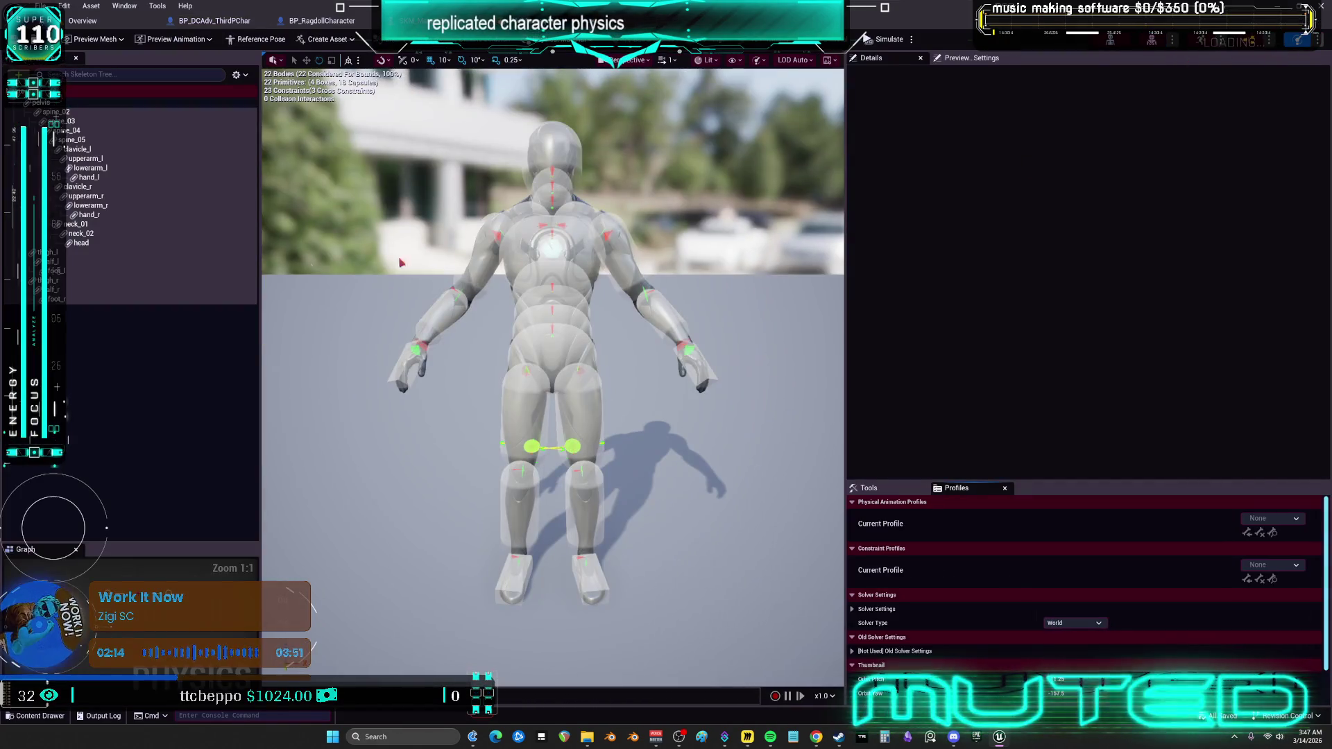
pyautogui.click(237, 74)
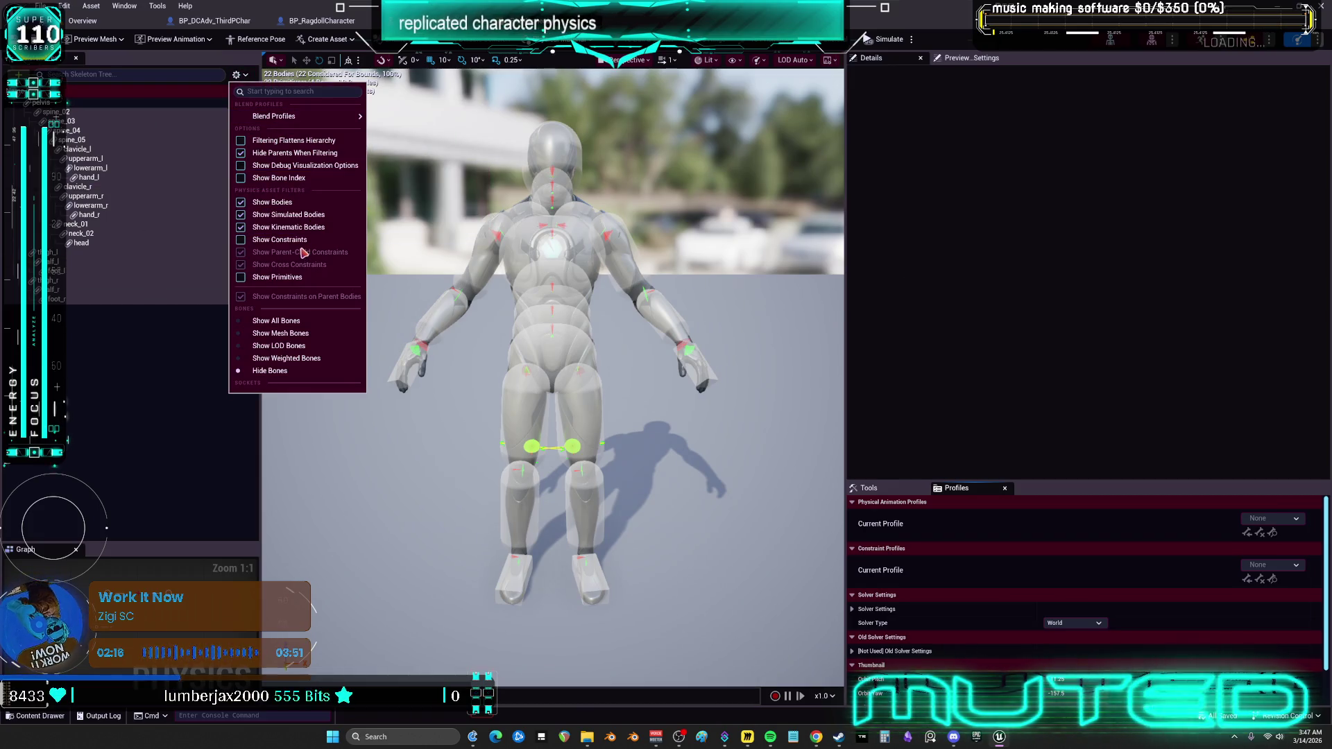
pyautogui.click(292, 239)
pyautogui.click(240, 77)
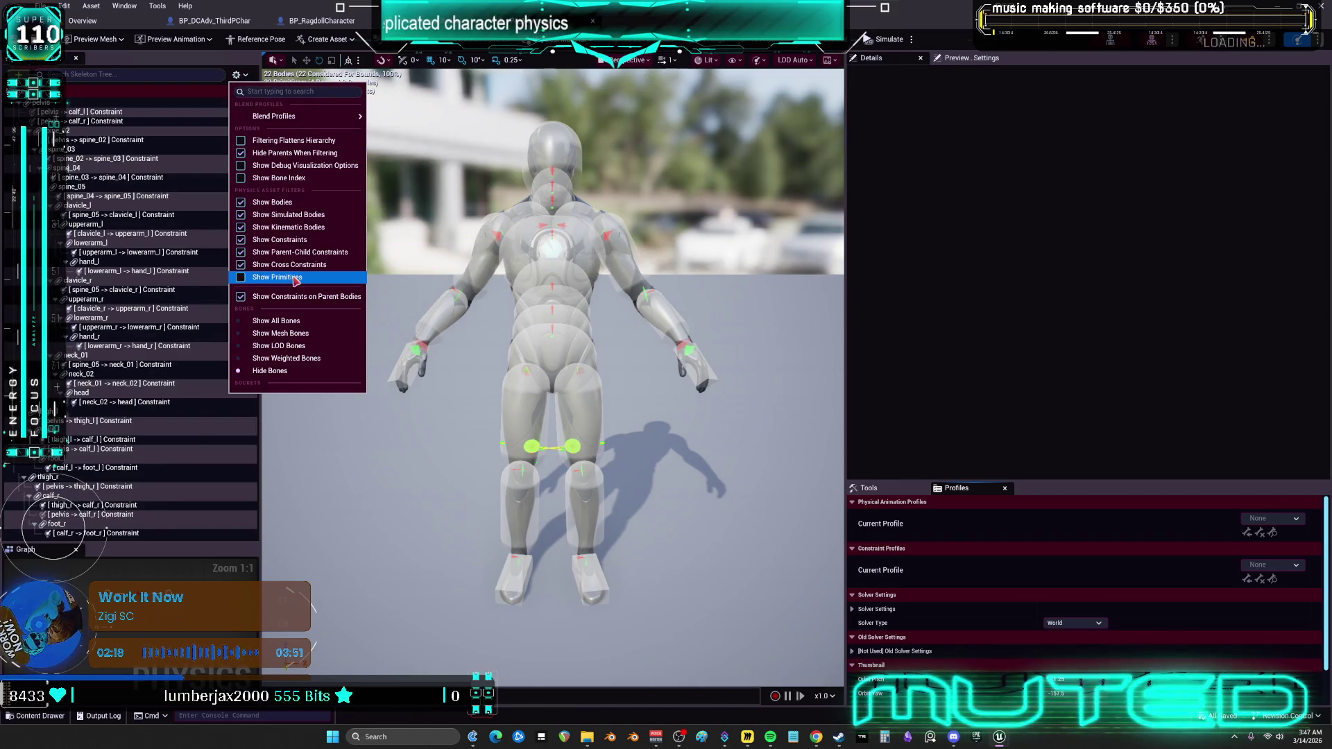
pyautogui.click(281, 279)
# Try adding a sphere shape to the pelvis body, then undo it.
pyautogui.click(71, 105)
pyautogui.rightClick(69, 106)
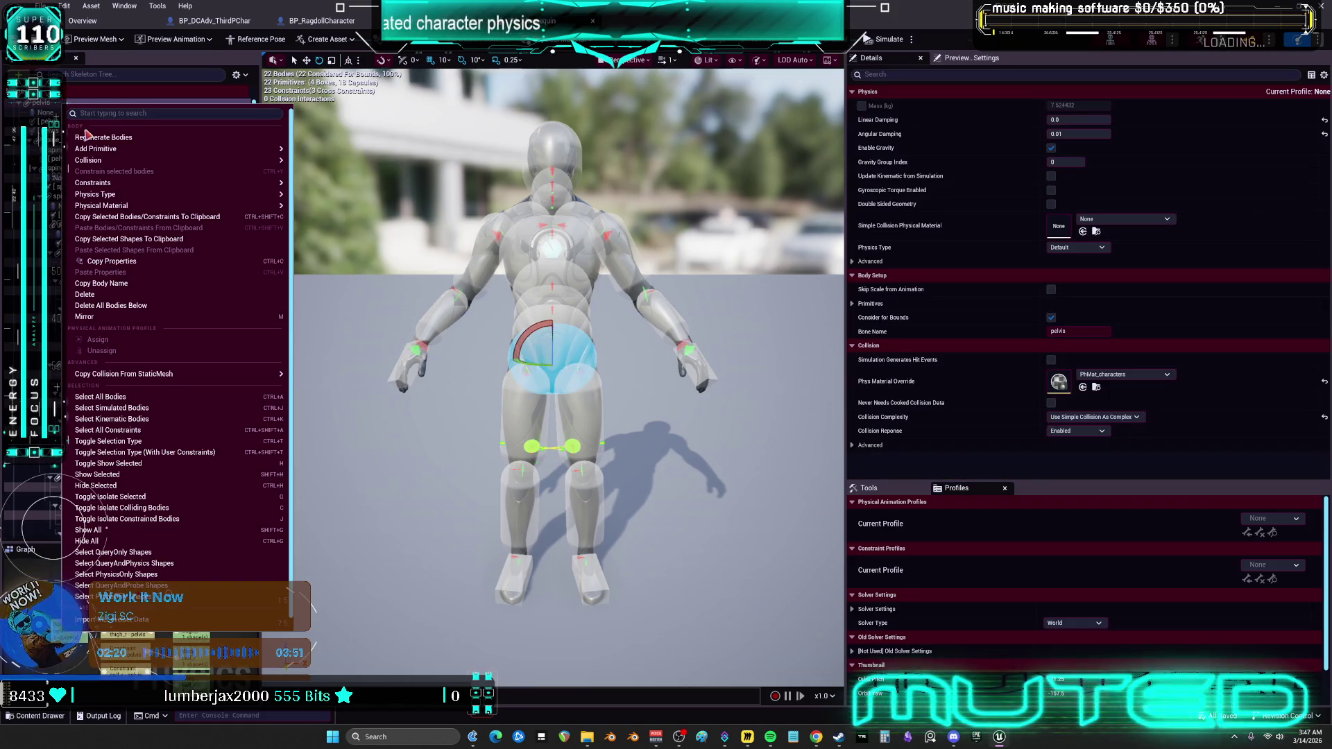
pyautogui.click(54, 110)
pyautogui.rightClick(52, 108)
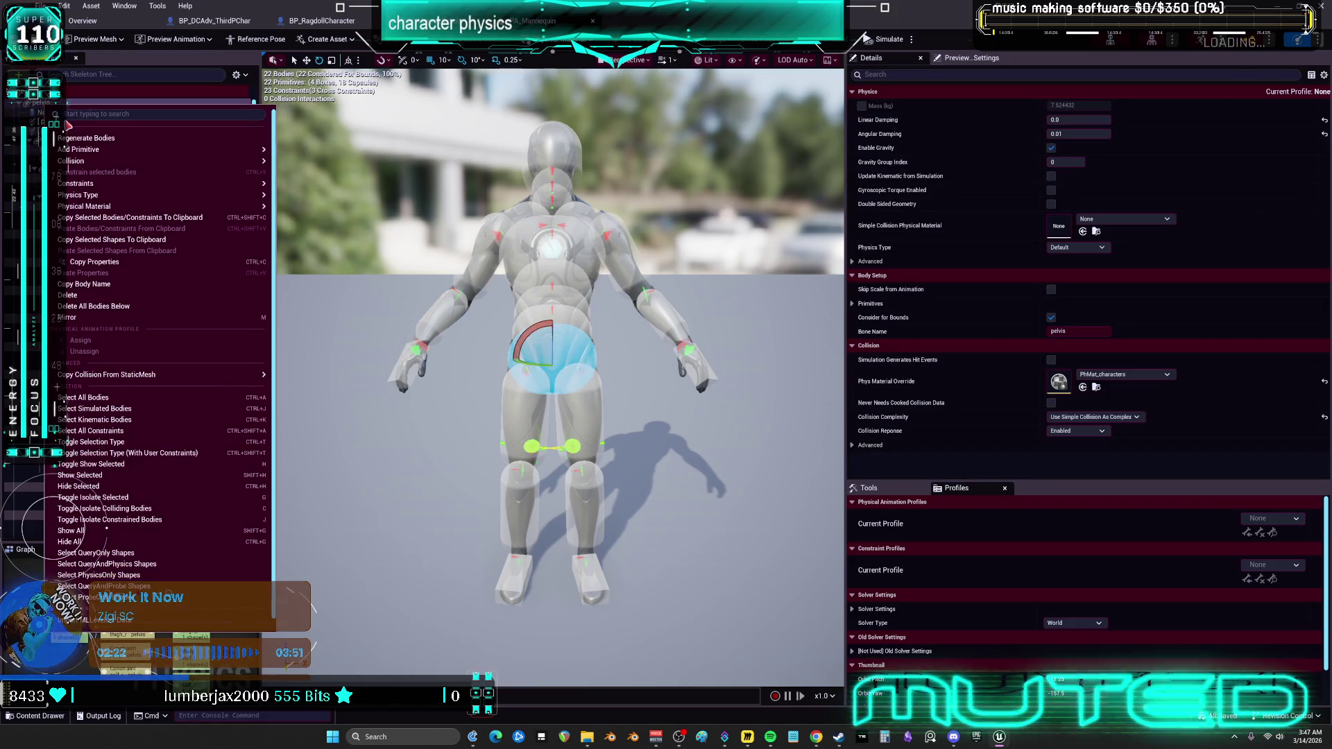
pyautogui.moveTo(190, 161)
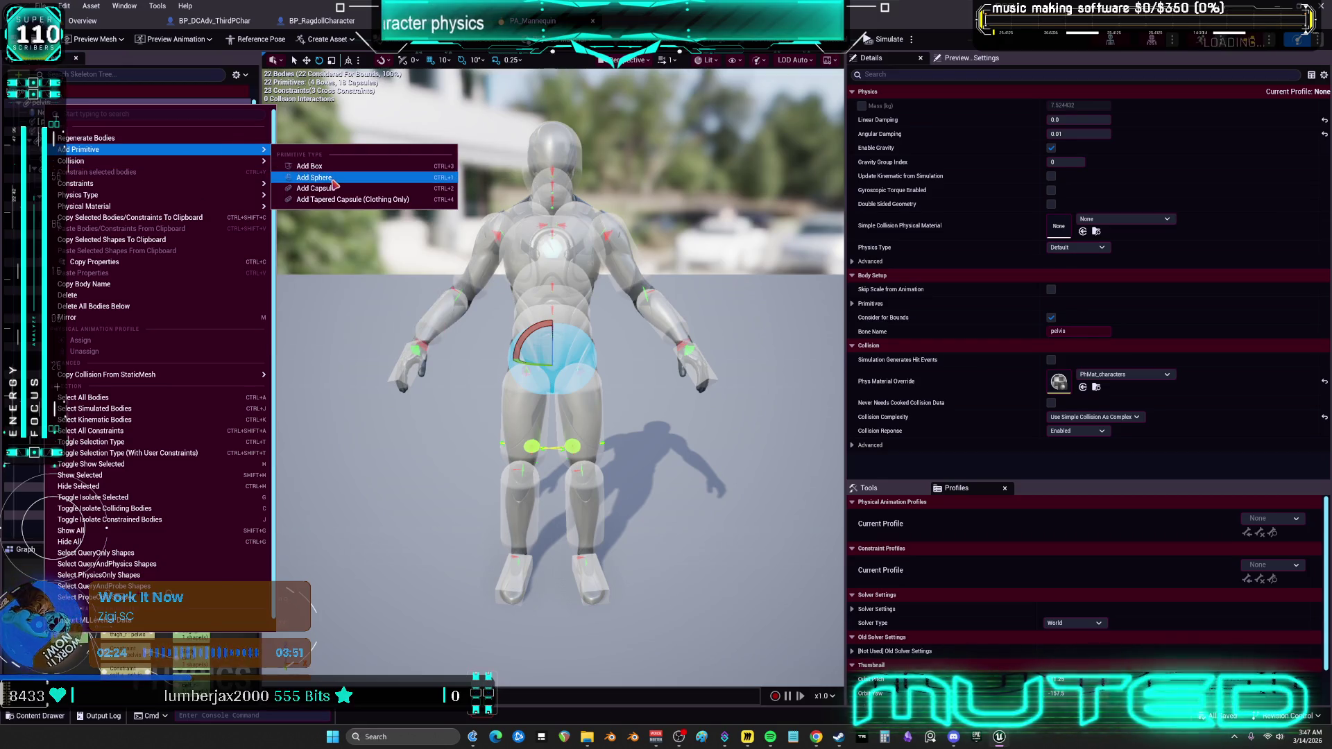
pyautogui.click(306, 177)
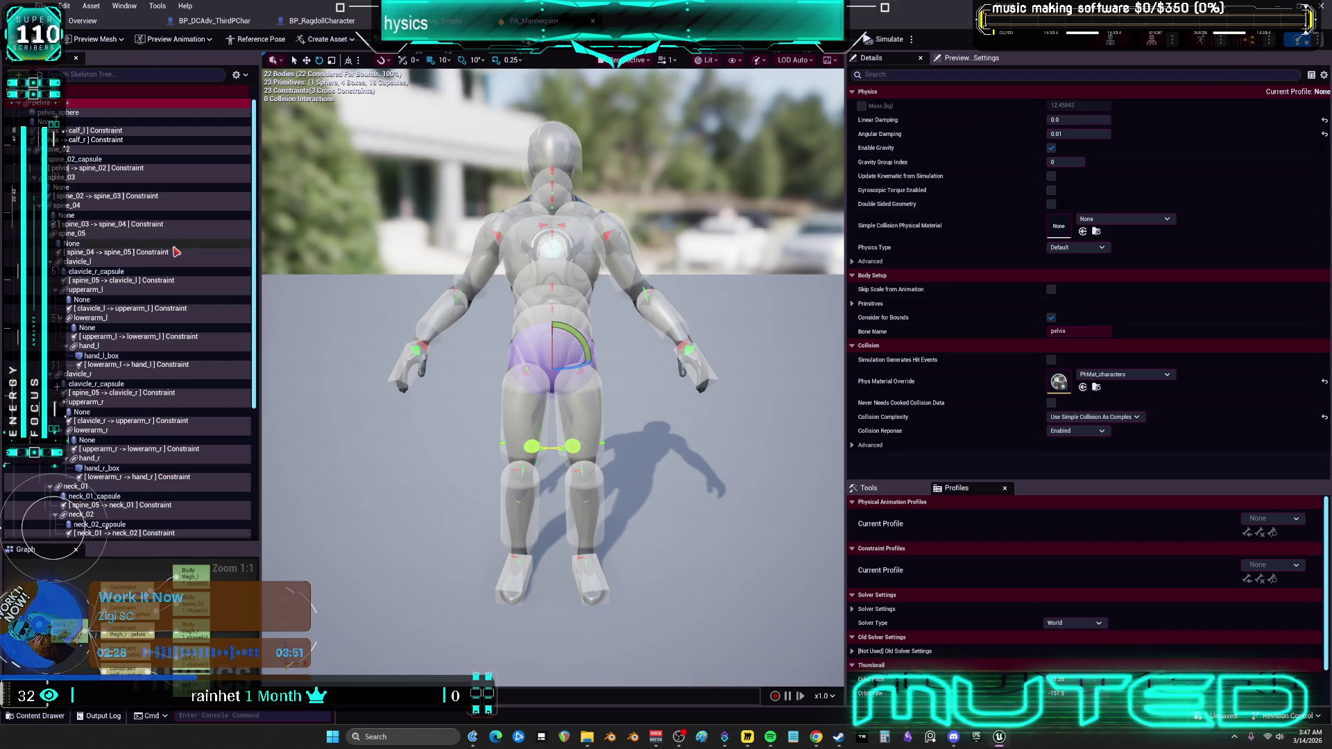
pyautogui.hotkey('ctrl', 'z')
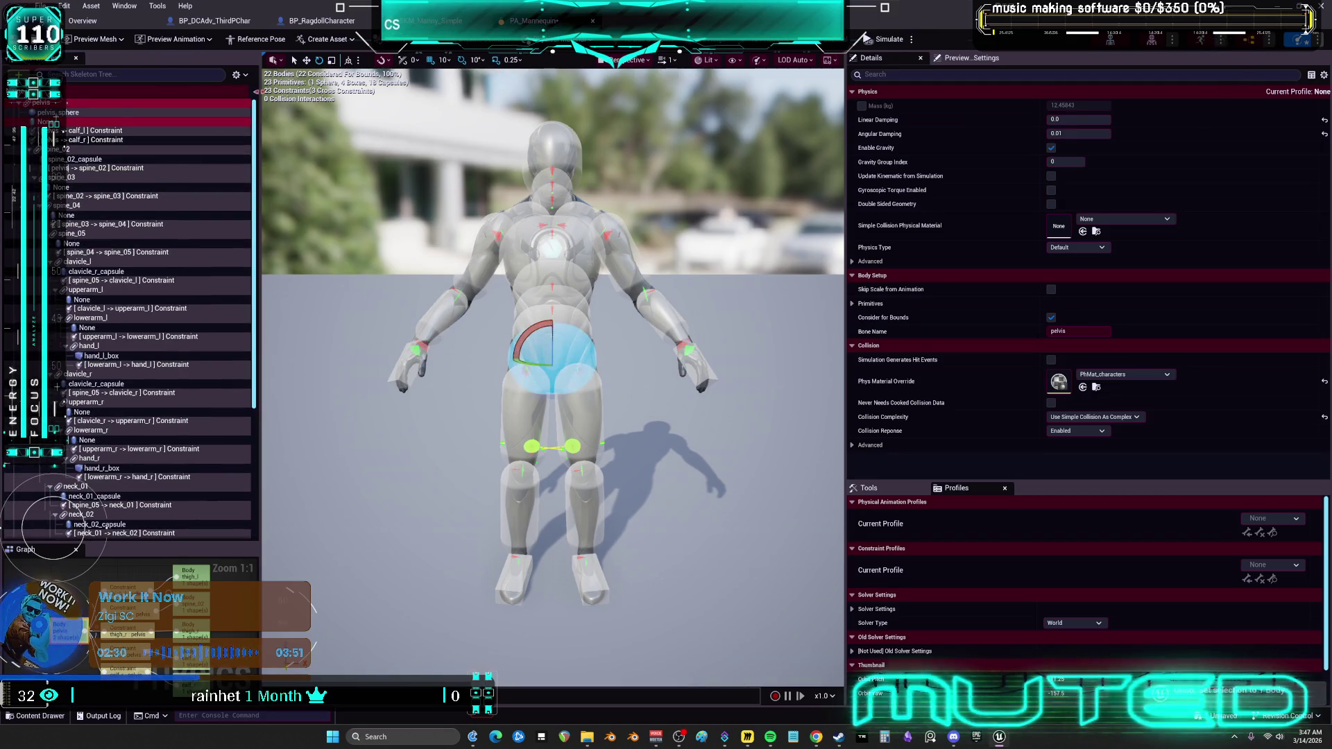
# List all bones in the skeleton hierarchy, including root, and select the spine_05 body.
pyautogui.click(236, 74)
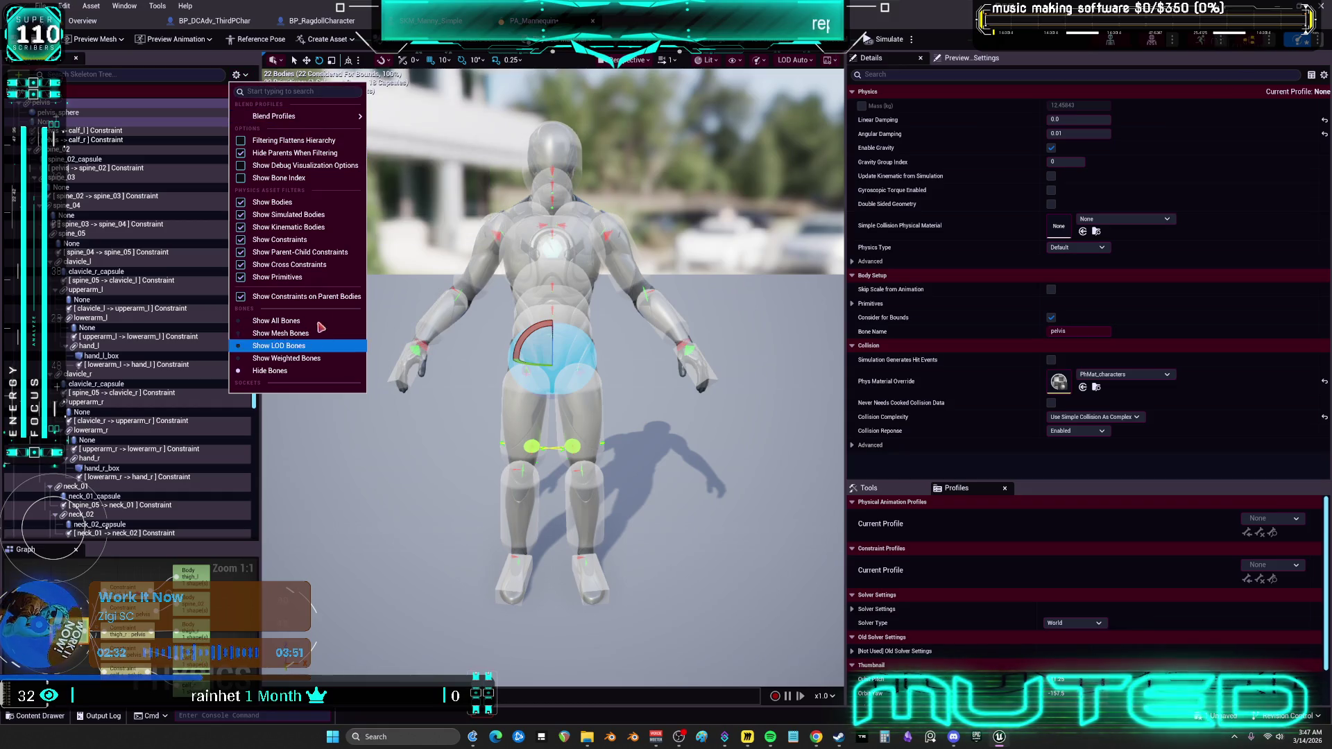
pyautogui.click(315, 321)
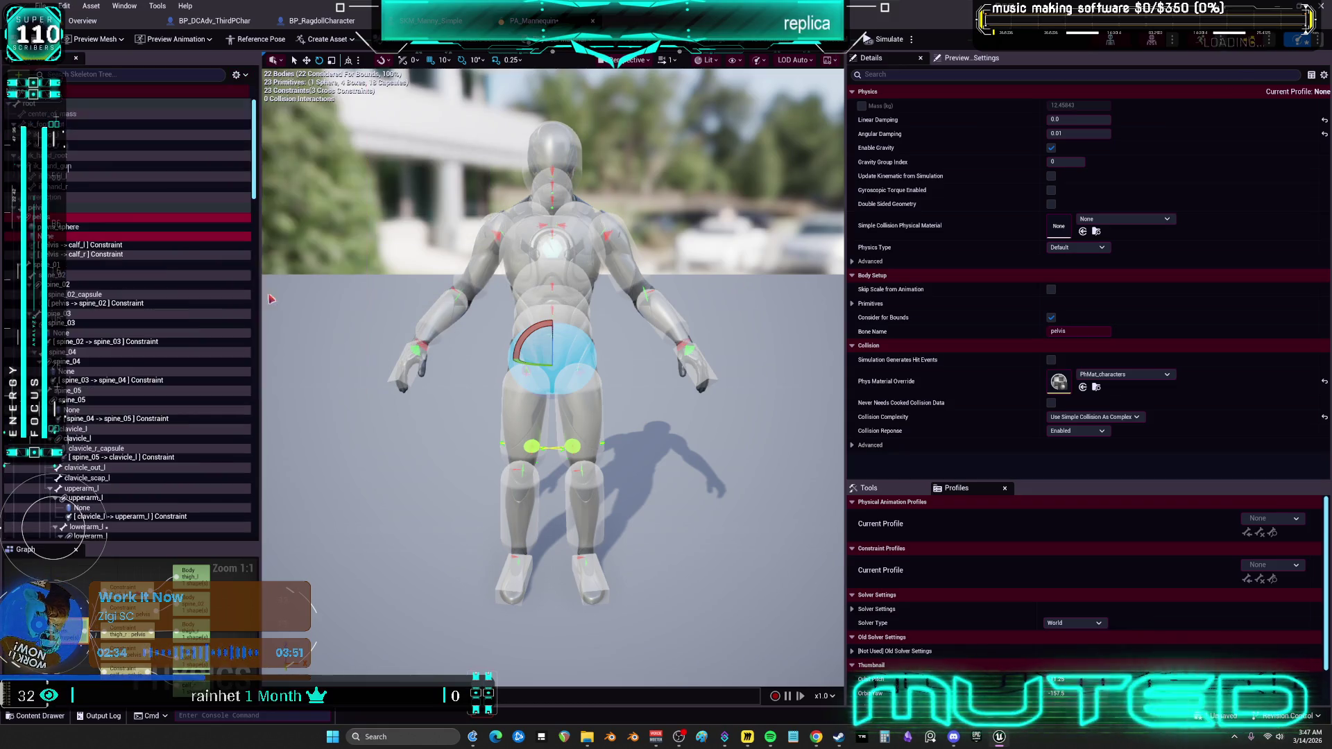
pyautogui.rightClick(63, 104)
pyautogui.press('Escape')
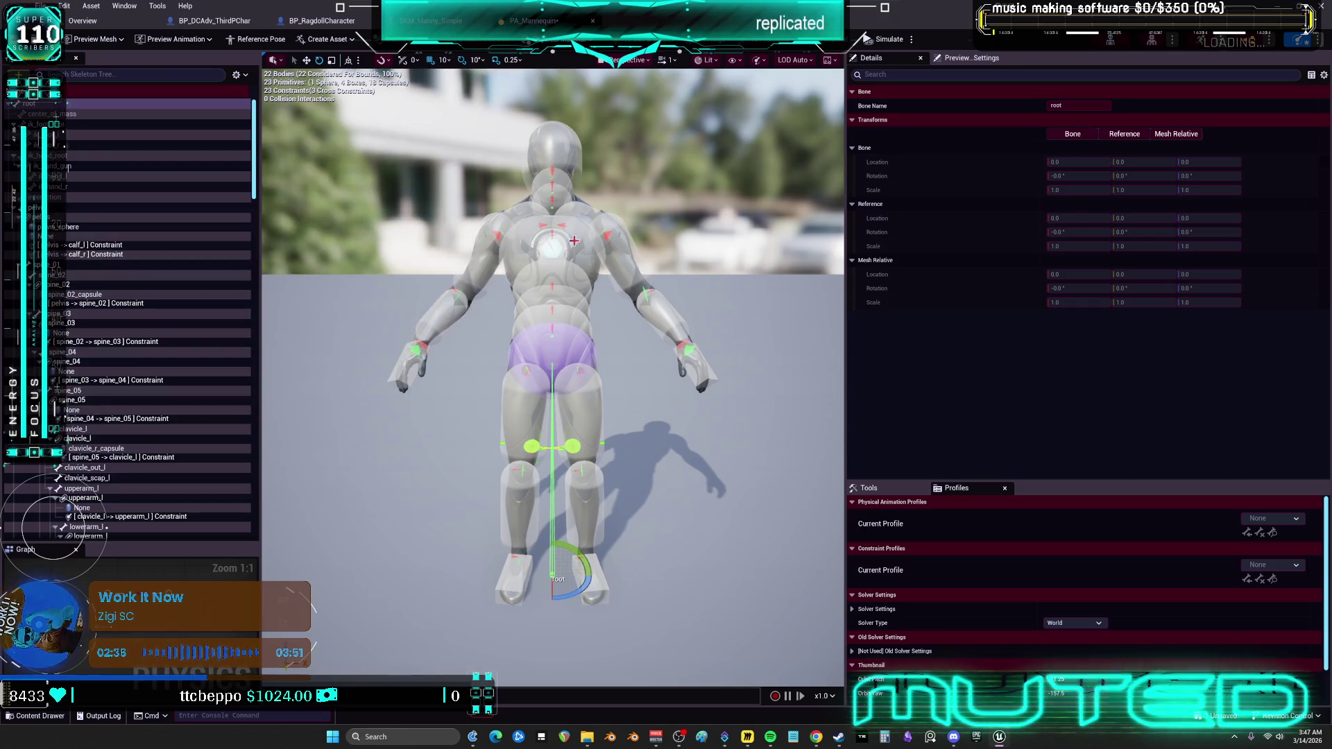
pyautogui.click(575, 241)
pyautogui.click(64, 6)
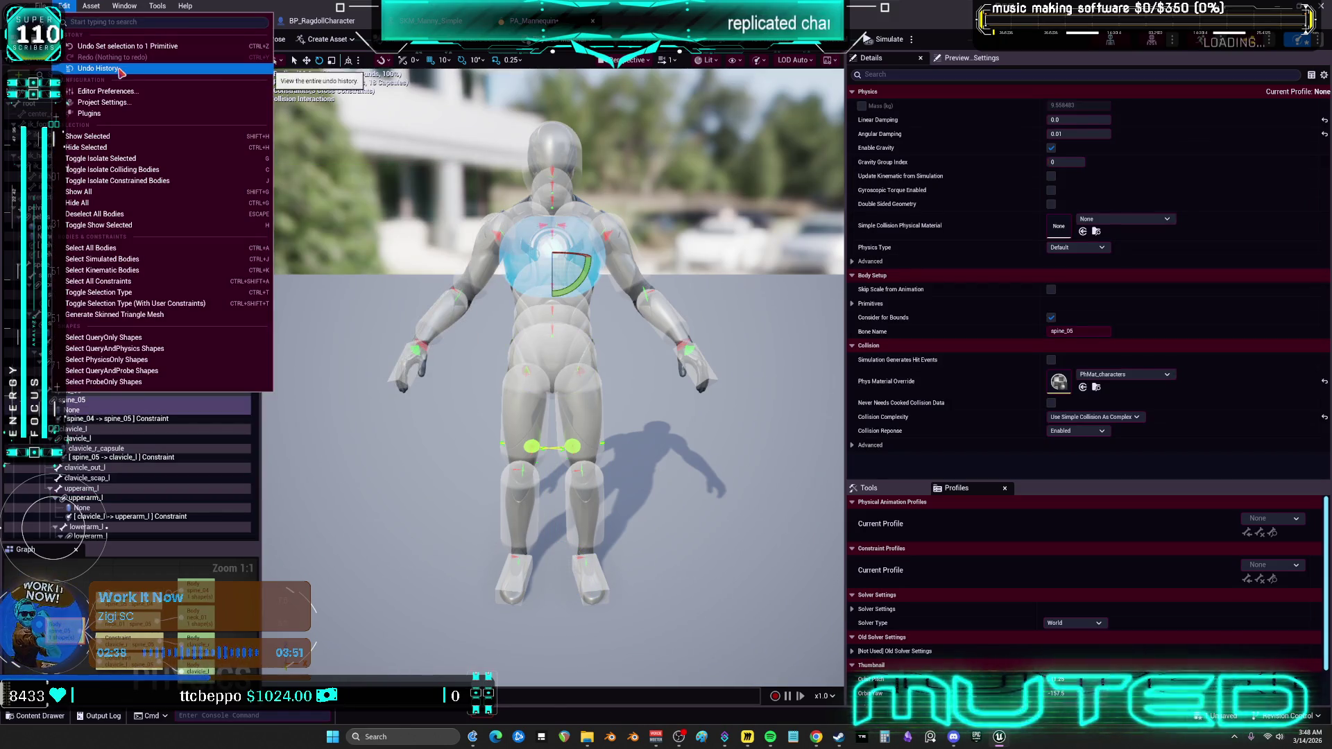
# Revert to the 'Set selection to 1 Body 1 Primitive' undo entry and select the root bone.
pyautogui.click(111, 68)
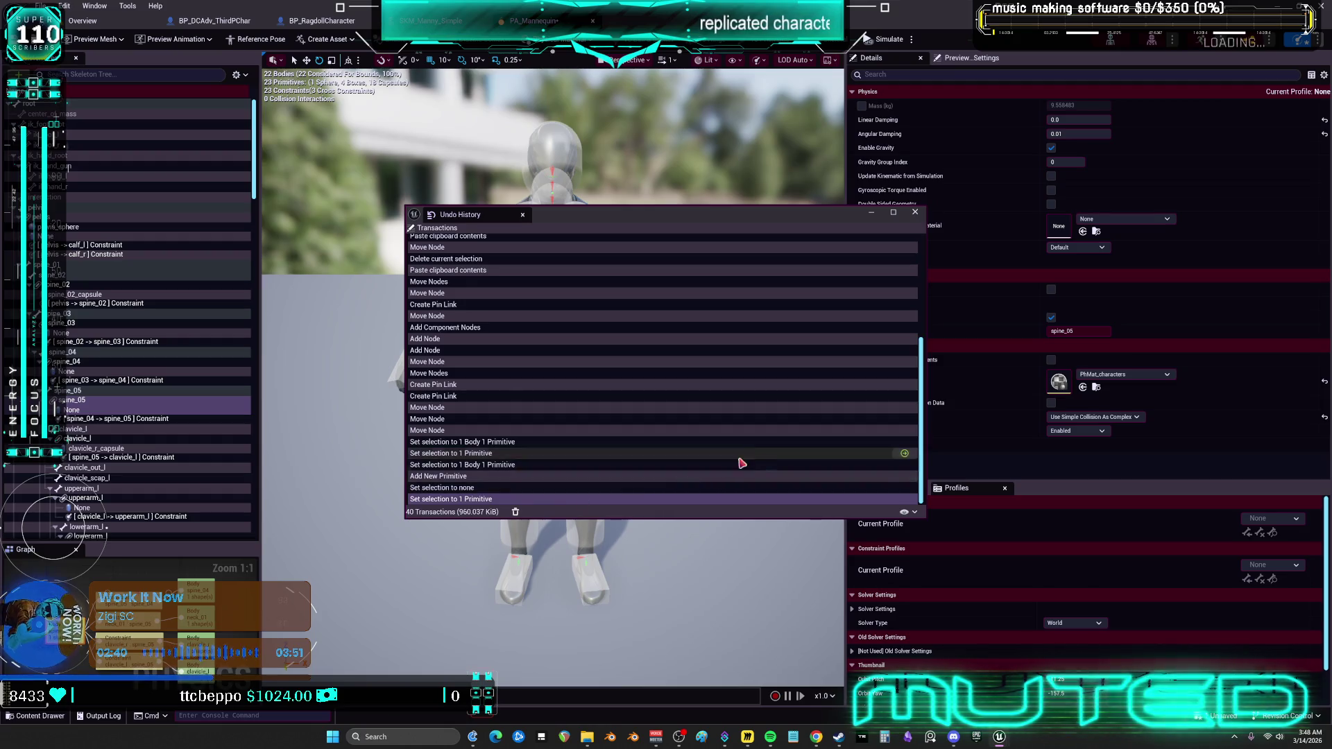
pyautogui.click(888, 465)
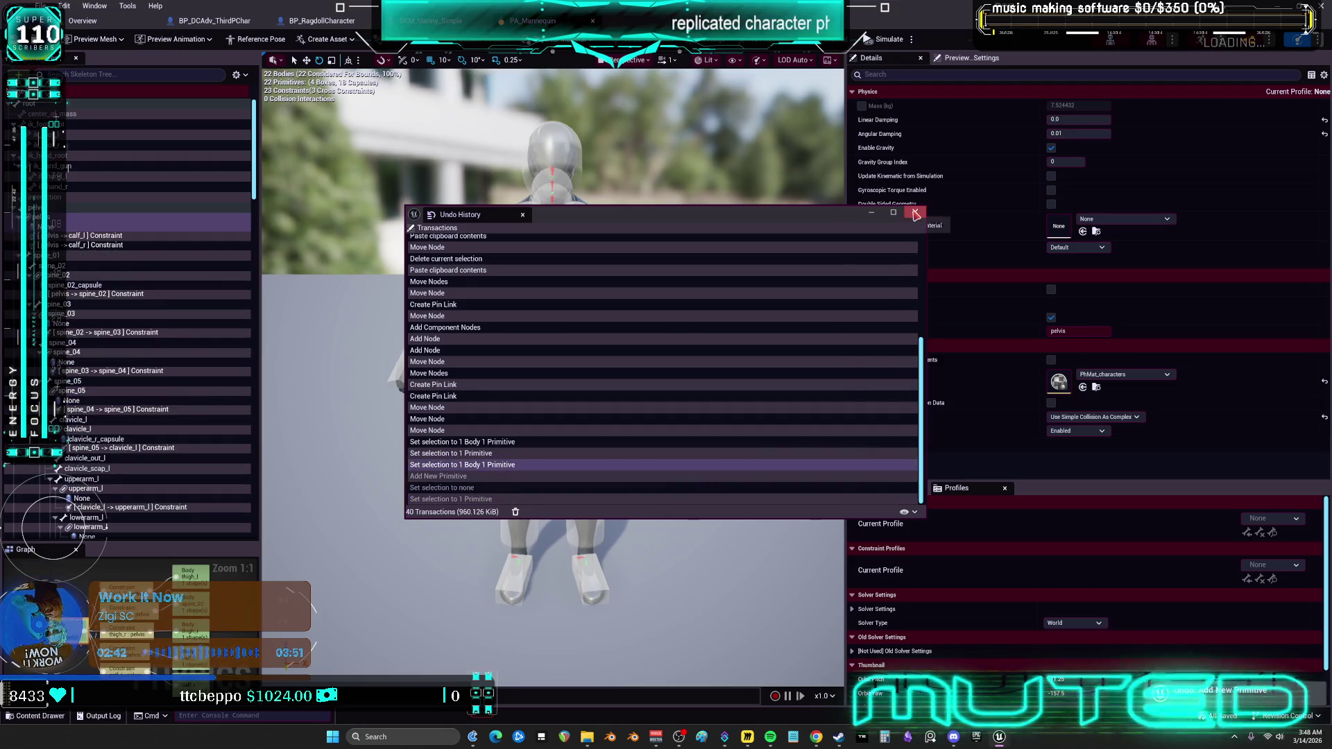
pyautogui.click(915, 212)
pyautogui.click(64, 104)
pyautogui.rightClick(65, 104)
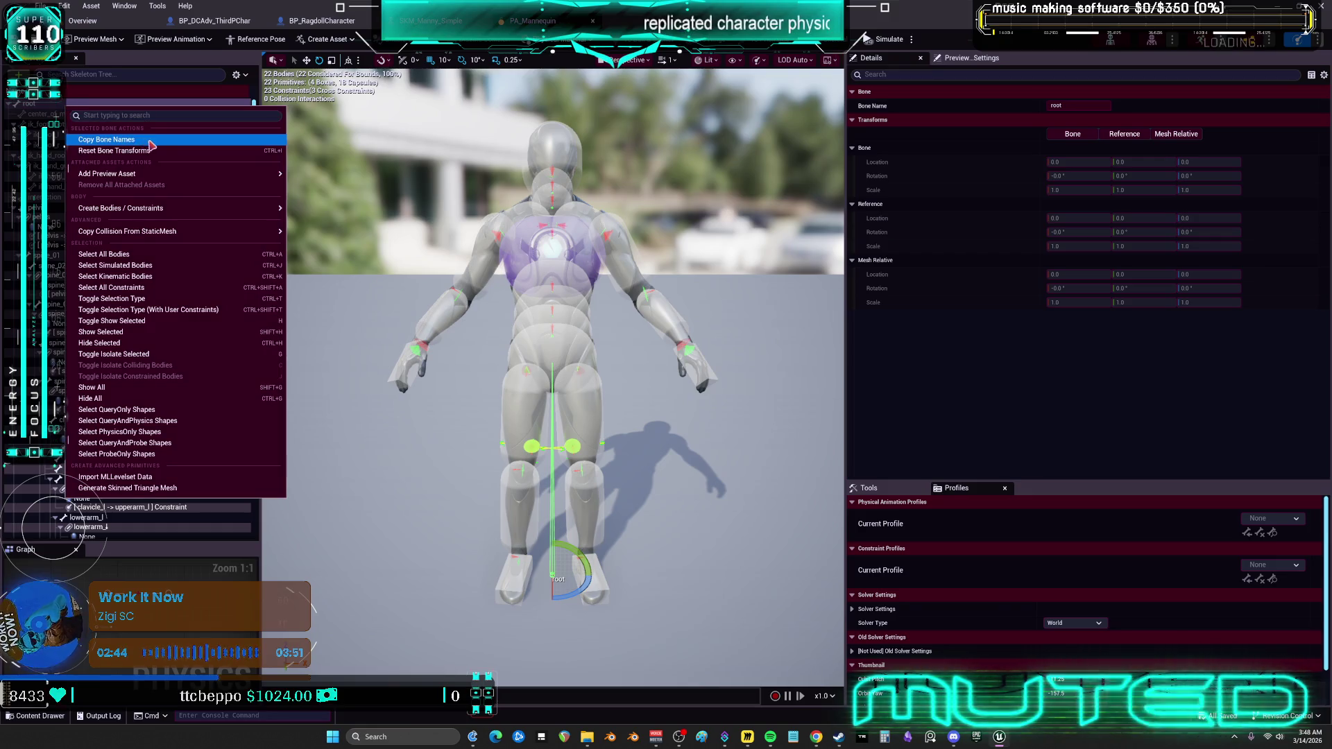
# Create a sphere body on the root bone, set to Kinematic with collision Disabled.
pyautogui.moveTo(213, 208)
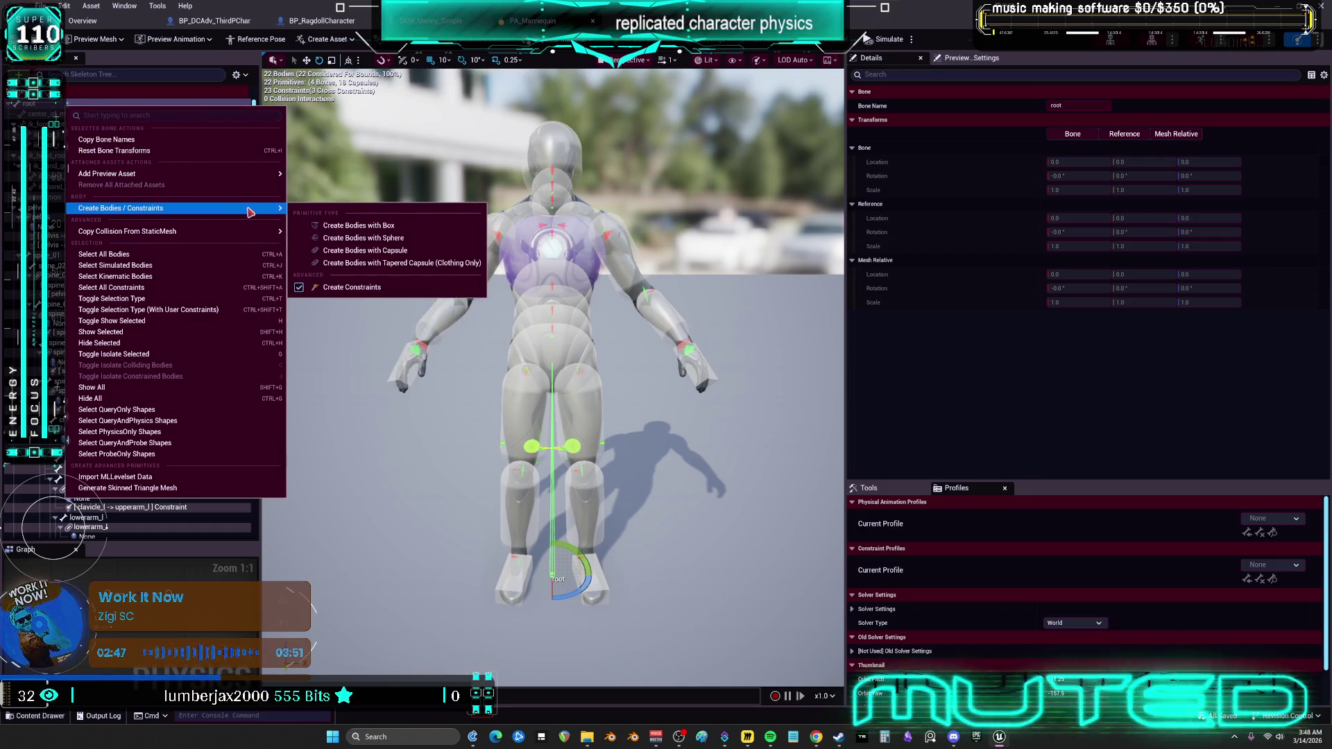
pyautogui.click(410, 239)
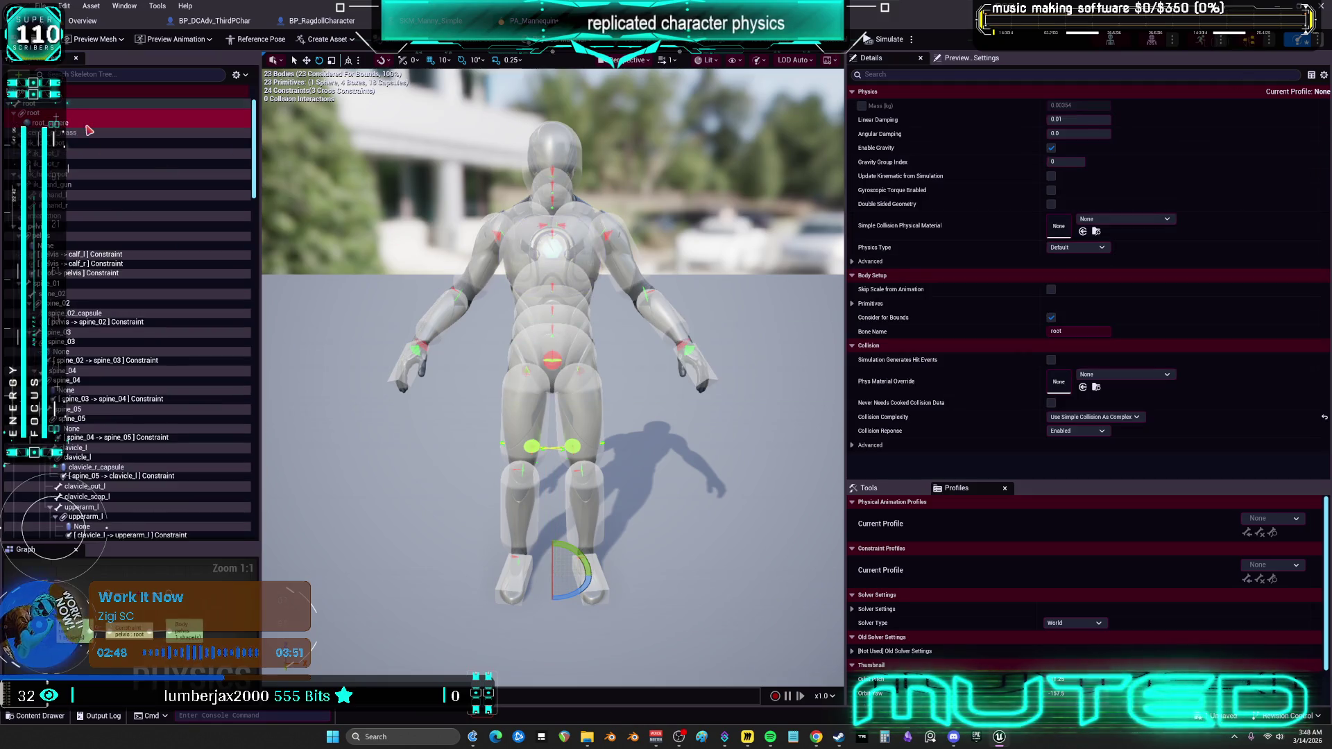
pyautogui.click(1077, 248)
pyautogui.click(1097, 269)
pyautogui.click(1077, 431)
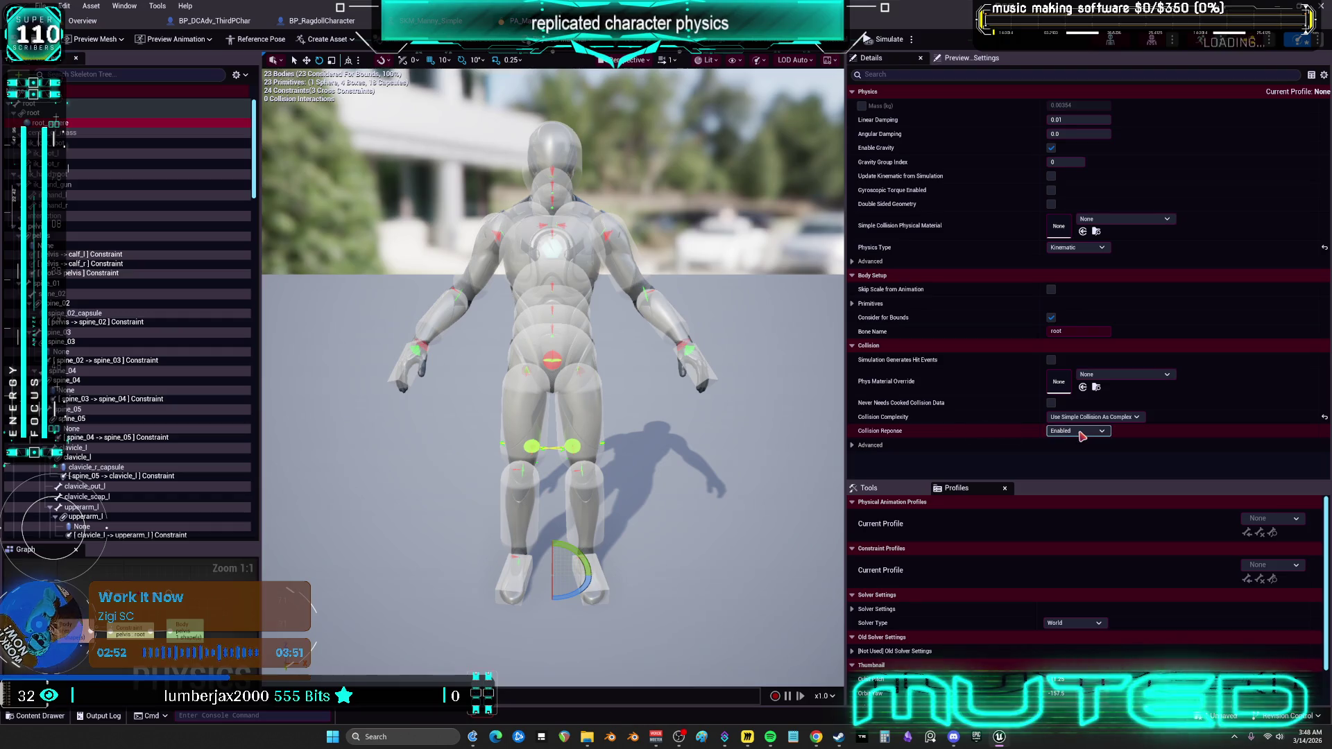
pyautogui.click(1063, 450)
# Set the root body's linear damping to 0 and angular damping to 0.1.
pyautogui.click(1079, 119)
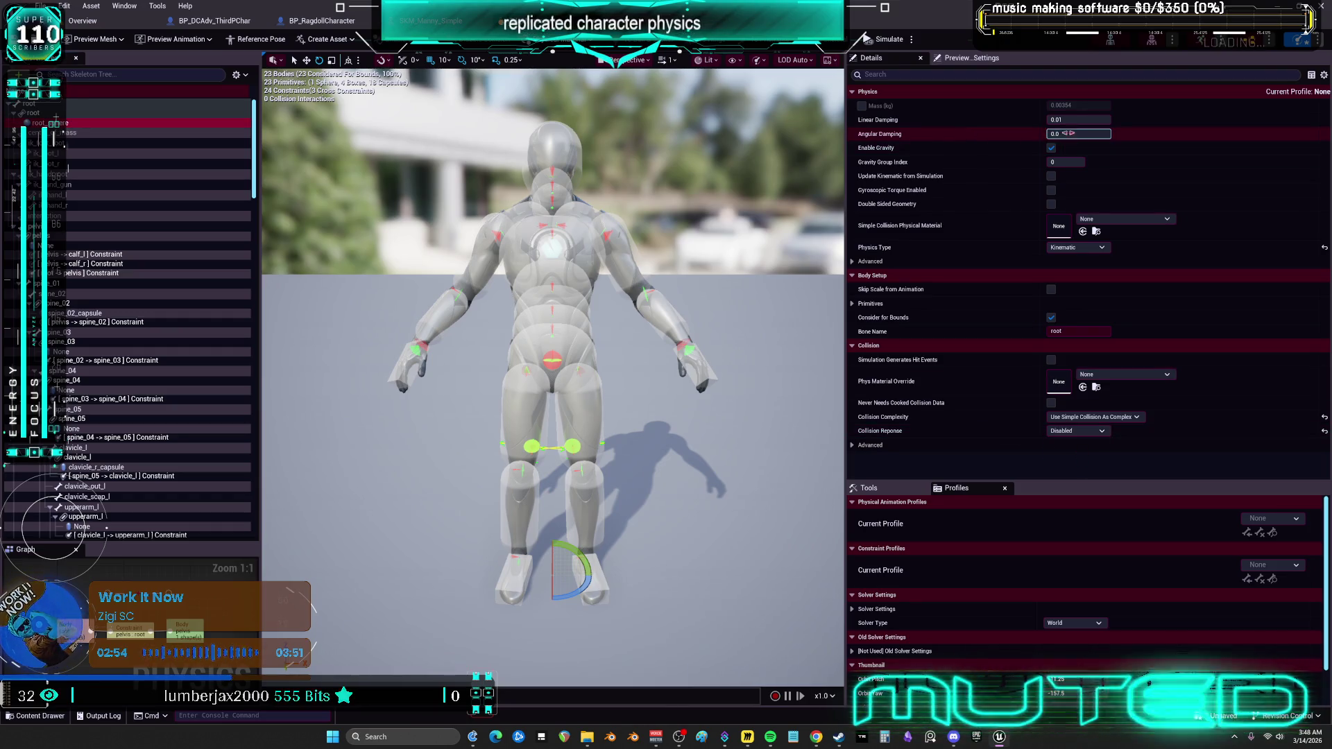
pyautogui.write('0')
pyautogui.press('Return')
pyautogui.click(1081, 133)
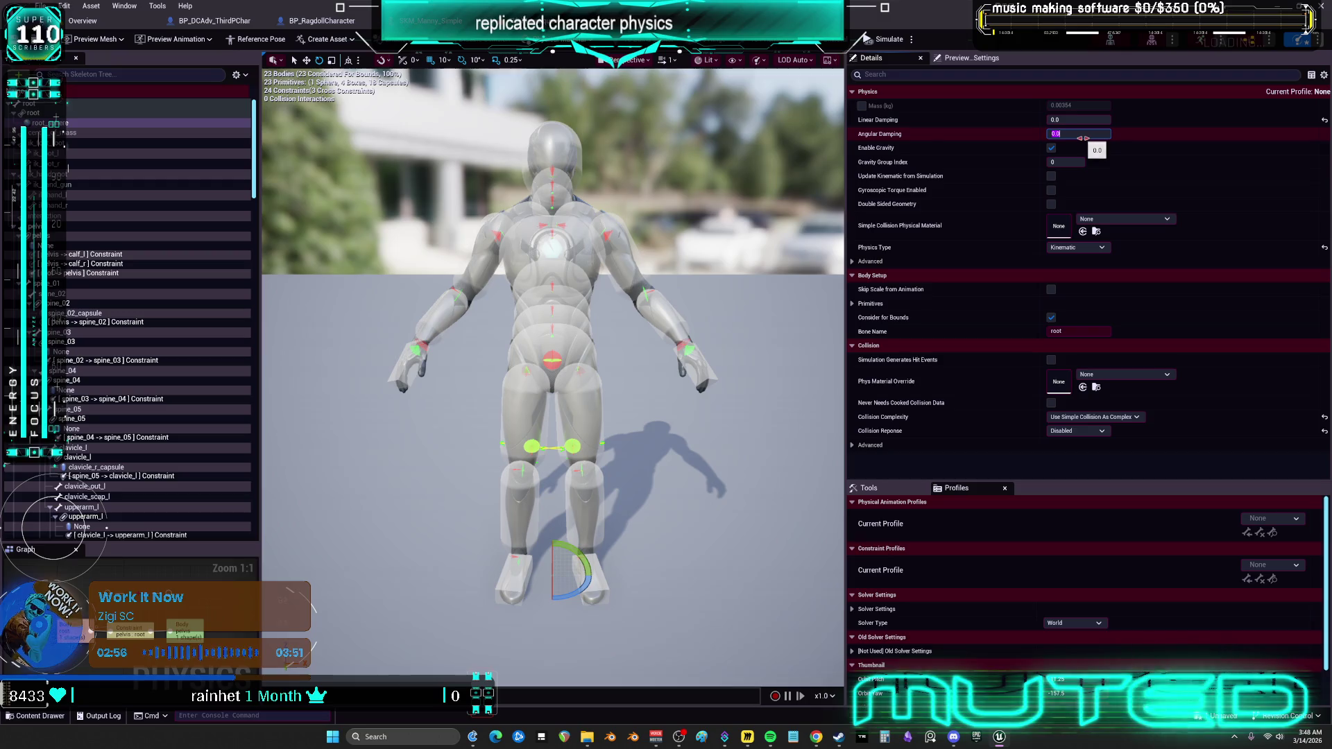
pyautogui.write('0.1')
pyautogui.press('Return')
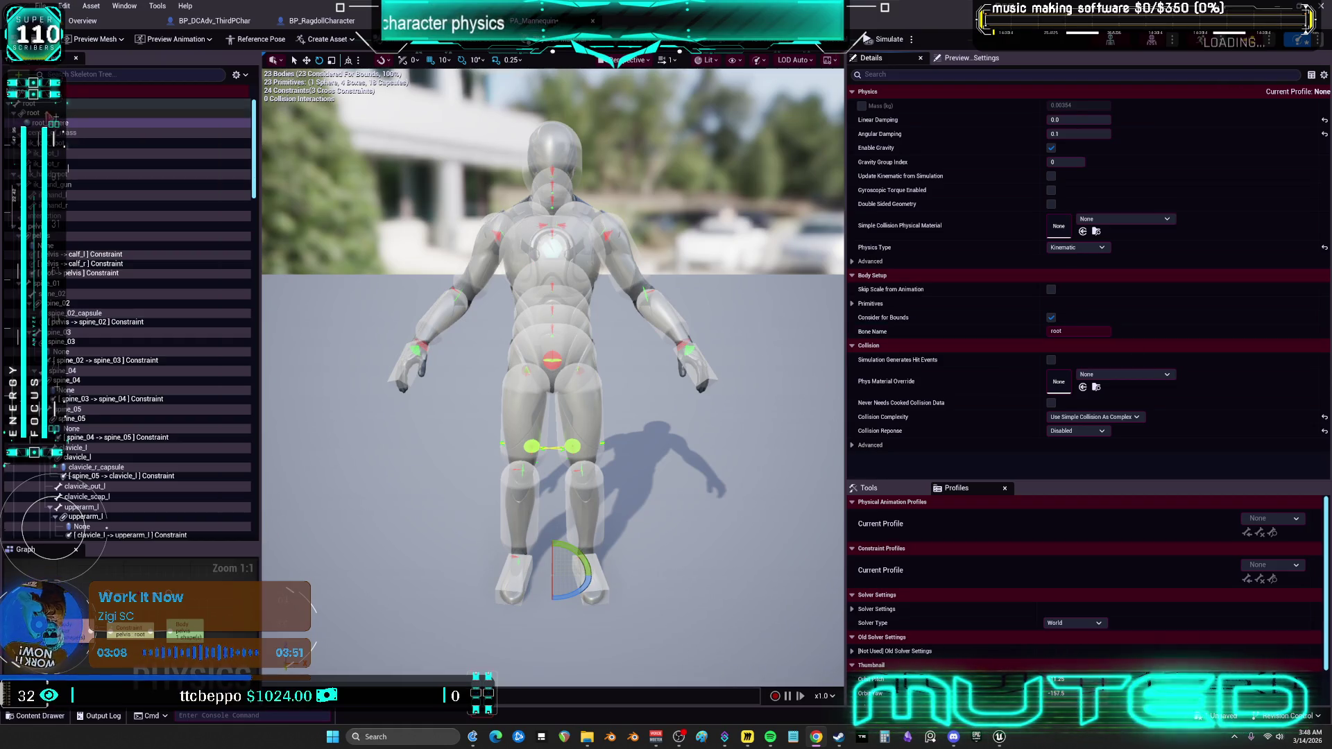
pyautogui.click(239, 74)
pyautogui.press('Escape')
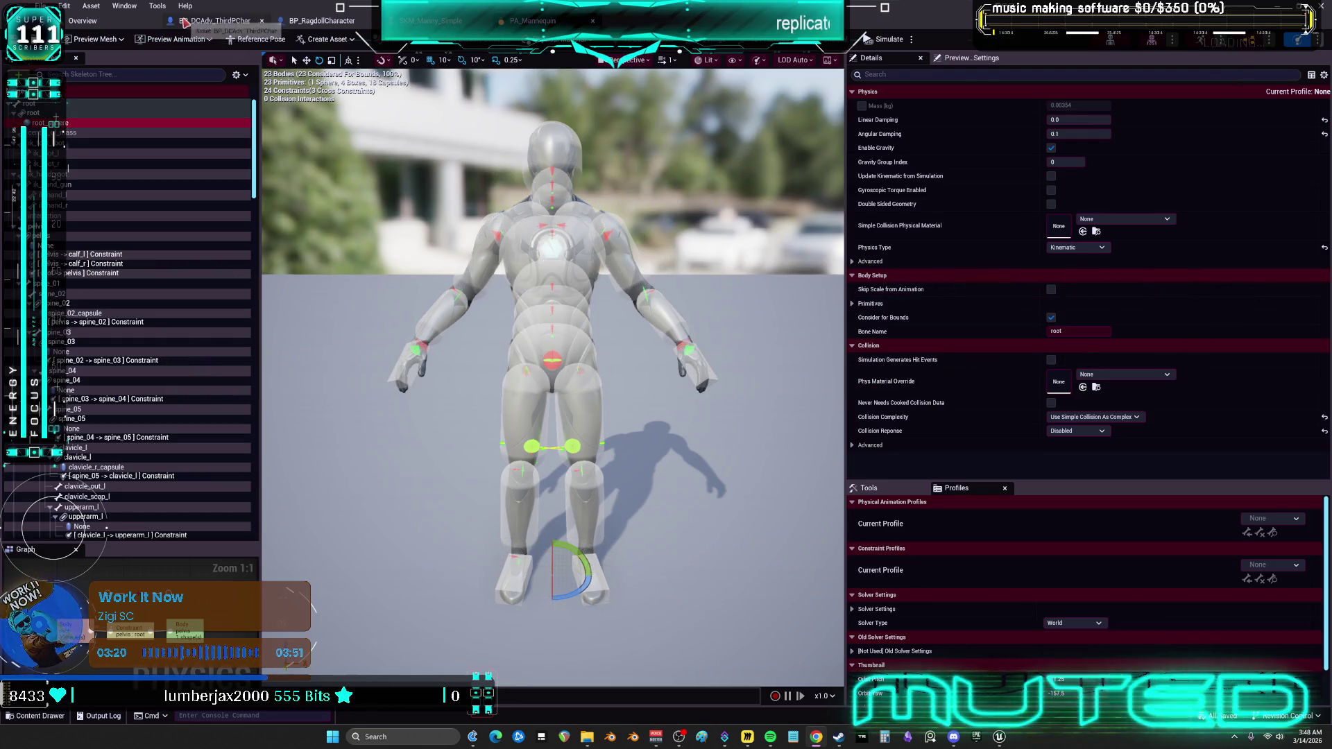
pyautogui.click(82, 20)
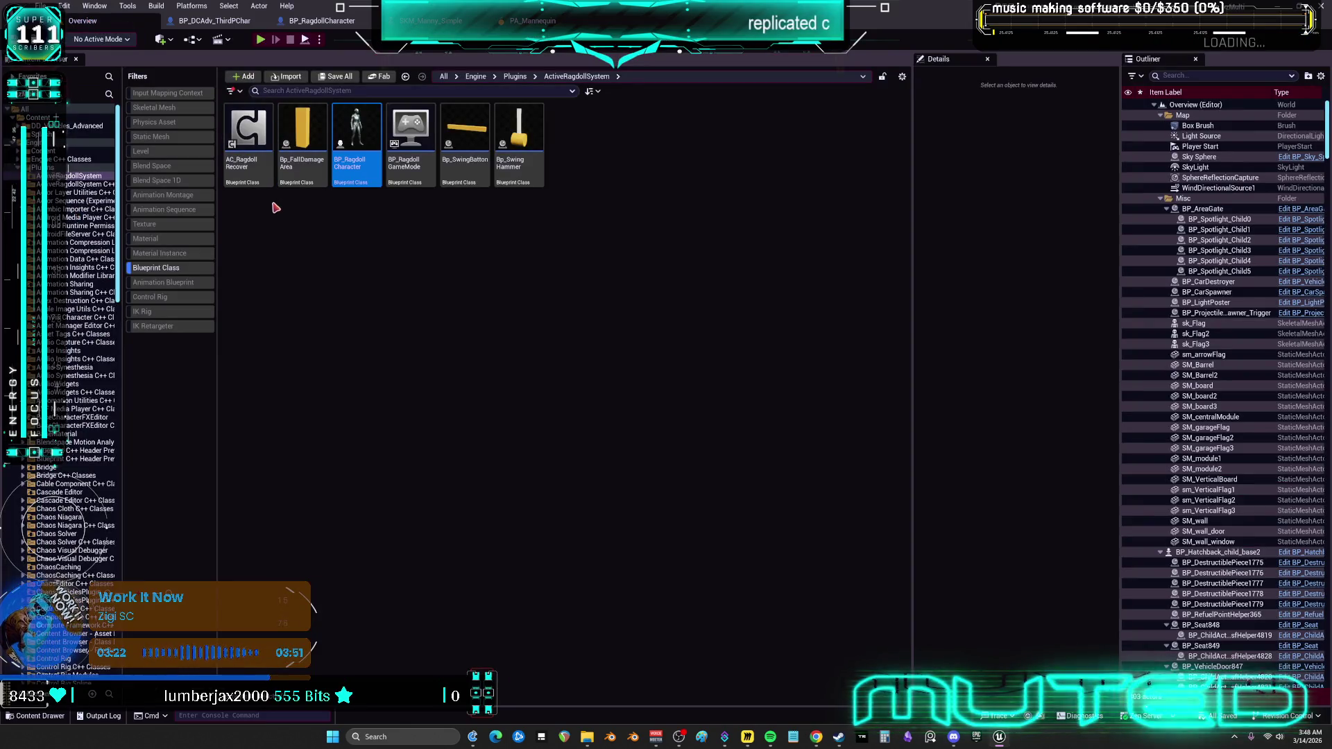
# Clear the Blueprint Class filter, open ActiveRagdollRecovery > Animation, and start retargeting ABP_ActiveRagdoll.
pyautogui.click(156, 268)
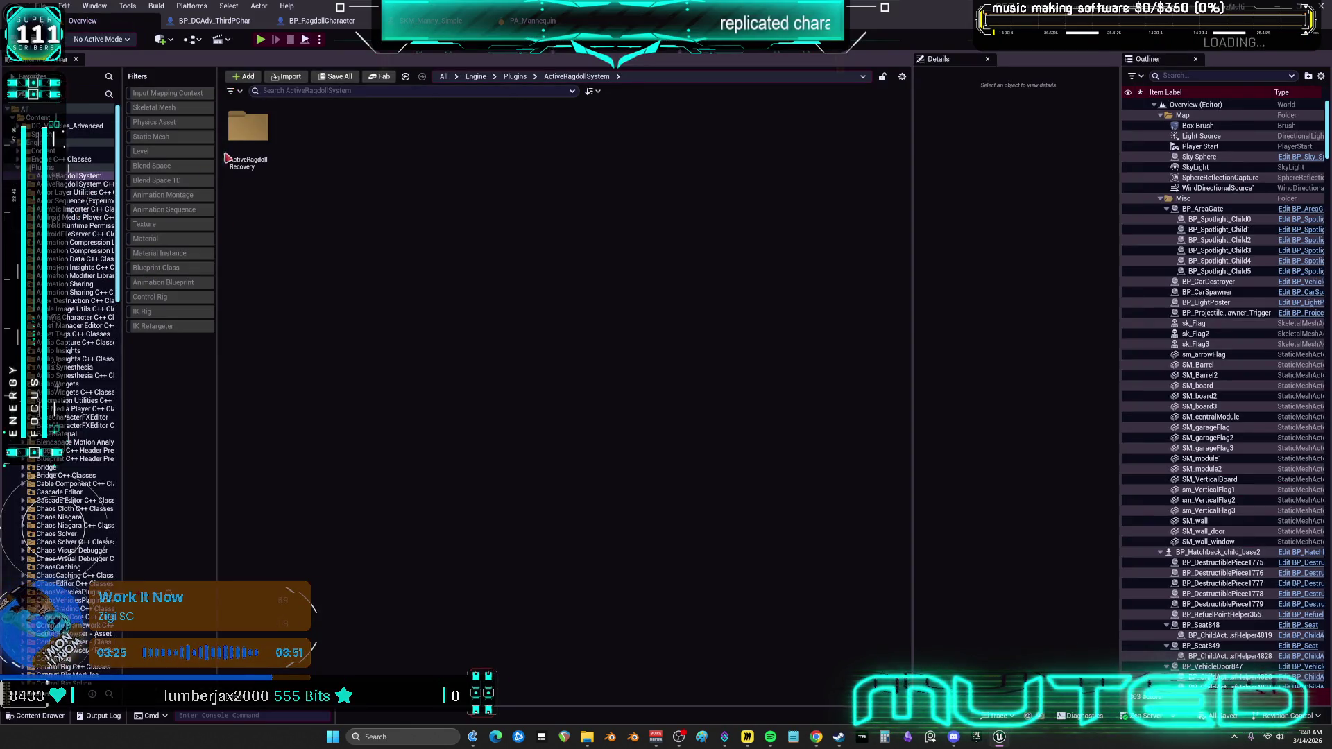
pyautogui.doubleClick(248, 132)
pyautogui.doubleClick(258, 184)
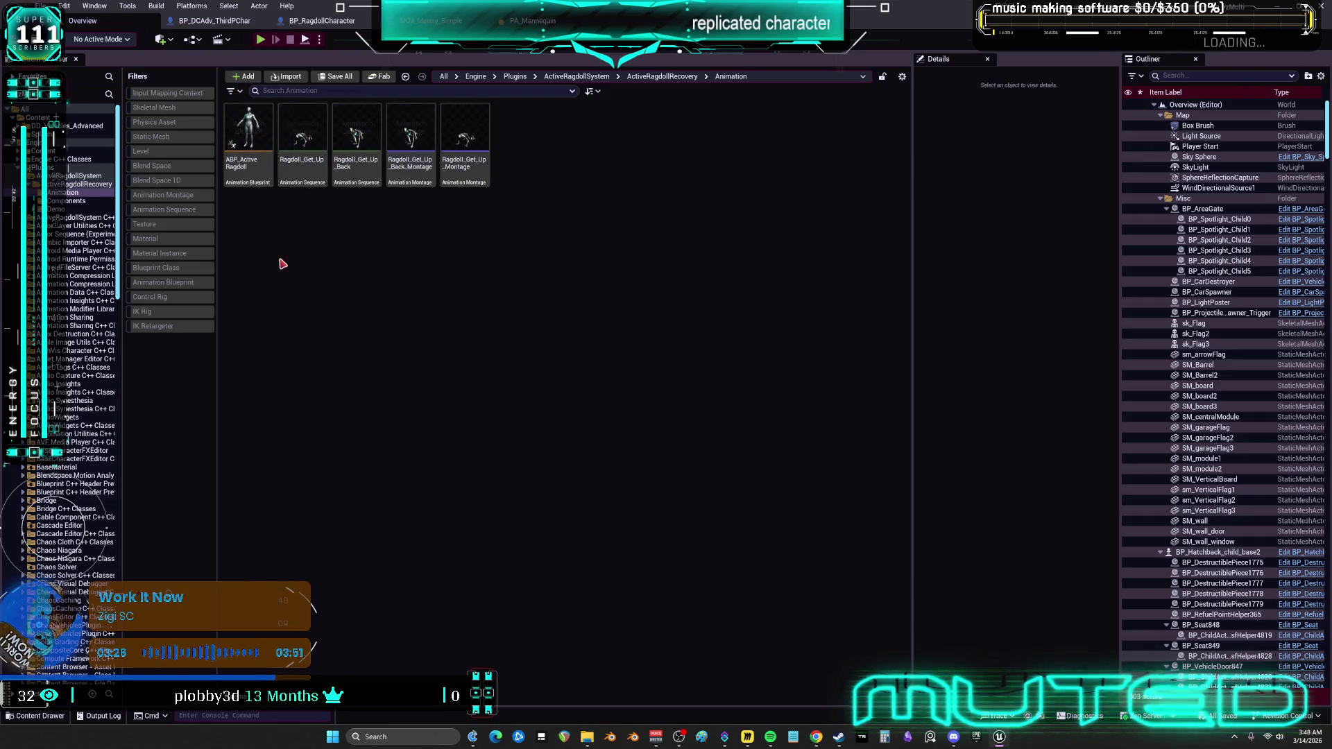
pyautogui.click(253, 135)
pyautogui.rightClick(256, 127)
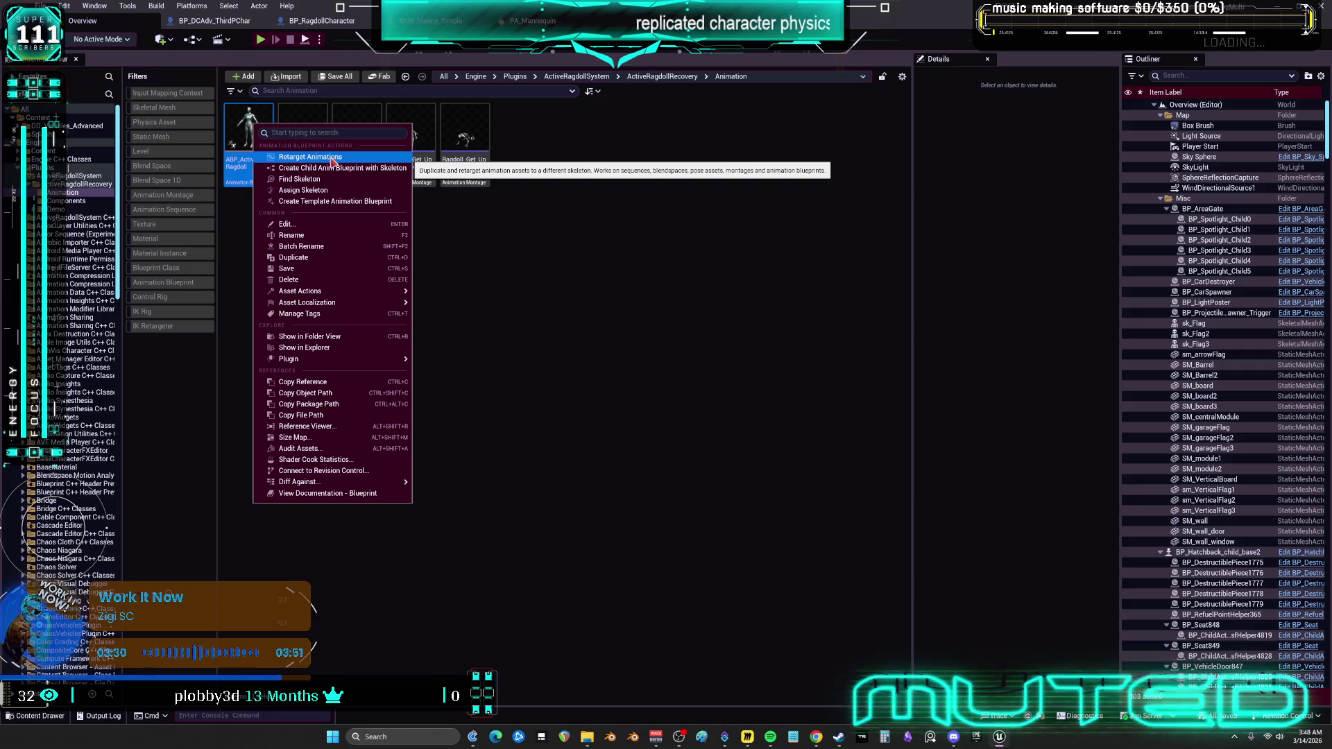
pyautogui.click(310, 157)
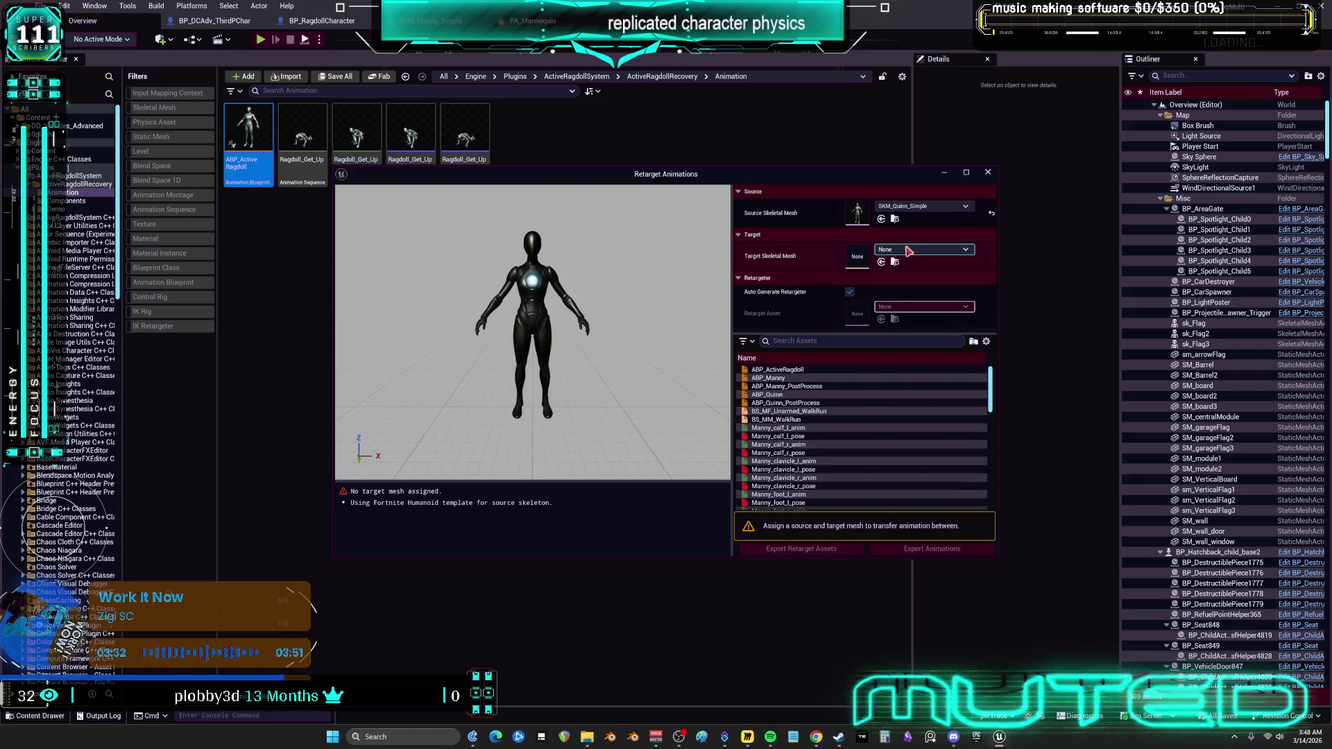
# Set the target mesh to SKM_Manny_Simple and export the retarget assets into Content.
pyautogui.click(908, 250)
pyautogui.write('ple')
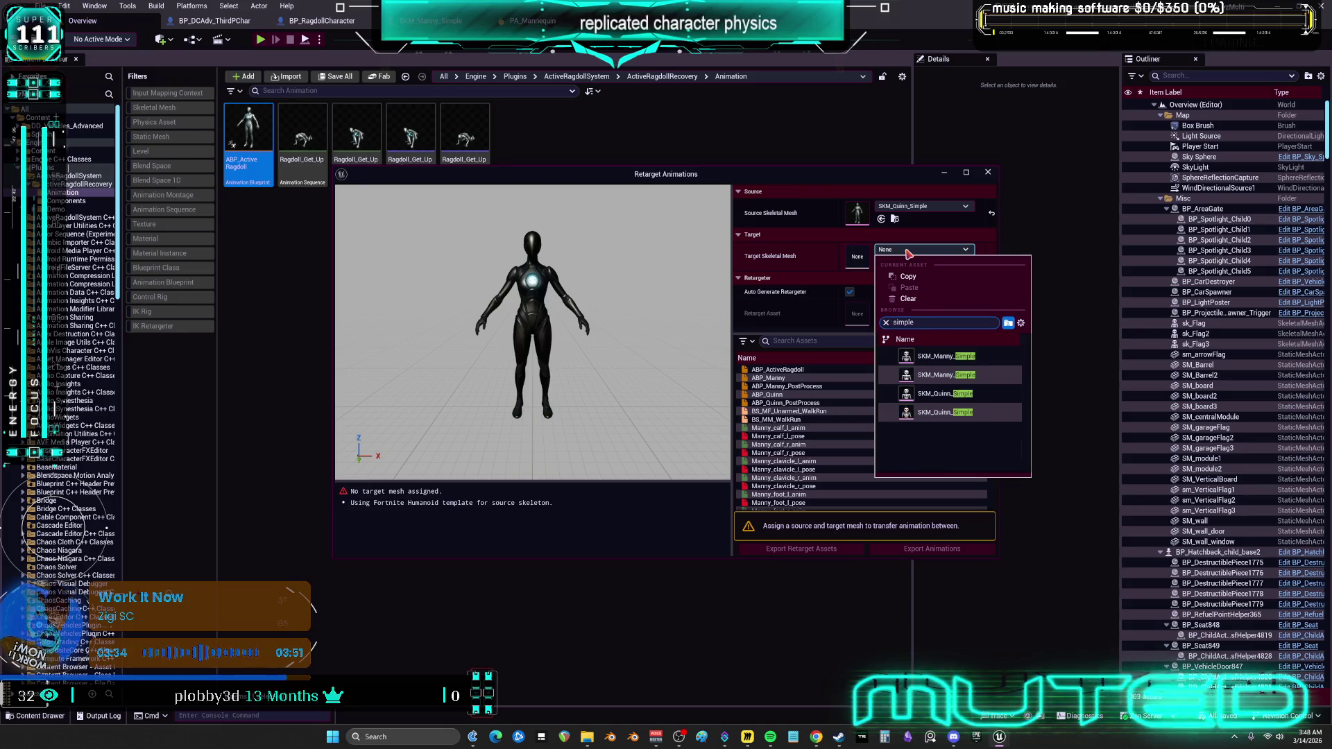
pyautogui.click(945, 358)
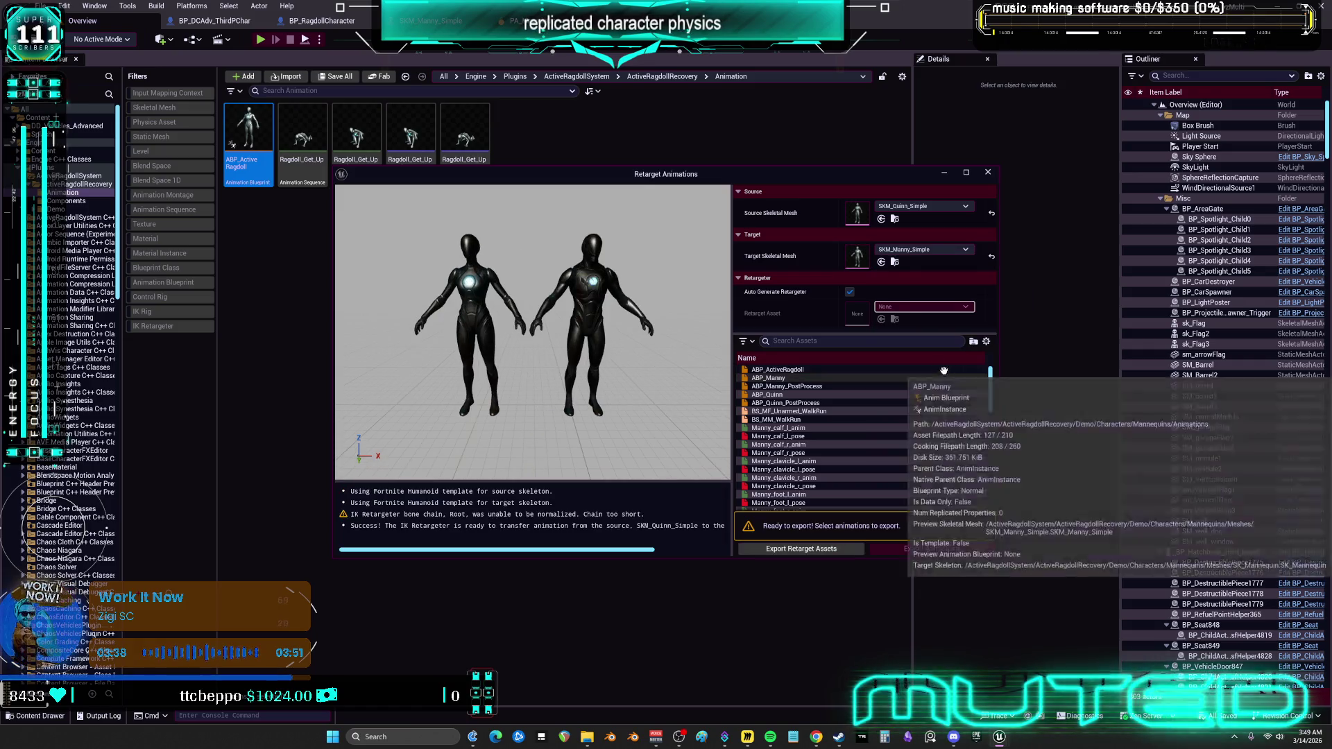
pyautogui.click(830, 556)
pyautogui.click(617, 347)
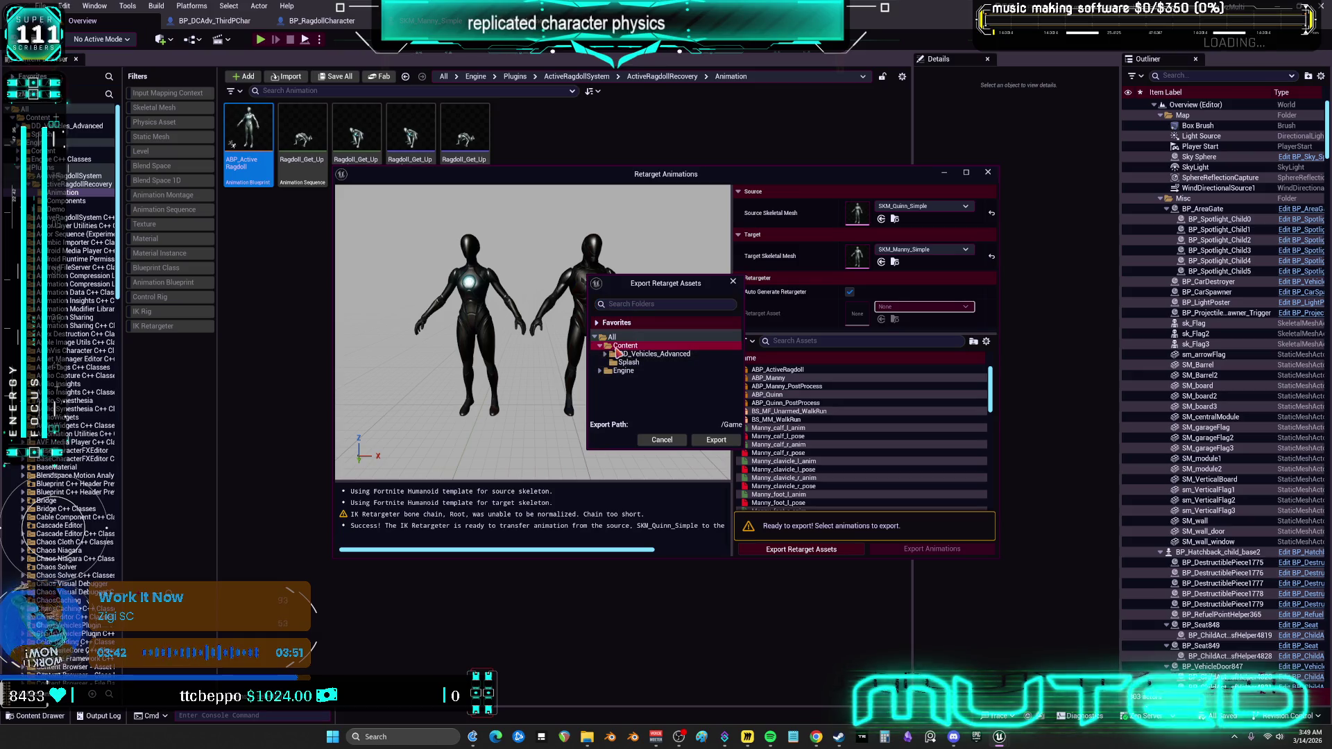
pyautogui.click(716, 440)
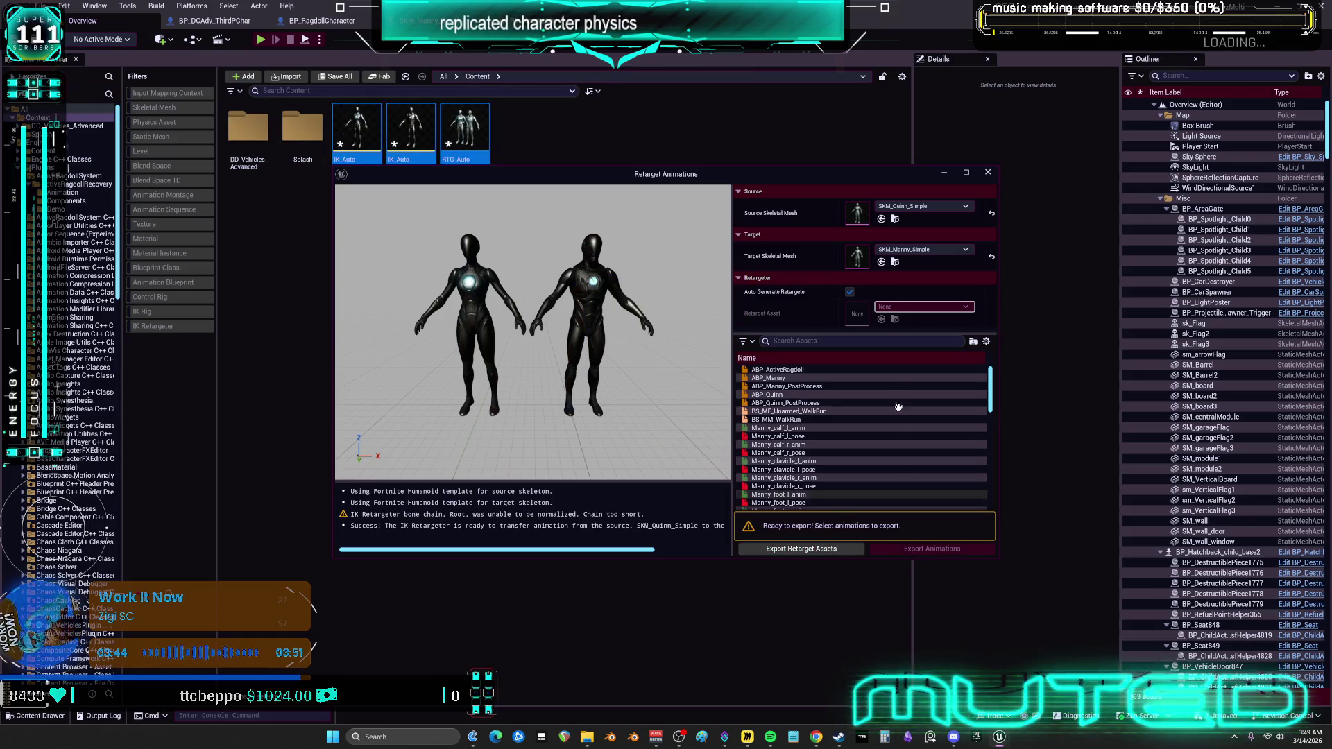
# Export ABP_ActiveRagdoll and the Ragdoll_Get_Up animations into Content, then close the retargeting window.
pyautogui.click(799, 404)
pyautogui.scroll(-10, 819, 451)
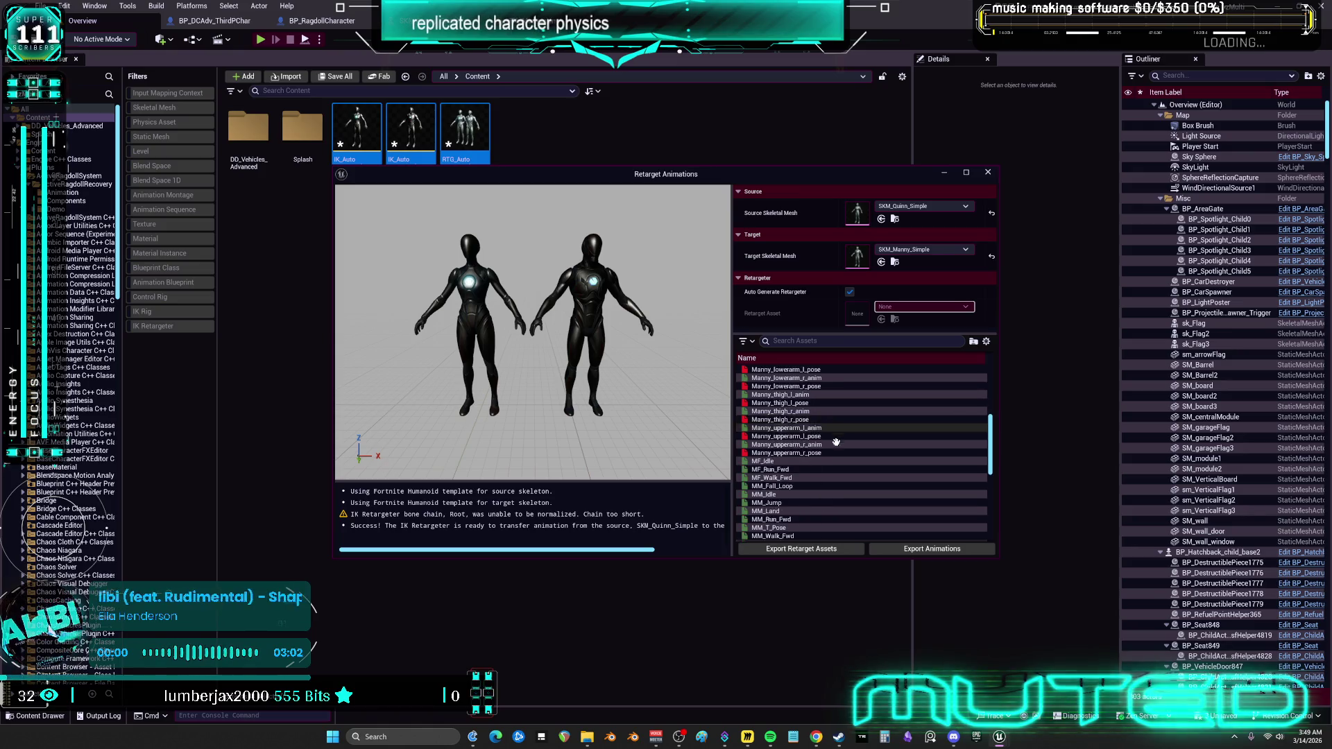
pyautogui.scroll(-3, 827, 476)
pyautogui.click(798, 517)
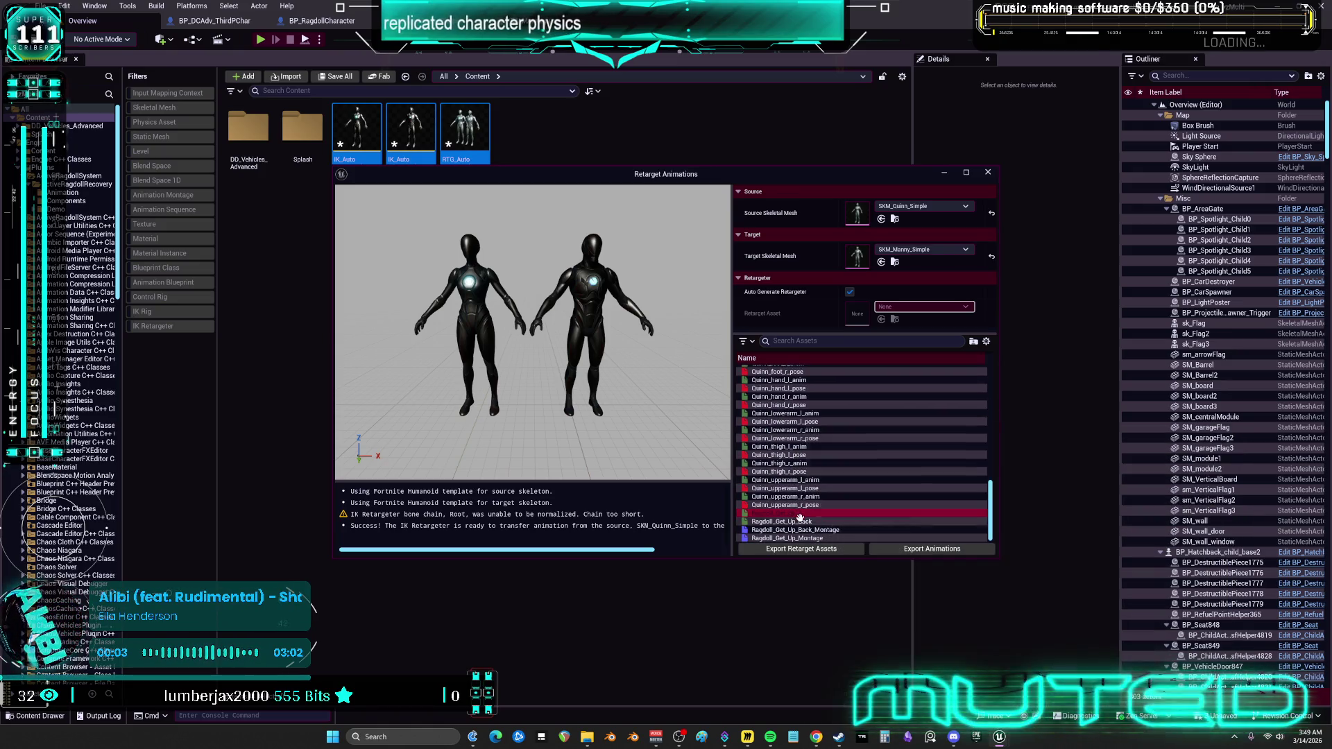
pyautogui.click(921, 550)
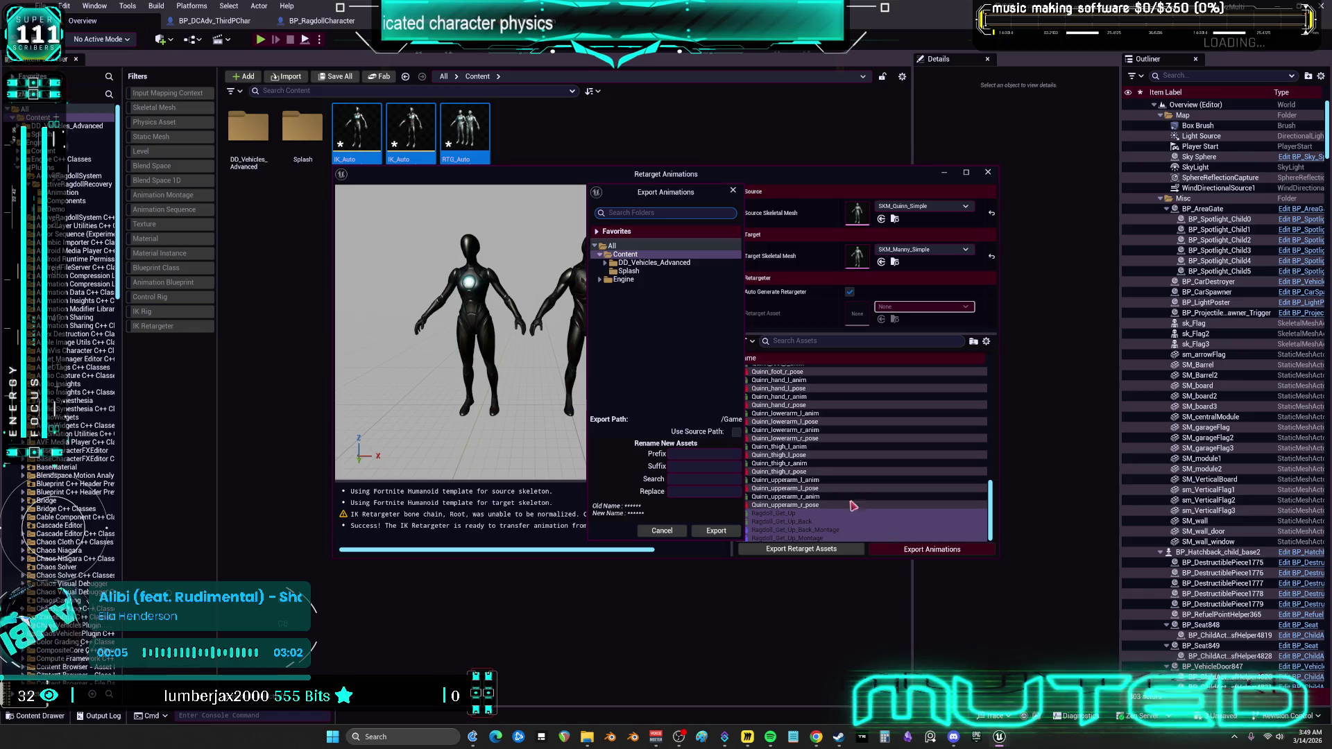
pyautogui.click(715, 530)
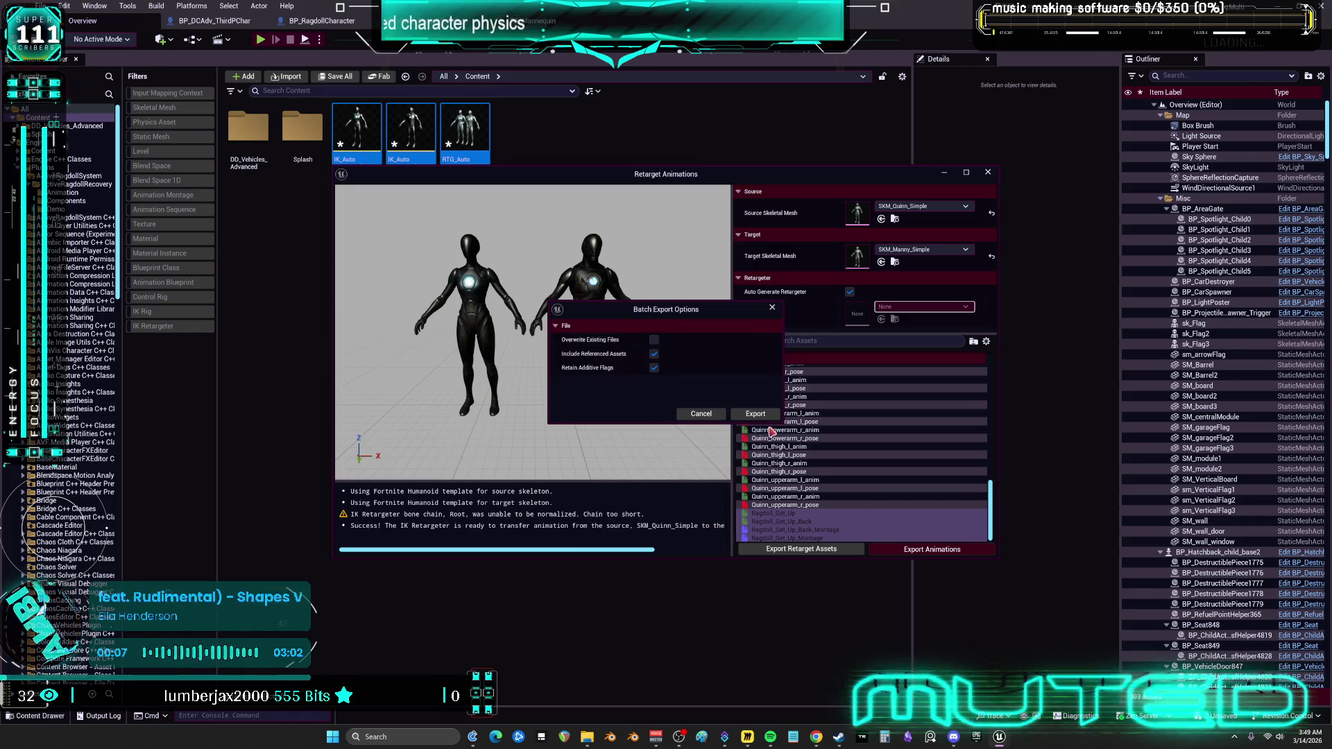
pyautogui.click(745, 410)
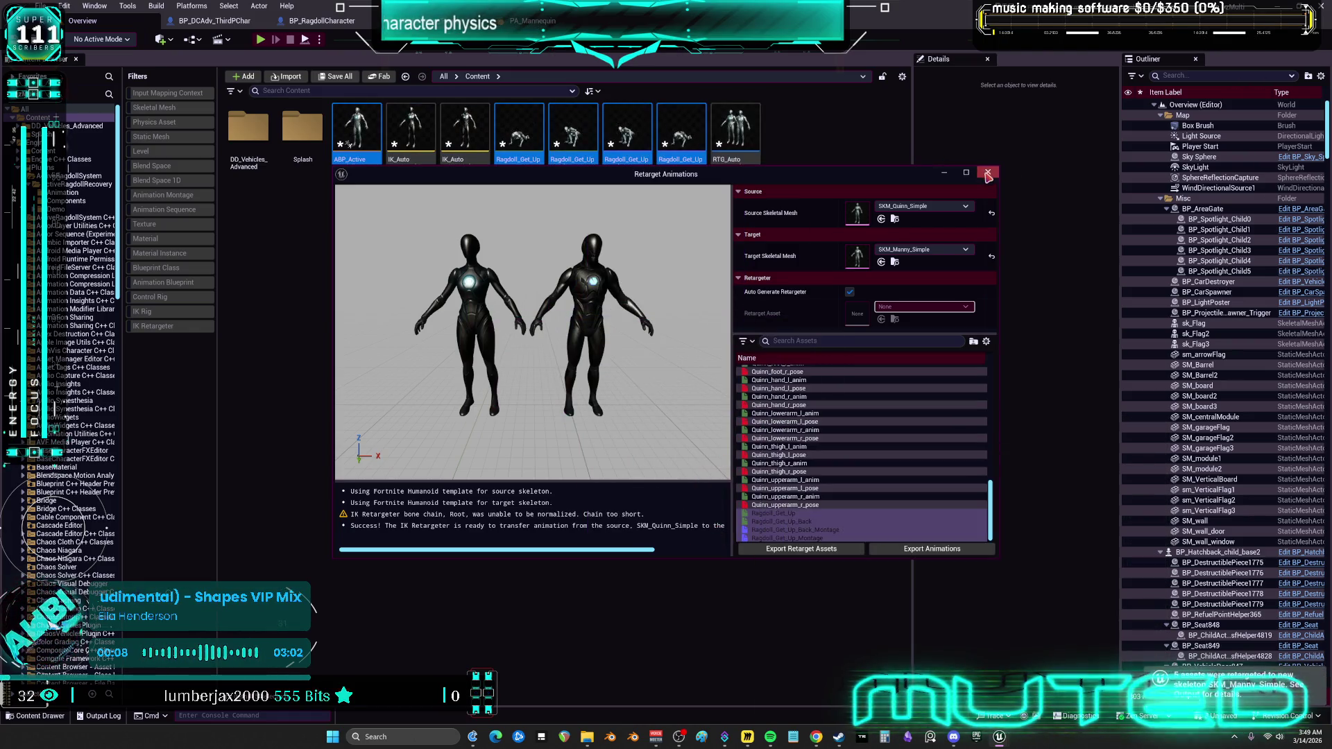
pyautogui.click(988, 172)
pyautogui.click(76, 134)
pyautogui.click(76, 126)
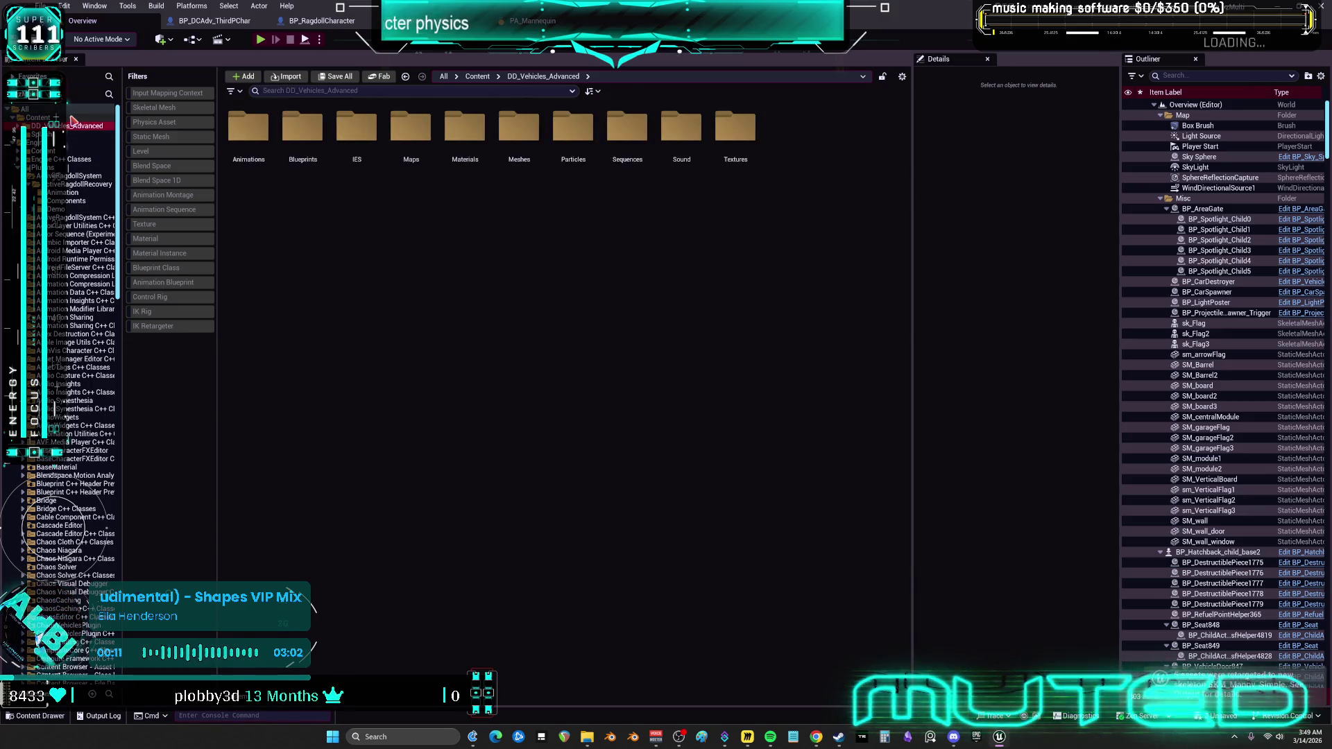
# Return to the Content folder and save all modified assets.
pyautogui.click(38, 118)
pyautogui.click(42, 6)
pyautogui.click(68, 143)
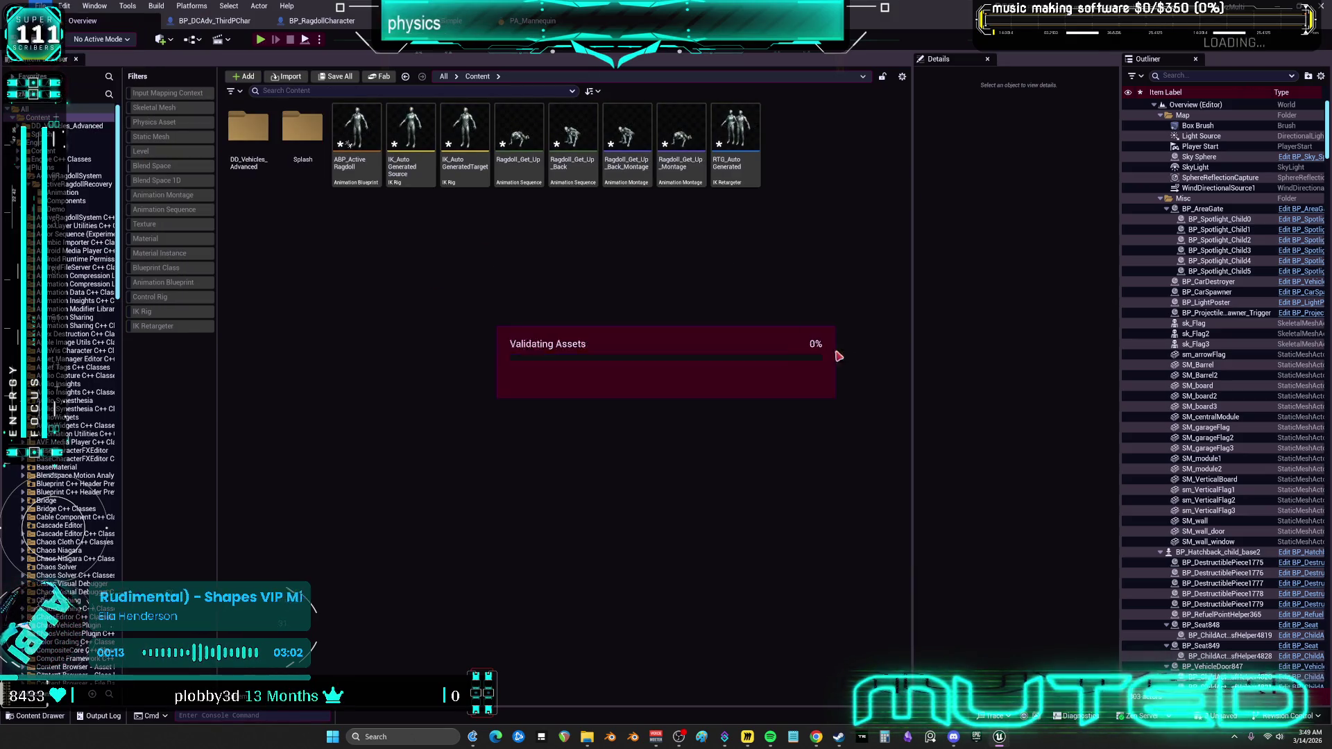
pyautogui.click(426, 205)
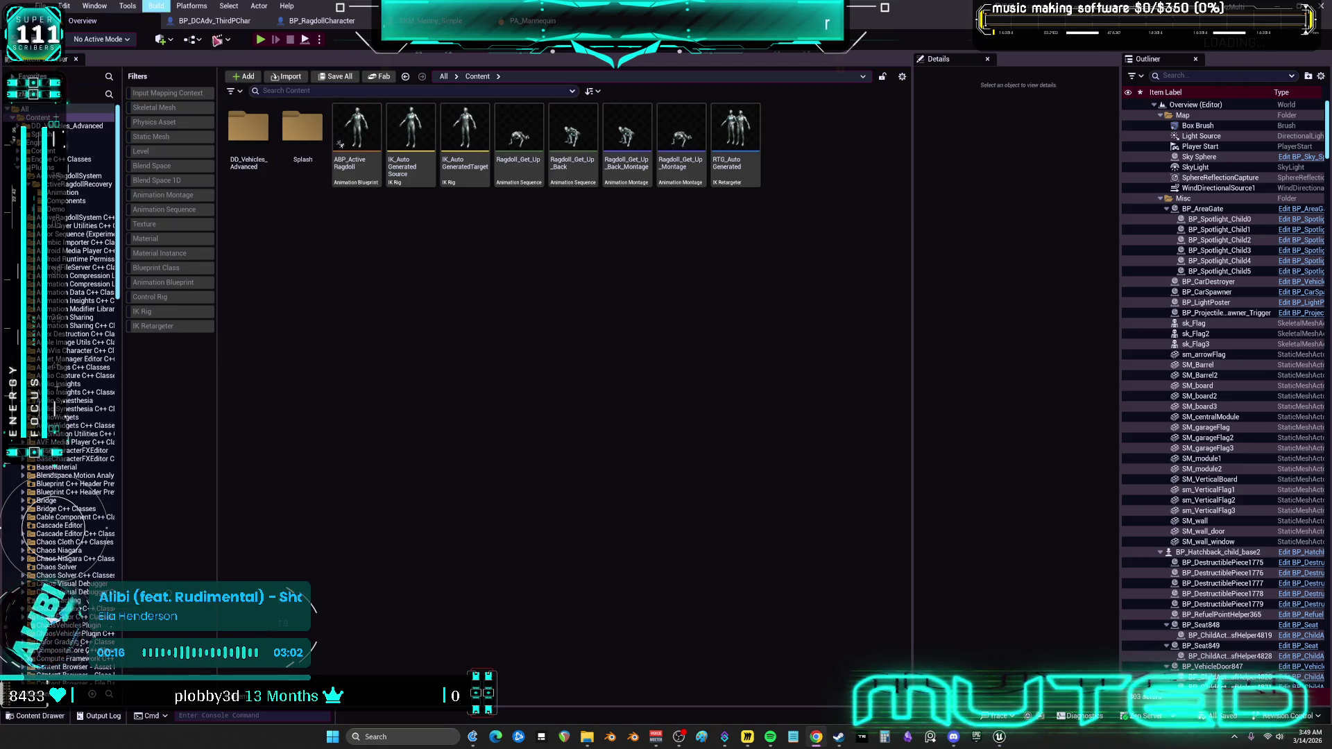
# From BP_DCAdv_ThirdPChar's Anim Class, open ABP_Manny_DDV and show its AnimGraph.
pyautogui.click(212, 21)
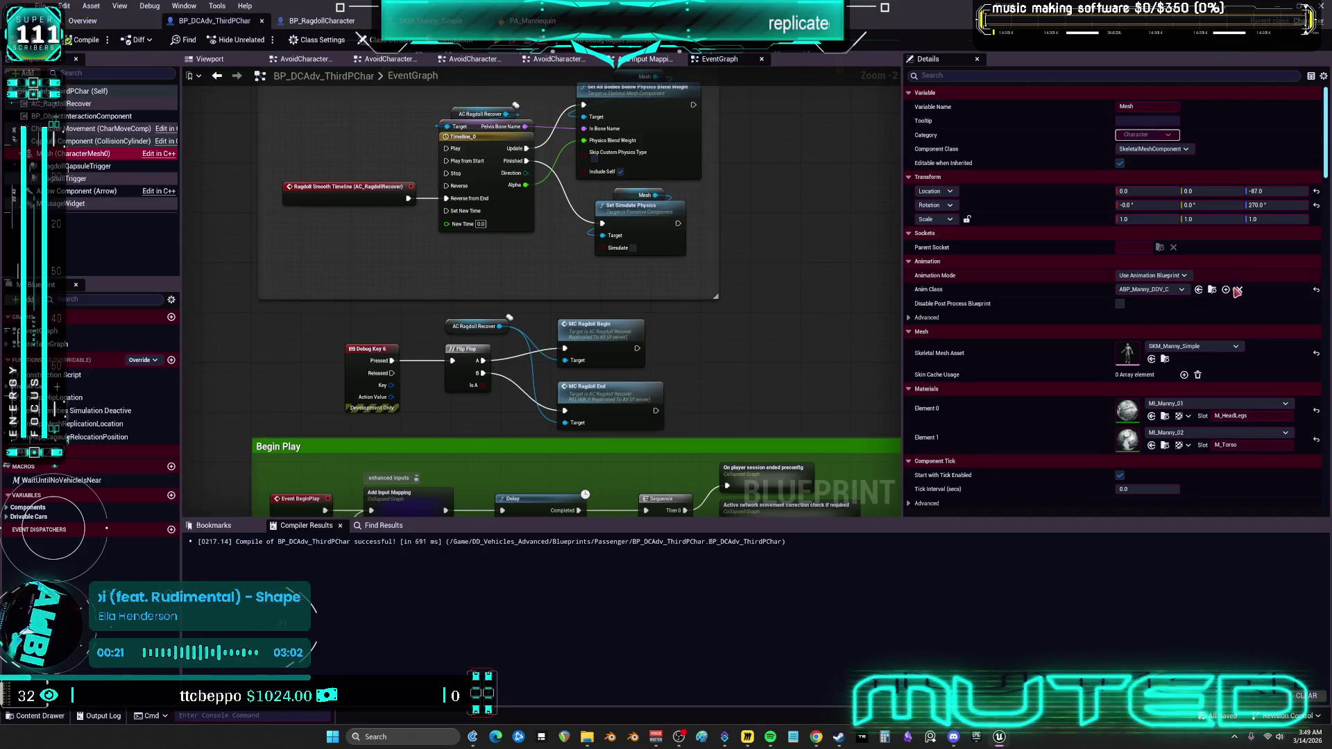
pyautogui.click(1213, 290)
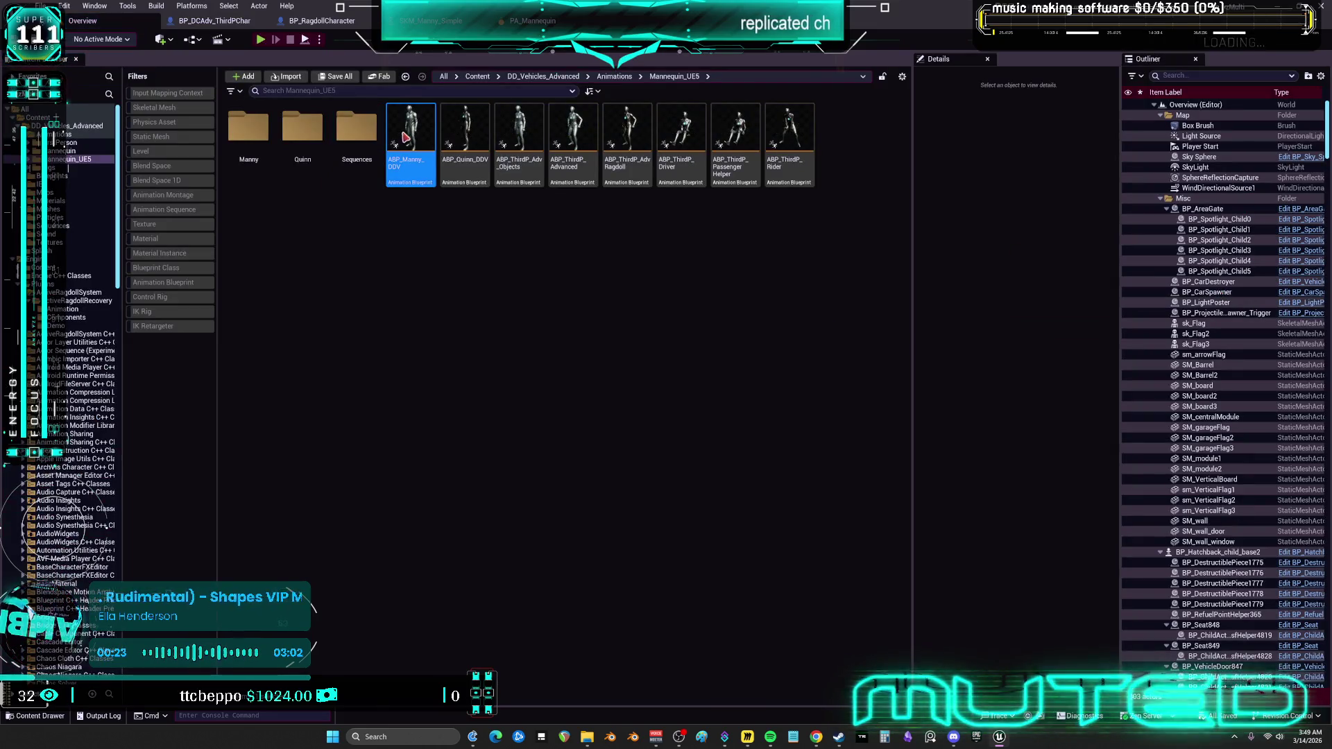
pyautogui.doubleClick(406, 138)
pyautogui.moveTo(713, 199)
pyautogui.mouseDown()
pyautogui.moveTo(478, 348)
pyautogui.moveTo(496, 367)
pyautogui.moveTo(582, 310)
pyautogui.mouseUp()
pyautogui.click(459, 61)
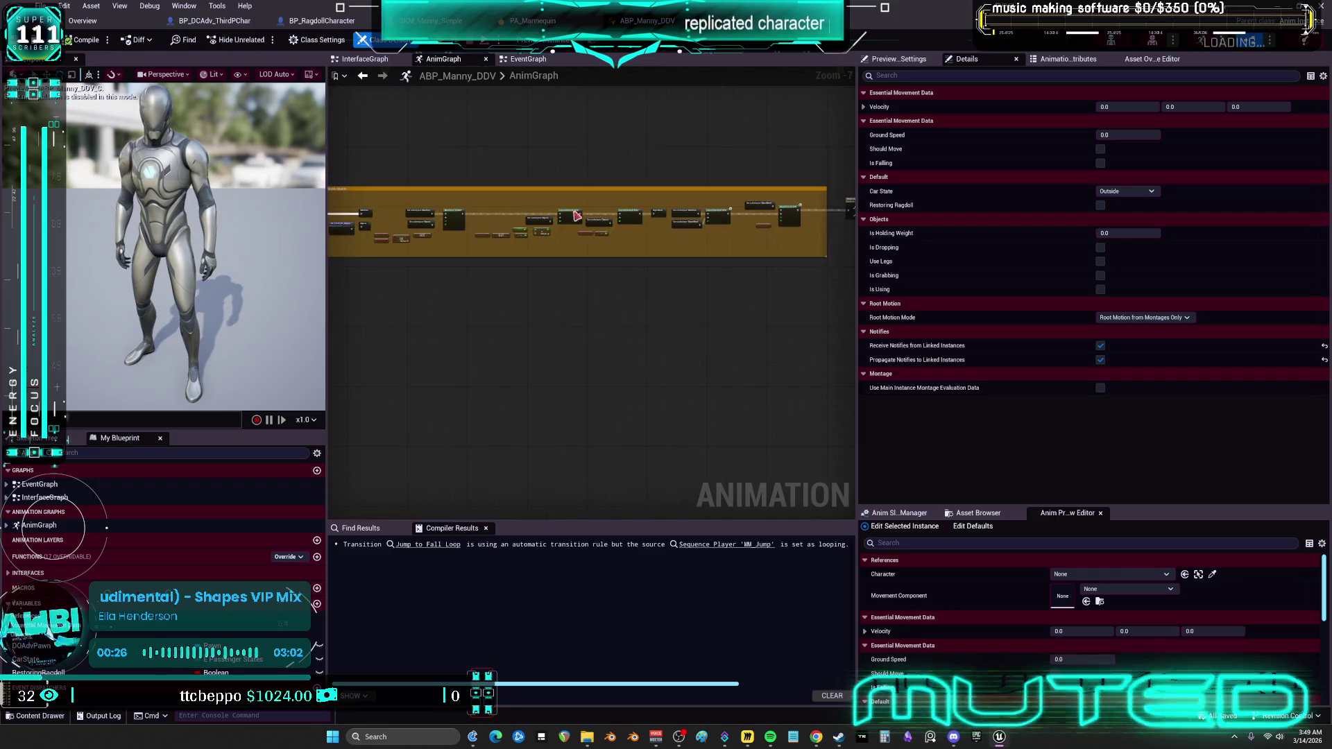
# Move Output Pose right and add a Linked Anim Graph node to the AnimGraph.
pyautogui.scroll(4, 437, 248)
pyautogui.moveTo(524, 101); pyautogui.dragTo(753, 94)
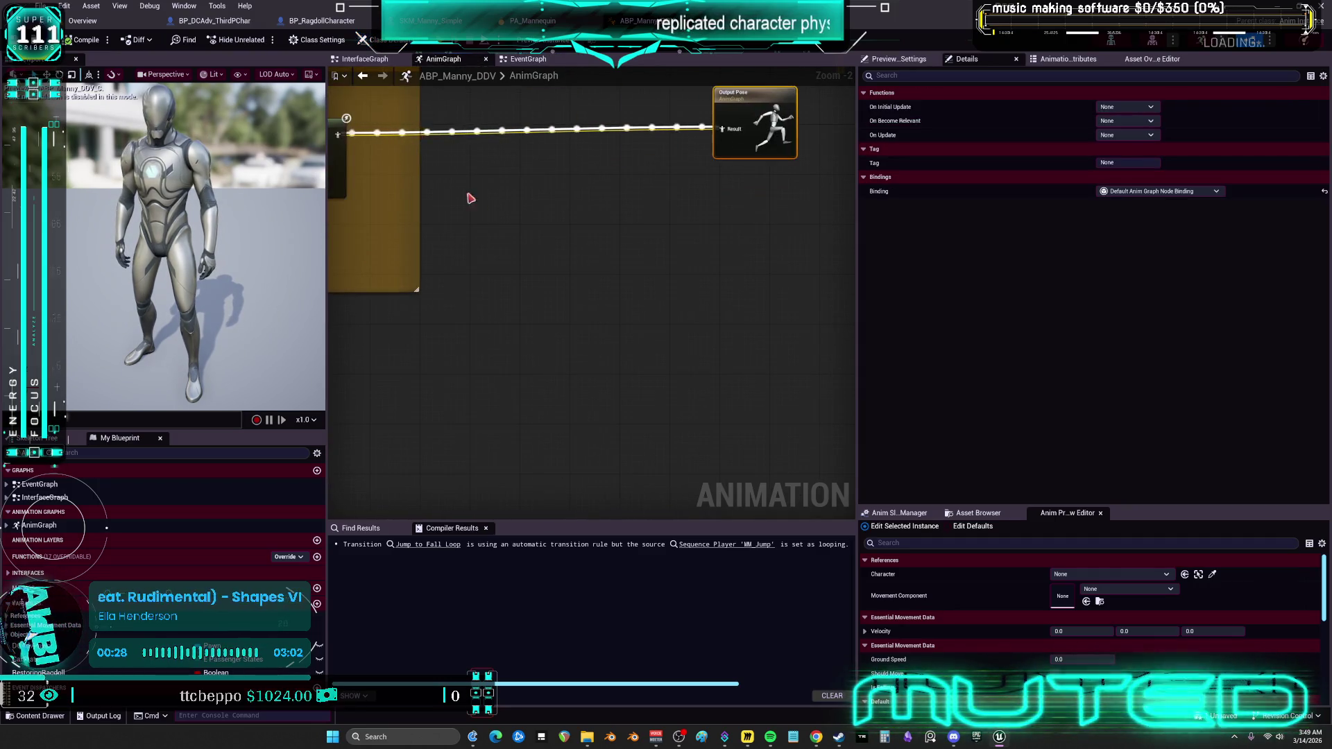
pyautogui.rightClick(467, 201)
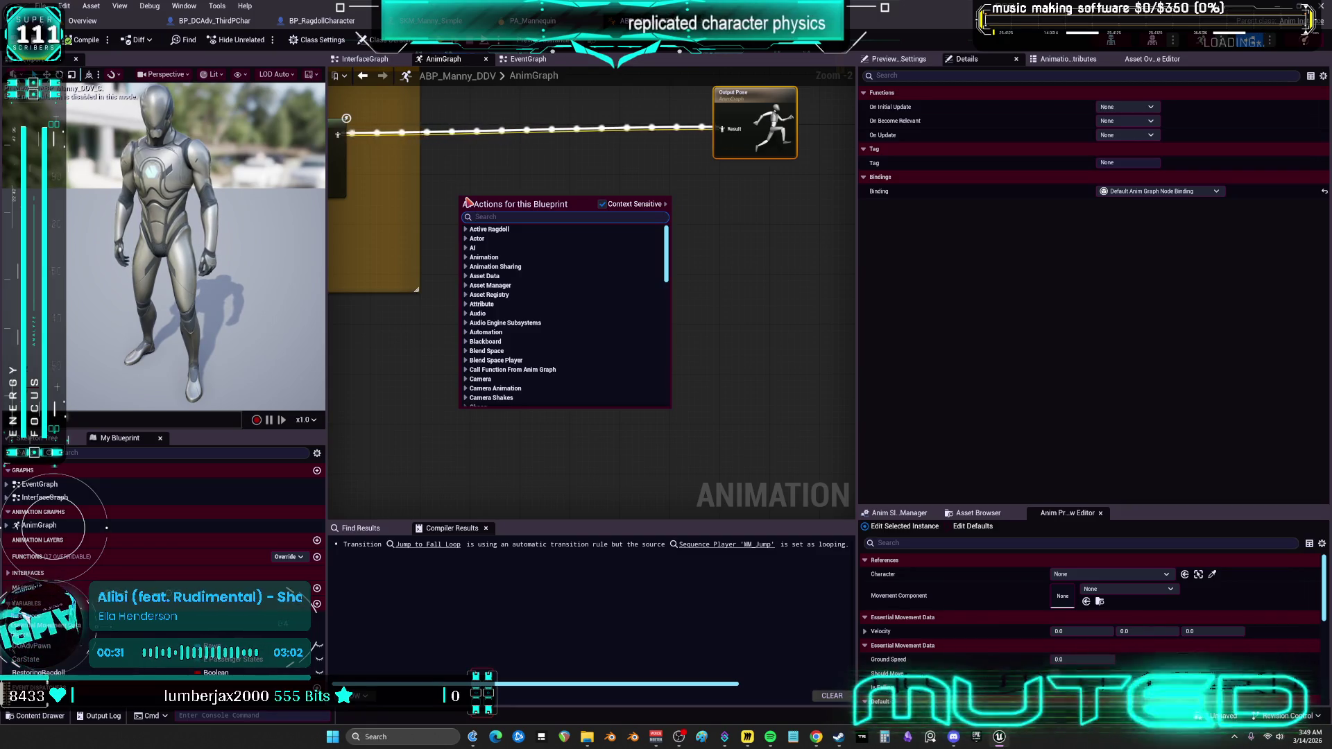
pyautogui.write('linked anim')
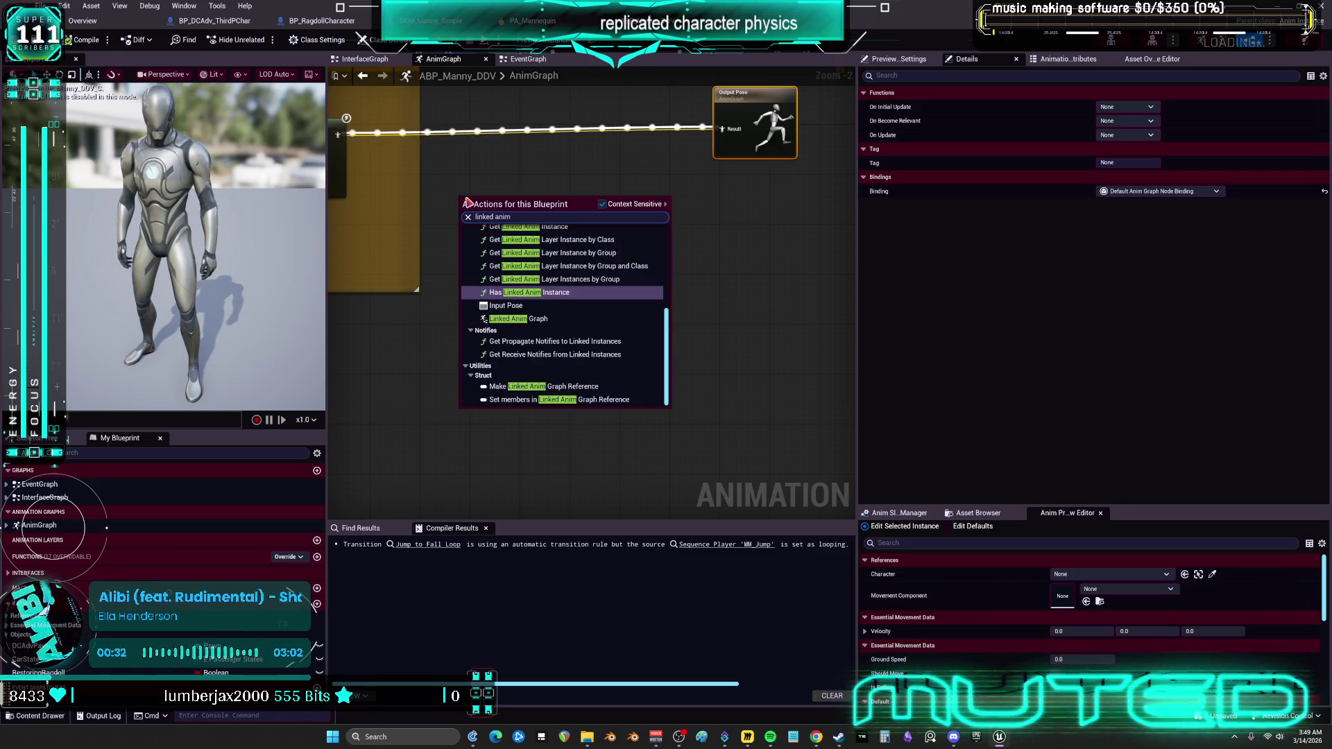
pyautogui.click(518, 318)
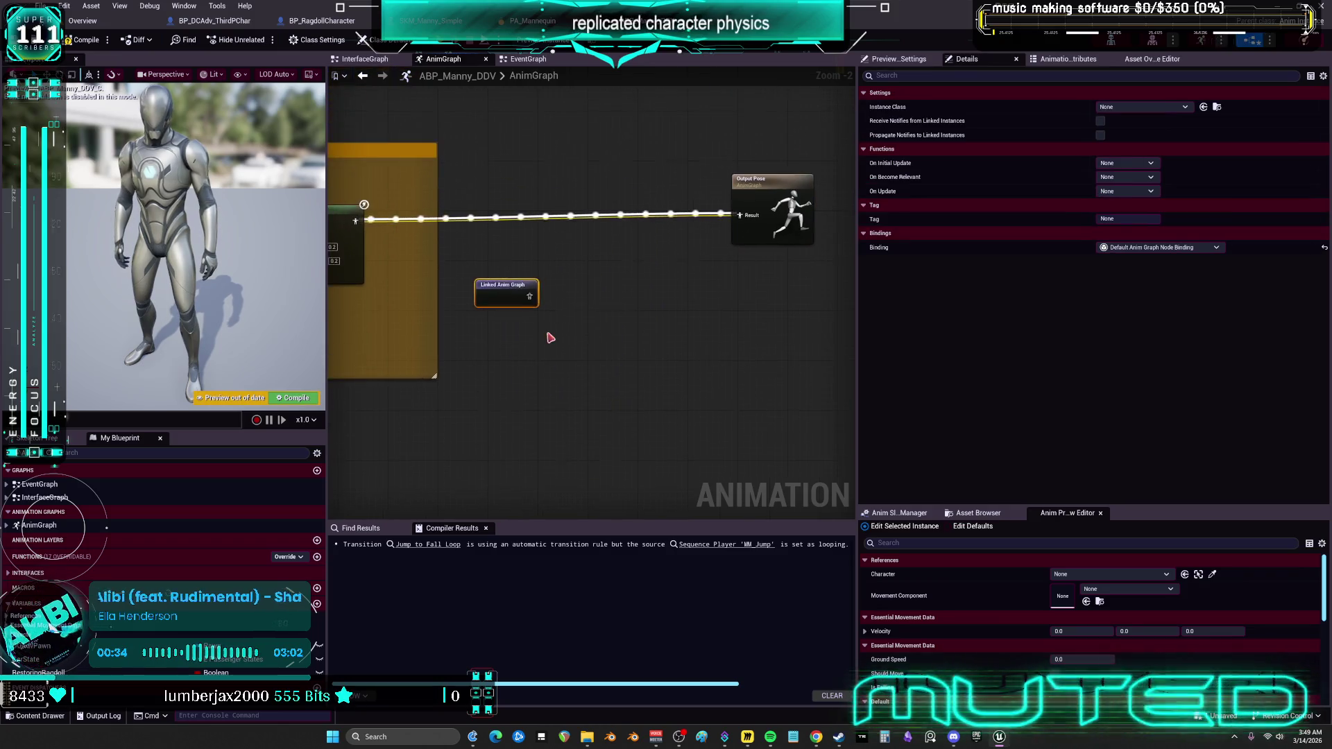
pyautogui.click(1144, 108)
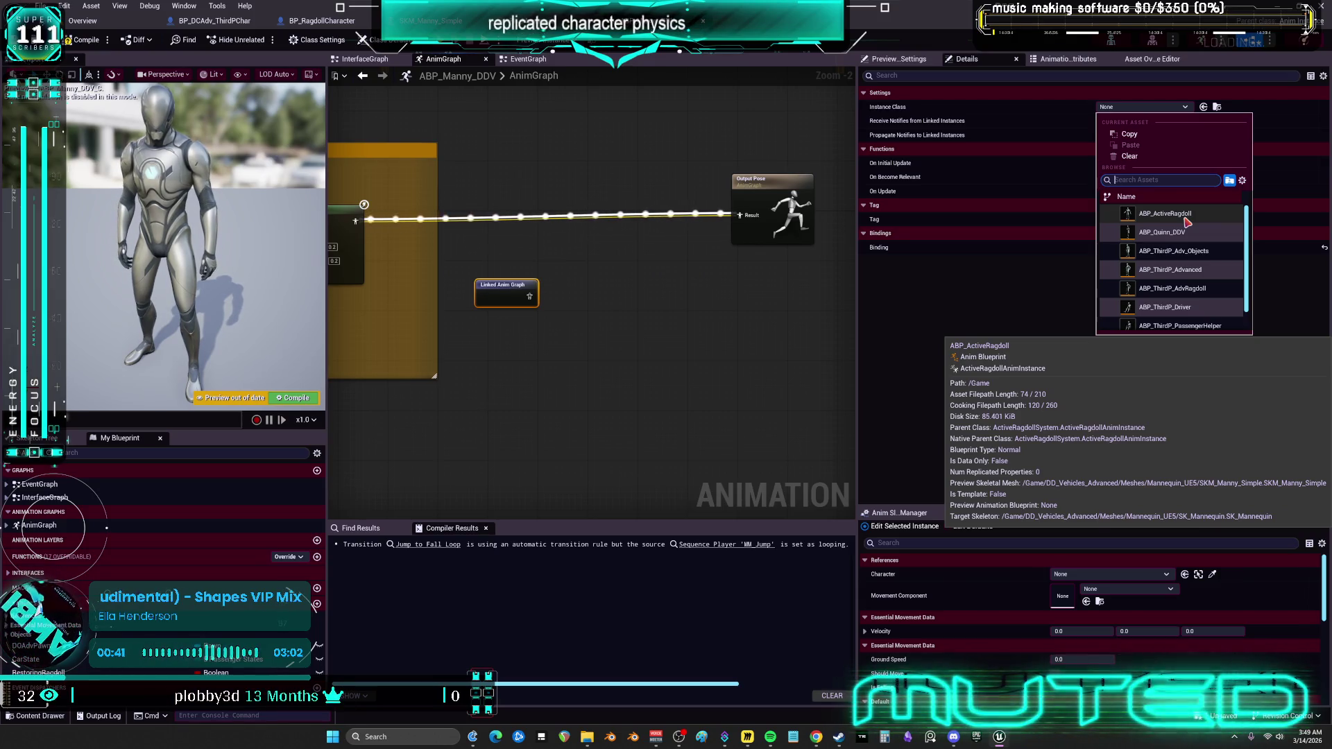
pyautogui.click(1188, 222)
pyautogui.click(639, 172)
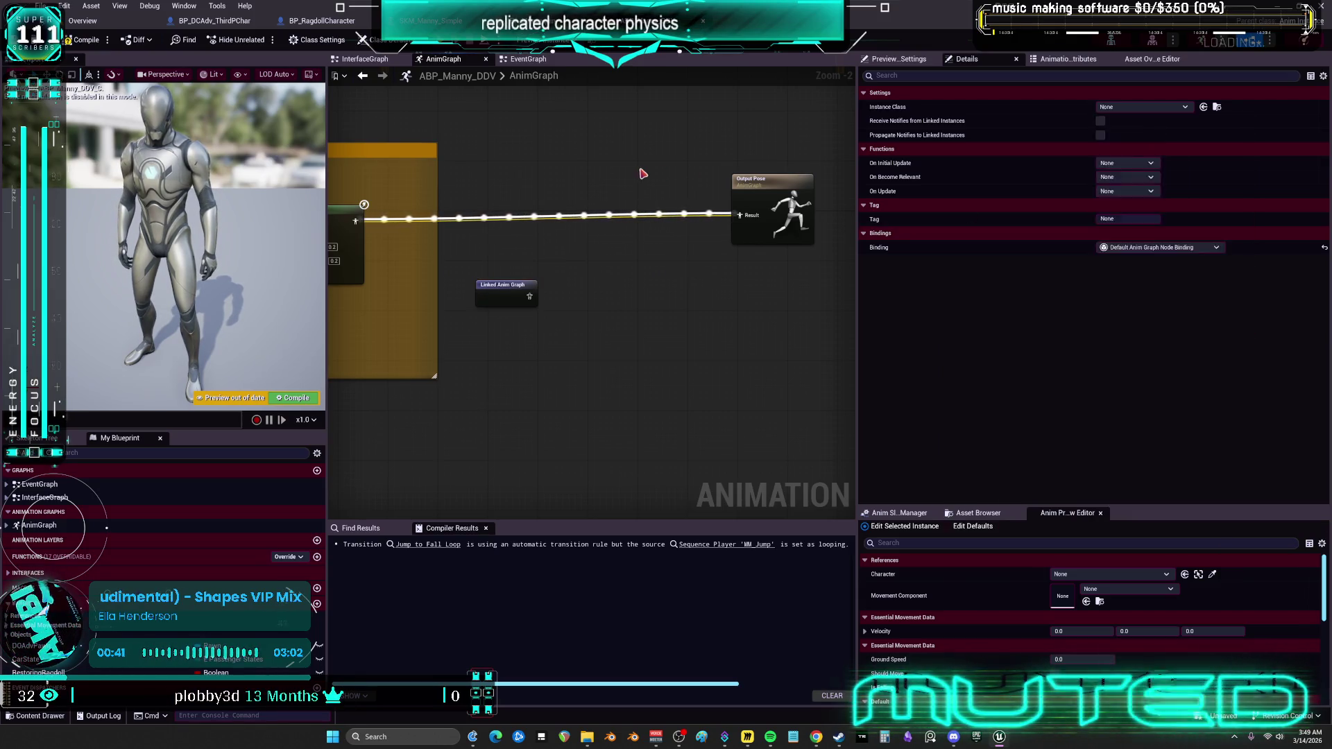
# Check ABP_ActiveRagdoll's exact name in Content, then set it as the linked node's Instance Class.
pyautogui.click(111, 22)
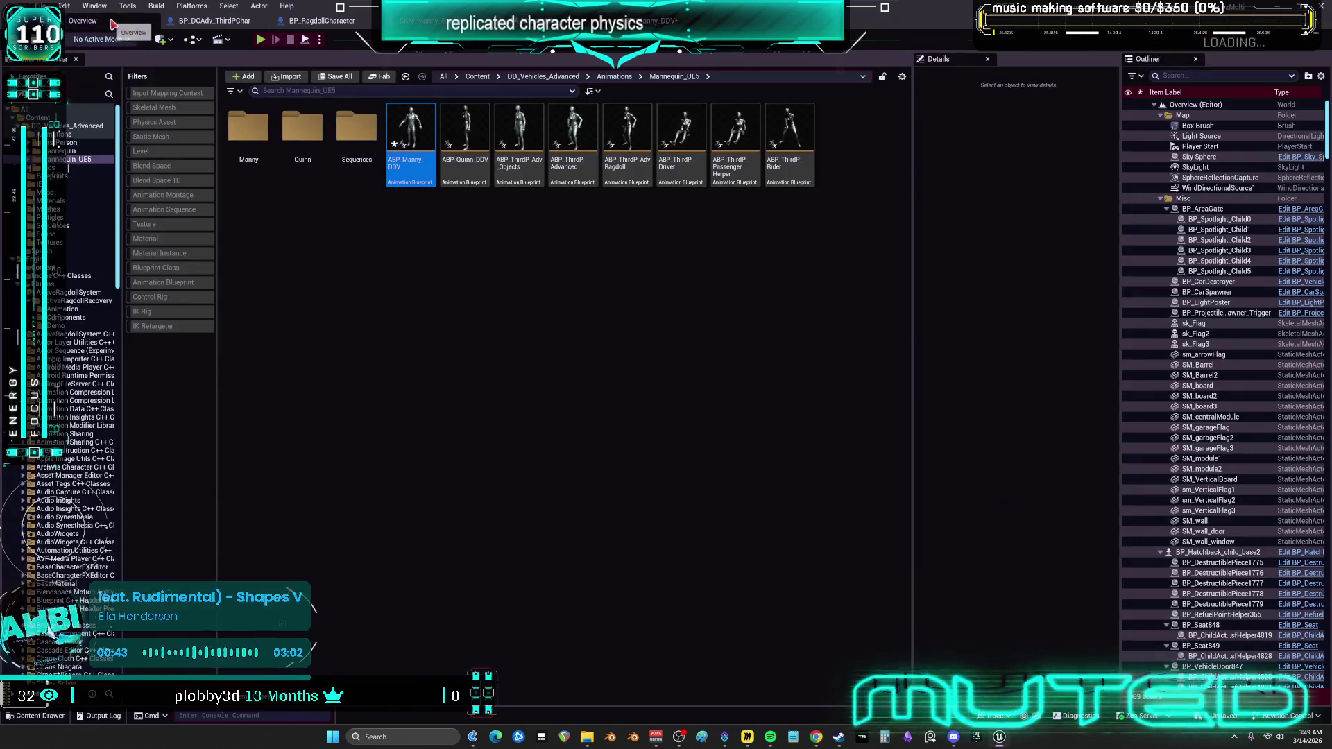
pyautogui.click(68, 130)
pyautogui.click(477, 76)
pyautogui.click(350, 174)
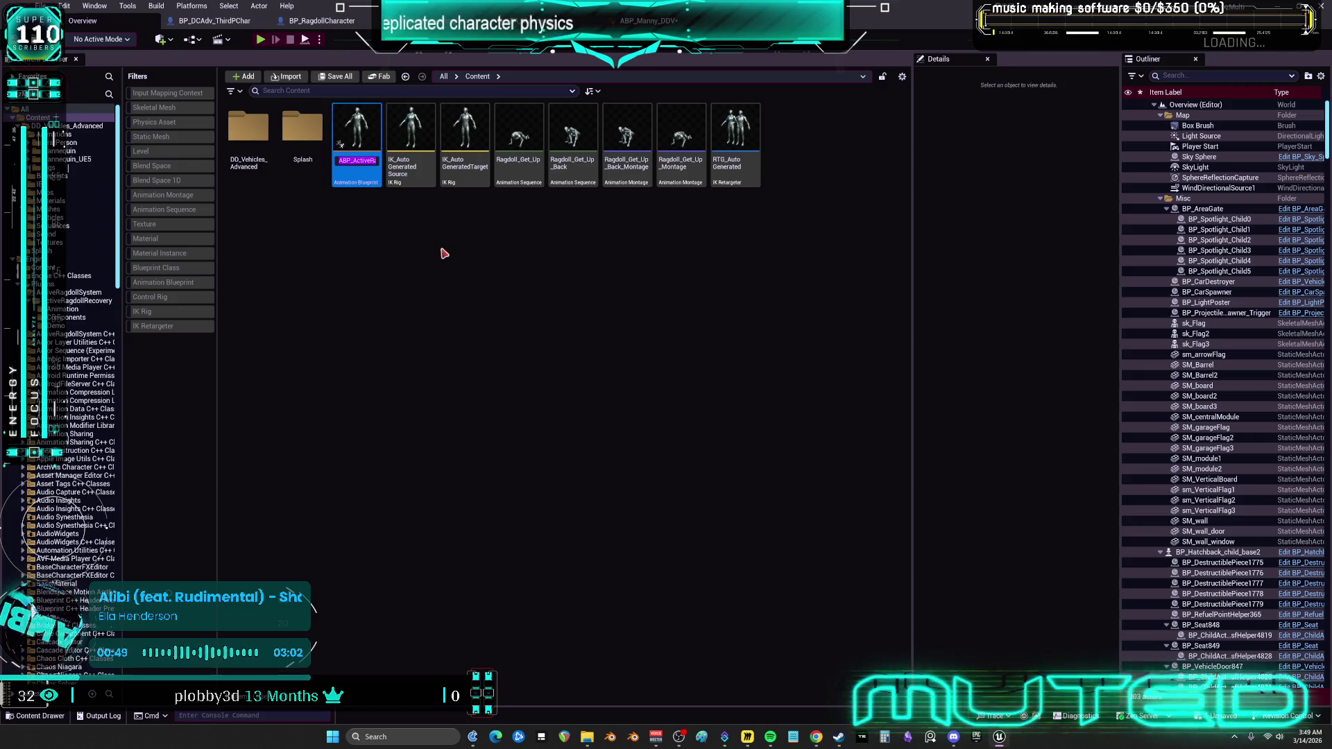
pyautogui.click(637, 23)
pyautogui.click(506, 291)
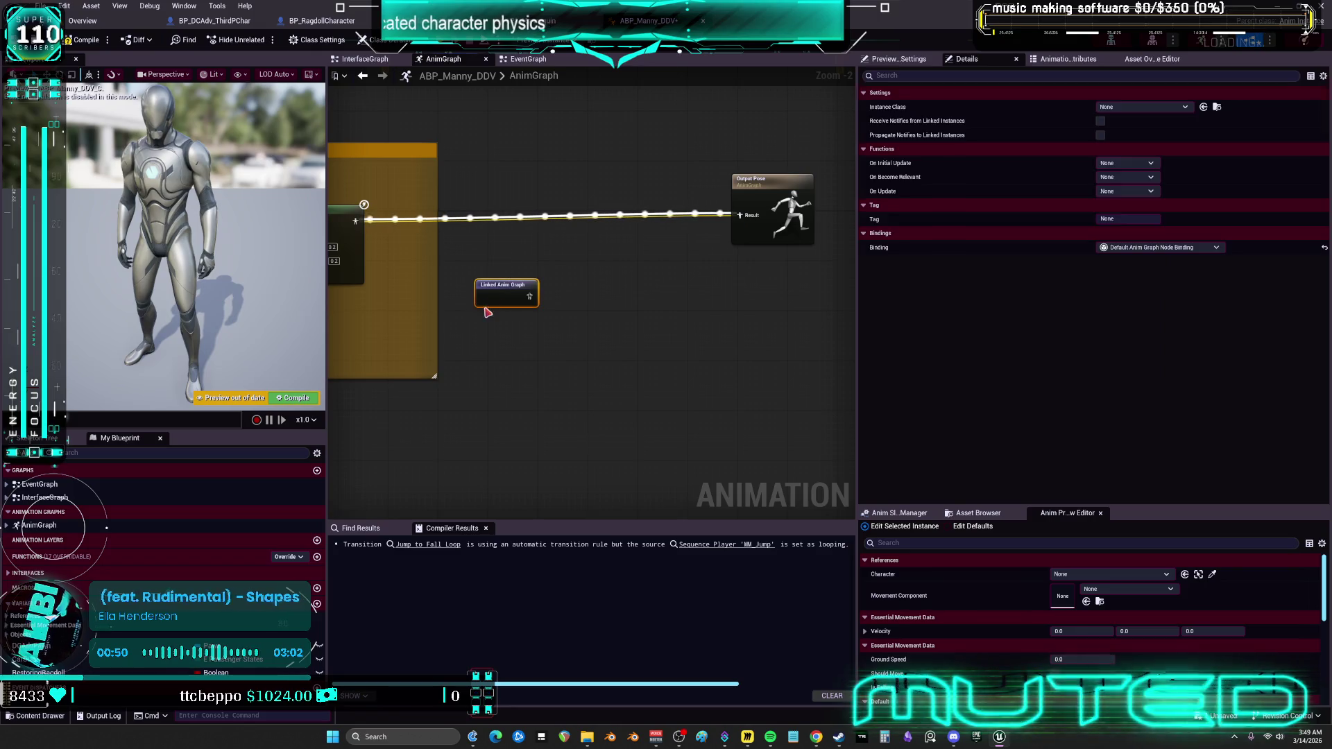
pyautogui.click(1141, 108)
pyautogui.write('ABP_ActiveRagdoll')
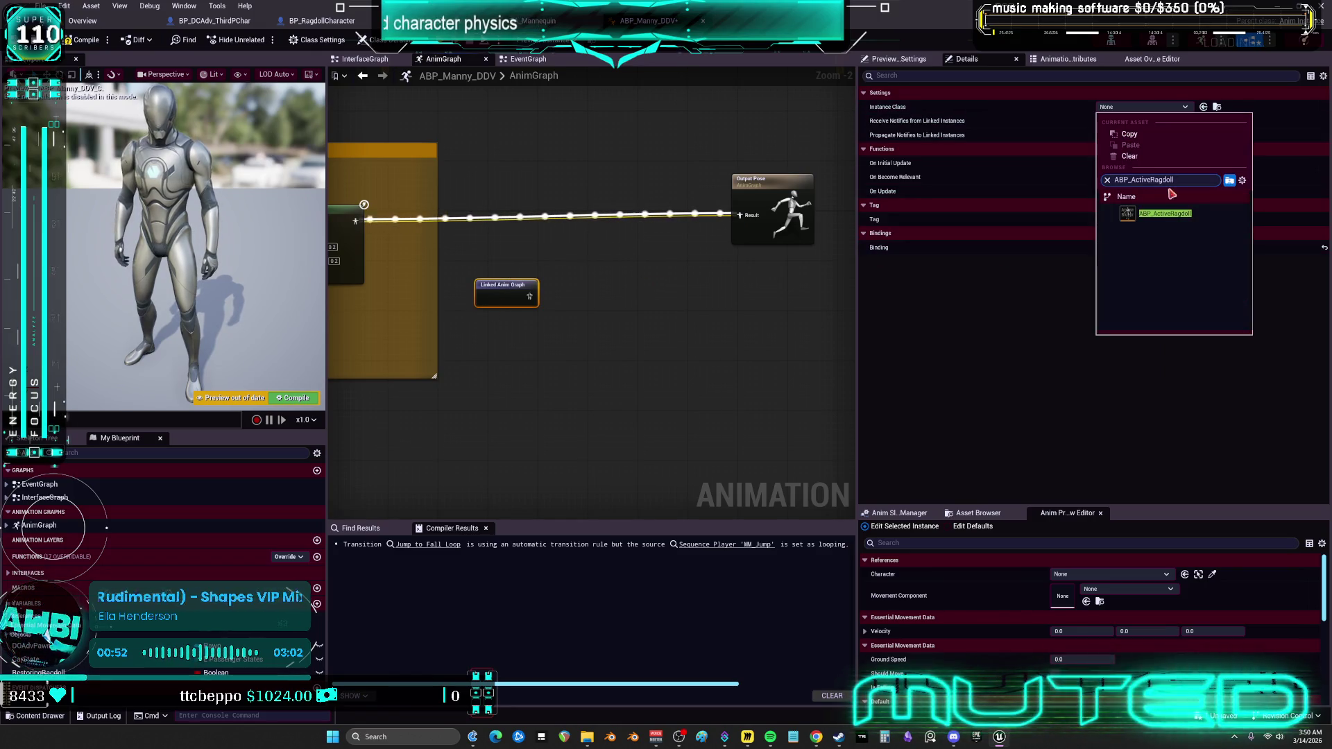
pyautogui.press('Return')
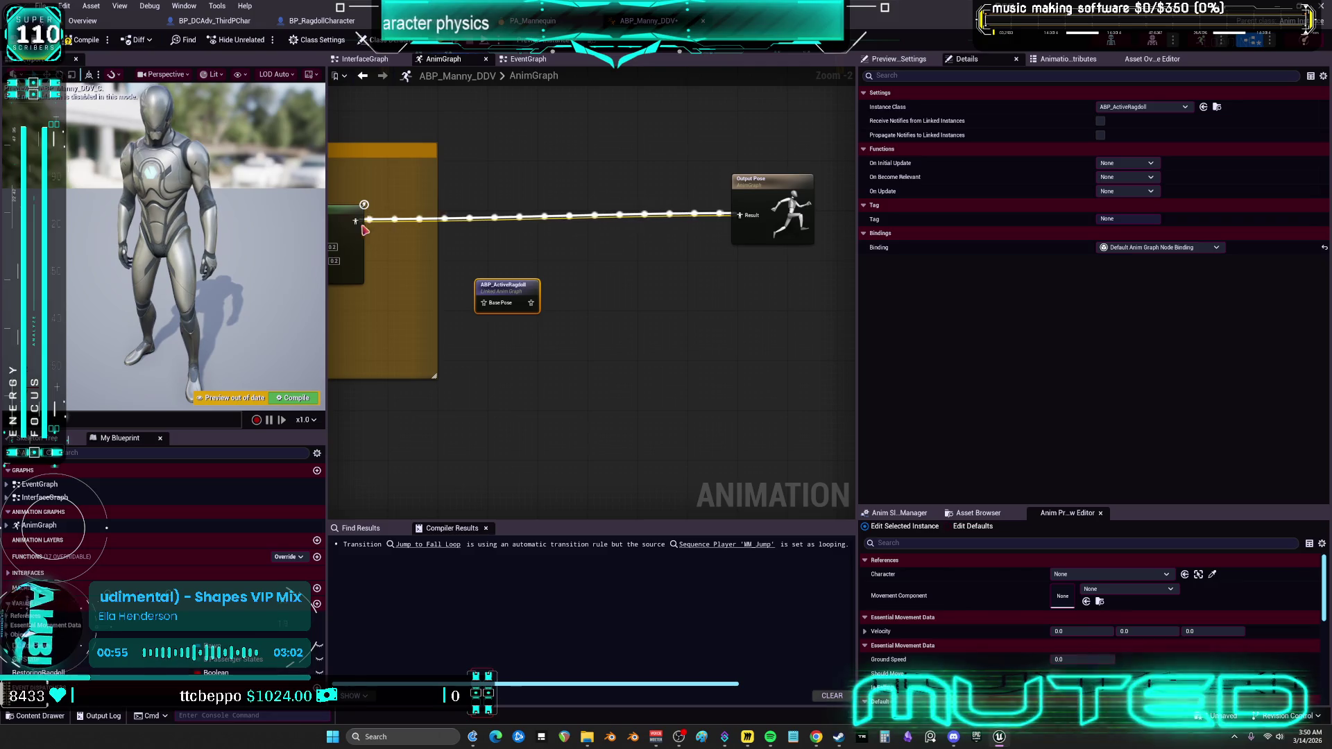
pyautogui.moveTo(360, 231)
pyautogui.mouseDown()
pyautogui.moveTo(483, 303)
pyautogui.moveTo(738, 216)
pyautogui.mouseUp()
# Tag the linked node ActiveRagdoll, compile, and open ABP_ActiveRagdoll's AnimGraph.
pyautogui.click(506, 286)
pyautogui.write('ActiveRagdoll')
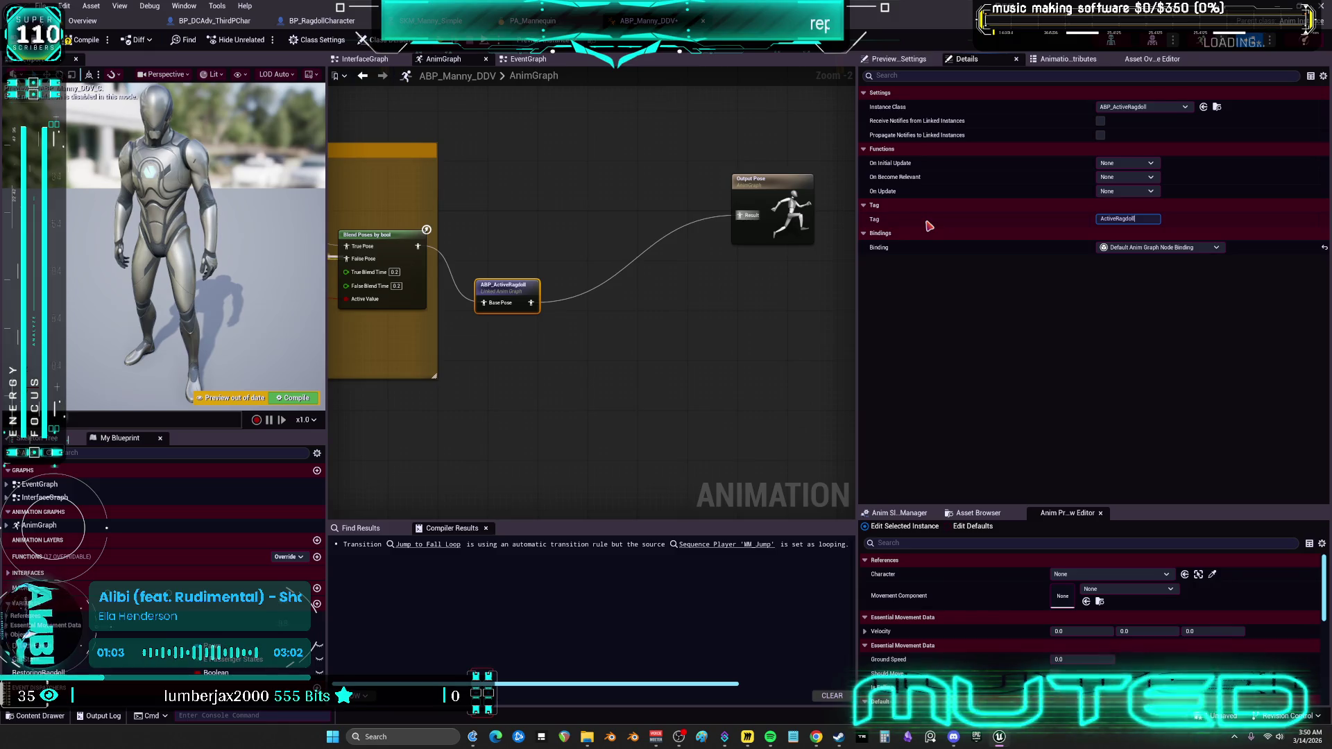
pyautogui.press('Return')
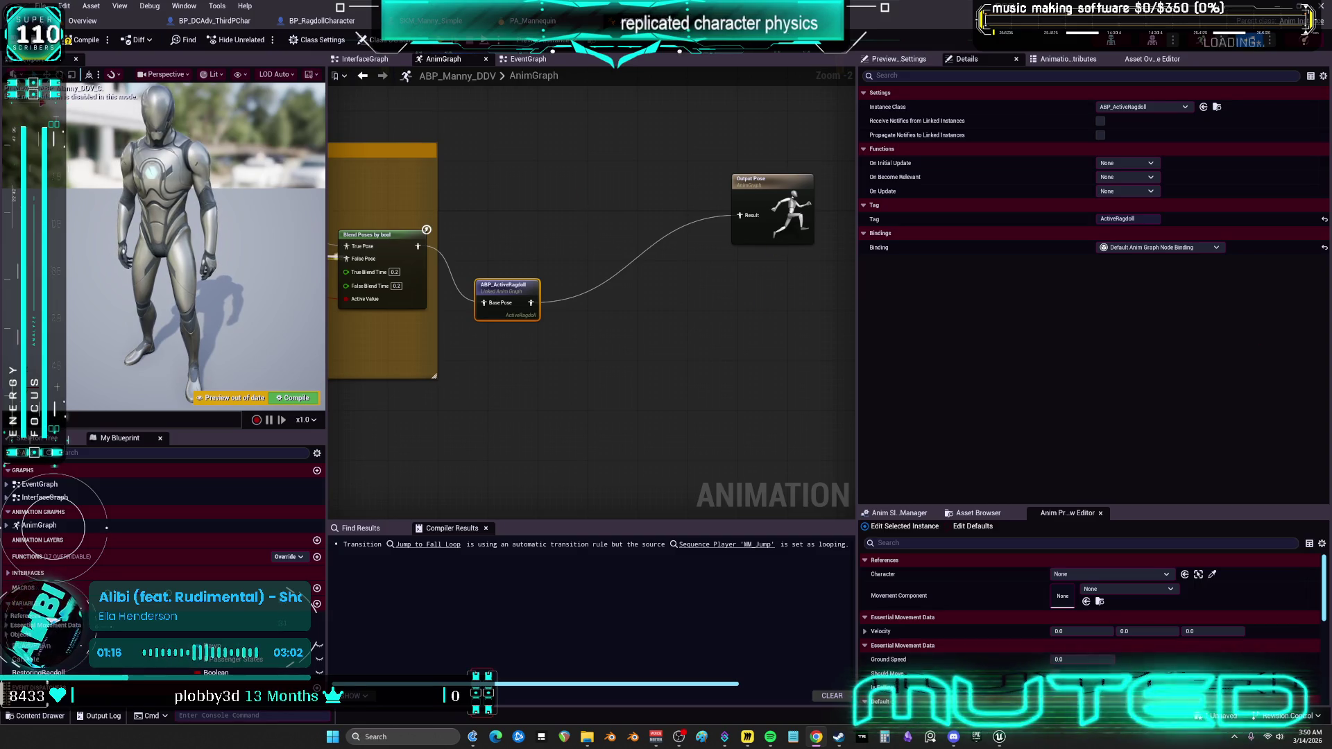
pyautogui.click(69, 41)
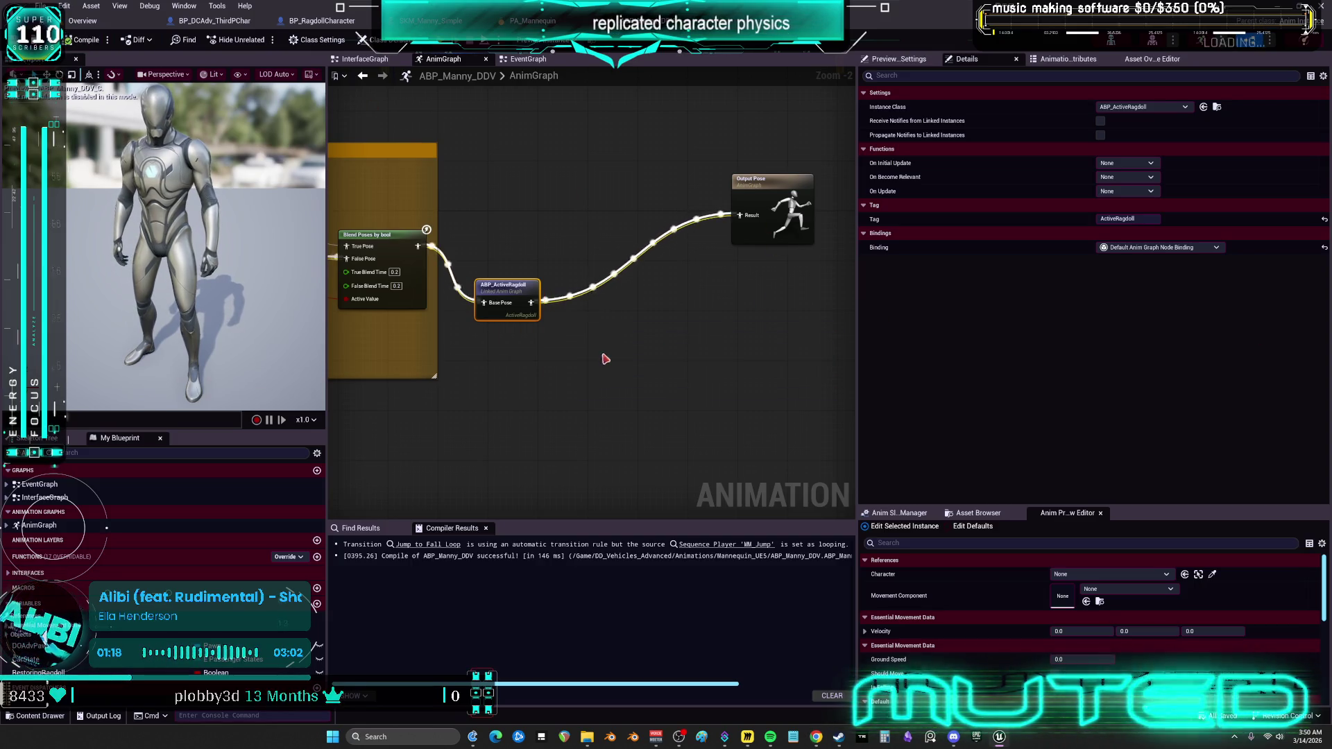
pyautogui.doubleClick(502, 286)
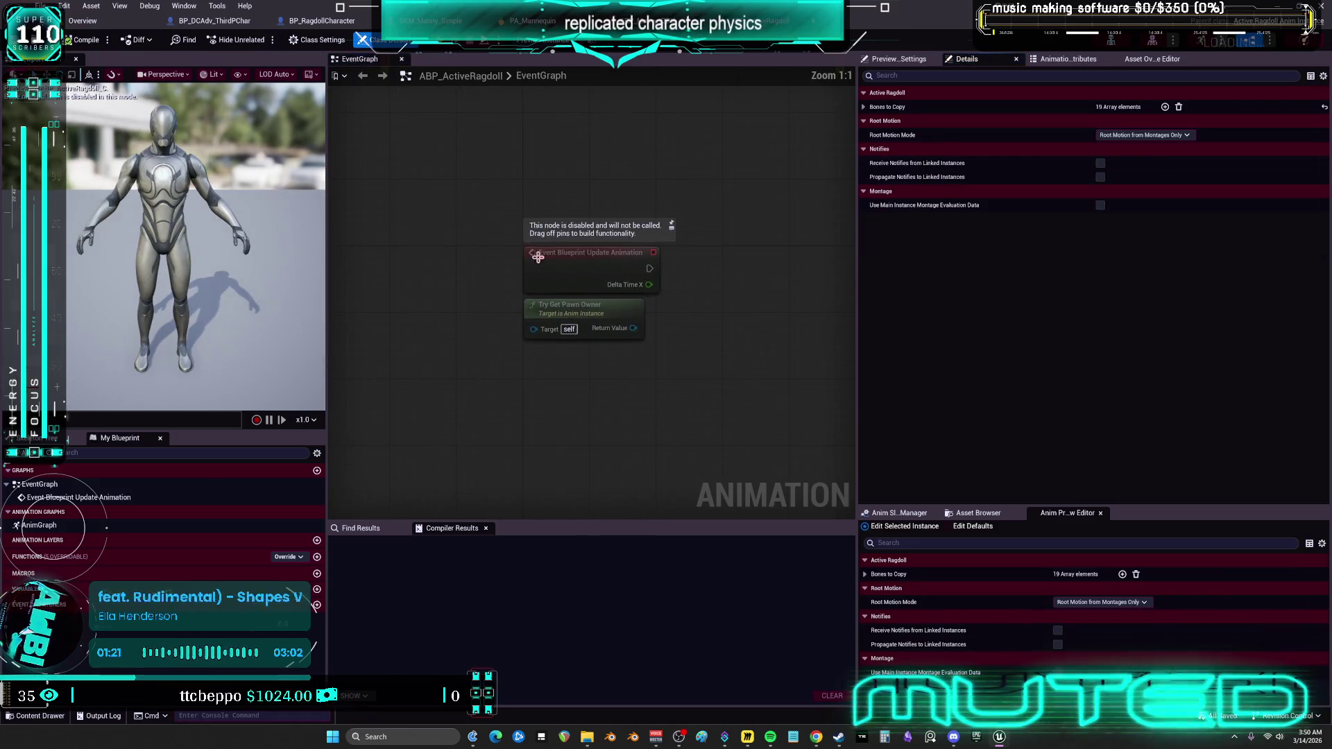
pyautogui.doubleClick(39, 526)
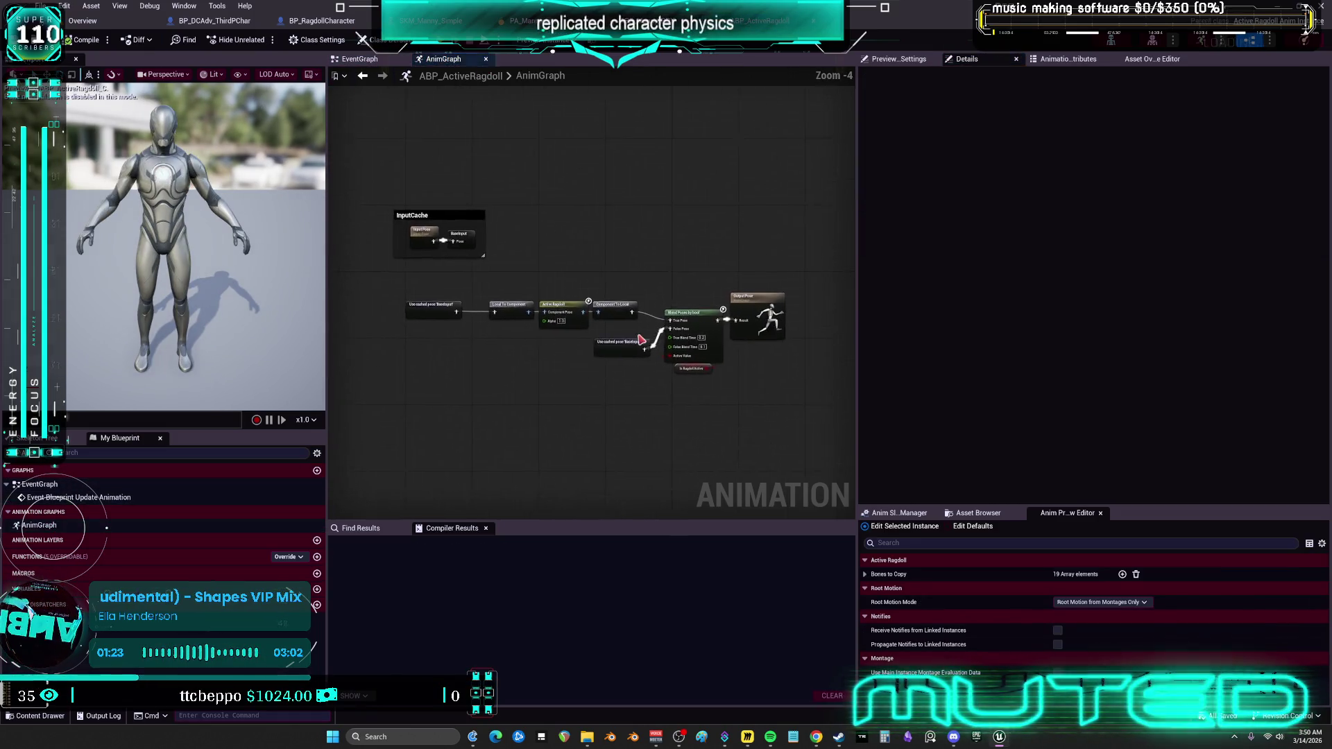
# Select the Active Ragdoll node and look over the Details display options without changing them.
pyautogui.click(580, 303)
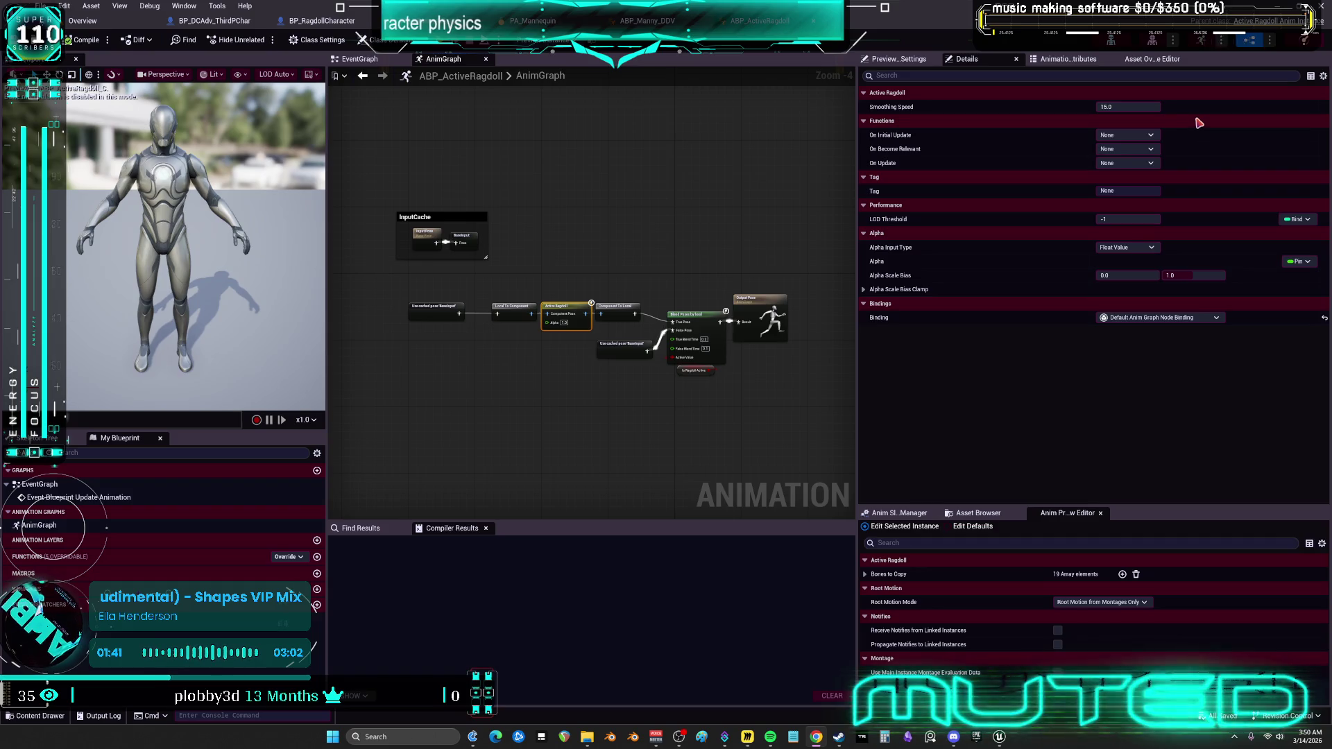
pyautogui.click(1323, 76)
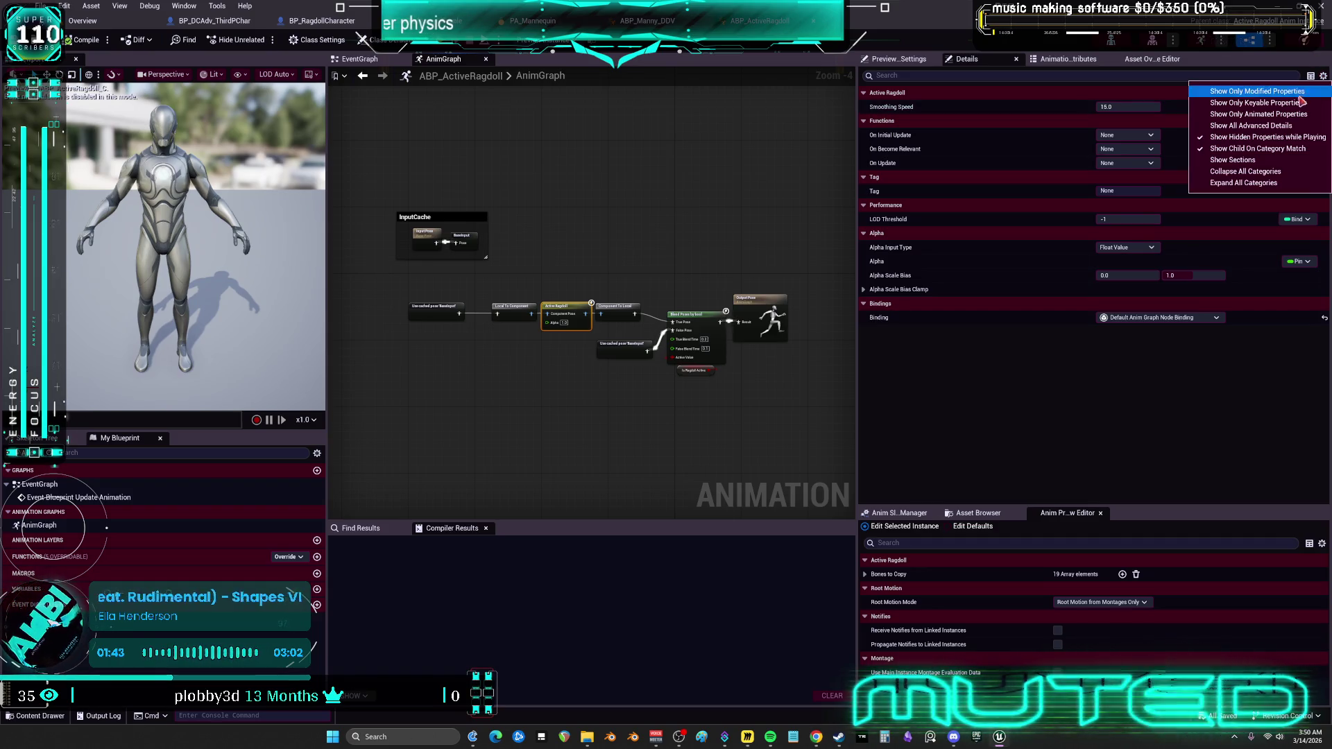
pyautogui.click(1280, 132)
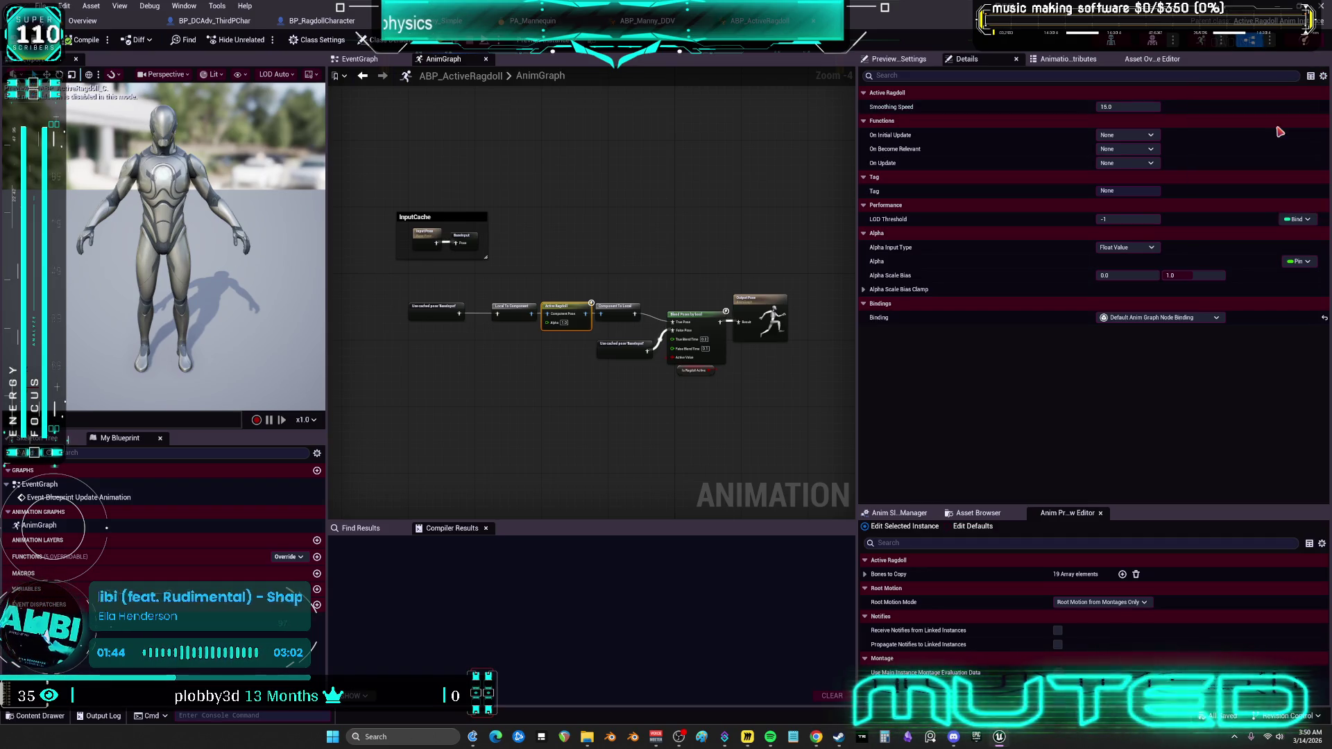
pyautogui.click(1322, 78)
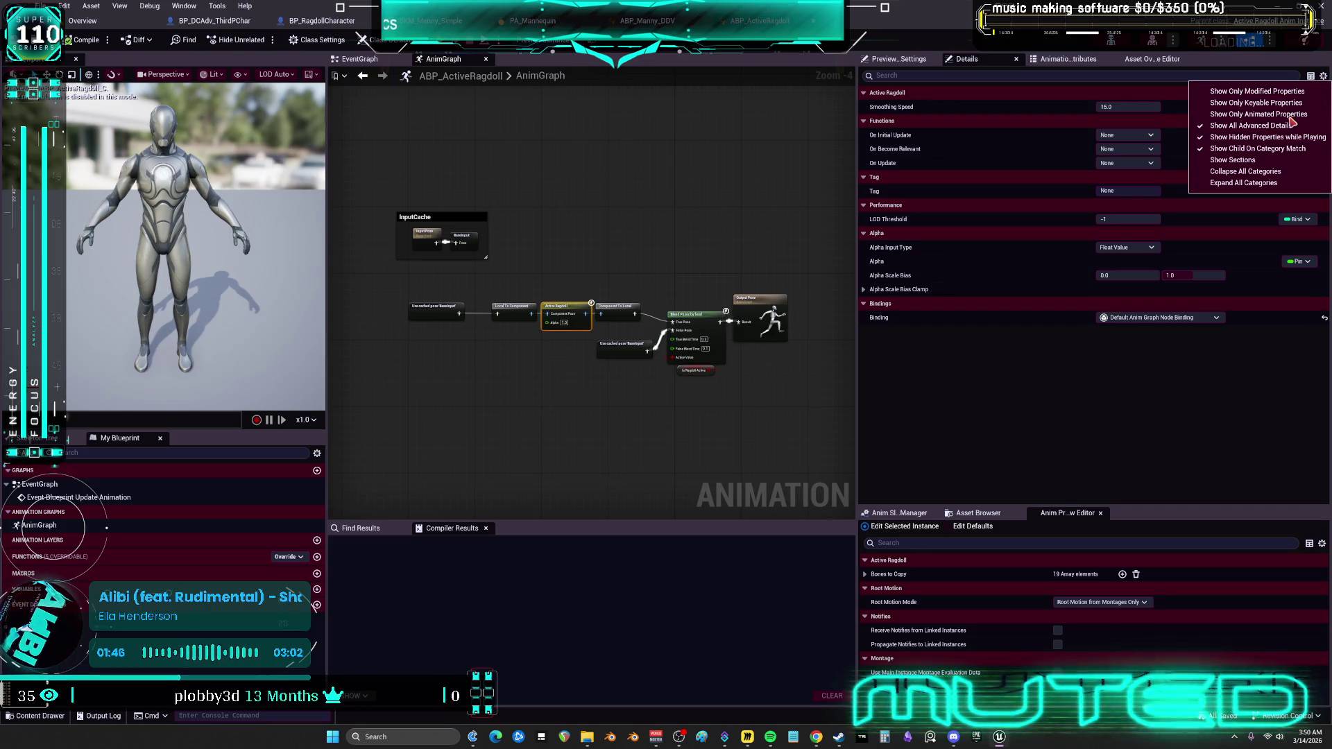
pyautogui.click(1242, 159)
# Collapse and then re-expand all property categories in the Details panel.
pyautogui.click(1324, 79)
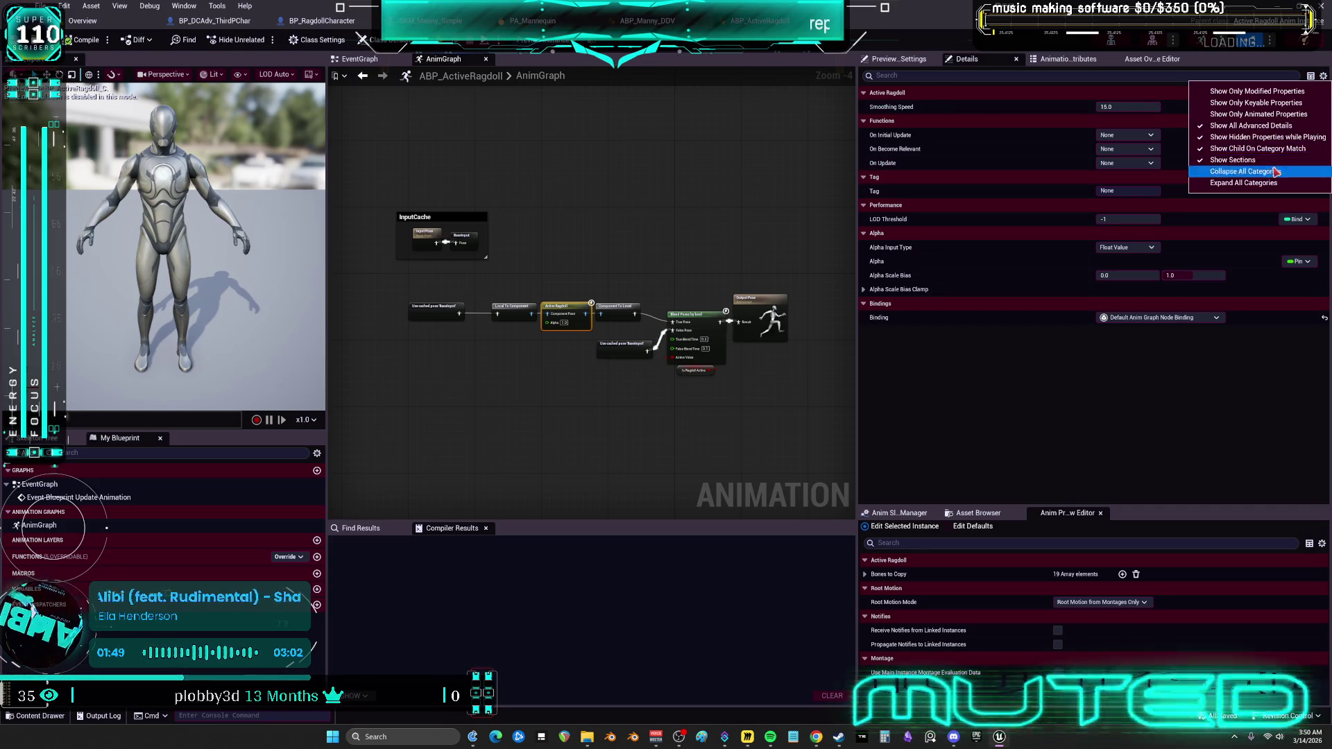
pyautogui.click(1242, 170)
pyautogui.click(1324, 78)
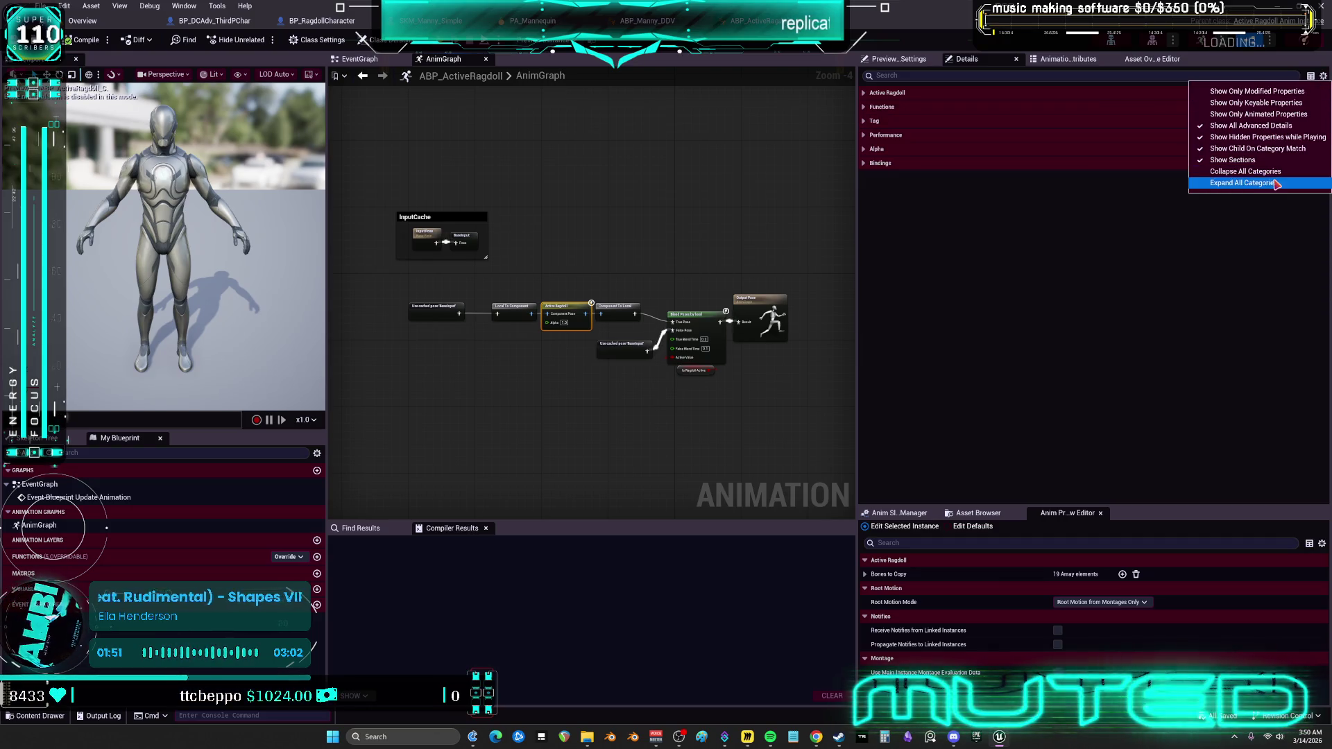
pyautogui.click(1242, 184)
# Toggle the modified-only filter on and off, then open the node's properties in a separate window.
pyautogui.click(1324, 77)
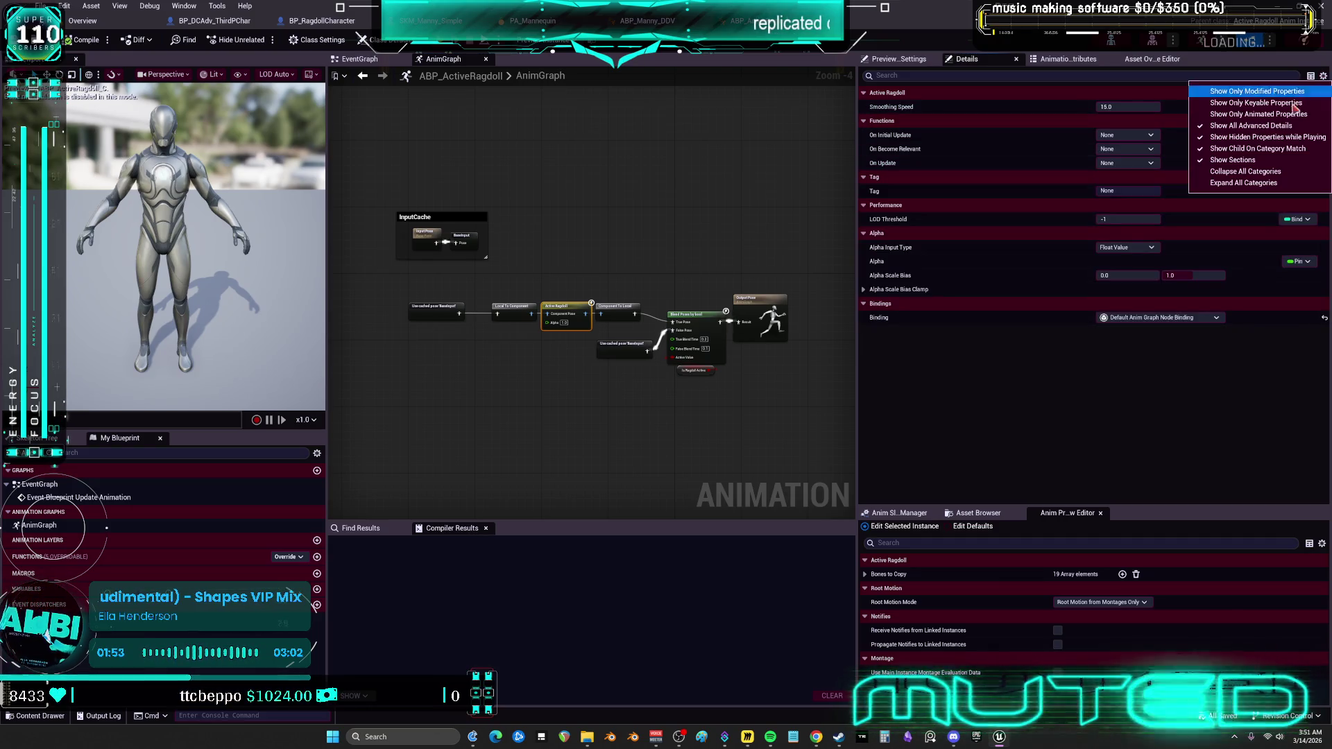
pyautogui.click(1295, 102)
pyautogui.click(1324, 78)
pyautogui.click(1320, 87)
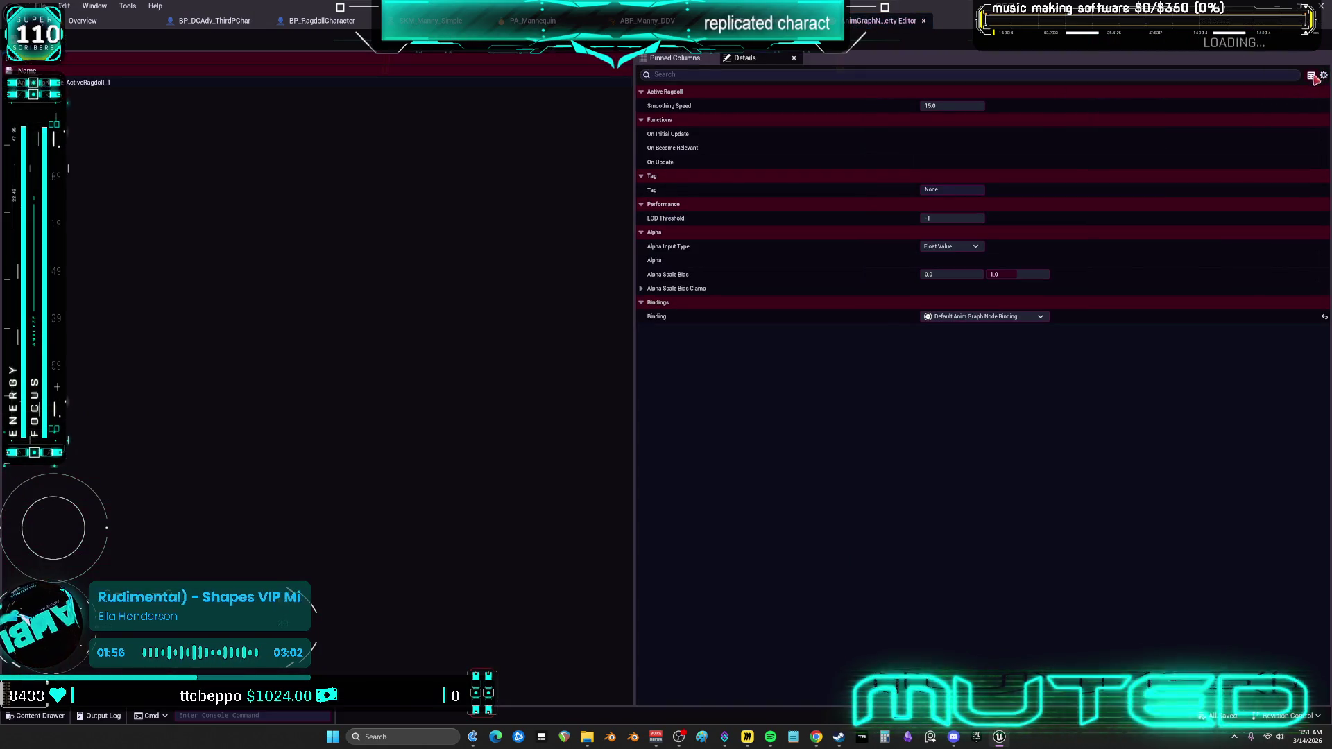
pyautogui.click(1324, 74)
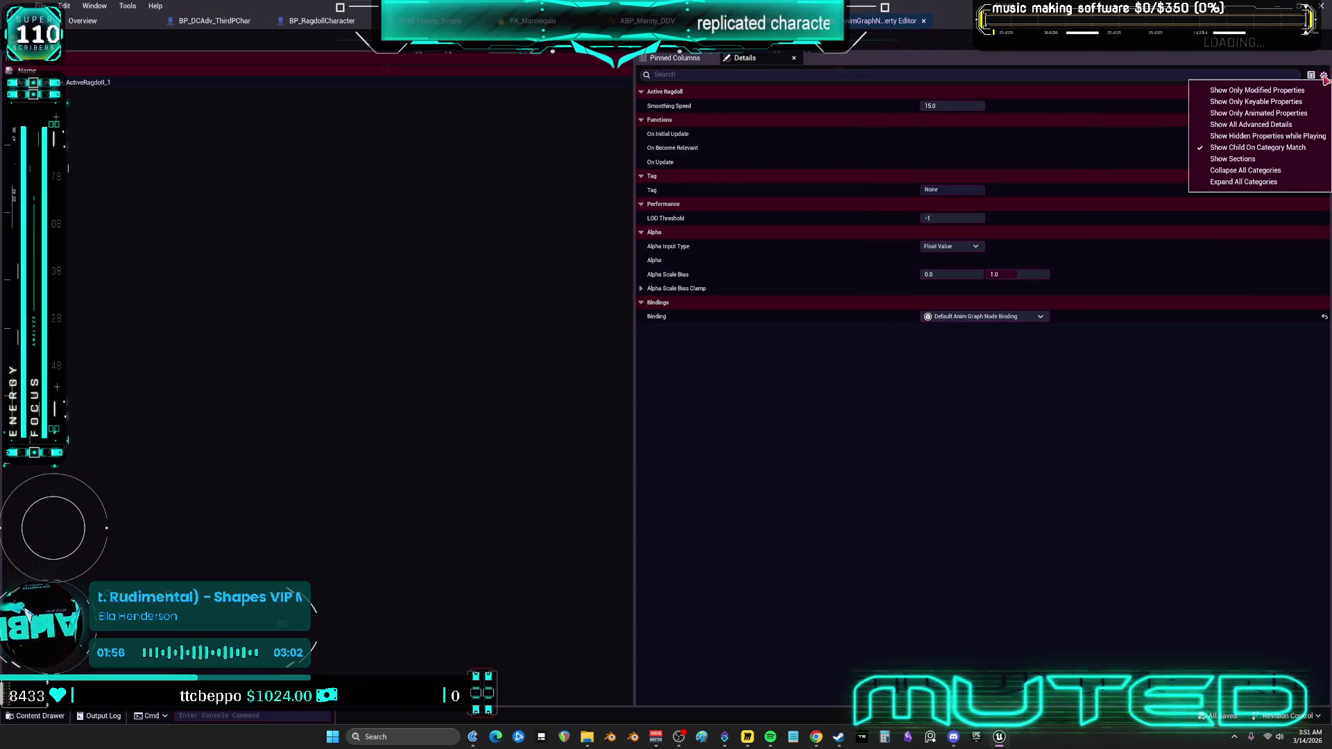
# Look over the property binding choices and display options without changing anything.
pyautogui.click(1301, 97)
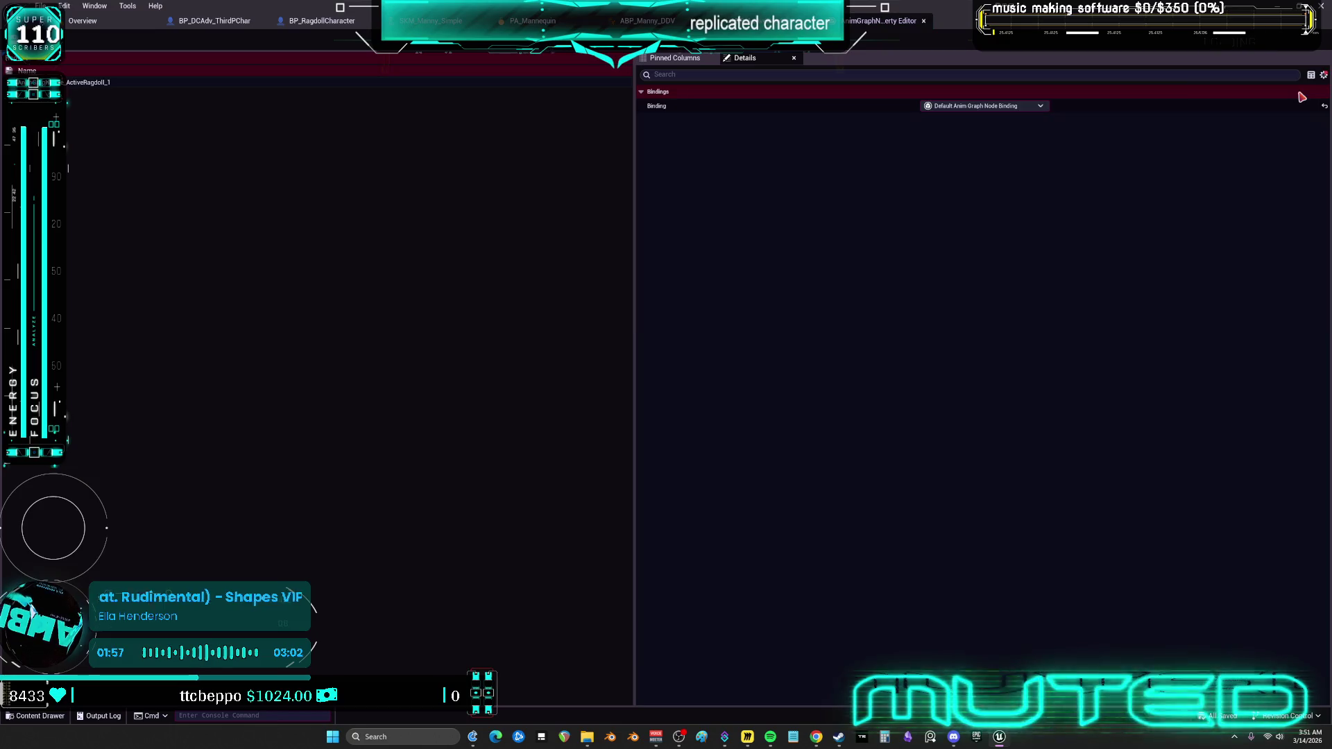
pyautogui.click(1038, 105)
pyautogui.click(1036, 106)
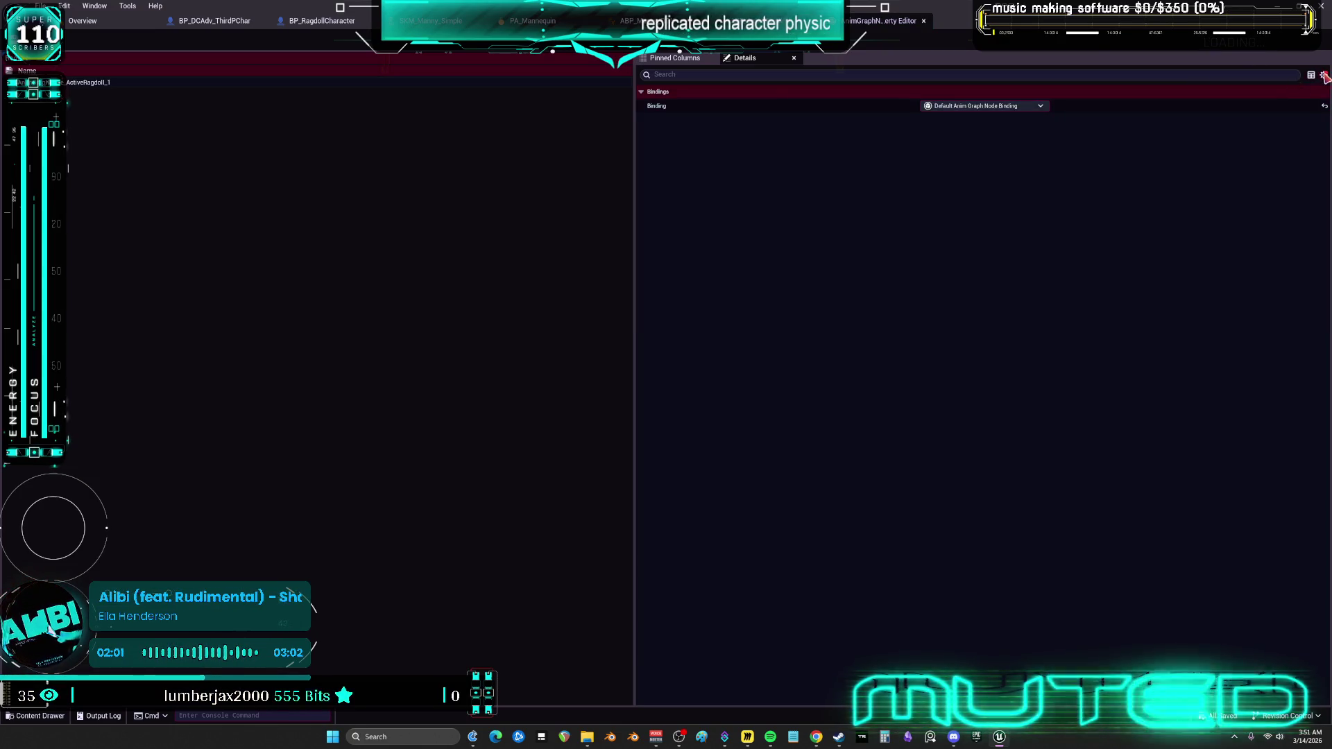
pyautogui.click(1324, 74)
pyautogui.click(1288, 123)
# Toggle the animated-only, advanced and modified-only filters, ending with every property shown.
pyautogui.click(1324, 74)
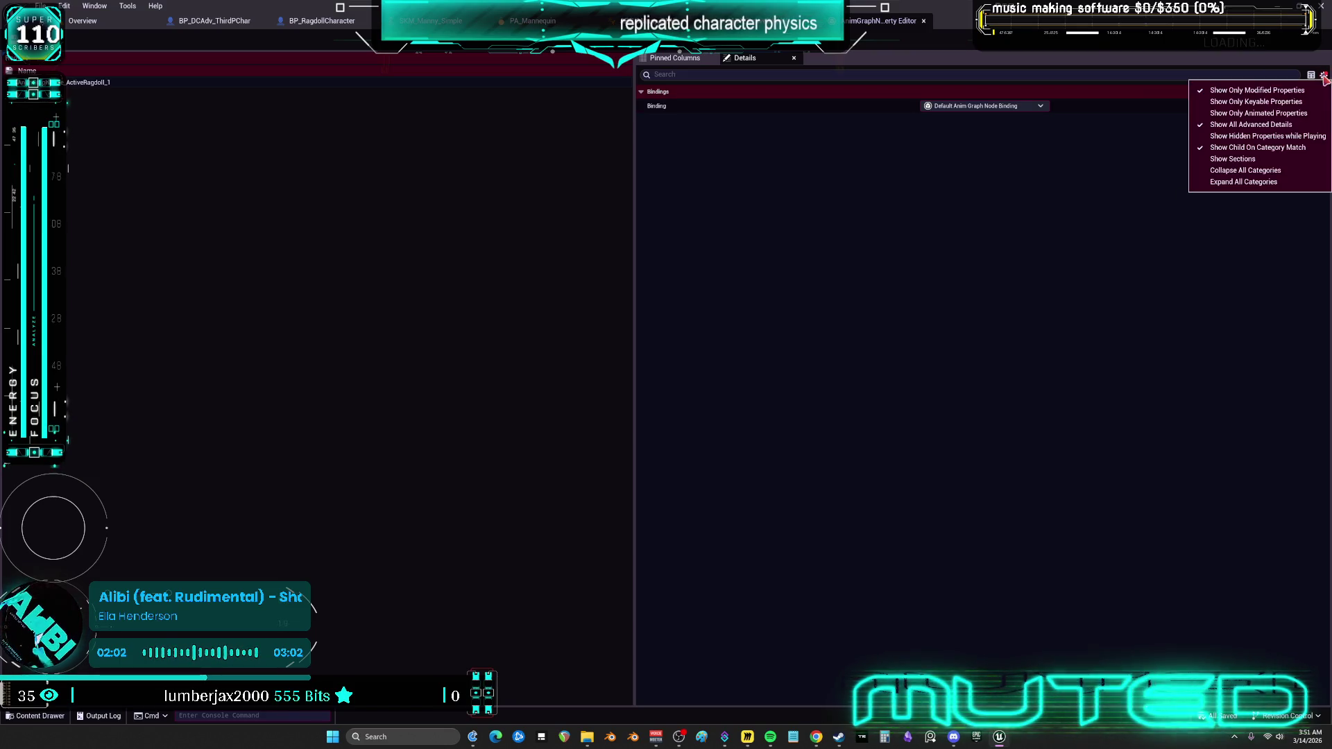
pyautogui.click(1292, 115)
pyautogui.click(1324, 74)
pyautogui.click(1324, 75)
pyautogui.click(1324, 74)
pyautogui.click(1278, 125)
pyautogui.click(1324, 74)
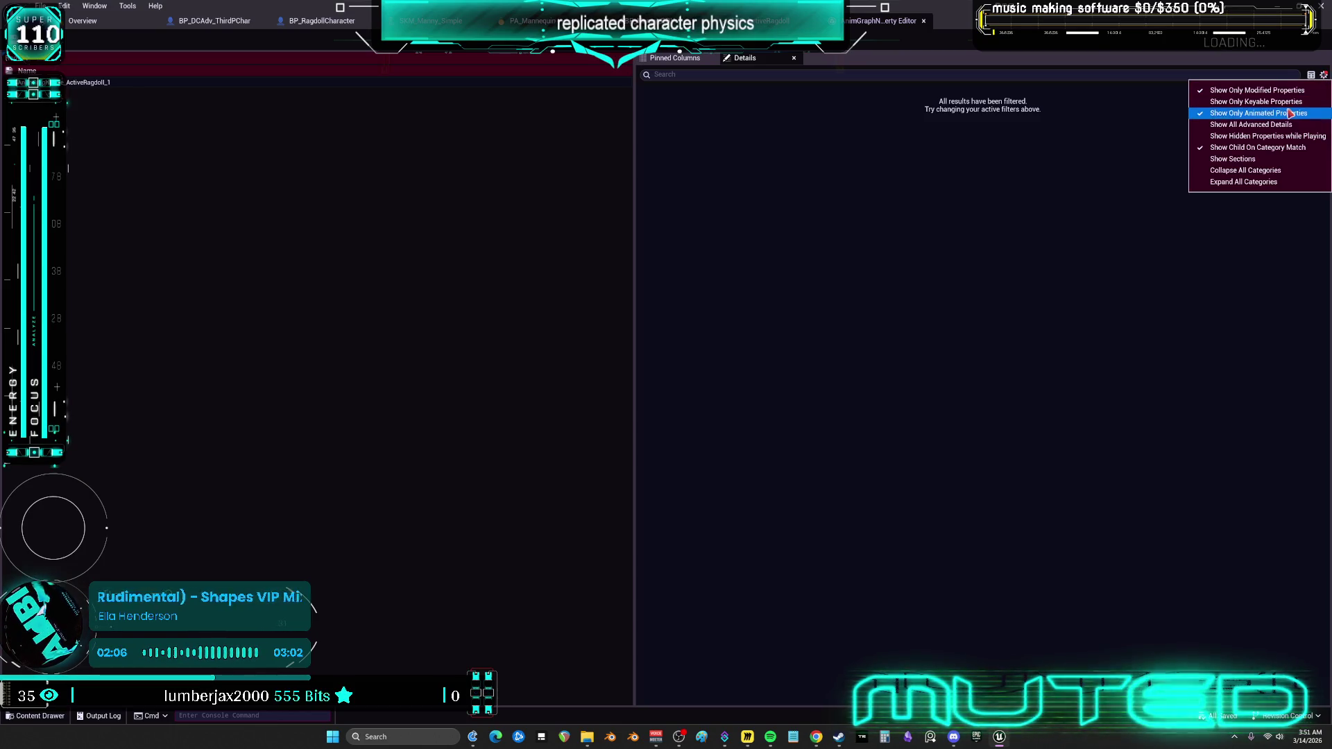
pyautogui.click(1291, 113)
pyautogui.click(1324, 75)
pyautogui.click(1297, 91)
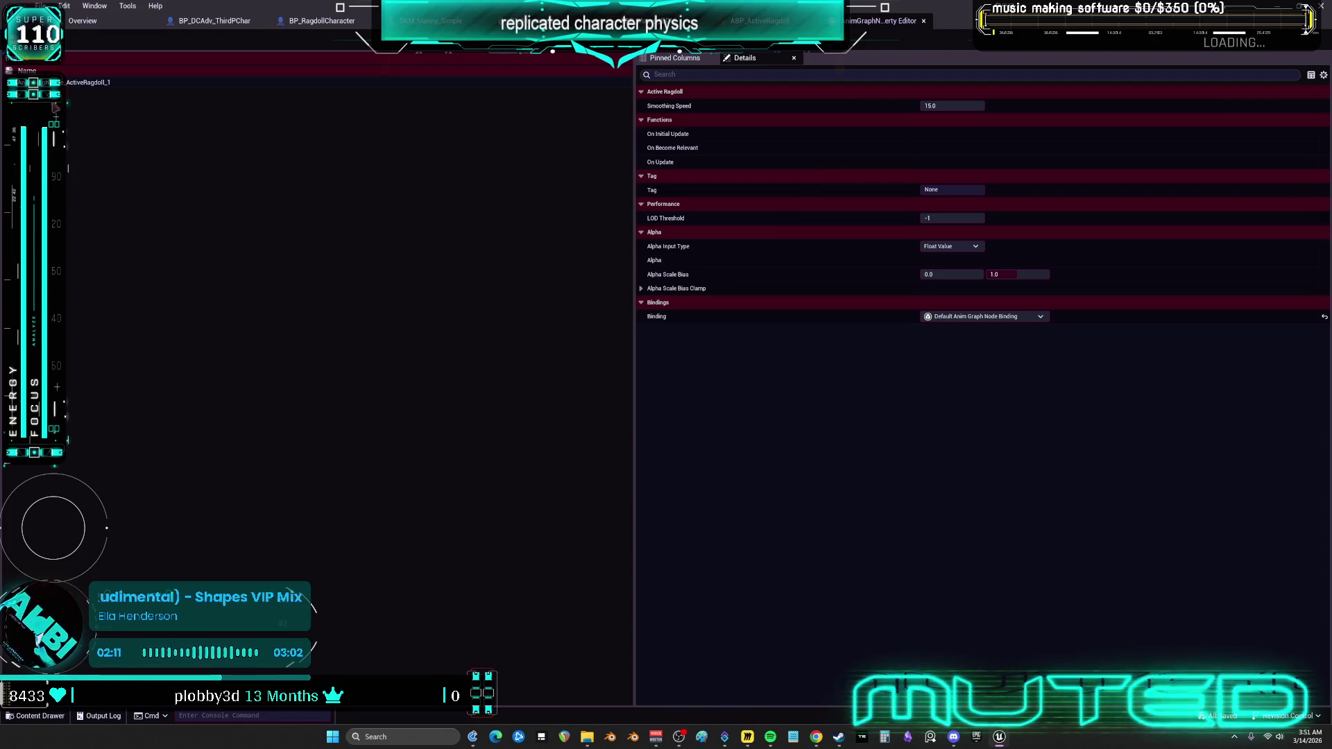
# List the ActiveRagdoll_1 node's ShowPinForProperties entries and select entries [5] and [0].
pyautogui.rightClick(29, 65)
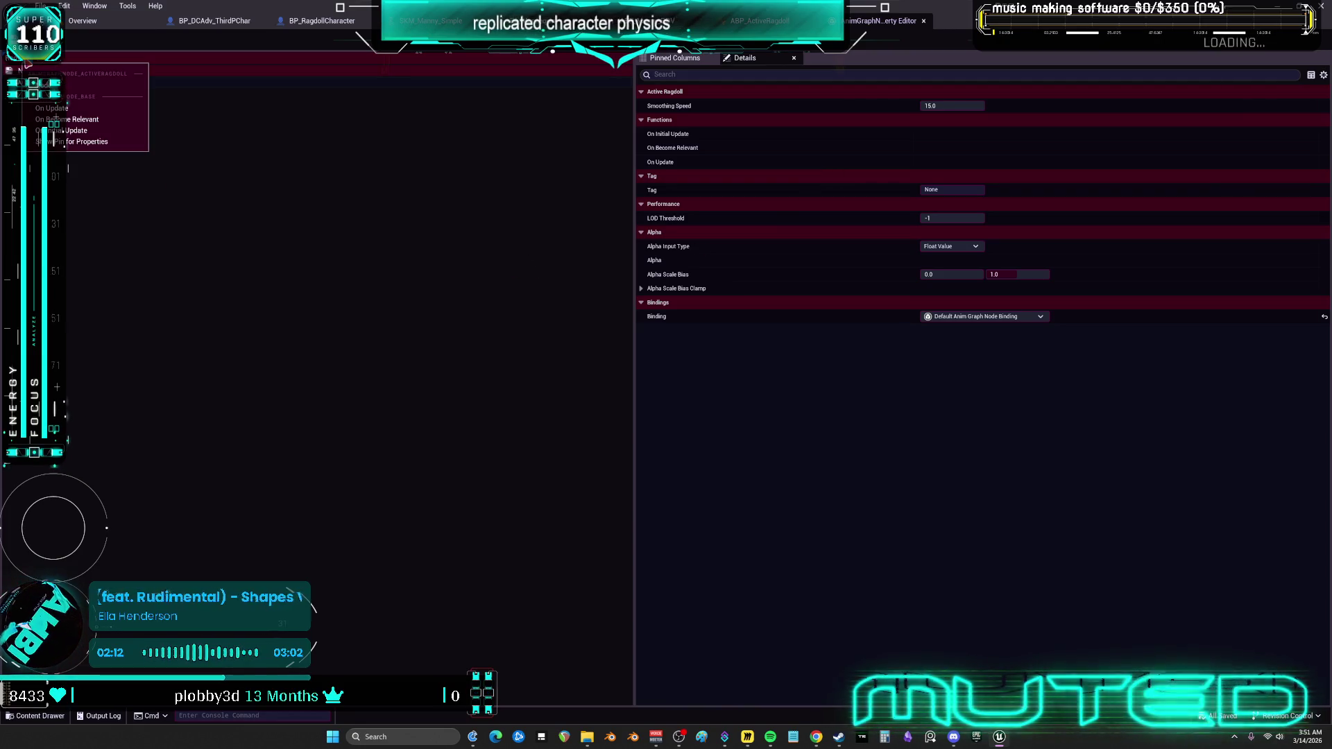
pyautogui.click(167, 252)
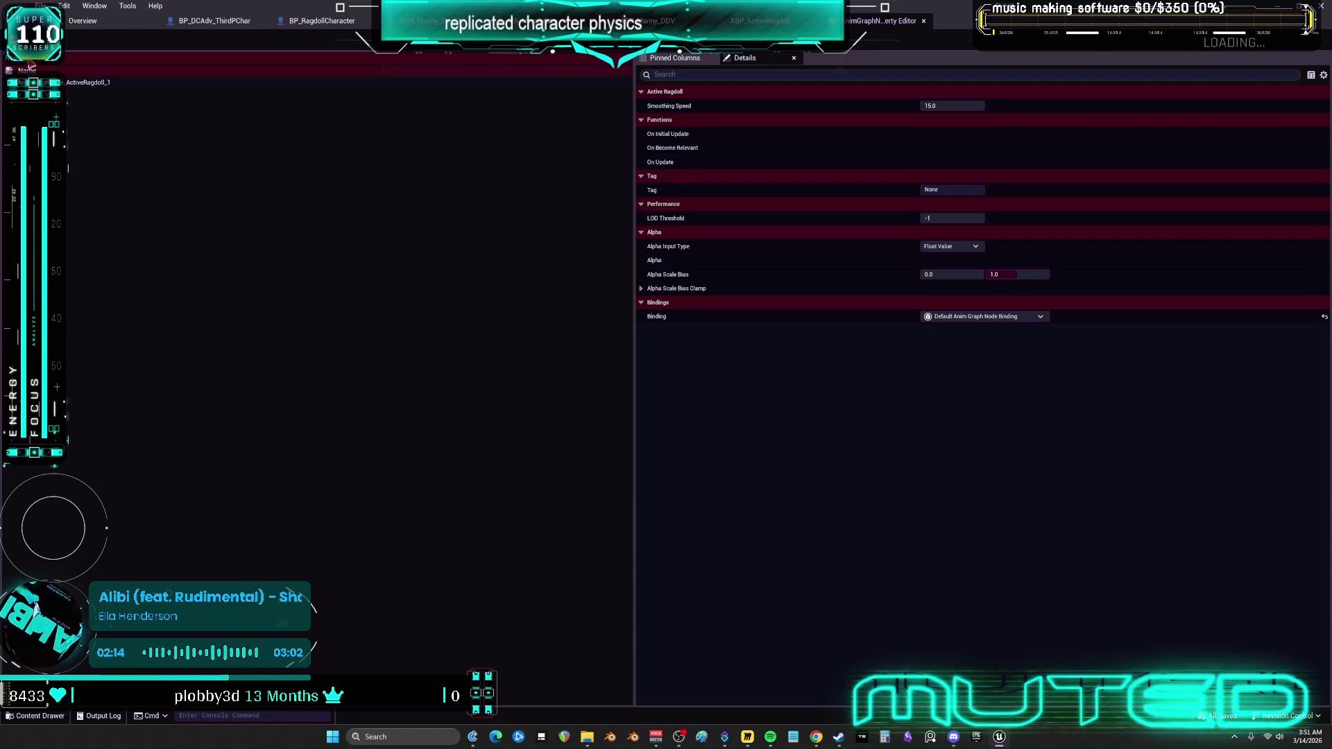
pyautogui.click(31, 64)
pyautogui.click(121, 137)
pyautogui.click(124, 138)
pyautogui.click(115, 84)
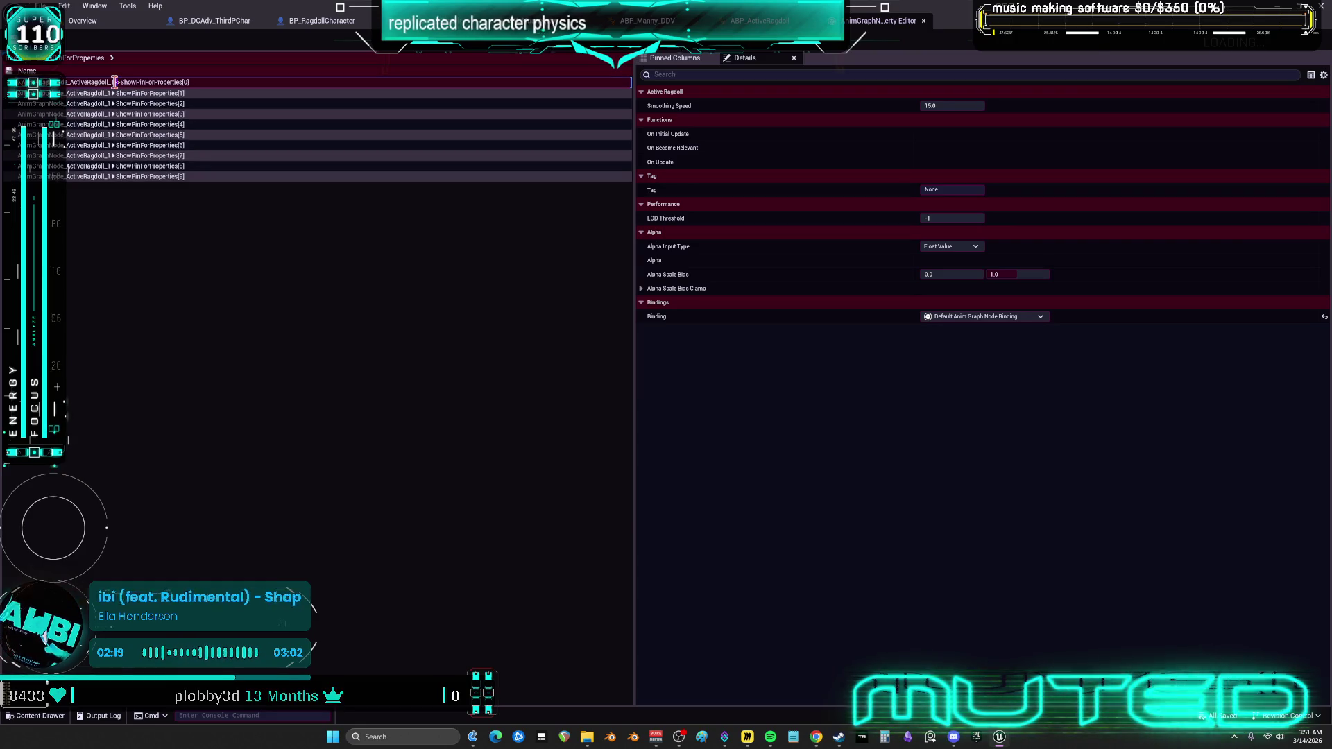
# Compare ShowPinForProperties[0]'s Pinned Columns values against the node's details.
pyautogui.click(676, 57)
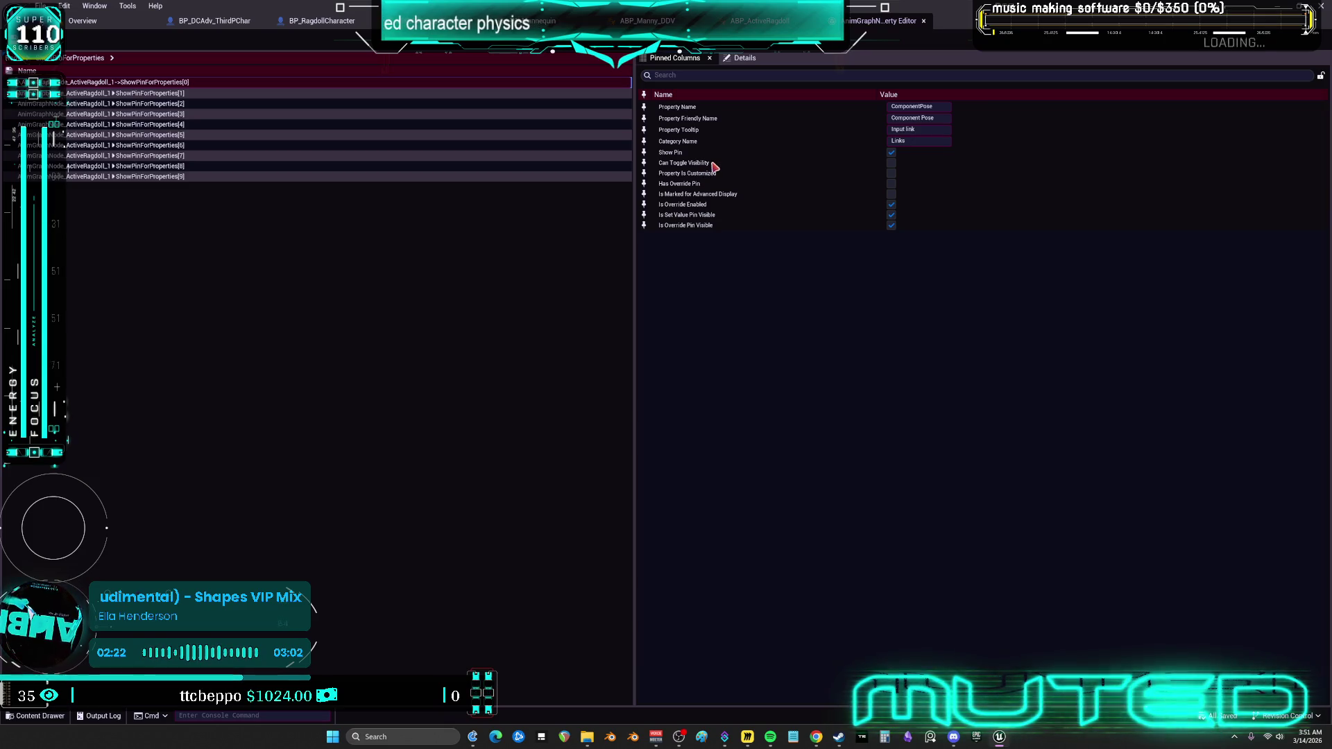
pyautogui.click(744, 58)
pyautogui.click(687, 59)
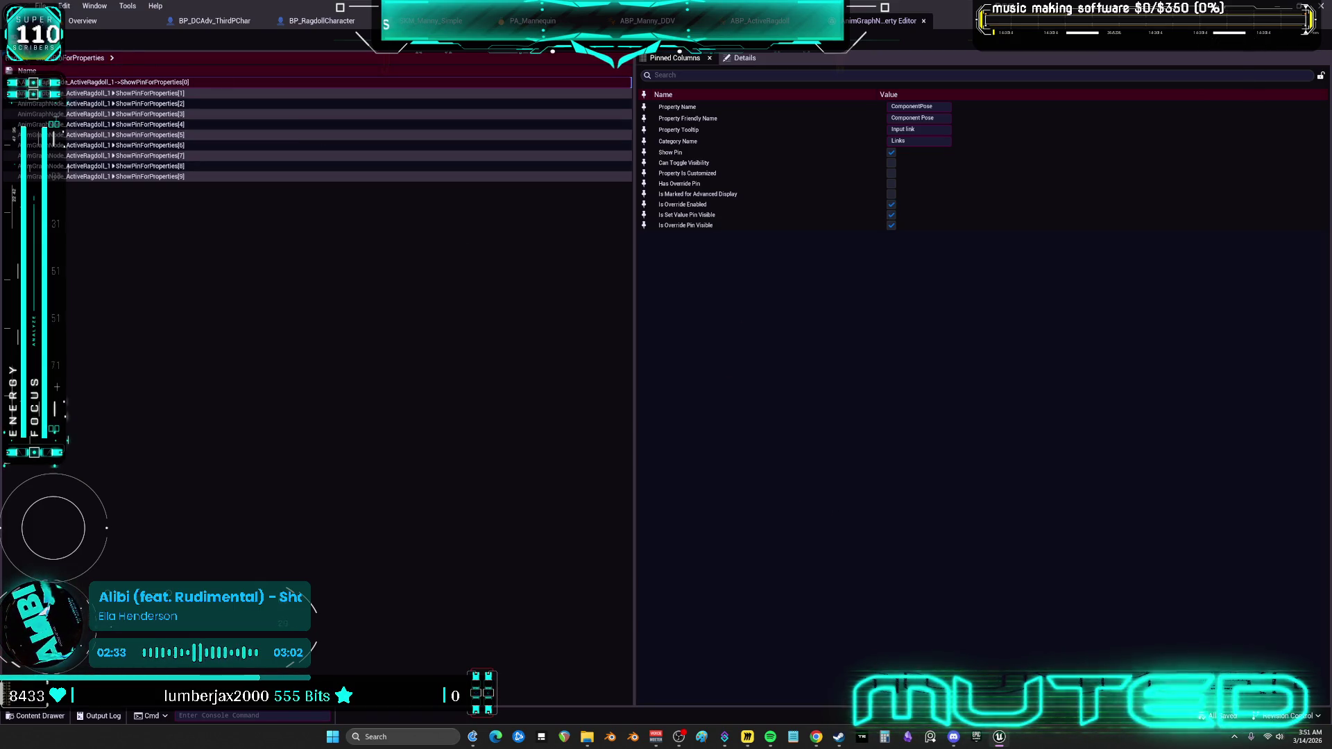
# Close the property editor and return to the ABP_ActiveRagdoll AnimGraph.
pyautogui.click(6, 54)
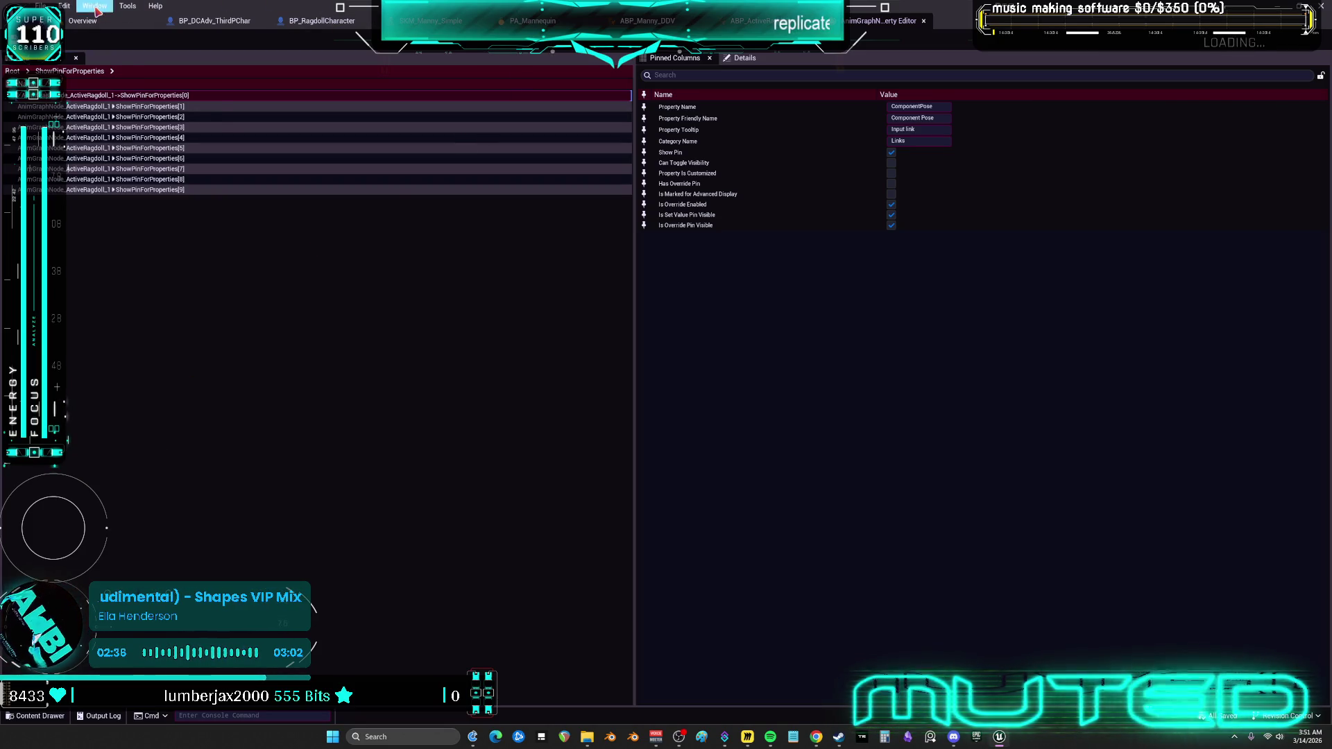
pyautogui.click(97, 7)
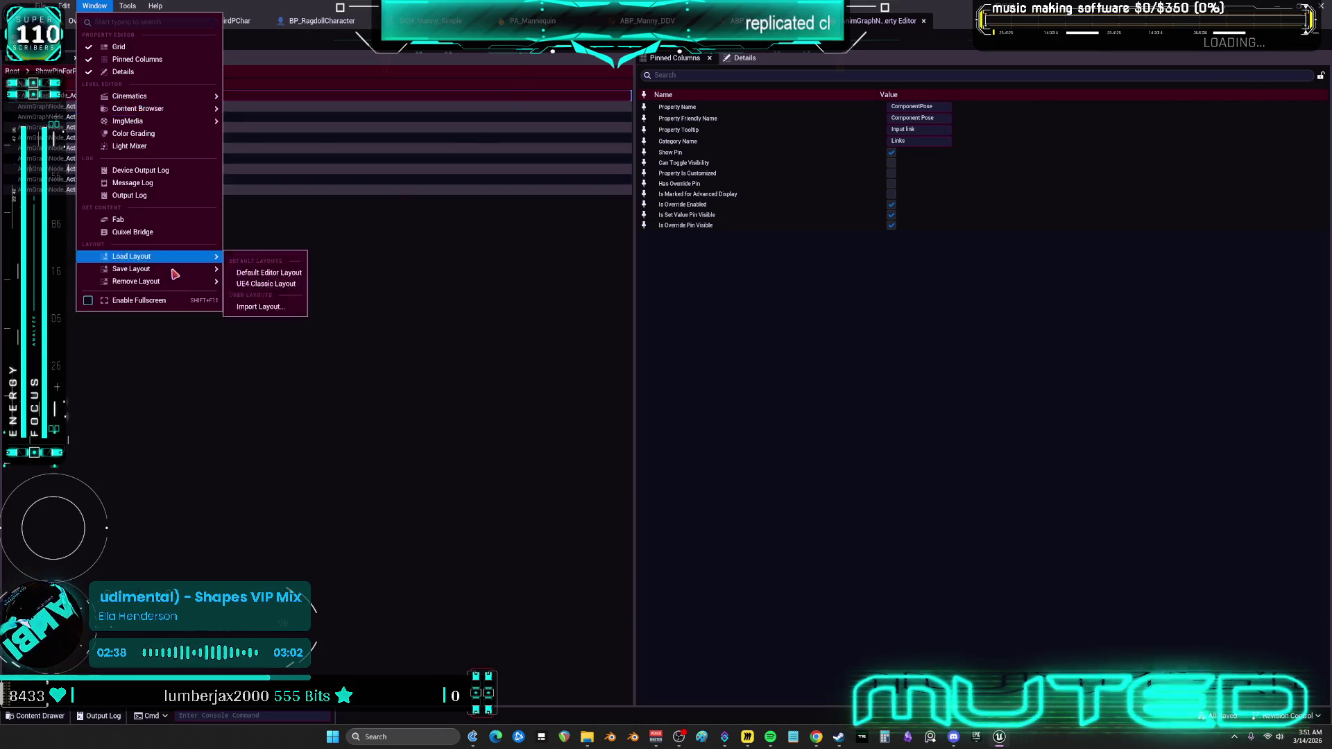
pyautogui.moveTo(127, 10)
pyautogui.press('Escape')
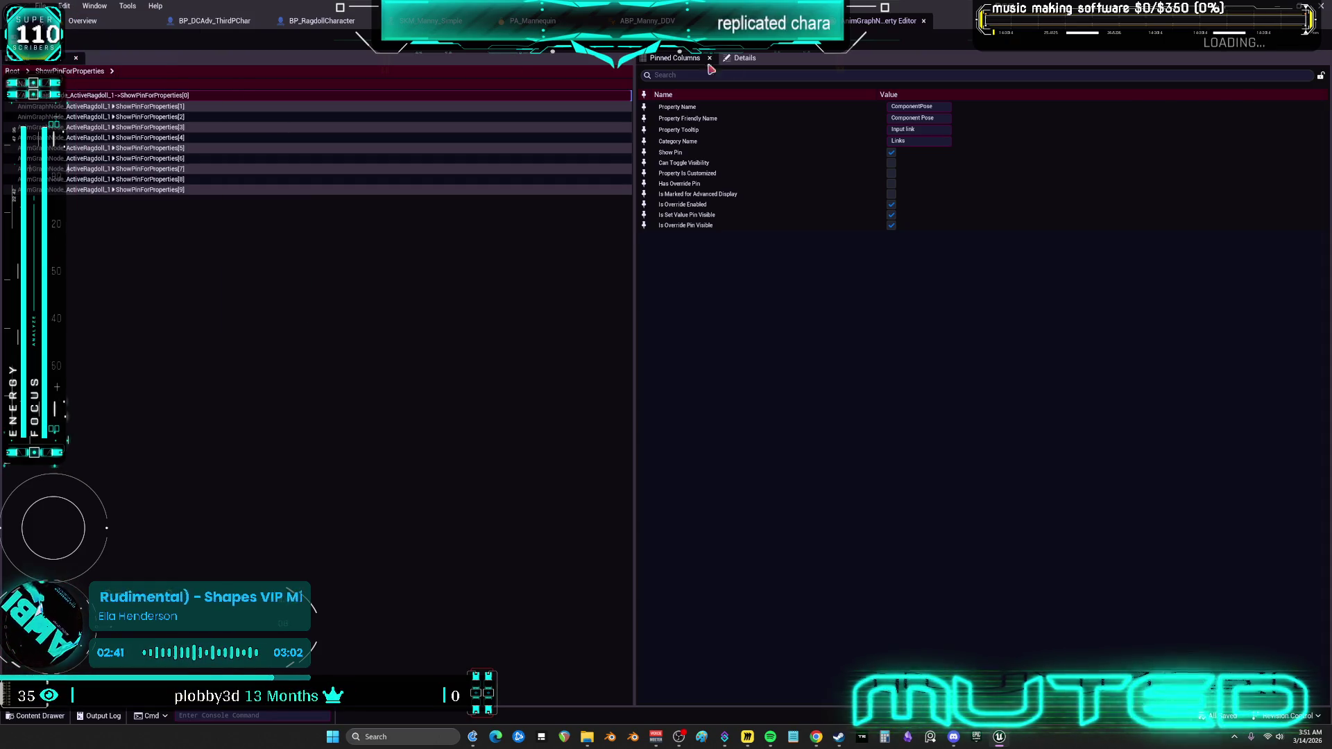
pyautogui.click(925, 22)
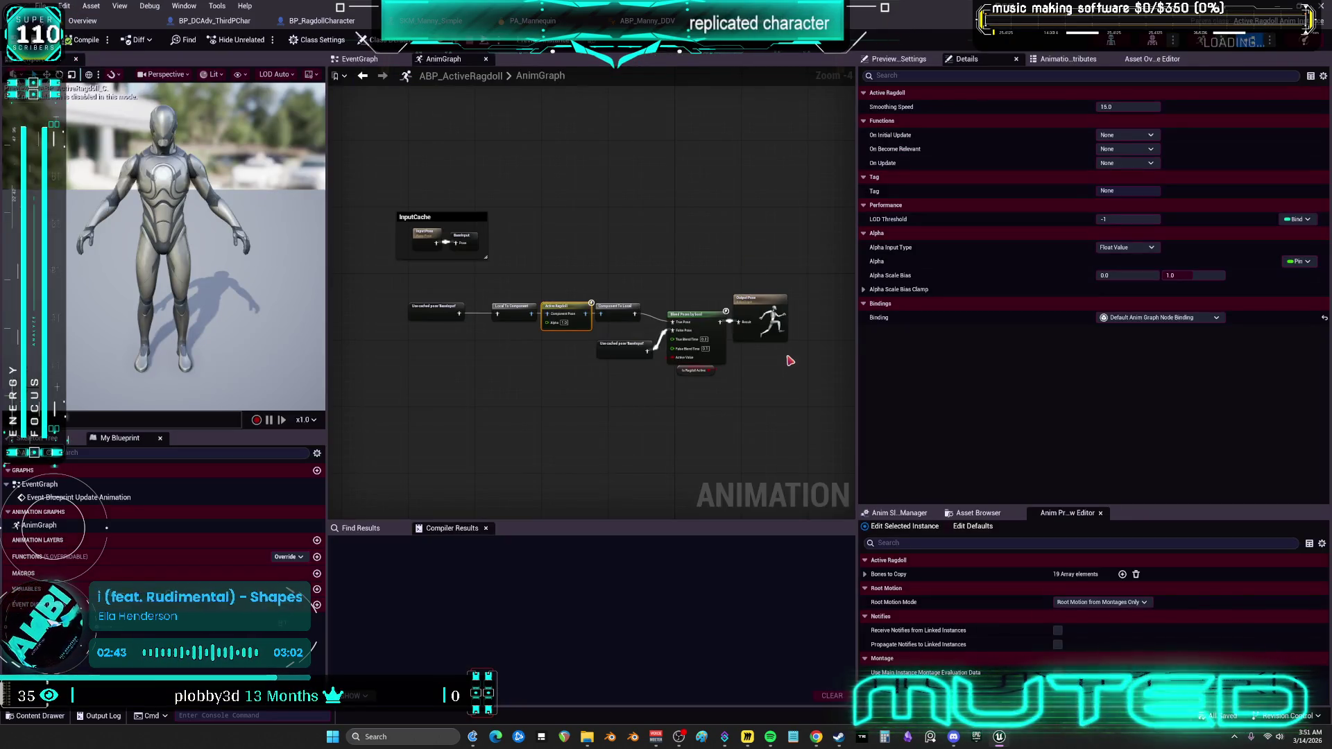
# Expand the Alpha Scale Bias Clamp settings and check the overridable functions list.
pyautogui.scroll(2, 563, 322)
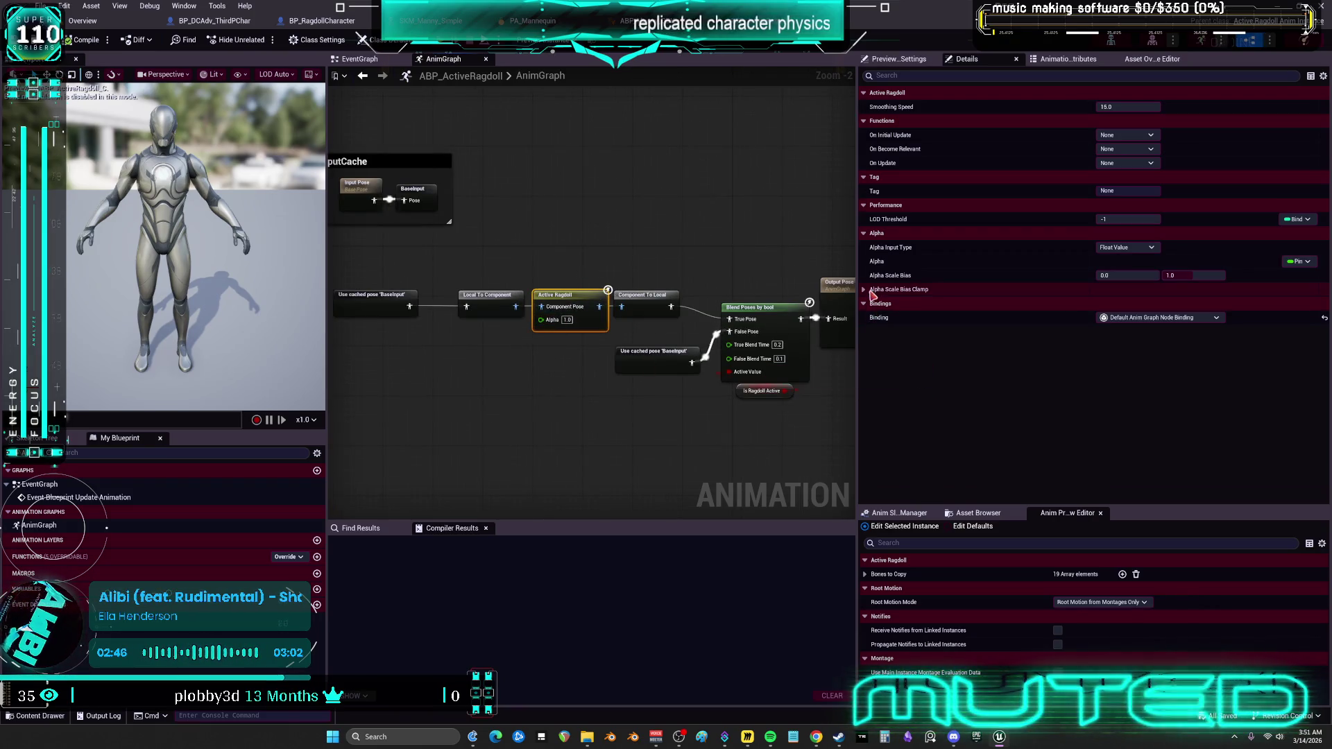
pyautogui.click(864, 291)
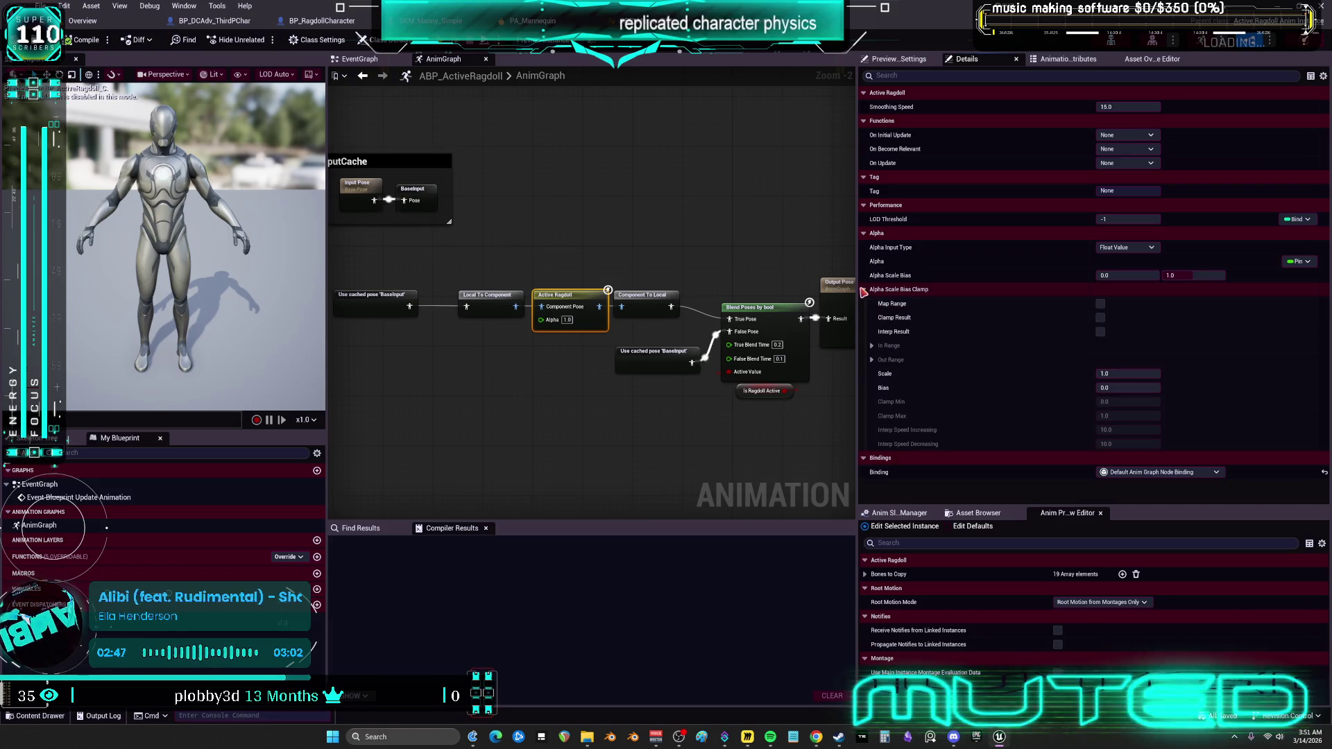
pyautogui.click(218, 6)
pyautogui.moveTo(184, 5)
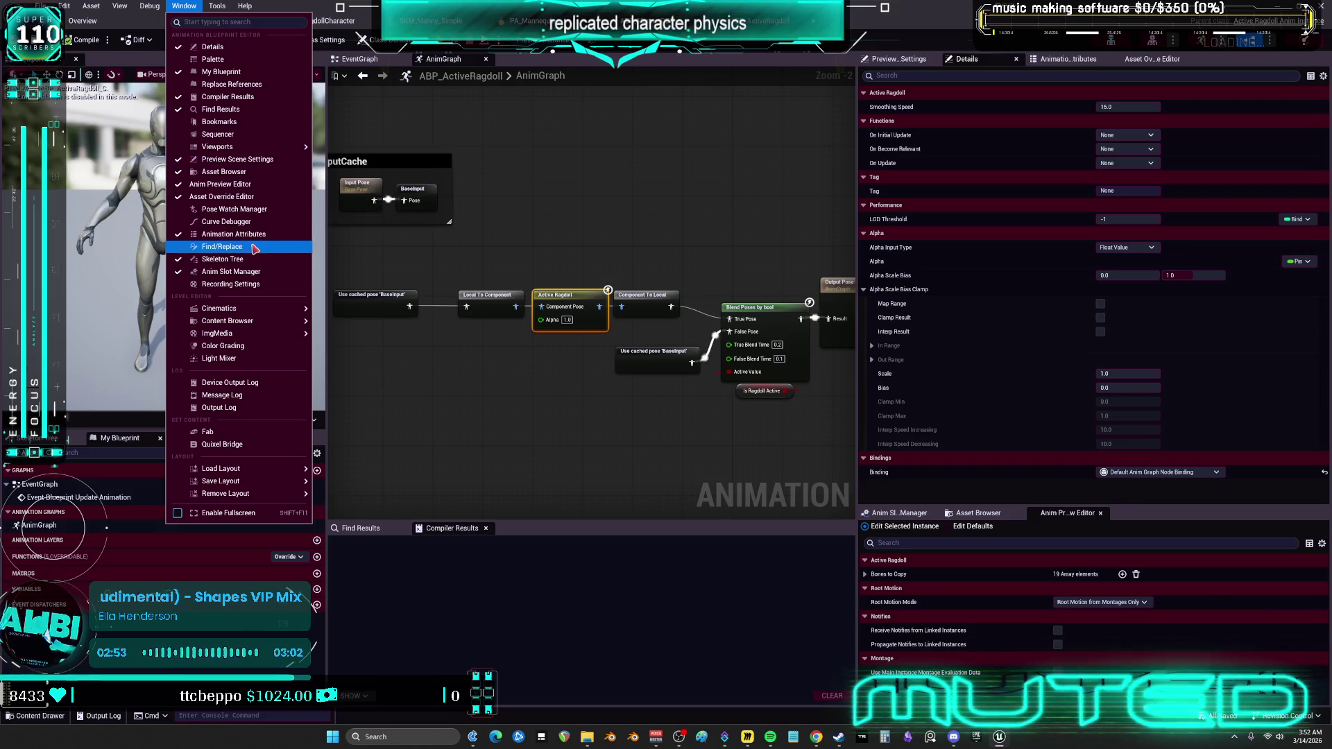
pyautogui.click(545, 453)
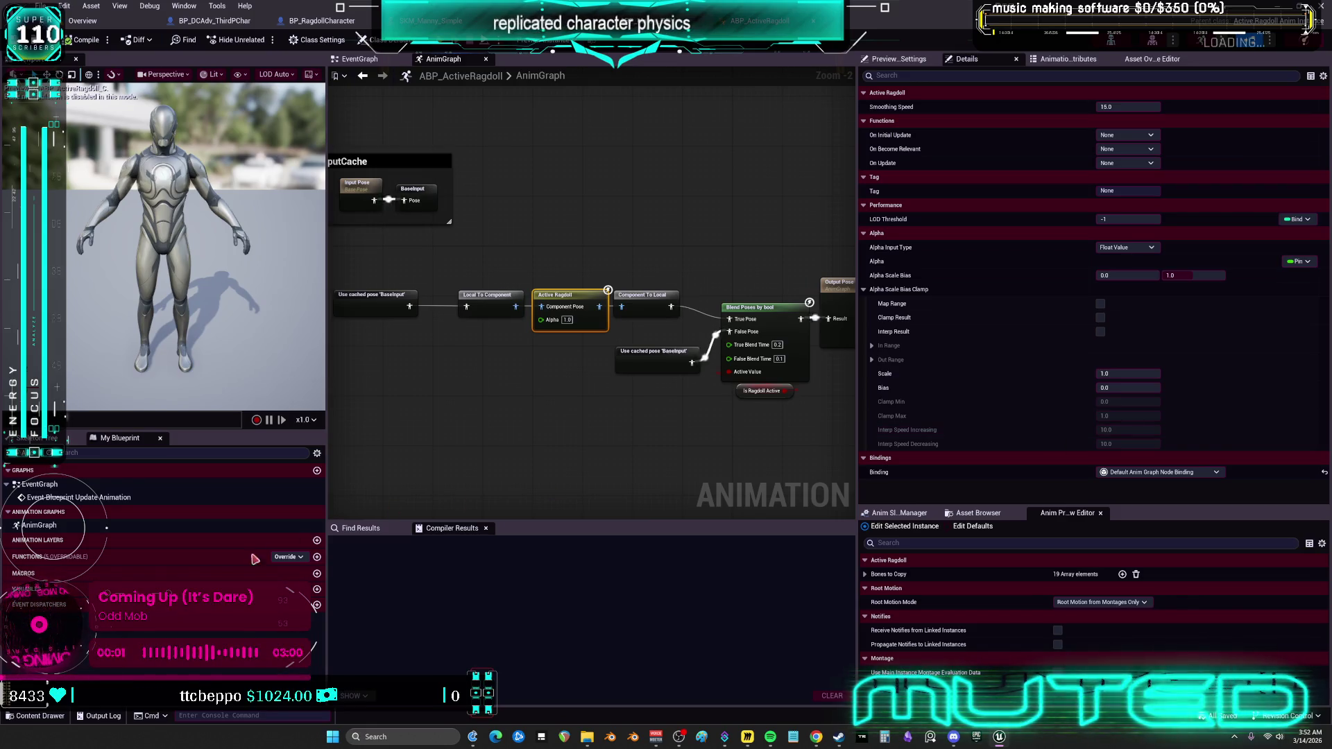
pyautogui.click(287, 558)
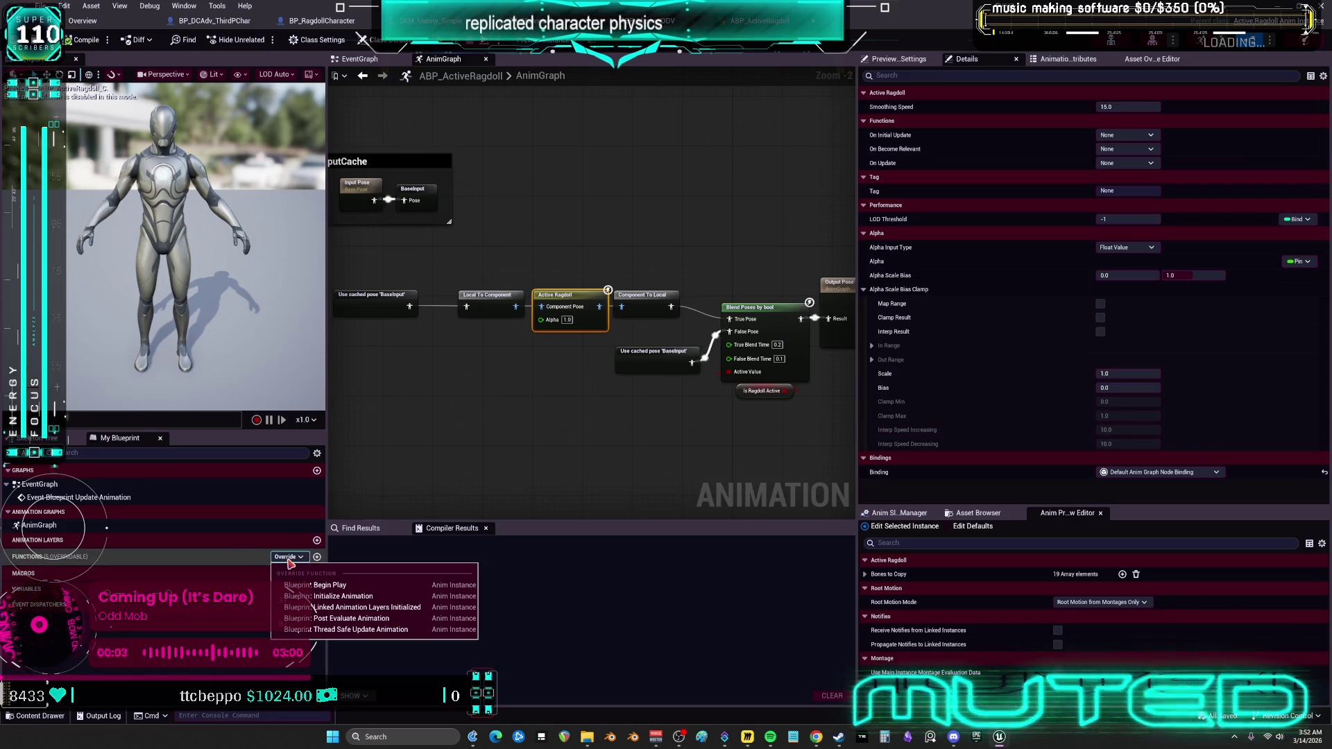
pyautogui.click(694, 486)
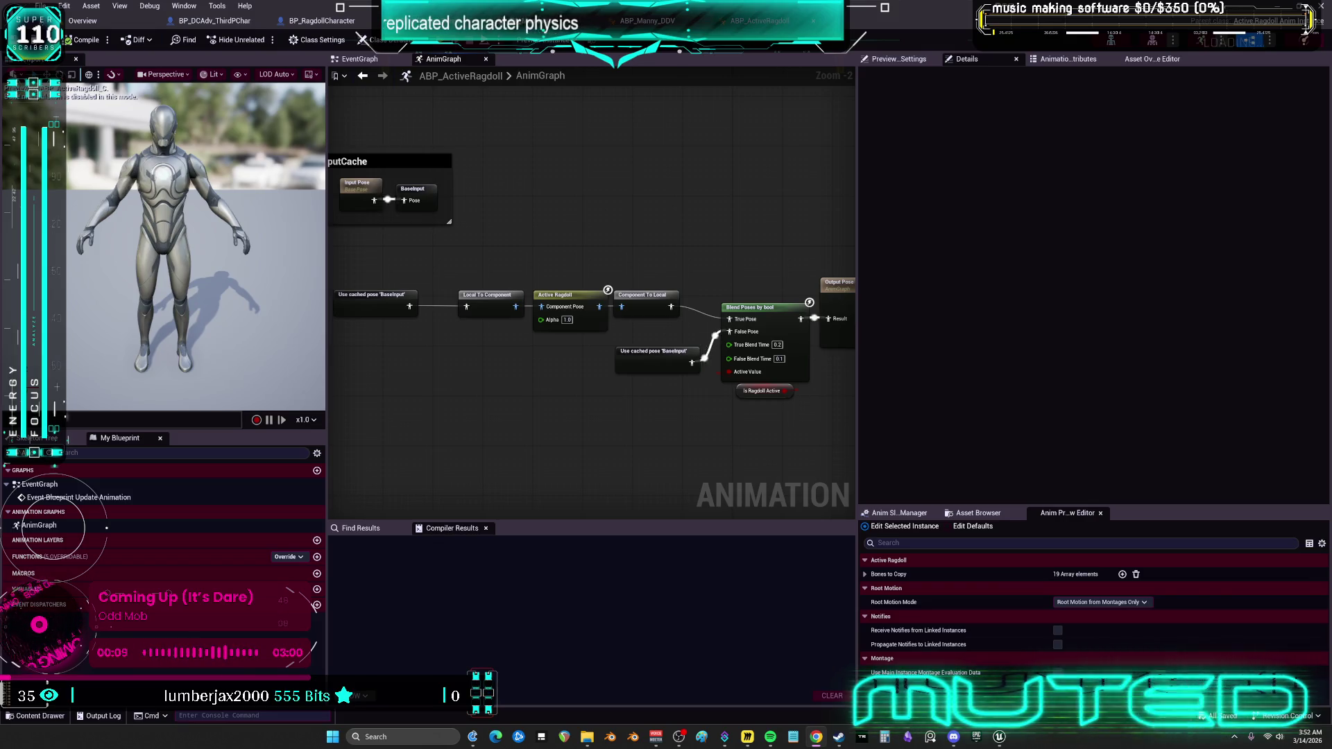
# Reselect the Active Ragdoll node to check Smoothing Speed, then switch to BP_RagdollCharacter's event graph.
pyautogui.click(559, 306)
pyautogui.click(1128, 107)
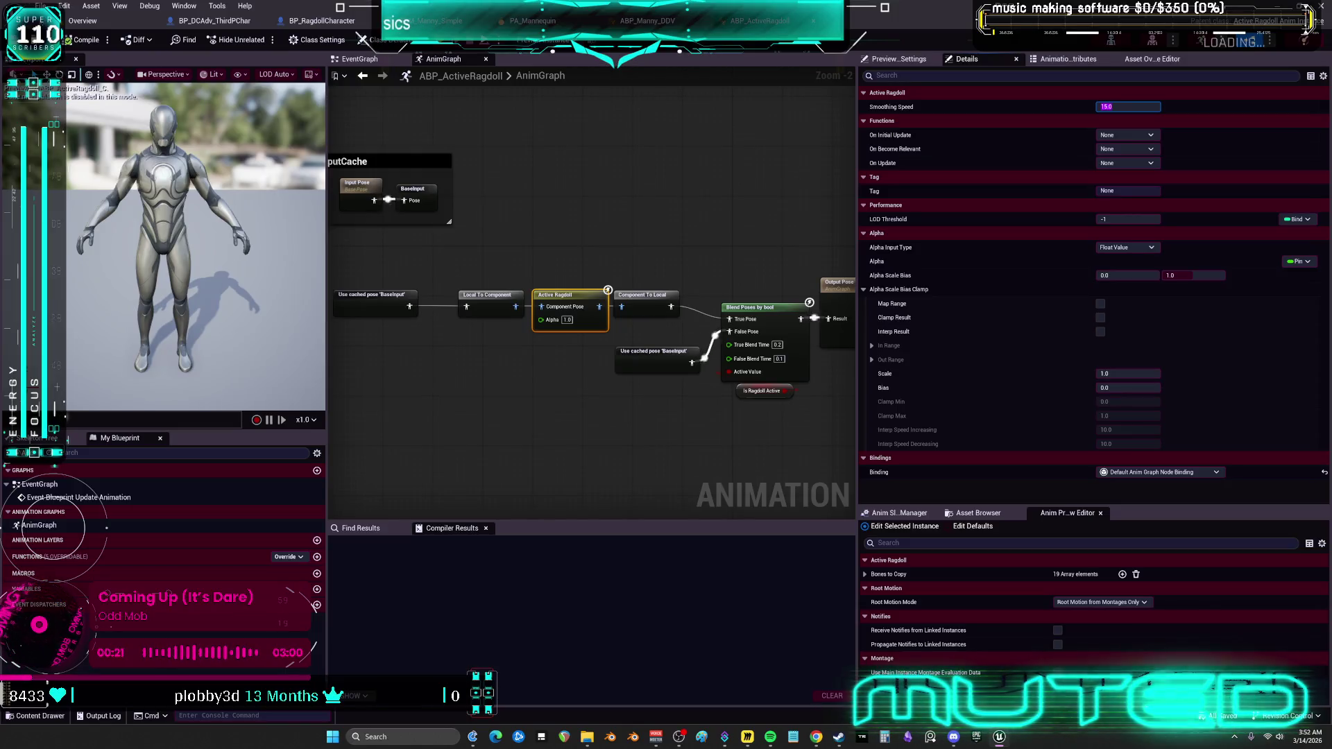
pyautogui.click(322, 20)
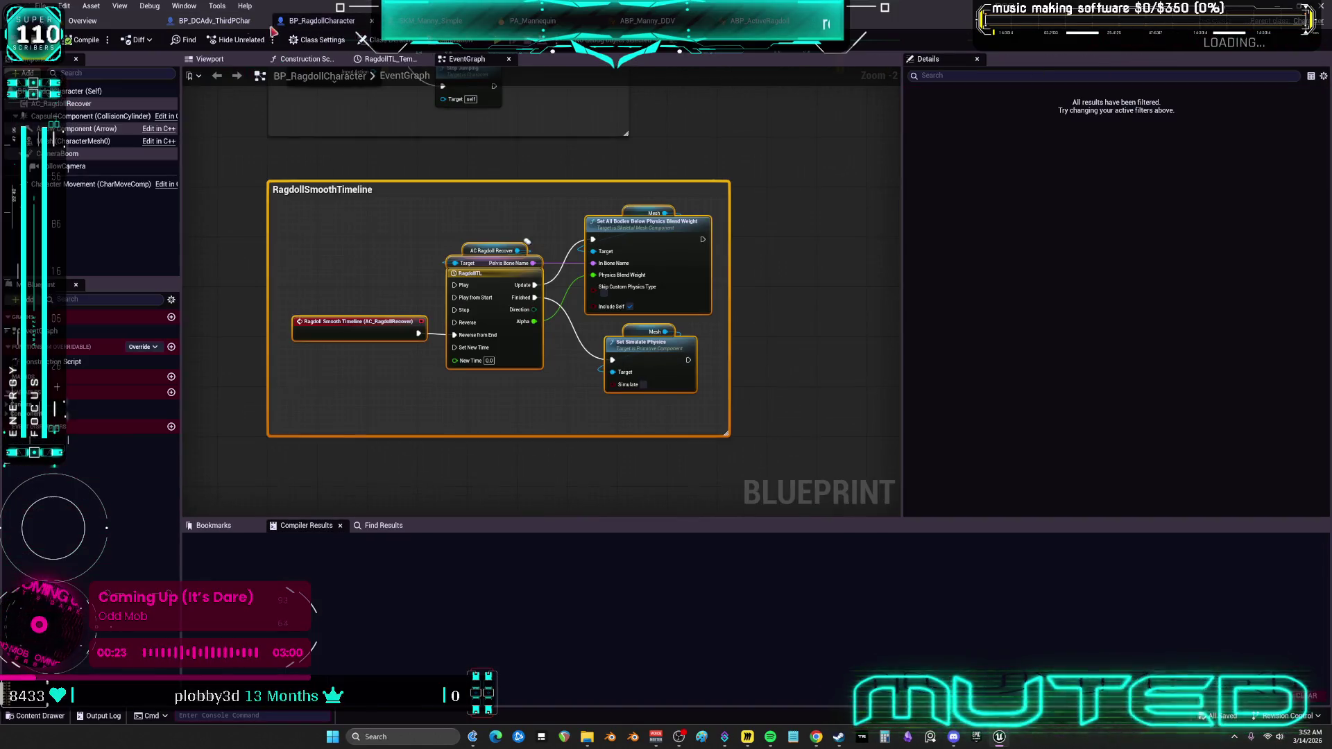
# Edit AC_RagdollRecover to view its SmoothRagdollLocation graph, then return to the Overview level editor.
pyautogui.click(76, 103)
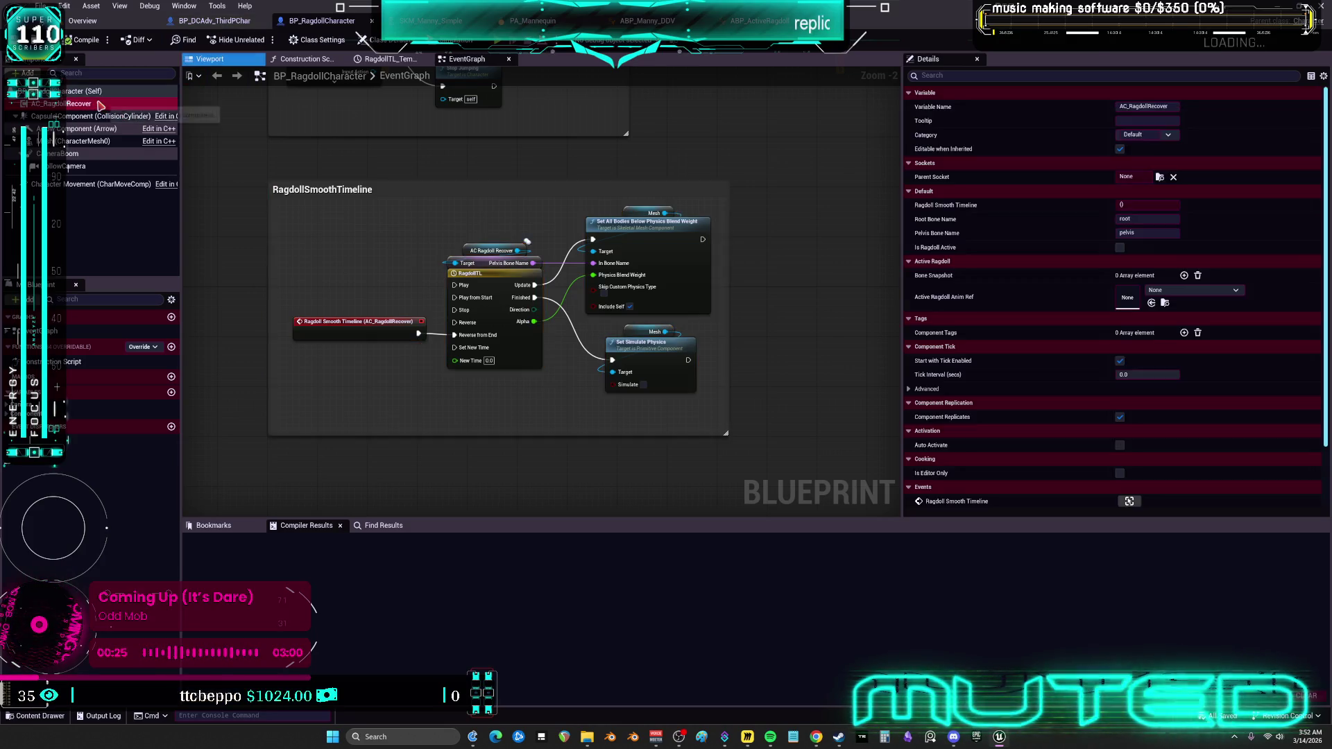
pyautogui.rightClick(105, 105)
pyautogui.click(167, 252)
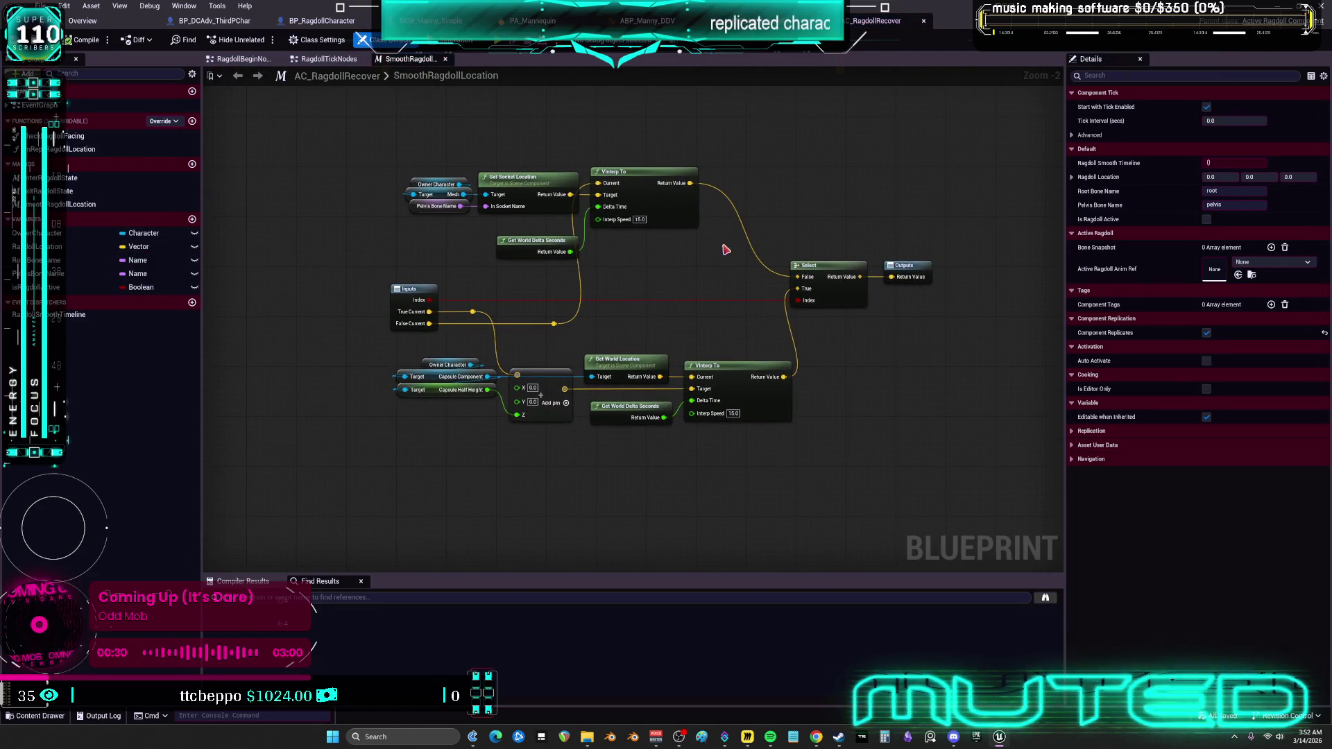
pyautogui.click(103, 25)
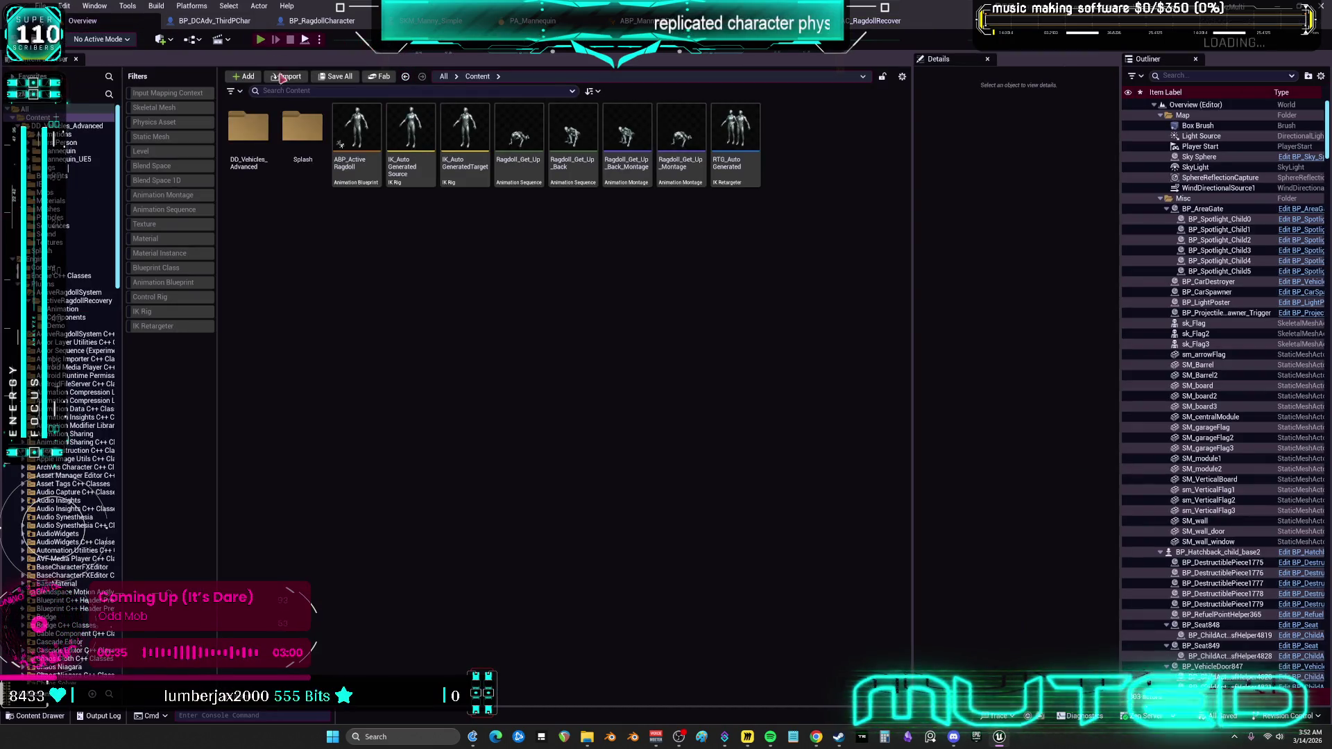
# Briefly test-play the level, then filter DD_Vehicles_Advanced to levels and open DemoMap_Multiplayer.
pyautogui.hotkey('alt', 'p')
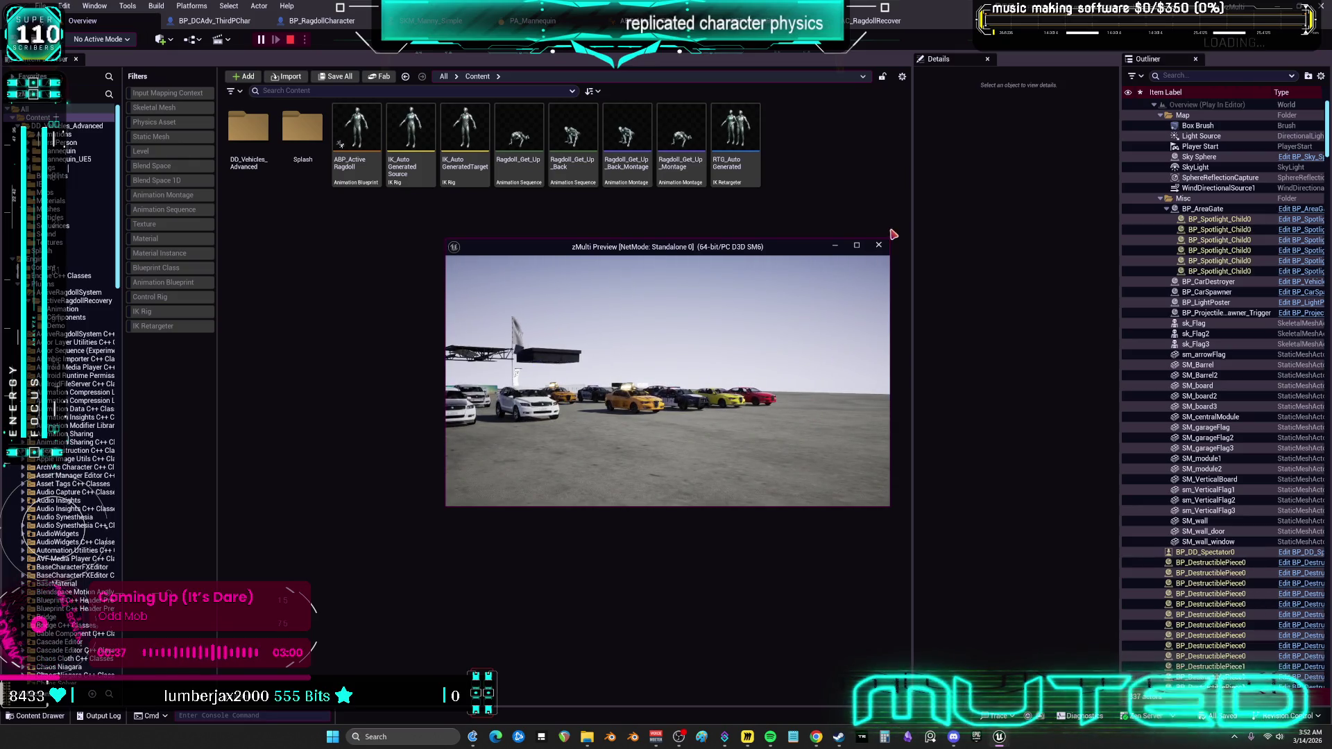
pyautogui.click(877, 250)
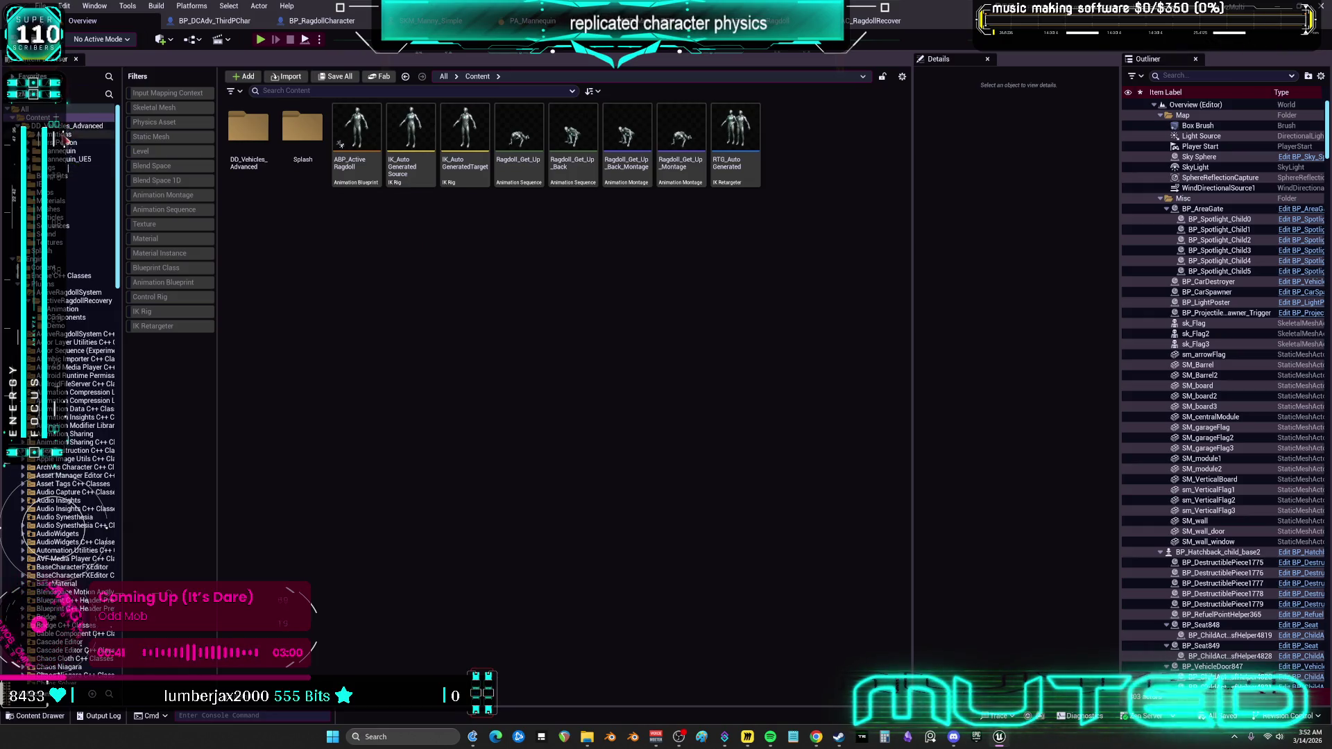
pyautogui.click(78, 127)
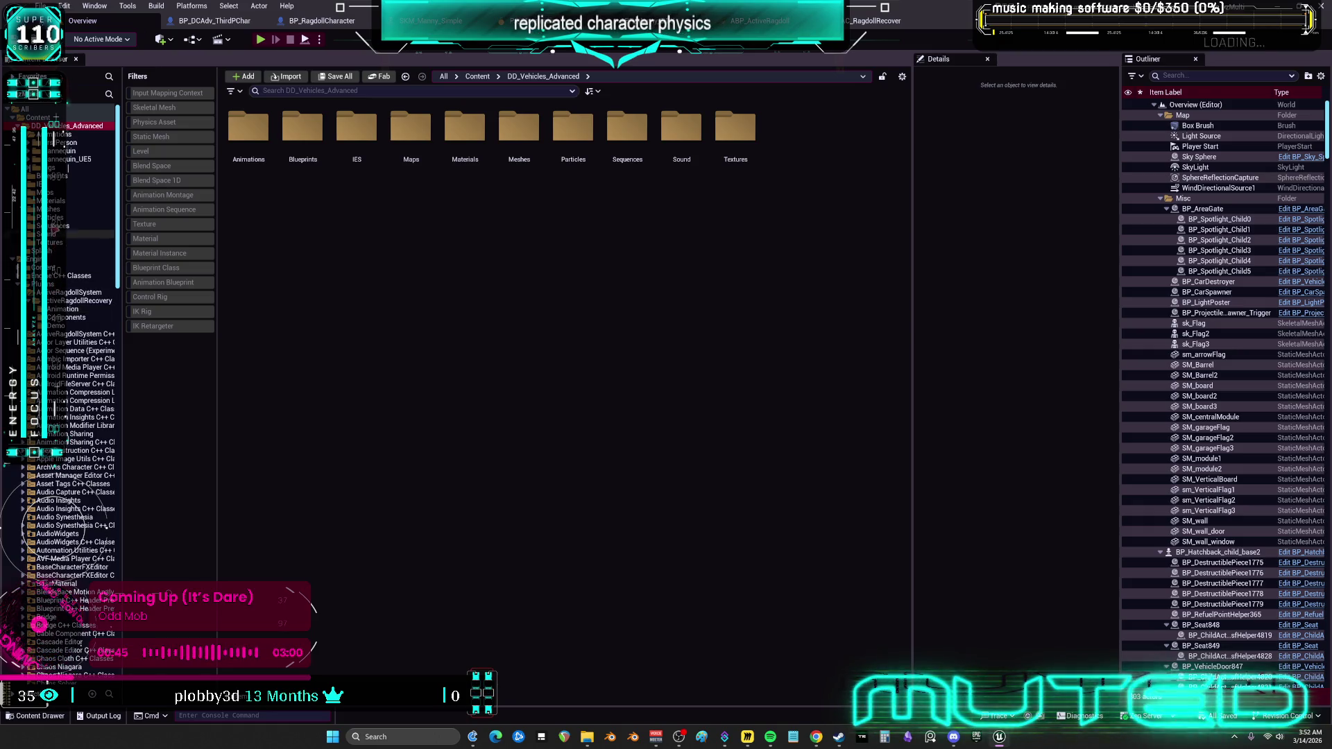
pyautogui.click(54, 201)
pyautogui.click(52, 192)
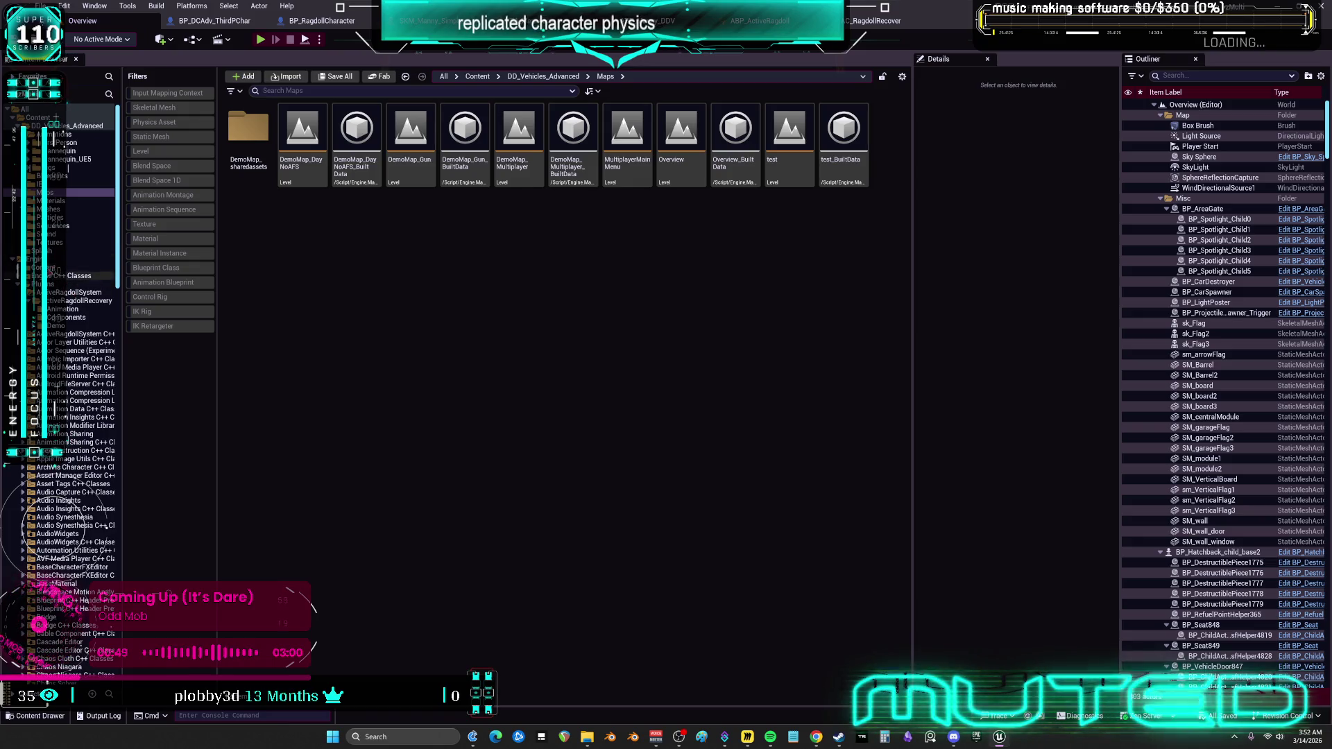
pyautogui.doubleClick(76, 126)
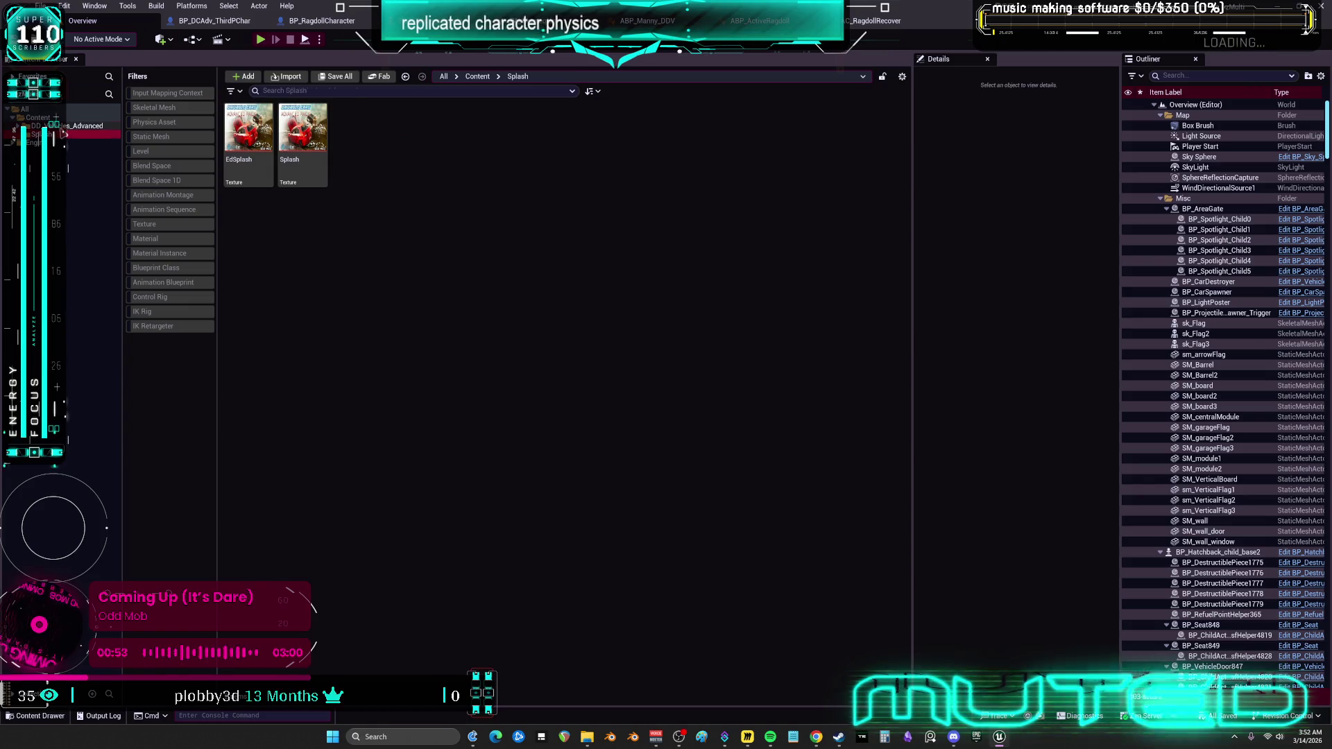
pyautogui.click(167, 152)
pyautogui.doubleClick(357, 139)
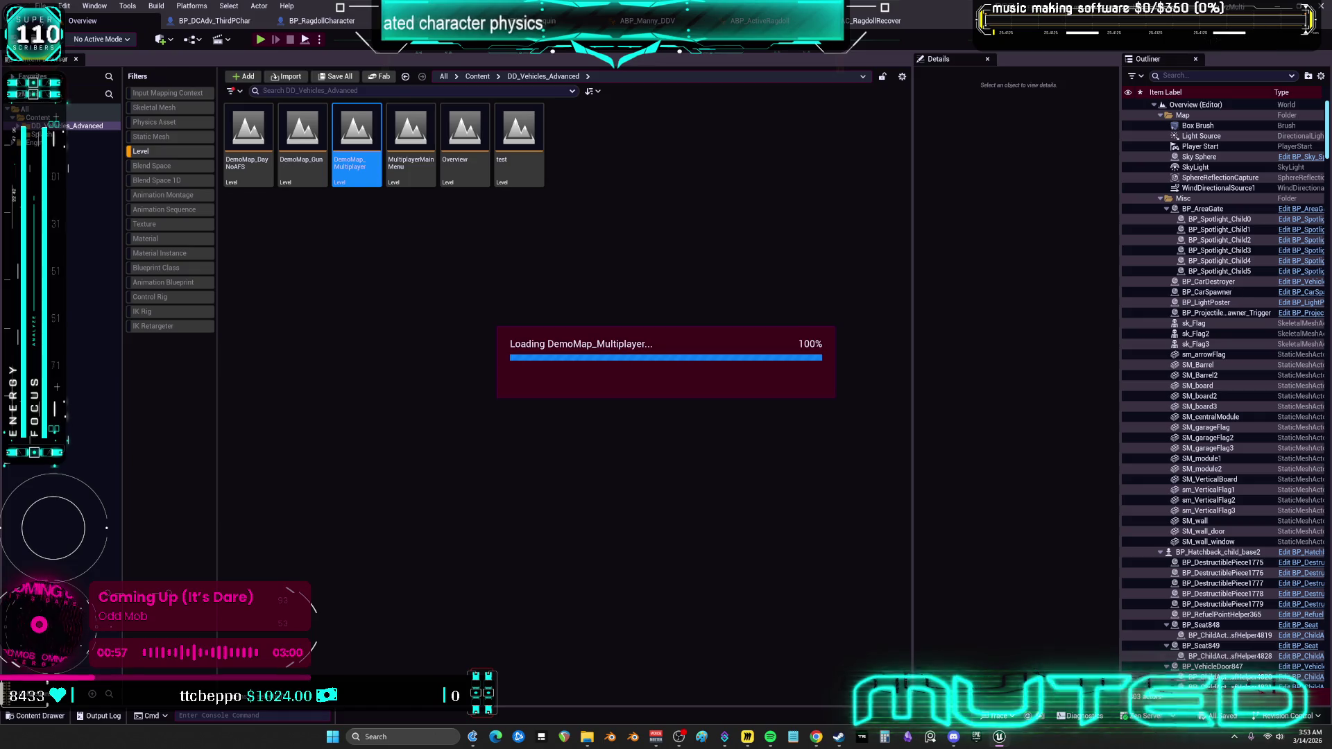
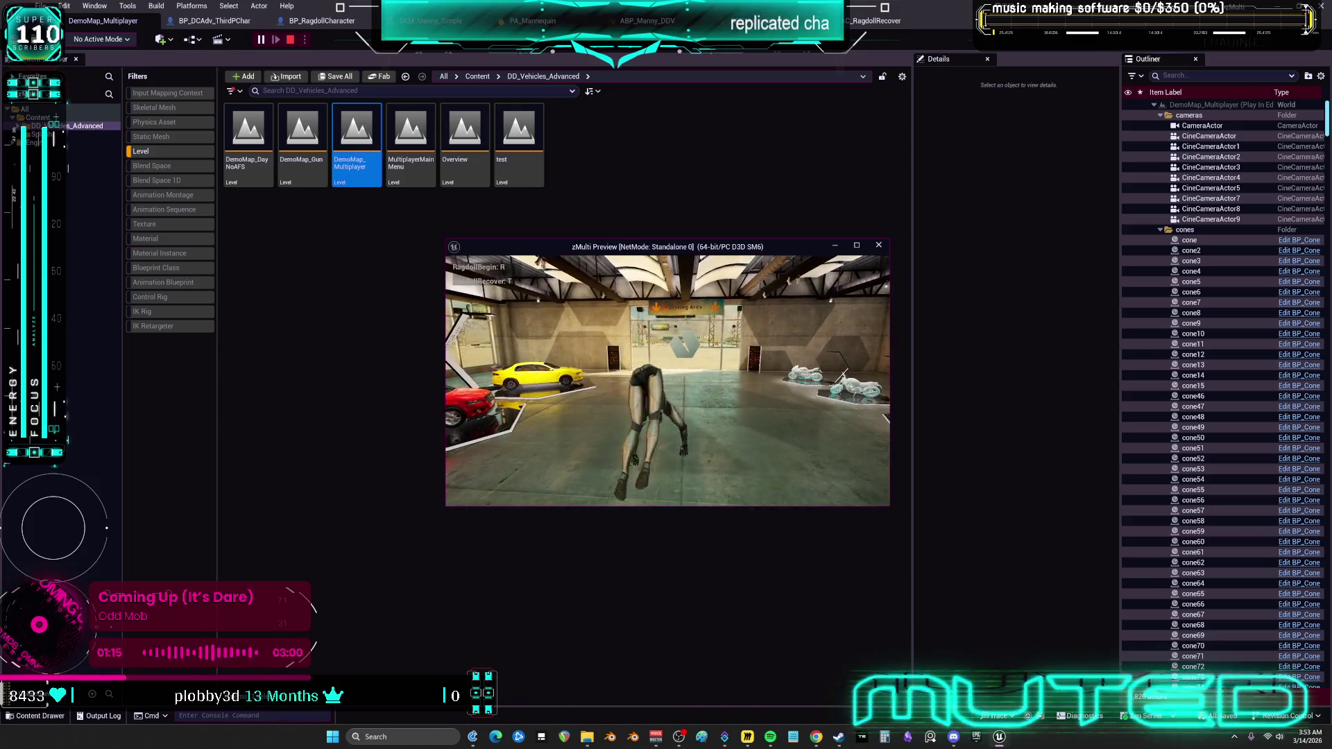
# Test the ragdoll in play: knock the character down with R, recover with T, then stop.
pyautogui.press('r')
pyautogui.press('t')
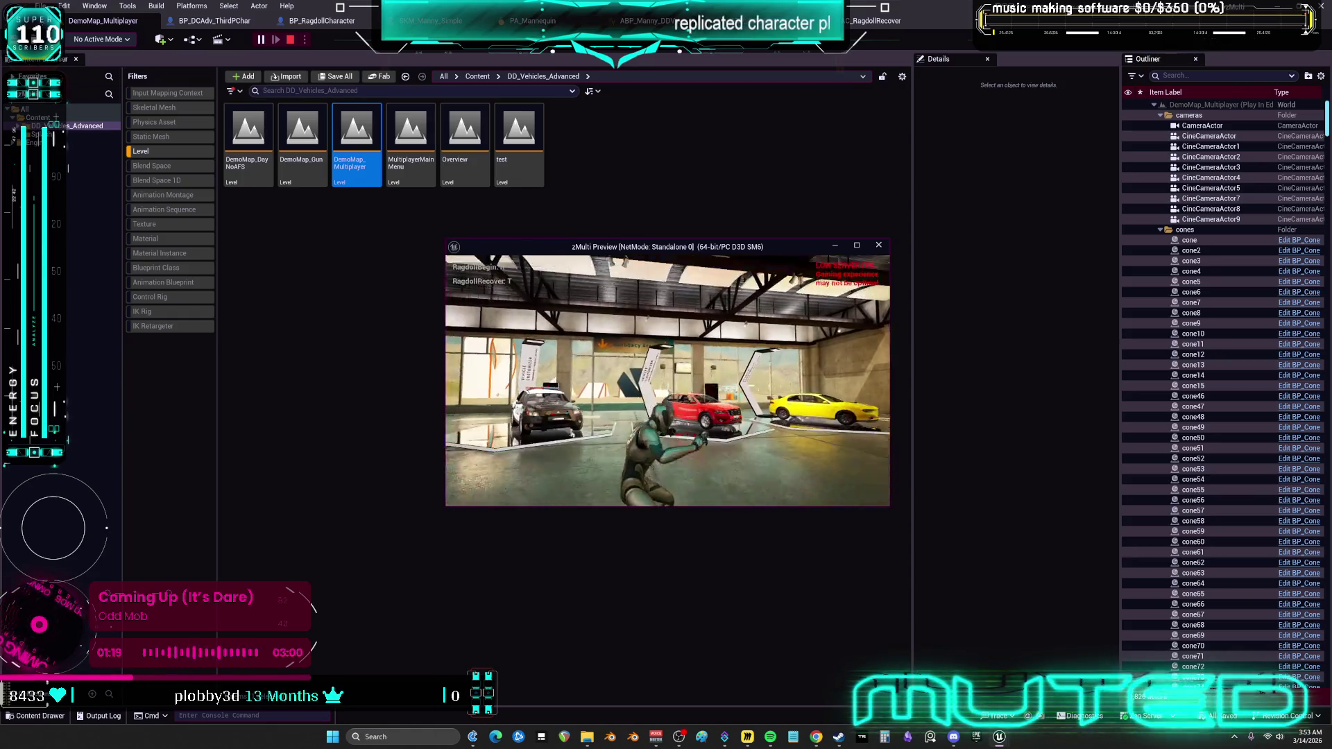
pyautogui.press('Escape')
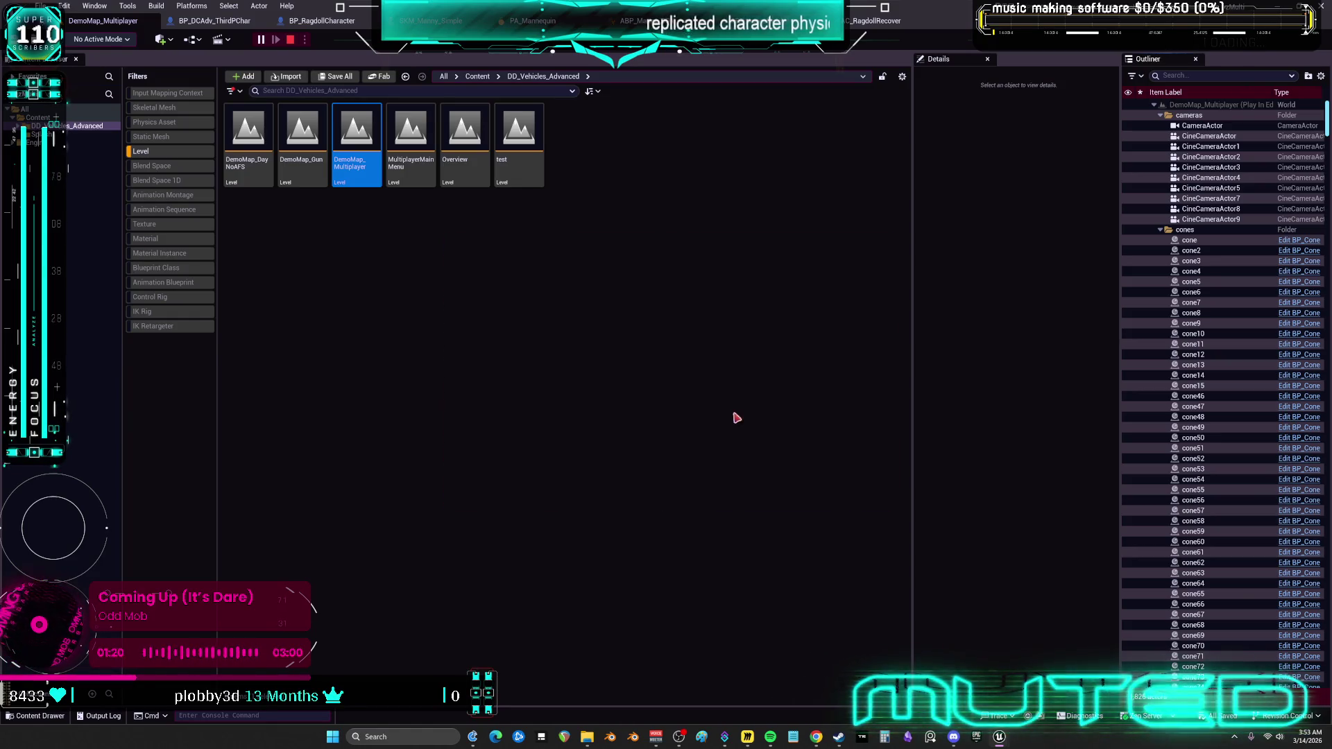
# Switch the Content Browser filter from Level to Blueprint Class and open BP_DCAdv_ThirdPChar.
pyautogui.click(467, 283)
pyautogui.click(166, 153)
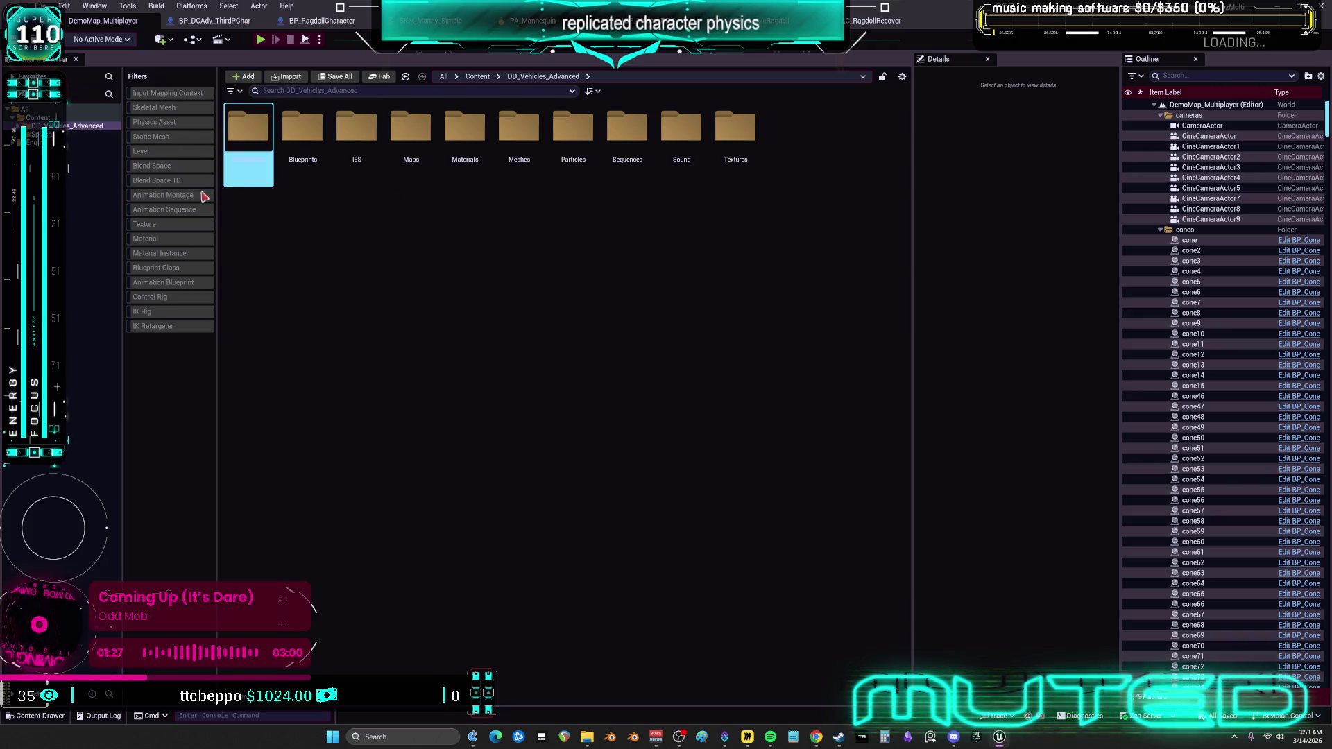
pyautogui.click(174, 268)
pyautogui.doubleClick(591, 300)
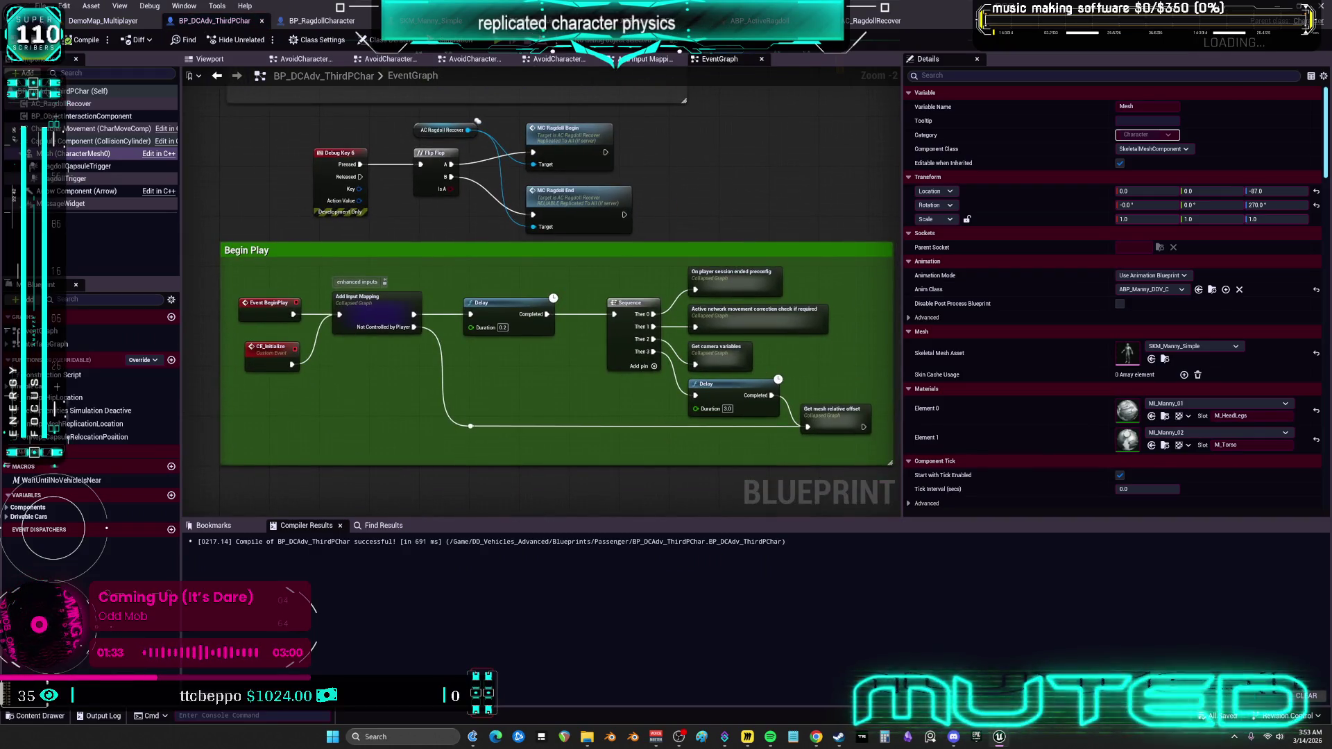
# Return to the DemoMap_Multiplayer level tab.
pyautogui.scroll(2, 558, 273)
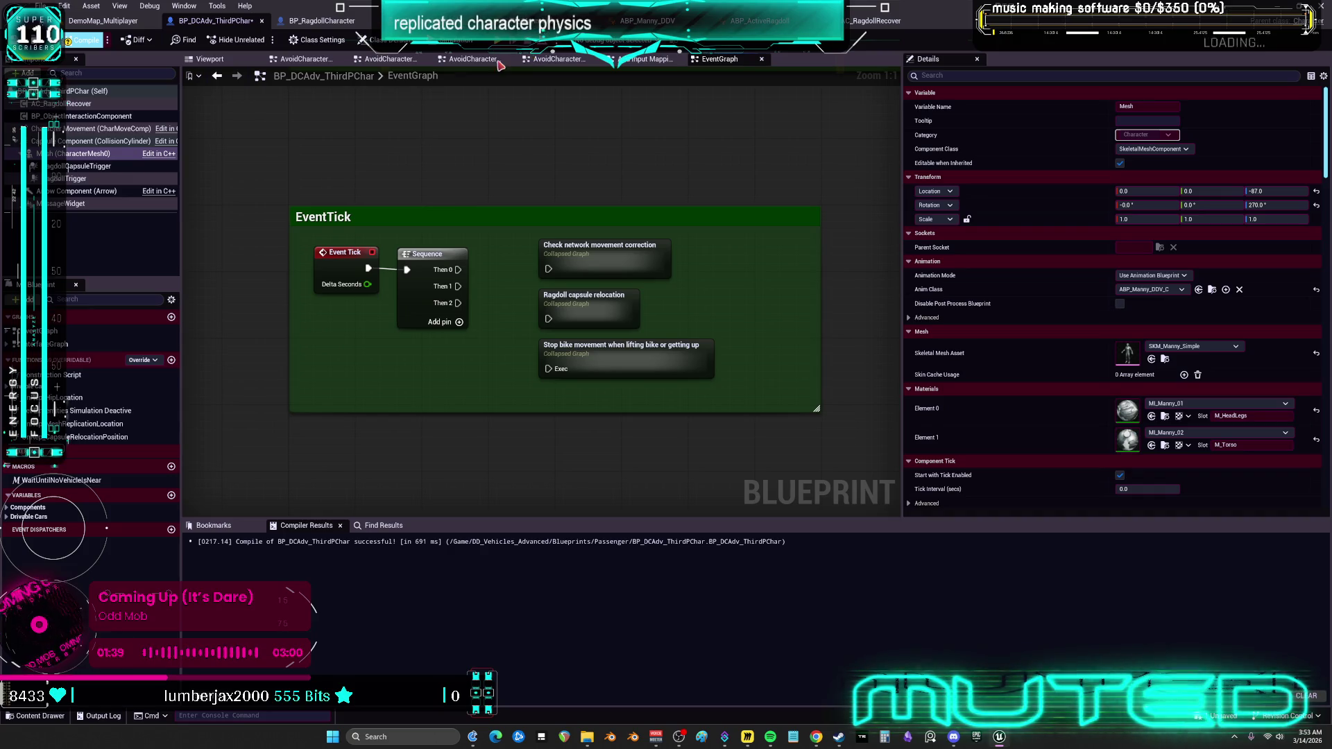
pyautogui.click(97, 21)
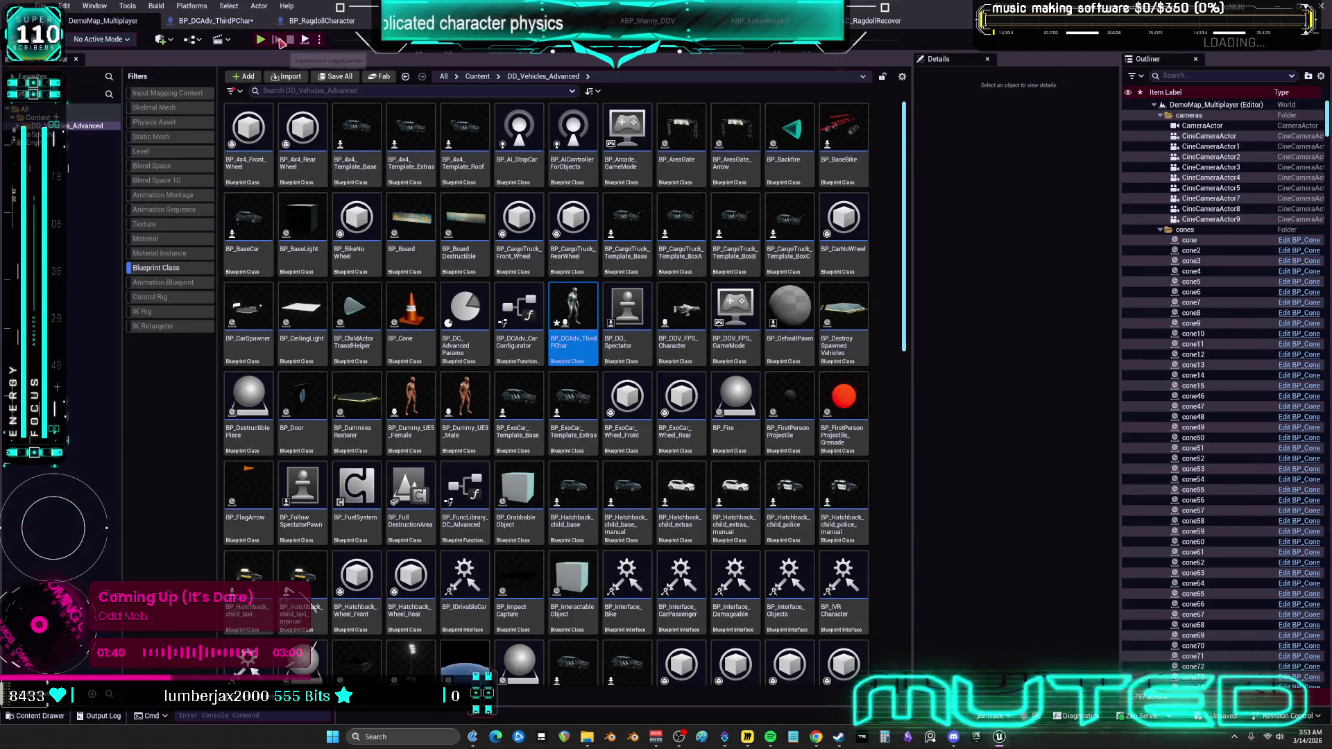
pyautogui.click(42, 6)
pyautogui.press('Escape')
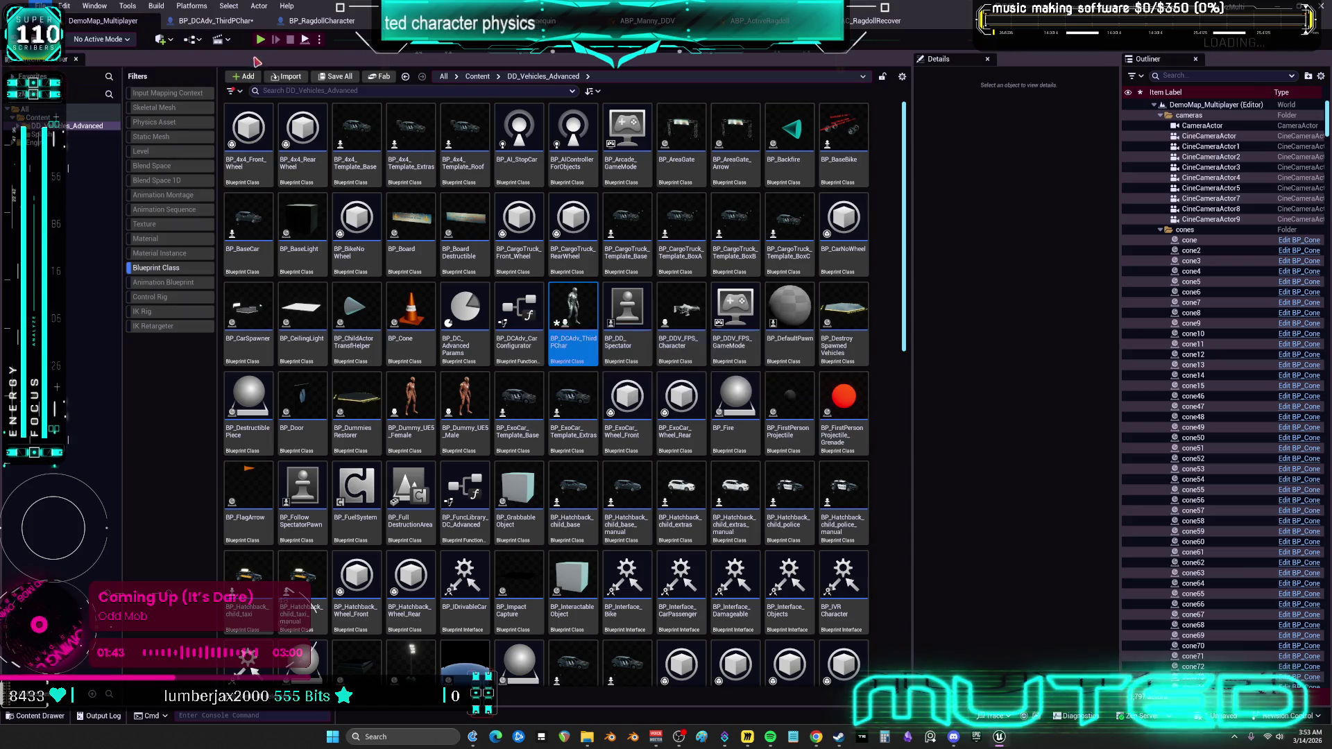
# Play-test the map again: run forward, ragdoll with R, recover with T, then stop.
pyautogui.hotkey('alt', 'p')
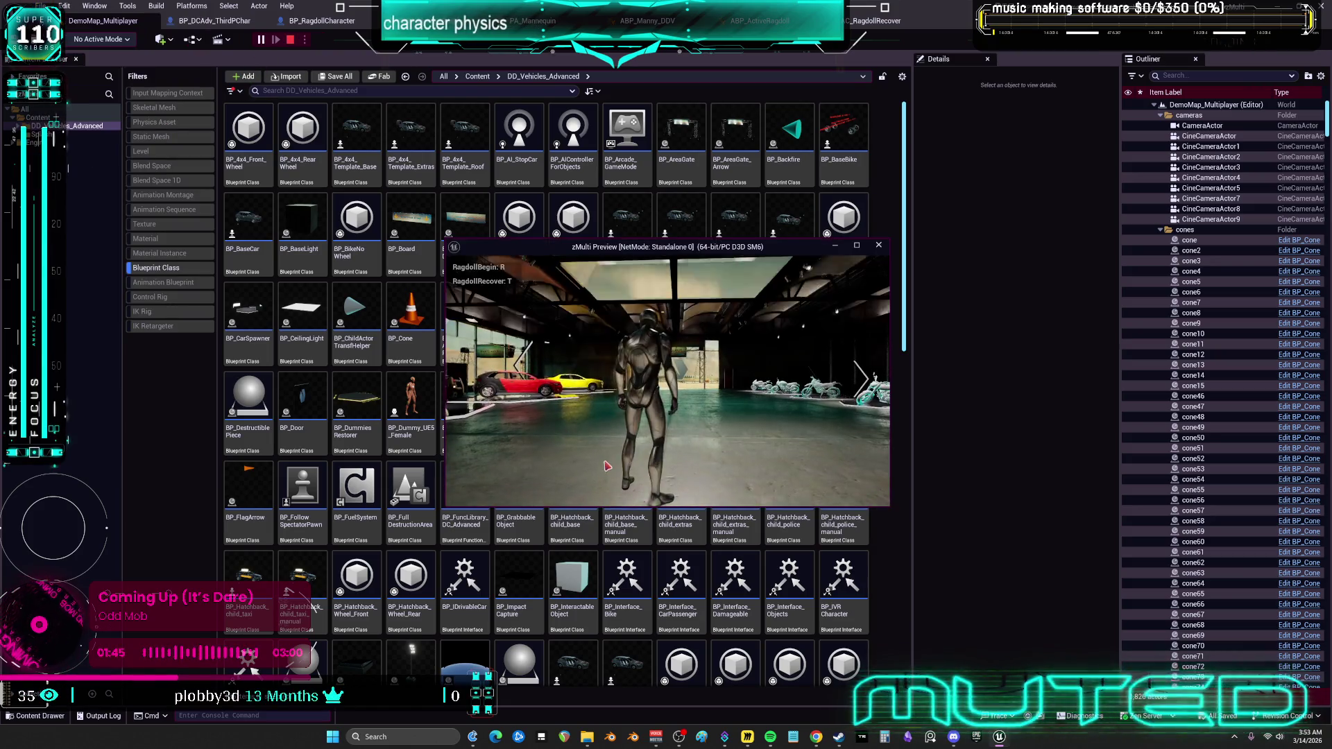
pyautogui.press('w')
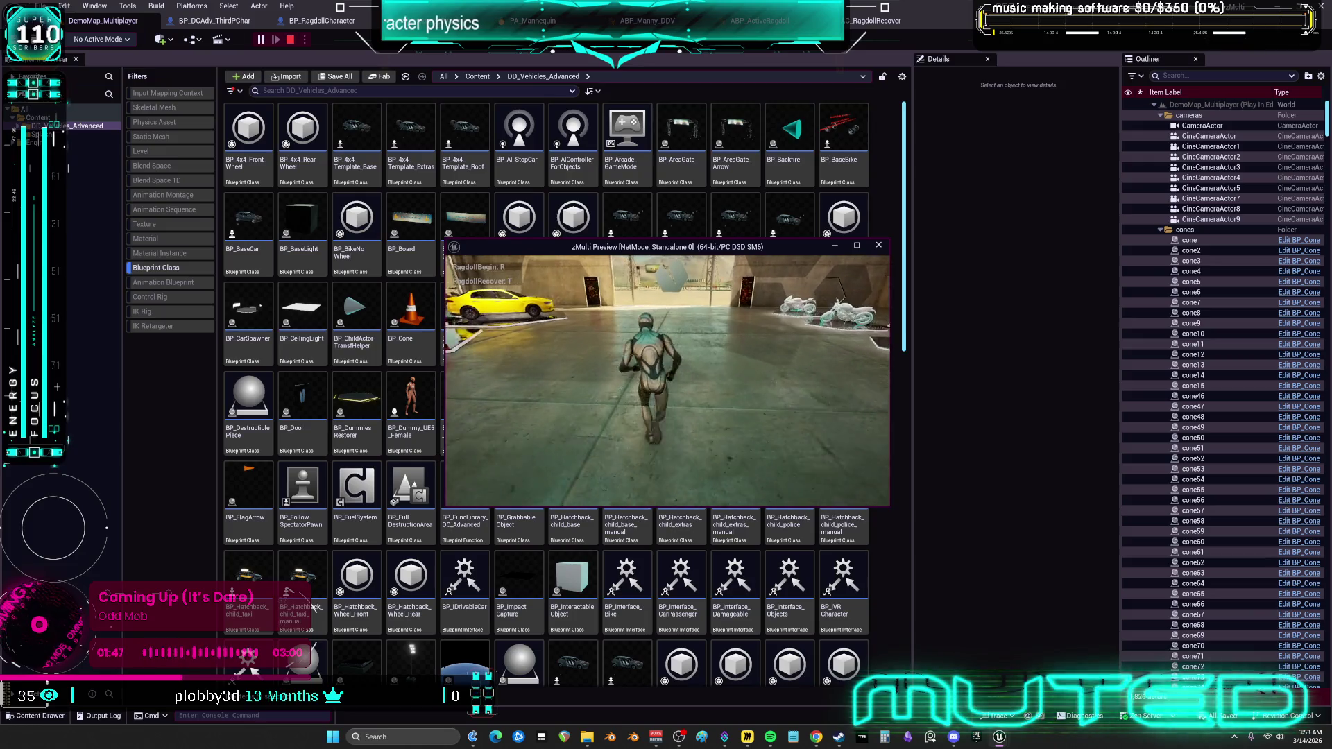
pyautogui.press('r')
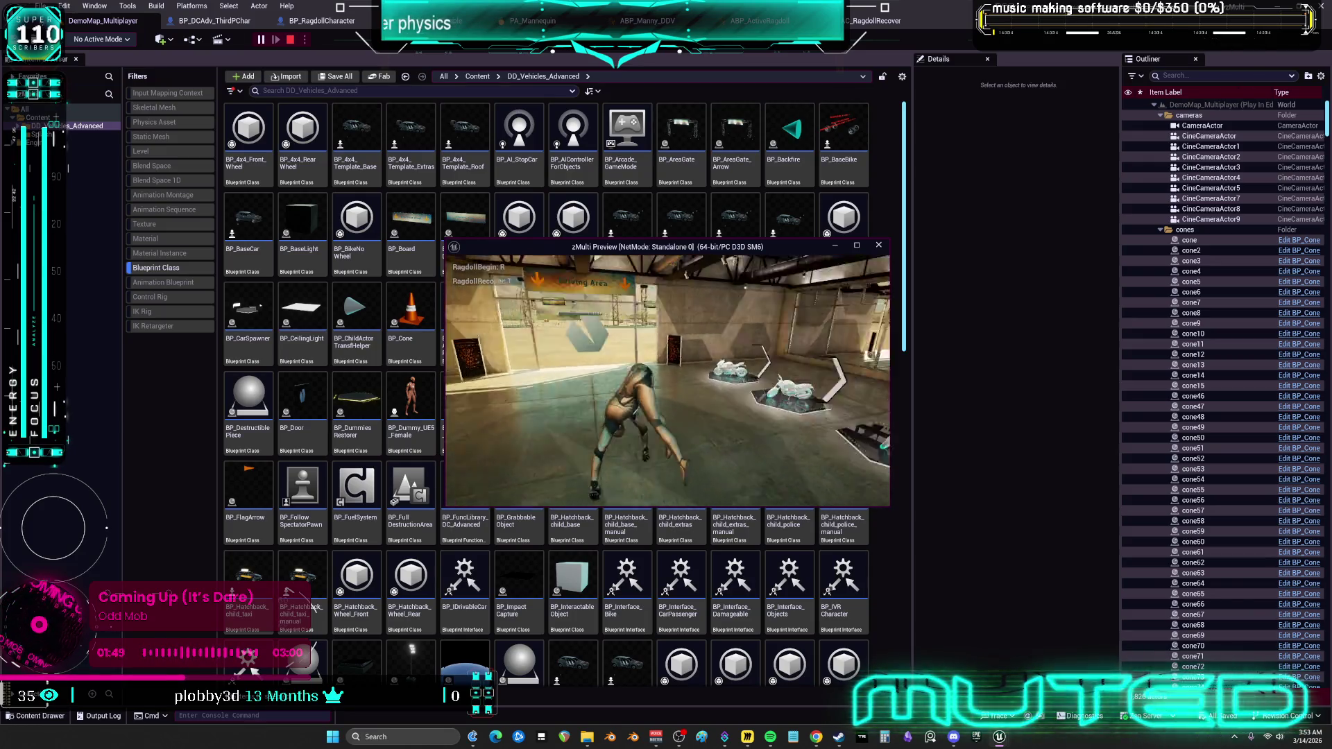
pyautogui.press('t')
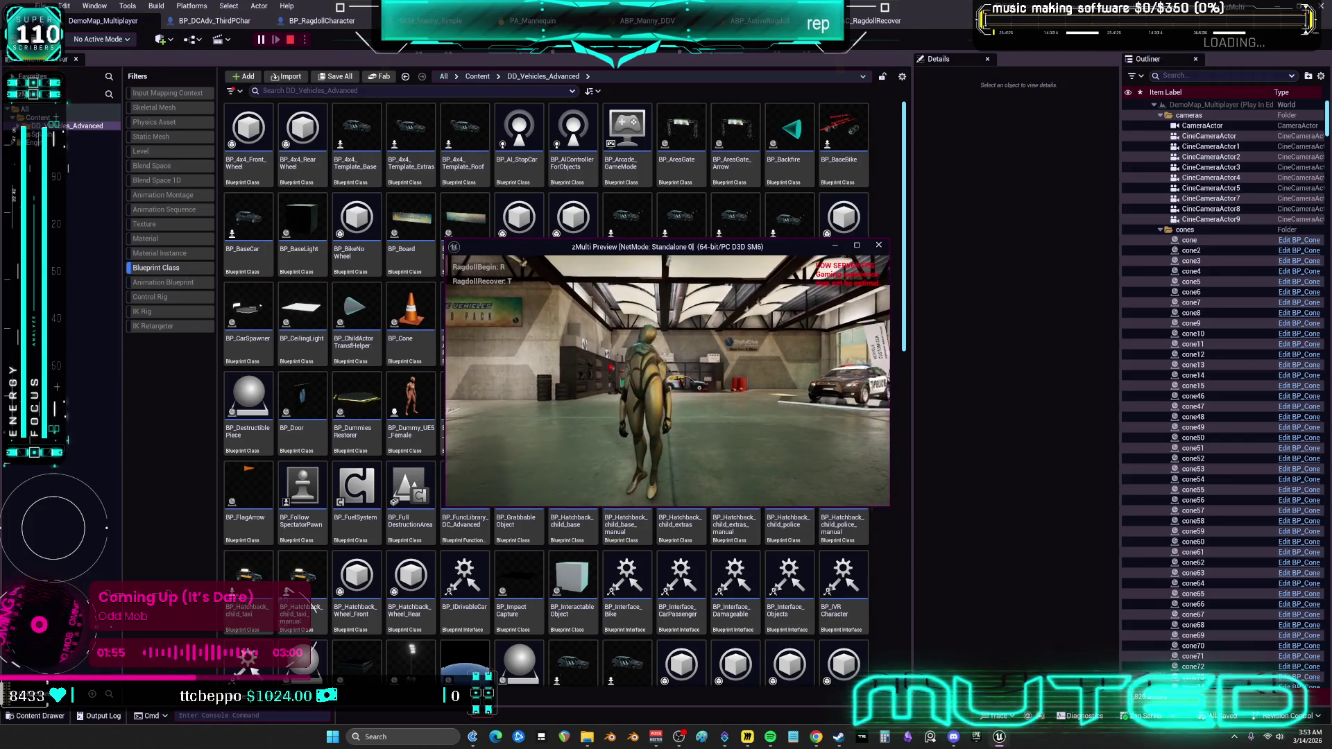
pyautogui.press('Escape')
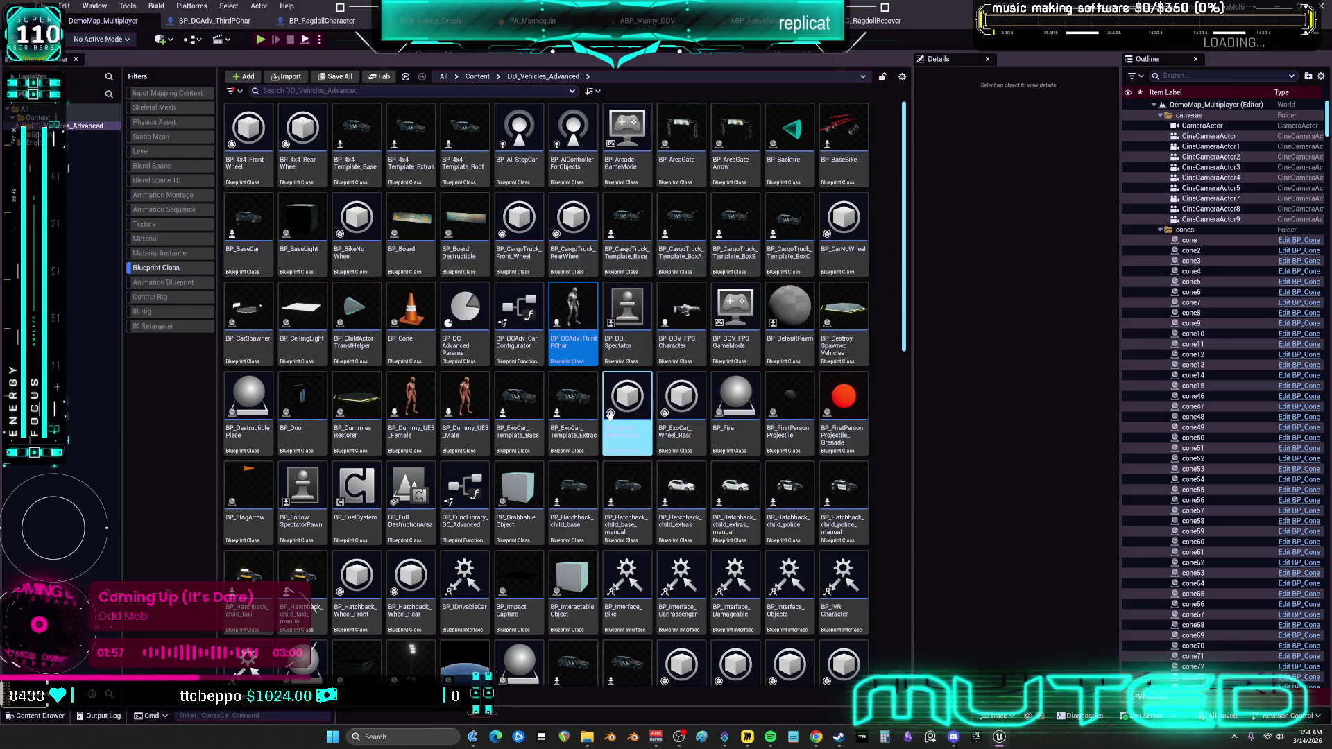
# Reopen BP_DCAdv_ThirdPChar, select its Mesh component, and go back to the level.
pyautogui.doubleClick(568, 300)
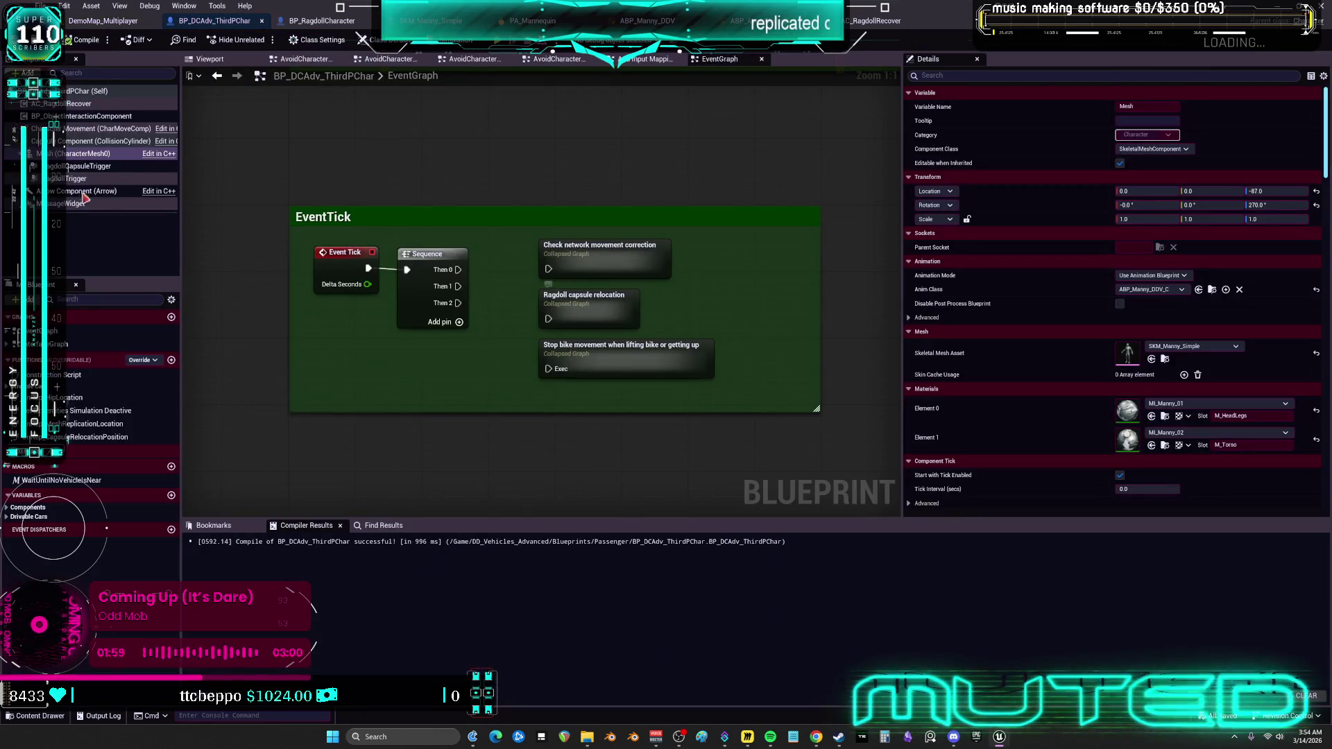
pyautogui.click(91, 156)
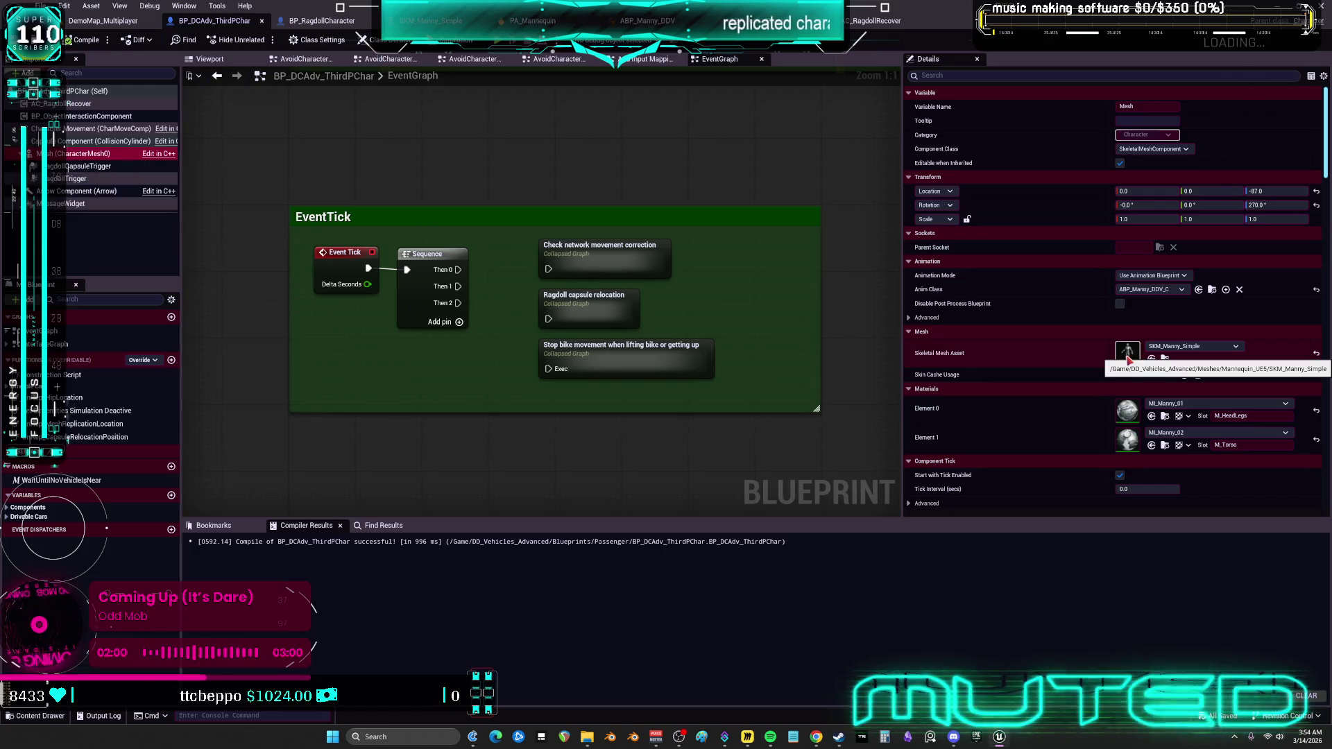
pyautogui.click(118, 20)
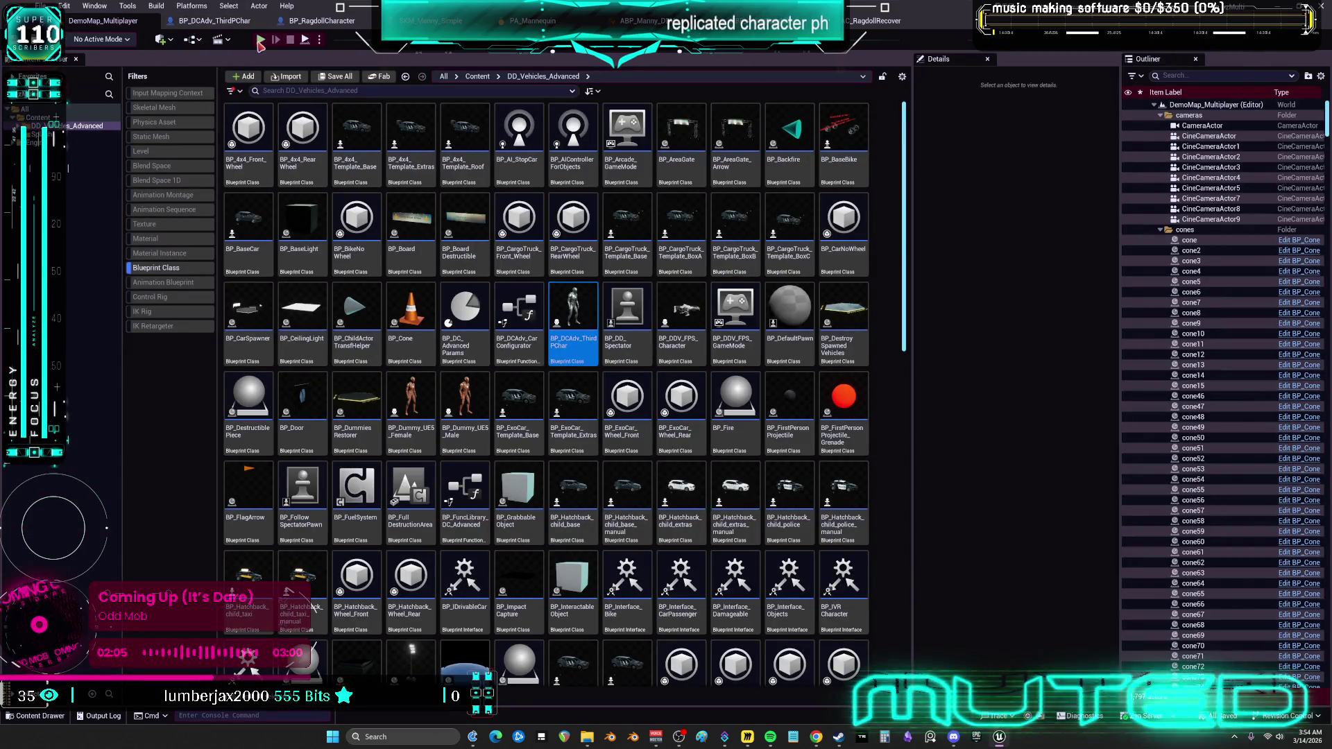
# Start another play session and select the DemoMap_Multiplayer world entry in the Outliner.
pyautogui.hotkey('alt', 'p')
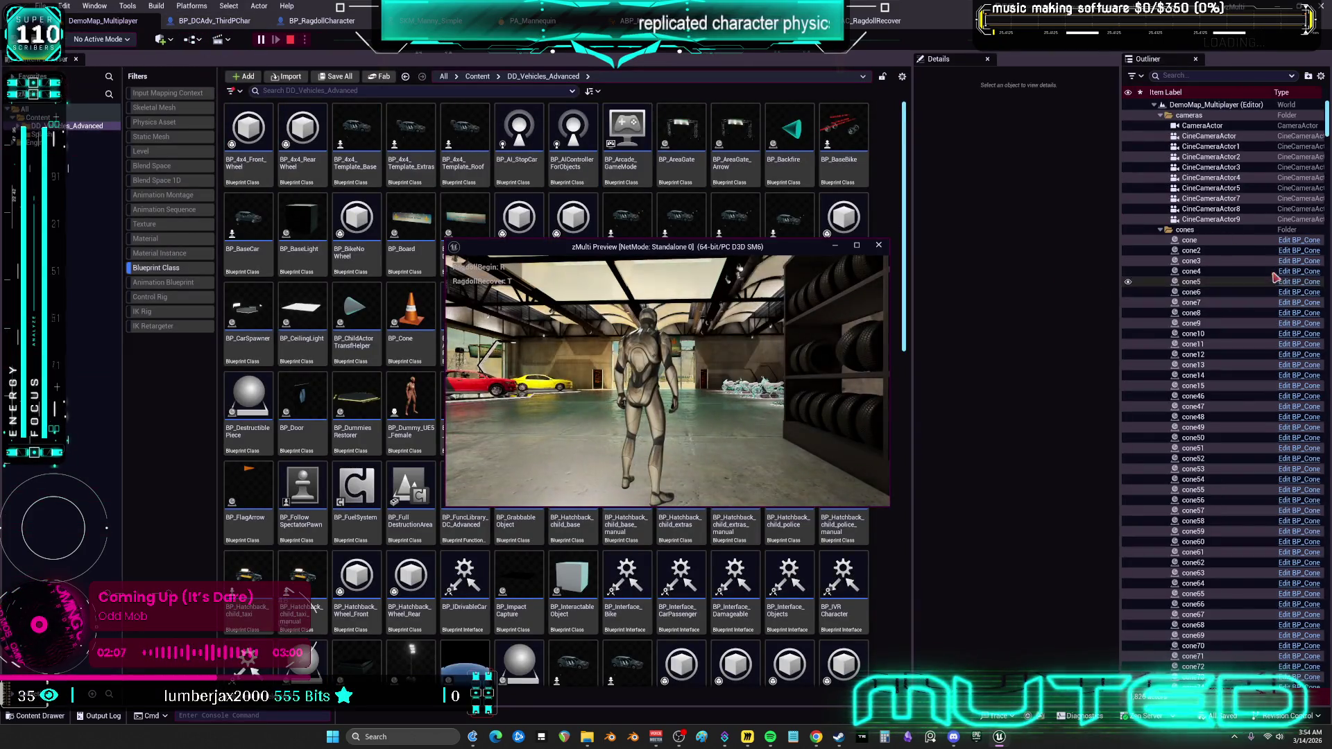
pyautogui.scroll(-15, 1252, 255)
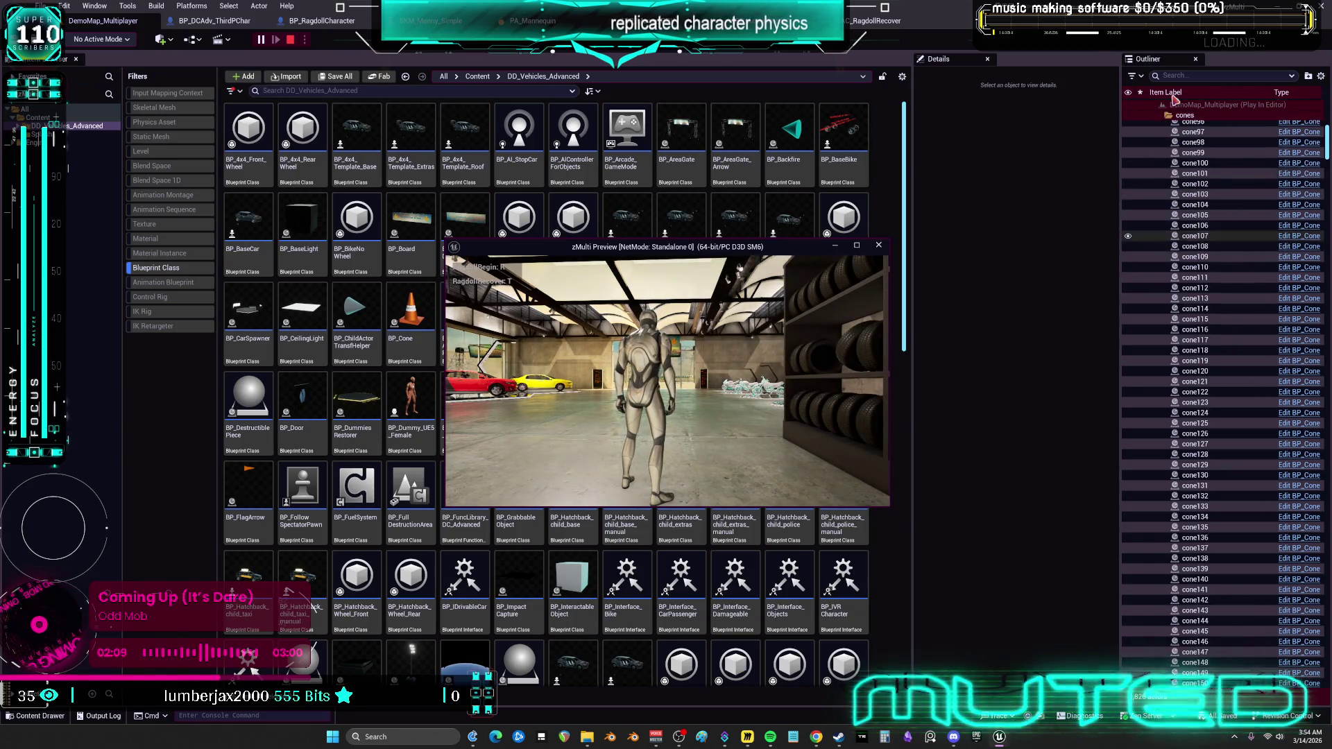
pyautogui.moveTo(1324, 142)
pyautogui.mouseDown()
pyautogui.moveTo(1323, 685)
pyautogui.moveTo(1325, 541)
pyautogui.mouseUp()
pyautogui.scroll(12, 1166, 111)
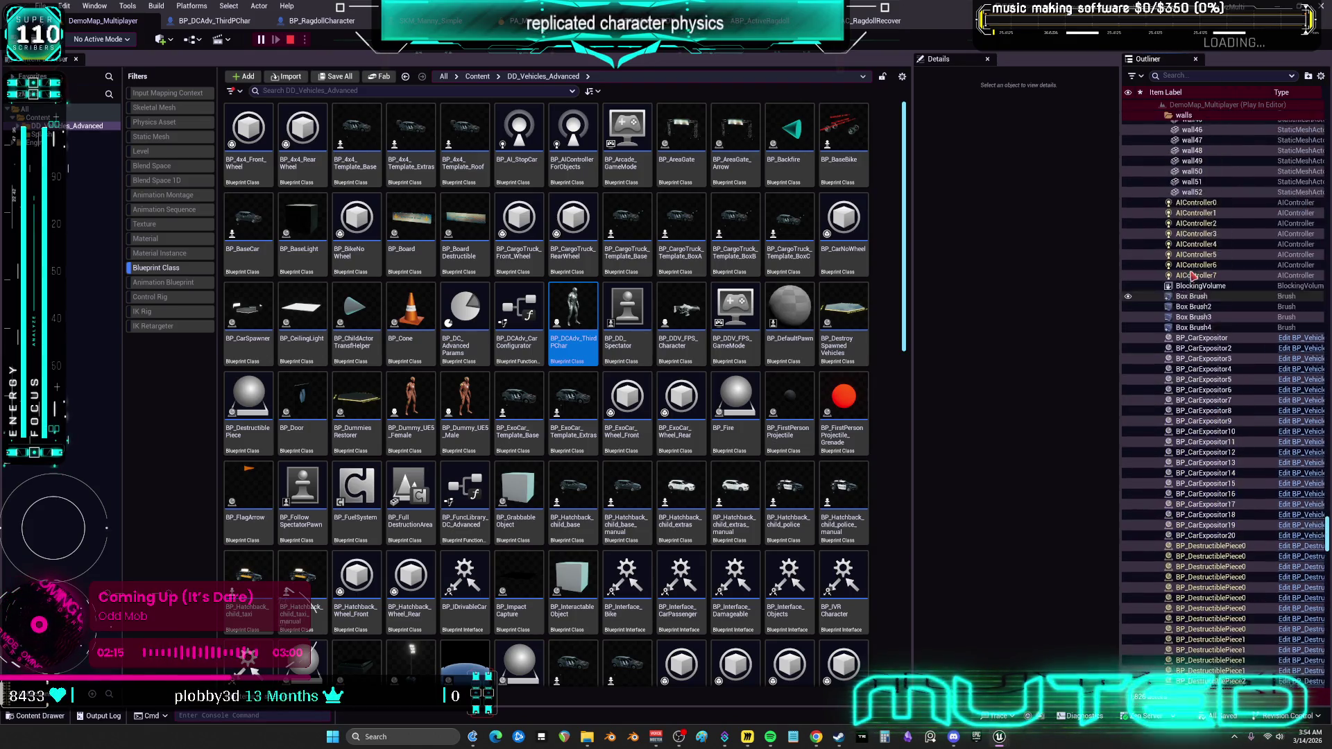
pyautogui.click(1164, 105)
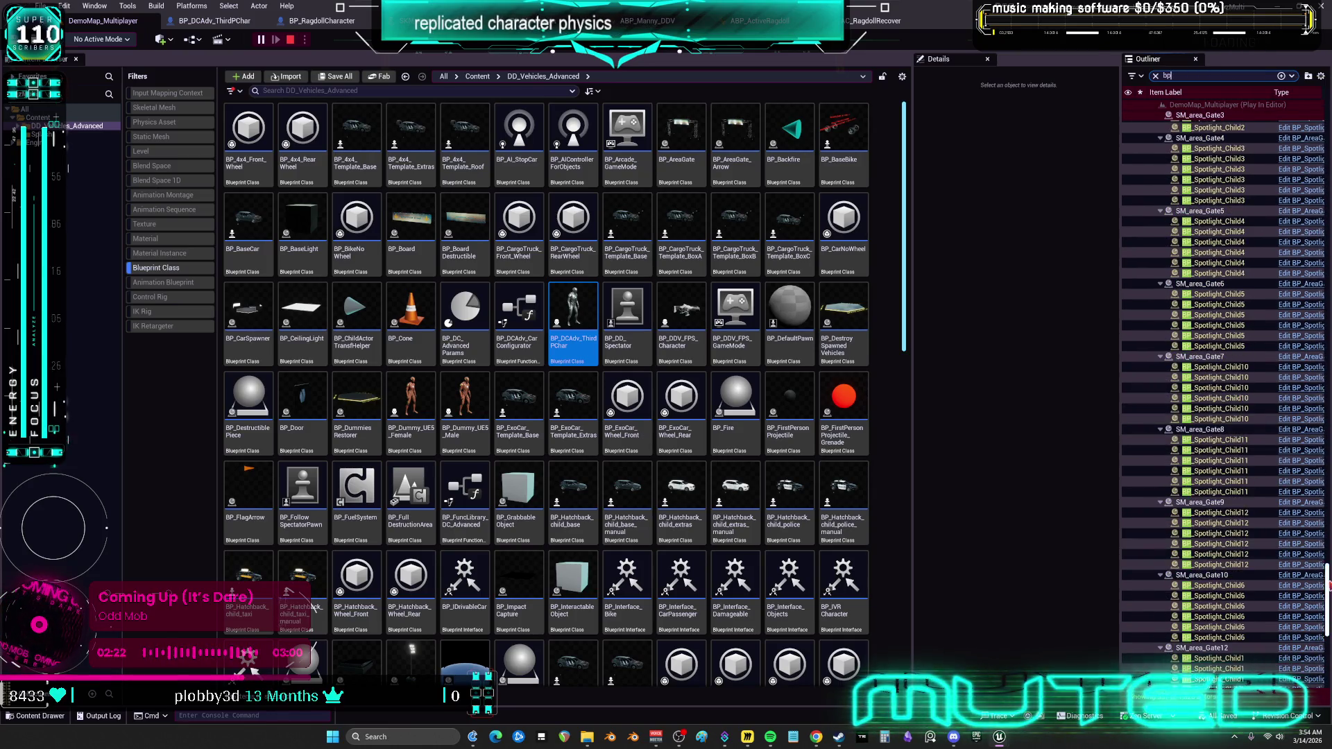
# Search the Outliner for 'third' to list only the third-person character actor.
pyautogui.scroll(10, 1222, 388)
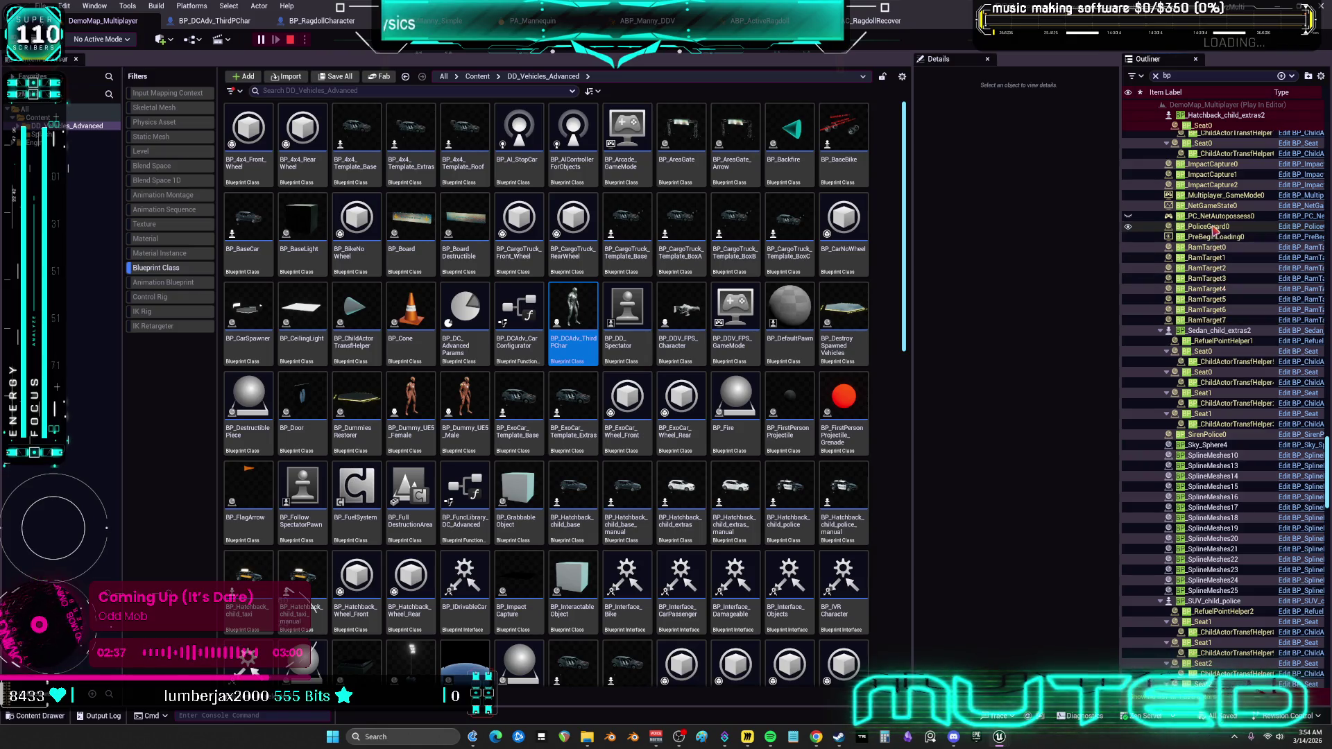
pyautogui.scroll(5, 1214, 229)
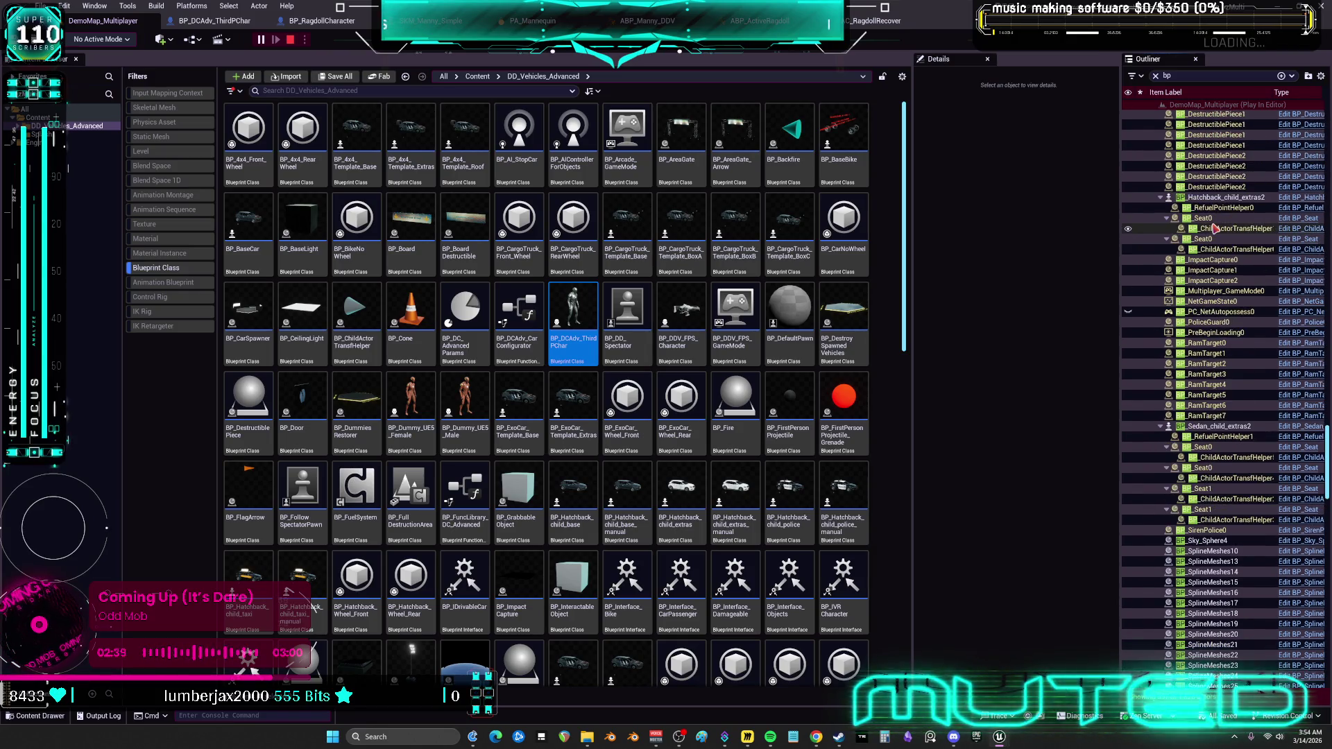
pyautogui.scroll(15, 1216, 229)
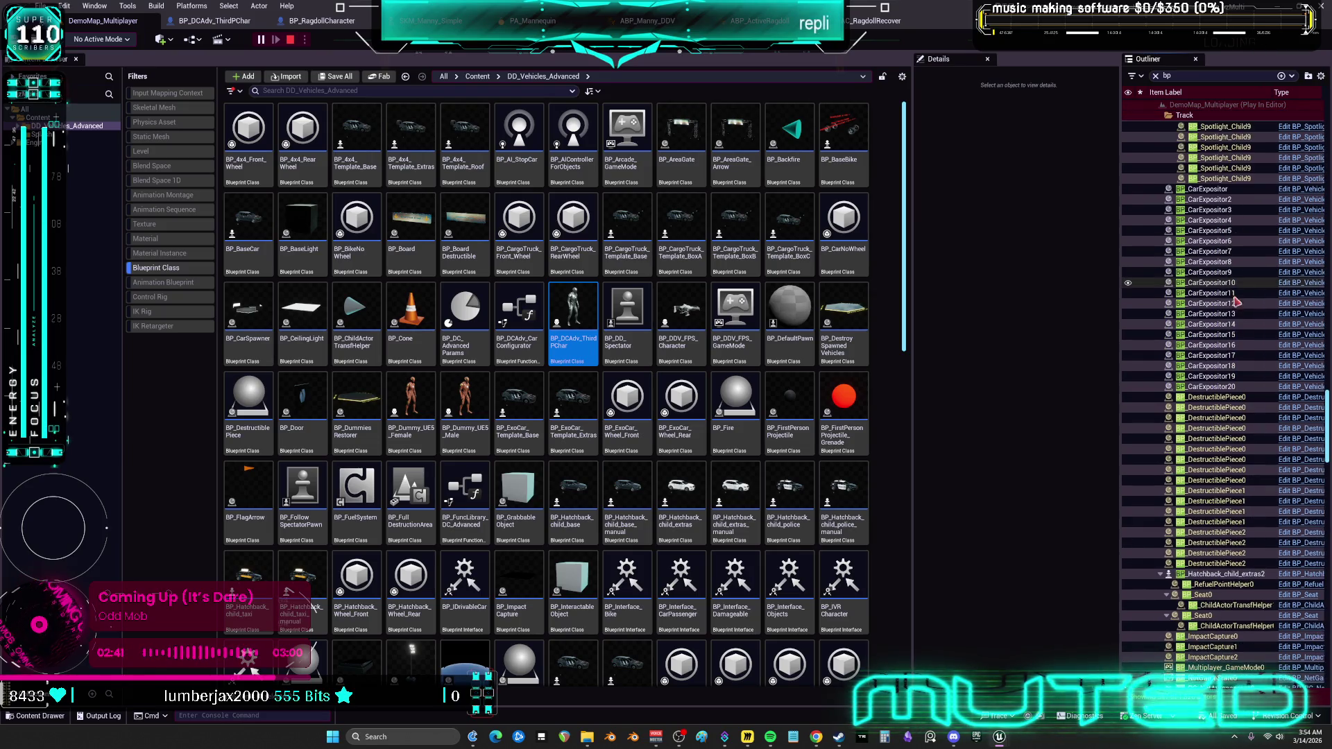
pyautogui.scroll(20, 1227, 321)
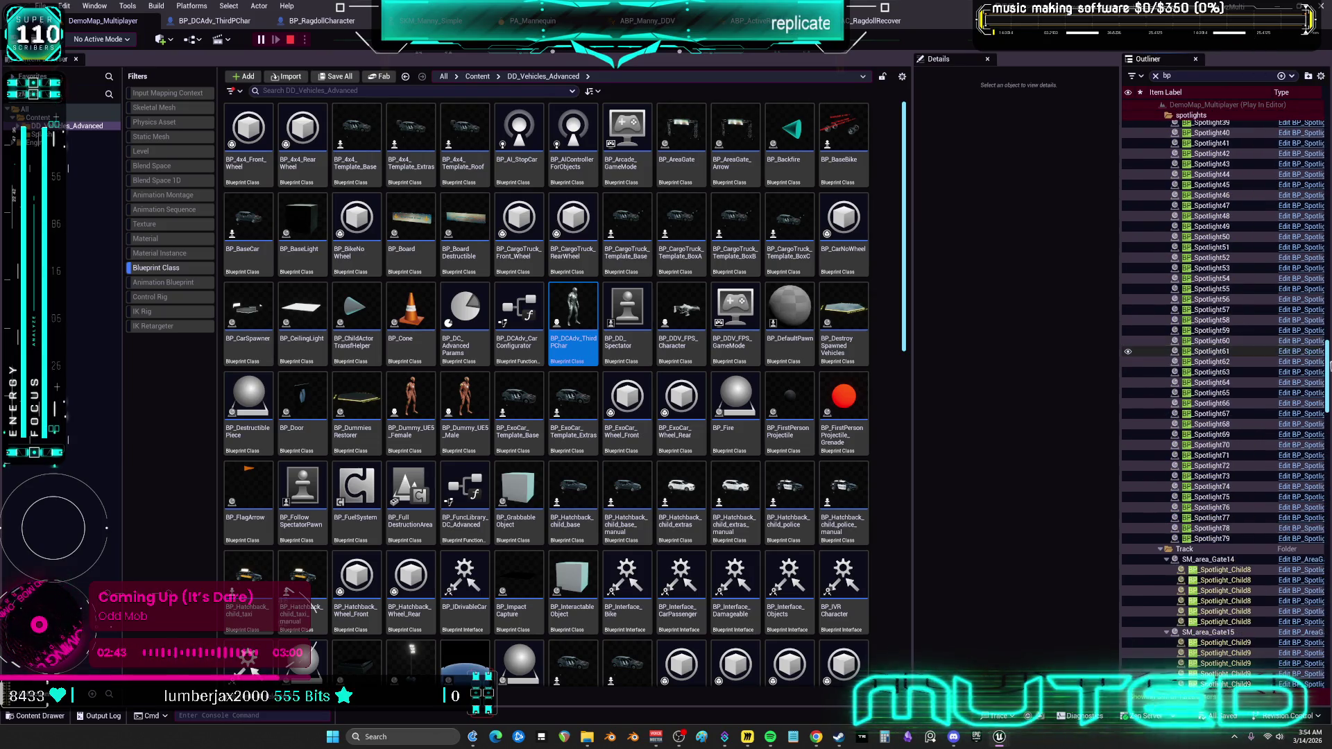
pyautogui.moveTo(1327, 355); pyautogui.dragTo(1314, 101)
pyautogui.click(1214, 76)
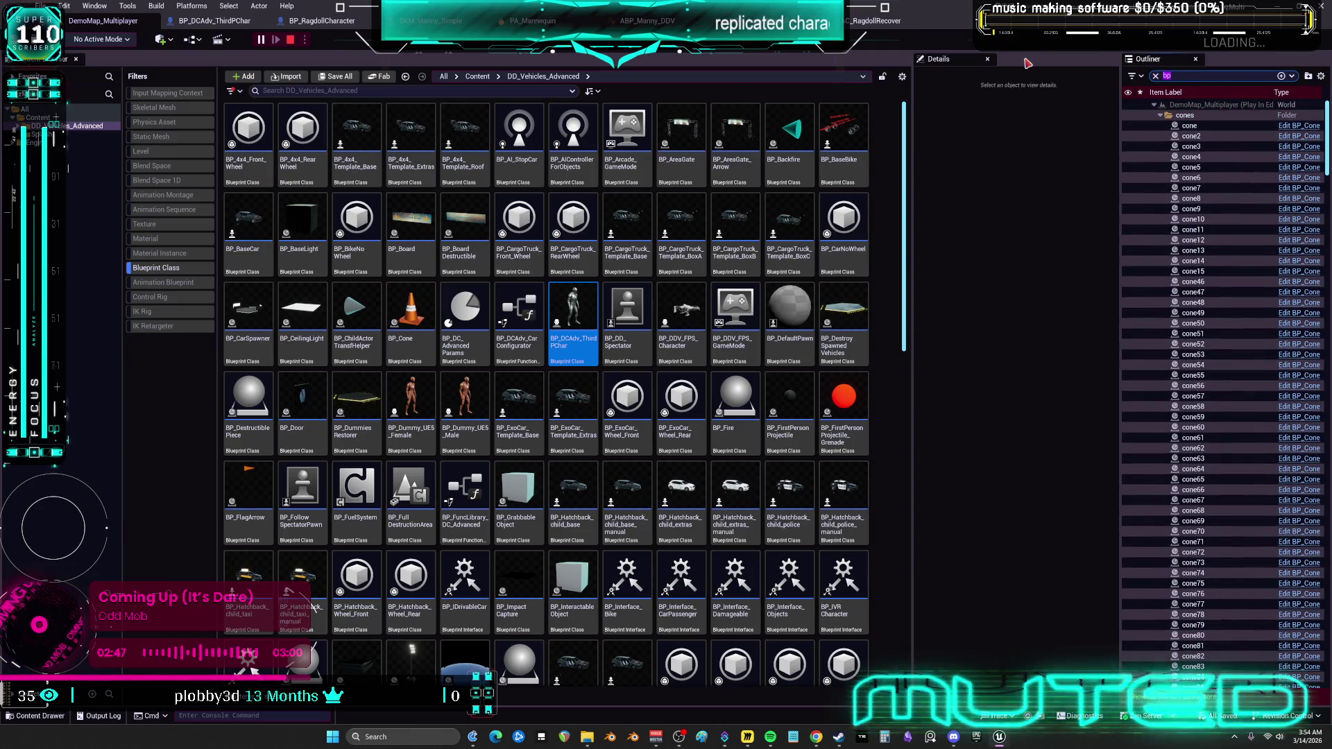
pyautogui.write('thir')
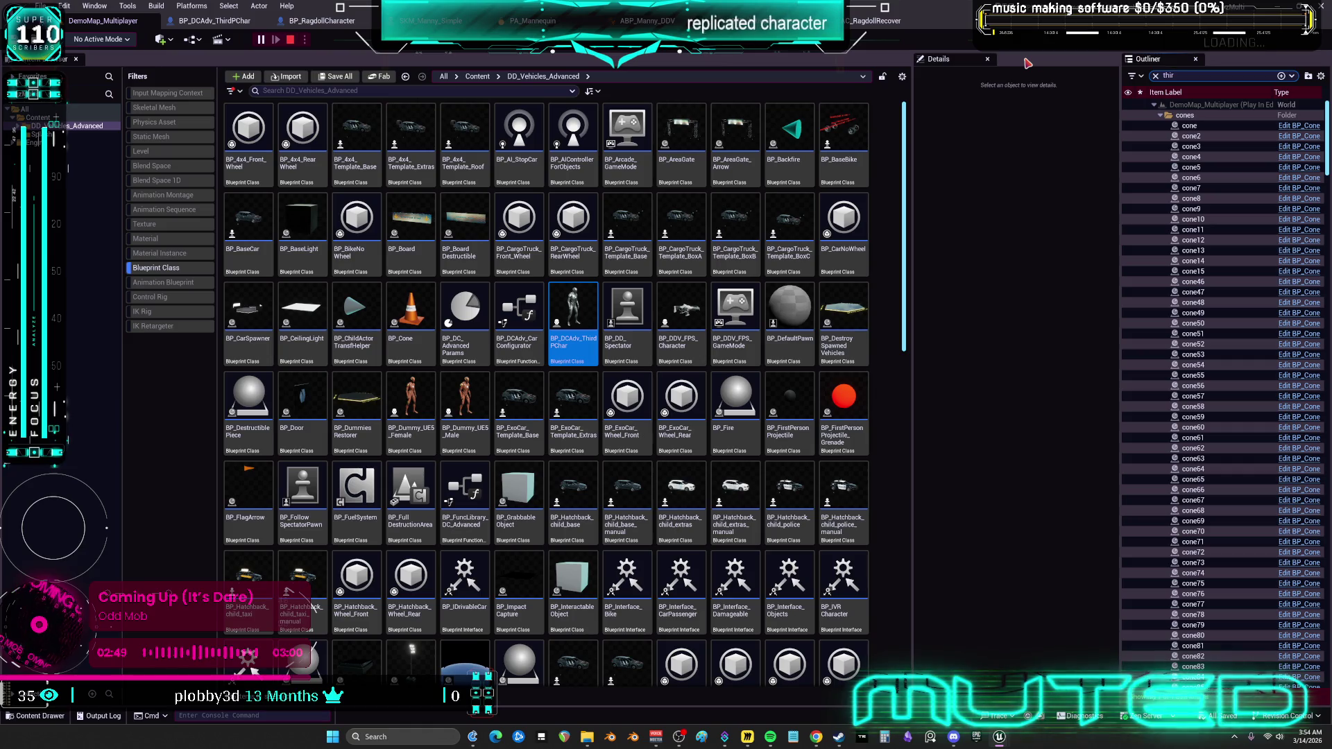
pyautogui.write('d')
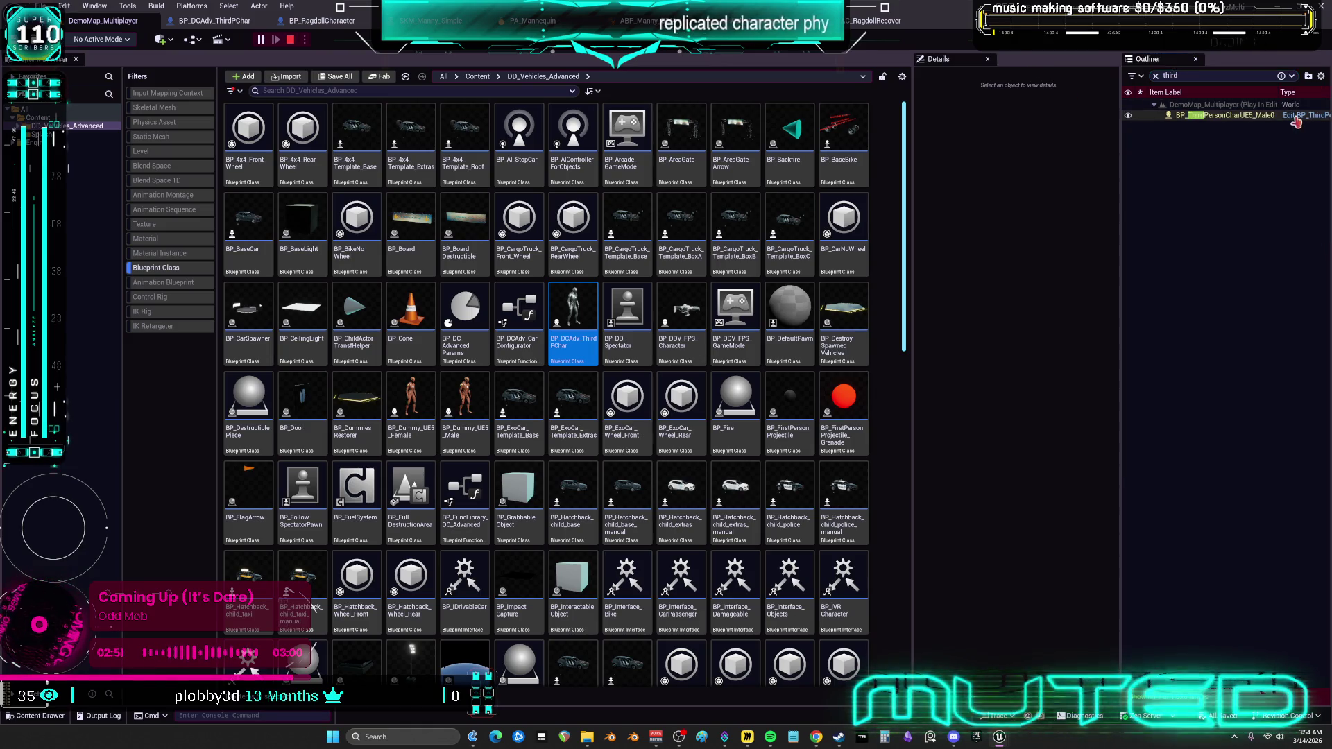
# Open the third-person character blueprint and, from its Mesh component, the SKM_Manny skeletal mesh.
pyautogui.click(1295, 119)
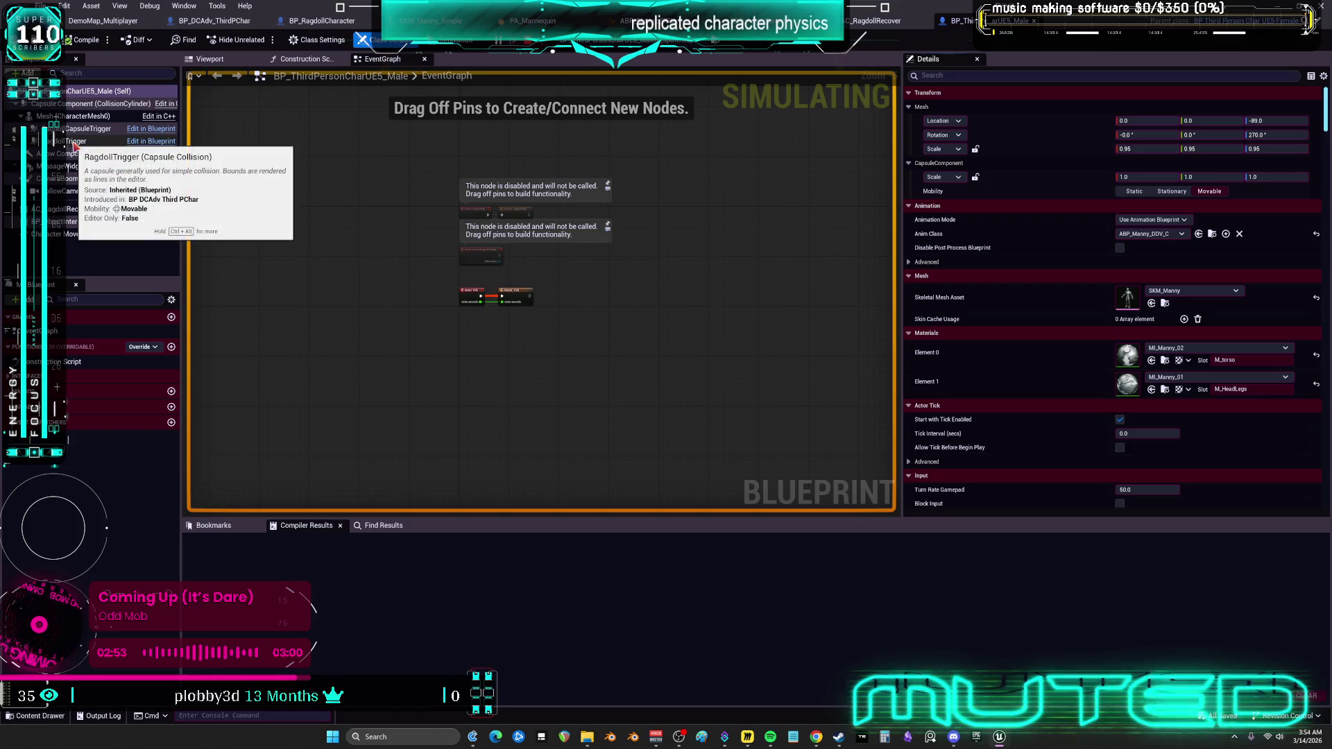
pyautogui.click(79, 117)
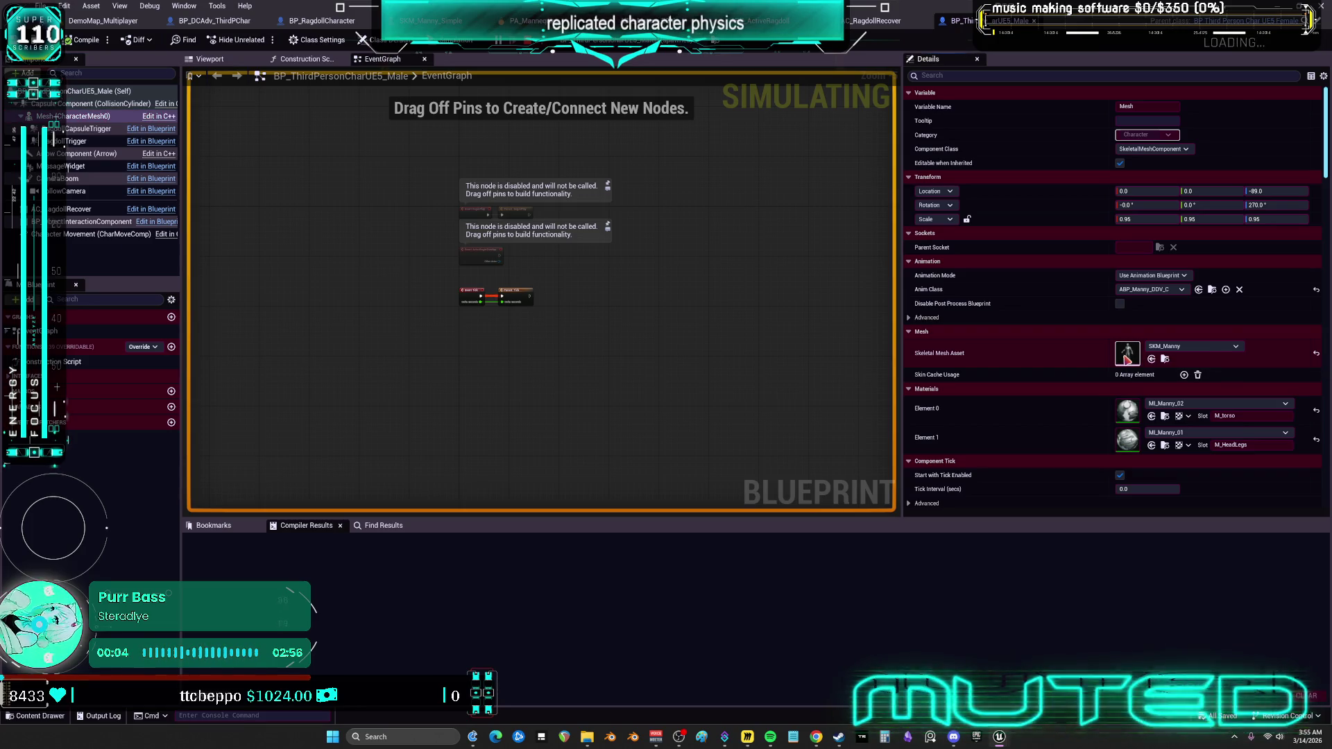
pyautogui.doubleClick(1128, 353)
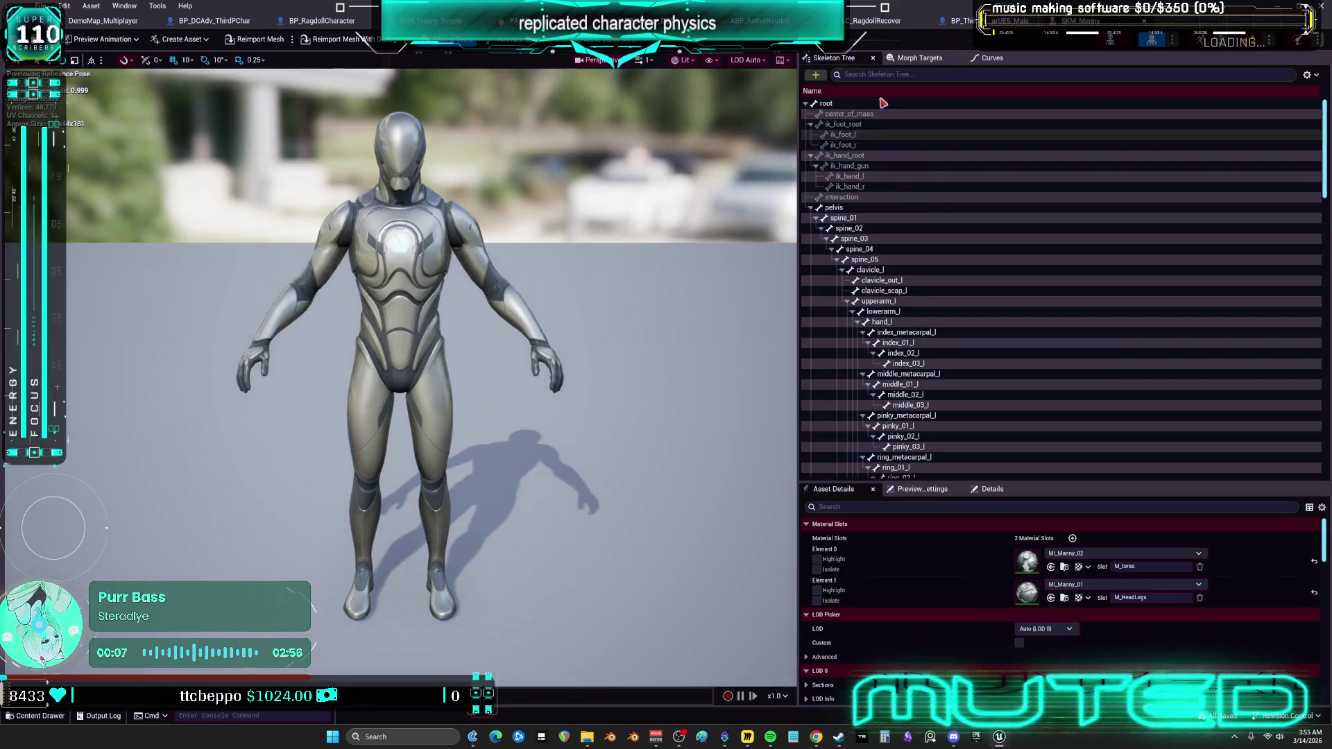
# Inspect the body's Advanced physics settings, then bring up the BP_DCAdv_ThirdPChar event graph.
pyautogui.click(1297, 42)
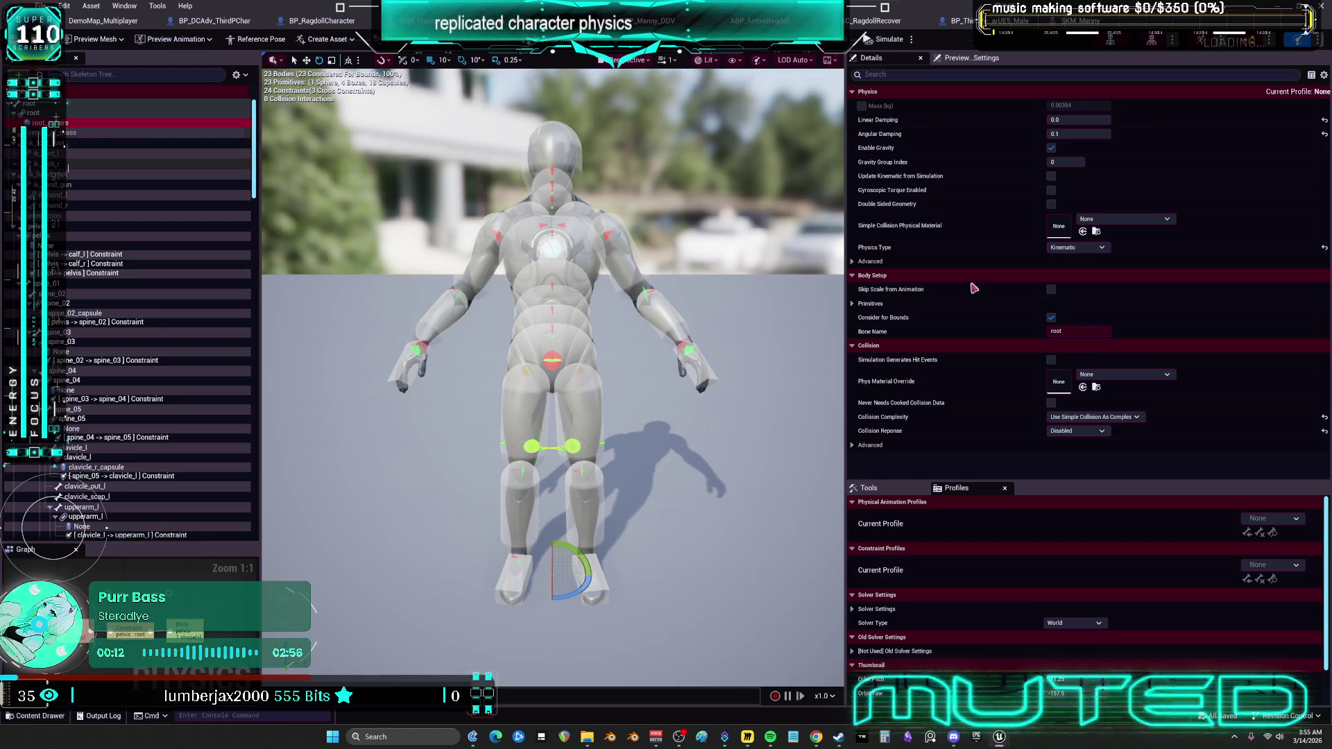
pyautogui.click(1044, 262)
pyautogui.scroll(-2, 982, 423)
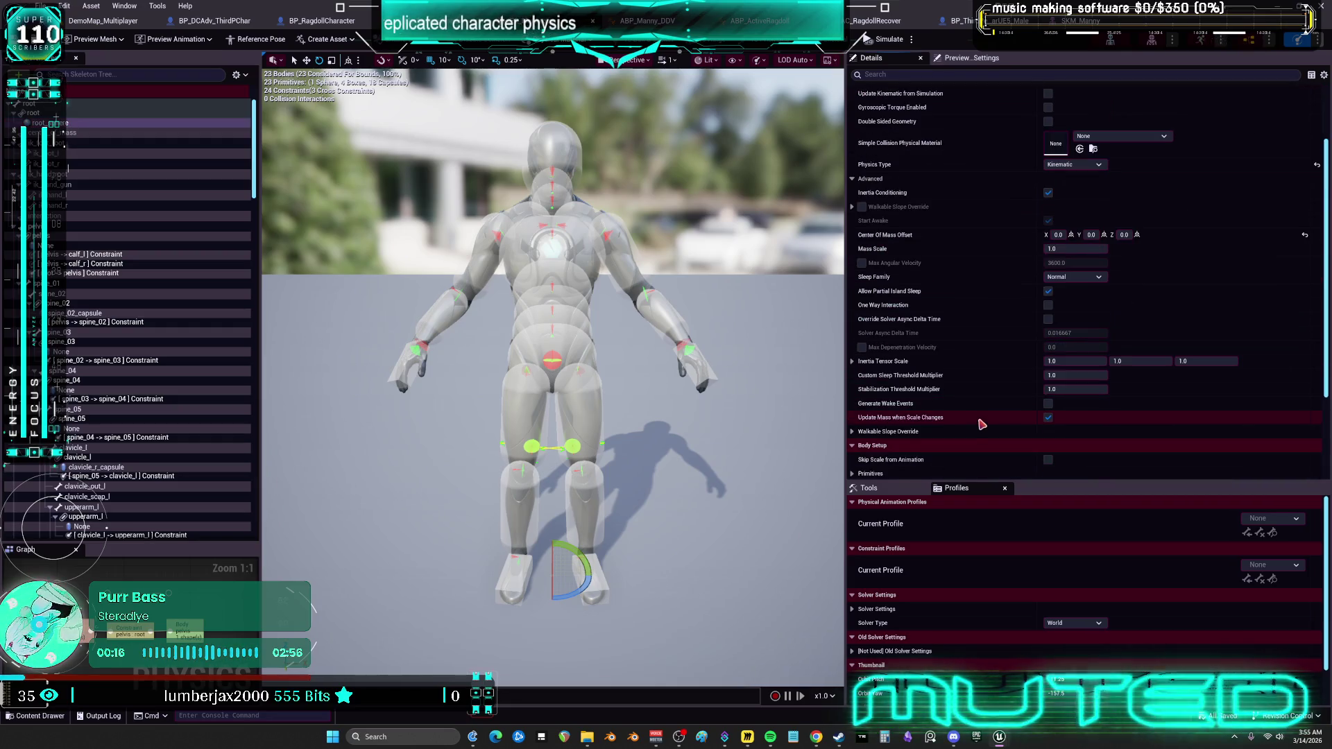
pyautogui.scroll(-2, 961, 250)
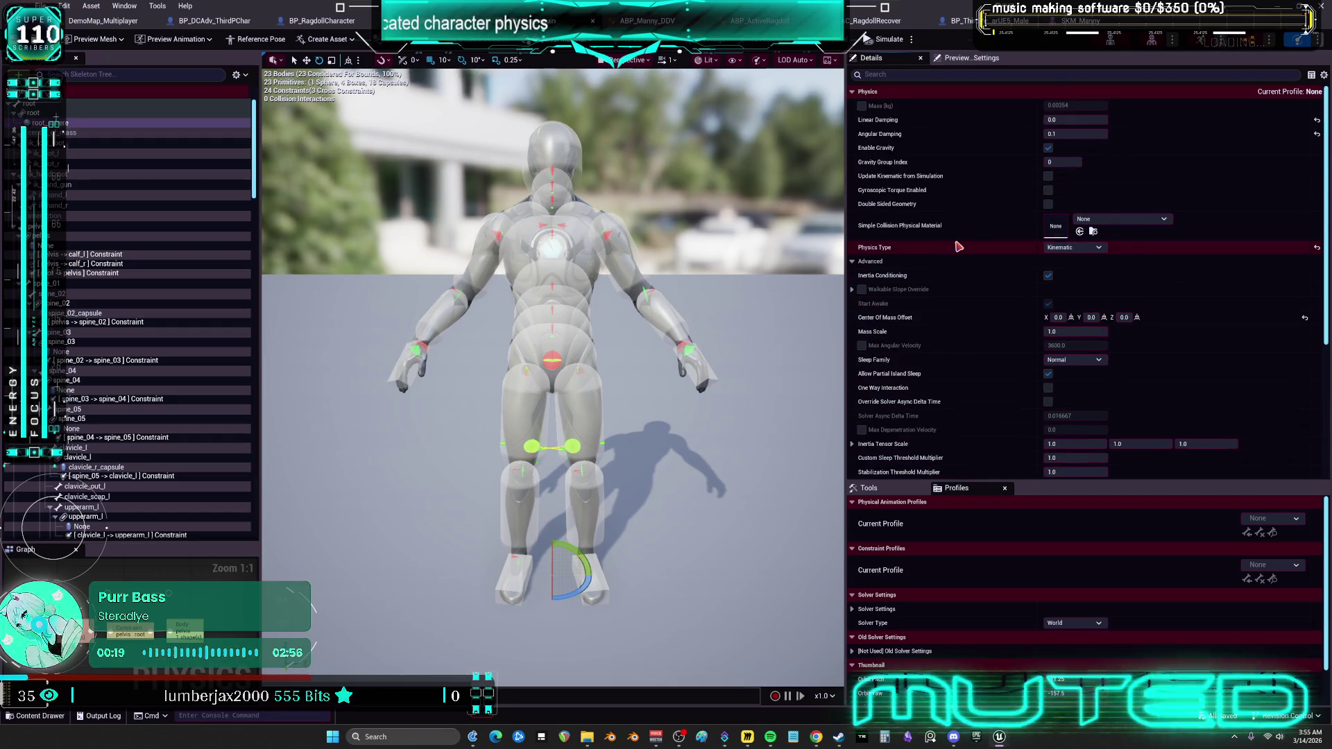
pyautogui.scroll(-2, 958, 285)
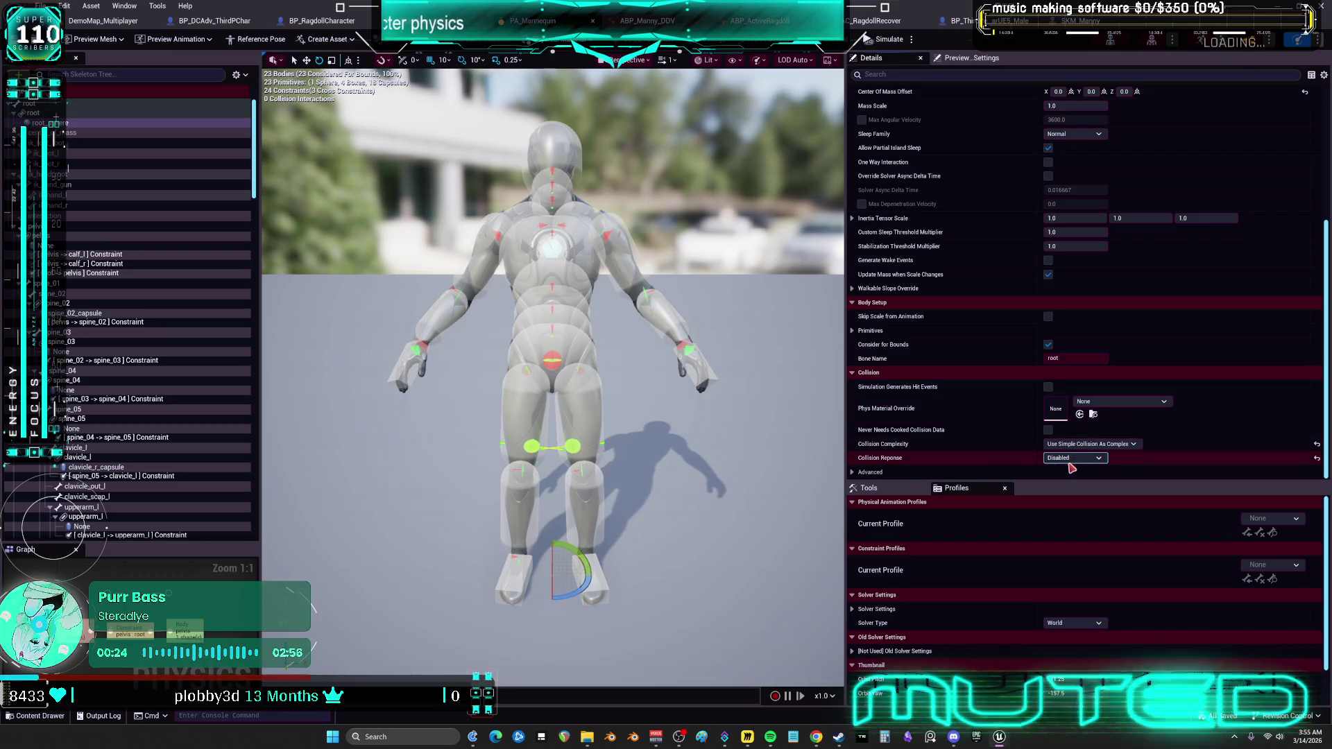
pyautogui.click(203, 24)
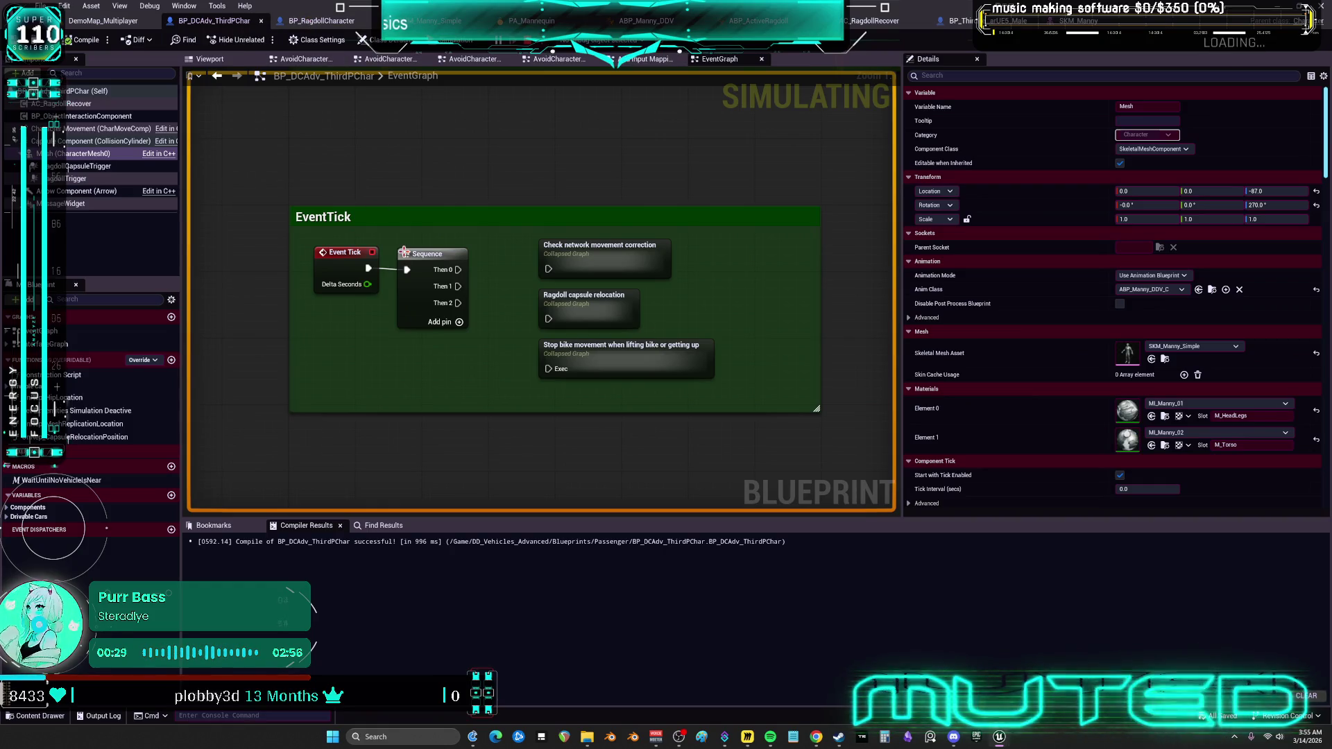
# Scroll the event graph to bring the EventTick nodes into view.
pyautogui.scroll(-5, 544, 184)
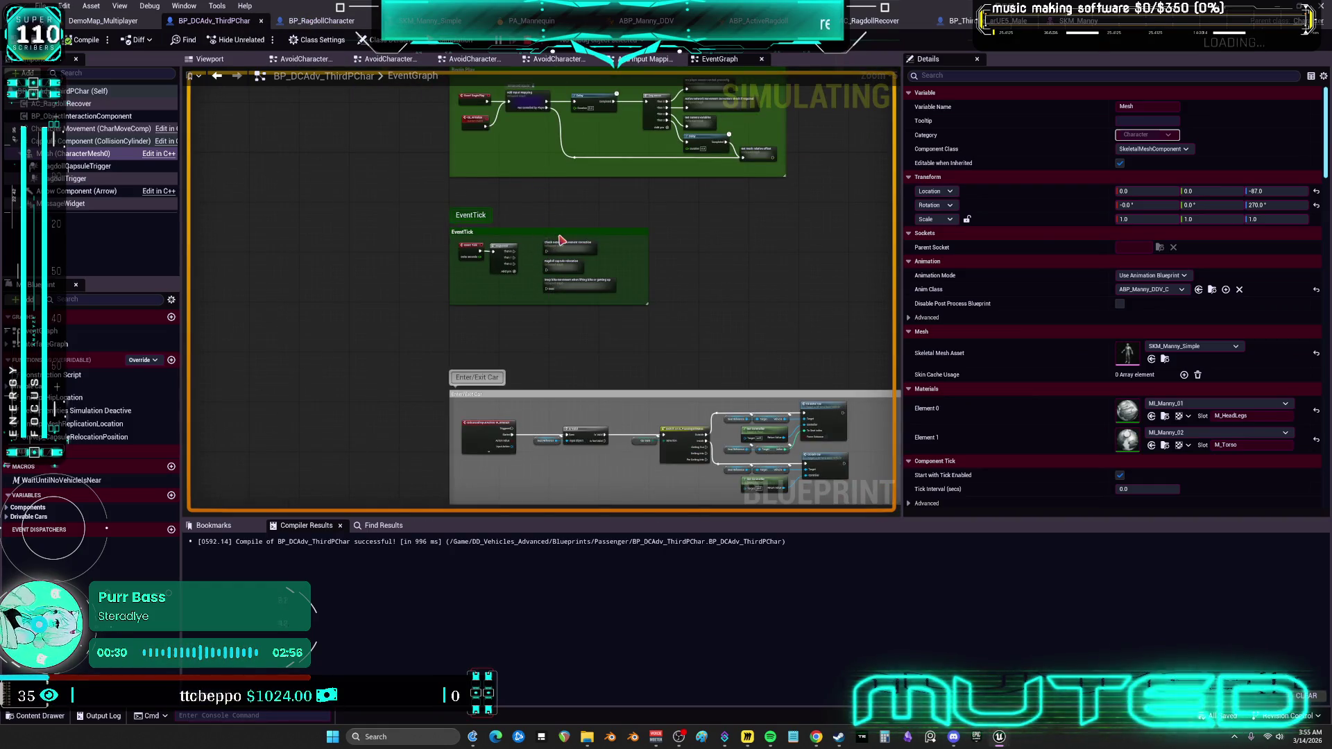
pyautogui.scroll(4, 609, 311)
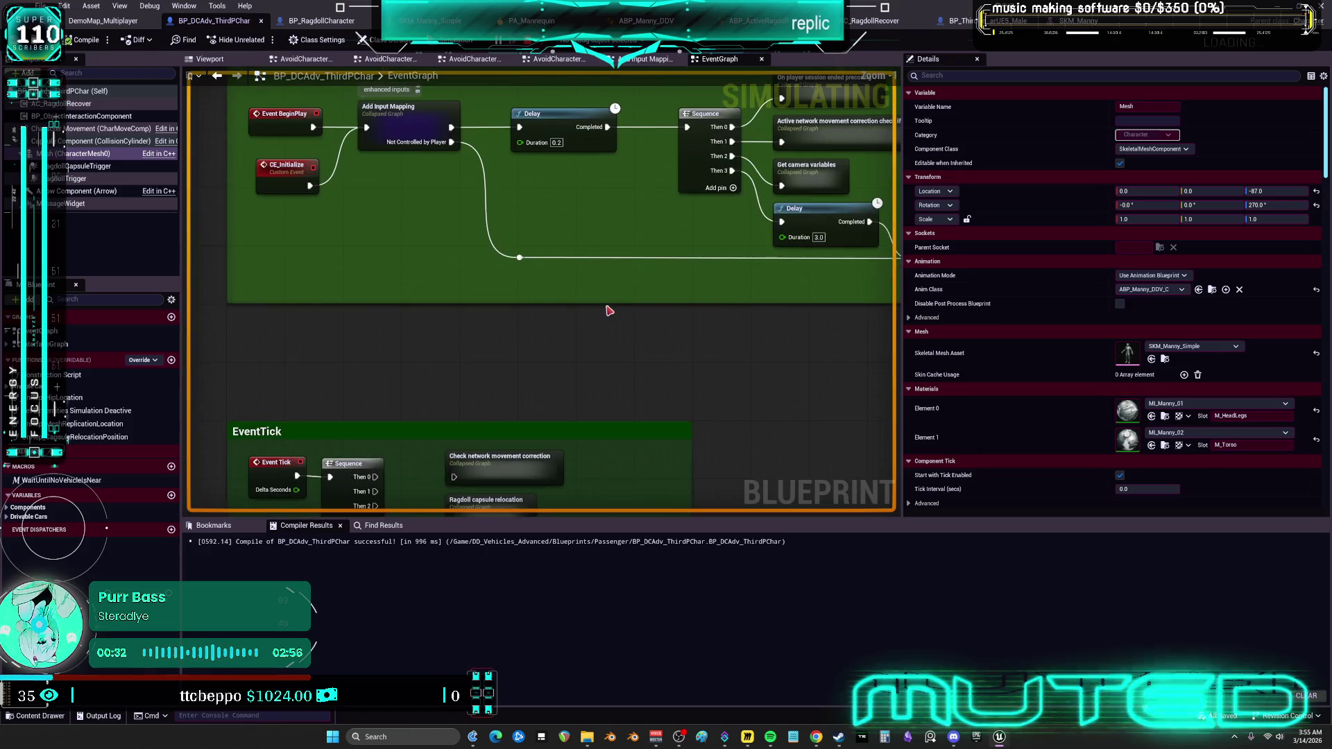
pyautogui.moveTo(599, 320)
pyautogui.mouseDown()
pyautogui.moveTo(550, 239)
pyautogui.moveTo(561, 101)
pyautogui.mouseUp()
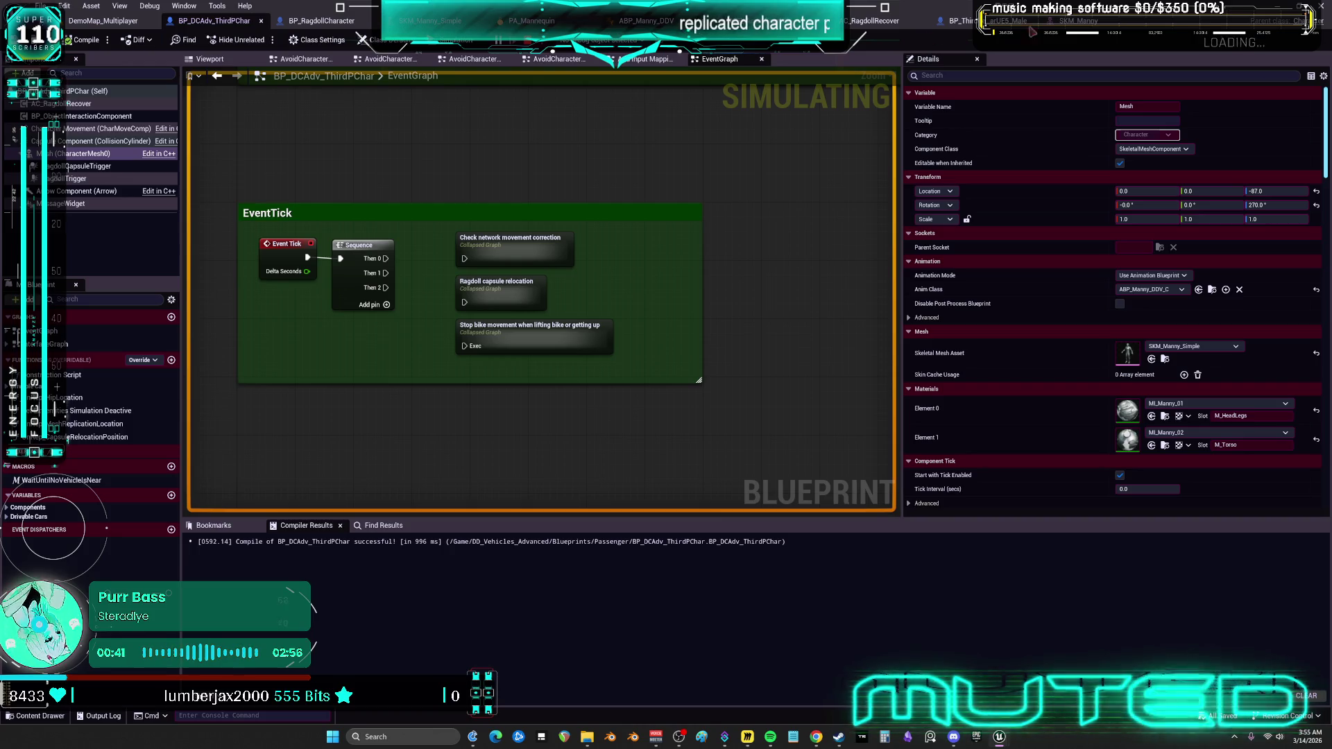
# In PA_Mannequin, set the root-to-pelvis constraint's X, Y and Z linear motion to Free.
pyautogui.click(514, 20)
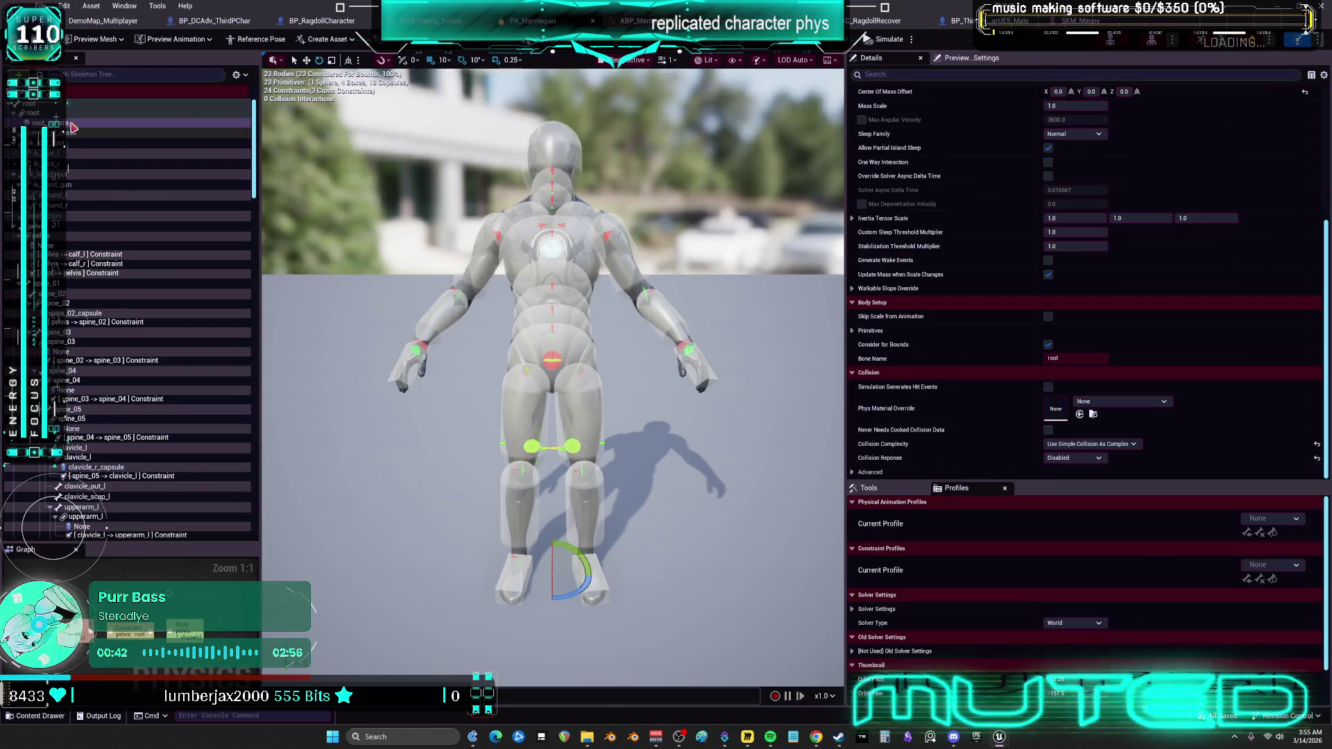
pyautogui.click(237, 75)
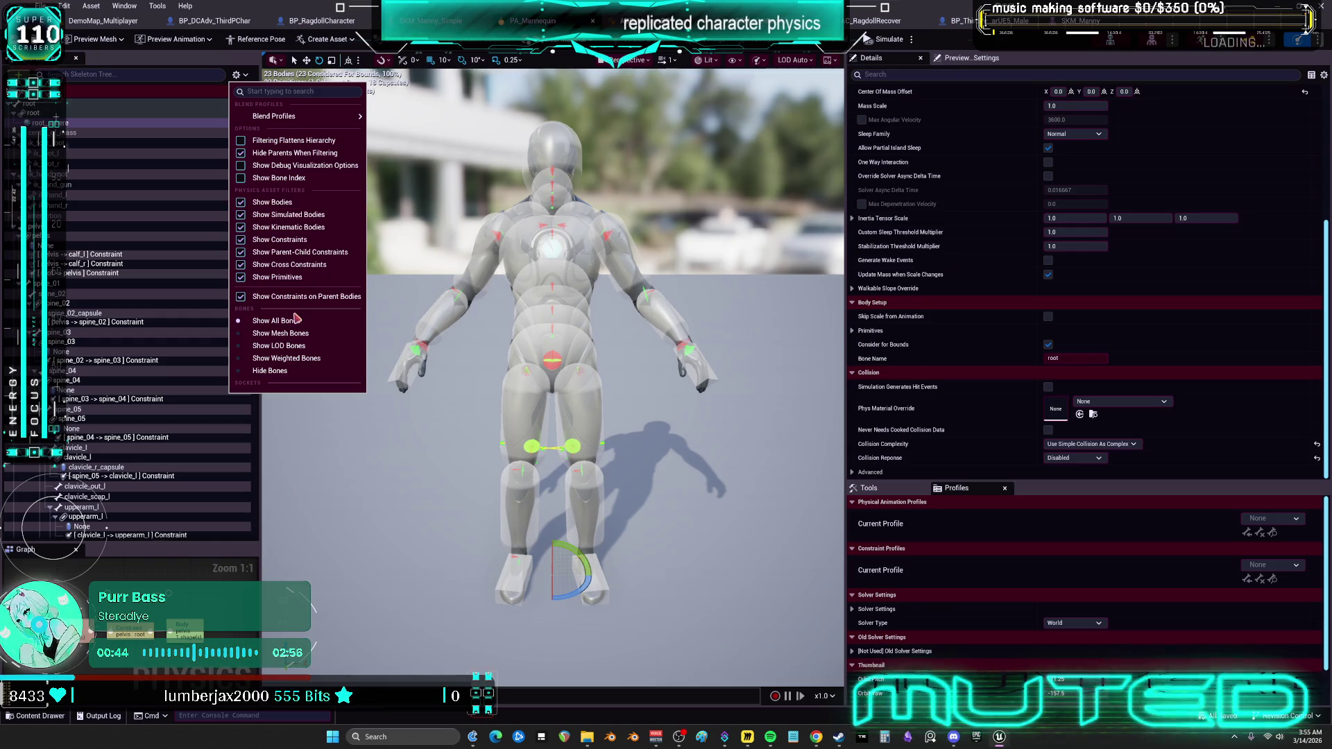
pyautogui.click(99, 275)
pyautogui.click(1048, 246)
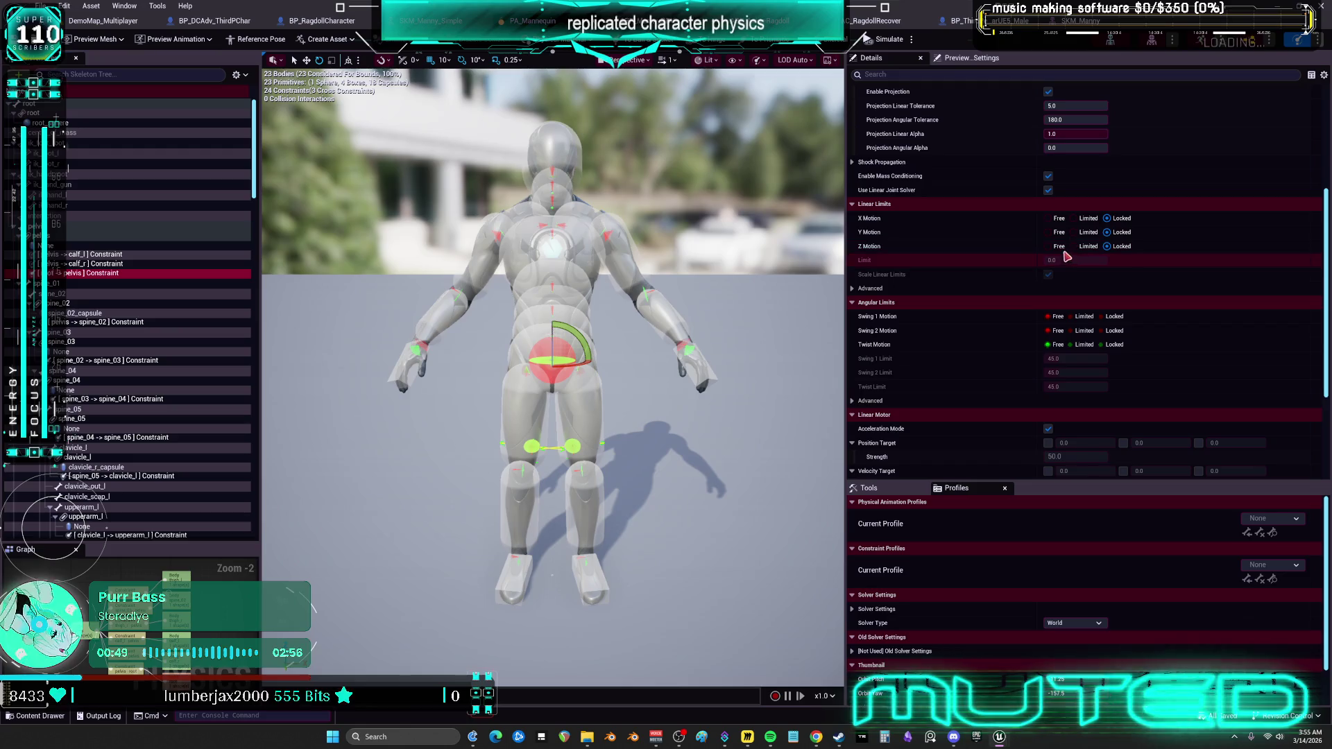
pyautogui.click(1048, 233)
pyautogui.click(1058, 221)
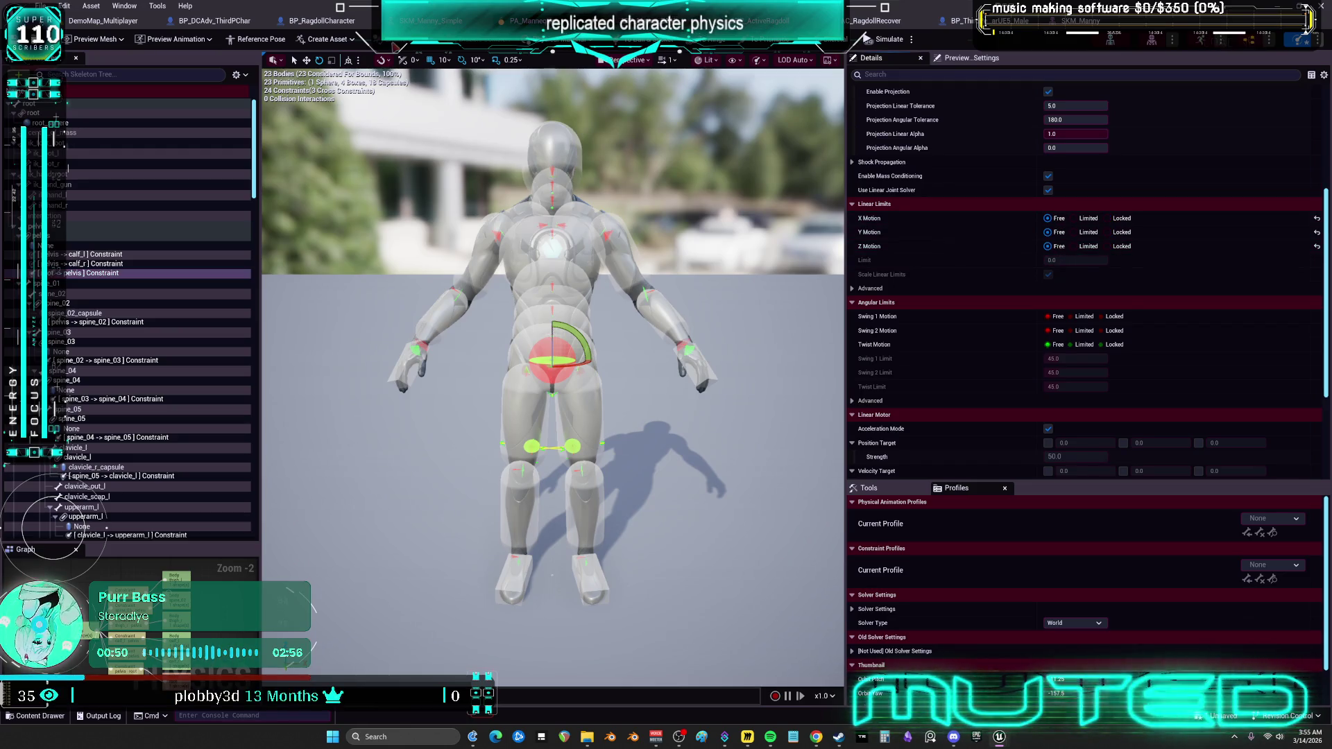
pyautogui.click(95, 25)
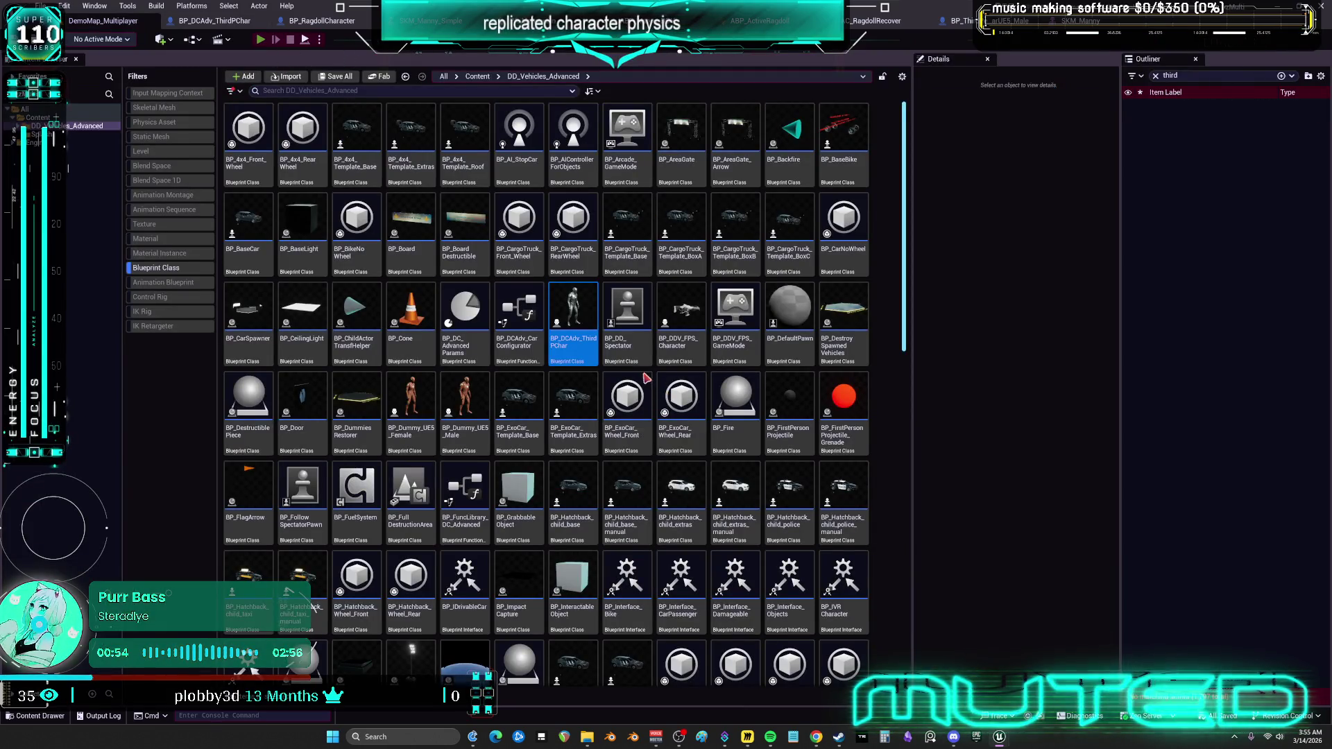
pyautogui.hotkey('alt', 'p')
pyautogui.press('r')
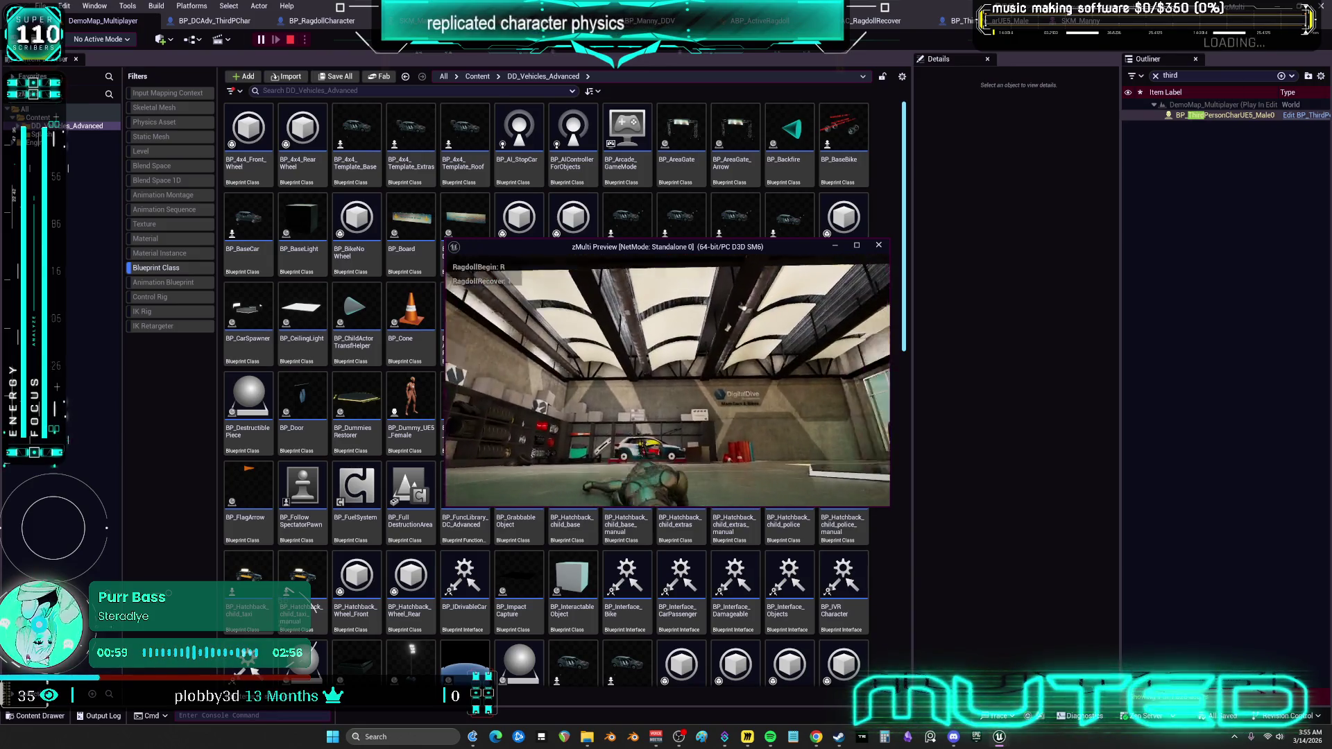
pyautogui.press('t')
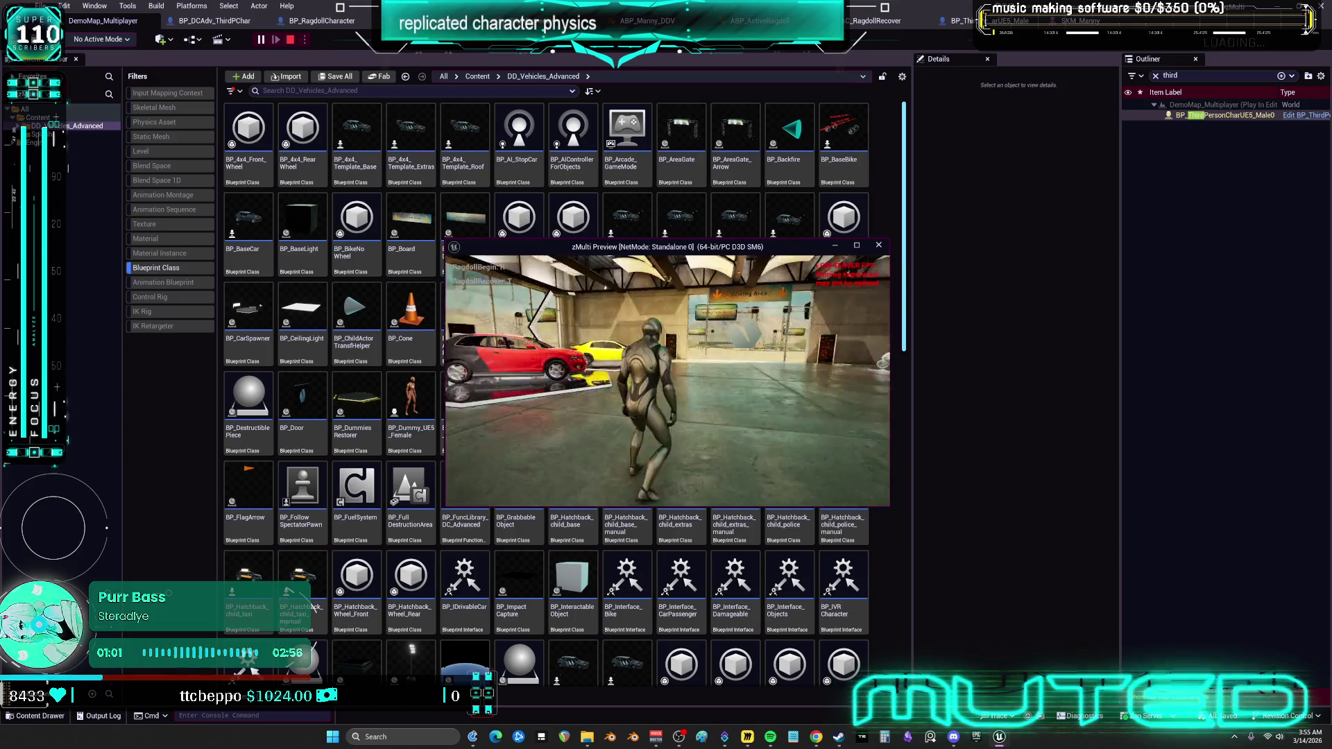
pyautogui.press('r')
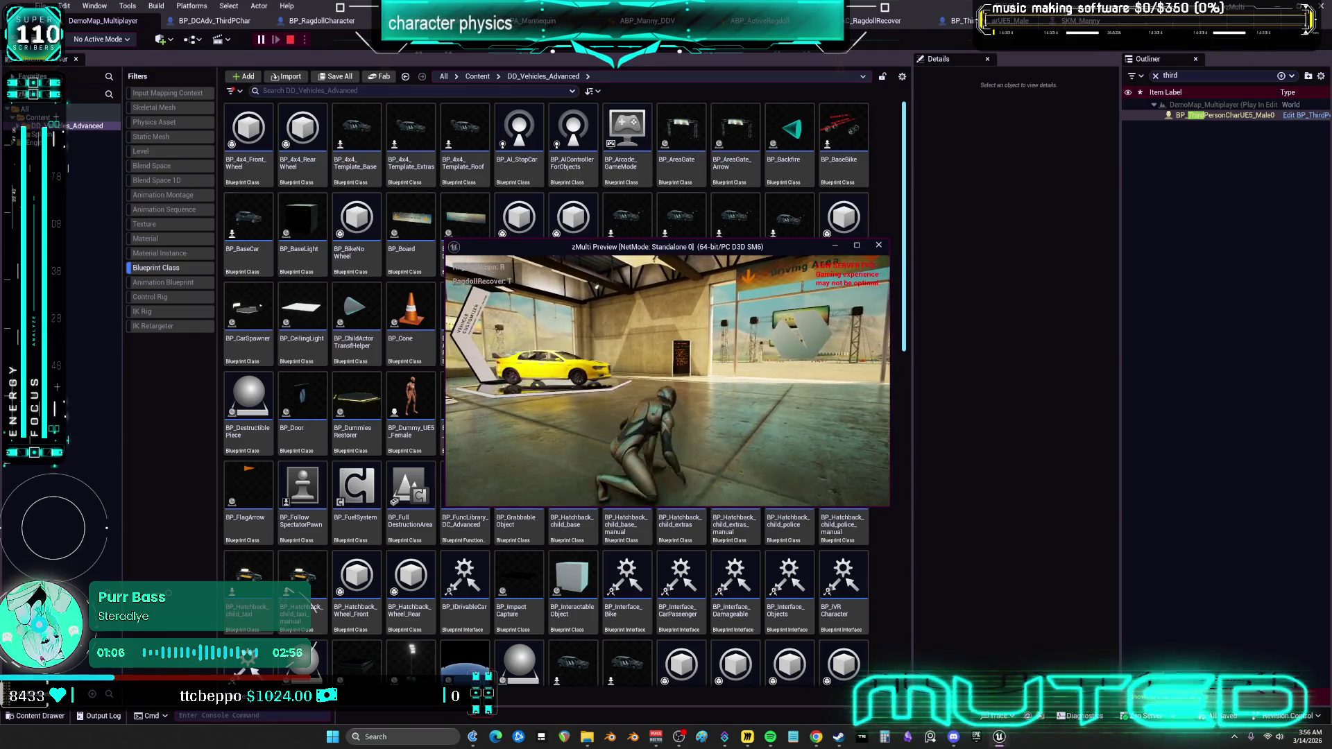
pyautogui.press('t')
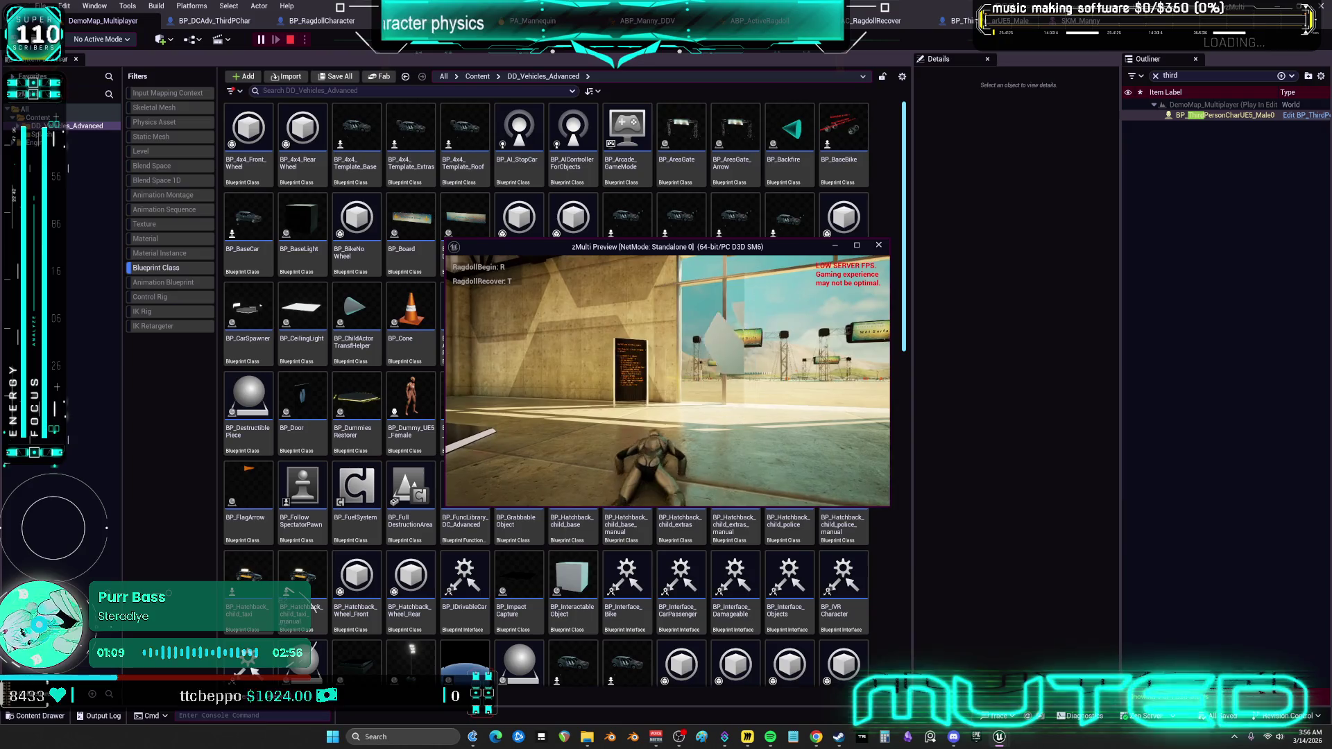
pyautogui.press('Escape')
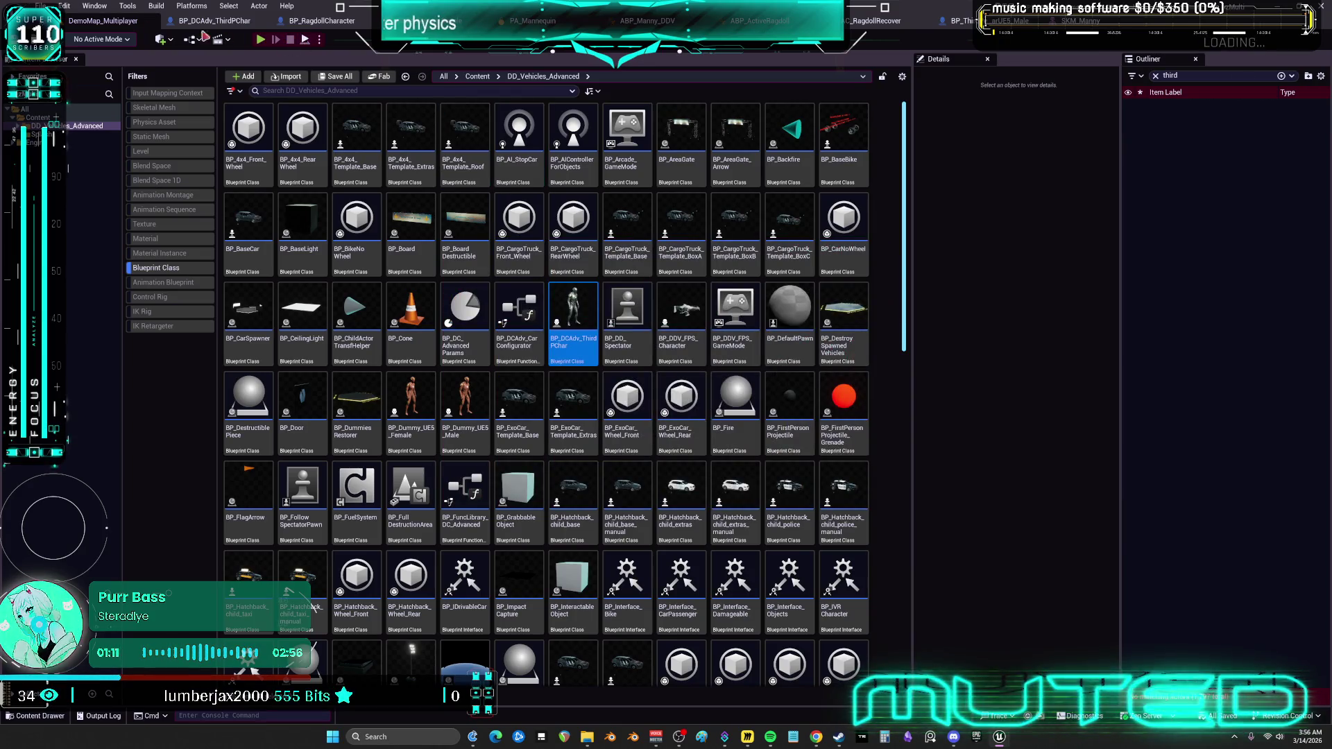
# Check the level's game mode override options in the toolbar.
pyautogui.click(202, 38)
pyautogui.click(209, 39)
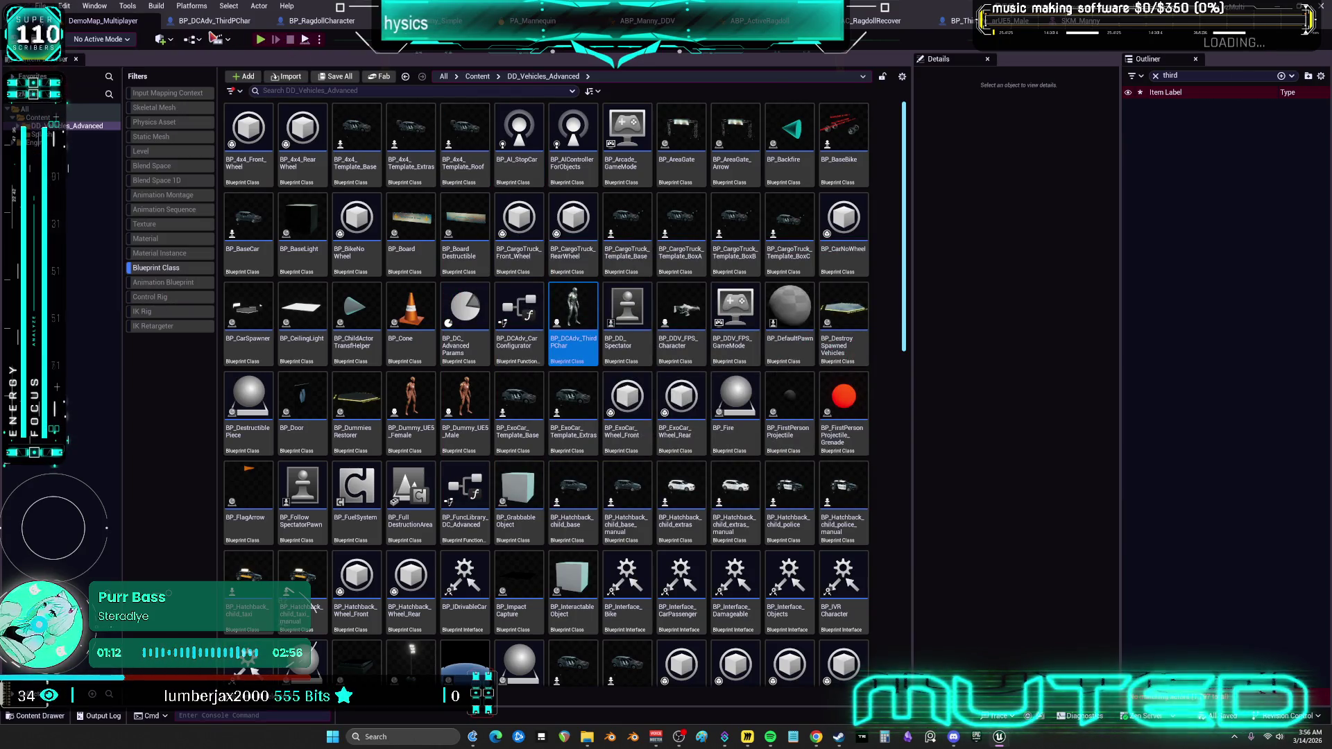
pyautogui.click(227, 39)
pyautogui.click(195, 40)
pyautogui.click(194, 39)
pyautogui.moveTo(305, 159)
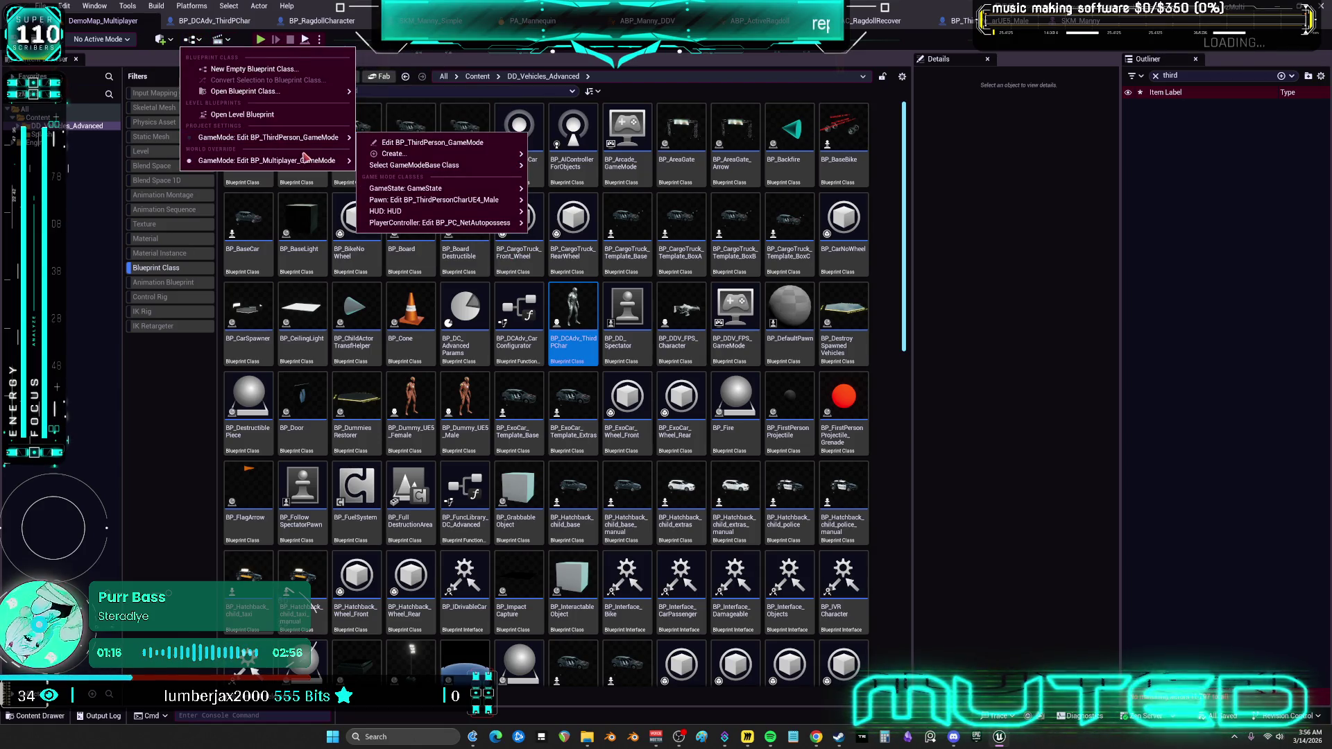
# Set the number of players and choose a Net Mode in the Play options.
pyautogui.click(319, 39)
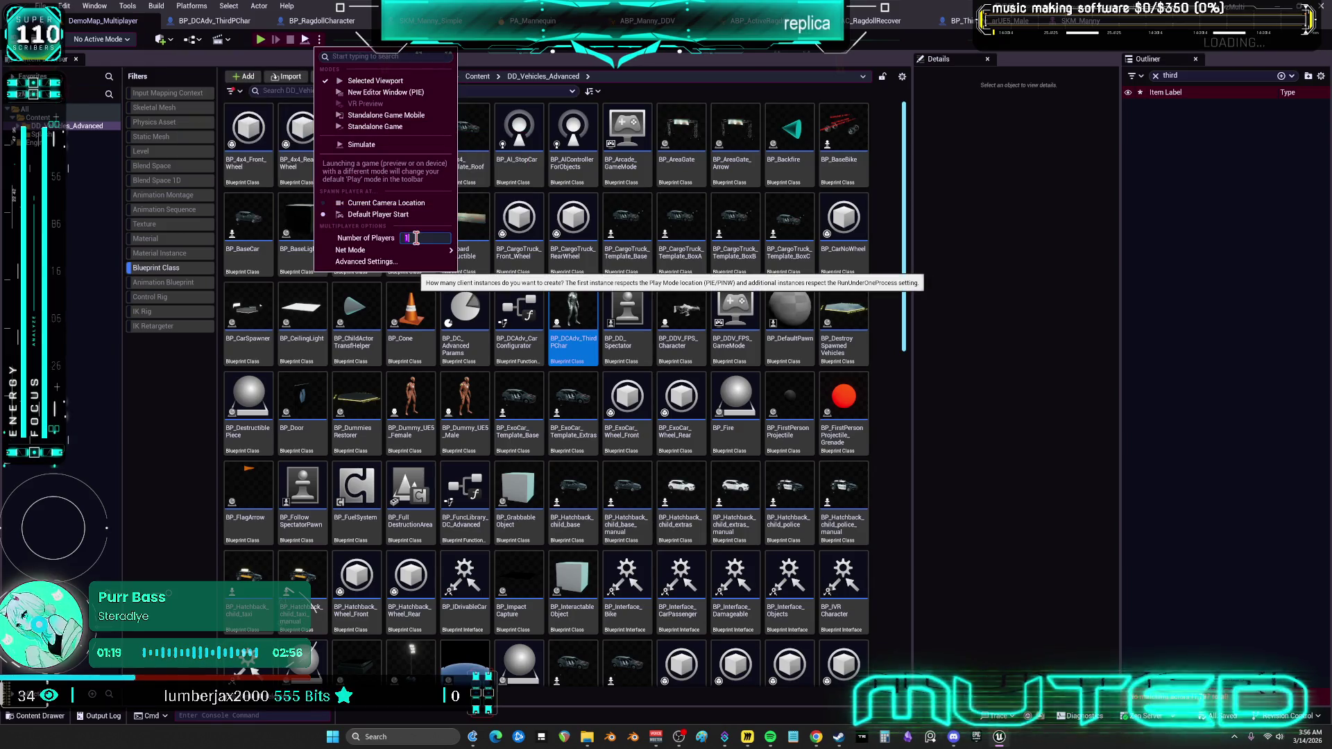
pyautogui.moveTo(368, 250)
pyautogui.click(507, 269)
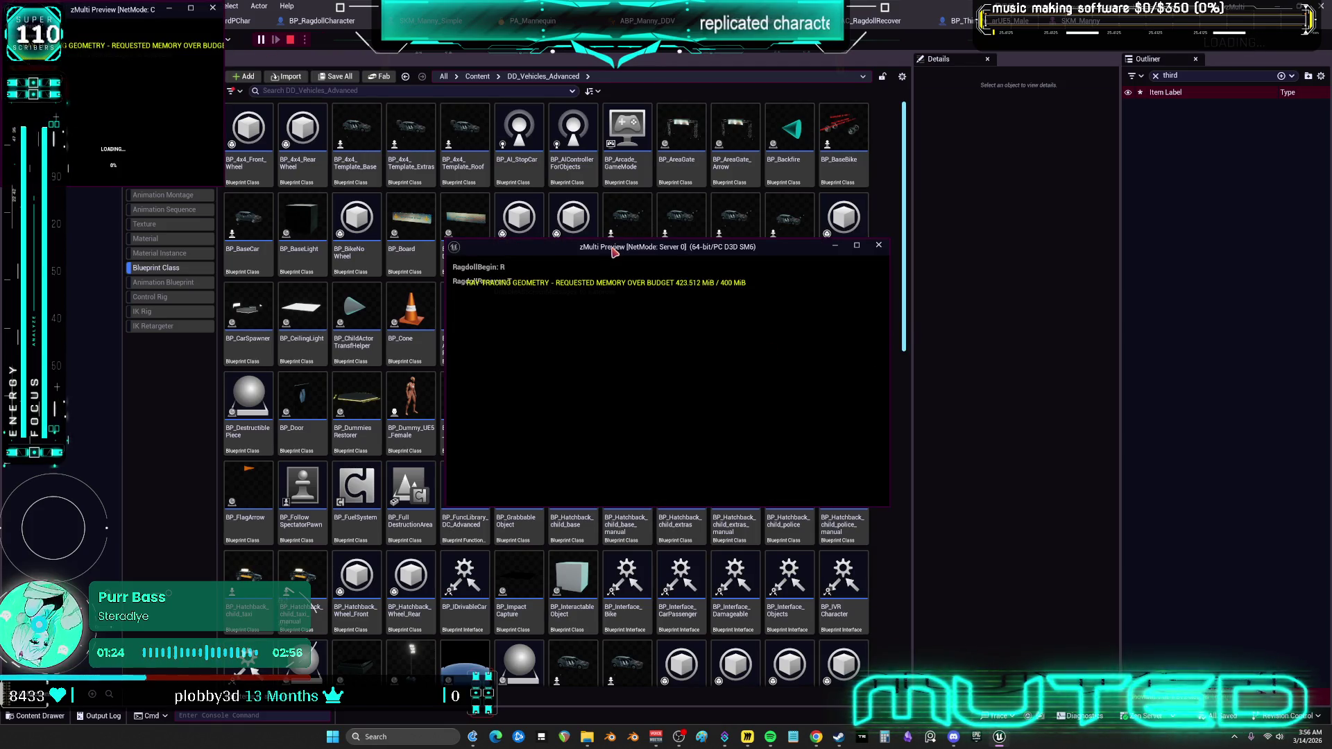
pyautogui.moveTo(613, 252); pyautogui.dragTo(913, 305)
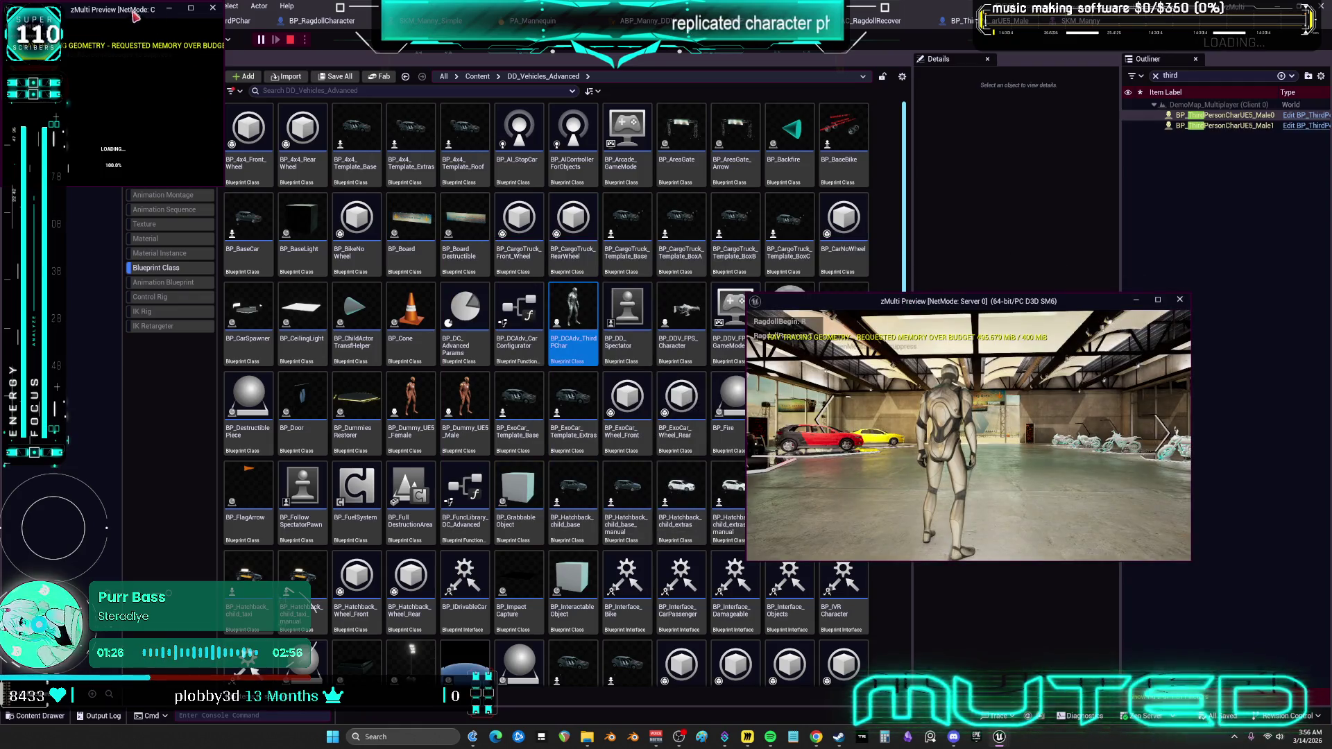
pyautogui.moveTo(135, 16); pyautogui.dragTo(266, 244)
pyautogui.moveTo(354, 414); pyautogui.dragTo(586, 513)
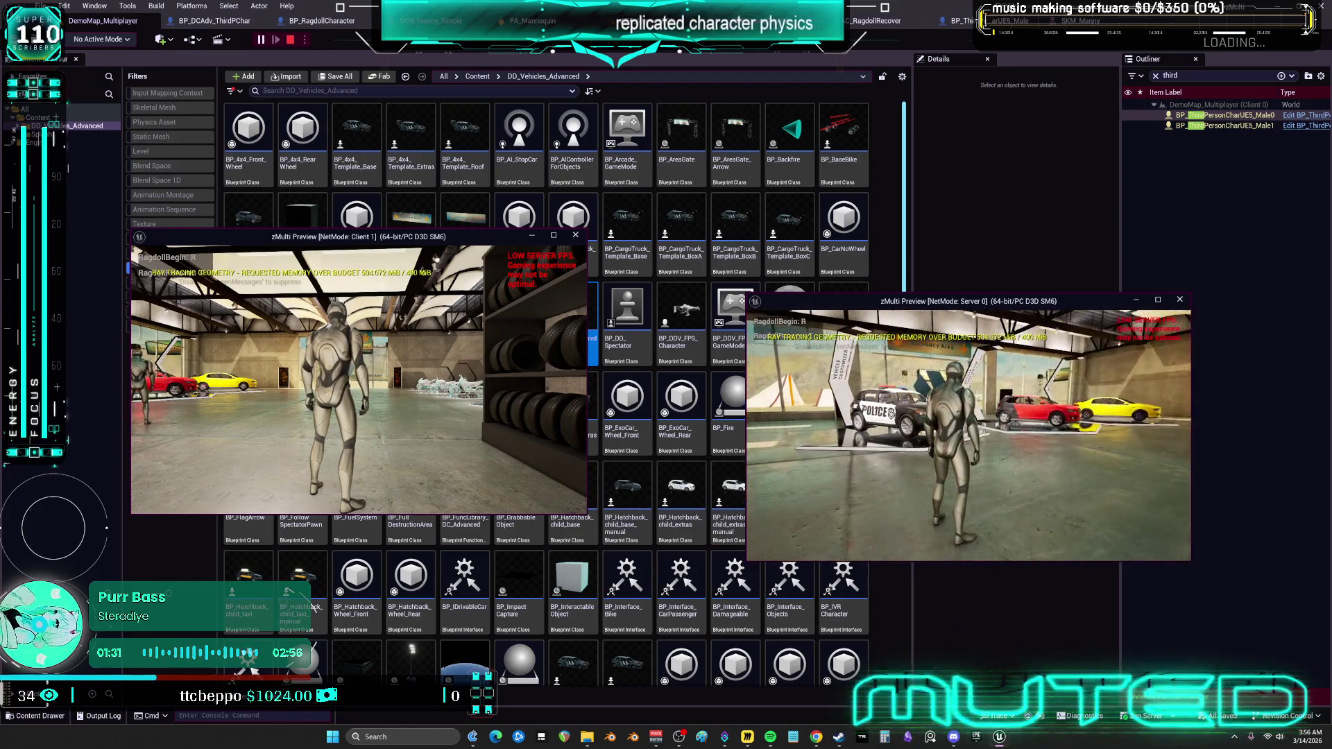
pyautogui.click(539, 422)
pyautogui.press('w')
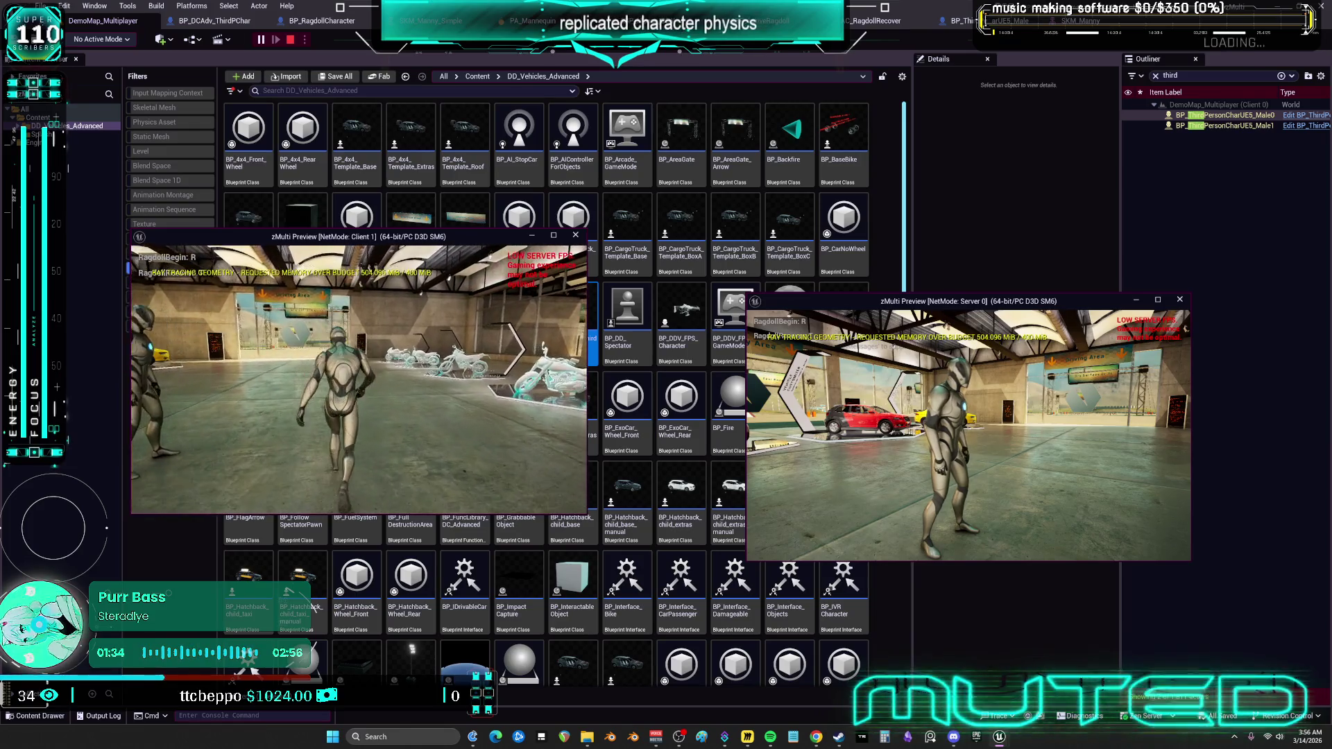
pyautogui.press('r')
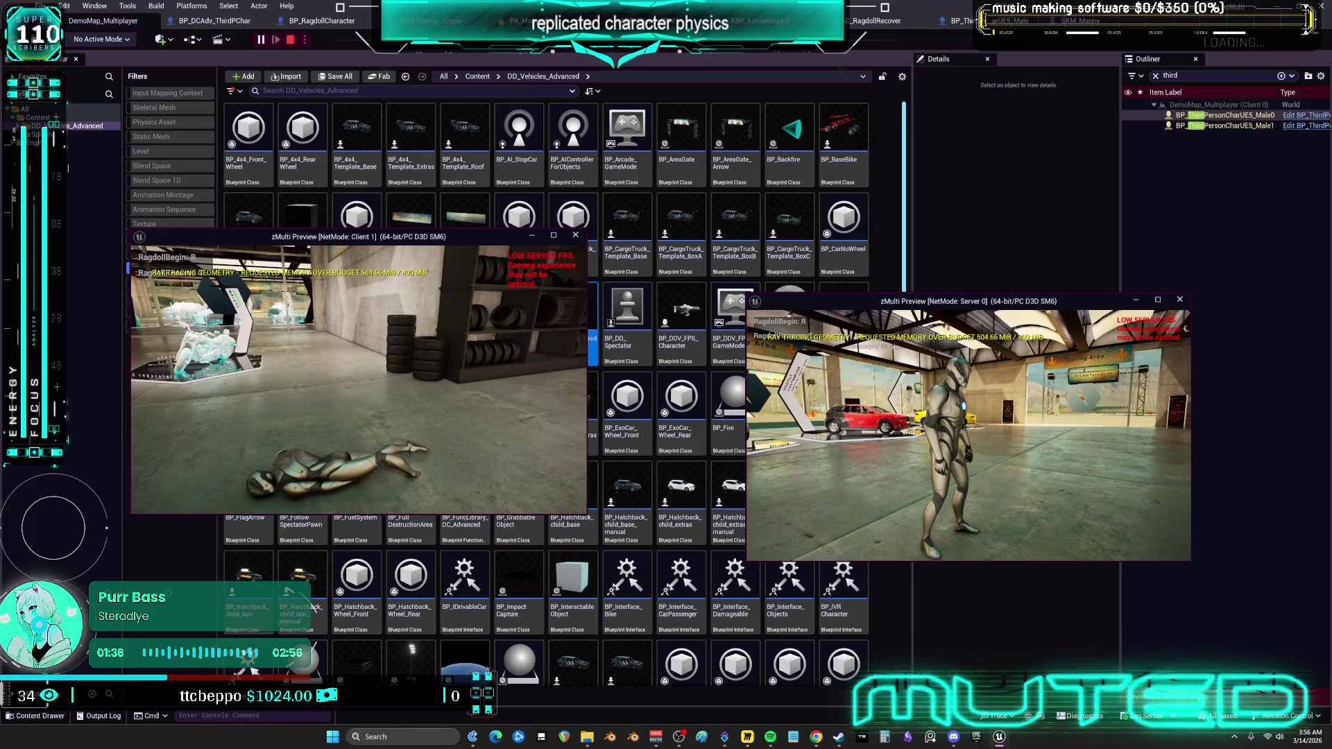
pyautogui.press('w')
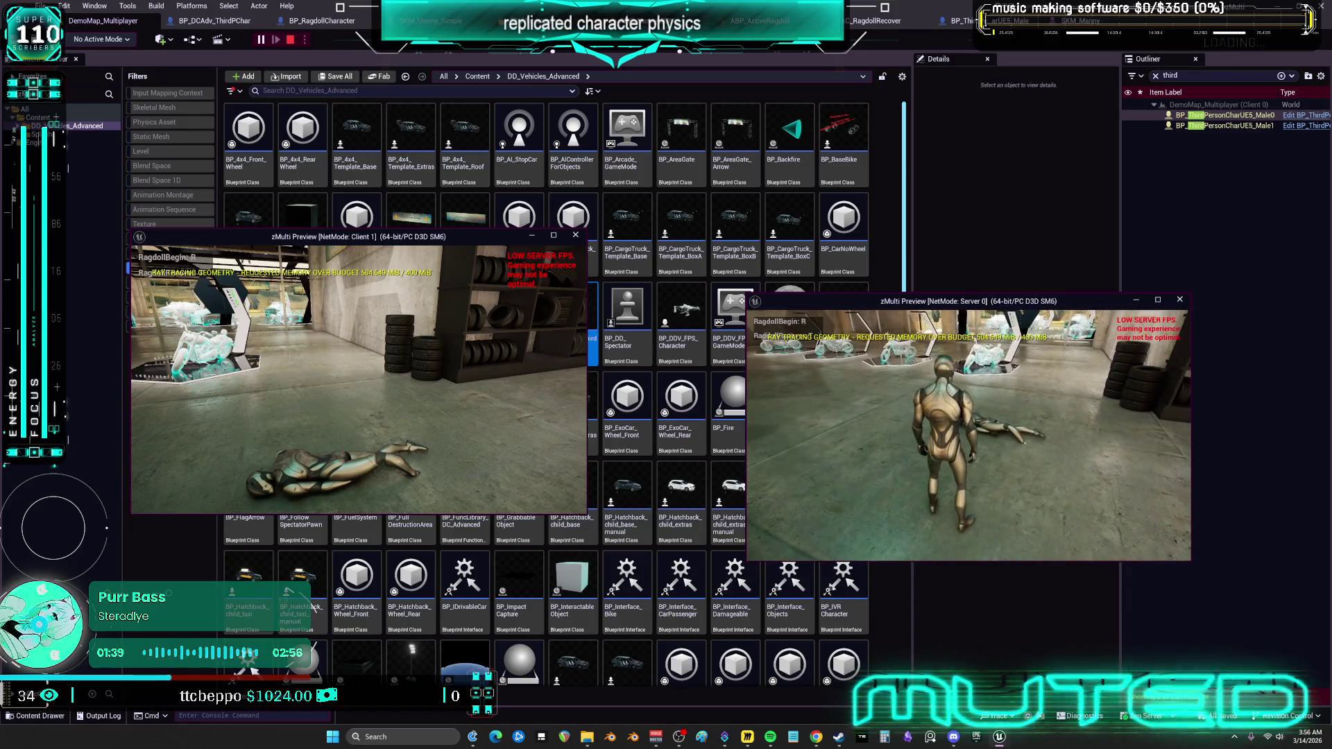
pyautogui.press('r')
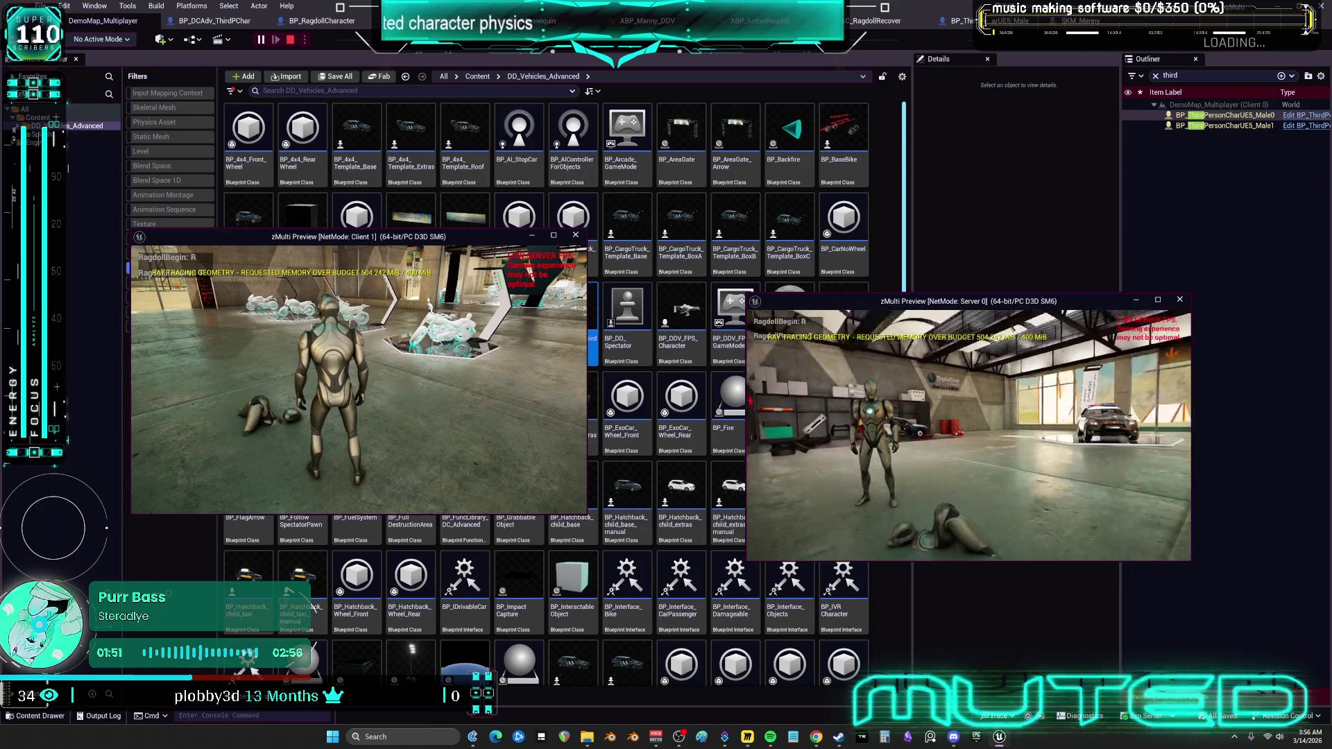
pyautogui.press('Escape')
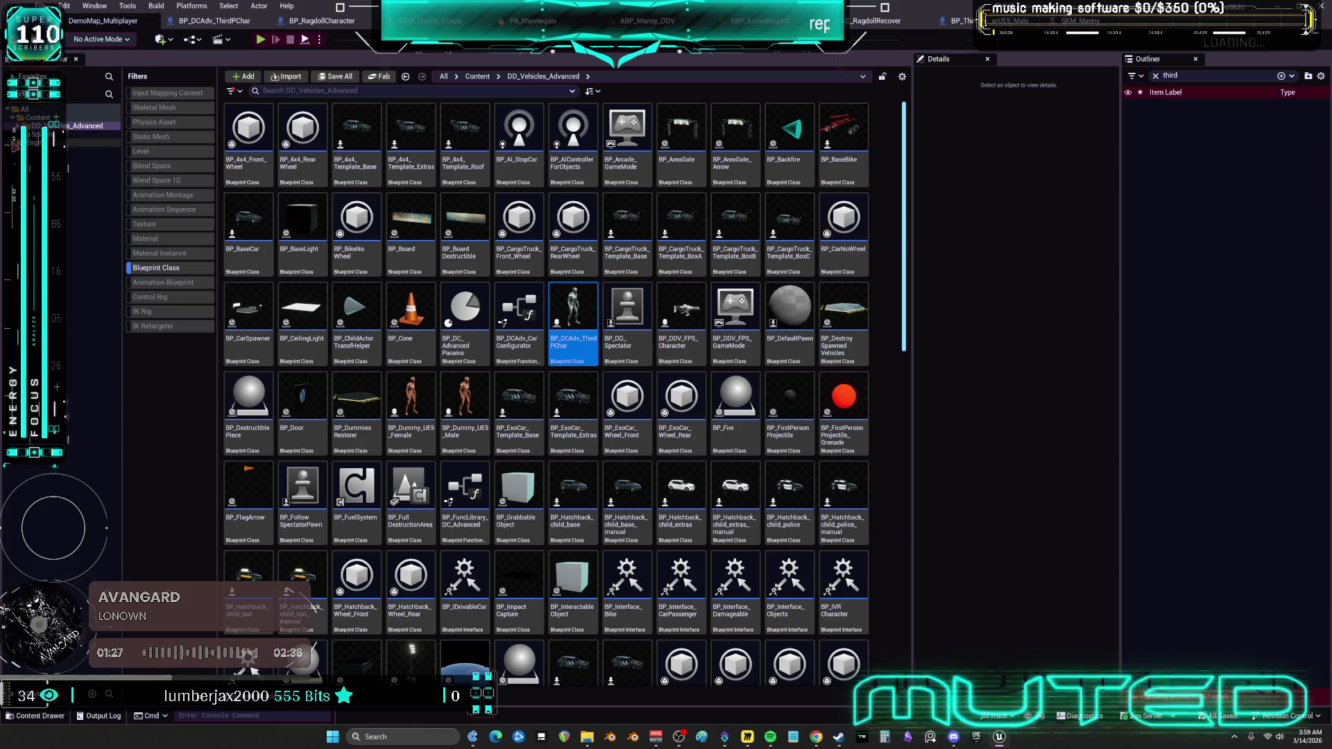
# Navigate to the ActiveRagdollSystem C++ Classes folder and clear the Blueprint Class filter.
pyautogui.click(69, 176)
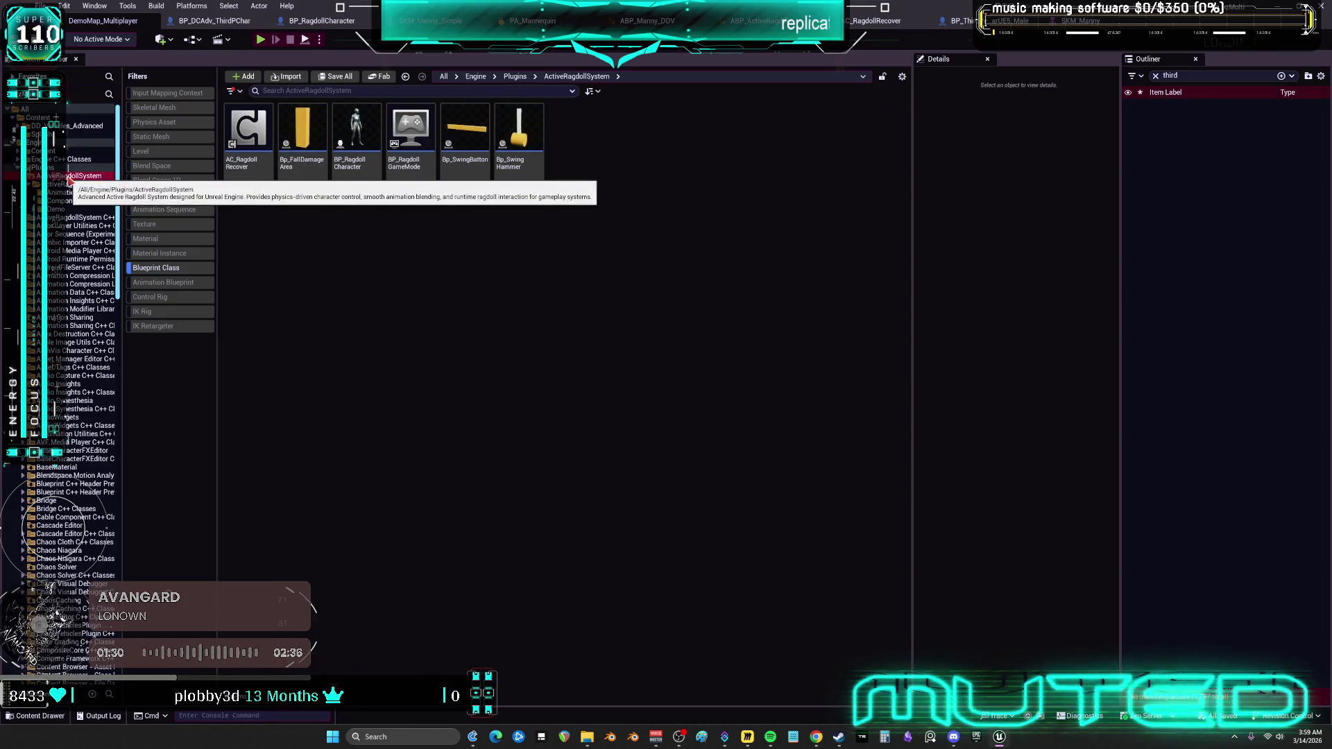
pyautogui.click(45, 168)
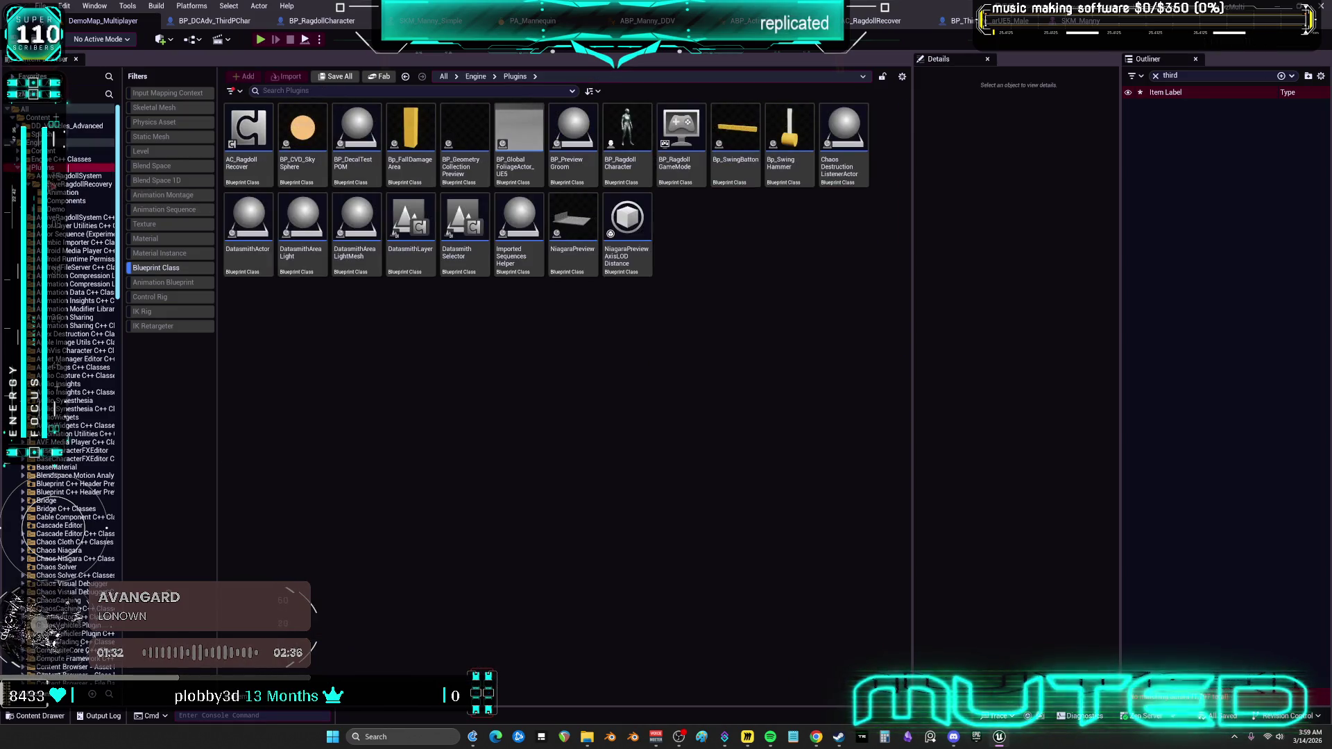
pyautogui.click(54, 218)
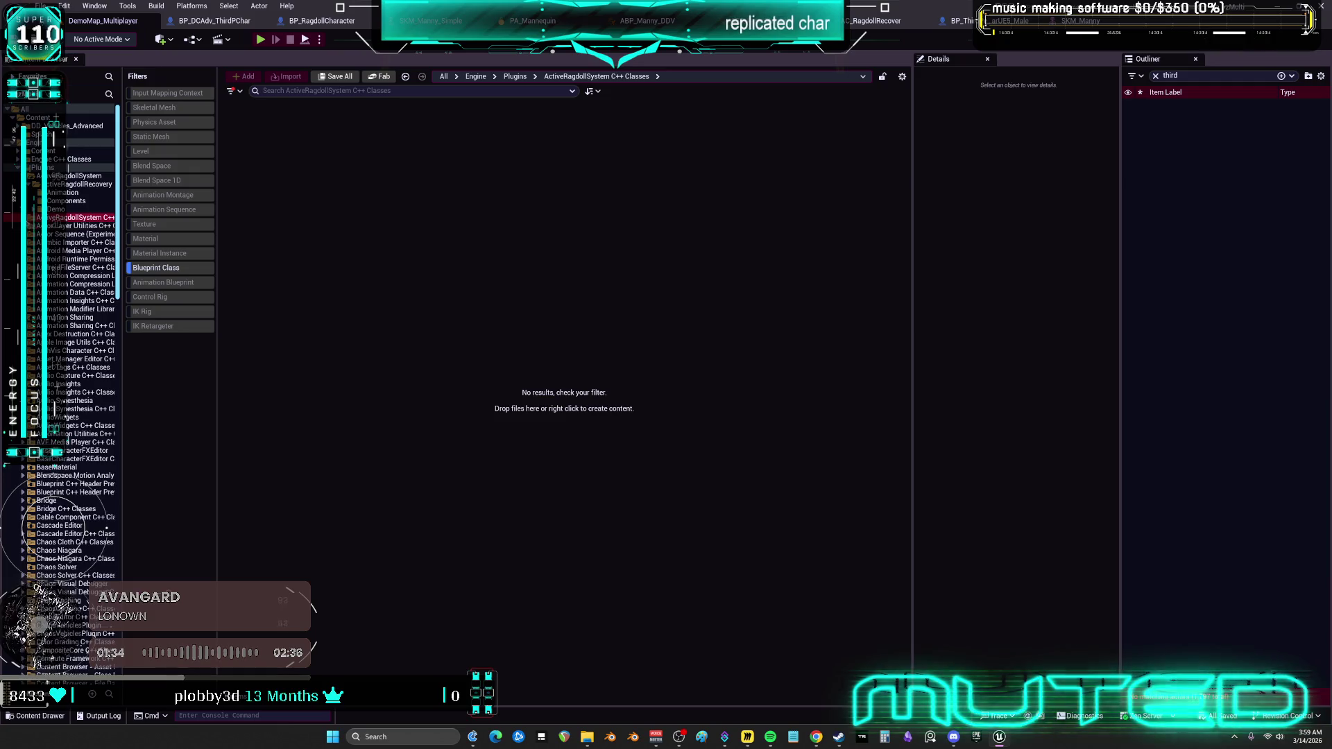
pyautogui.click(156, 270)
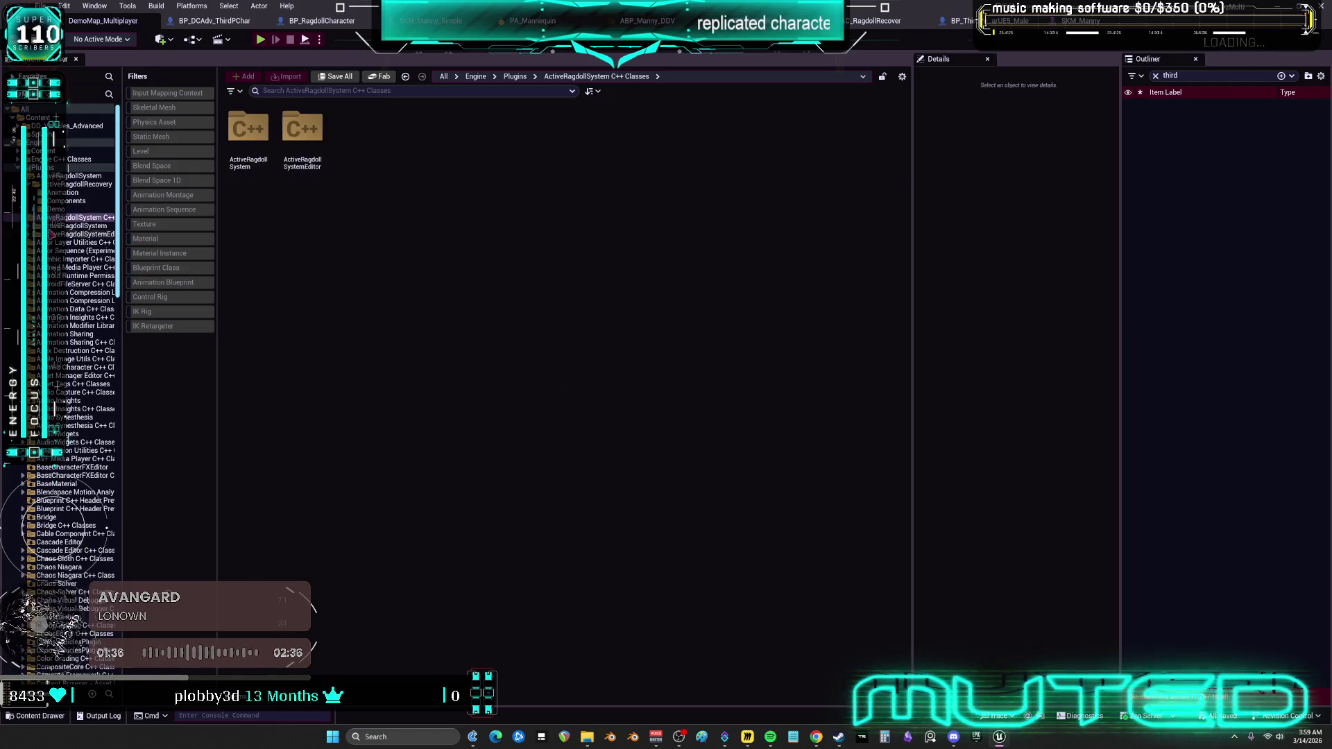
# Show the ActiveRagdollSystem class folder in Explorer.
pyautogui.rightClick(64, 221)
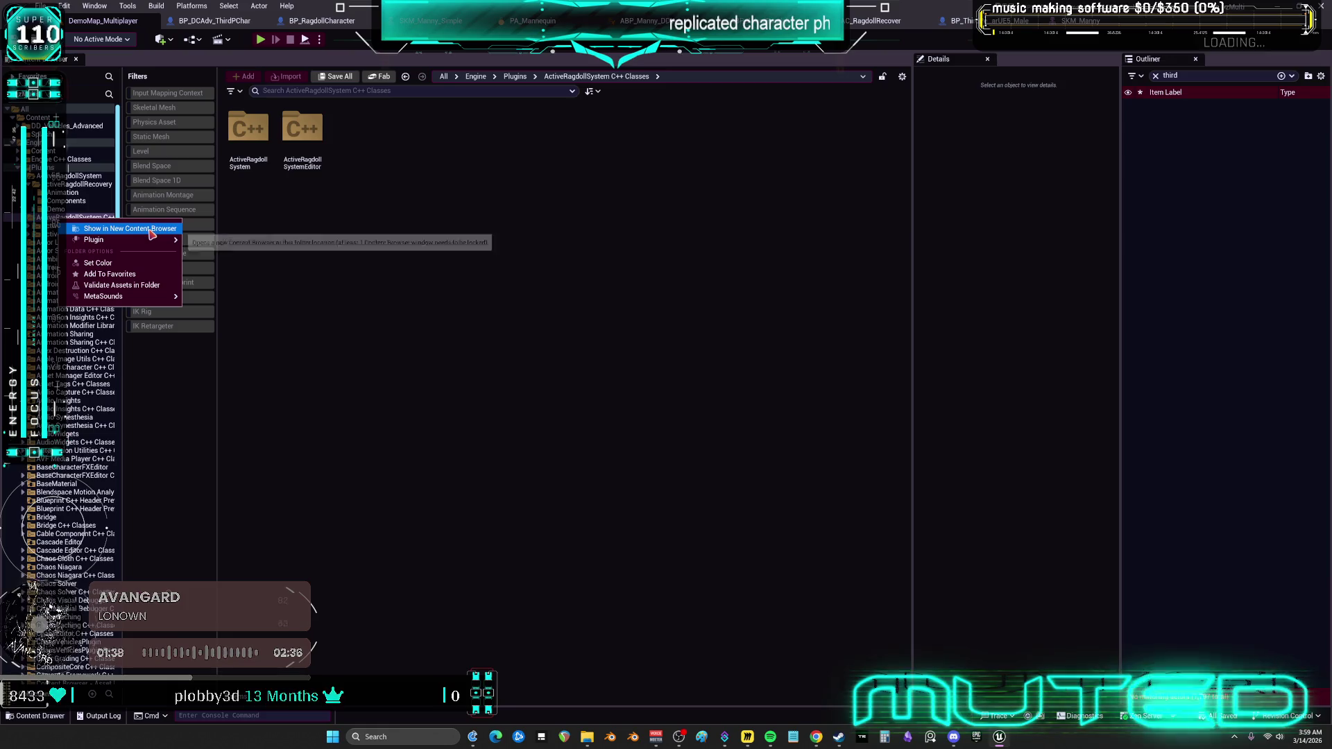
pyautogui.moveTo(160, 296)
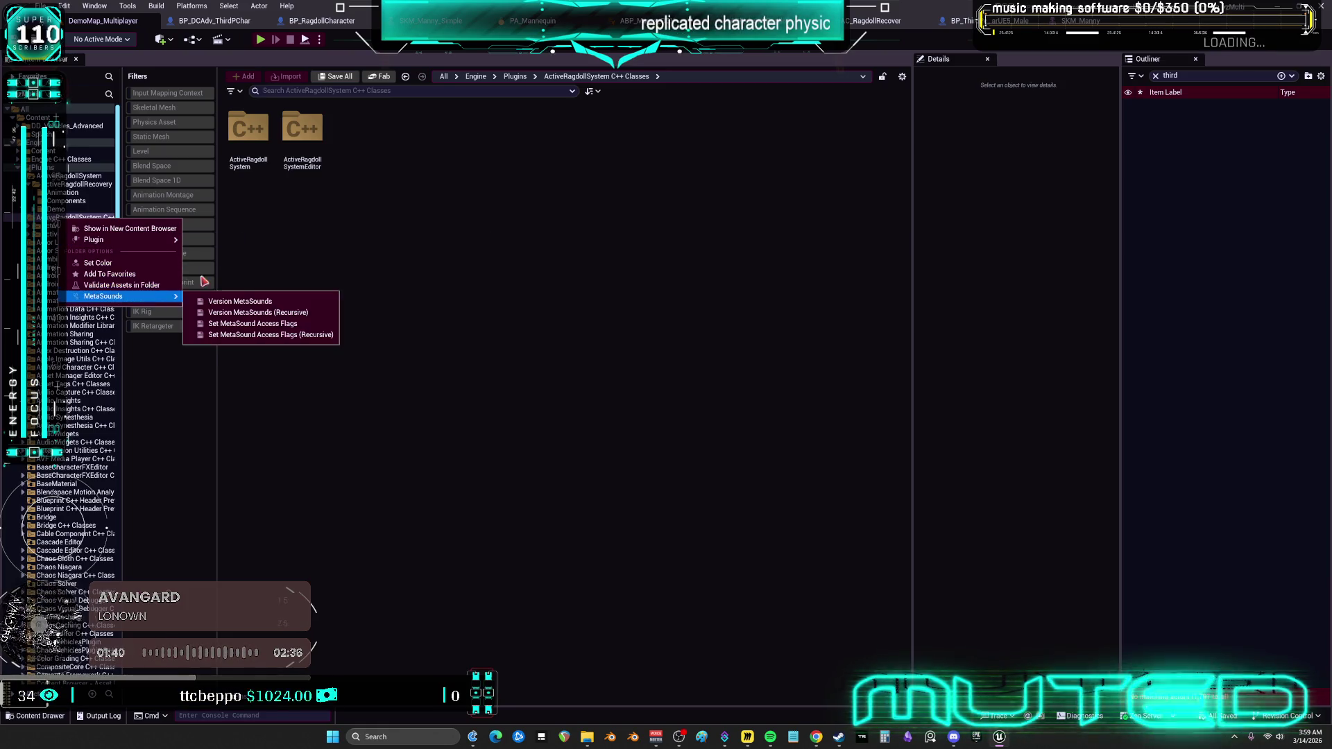
pyautogui.click(250, 139)
pyautogui.rightClick(259, 141)
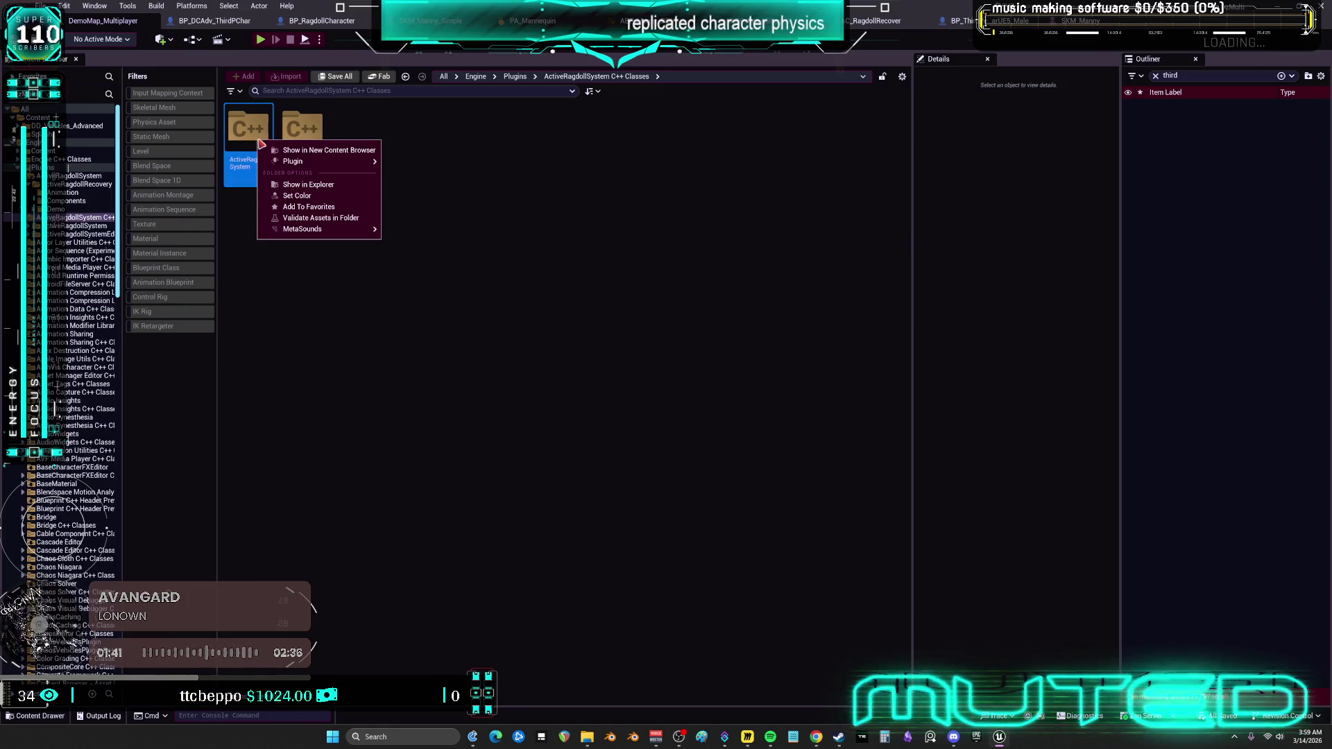
pyautogui.click(321, 186)
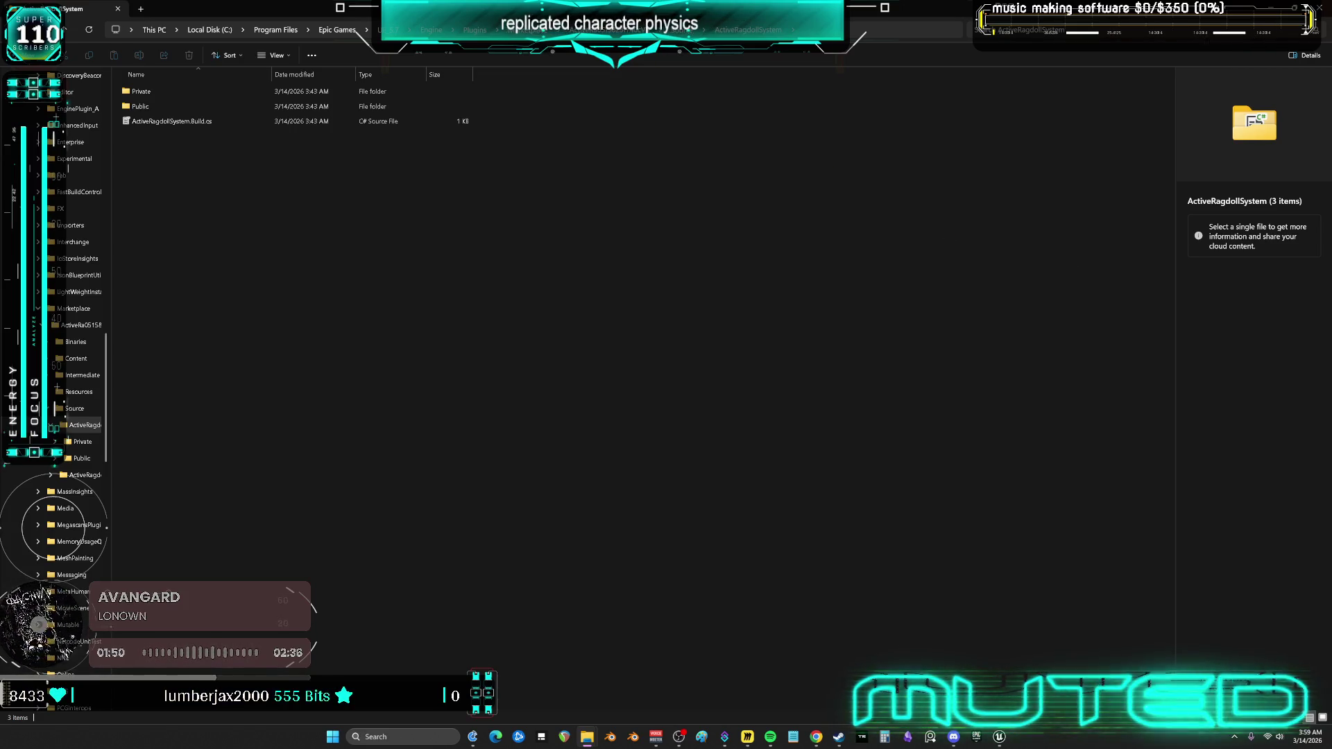
# Go up to the Marketplace folder and select the ActiveRagdoll plugin's install folder.
pyautogui.click(530, 29)
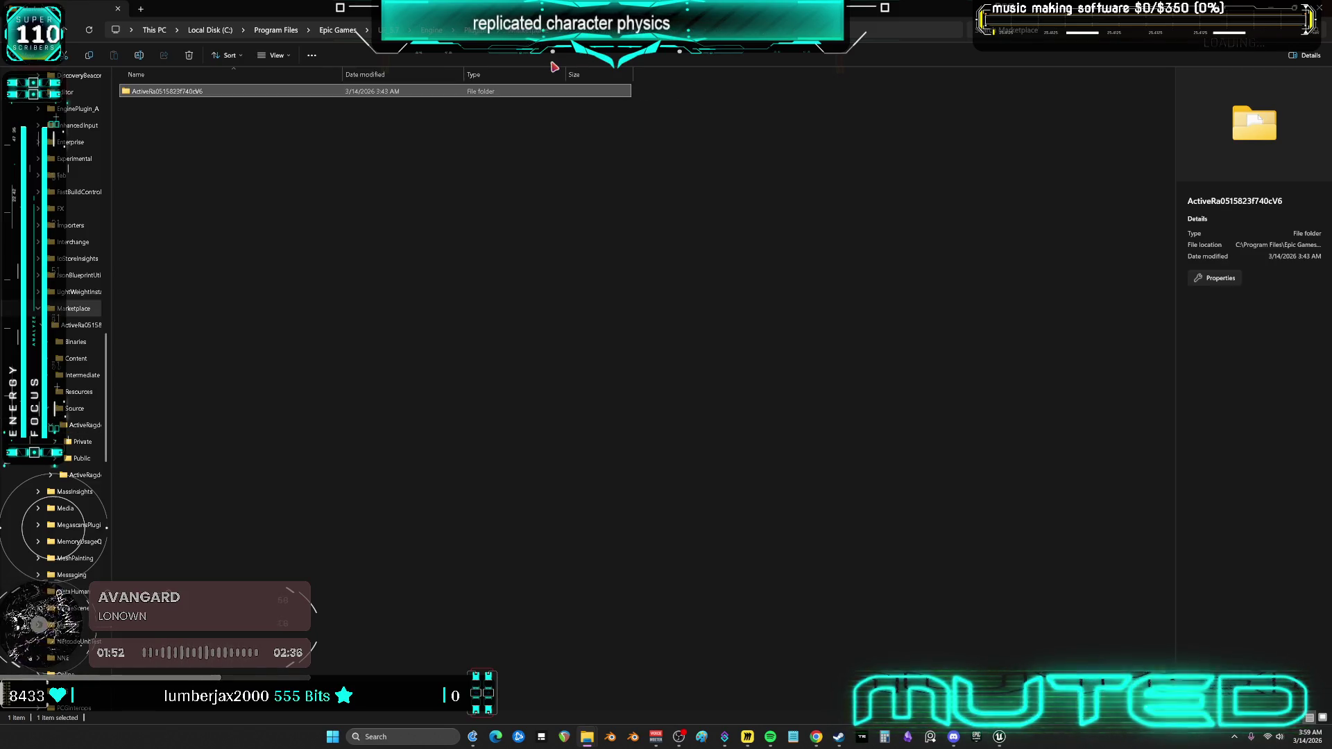
pyautogui.click(182, 146)
pyautogui.click(187, 93)
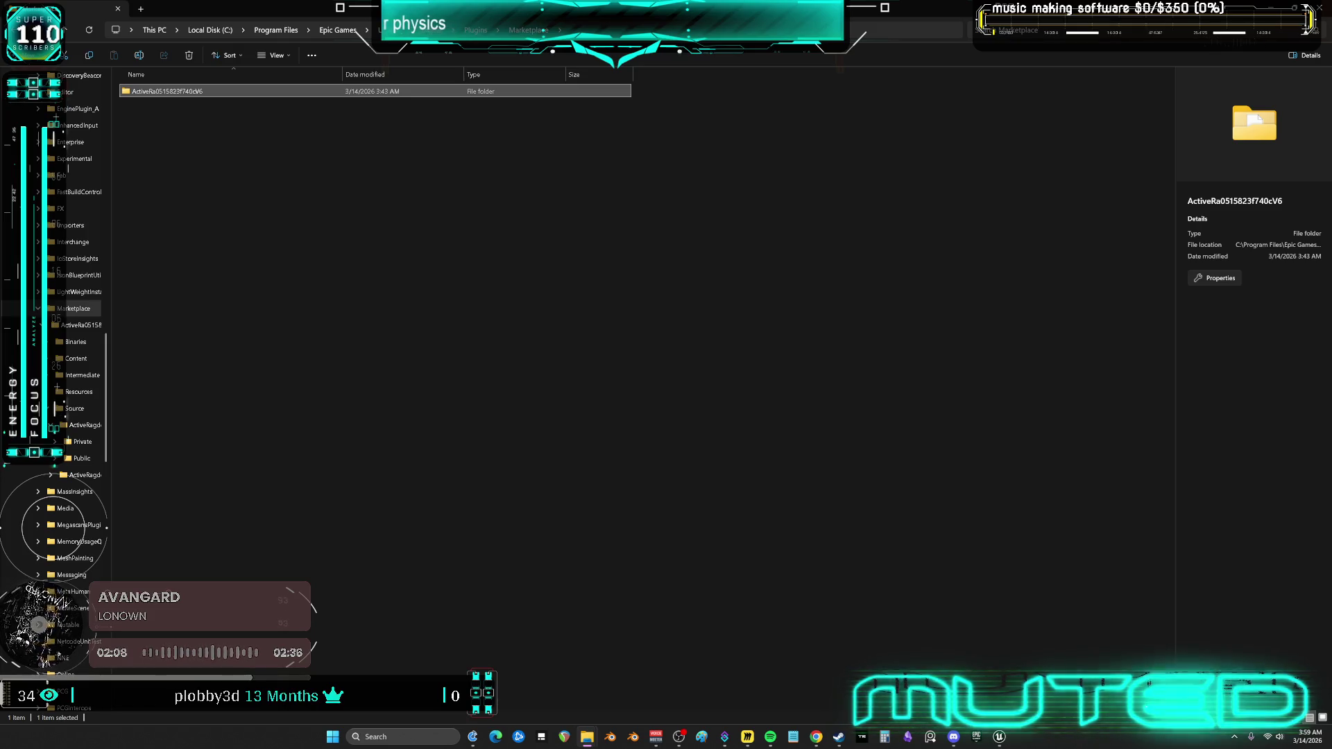
pyautogui.click(267, 135)
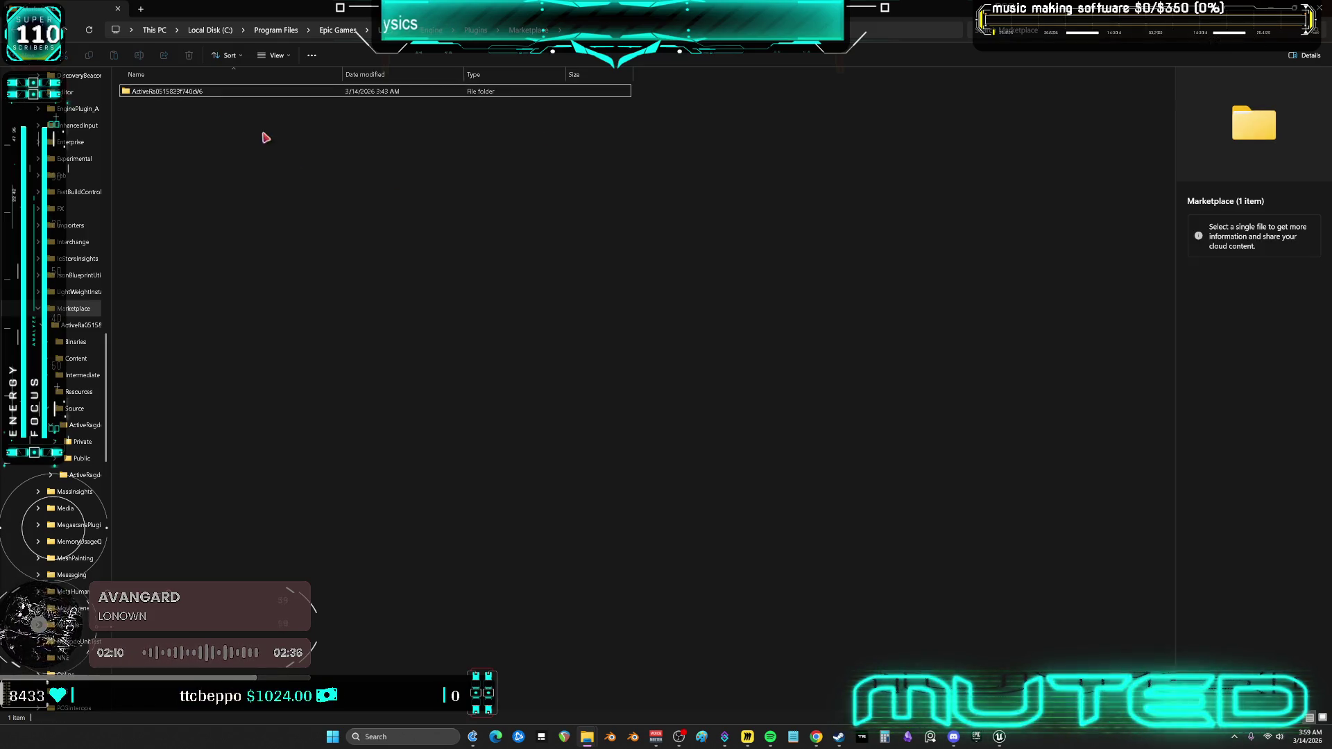
pyautogui.click(192, 94)
pyautogui.click(192, 133)
pyautogui.click(188, 88)
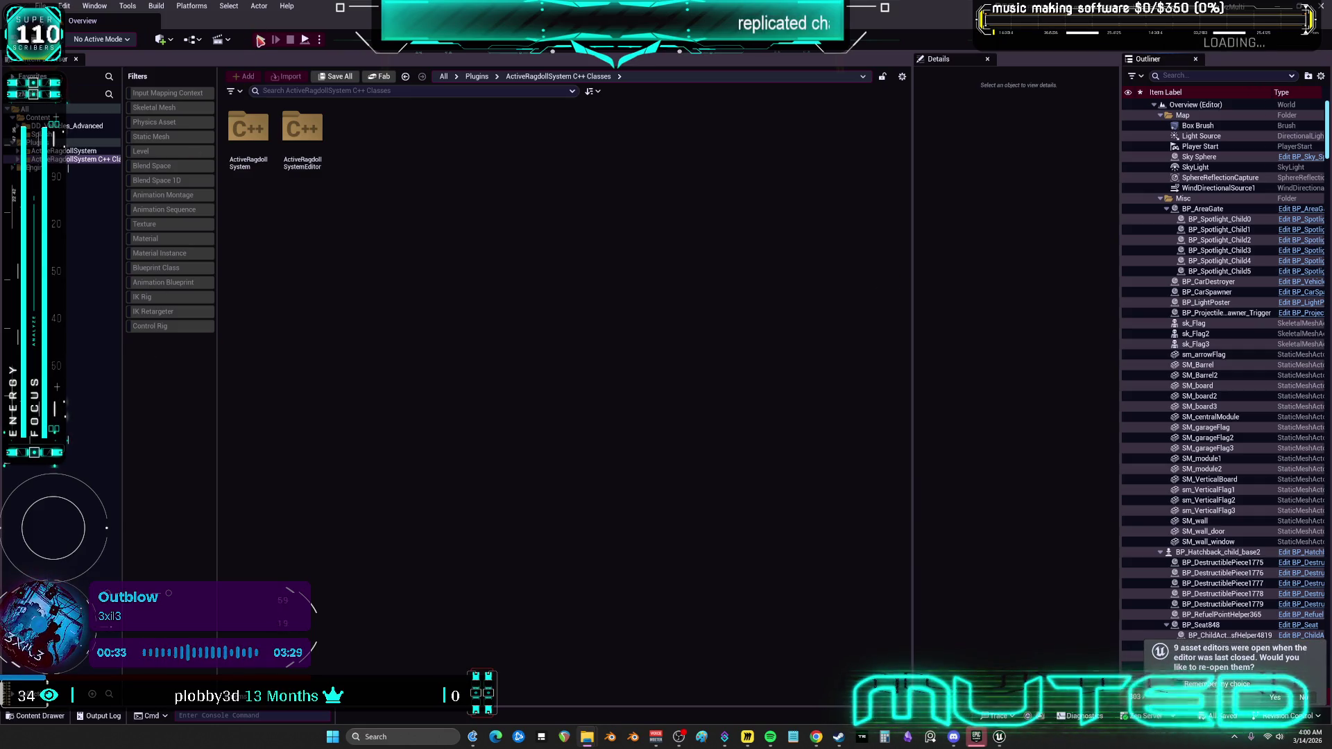
# Open DemoMap_Multiplayer from DD_Vehicles_Advanced via the Level filter and start a two-player test.
pyautogui.click(83, 126)
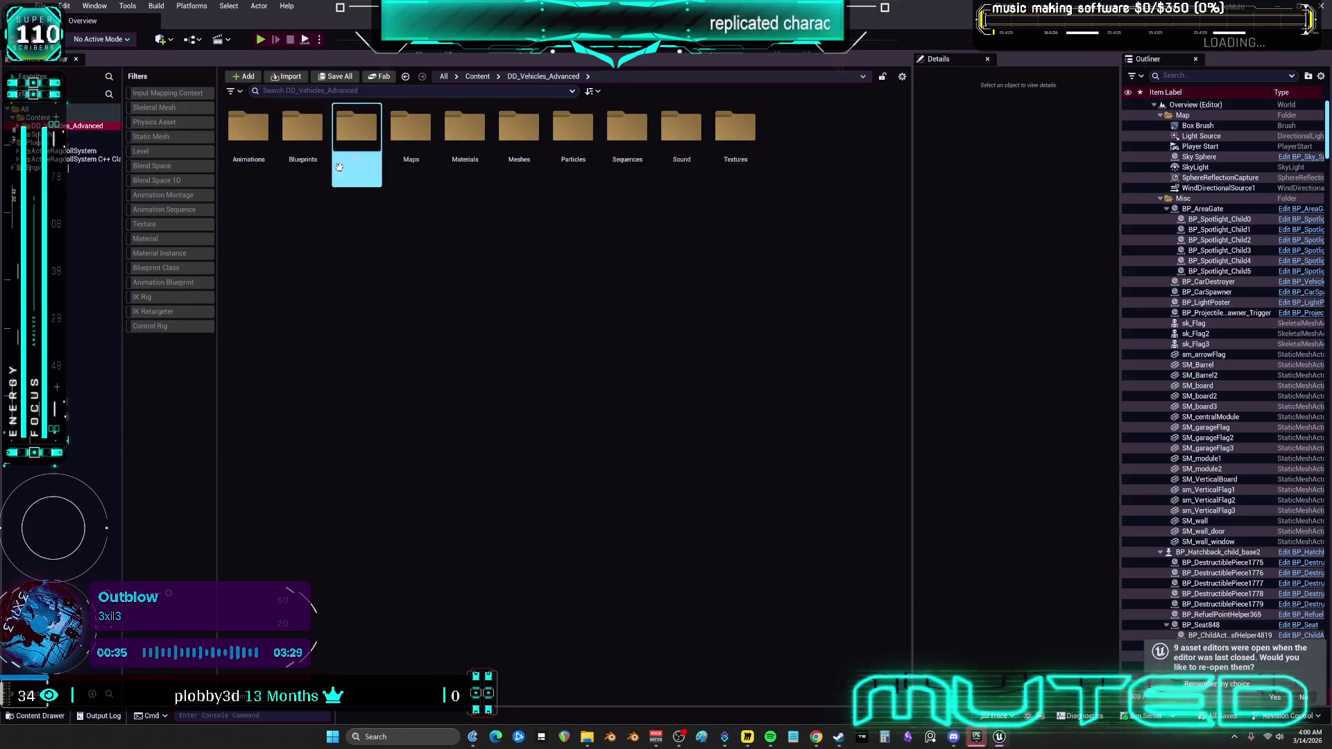
pyautogui.click(162, 152)
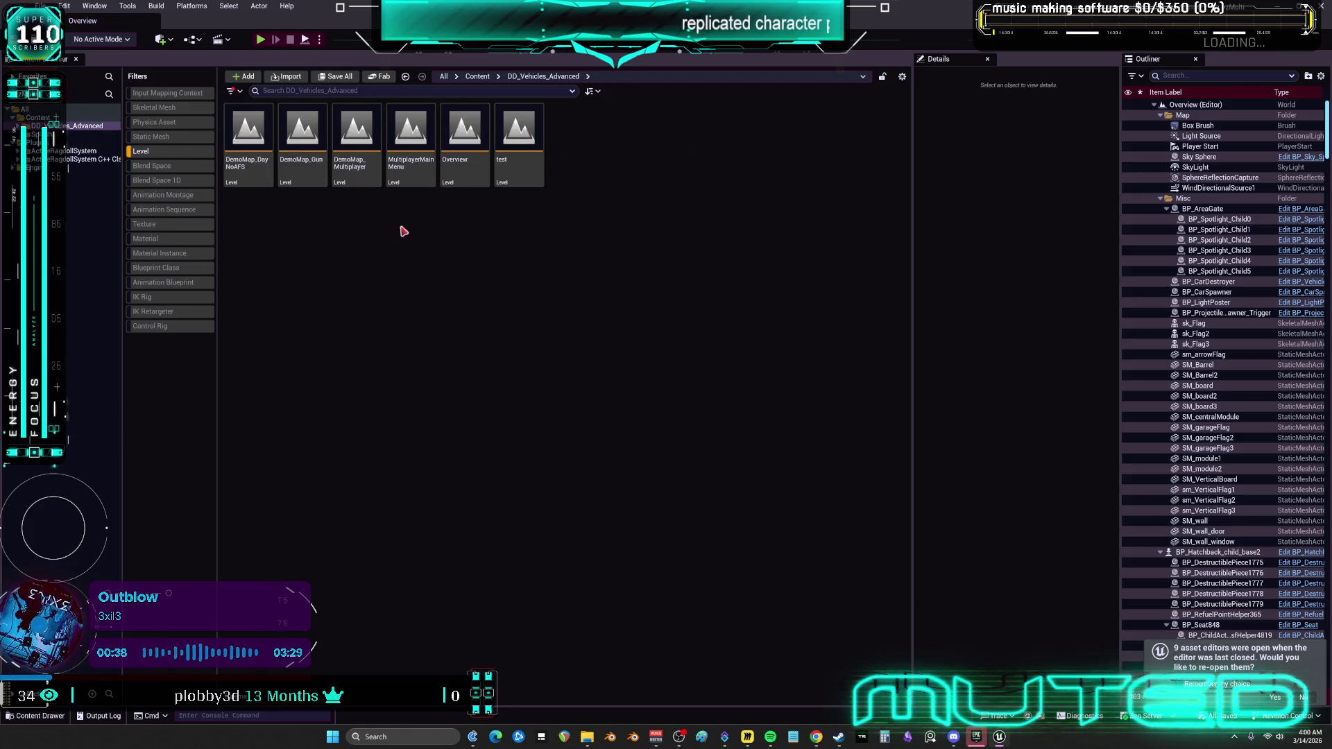
pyautogui.click(401, 171)
pyautogui.doubleClick(401, 171)
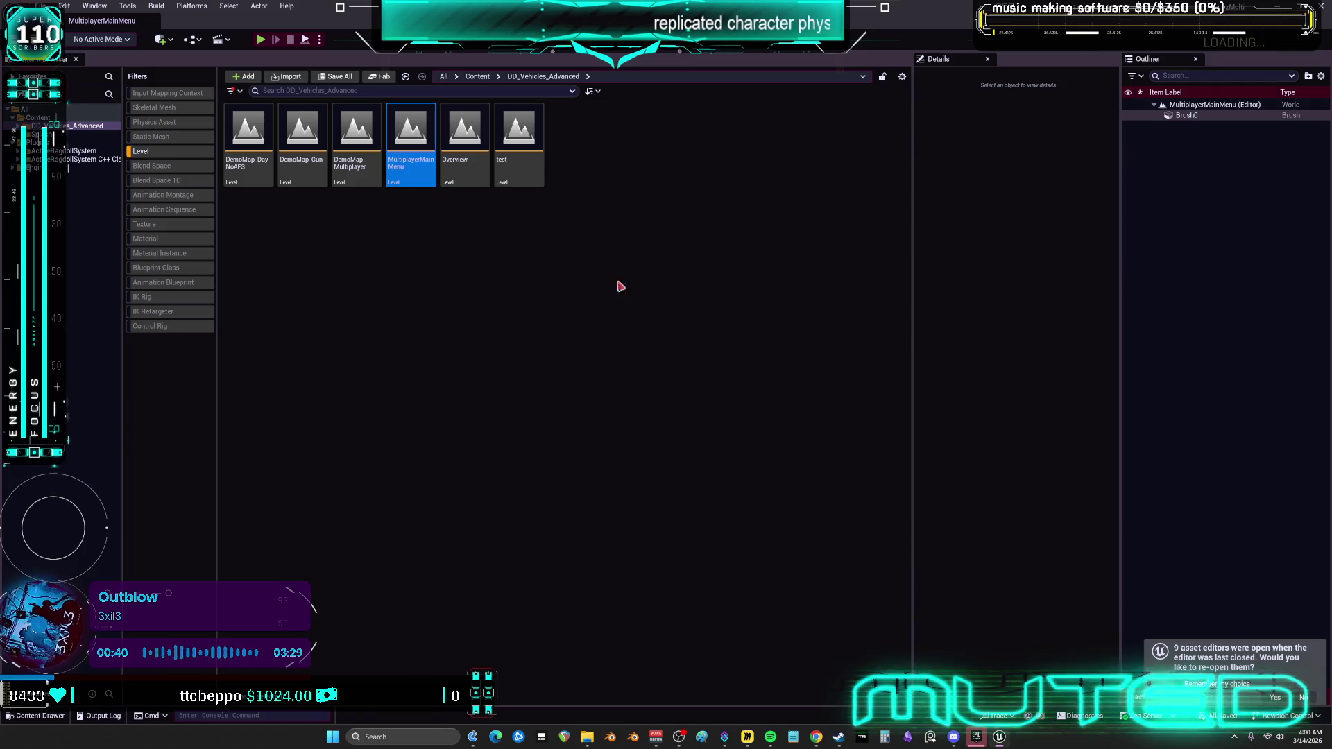
pyautogui.click(365, 174)
pyautogui.doubleClick(368, 178)
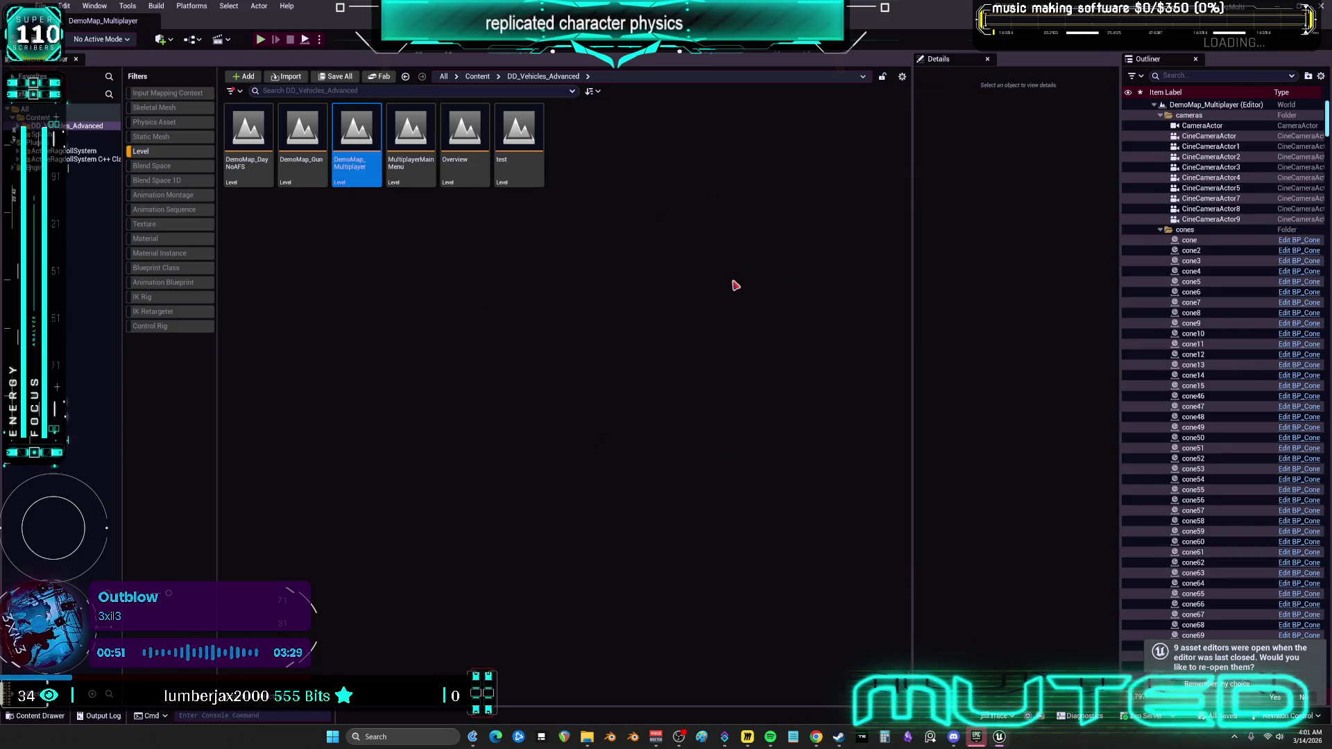
pyautogui.hotkey('alt', 'p')
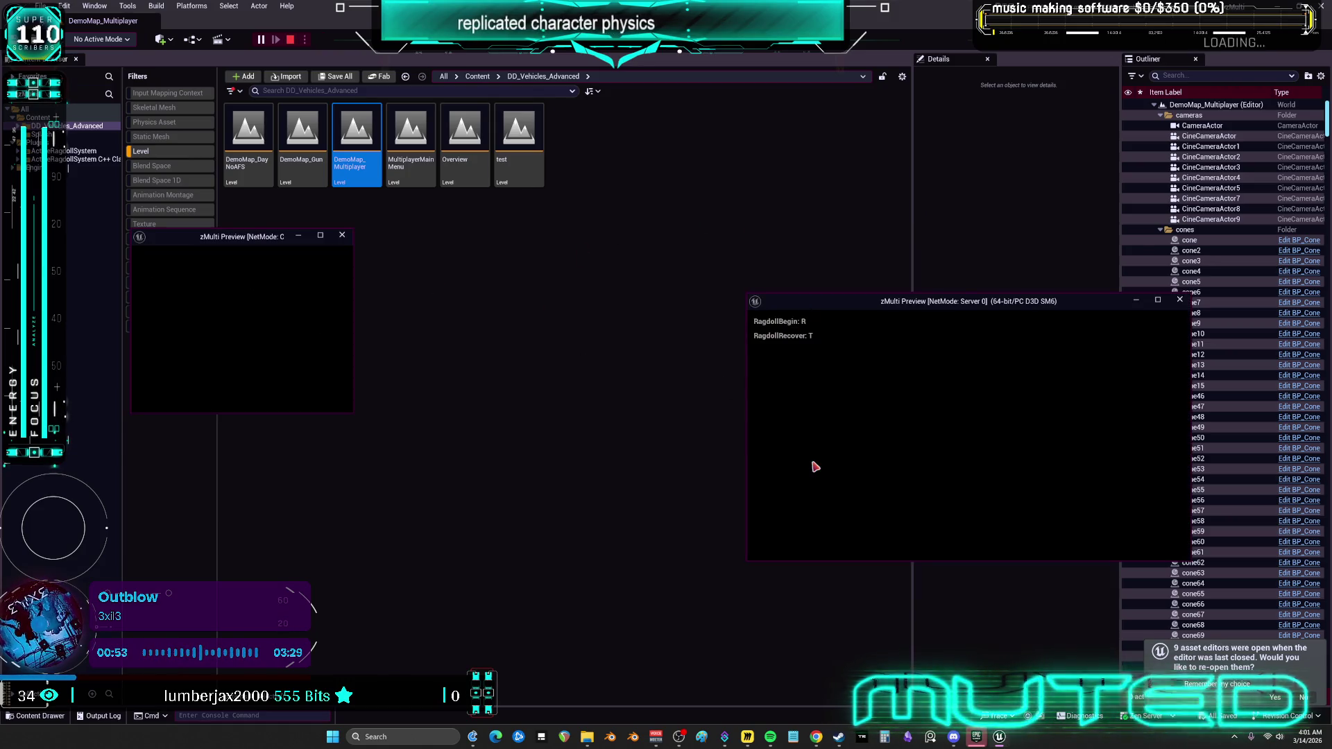
# Take control of the server preview character, run forward with W and jump with Space.
pyautogui.click(933, 316)
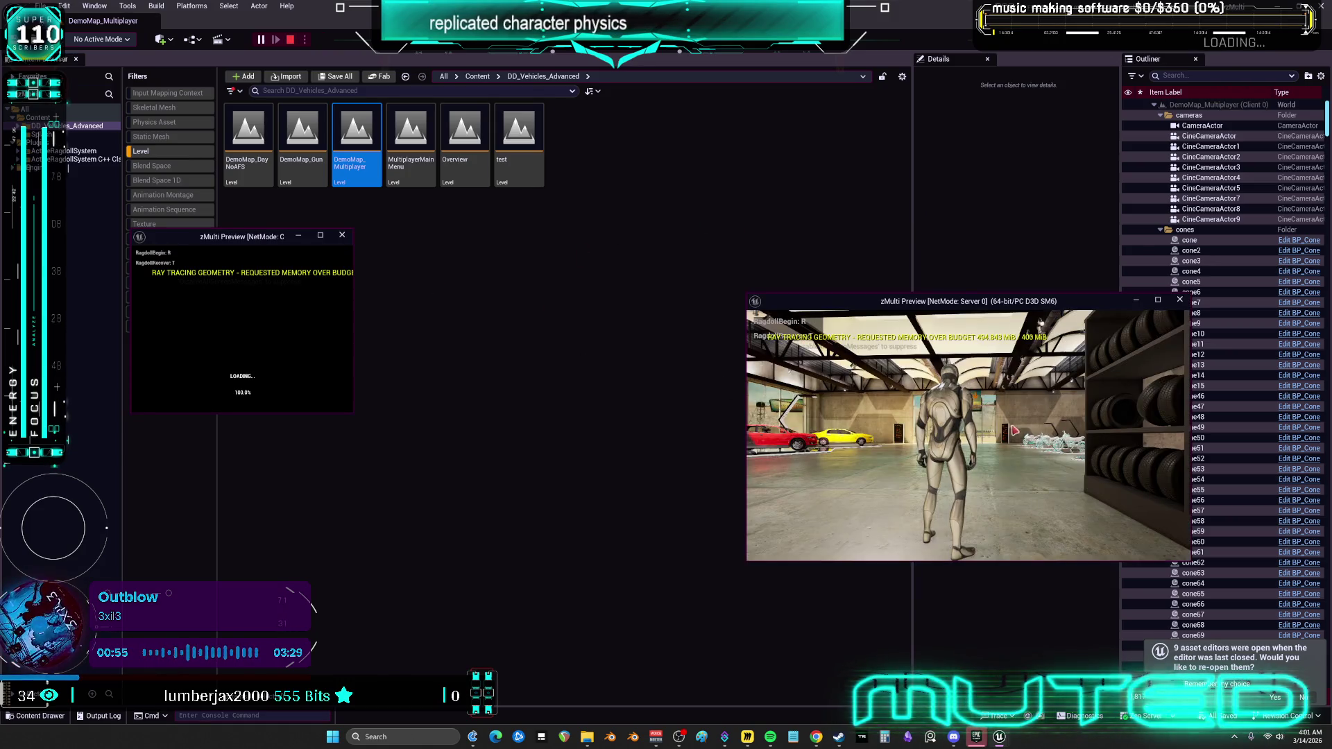
pyautogui.press('w')
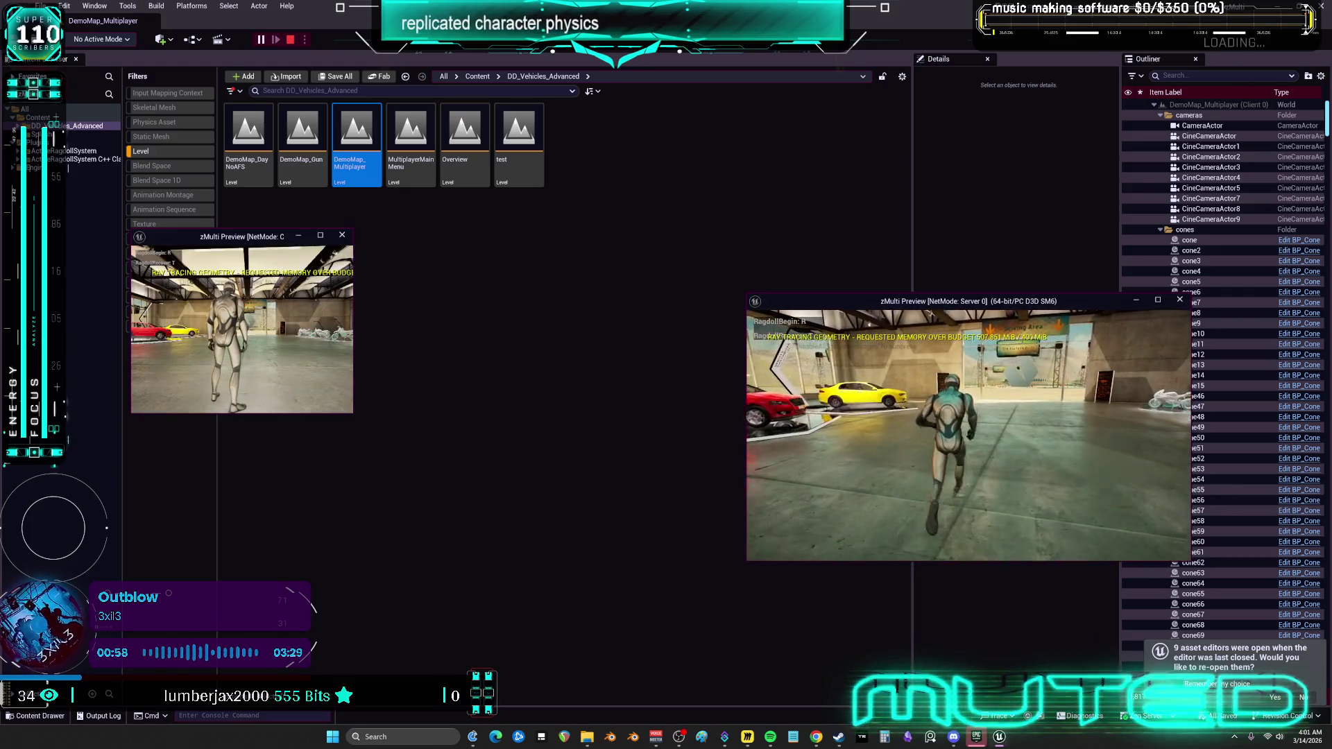
pyautogui.press('space')
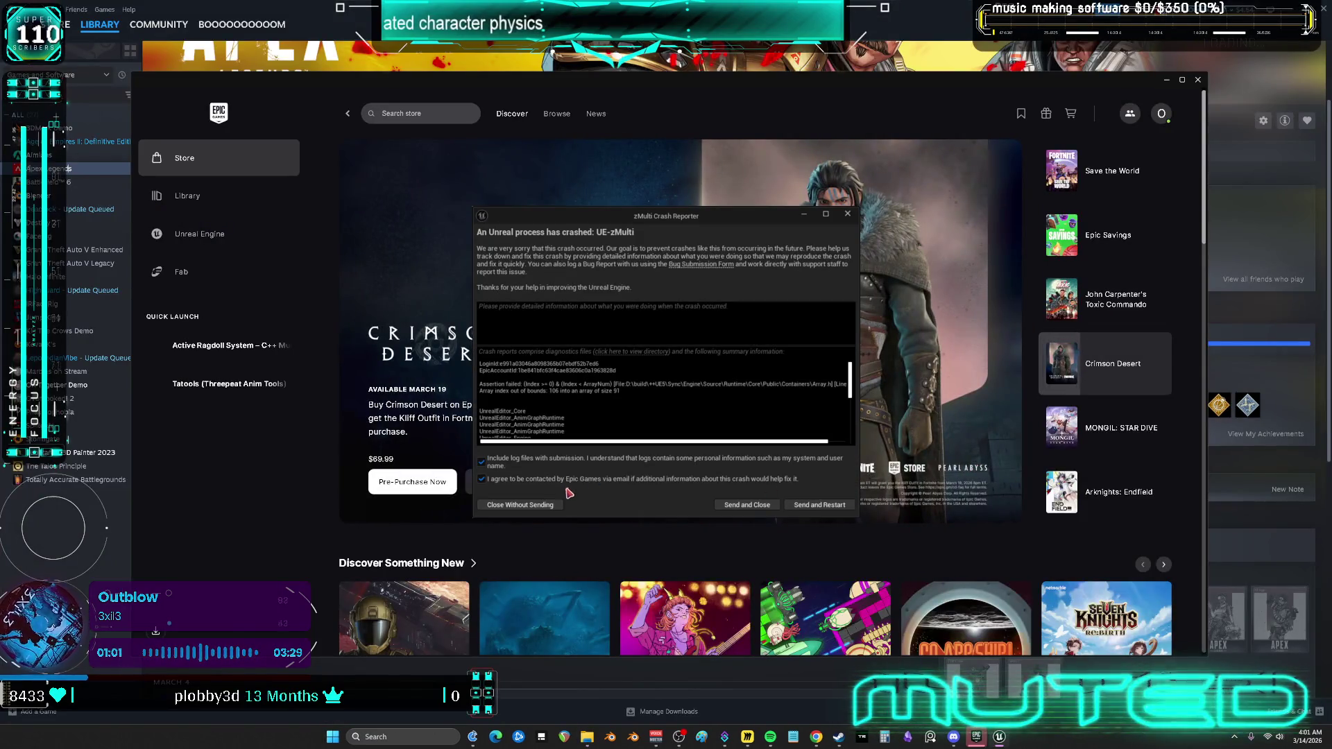
# Send the crash report and close the Unreal Engine Crash Reporter.
pyautogui.click(728, 505)
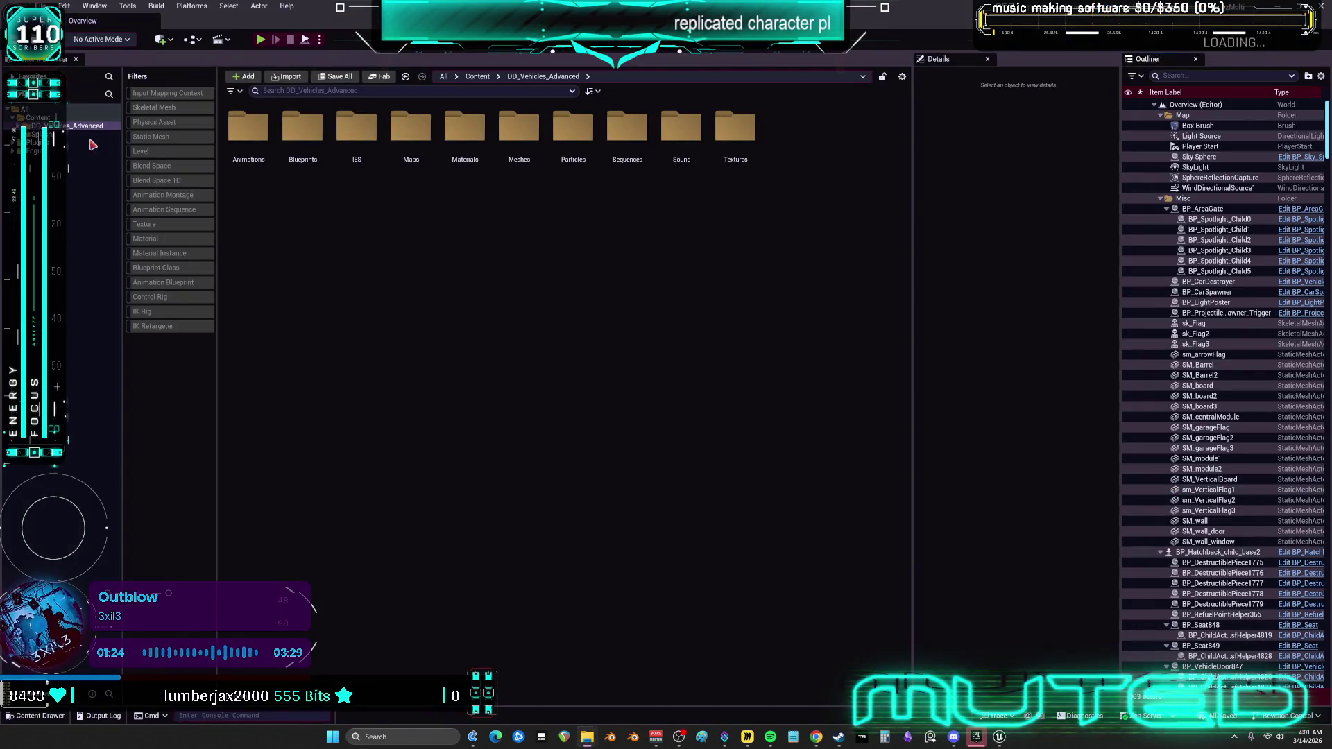
# Verify ActiveRagdollSystem is enabled in Plugins, then expand its folders in the content tree.
pyautogui.click(270, 125)
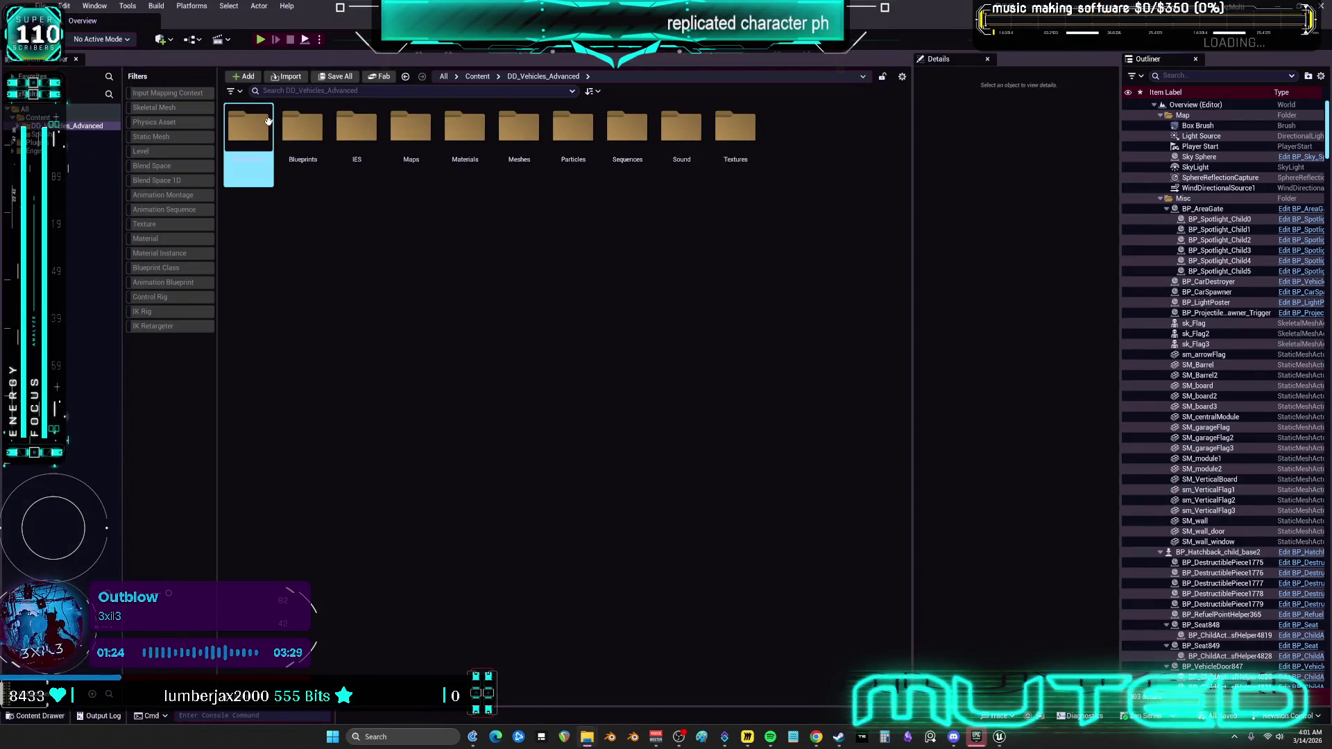
pyautogui.click(217, 177)
pyautogui.click(67, 7)
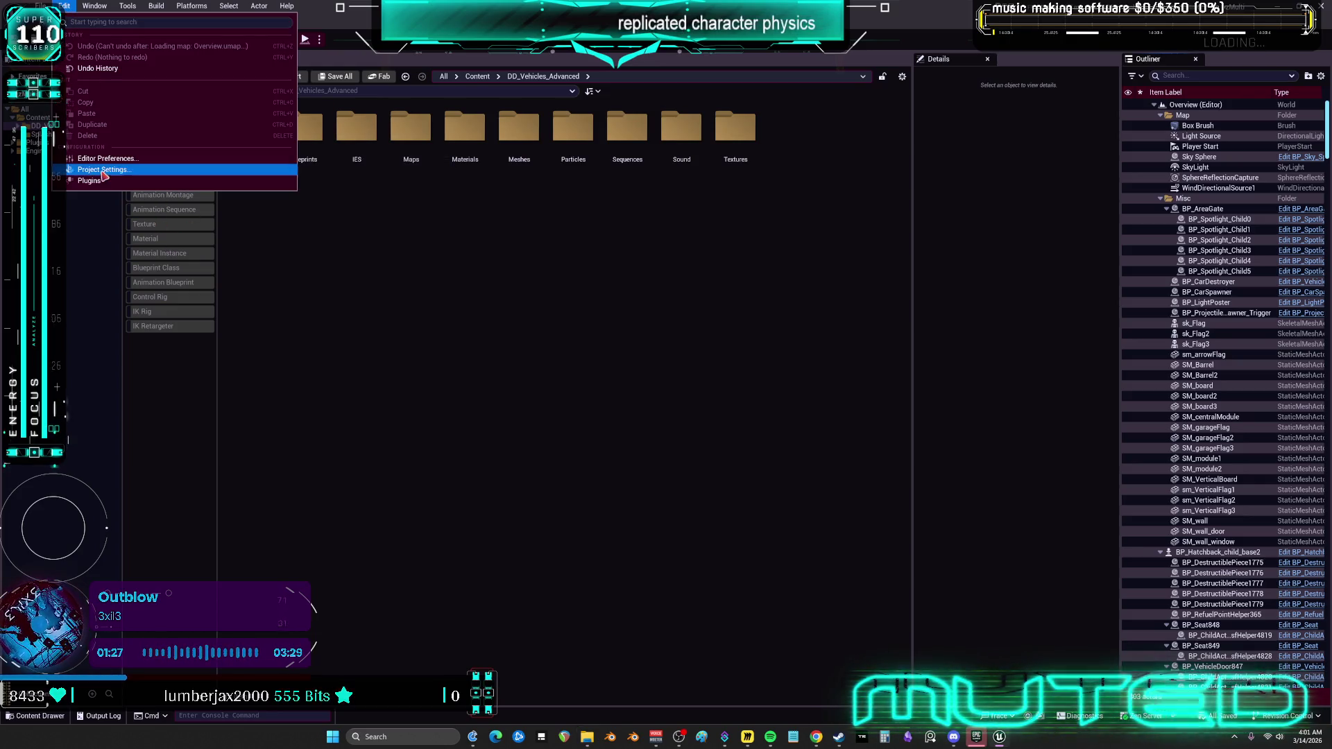
pyautogui.click(104, 179)
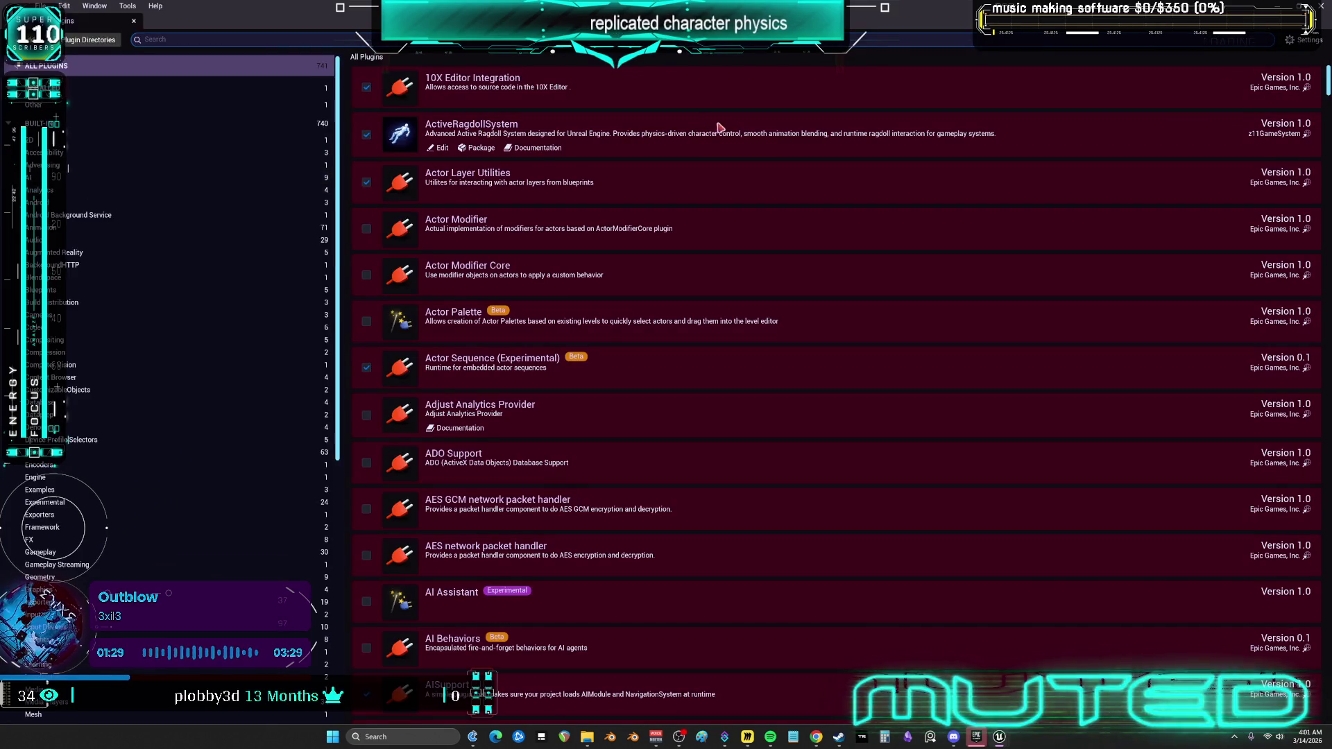
pyautogui.click(1321, 7)
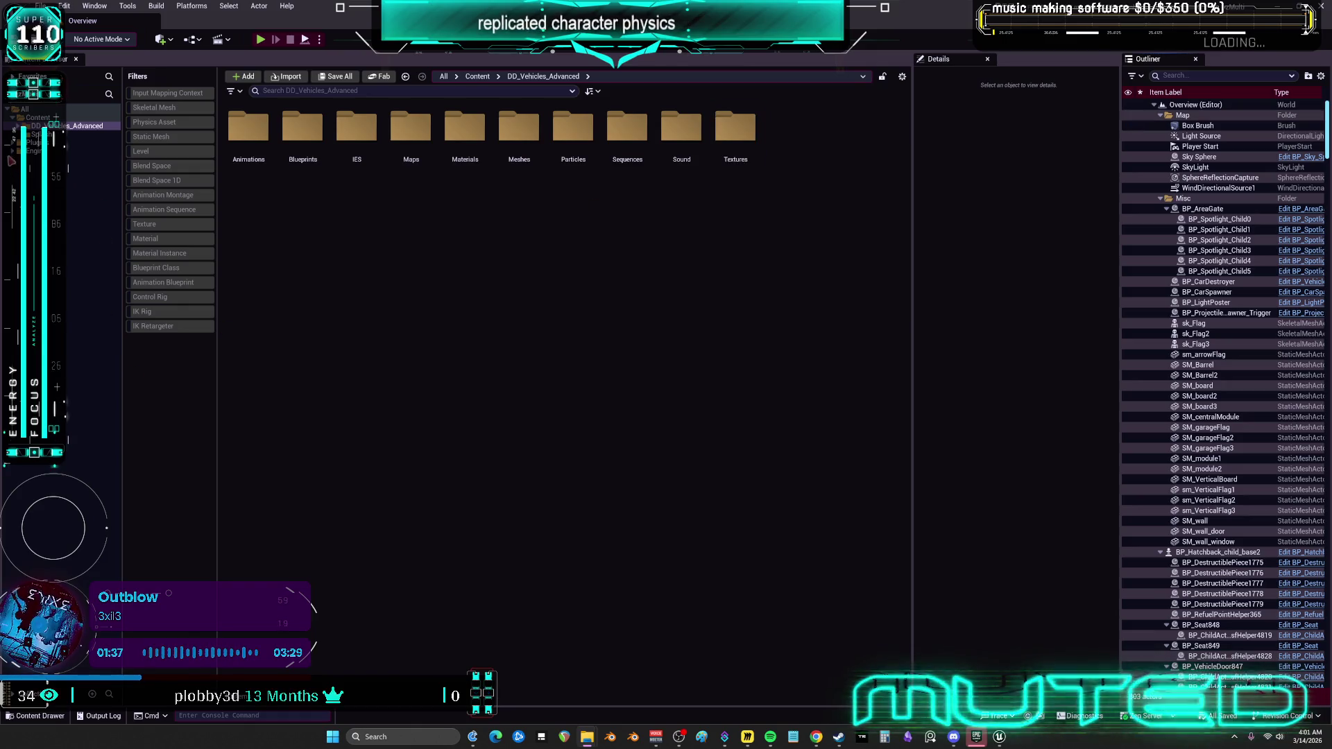
pyautogui.click(14, 142)
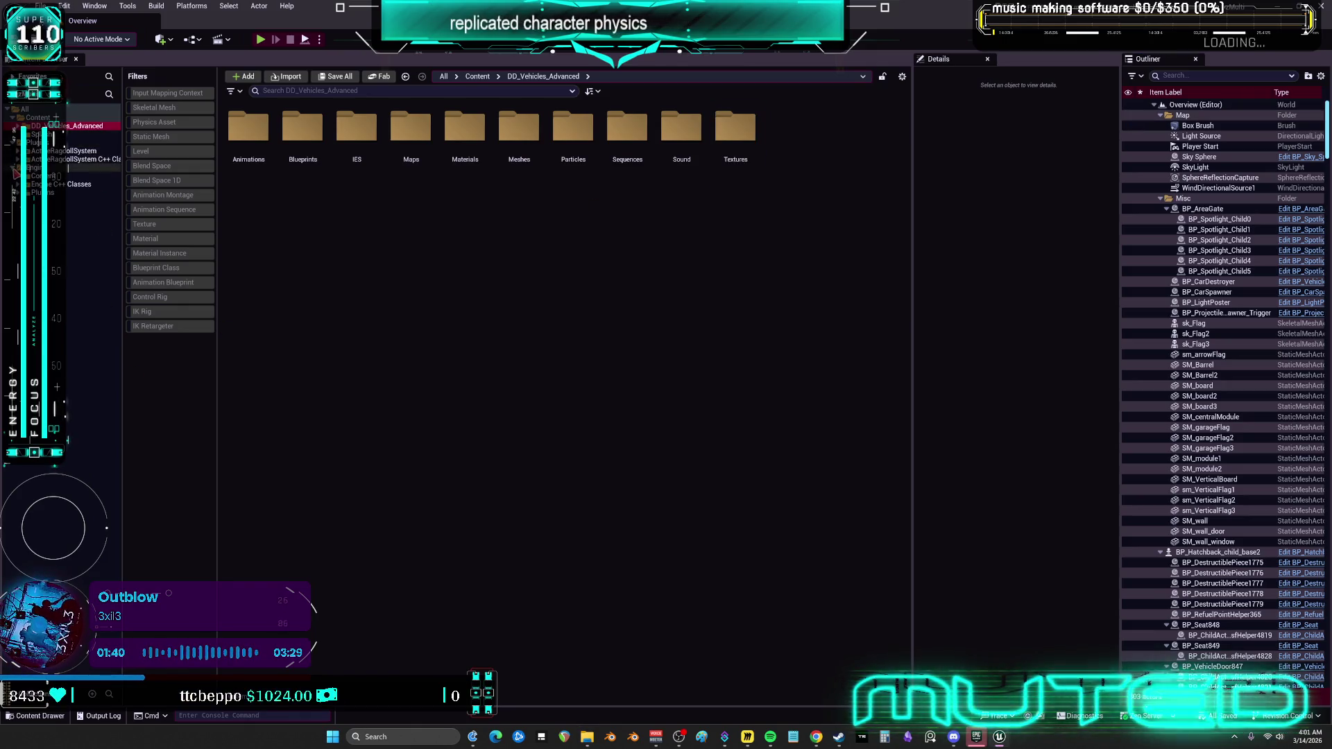
pyautogui.click(19, 151)
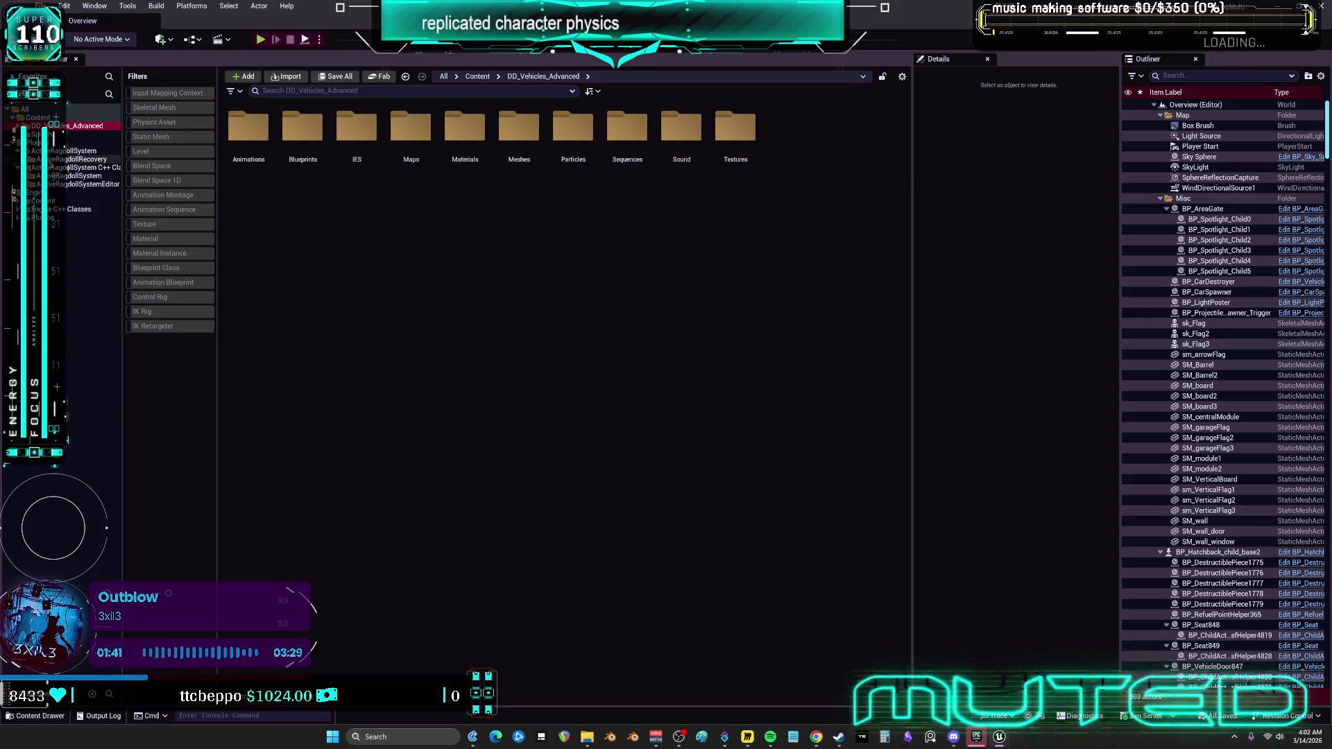
# Browse the ActiveRagdollRecovery, Animation, Components, Demo and C++ AnimGraphNodes plugin folders.
pyautogui.click(76, 159)
pyautogui.click(26, 159)
pyautogui.click(59, 167)
pyautogui.click(59, 175)
pyautogui.click(52, 184)
pyautogui.click(28, 184)
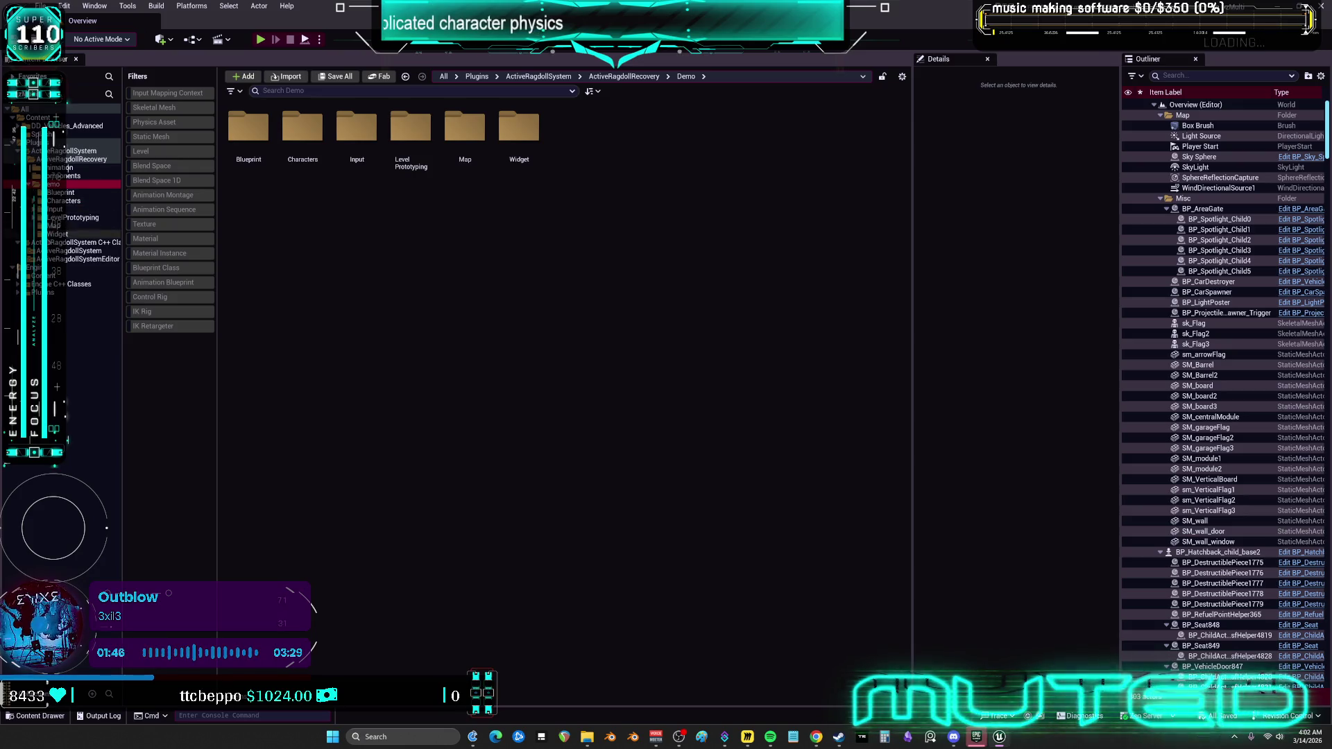
pyautogui.click(26, 250)
pyautogui.click(27, 267)
pyautogui.click(53, 259)
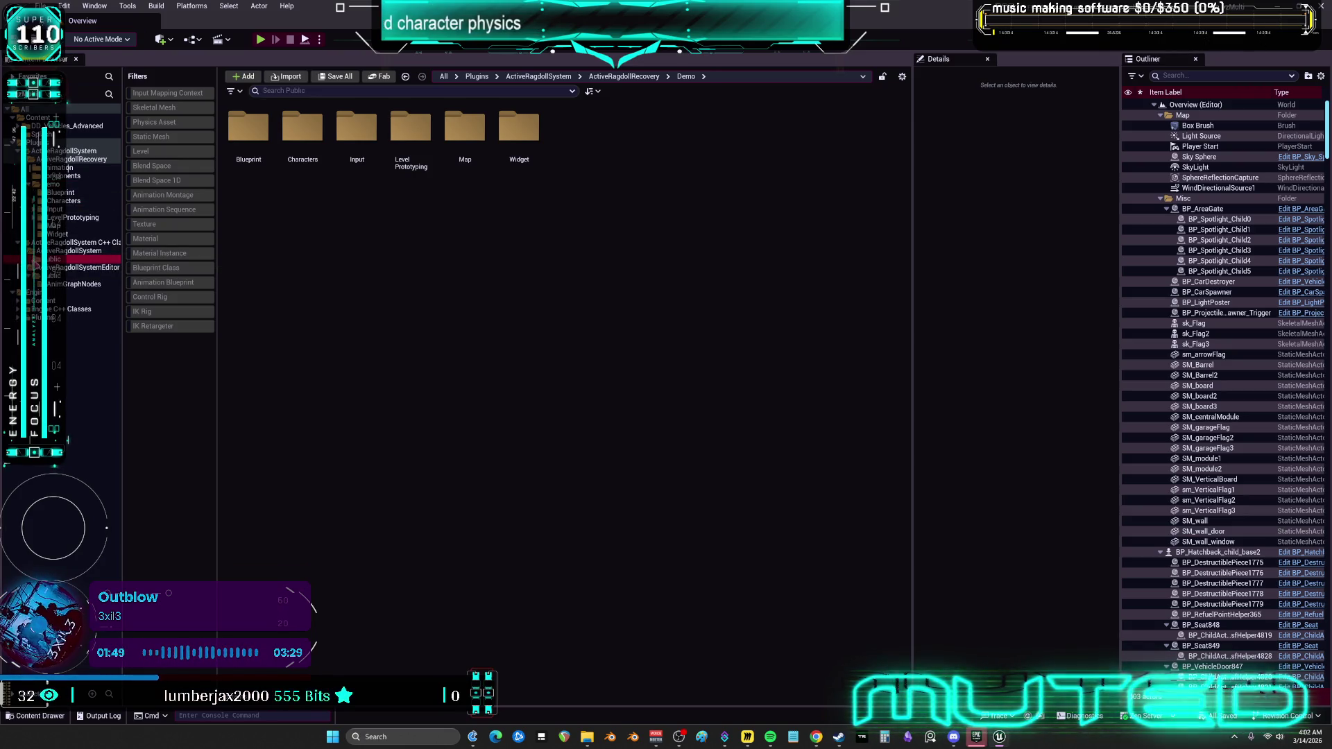
pyautogui.click(75, 283)
# Open BP_DCAdv_ThirdPChar from DD_Vehicles_Advanced/Blueprints, filtered to Blueprint Class.
pyautogui.click(76, 125)
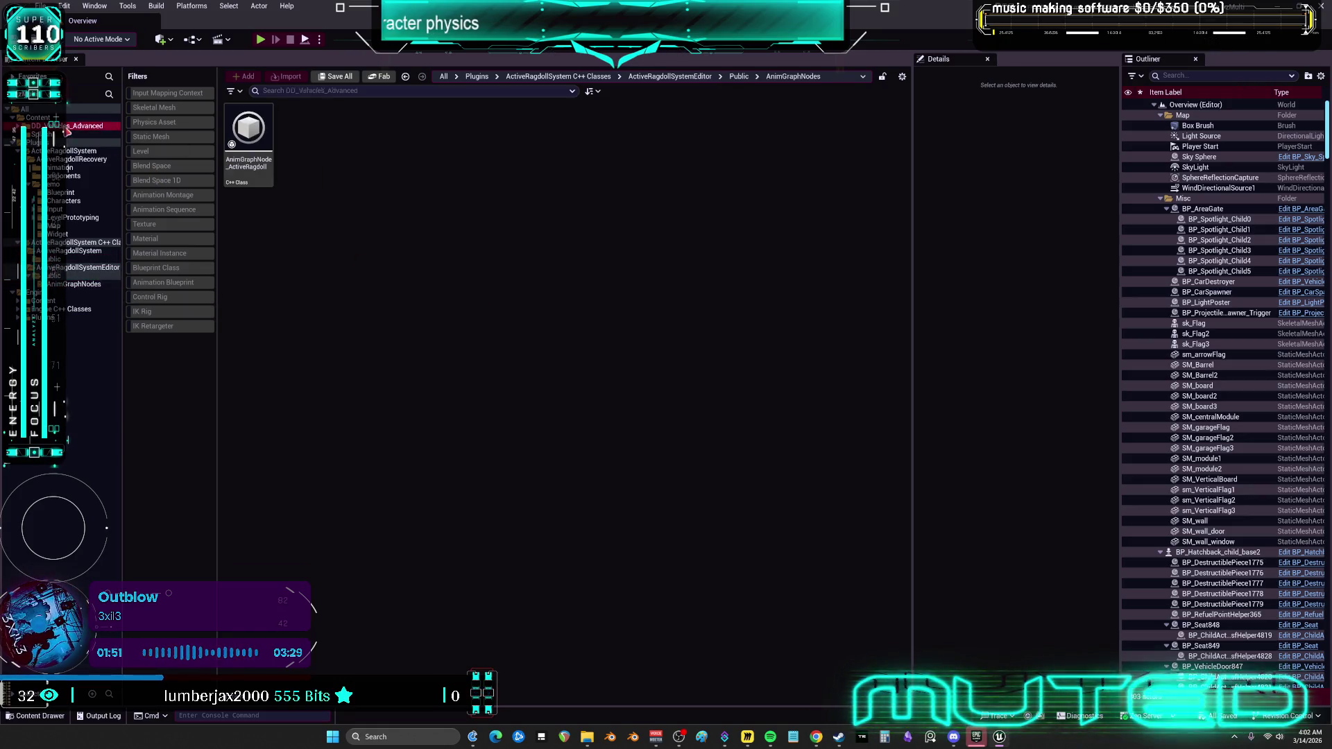
pyautogui.click(304, 132)
pyautogui.doubleClick(304, 131)
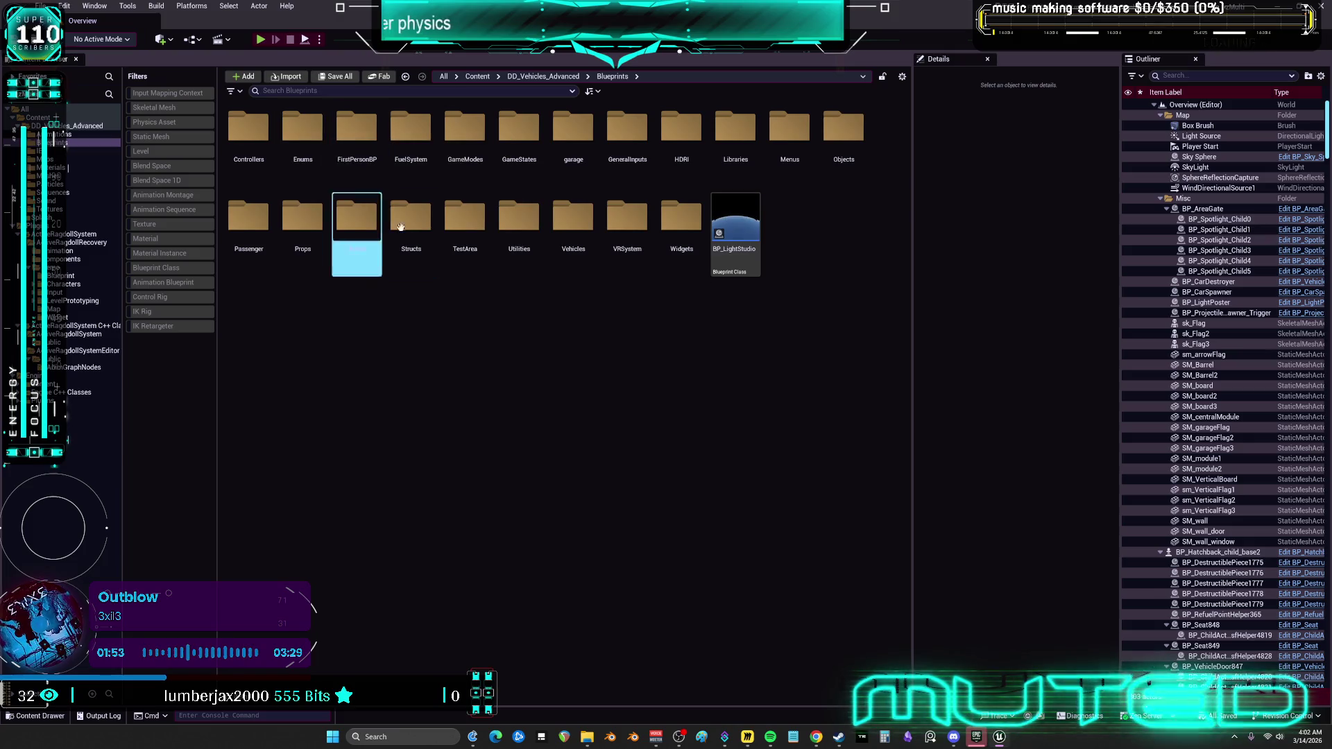
pyautogui.click(169, 271)
pyautogui.click(567, 293)
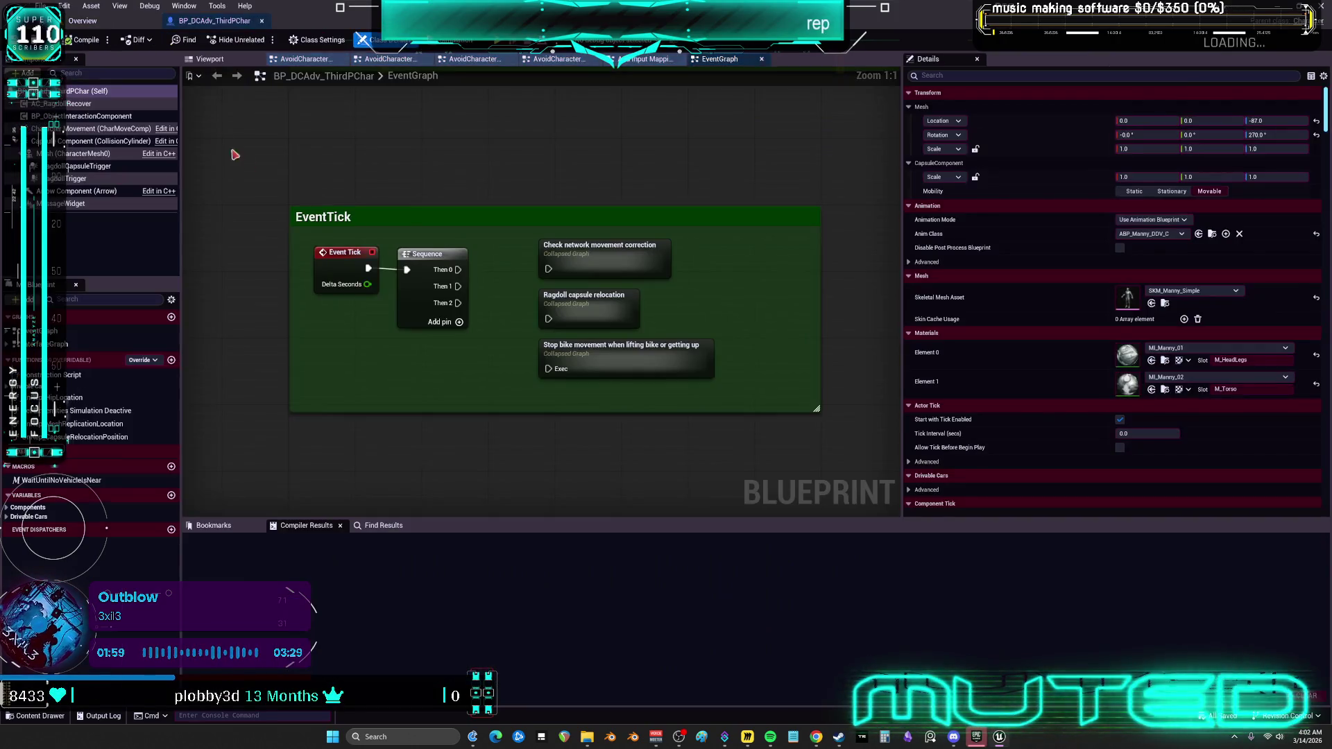
# Compile the character blueprint and refresh the selected ragdoll nodes.
pyautogui.click(84, 41)
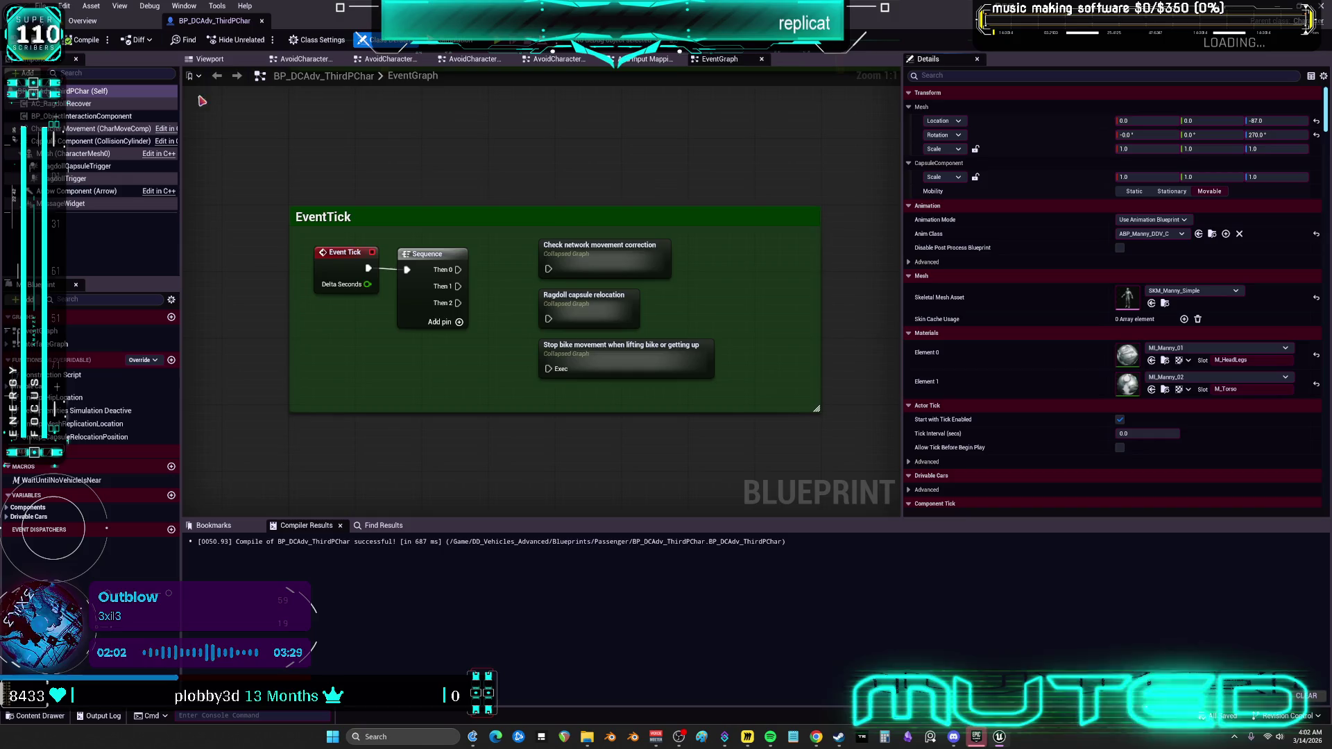
pyautogui.scroll(-4, 318, 194)
pyautogui.moveTo(711, 189)
pyautogui.mouseDown()
pyautogui.moveTo(635, 354)
pyautogui.moveTo(634, 444)
pyautogui.moveTo(592, 258)
pyautogui.moveTo(351, 390)
pyautogui.mouseUp()
pyautogui.scroll(-1, 634, 354)
pyautogui.scroll(5, 497, 342)
pyautogui.rightClick(743, 365)
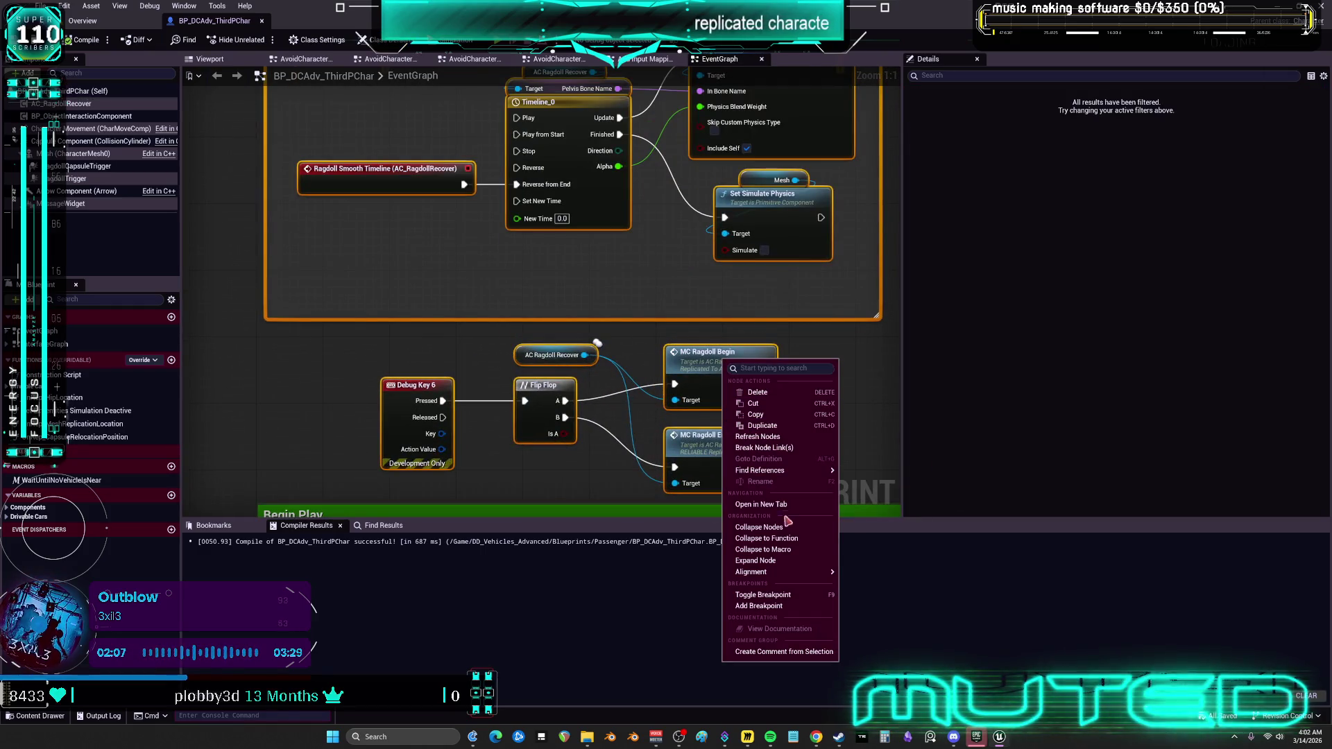
pyautogui.click(773, 436)
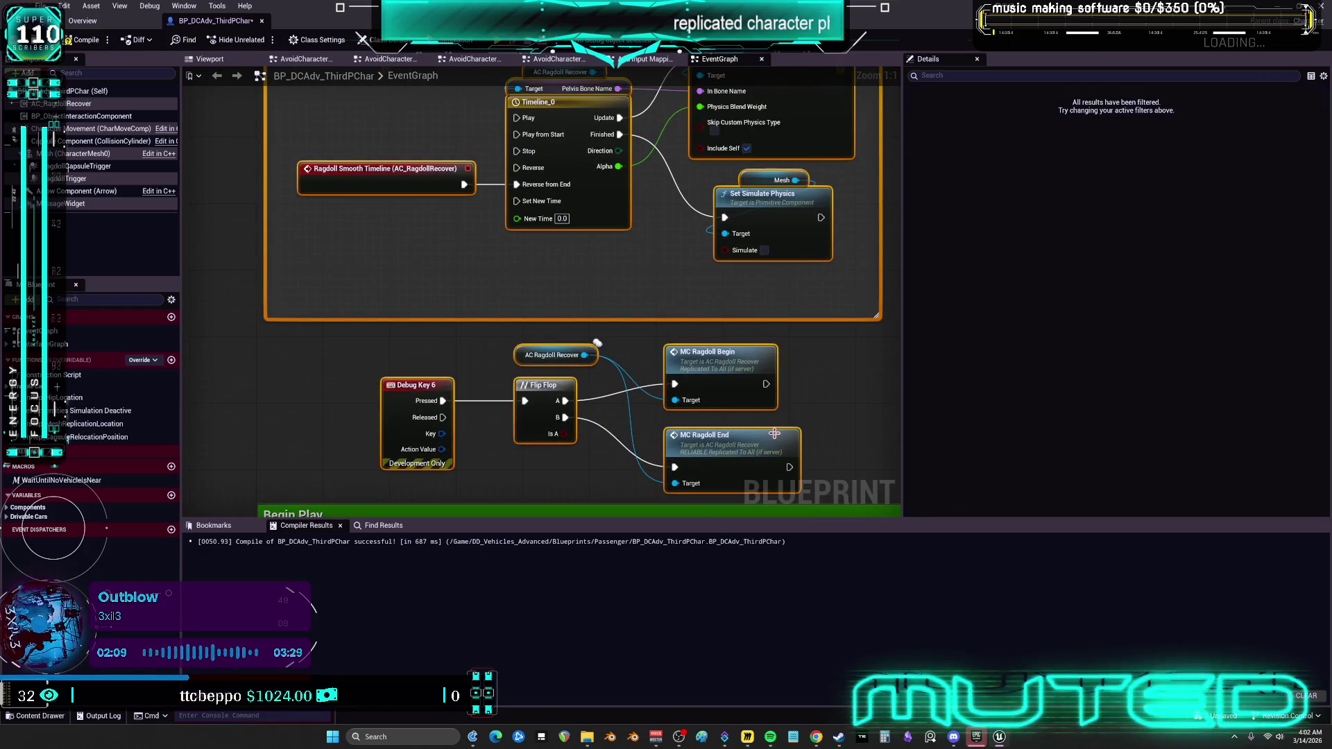
# Locate the AC_RagdollRecover component's class asset in the Content Browser.
pyautogui.click(76, 104)
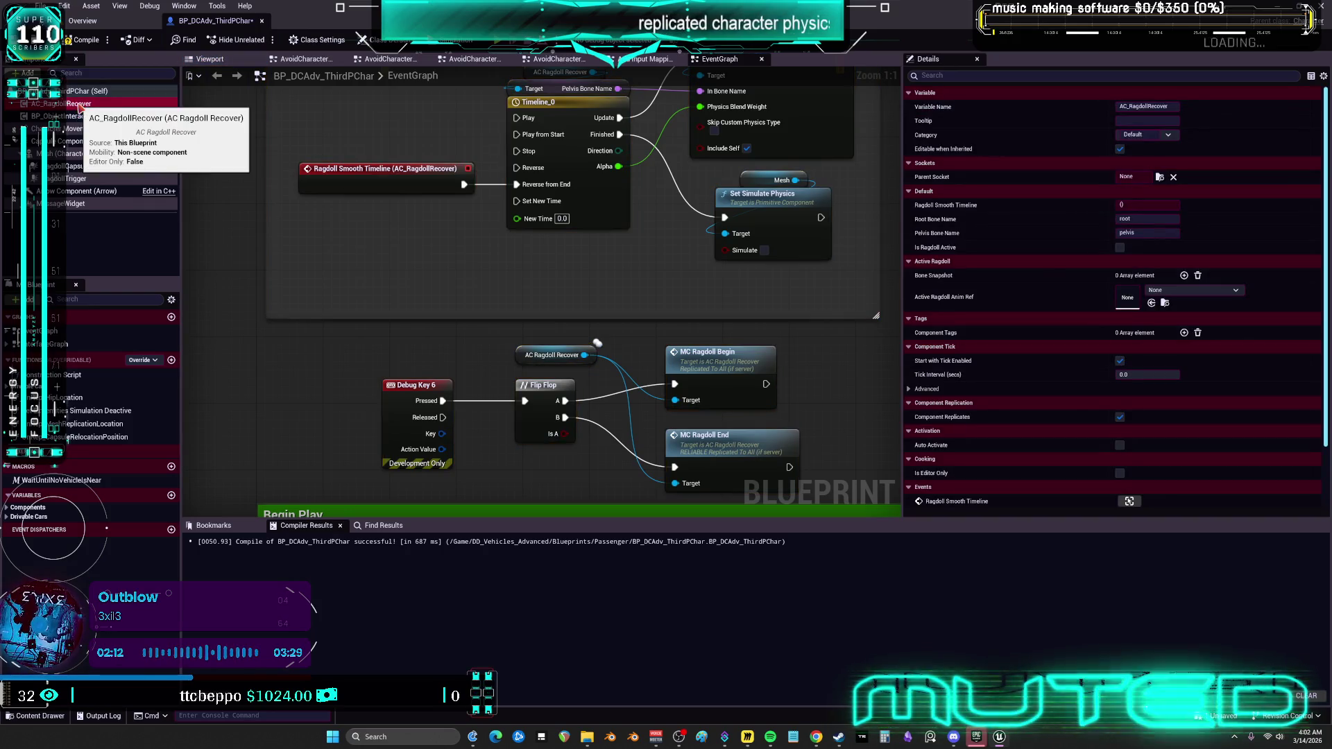
pyautogui.rightClick(79, 105)
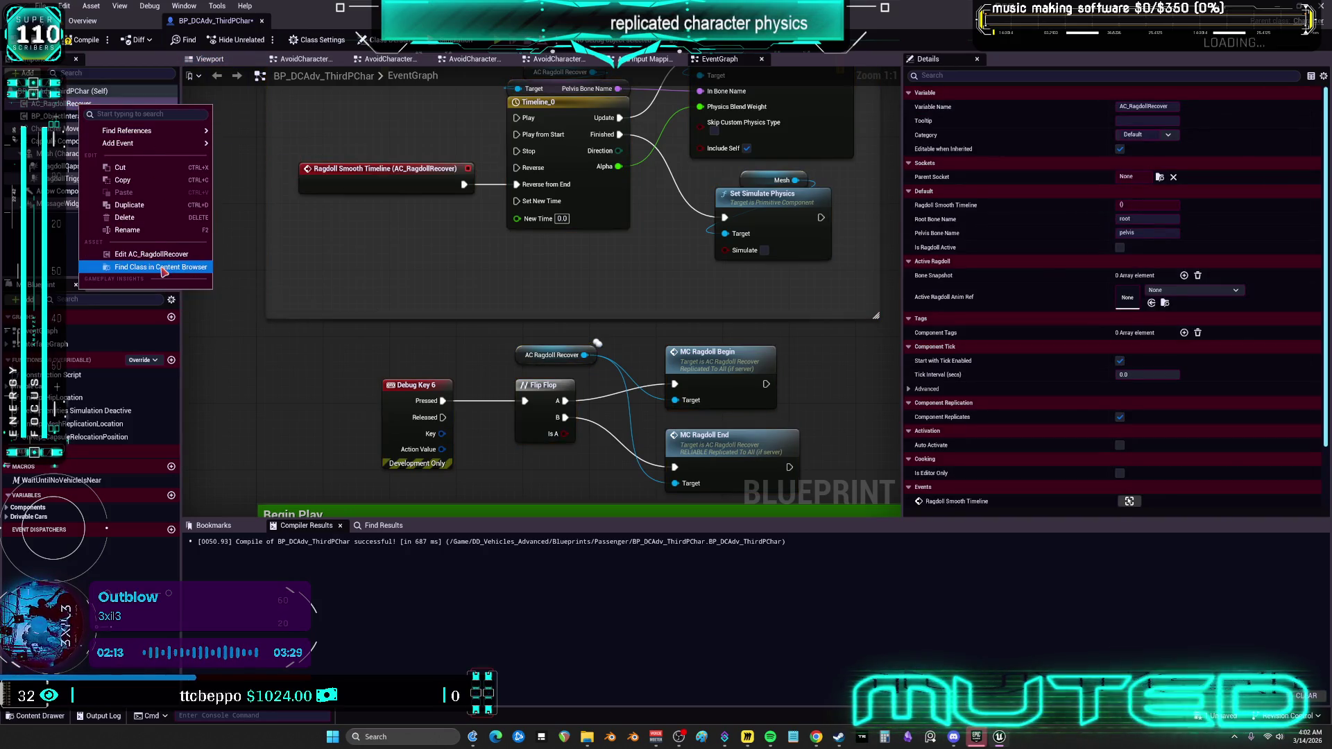
pyautogui.click(164, 269)
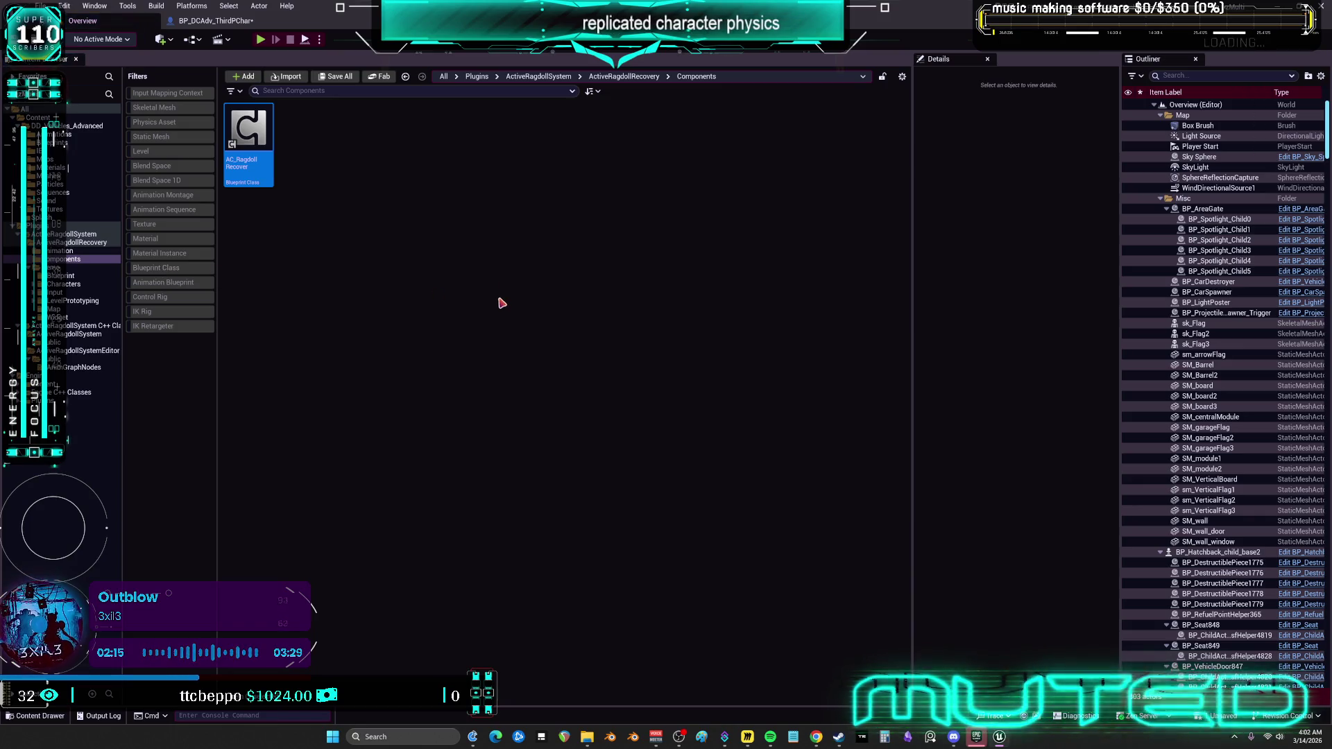
# Save all modified assets and return to the level editor.
pyautogui.click(214, 20)
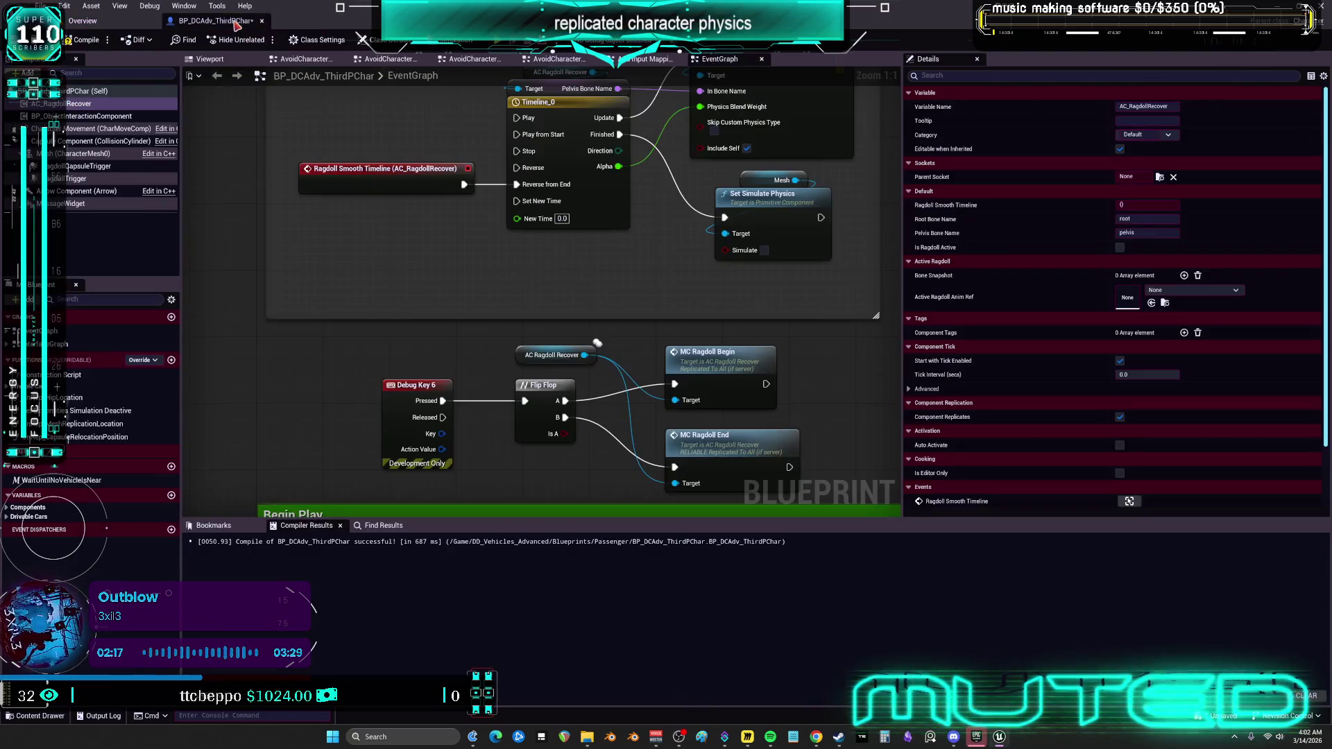
pyautogui.click(41, 5)
pyautogui.click(74, 82)
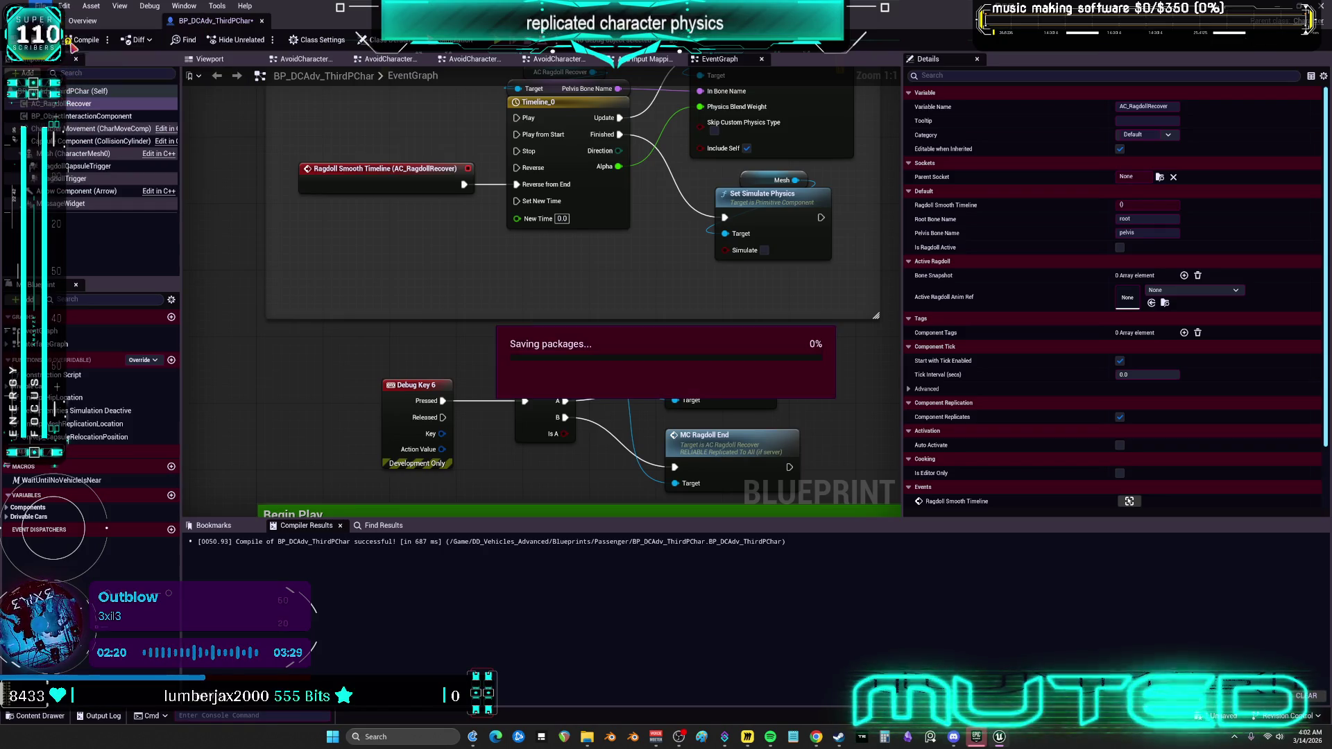
pyautogui.click(114, 23)
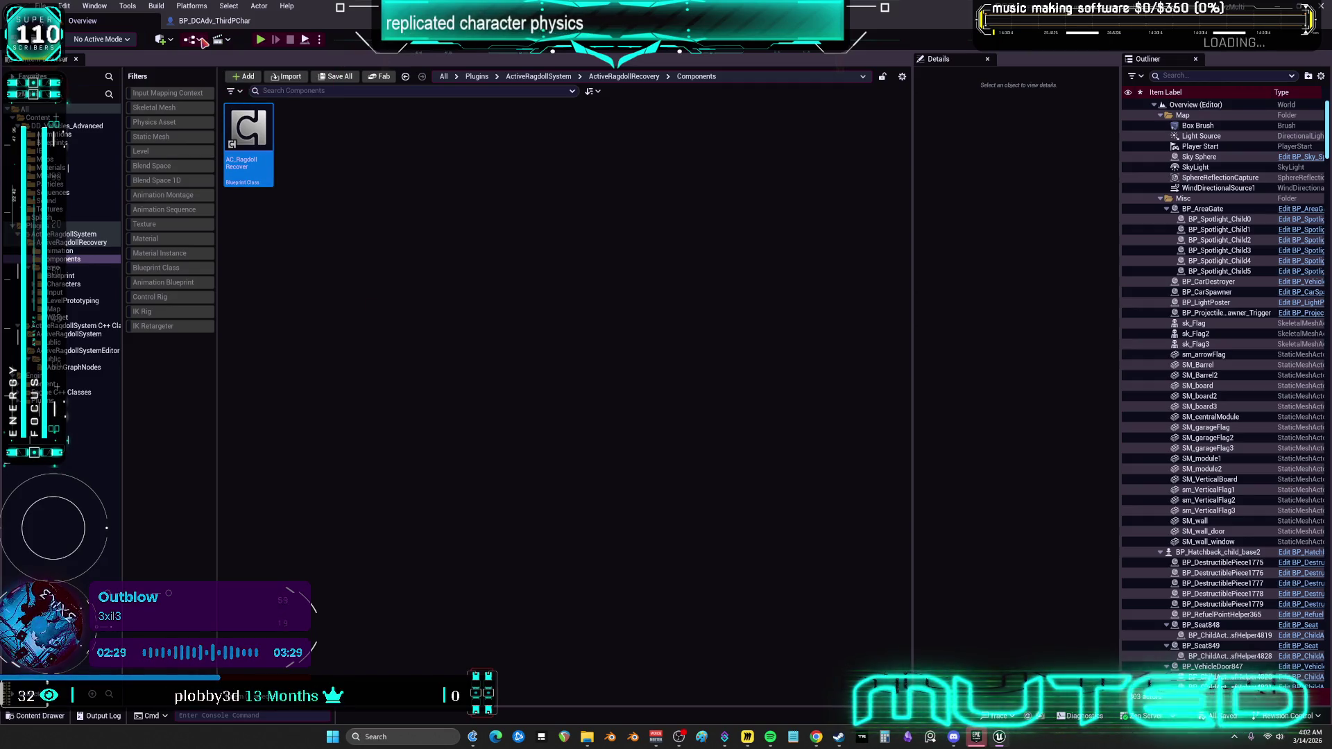
# Open a floating Viewport 1 window via Window > Viewports.
pyautogui.click(200, 39)
pyautogui.click(467, 423)
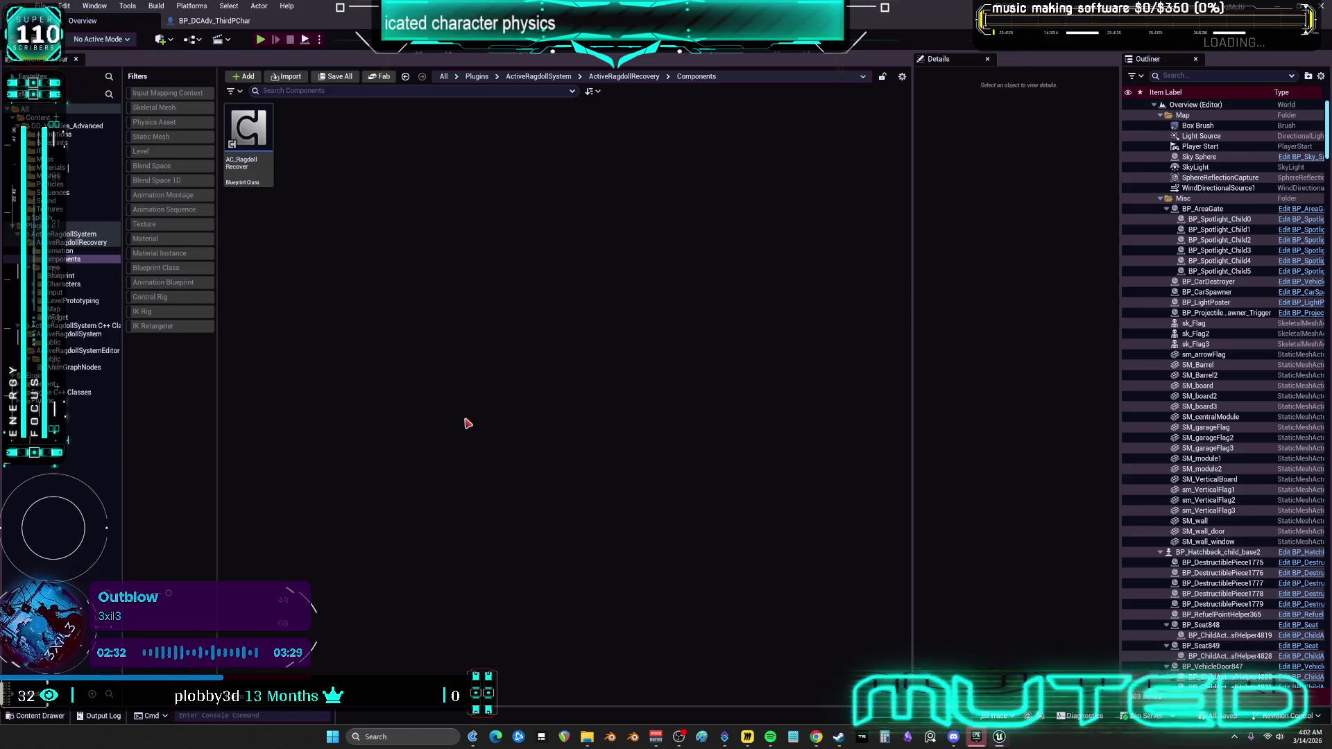
pyautogui.click(95, 6)
pyautogui.moveTo(160, 147)
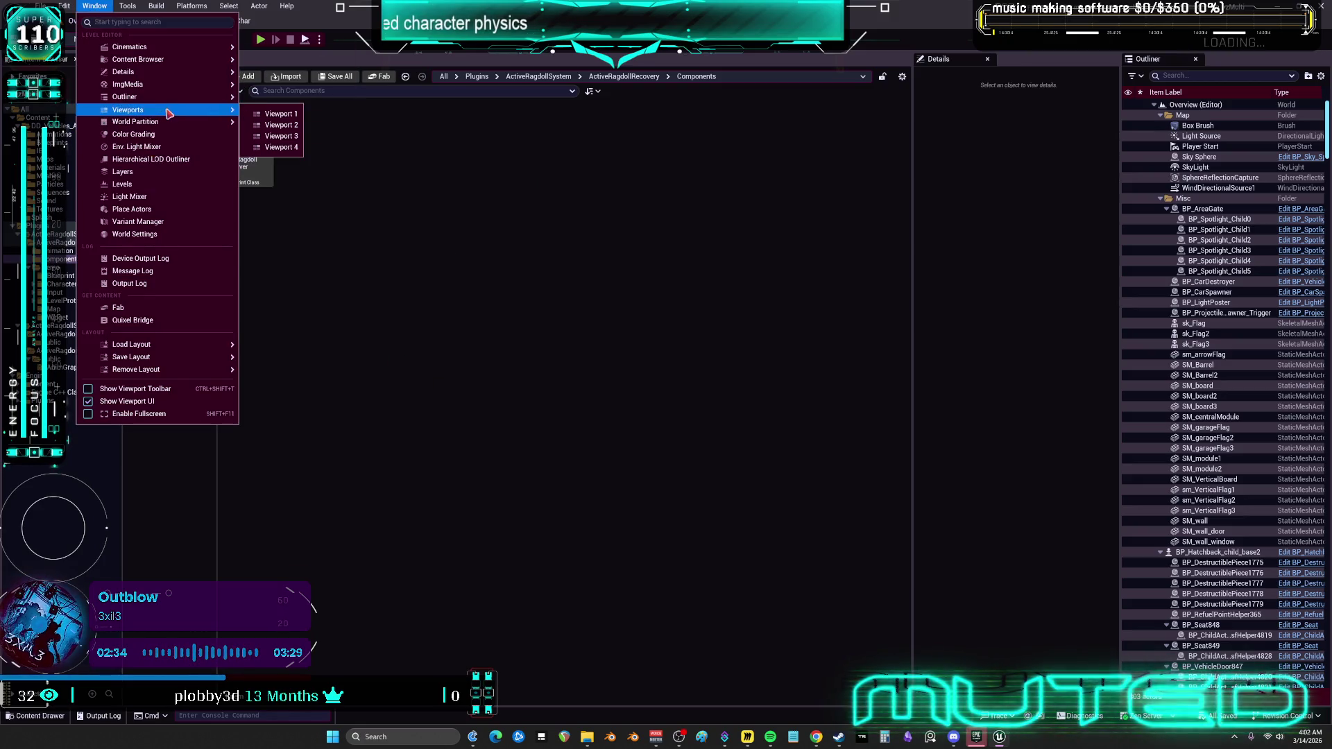
pyautogui.click(304, 119)
pyautogui.click(97, 7)
pyautogui.moveTo(160, 101)
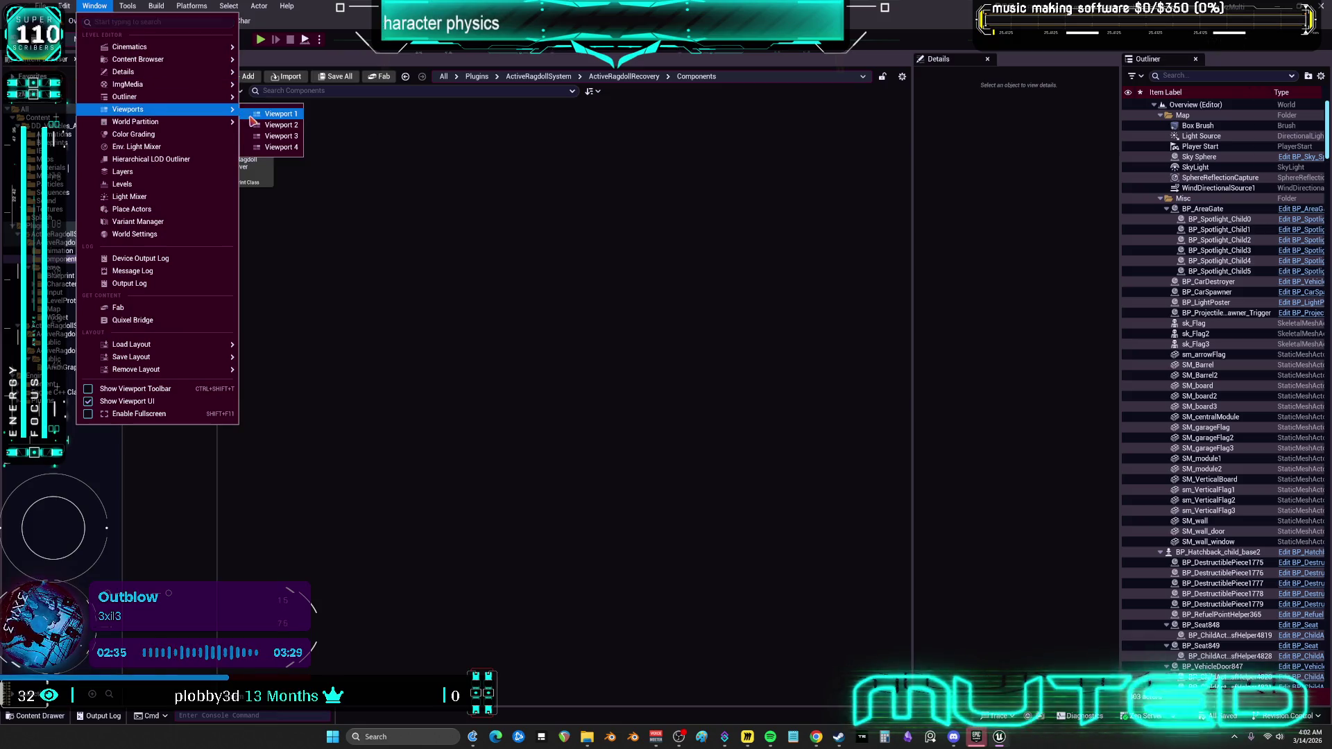
pyautogui.click(258, 126)
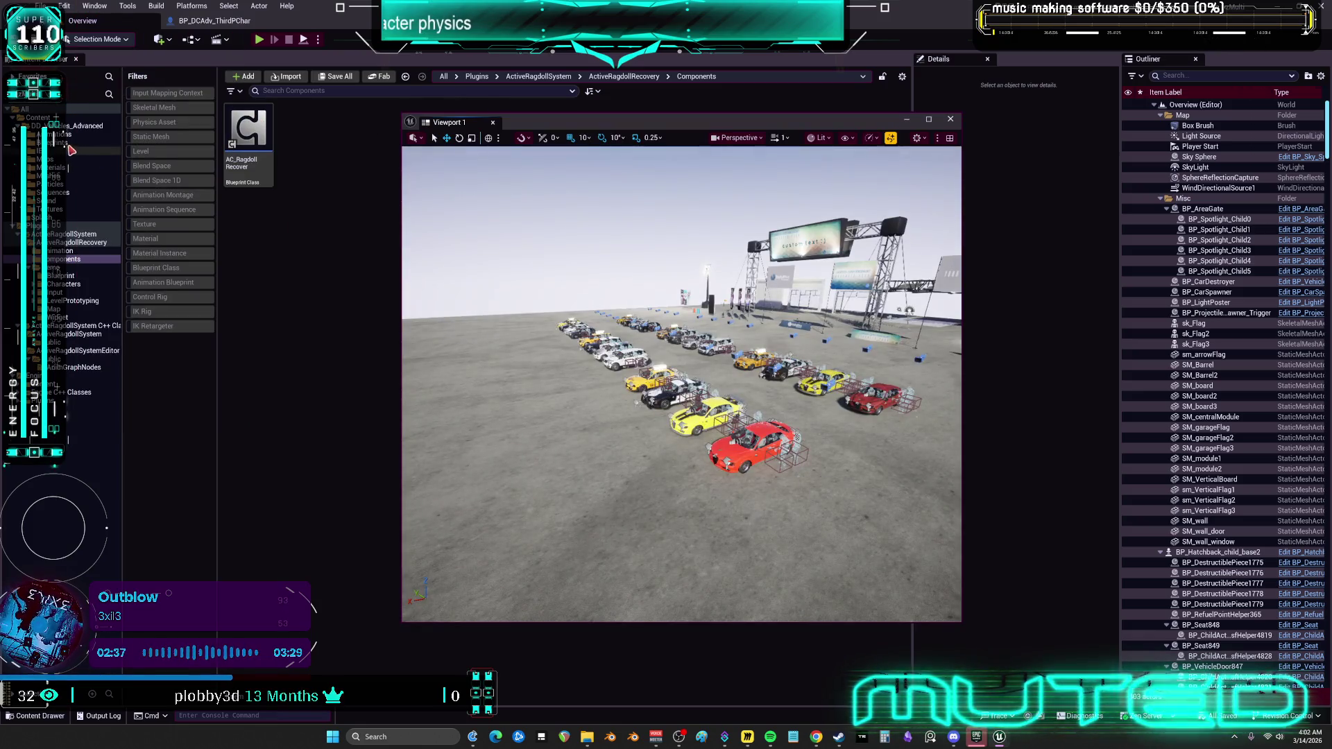
# Browse to the DD_Vehicles_Advanced Maps folder in the Content Browser.
pyautogui.click(61, 161)
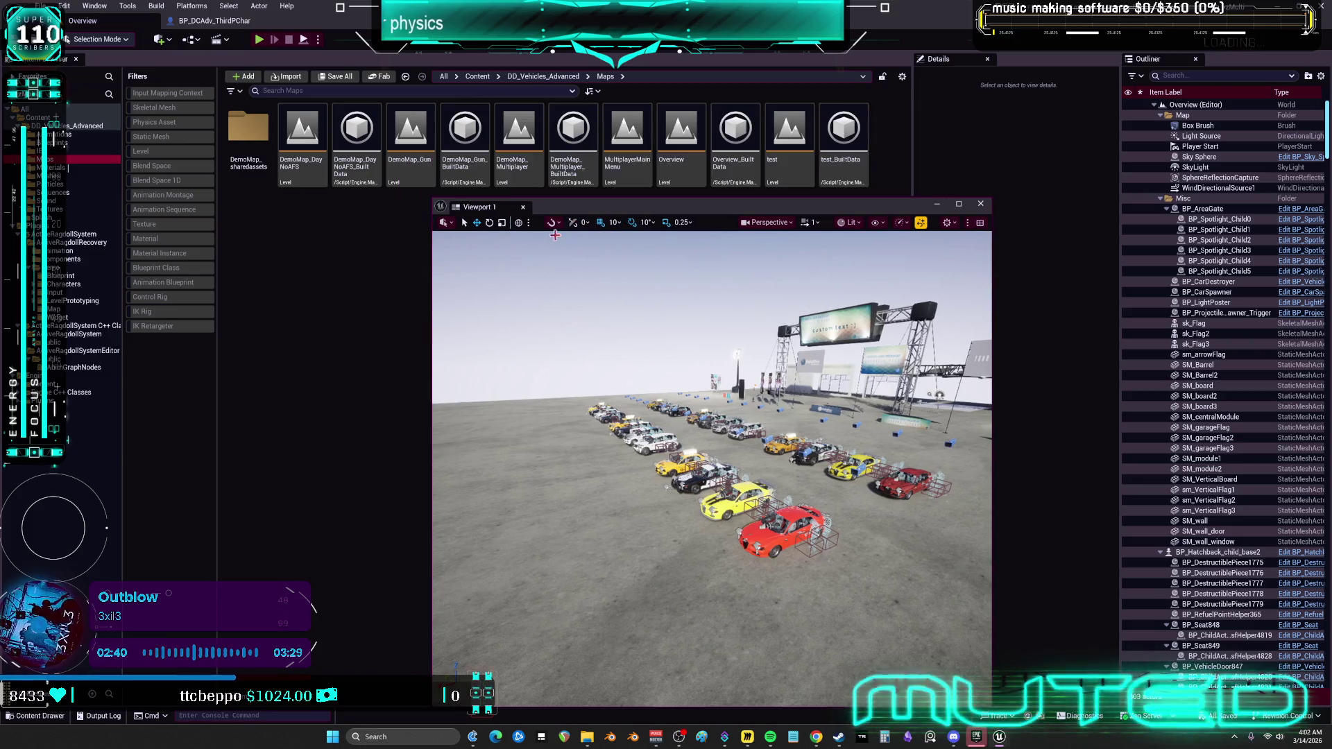
pyautogui.click(511, 169)
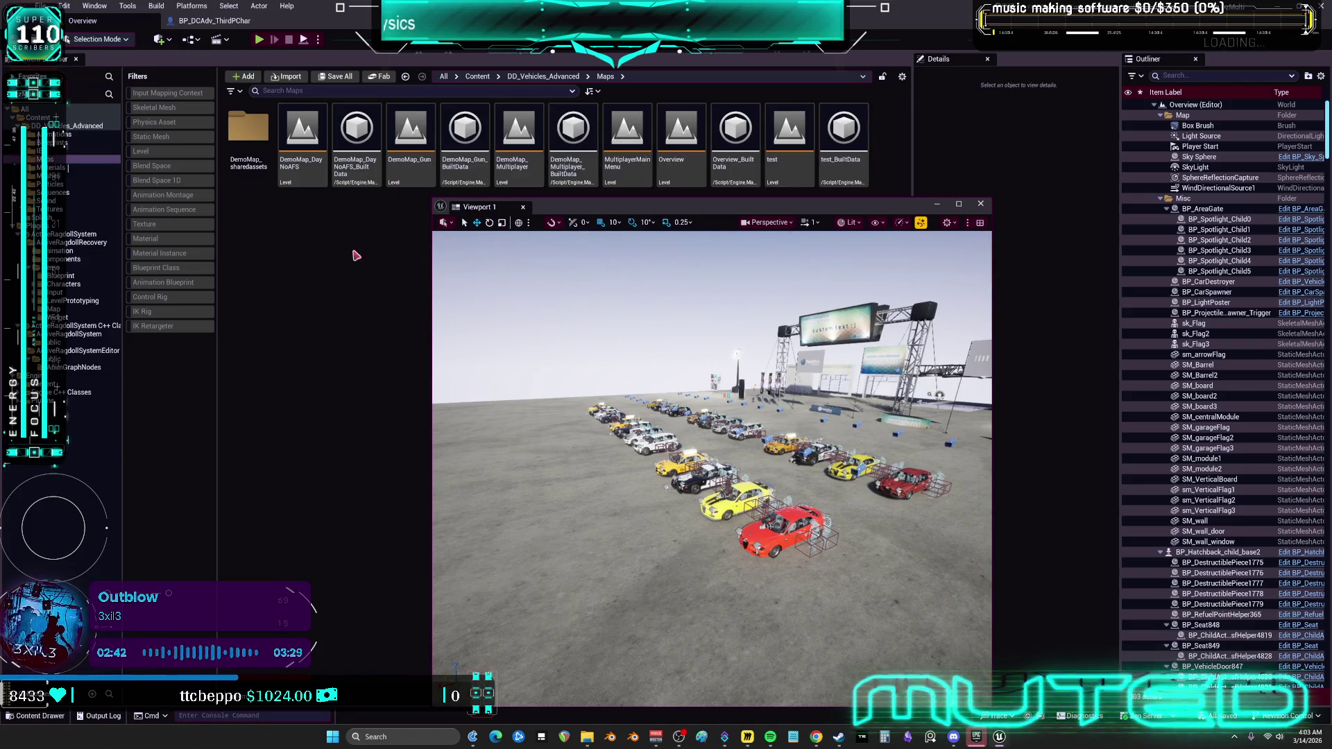
pyautogui.click(67, 10)
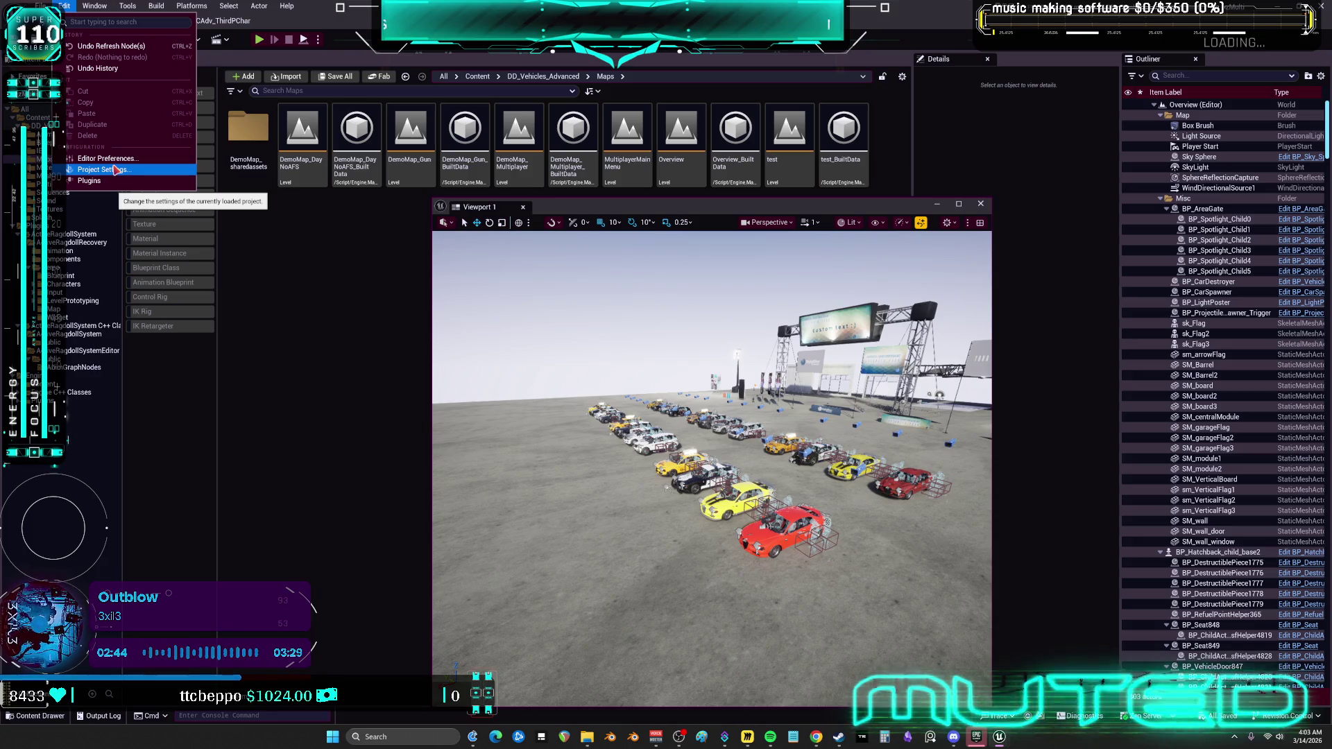
# Set Editor Startup Map and Game Default Map to DemoMap_Multiplayer under Maps & Modes.
pyautogui.click(116, 170)
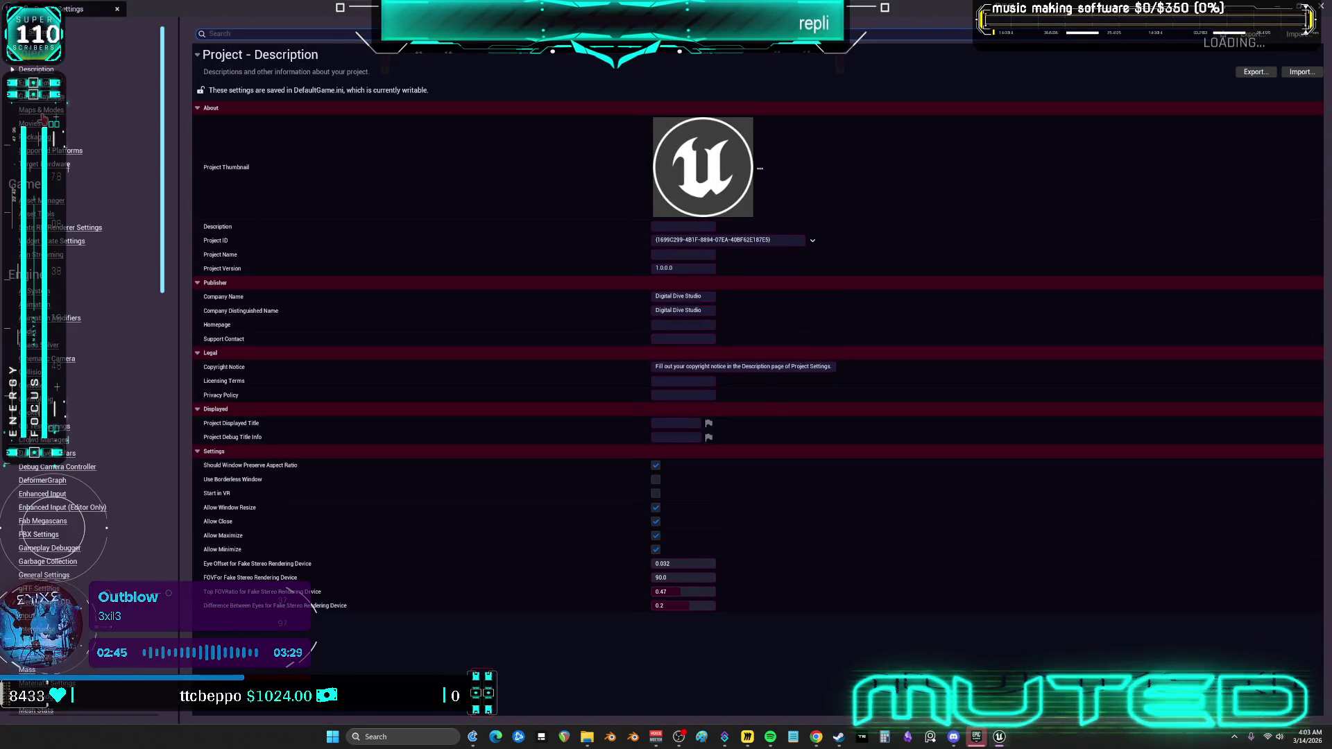
pyautogui.click(42, 110)
pyautogui.click(729, 179)
pyautogui.click(751, 303)
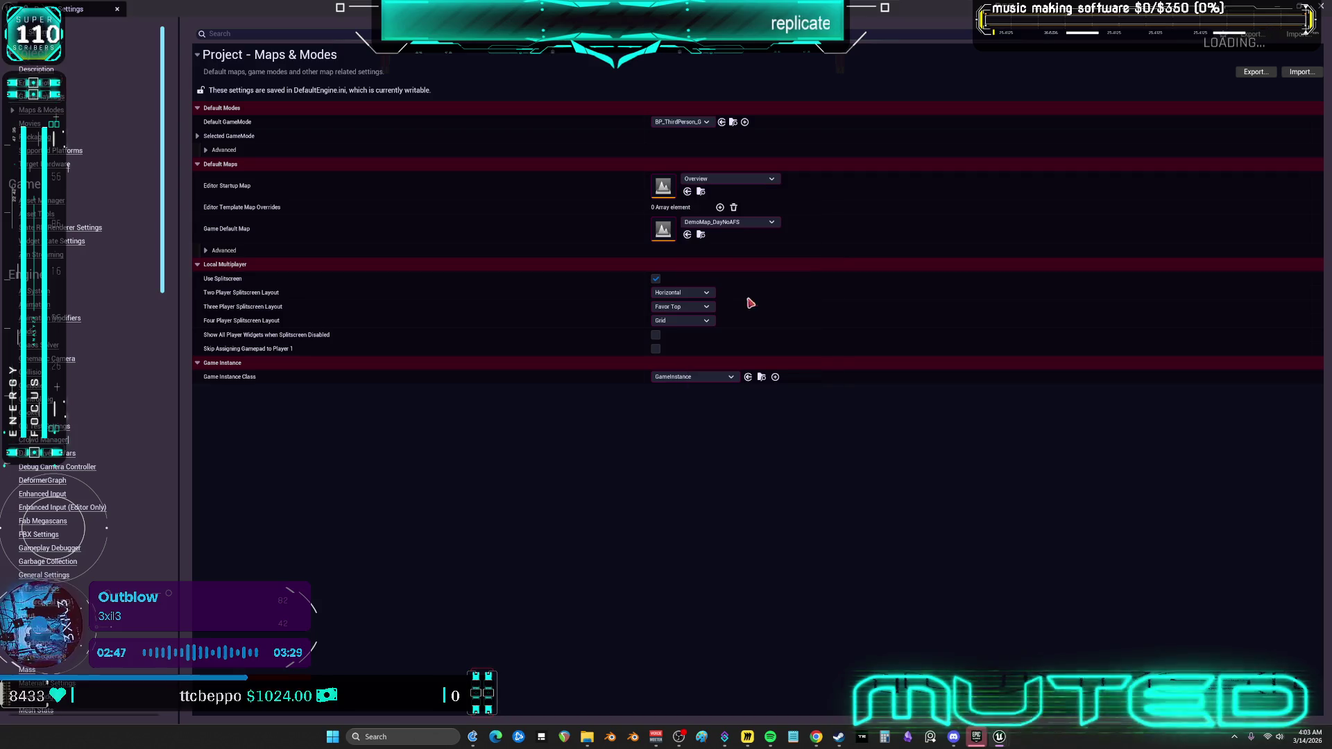
pyautogui.click(739, 227)
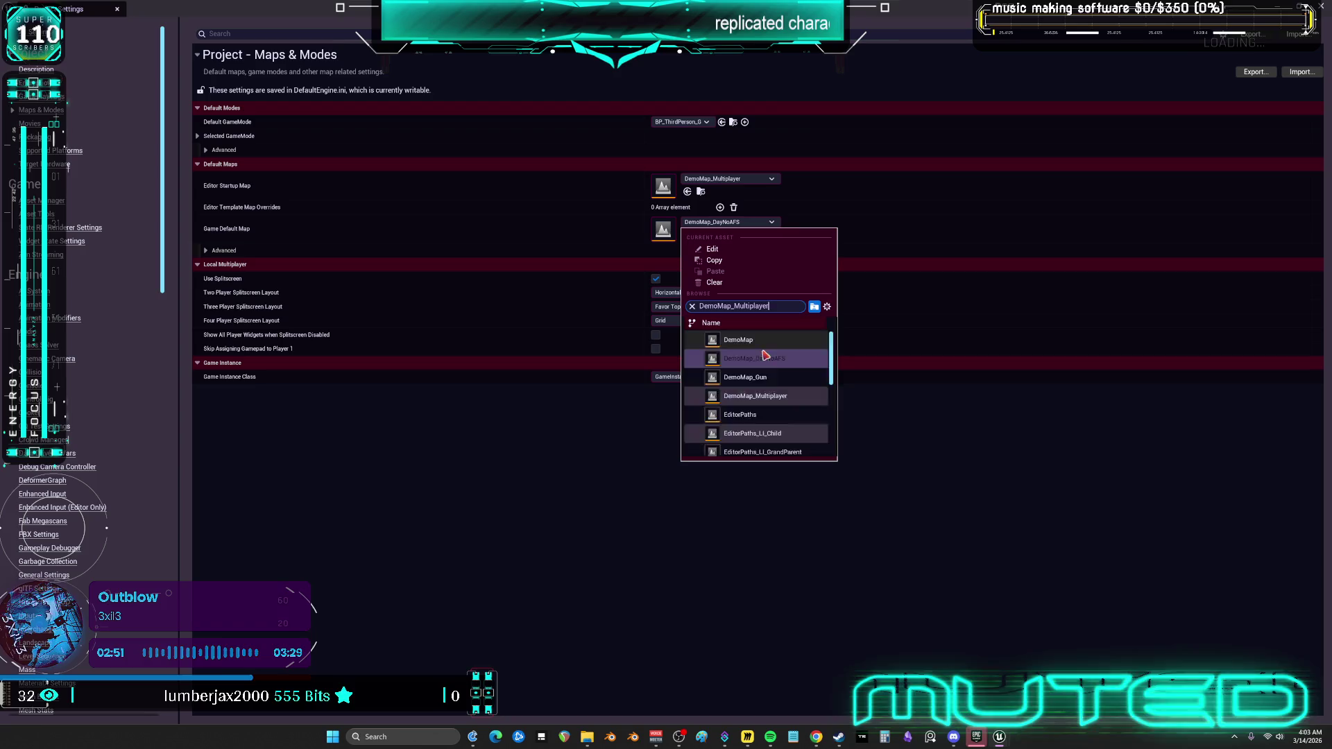
pyautogui.click(756, 340)
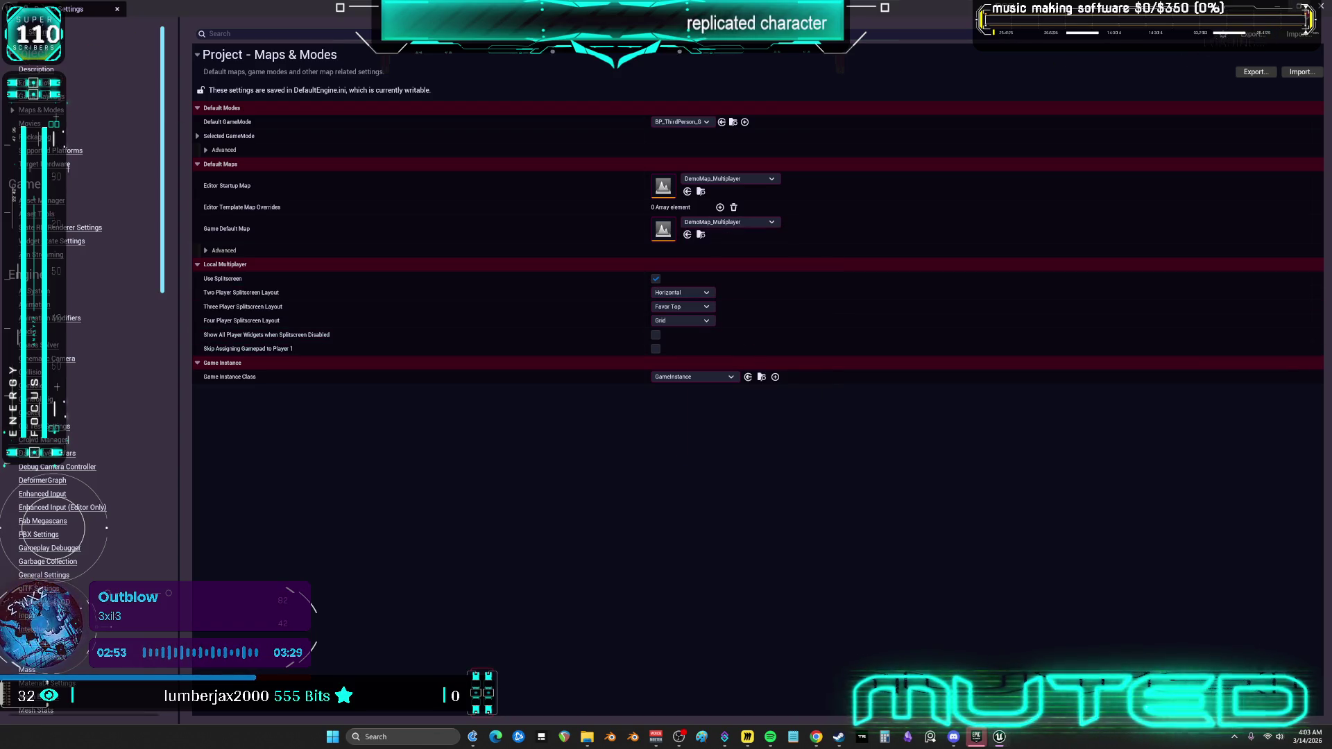
pyautogui.click(1305, 7)
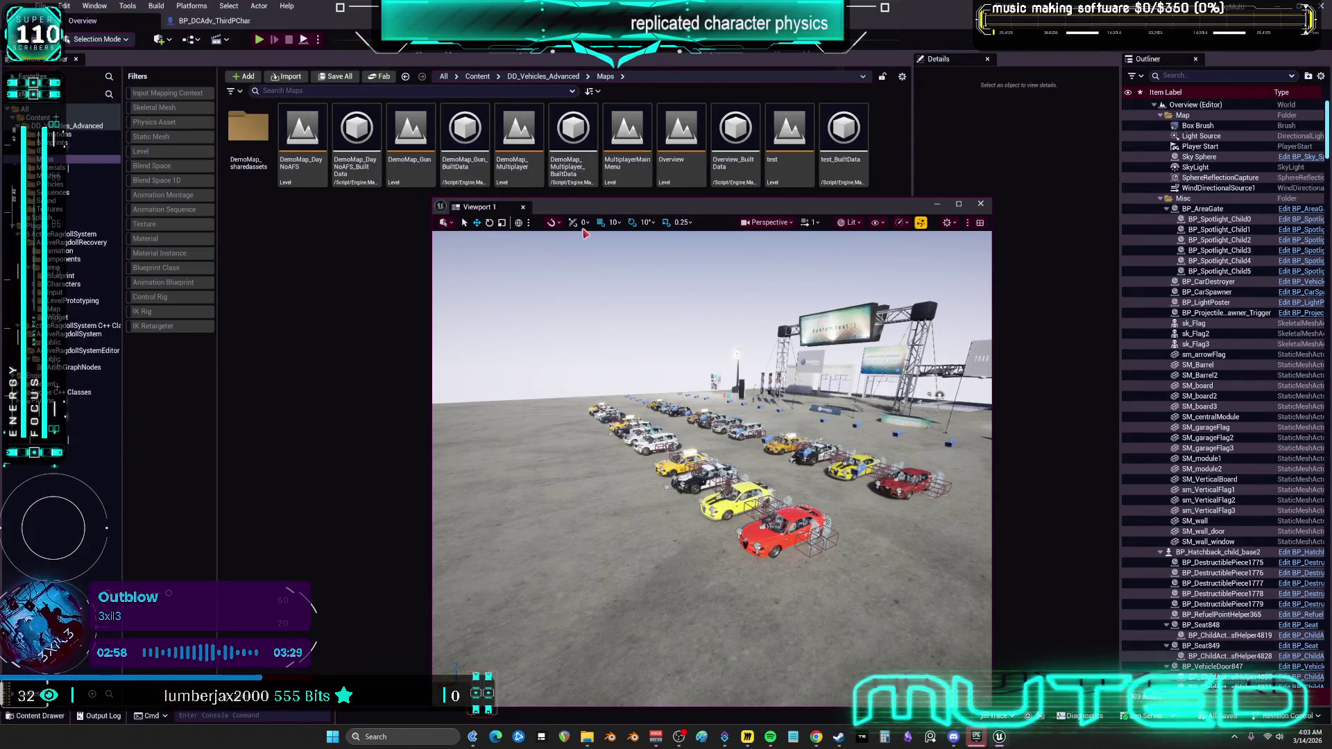
# Load DemoMap_Multiplayer and run a brief multiplayer play test, stopping it with Esc.
pyautogui.doubleClick(519, 136)
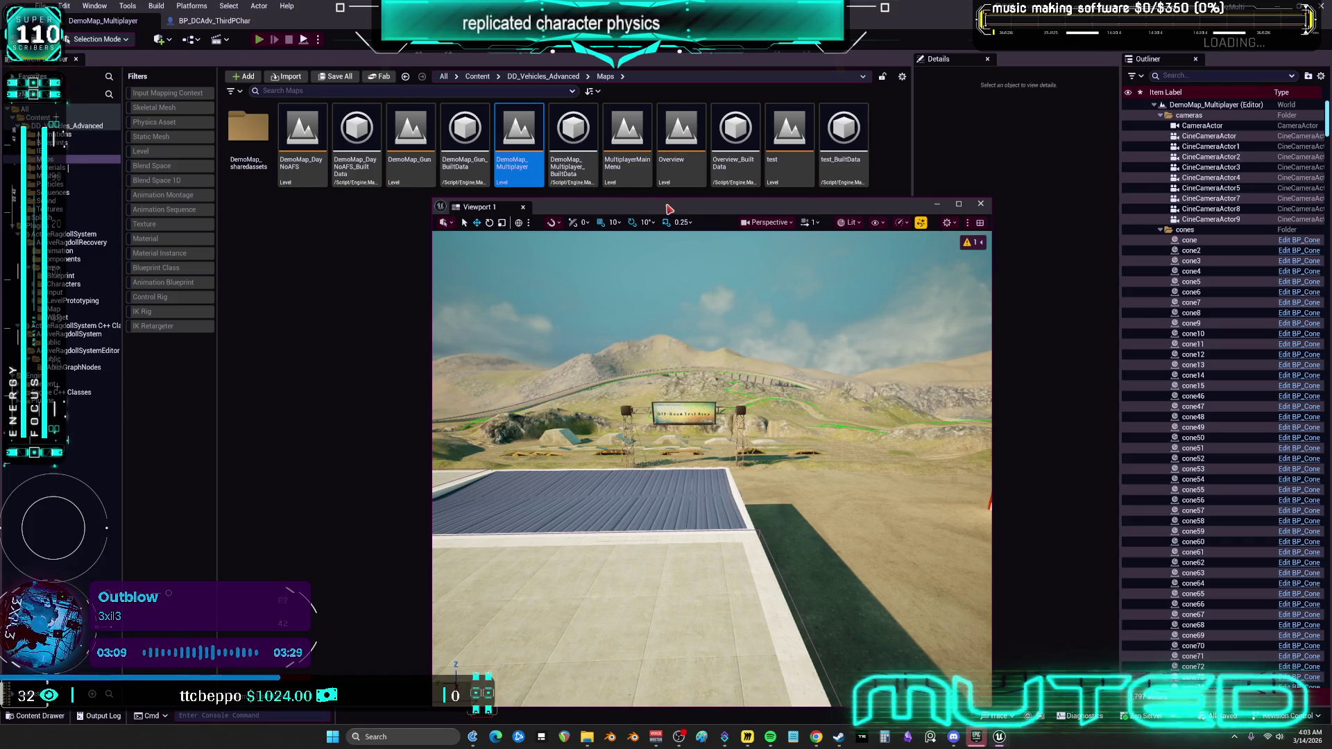
pyautogui.hotkey('alt', 'p')
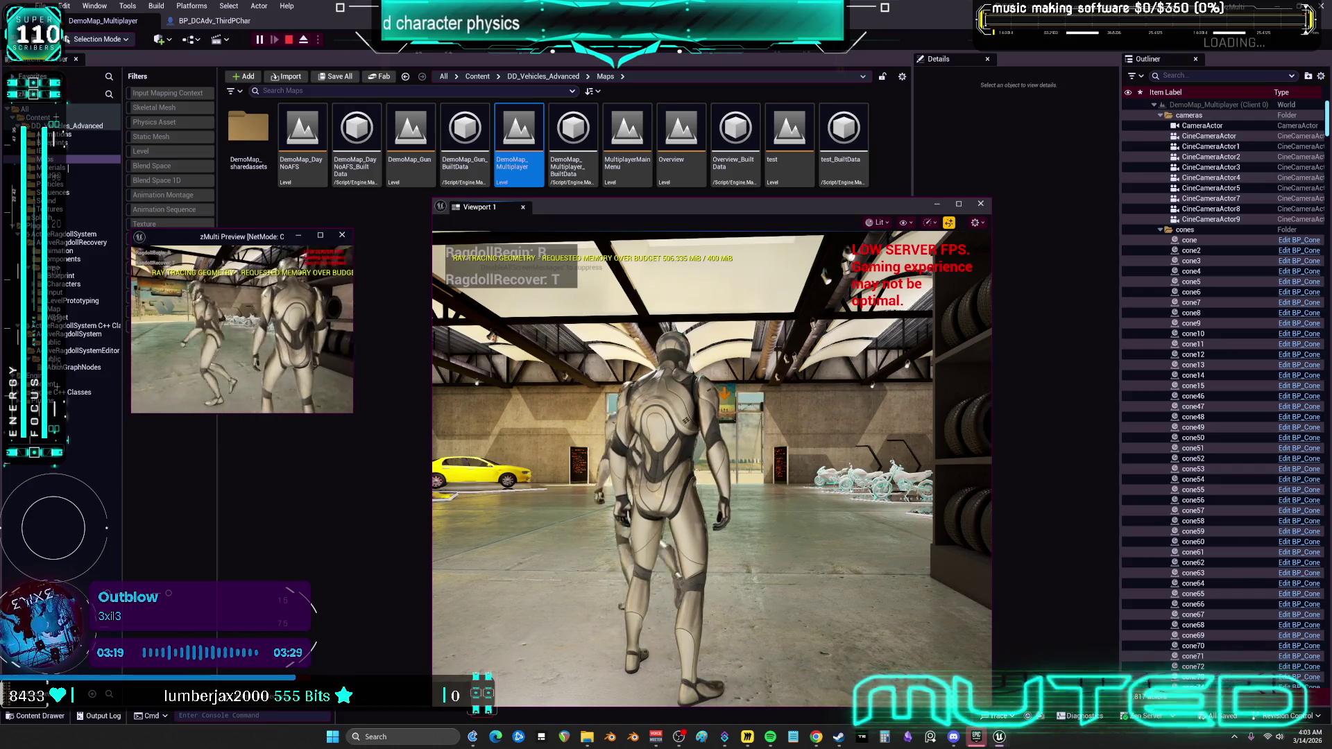
pyautogui.click(711, 457)
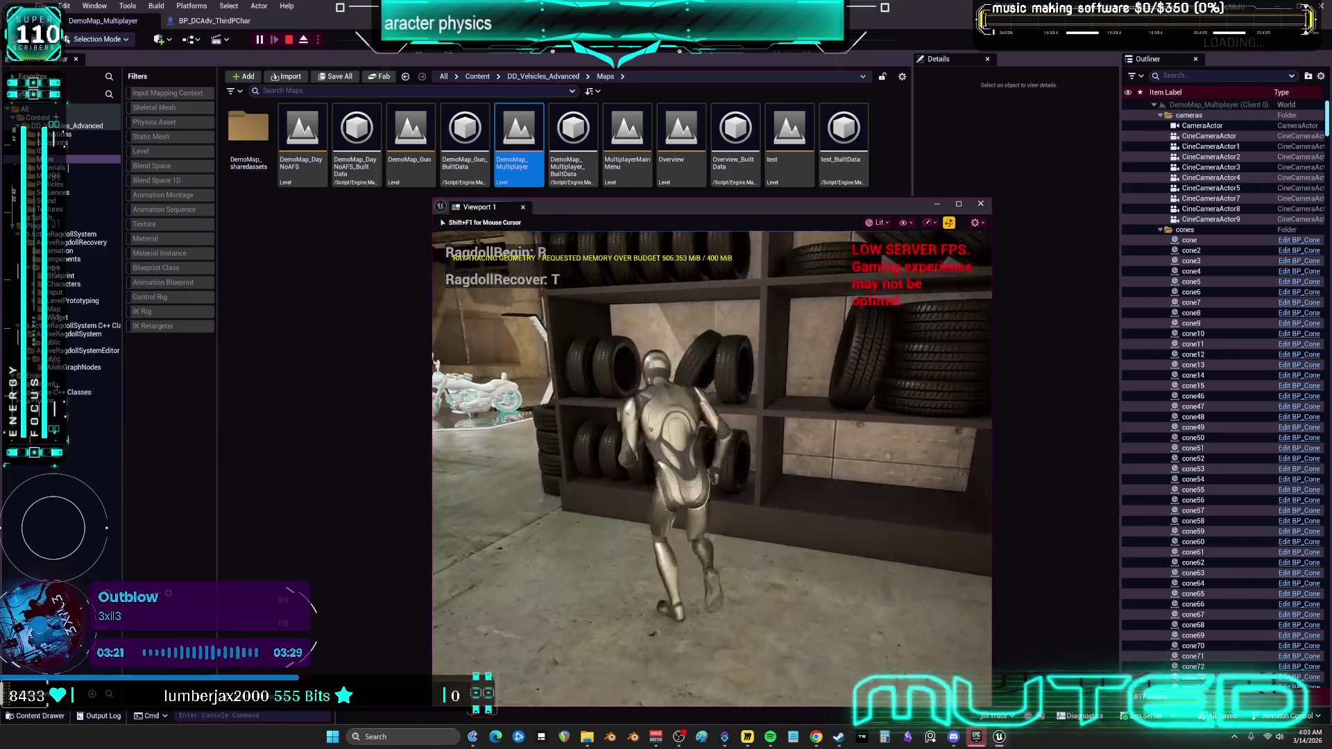
pyautogui.press('Escape')
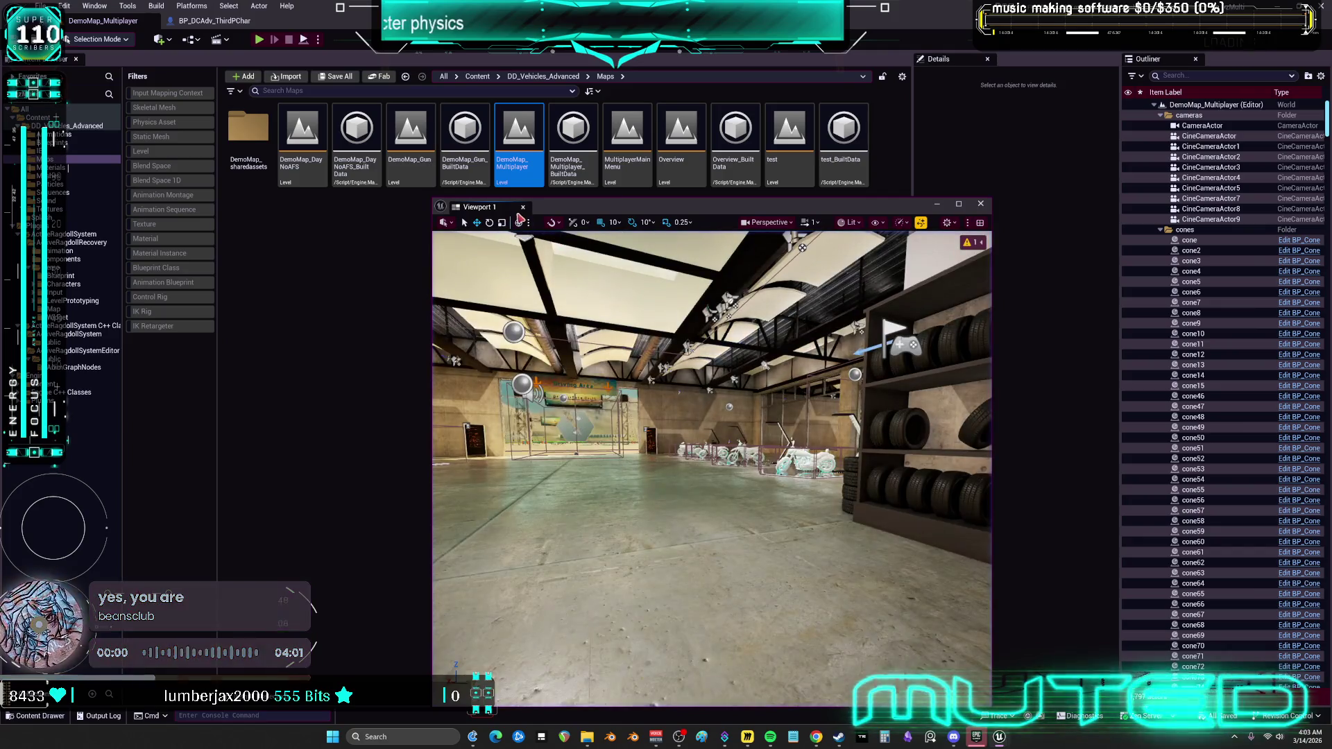
# Close the floating Viewport 1 window.
pyautogui.click(980, 204)
pyautogui.click(39, 5)
pyautogui.click(96, 161)
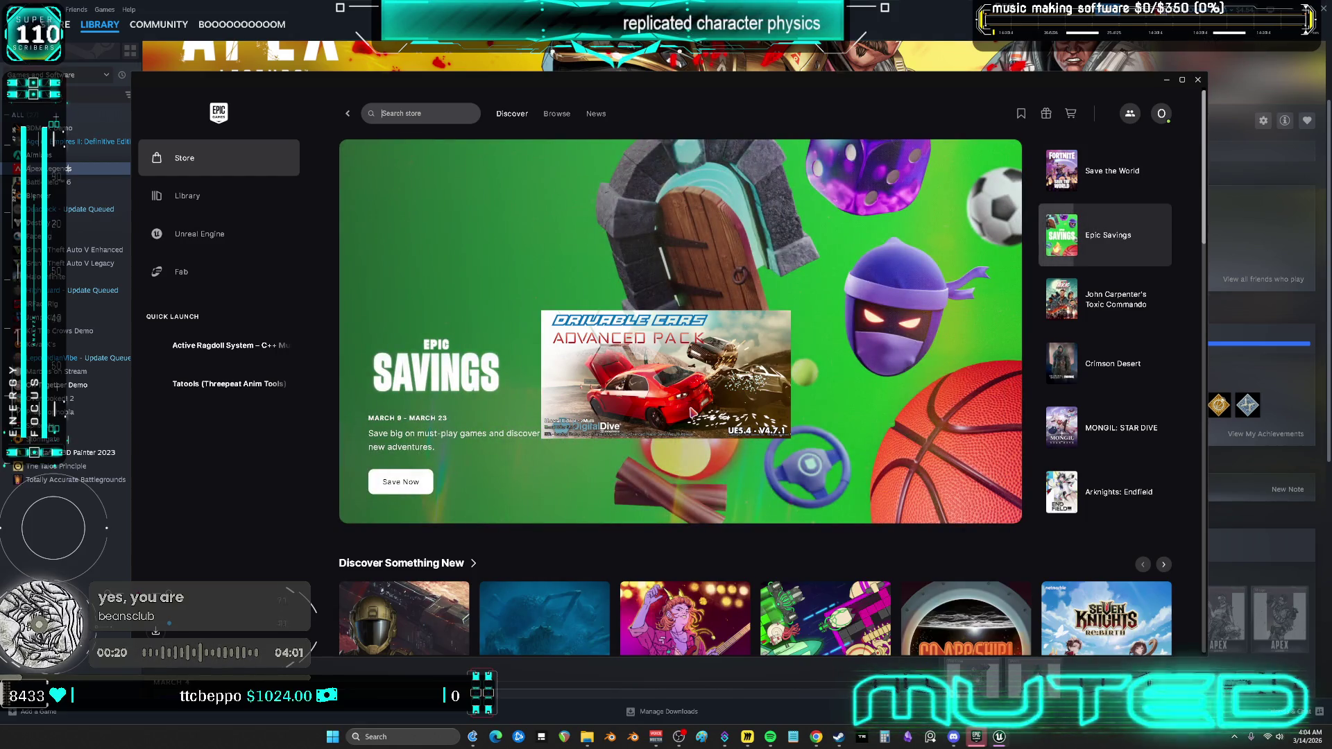
# Alt+Tab back to the Unreal editor as the server and client previews load.
pyautogui.hotkey('alt', 'Tab')
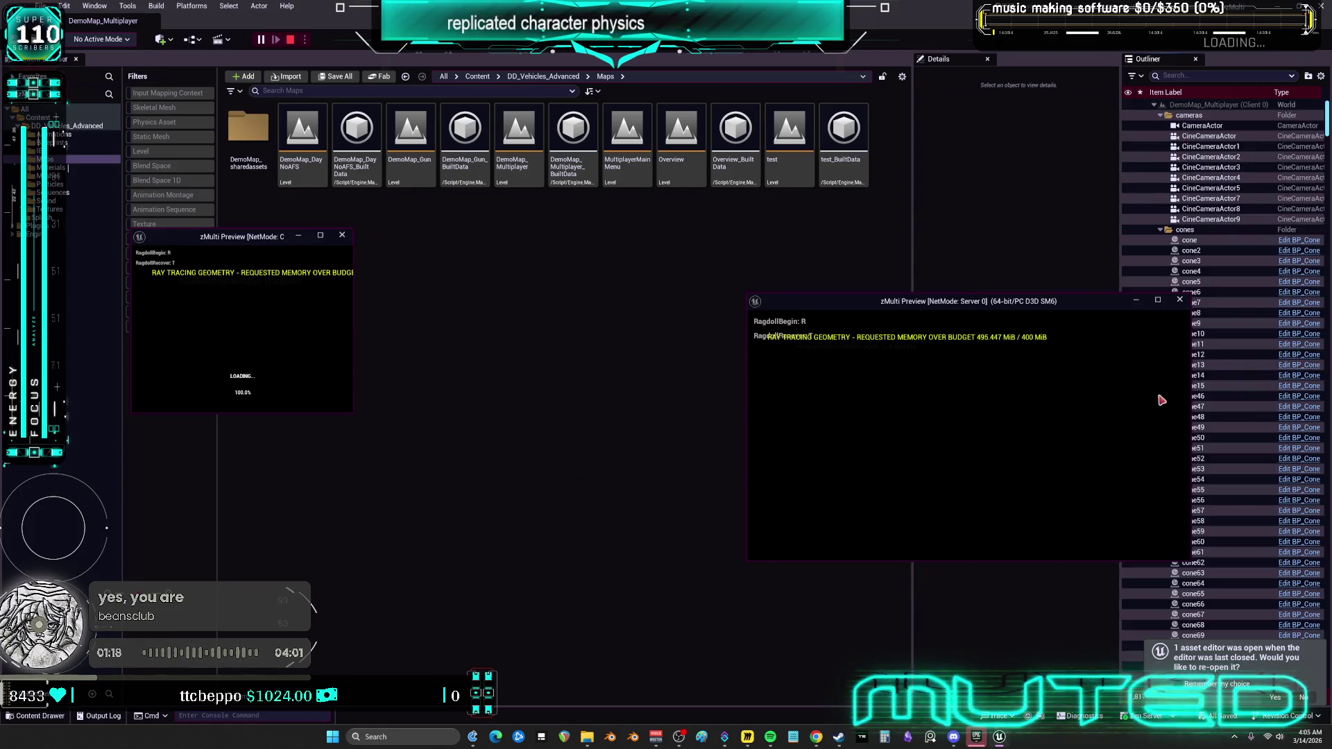
# Run the characters through the hangar and ragdoll the client with R, checking the server window.
pyautogui.press('w')
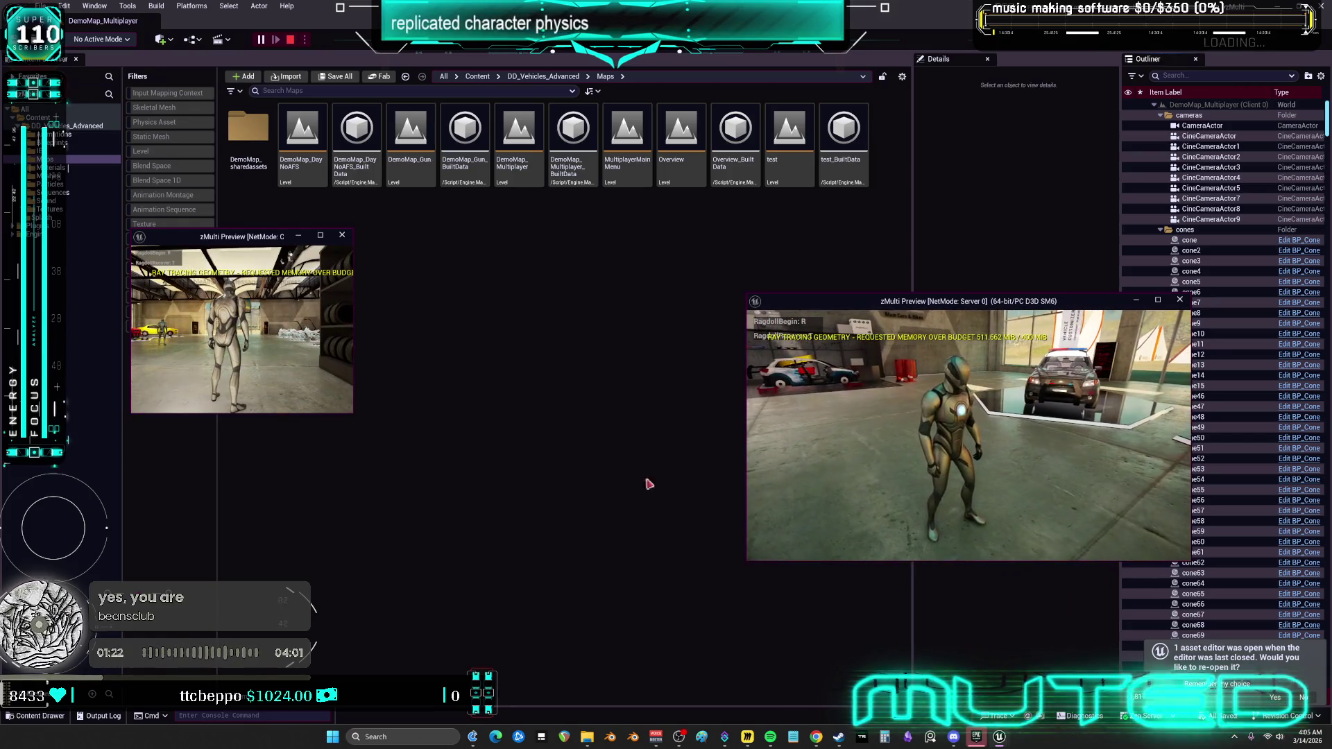
pyautogui.press('r')
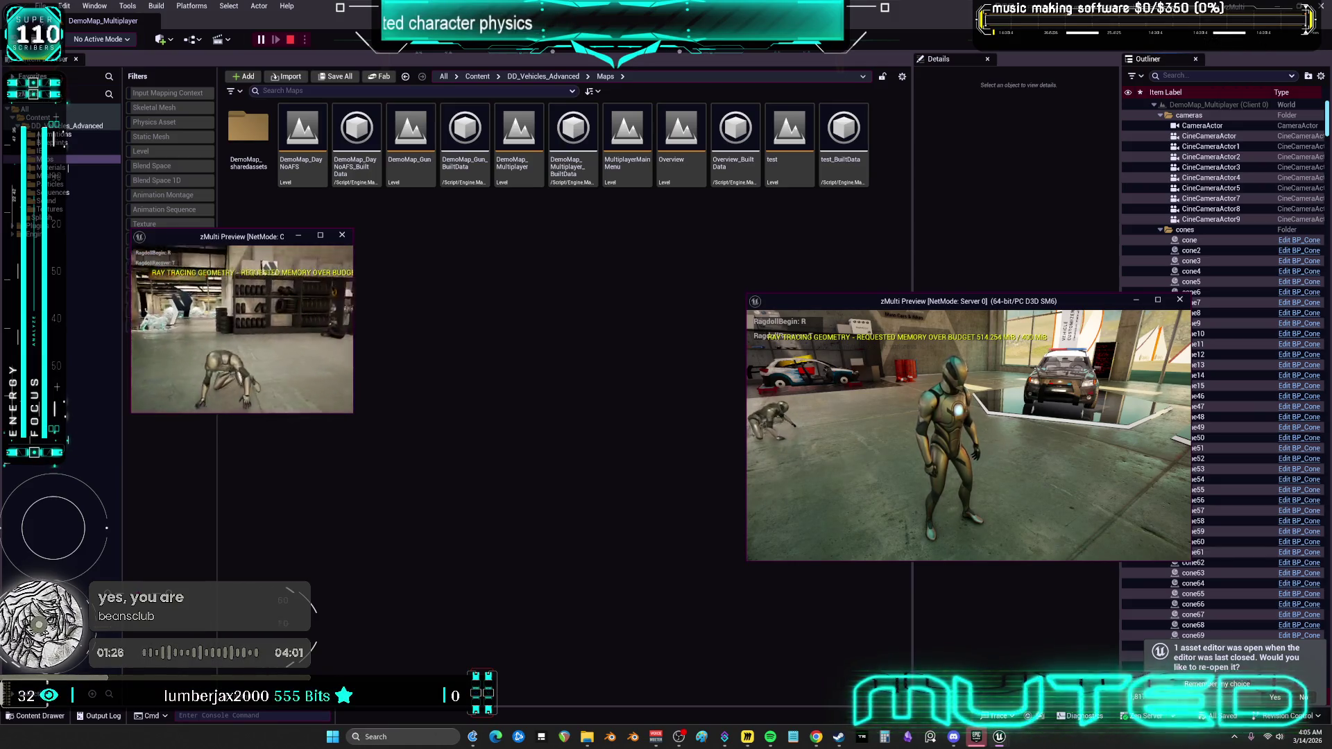
pyautogui.press('Escape')
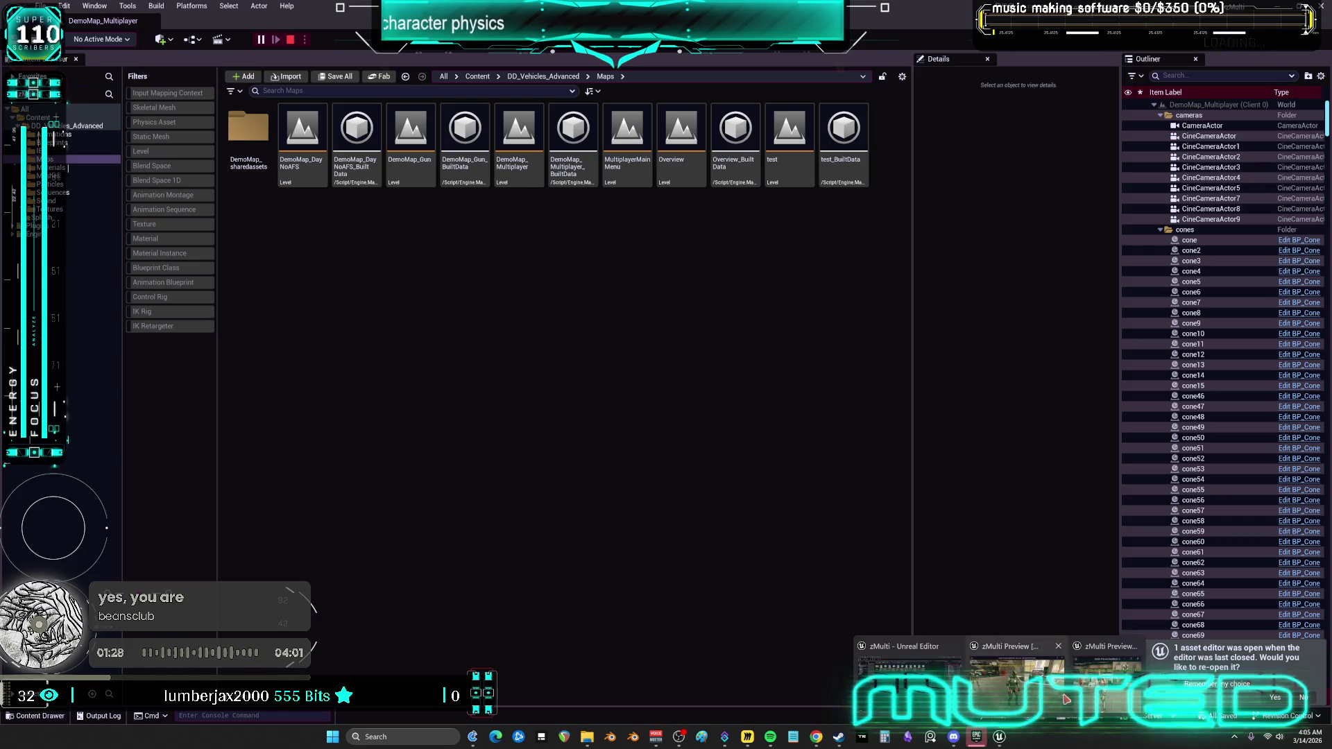
pyautogui.click(1066, 699)
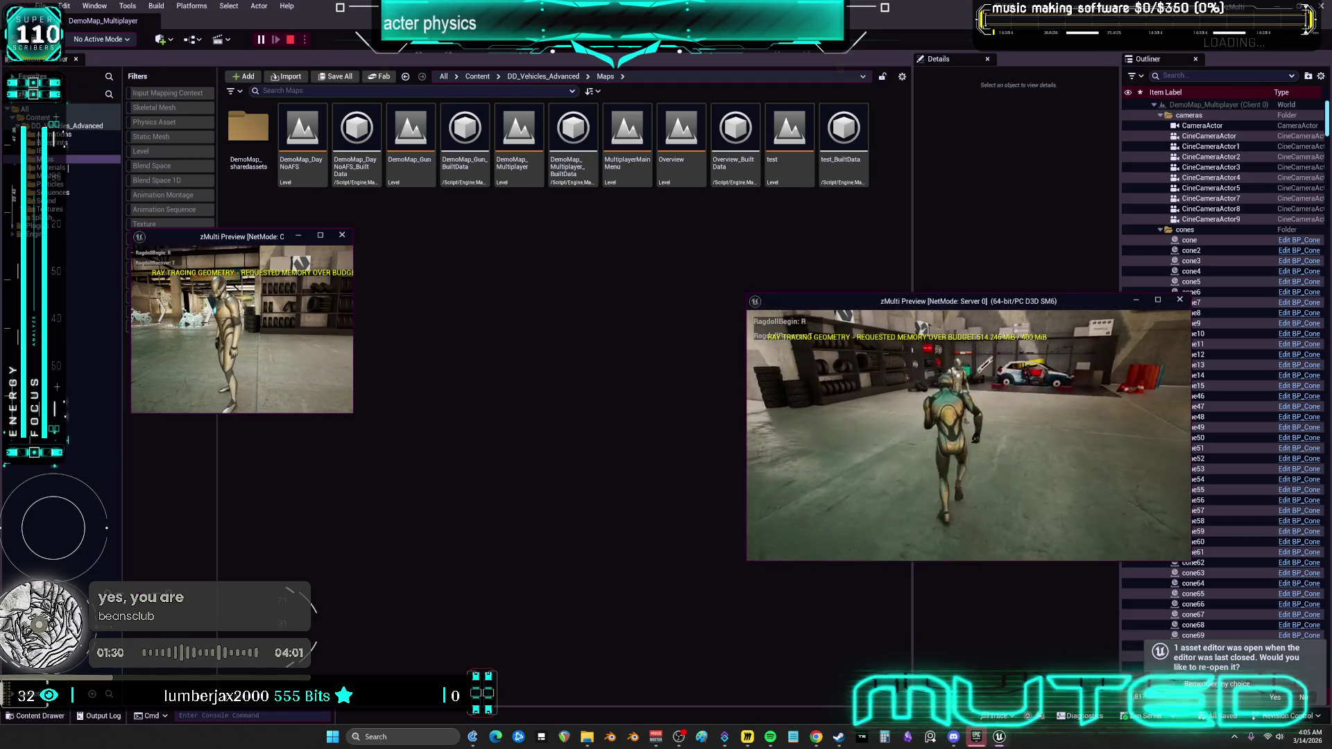
pyautogui.press('w')
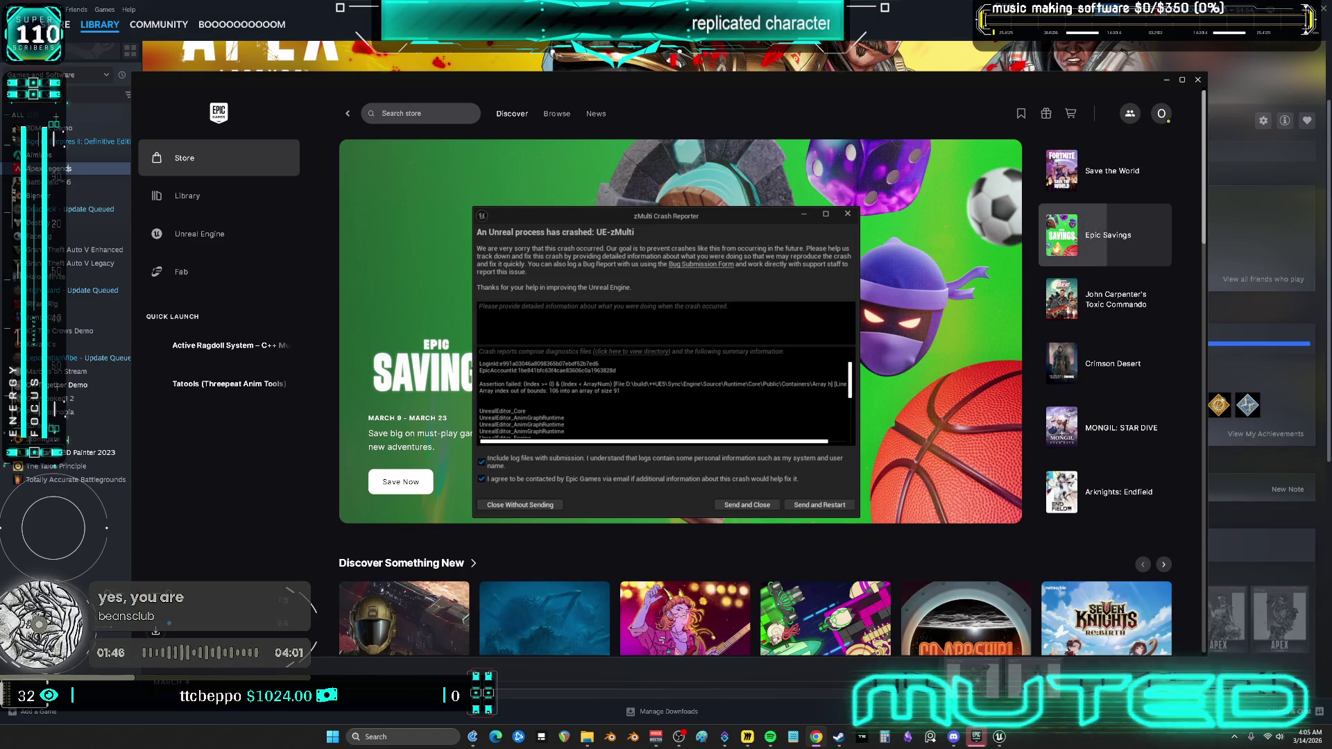
# Dismiss the crash report and maximize the Epic Games Launcher window.
pyautogui.click(848, 216)
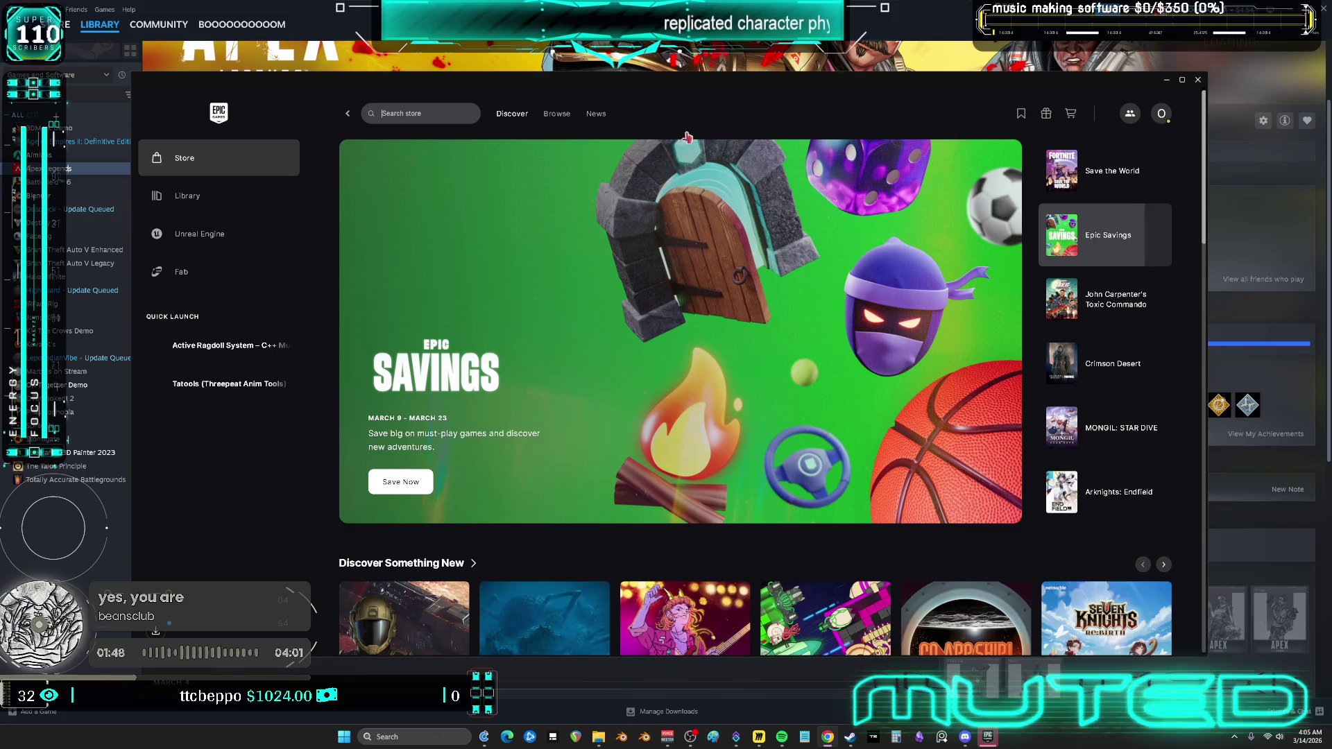
pyautogui.moveTo(530, 114); pyautogui.dragTo(464, 83)
pyautogui.doubleClick(464, 84)
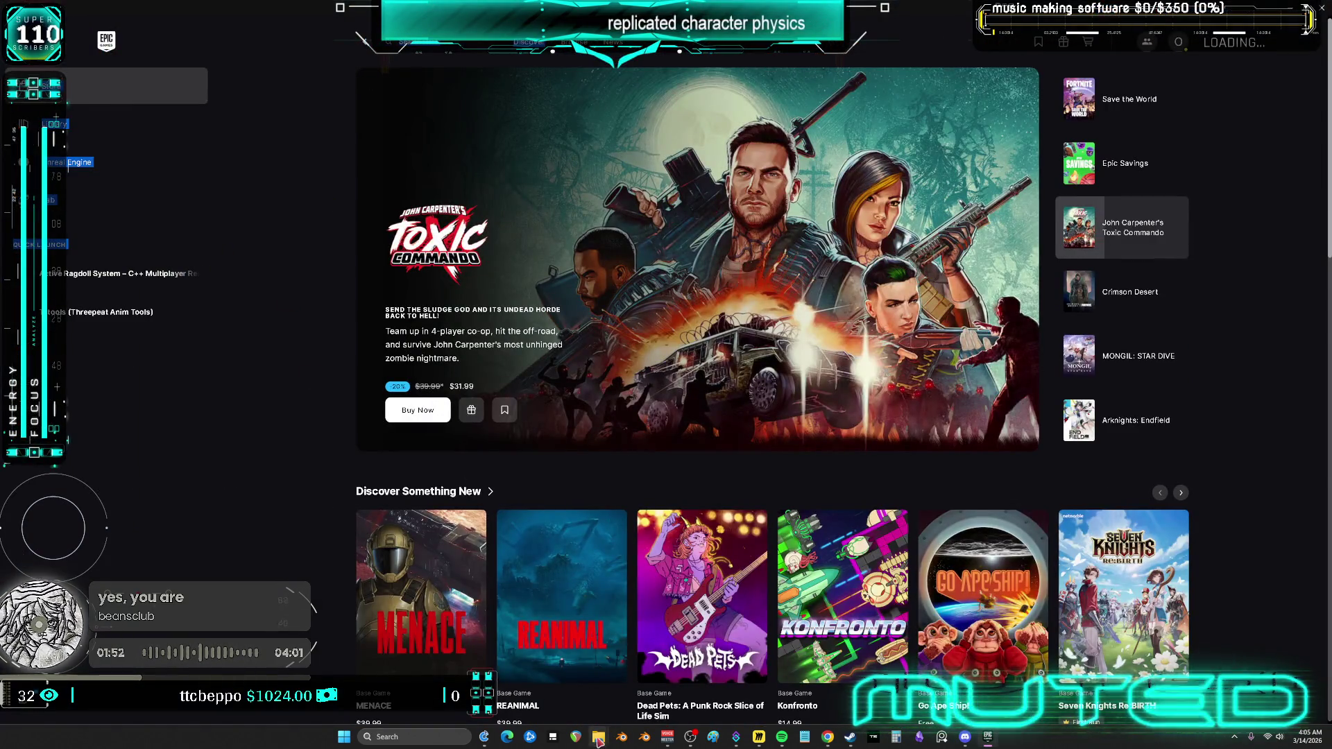
# Remove Active Ragdoll System from engine 5.7.4's installed plugins, then return to the editor.
pyautogui.click(80, 173)
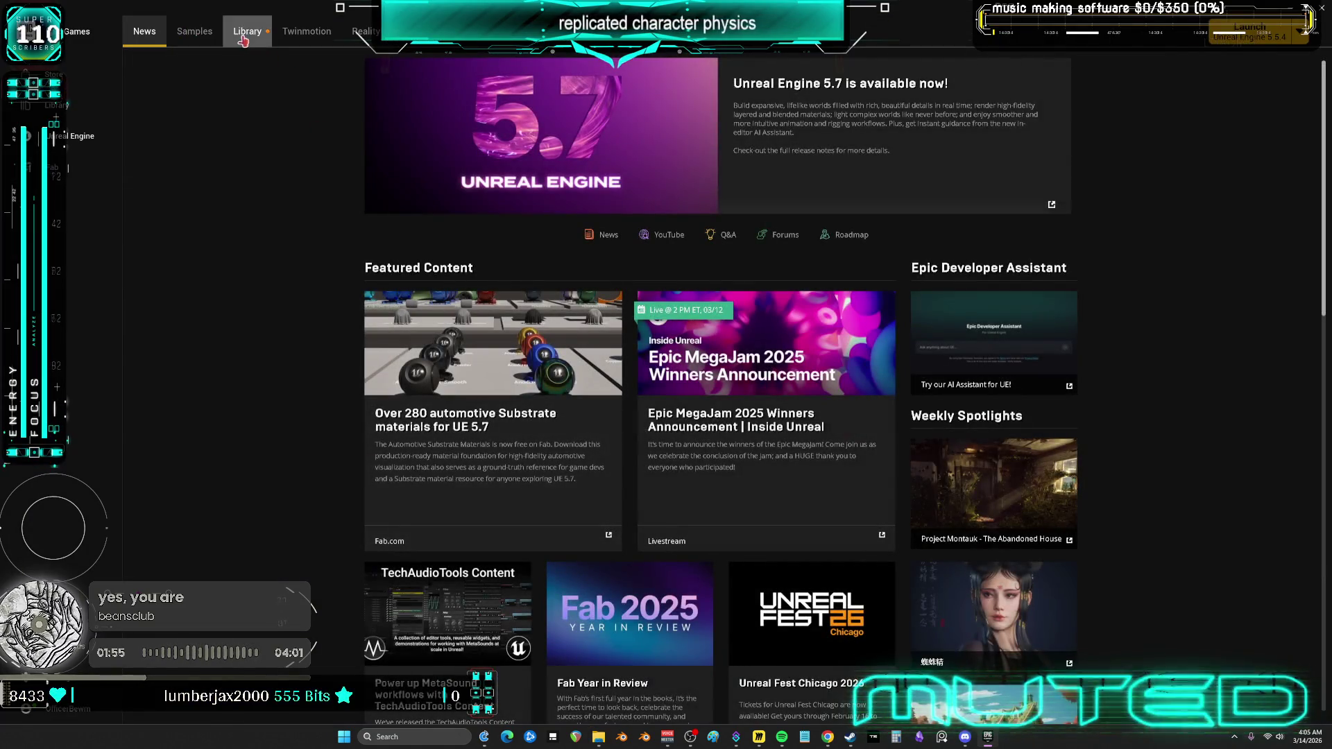
pyautogui.click(247, 31)
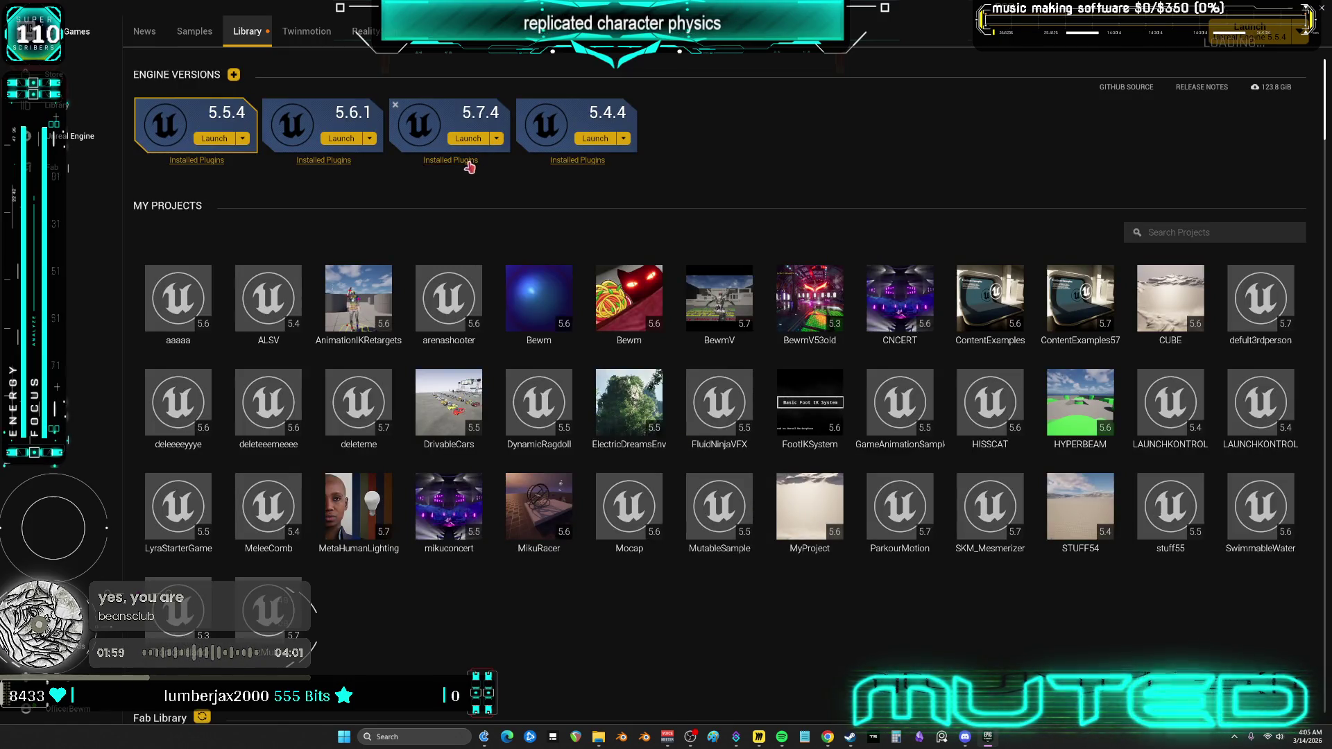
pyautogui.click(469, 163)
pyautogui.click(767, 411)
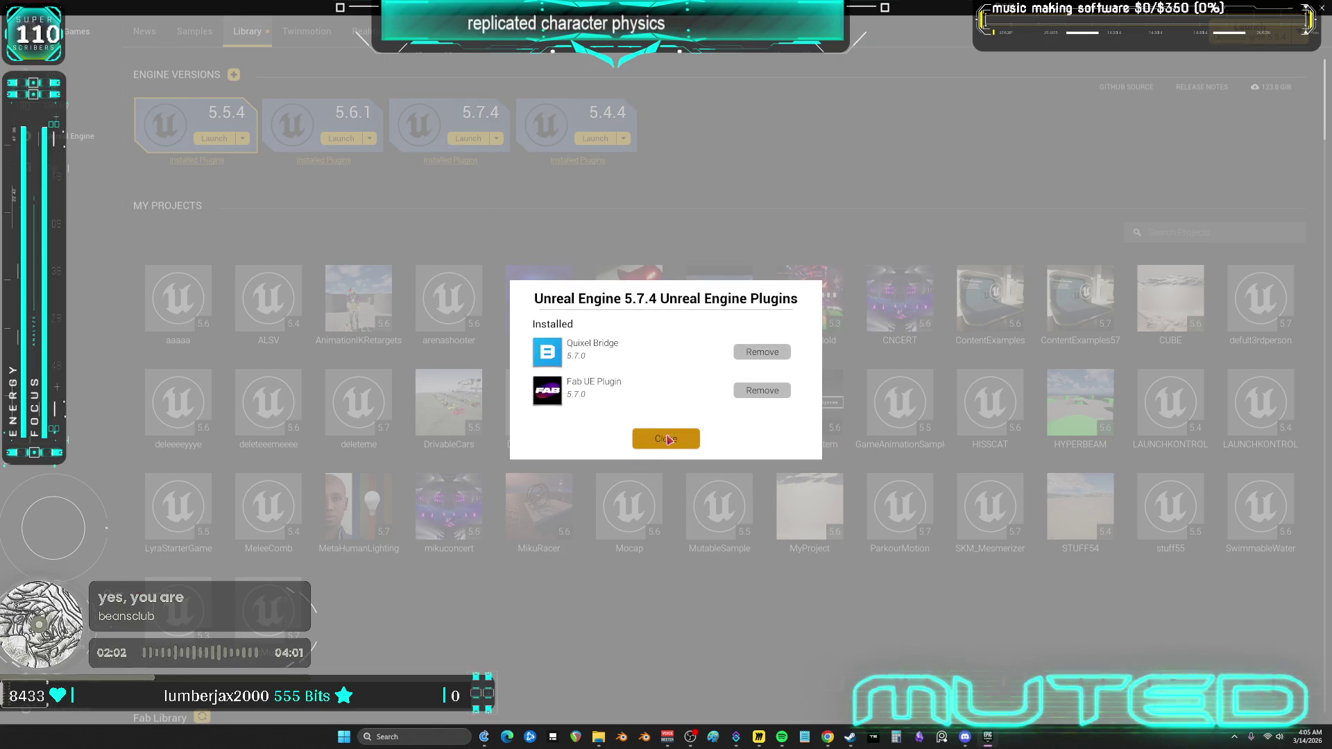
pyautogui.click(663, 456)
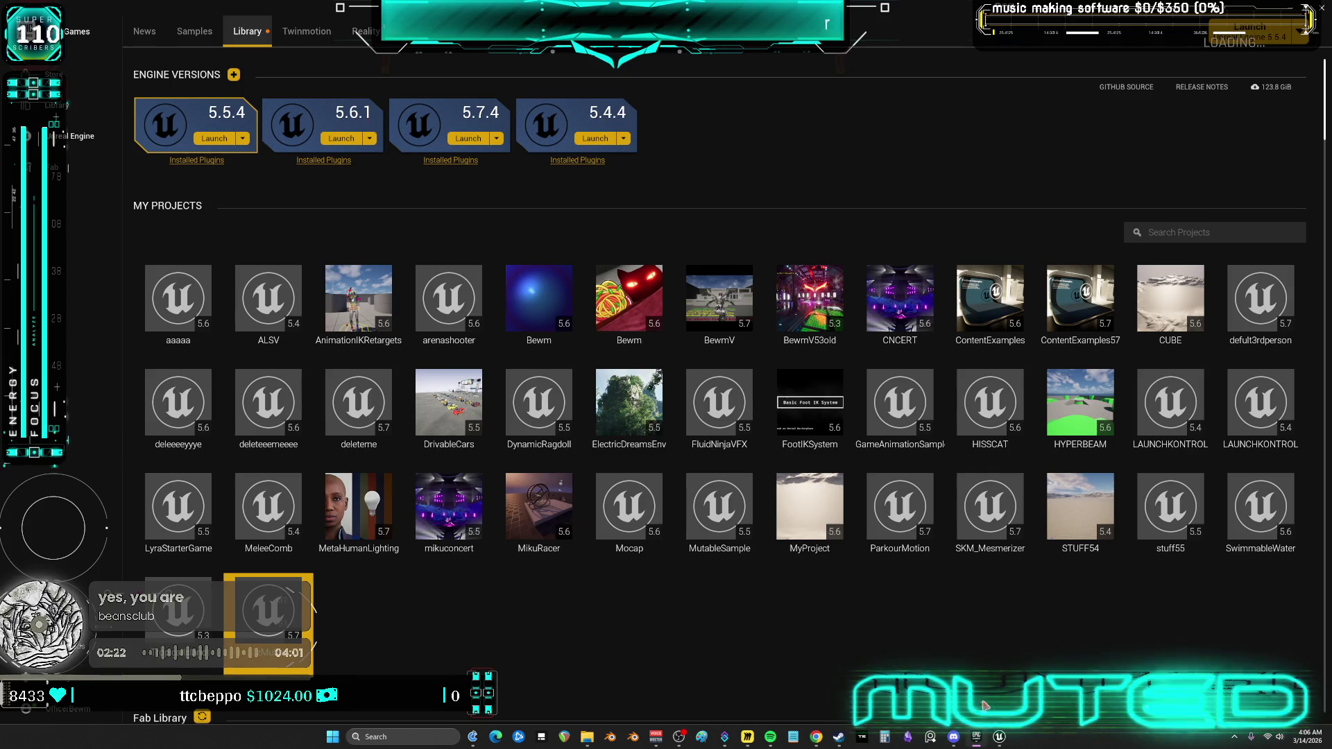
pyautogui.click(998, 735)
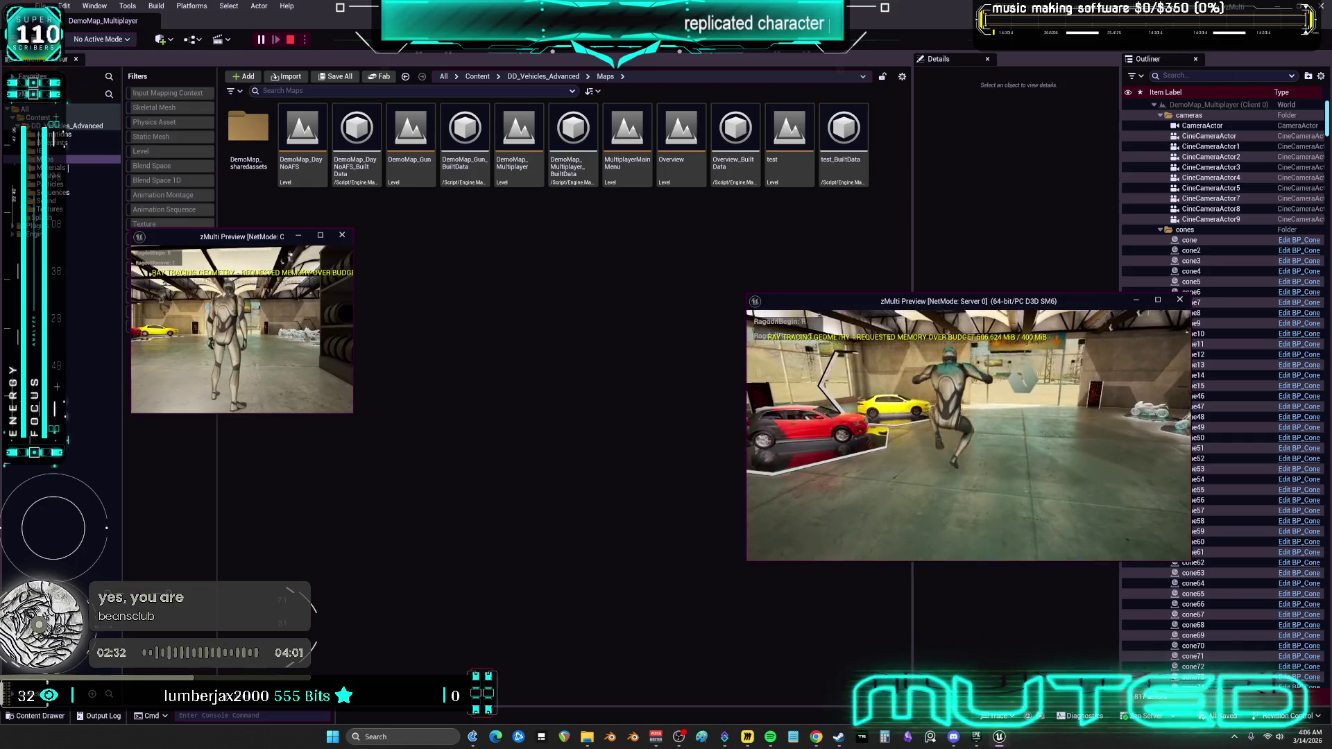
# Run the character forward with W in the server preview, which crashes the editor.
pyautogui.press('w')
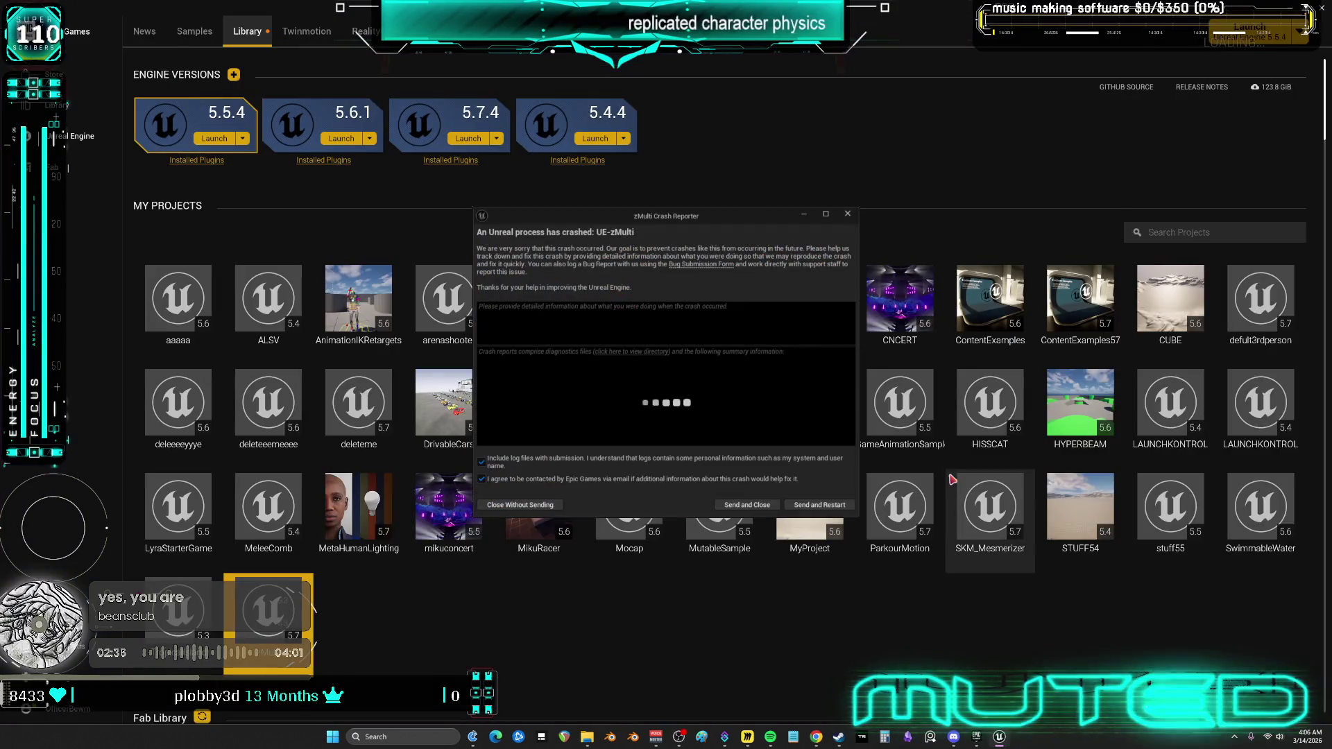
# Close the crash report without sending, then rebuild the missing ActiveRagdollSystem modules to reopen zMulti.
pyautogui.click(522, 505)
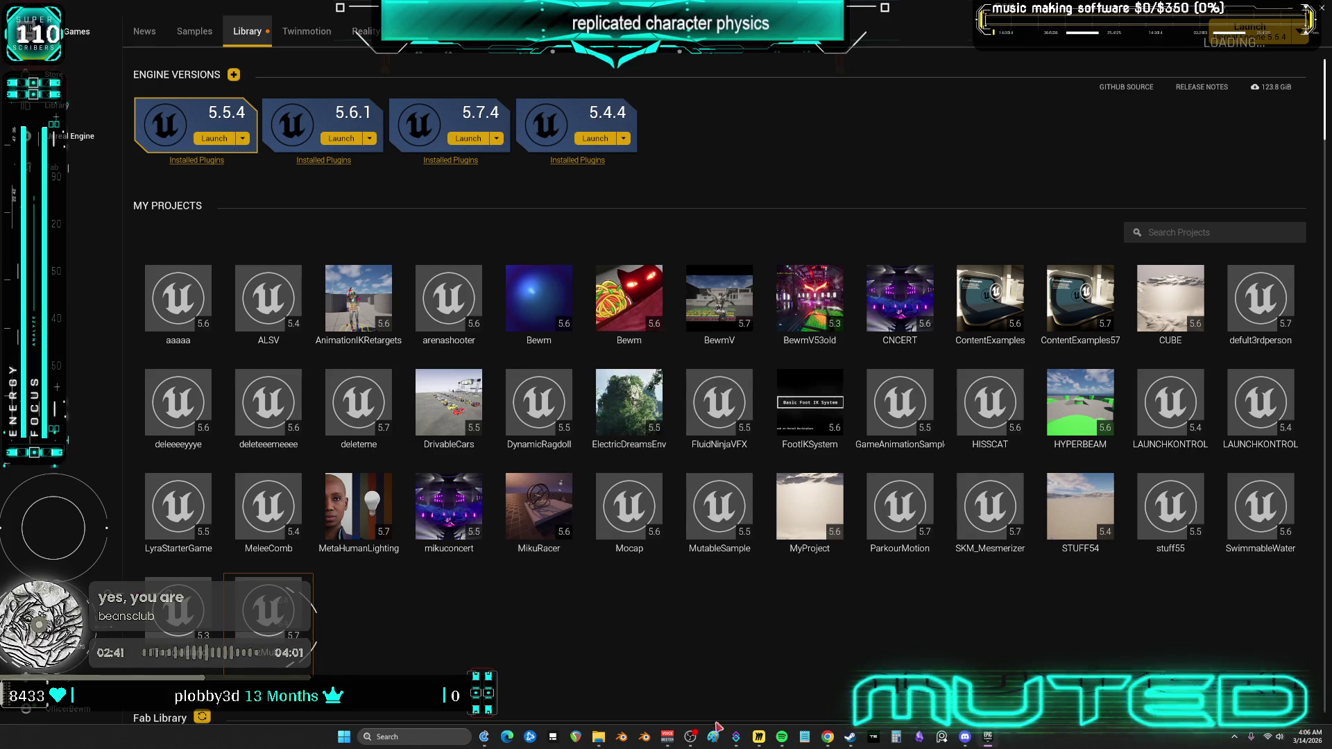
pyautogui.moveTo(601, 738)
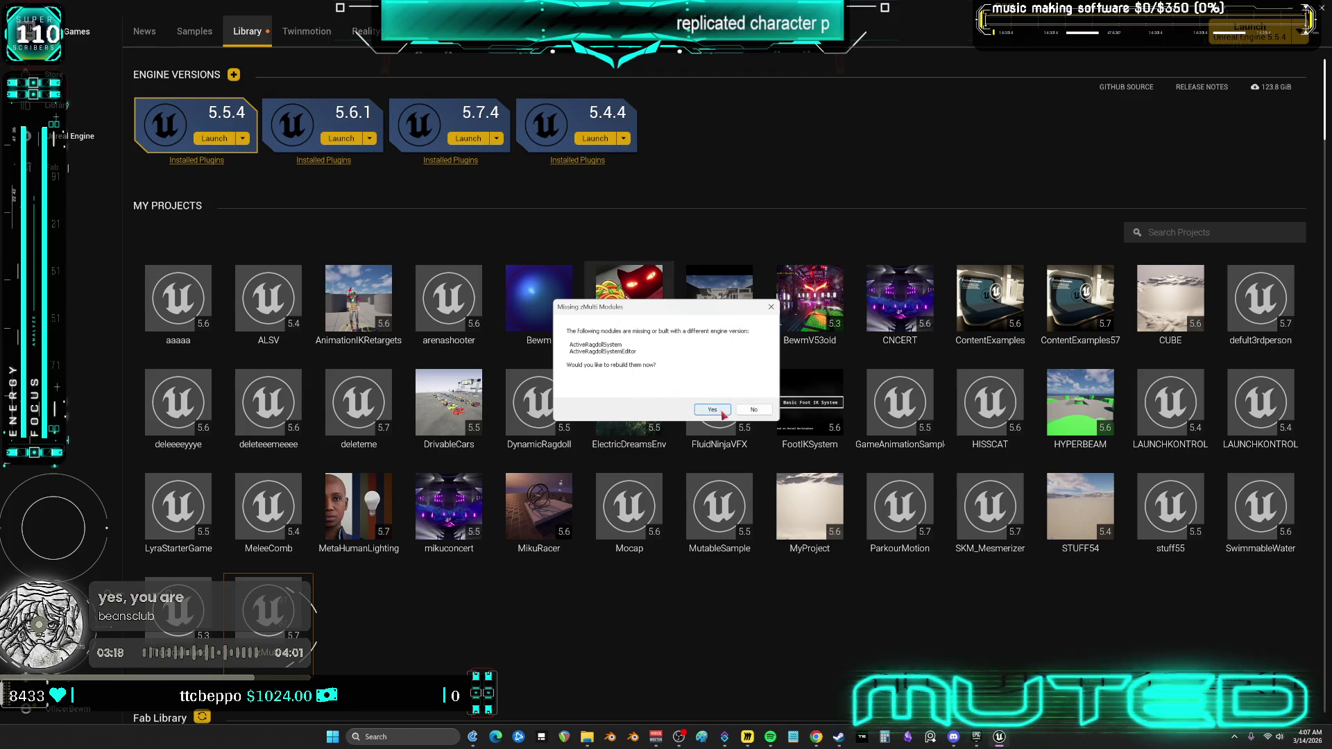
pyautogui.click(721, 410)
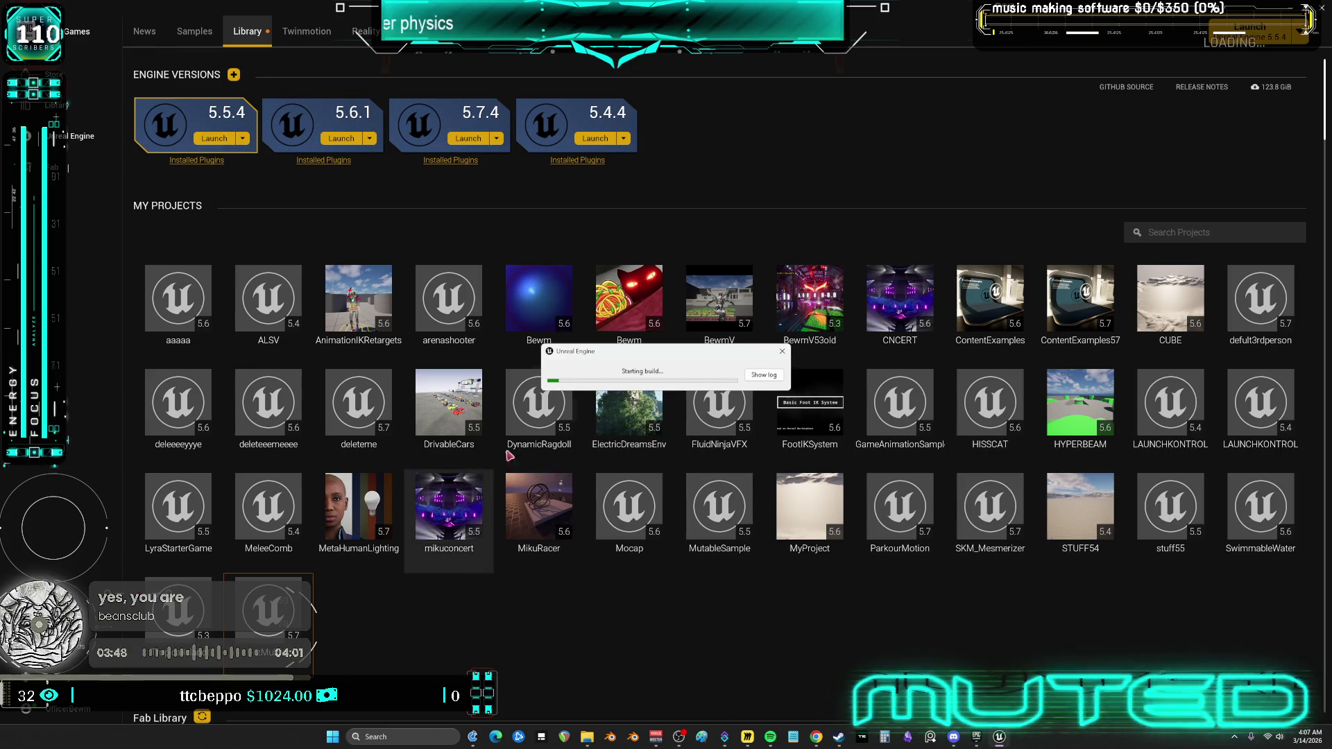
pyautogui.hotkey('alt', 'Tab')
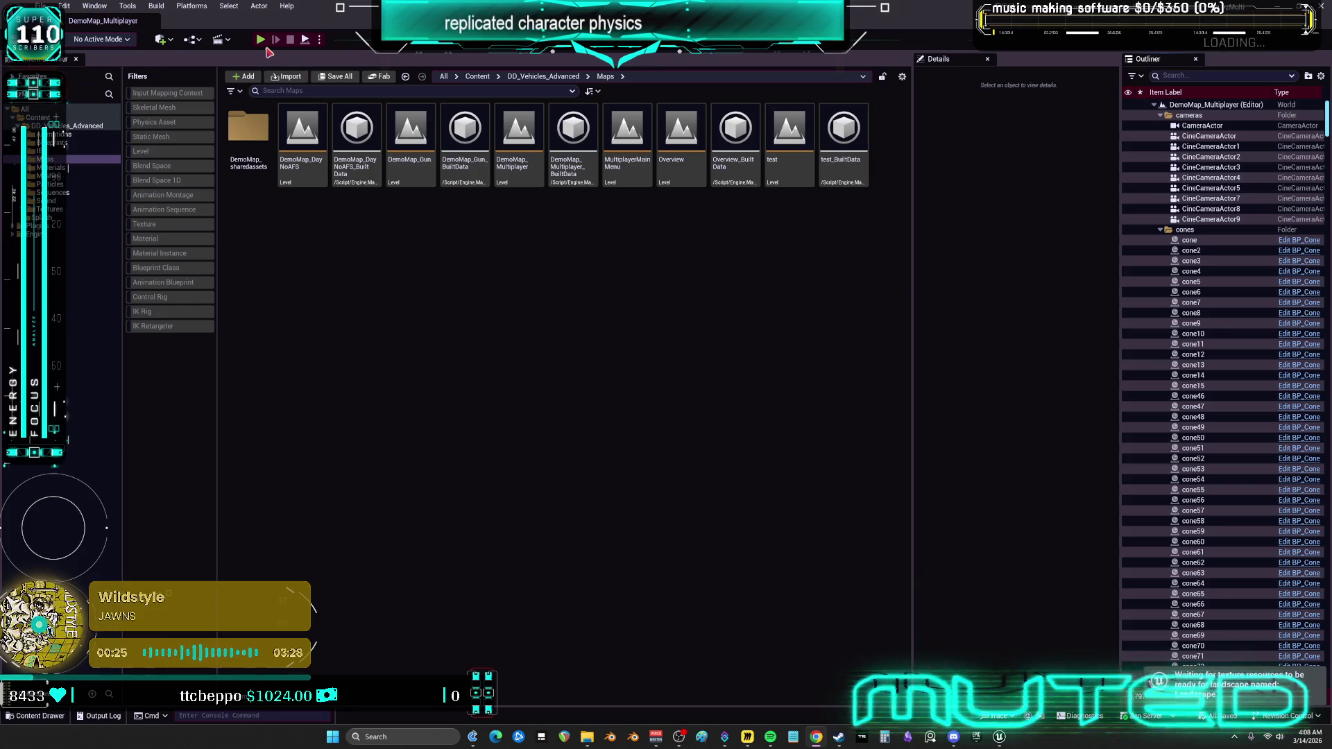
# Start a client-server session, enlarge the Client window, run with W/S and ragdoll with R.
pyautogui.hotkey('alt', 'p')
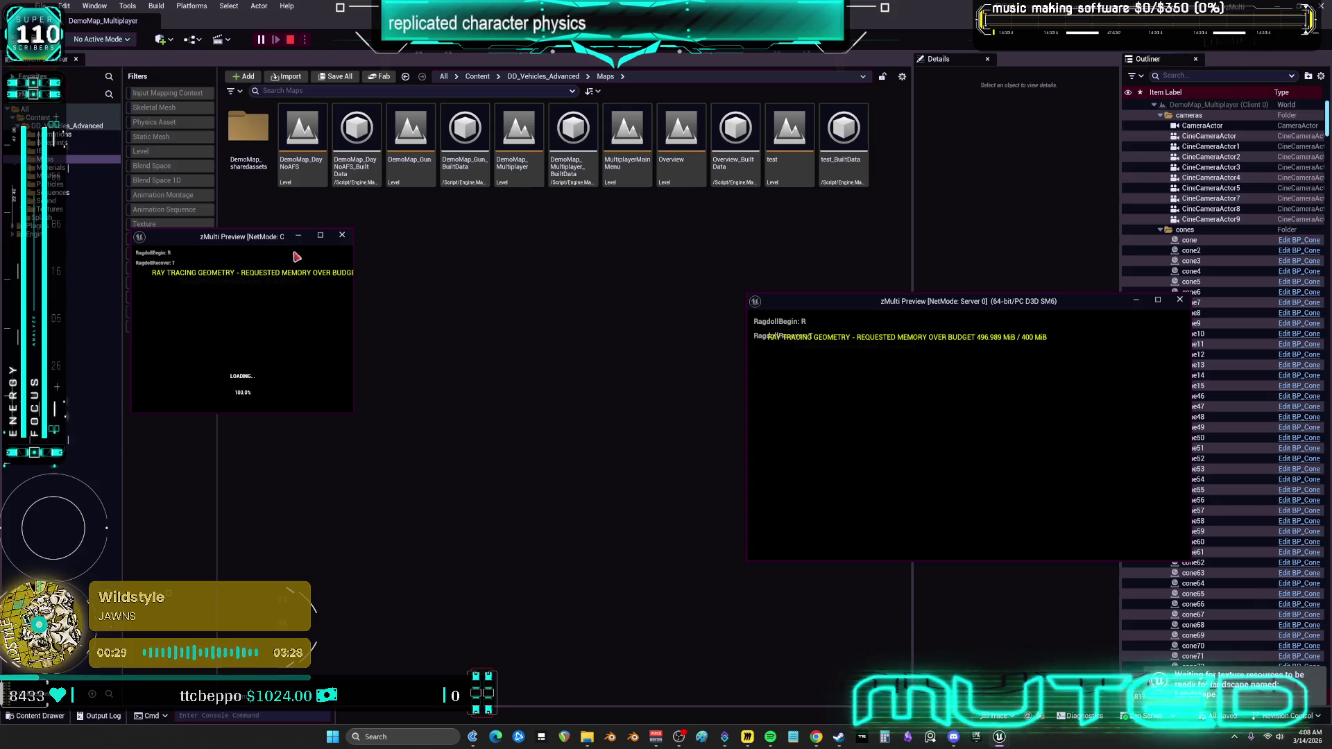
pyautogui.moveTo(351, 413); pyautogui.dragTo(566, 521)
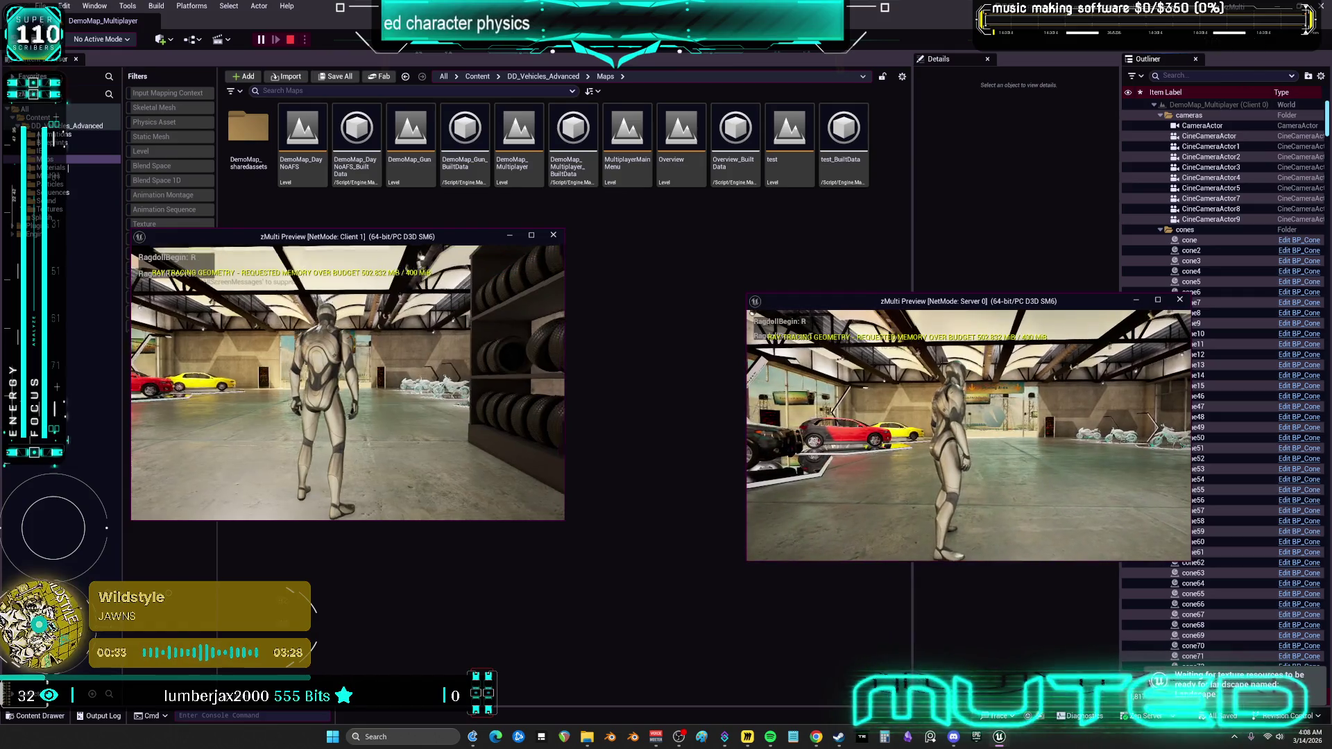
pyautogui.press('w')
pyautogui.press('s')
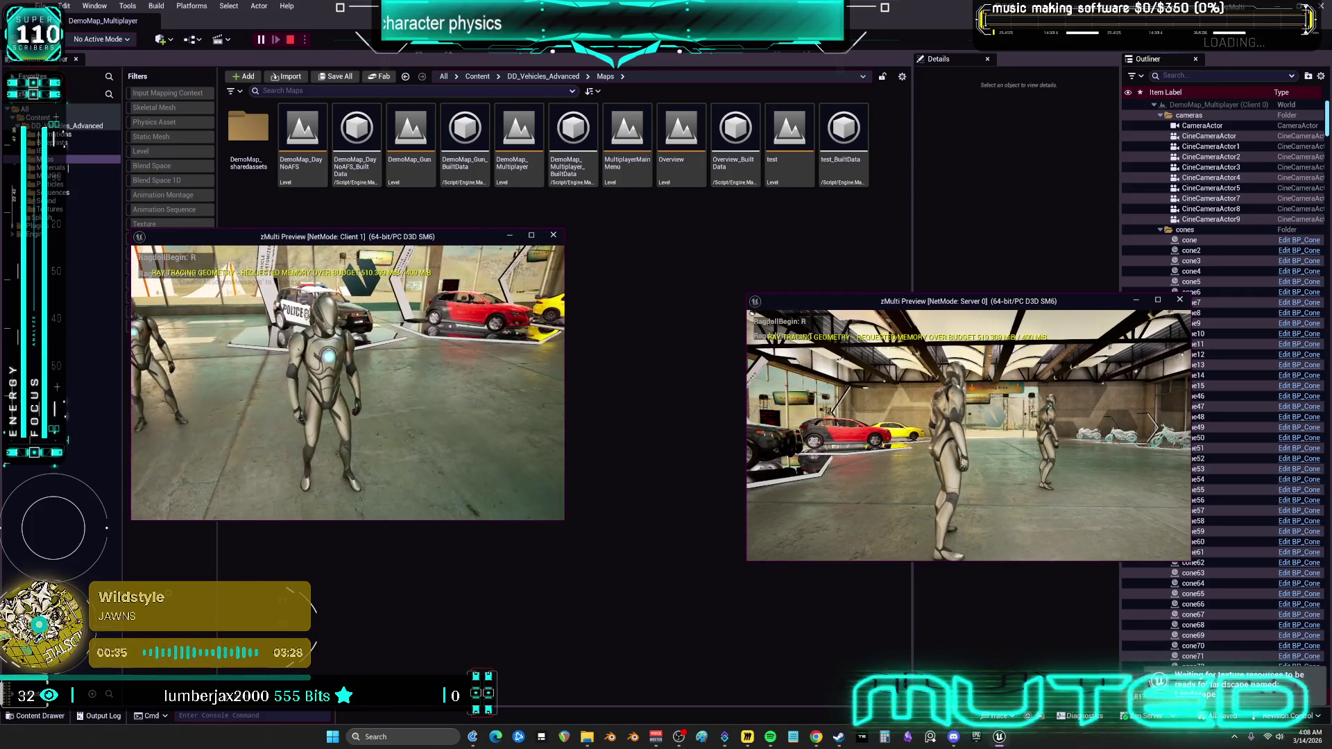
pyautogui.press('r')
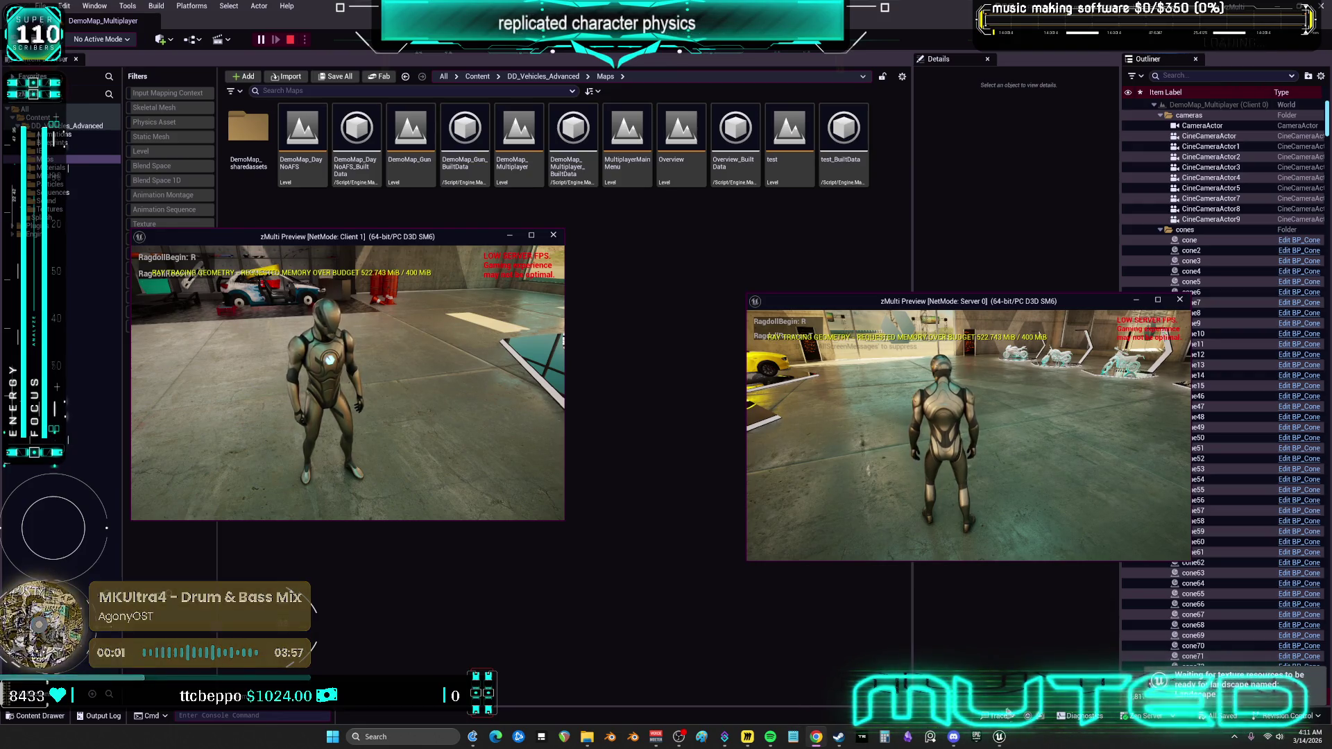
# Stop Play In Editor with Esc, closing both zMulti Preview windows.
pyautogui.press('Escape')
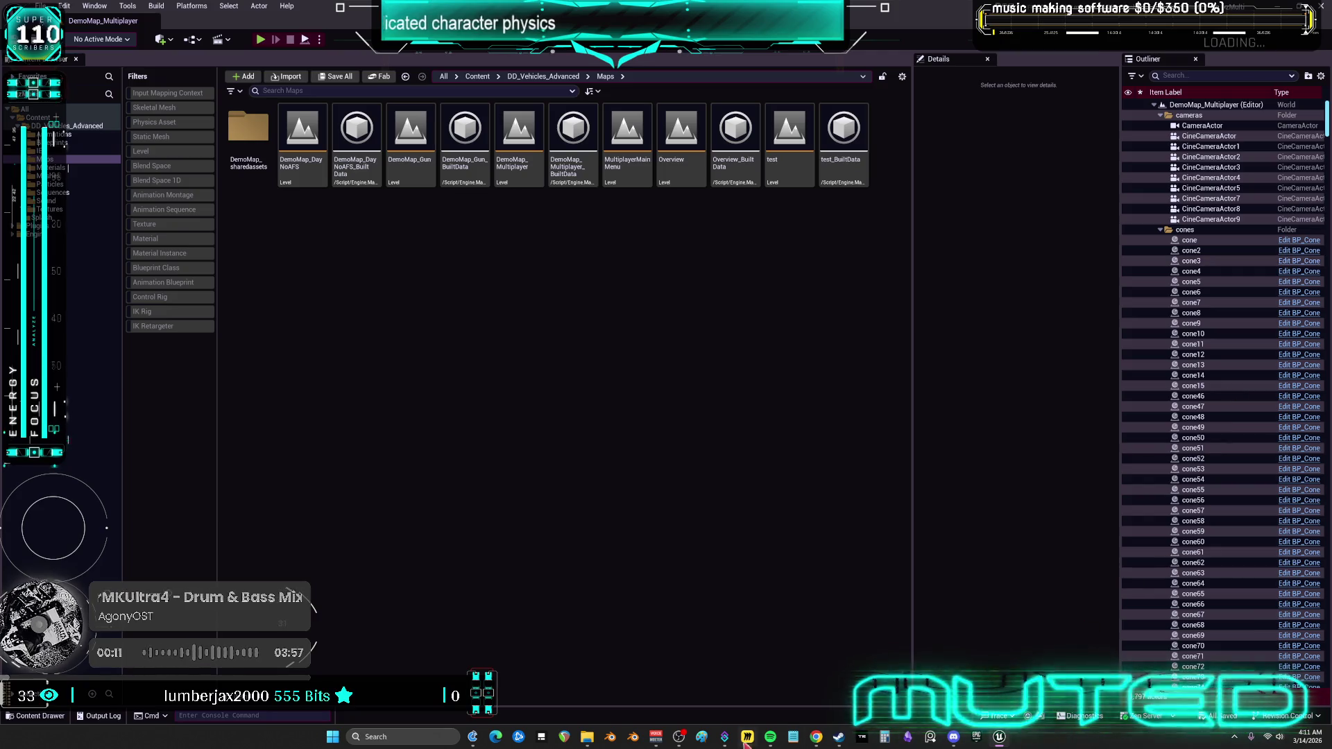
# Glance at the open File Explorer window, then close the DemoMap_Multiplayer Unreal Editor window.
pyautogui.moveTo(588, 741)
pyautogui.click(548, 677)
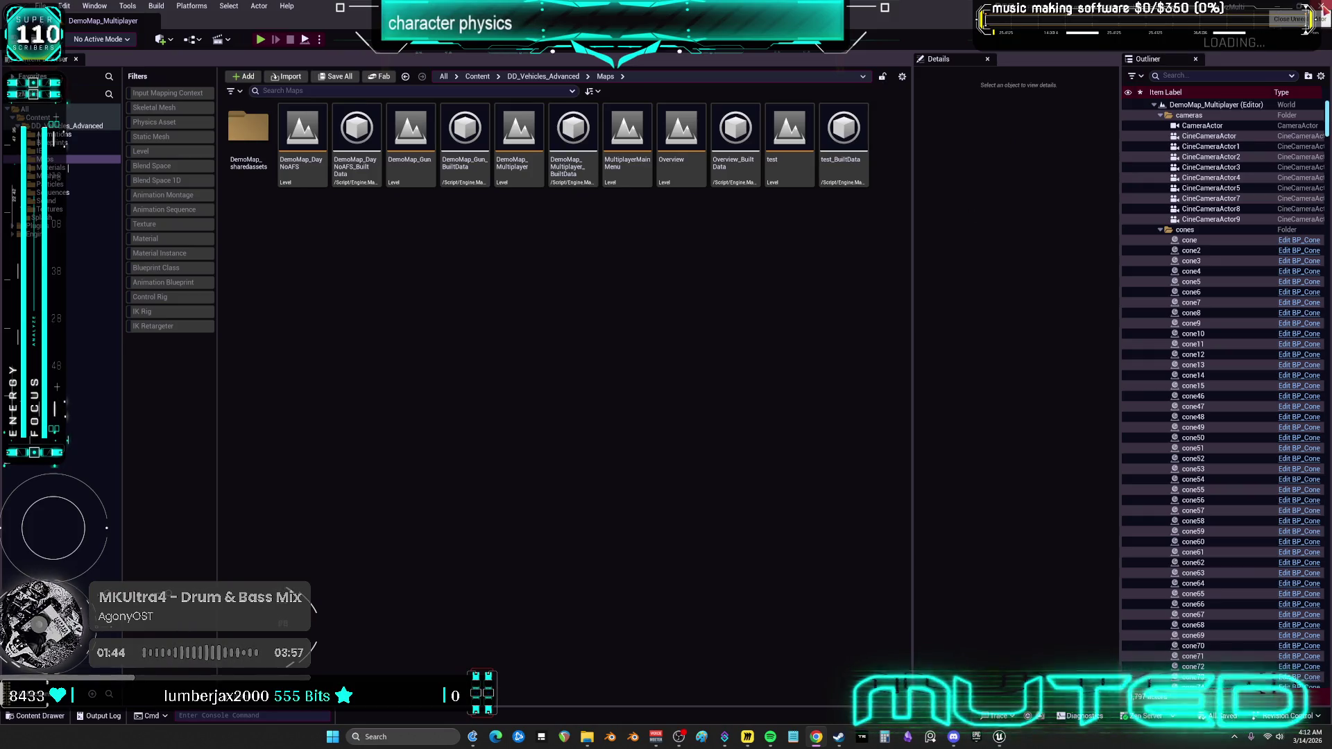
pyautogui.click(1315, 7)
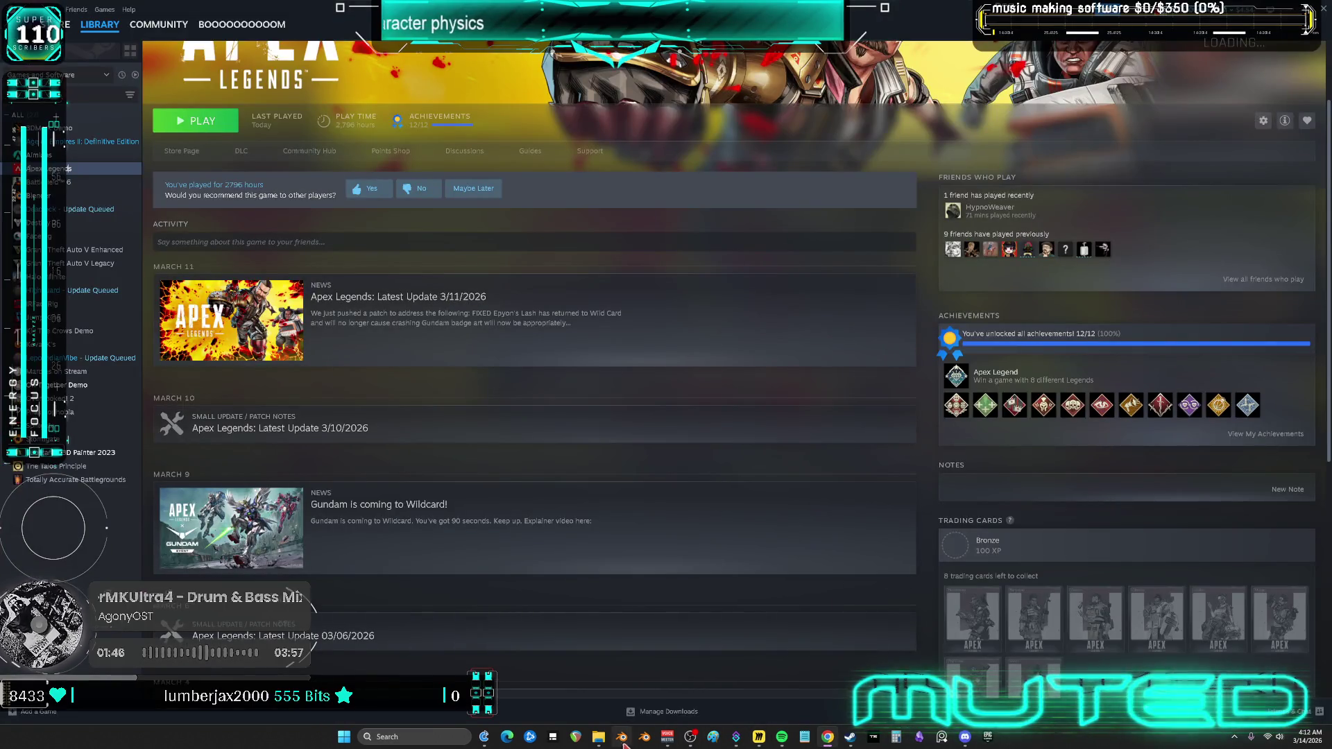
# Launch Unreal Engine 5.7.4 from the Epic Games Launcher library.
pyautogui.click(701, 660)
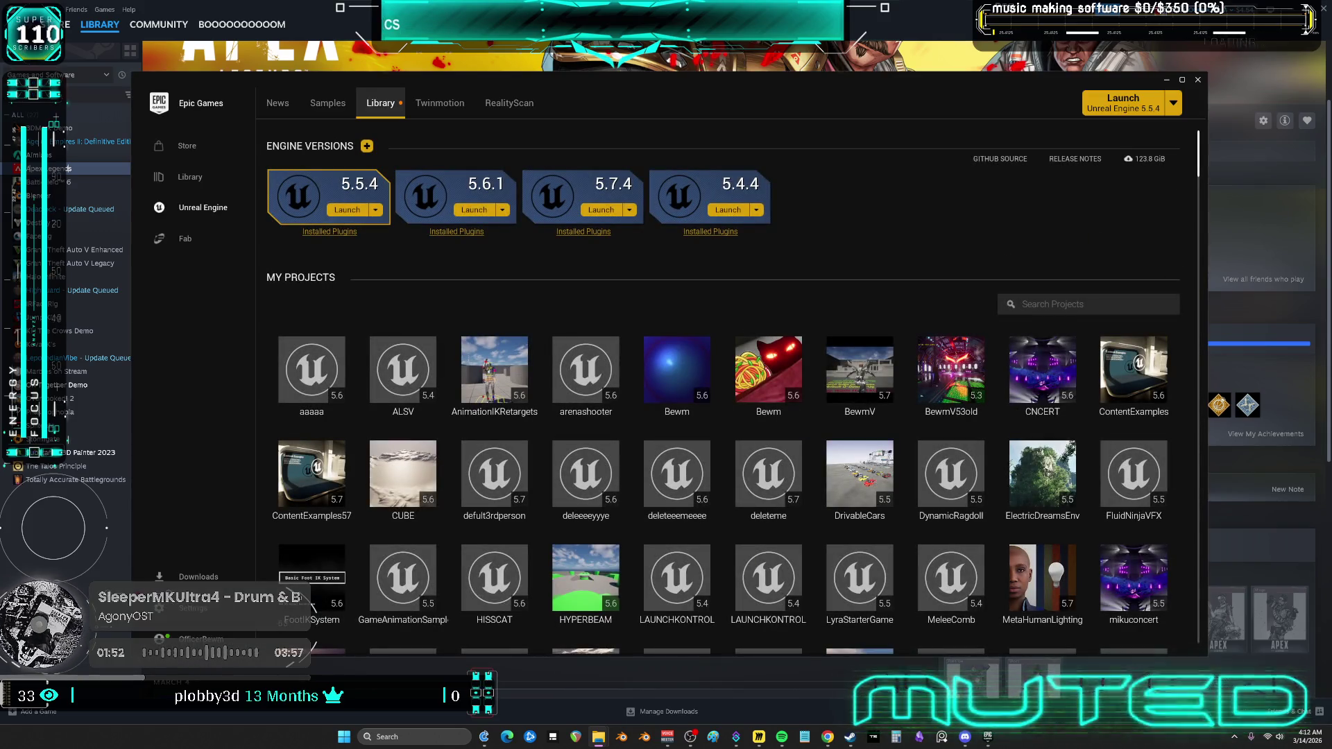
pyautogui.click(601, 210)
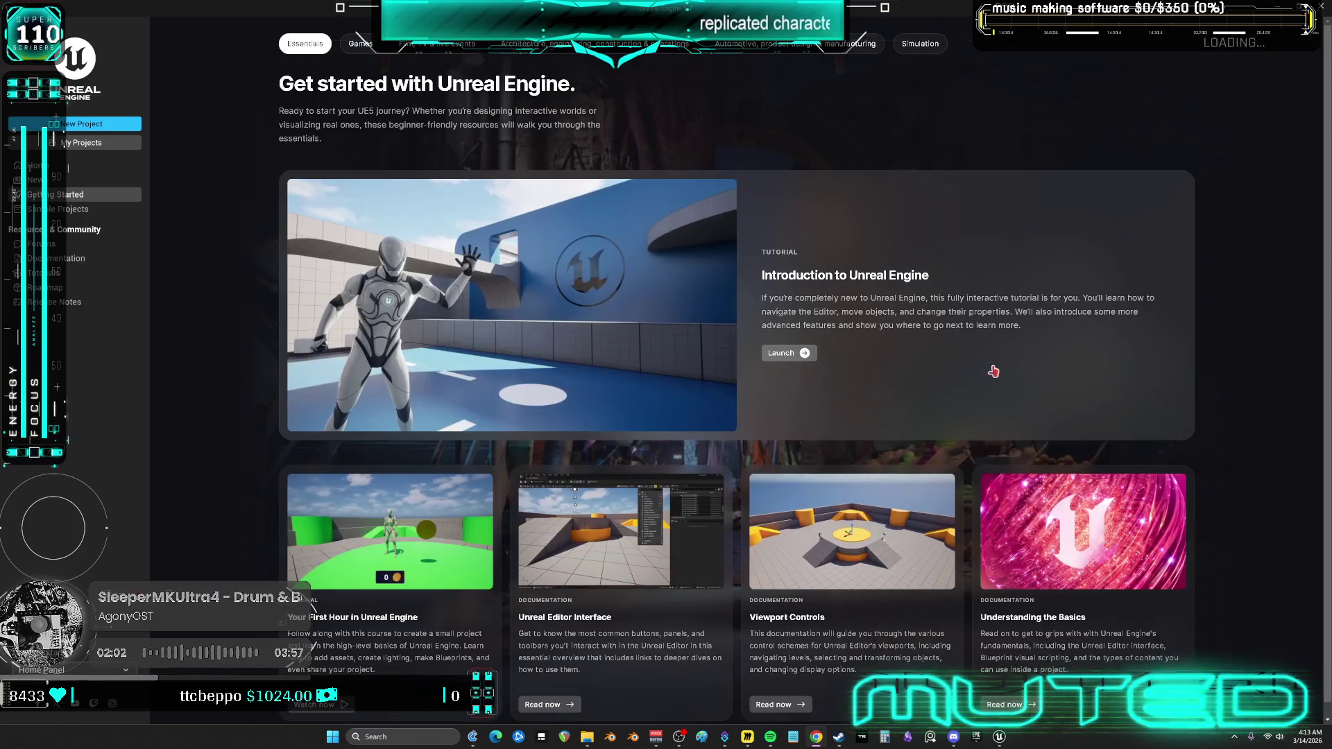
# From My Projects, browse to U:\P4\Multiplayer and open Multiplayer.uproject.
pyautogui.click(69, 144)
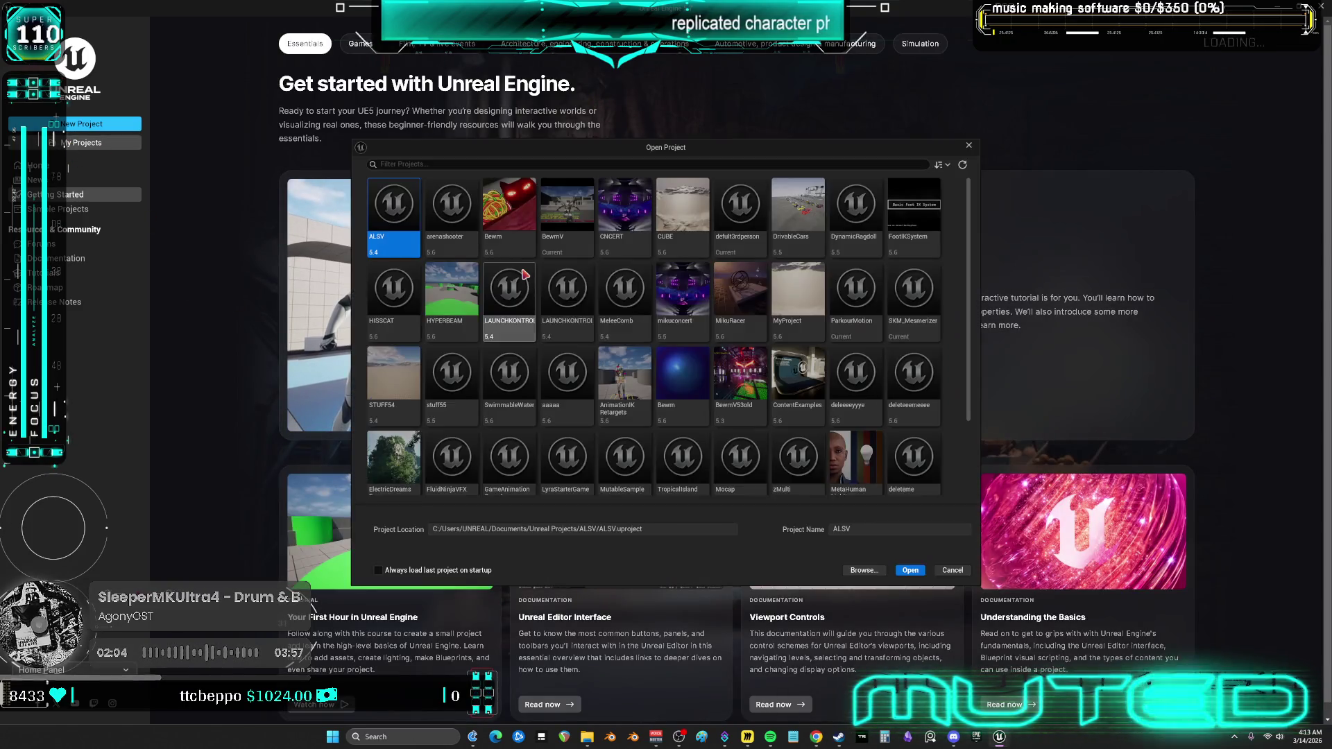
pyautogui.scroll(-1, 620, 453)
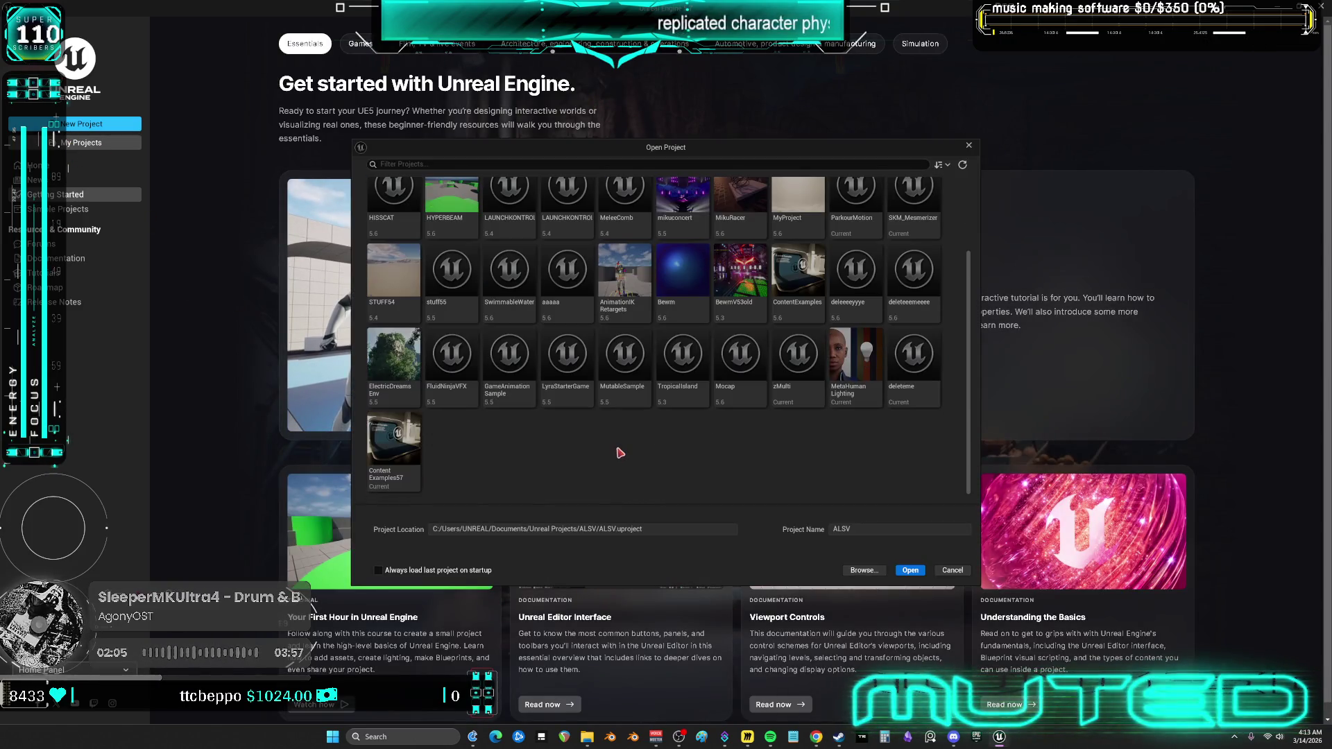
pyautogui.click(864, 571)
pyautogui.click(222, 376)
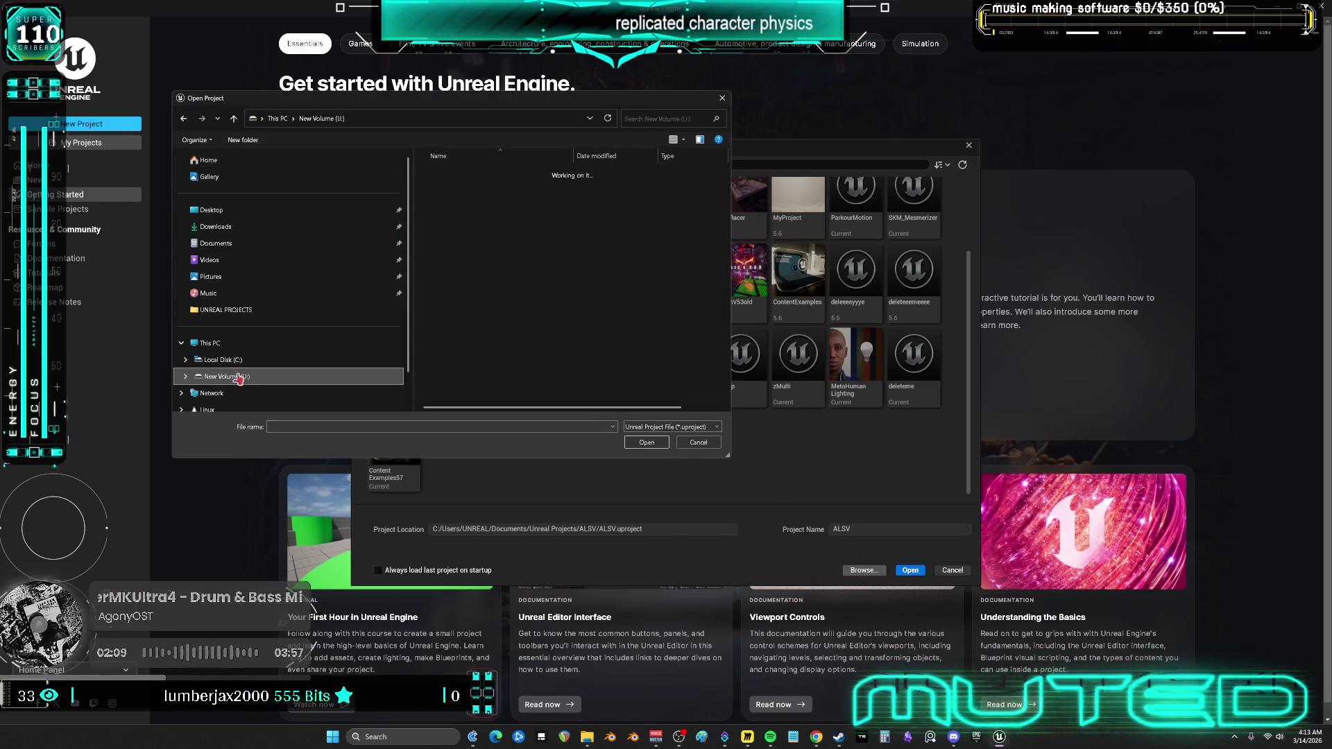
pyautogui.doubleClick(457, 342)
pyautogui.doubleClick(449, 187)
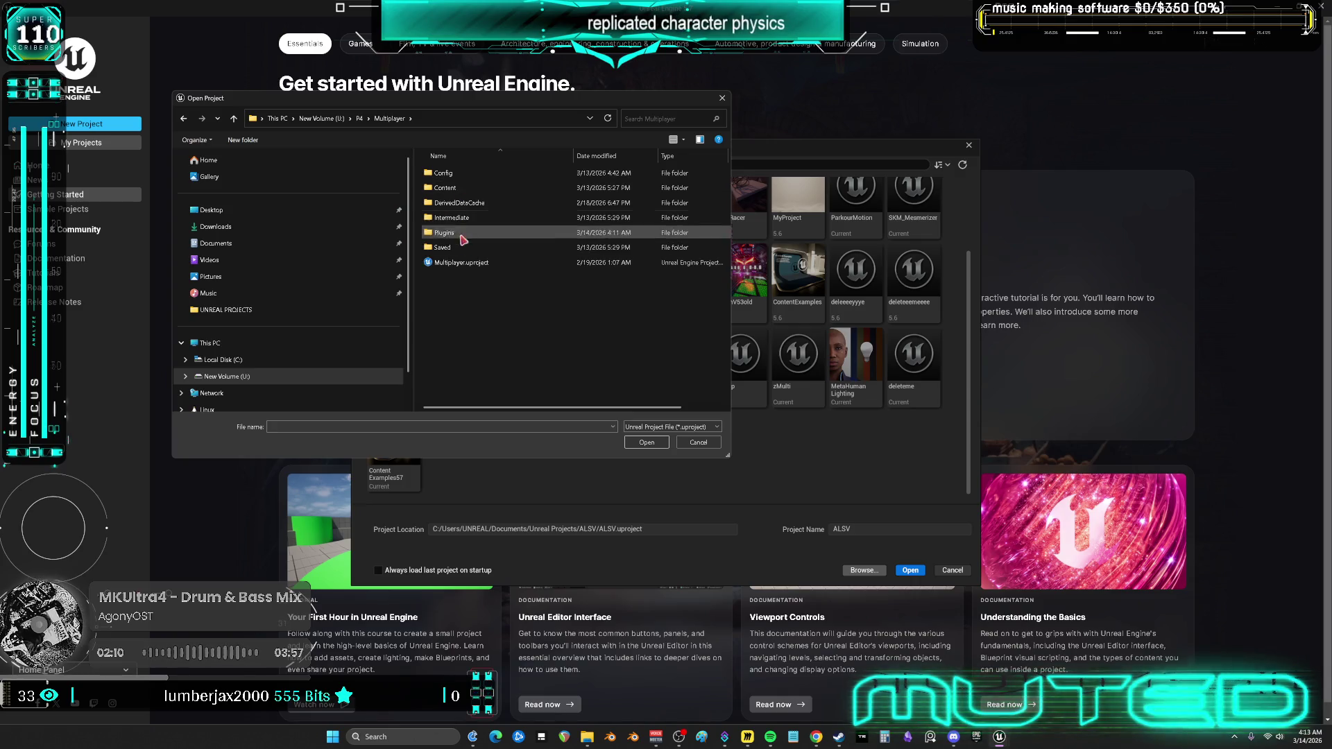
pyautogui.click(461, 262)
pyautogui.click(644, 443)
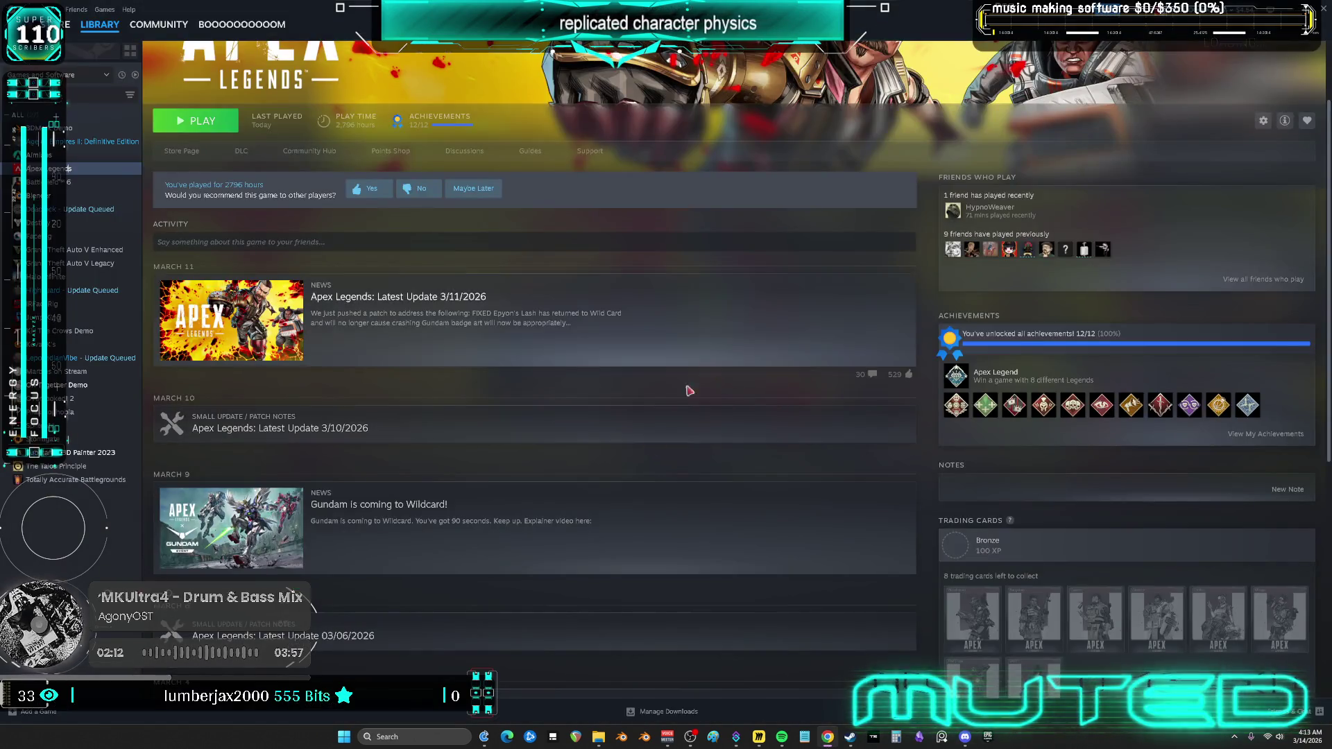
# Answer Yes to rebuilding the missing Multiplayer modules so DemoMap_Multiplayer loads.
pyautogui.click(713, 410)
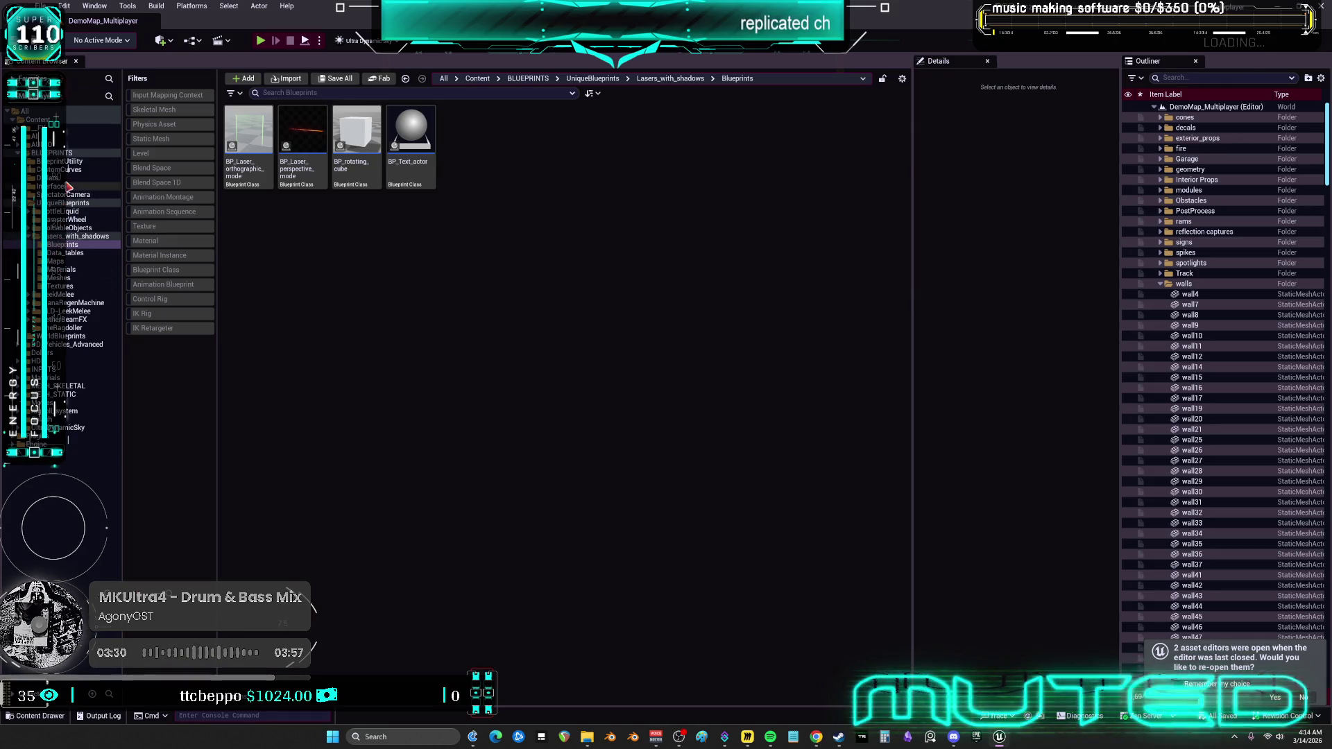
# Filter DD_Vehicles_Advanced to Blueprint Classes and open BP_DCAdv_ThirdPChar's EventGraph.
pyautogui.click(76, 344)
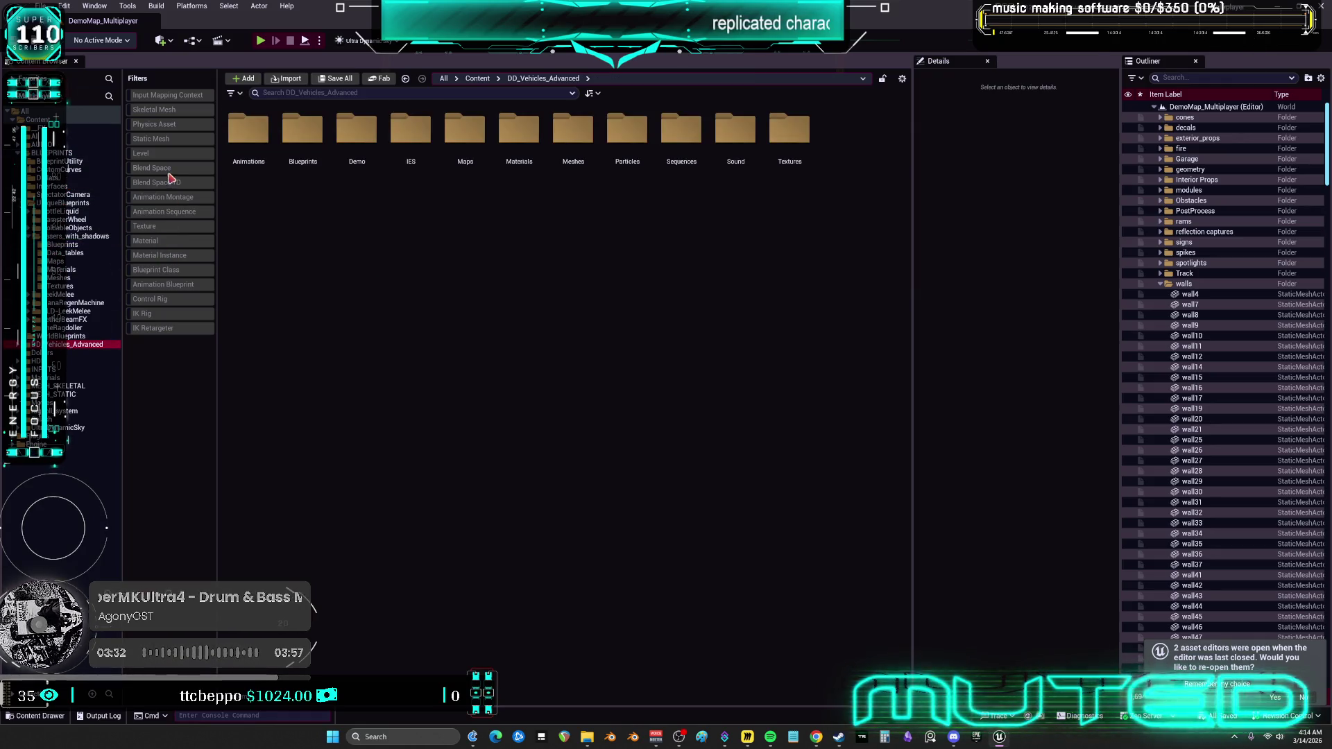
pyautogui.click(174, 274)
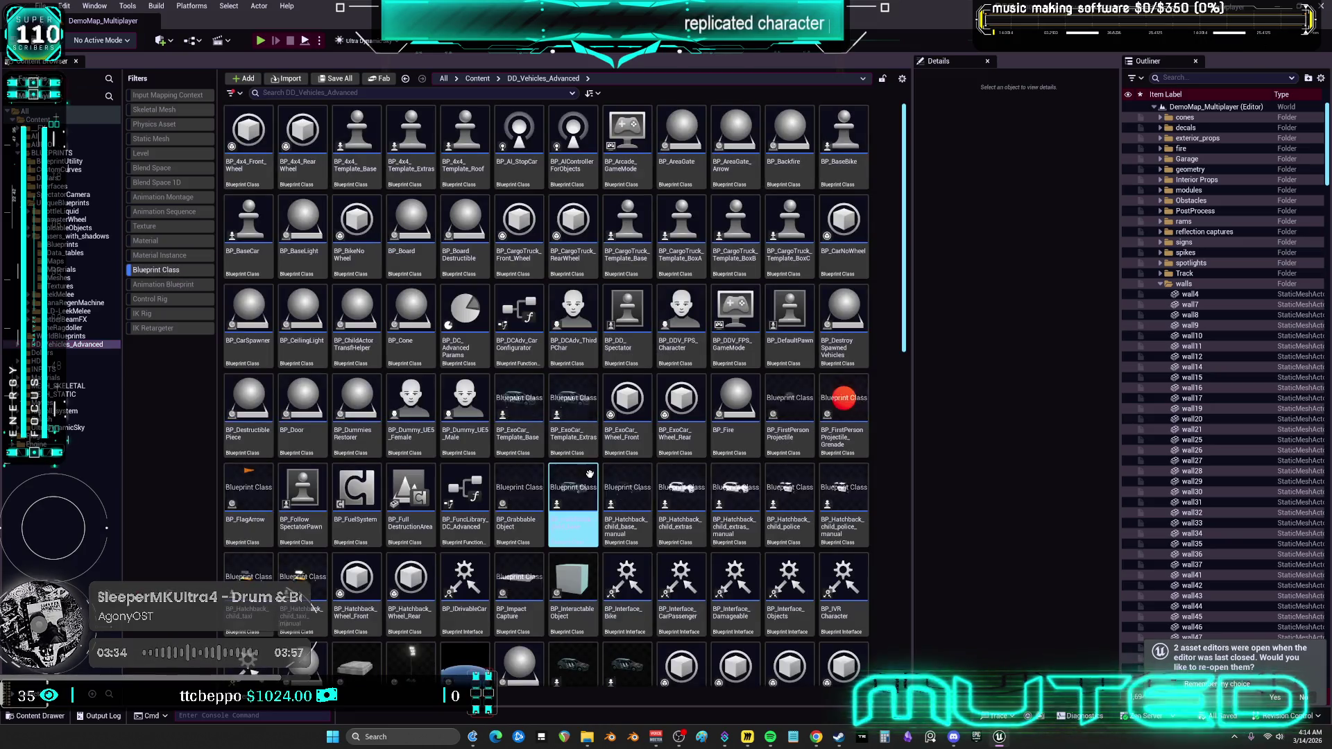
pyautogui.doubleClick(569, 301)
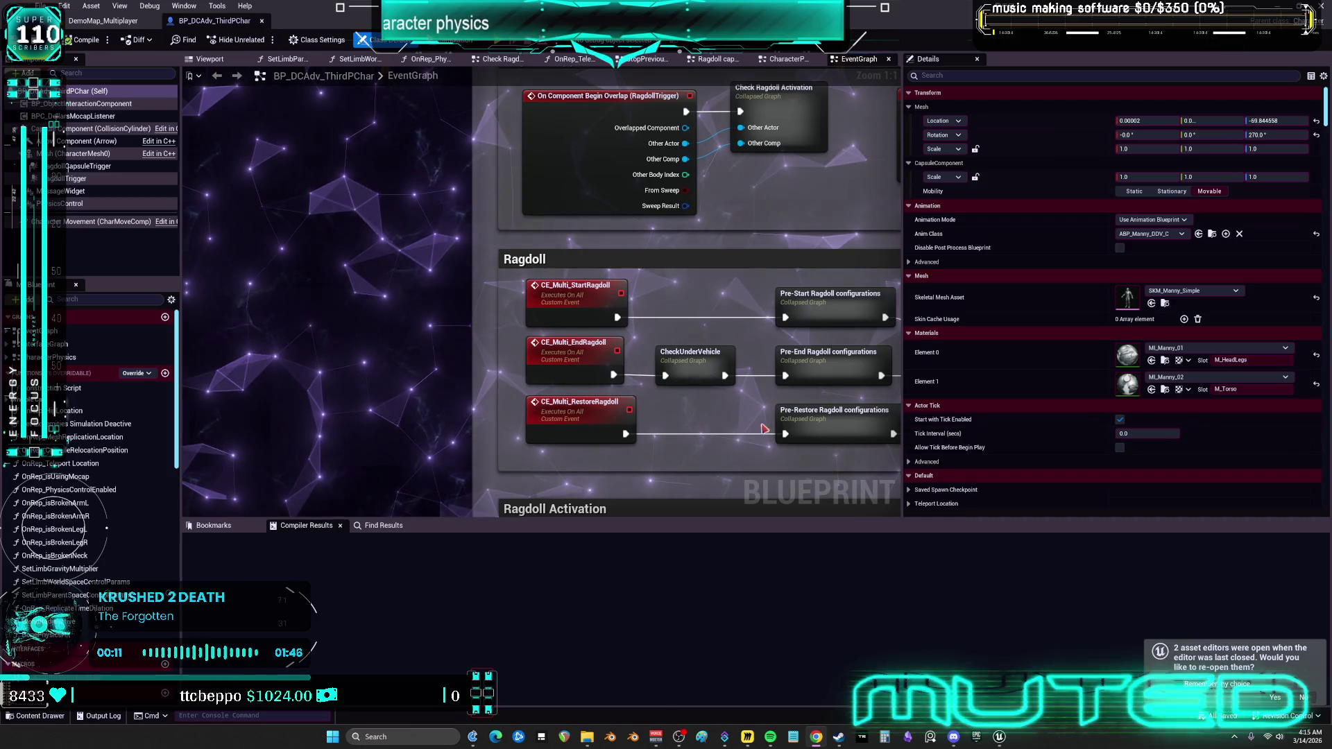
# Zoom out the EventGraph and select the AC_RagdollRecover component without adding any new one.
pyautogui.scroll(-3, 763, 429)
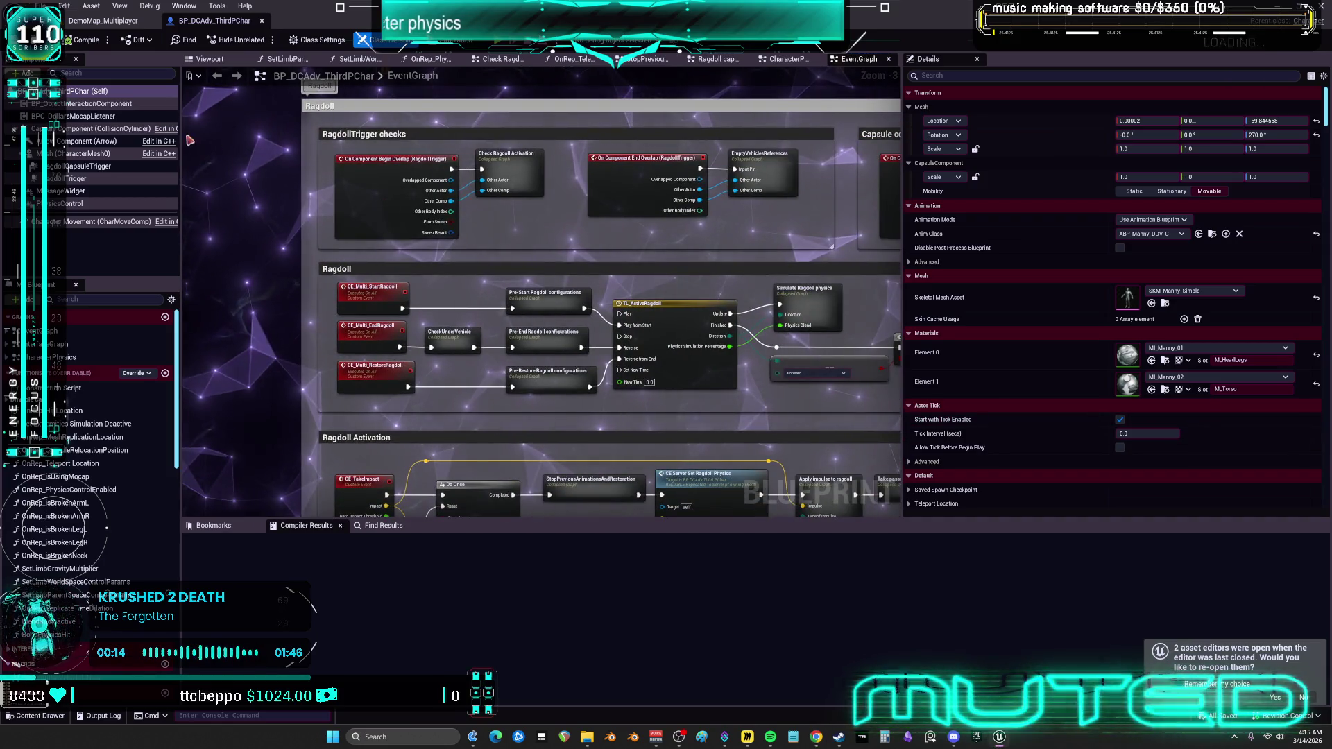
pyautogui.moveTo(101, 224)
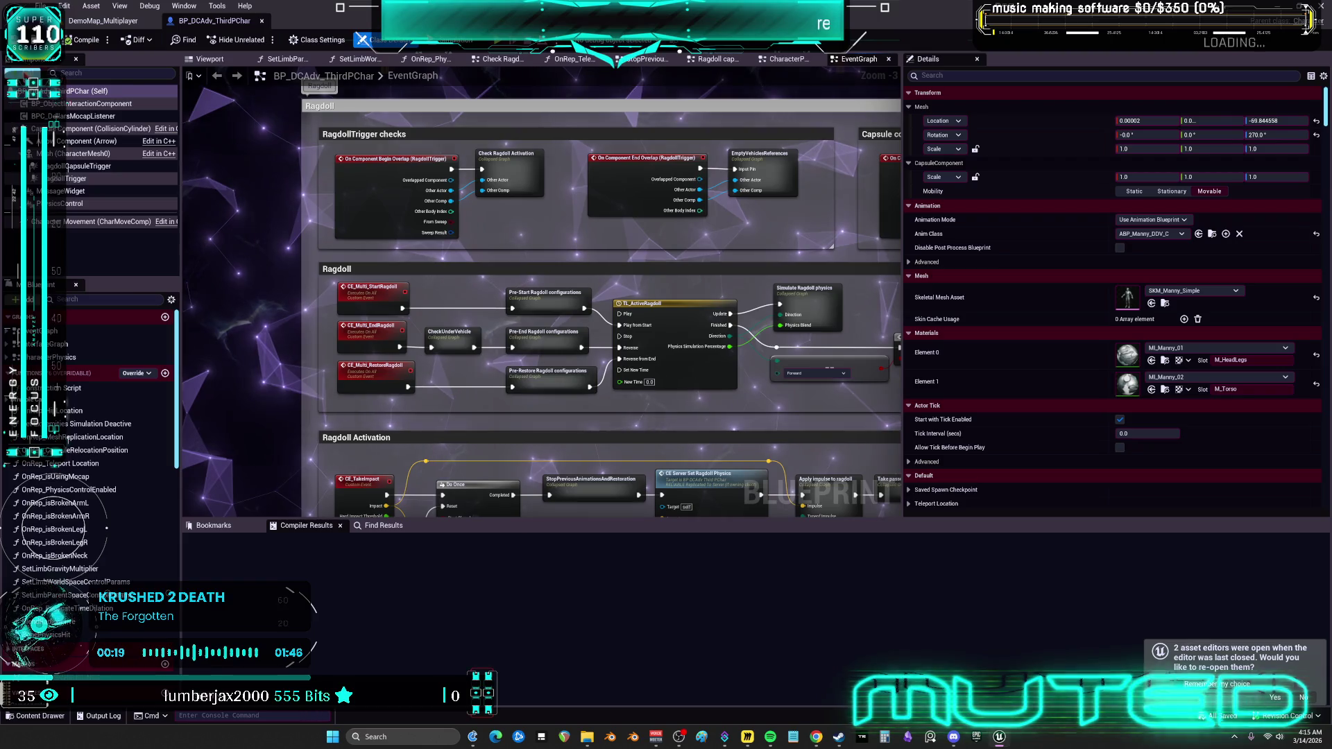
pyautogui.click(26, 72)
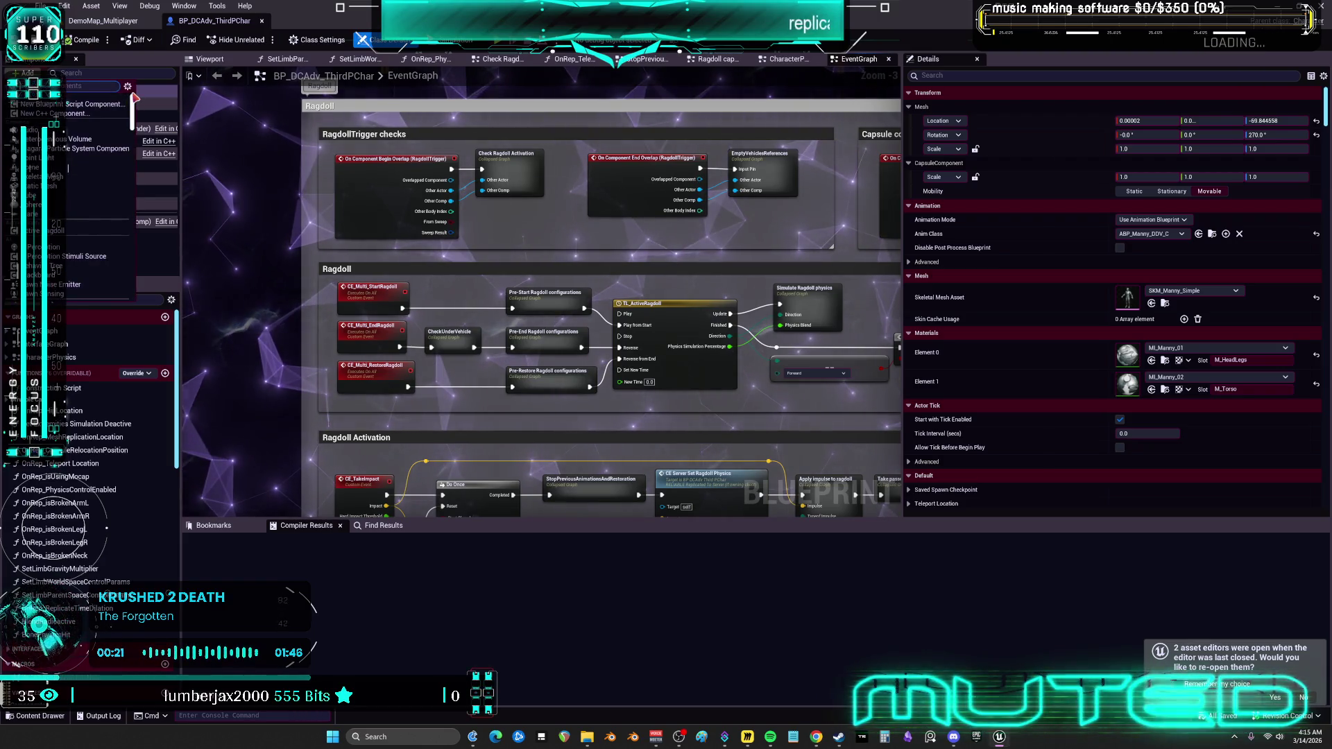
pyautogui.click(134, 97)
pyautogui.click(82, 122)
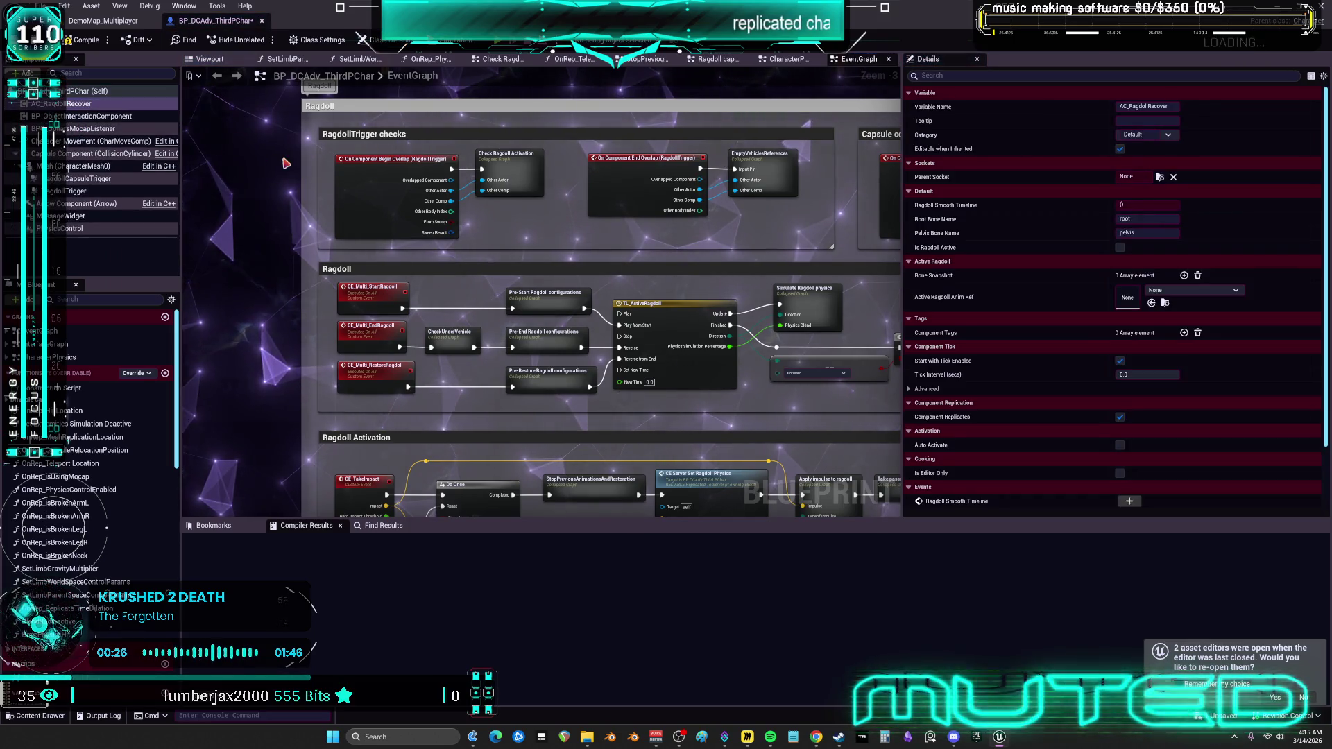
# Inspect the ROSTeleportCharacter node and AC_RagdollRecover settings, then return to the DemoMap_Multiplayer level.
pyautogui.scroll(-1, 517, 227)
pyautogui.scroll(5, 517, 227)
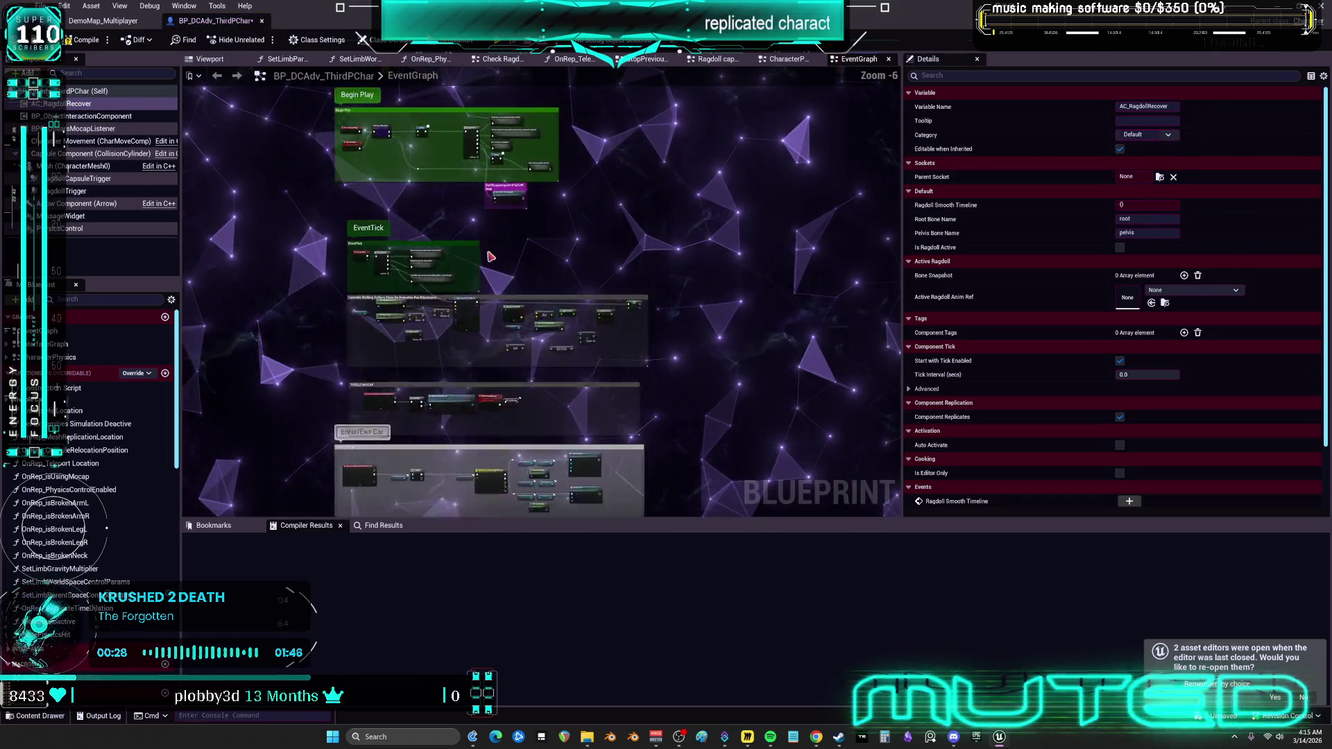
pyautogui.scroll(3, 559, 305)
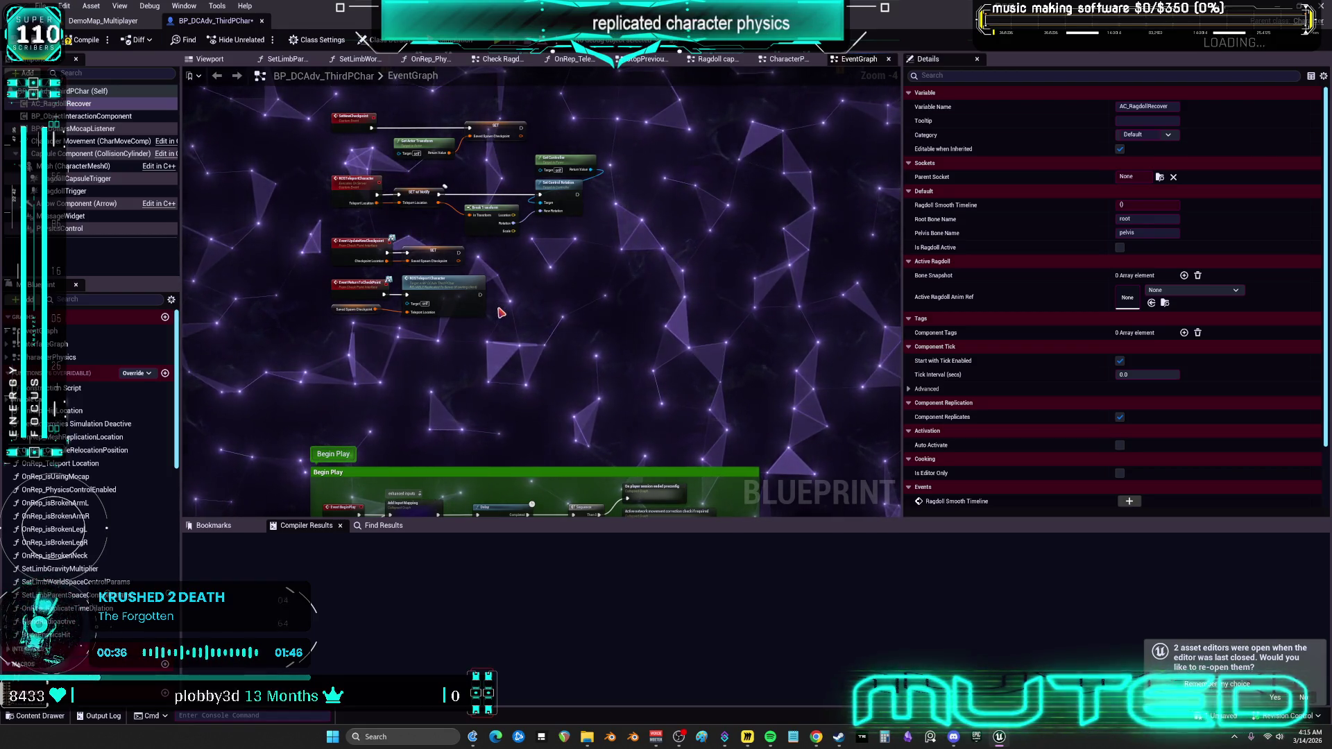
pyautogui.rightClick(462, 296)
pyautogui.press('Escape')
pyautogui.click(78, 103)
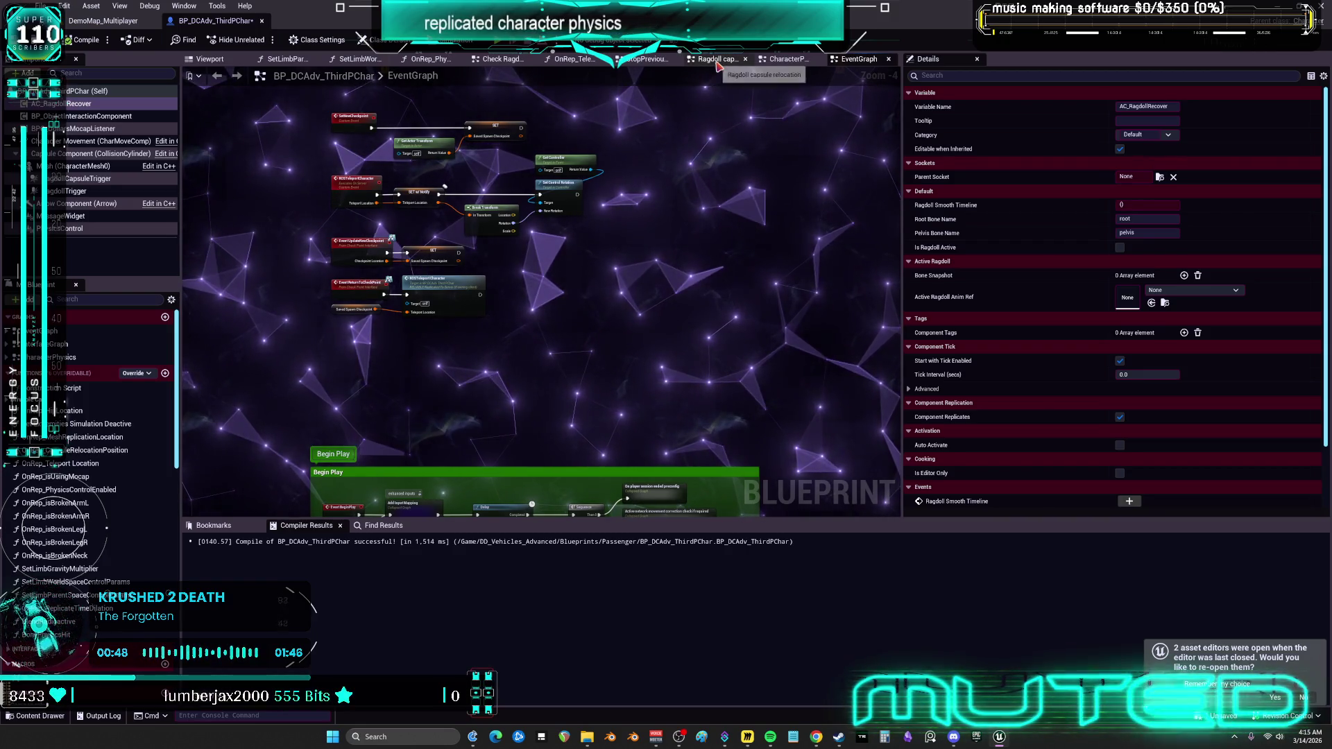
pyautogui.click(104, 21)
# Clear the Blueprint Class filter and expand the ActiveRagdollSystem > ActiveRagdollRecovery plugin folders.
pyautogui.click(153, 271)
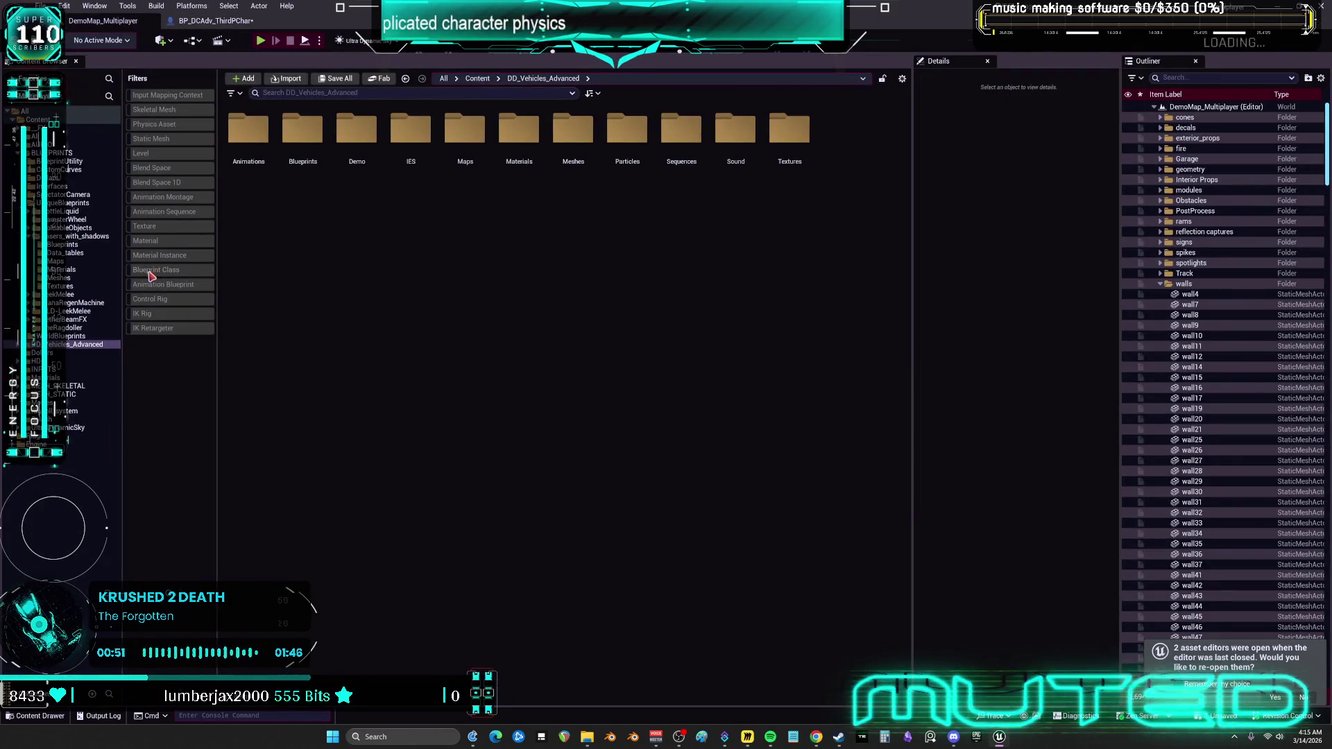
pyautogui.click(18, 444)
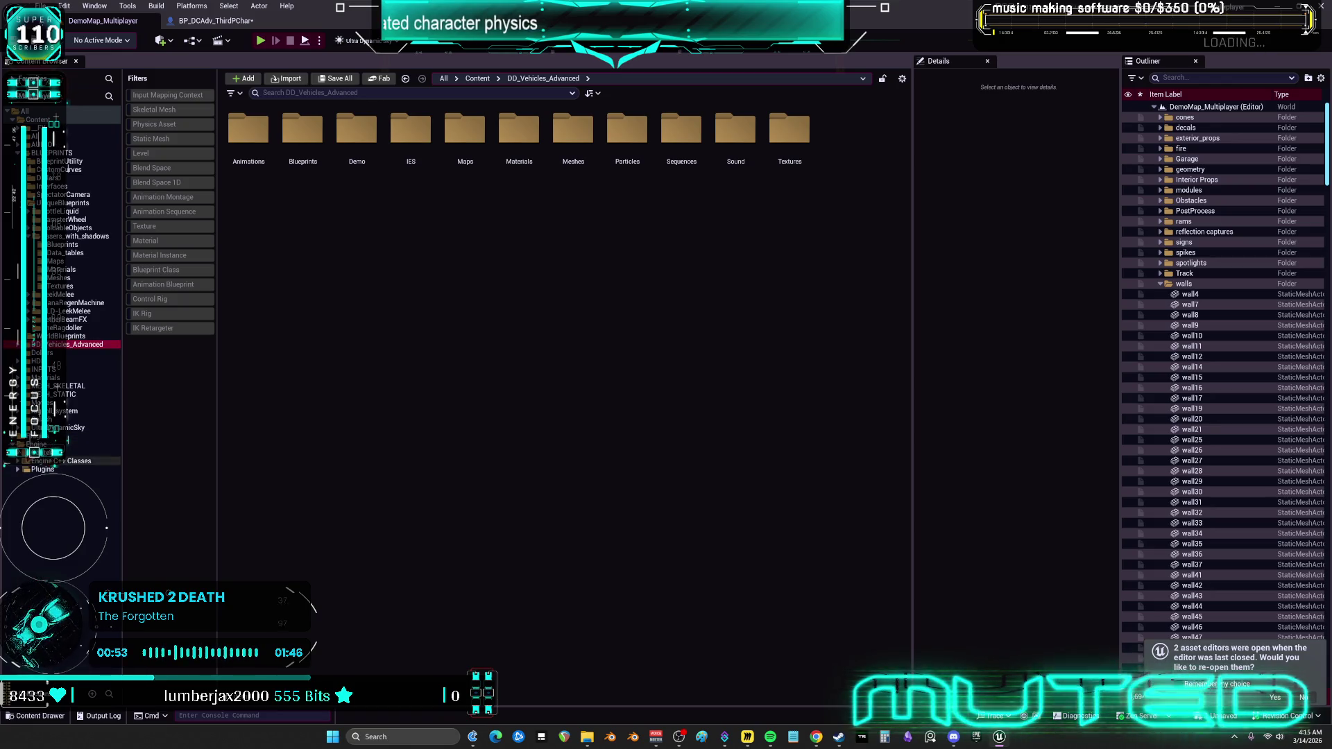
pyautogui.click(18, 453)
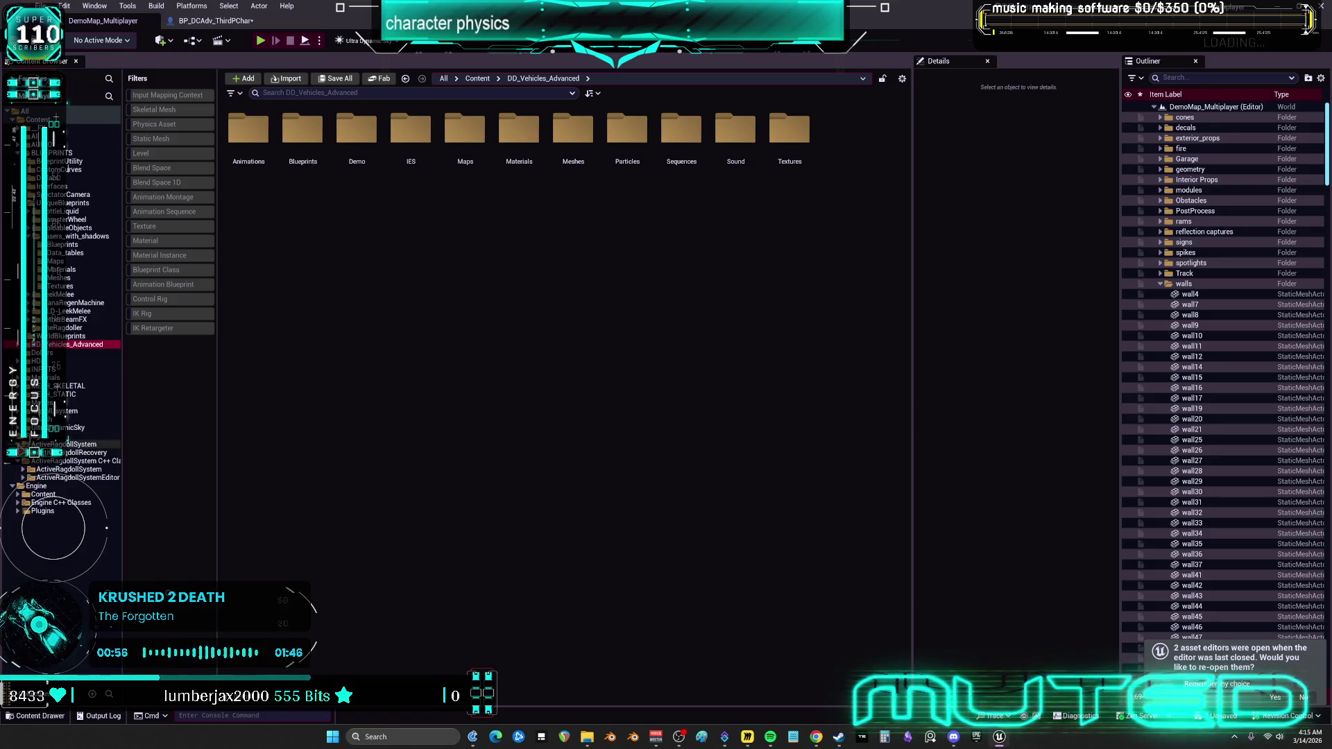
pyautogui.click(49, 478)
pyautogui.doubleClick(76, 452)
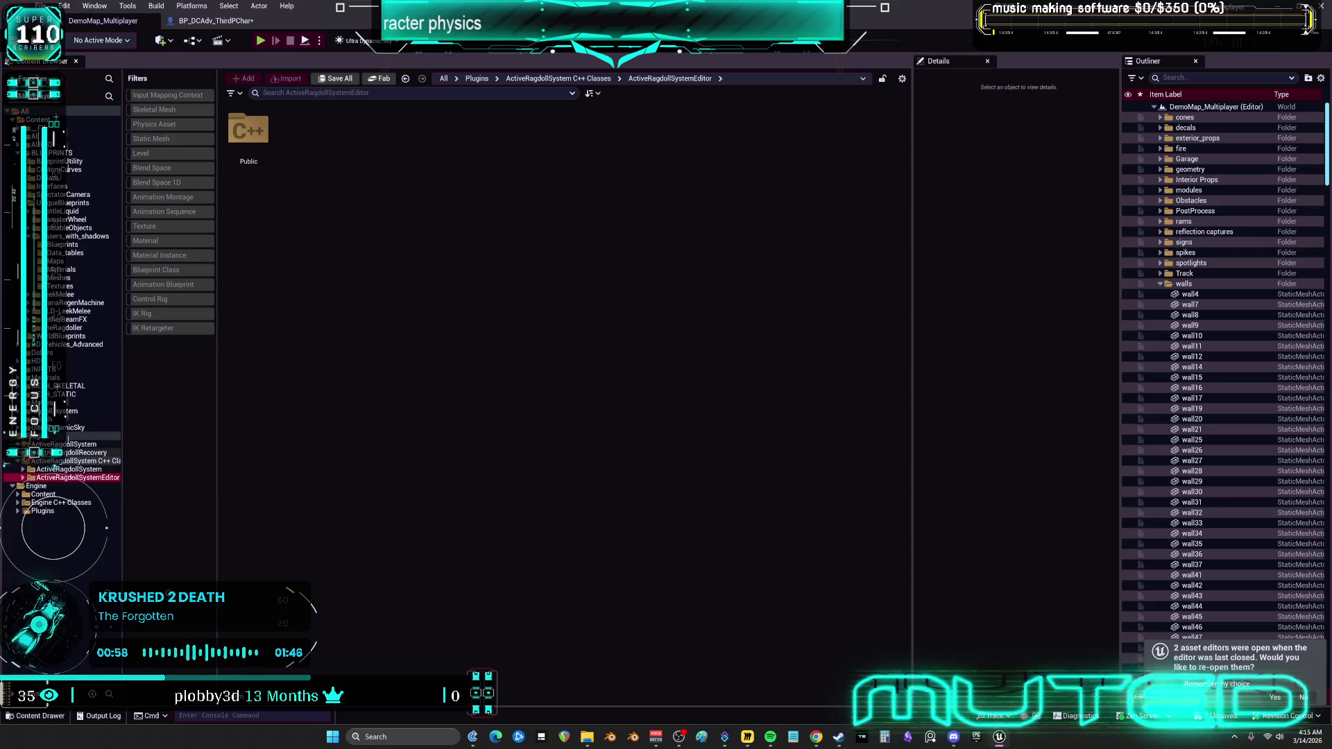
# Open the ActiveRagdollRecovery Animation folder and bring up the actions menu for ABP_ActiveRagdoll.
pyautogui.click(57, 461)
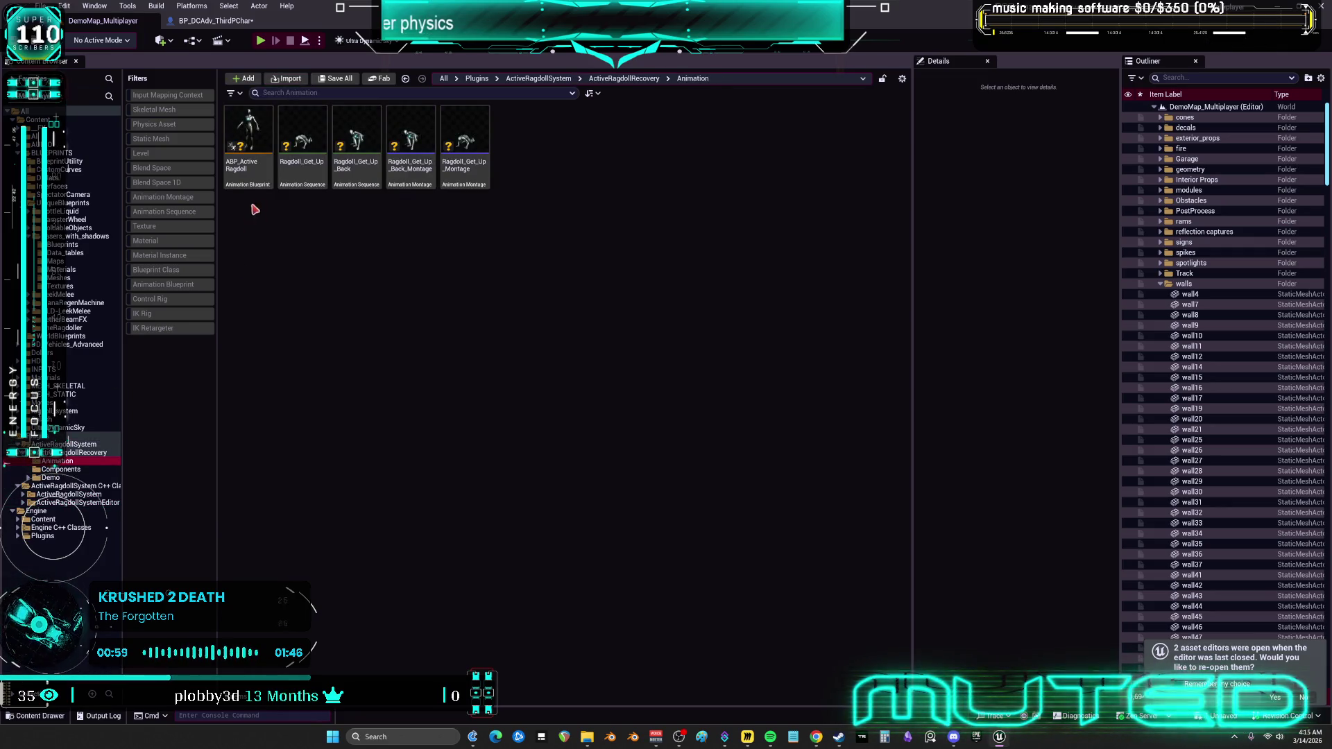
pyautogui.click(254, 179)
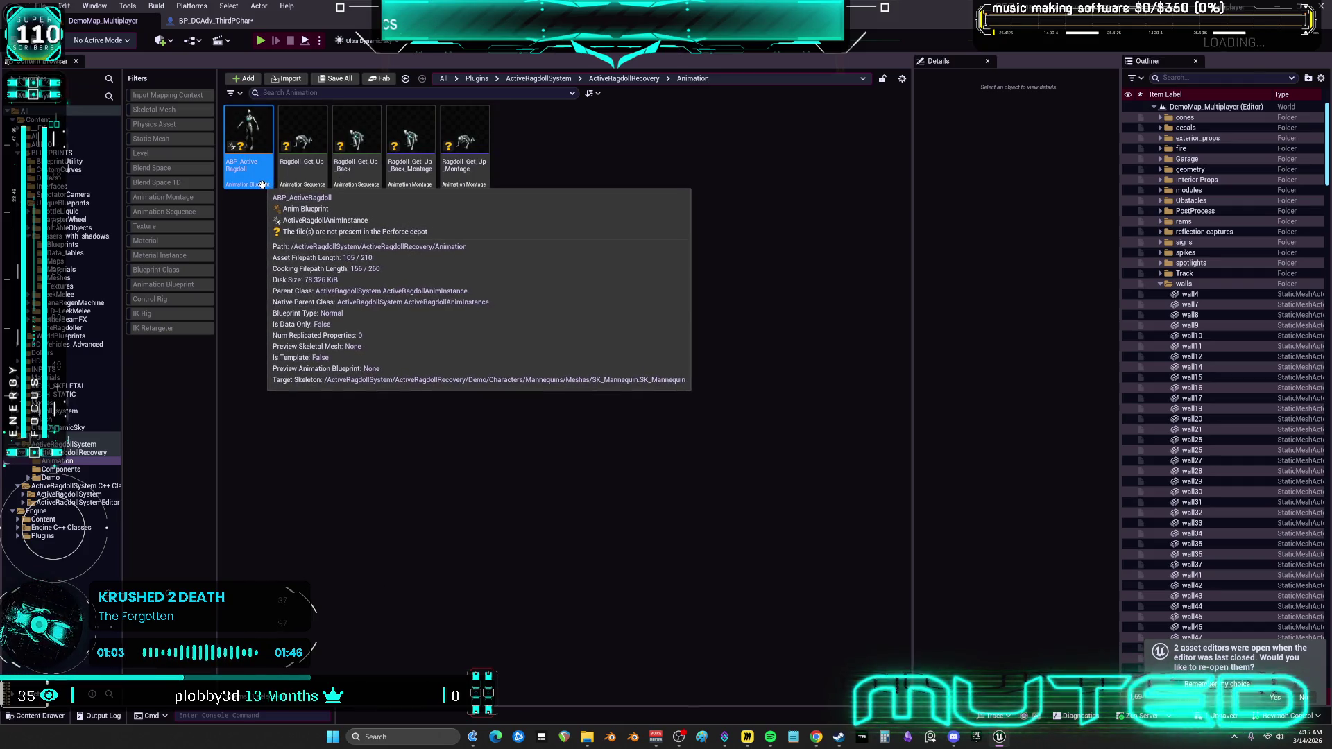
pyautogui.rightClick(251, 122)
pyautogui.click(305, 153)
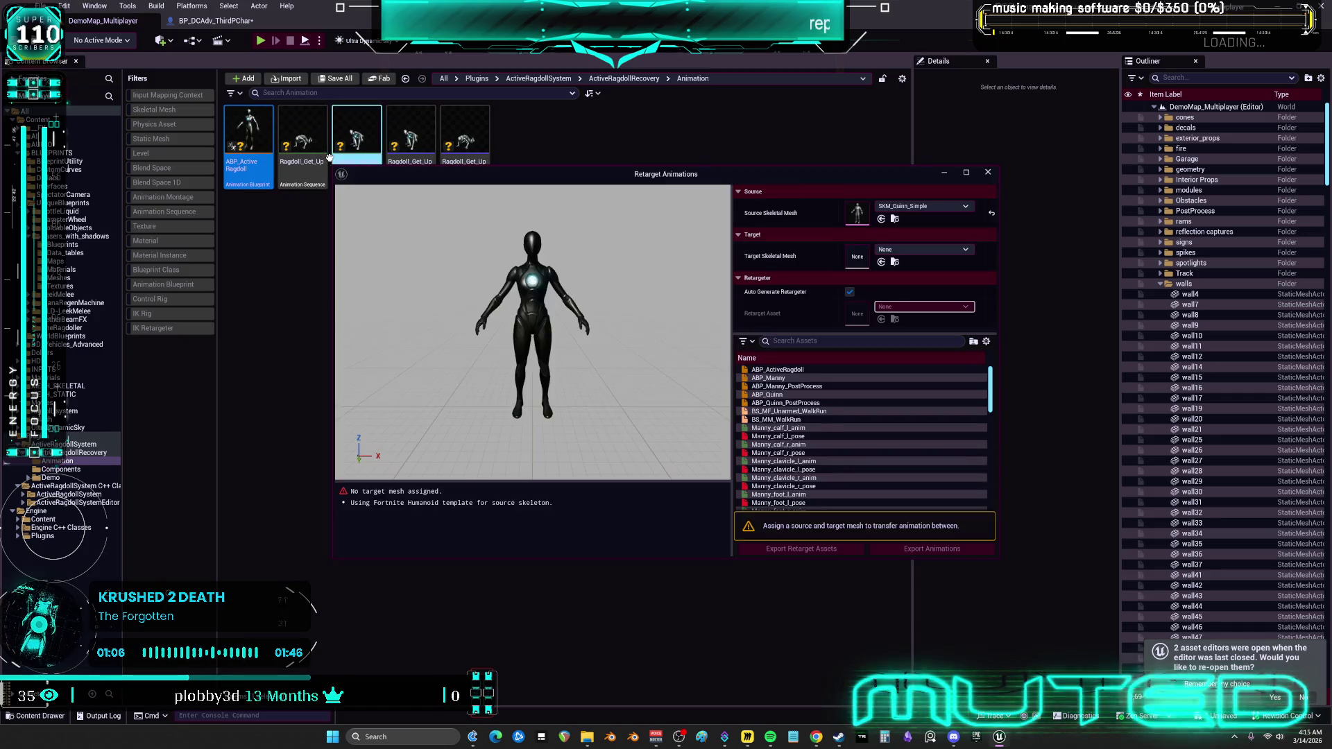
pyautogui.click(920, 258)
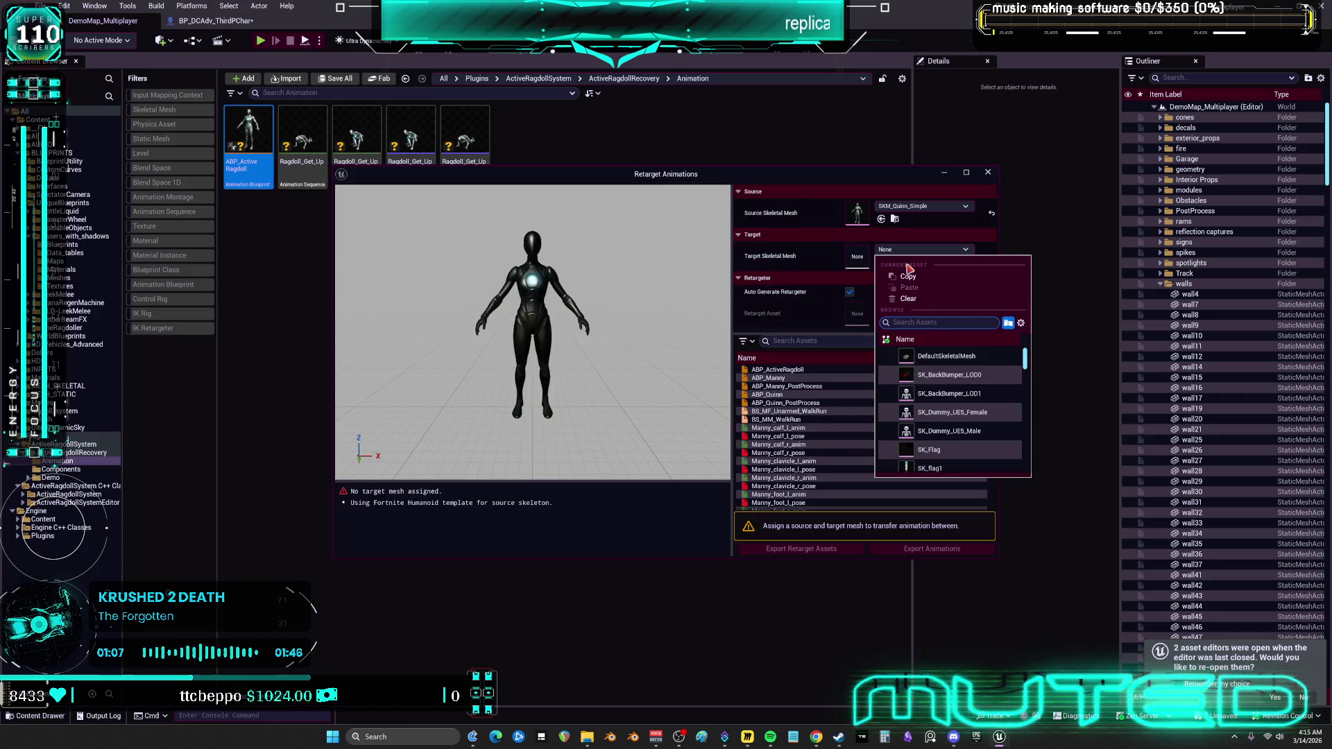
pyautogui.write('racer')
pyautogui.click(947, 356)
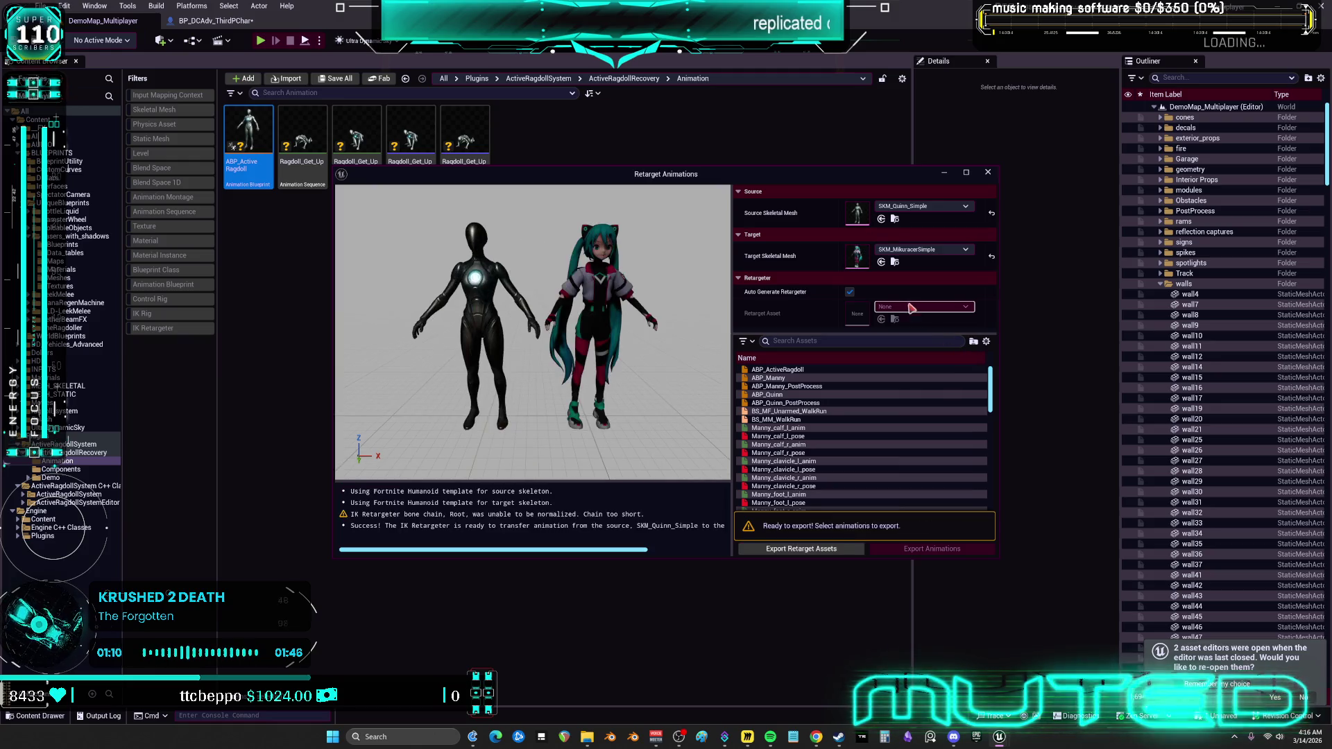
pyautogui.click(850, 292)
pyautogui.click(923, 307)
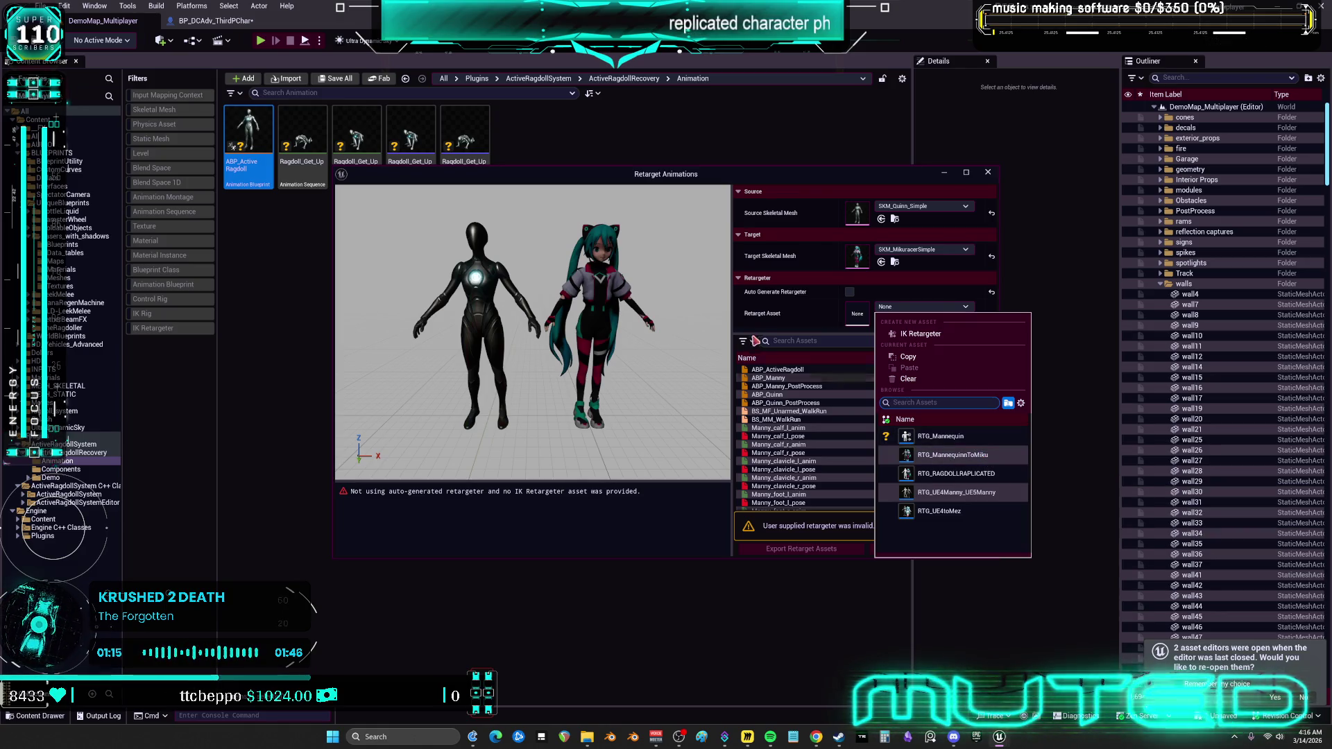
pyautogui.click(819, 313)
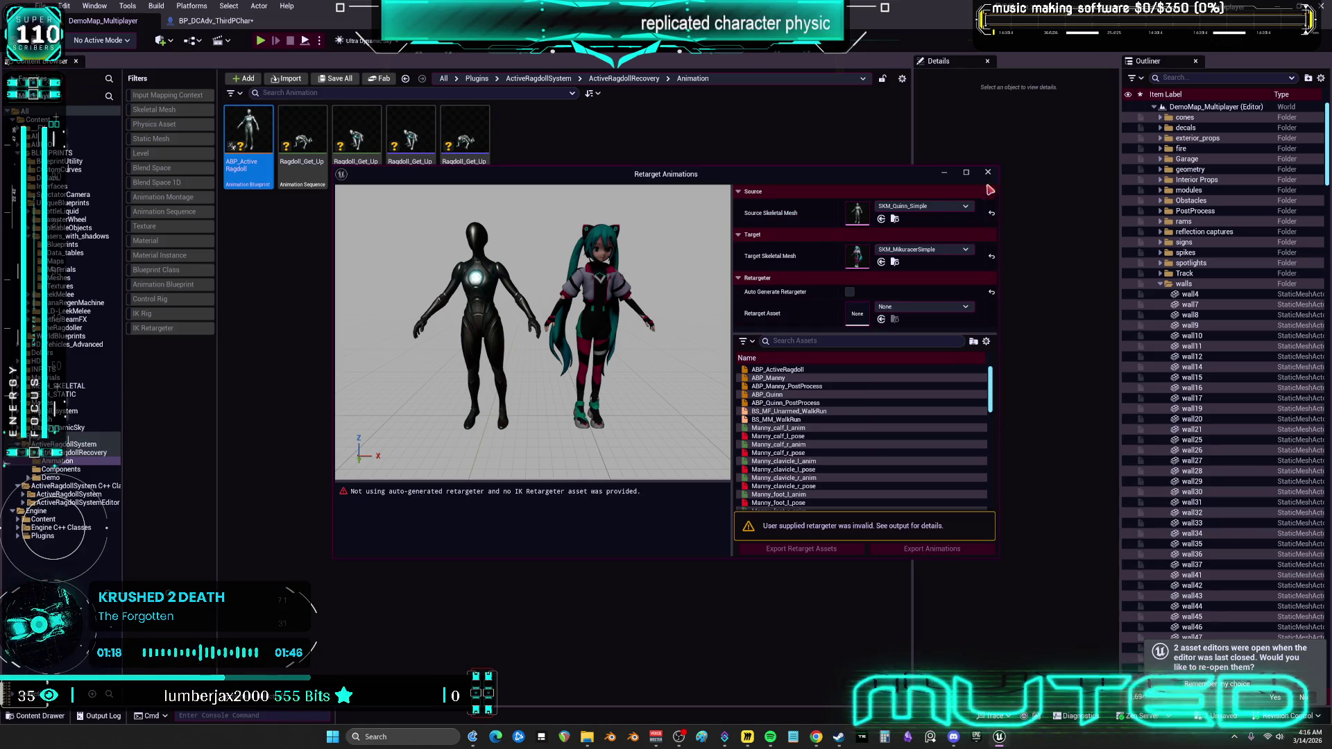
pyautogui.click(988, 172)
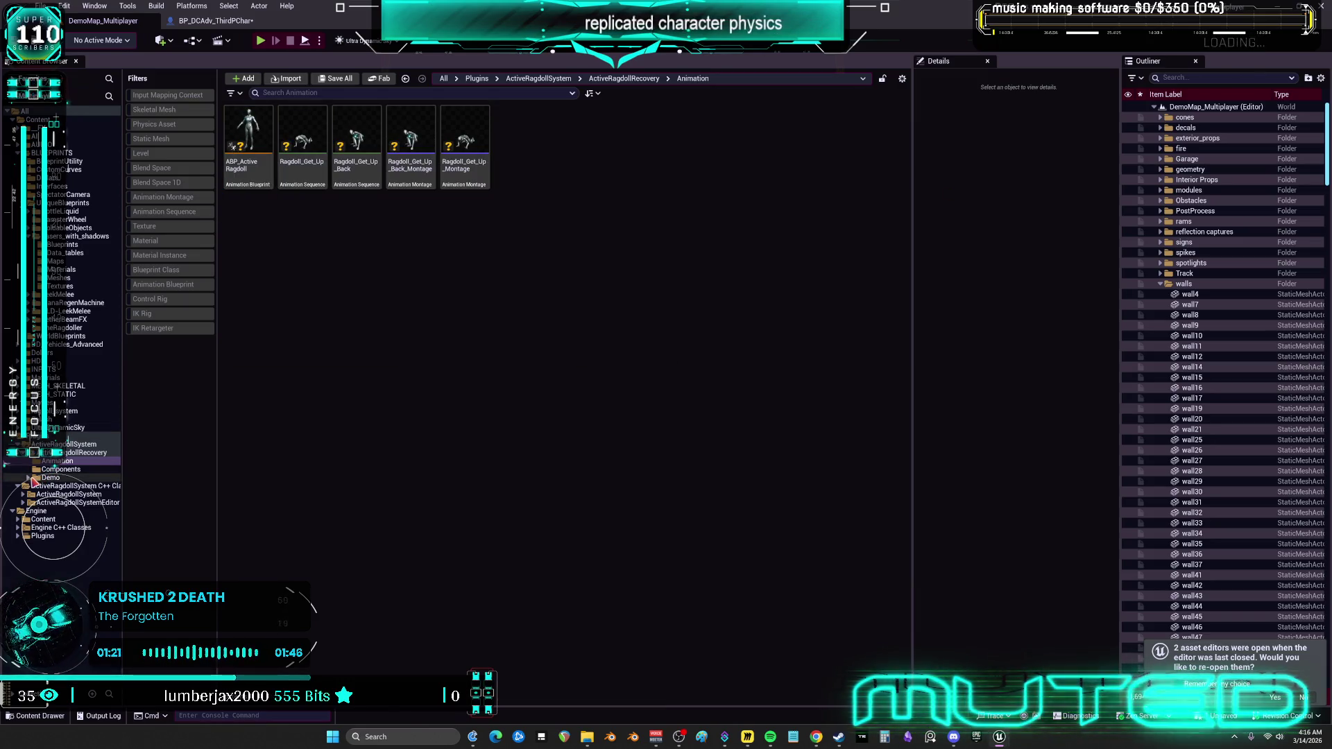
# Expand Demo > Characters > Mannequins, view the Meshes folder, then select and deselect SKM_Quinn.
pyautogui.click(28, 478)
pyautogui.click(33, 494)
pyautogui.click(39, 503)
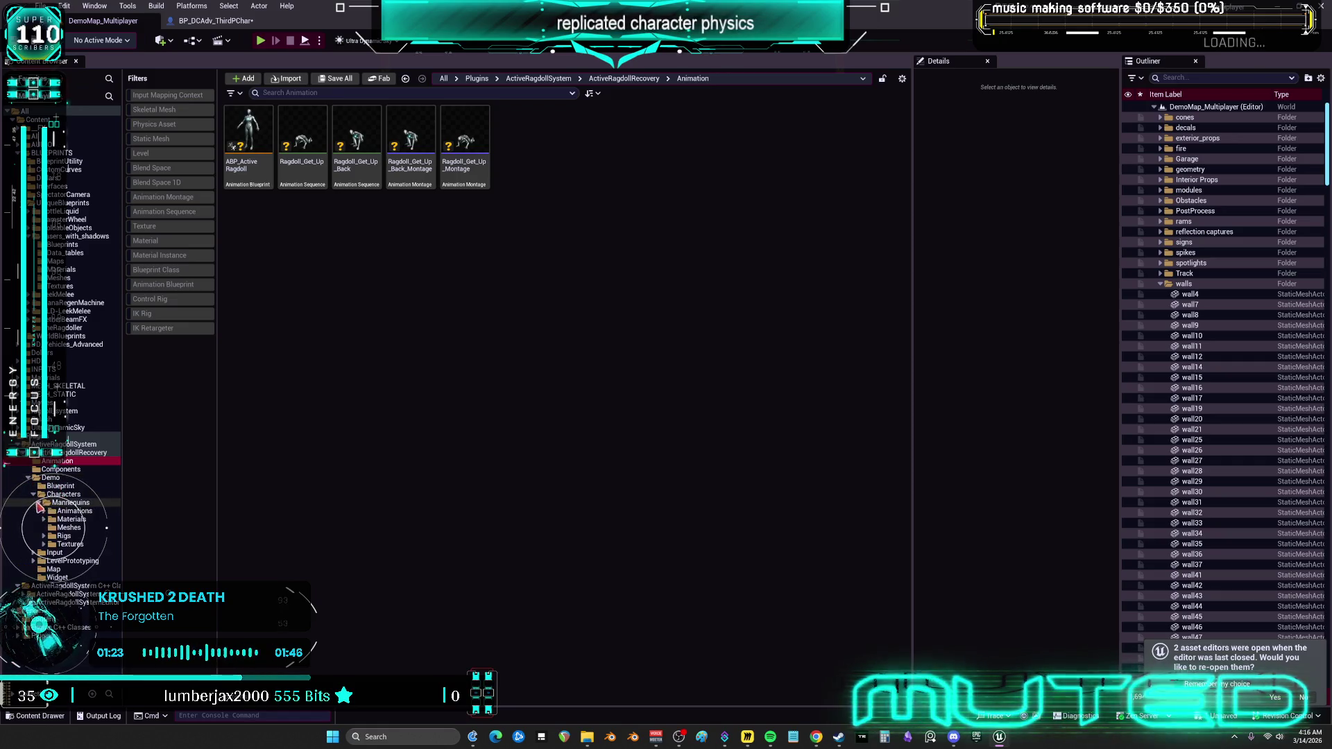
pyautogui.click(49, 528)
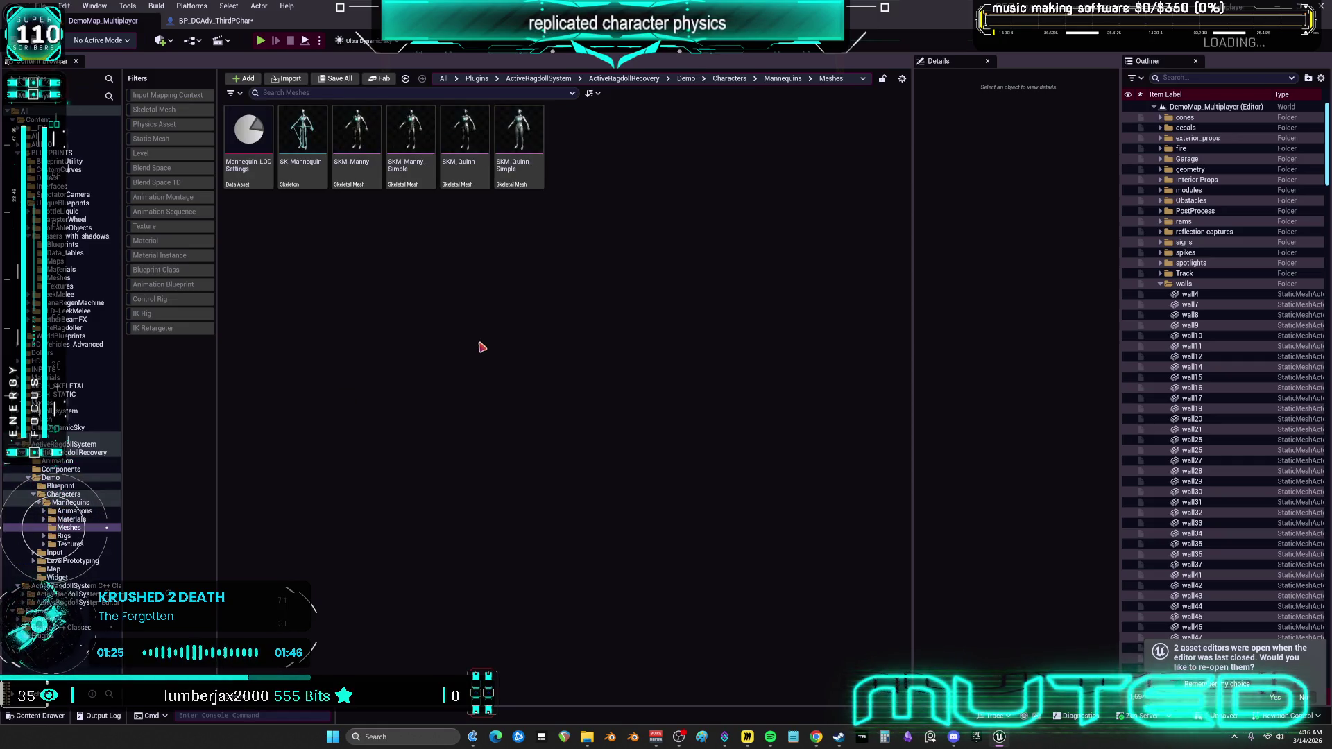
pyautogui.click(466, 182)
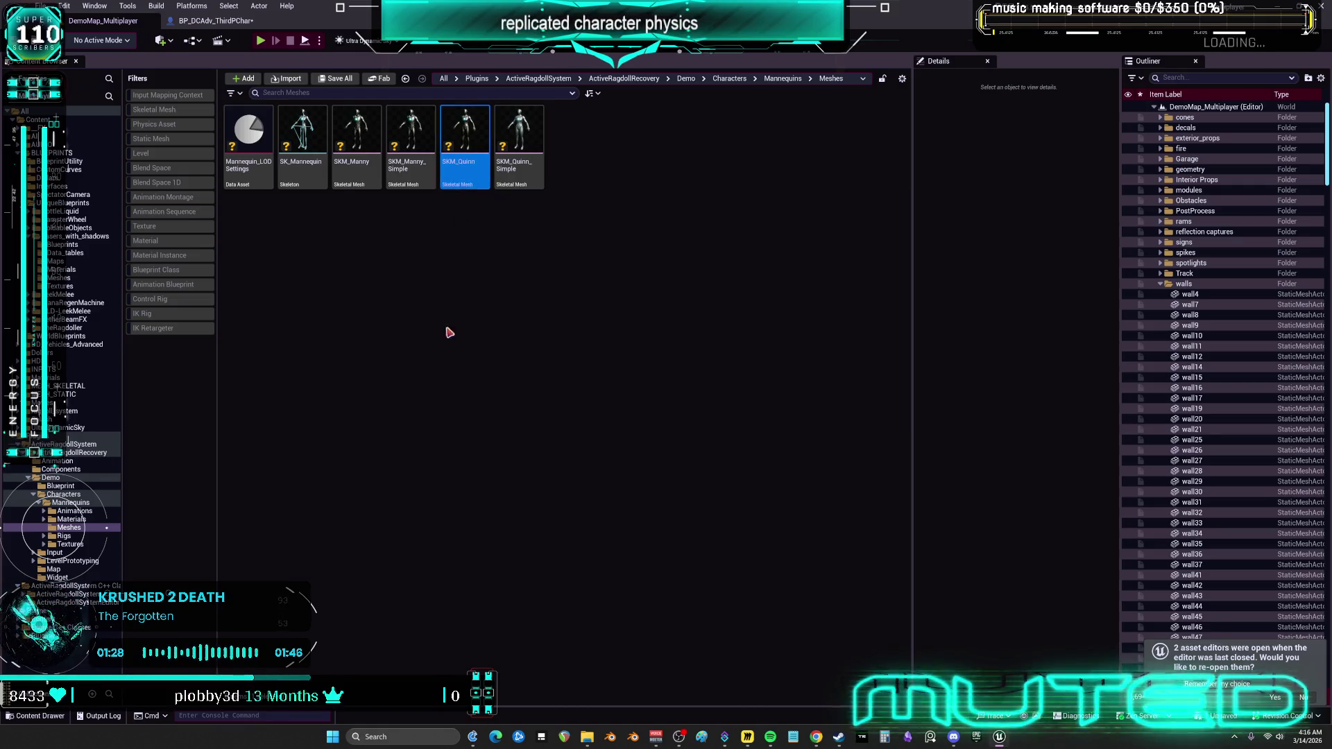
pyautogui.click(445, 343)
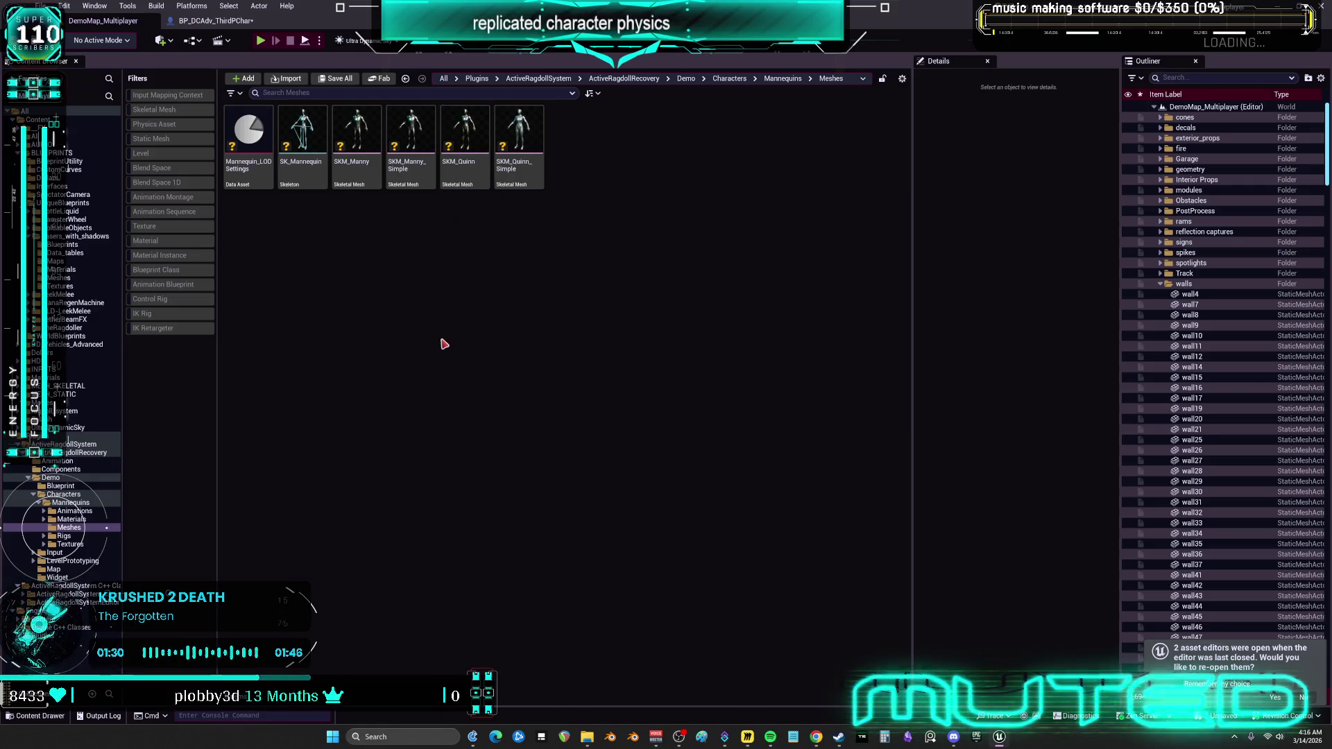
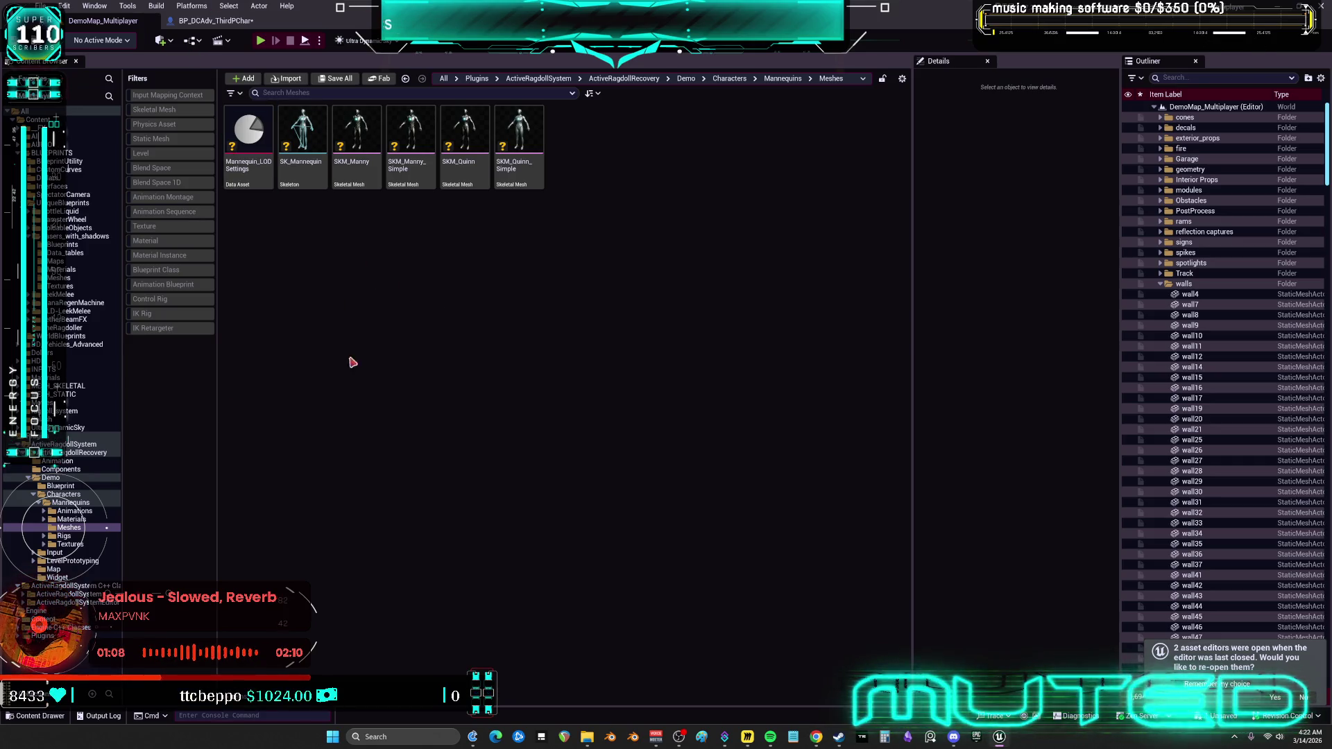
# Browse to the ActiveRagdollRecovery Animation folder and open the ABP_ActiveRagdoll animation blueprint.
pyautogui.click(515, 188)
pyautogui.rightClick(515, 188)
pyautogui.click(126, 525)
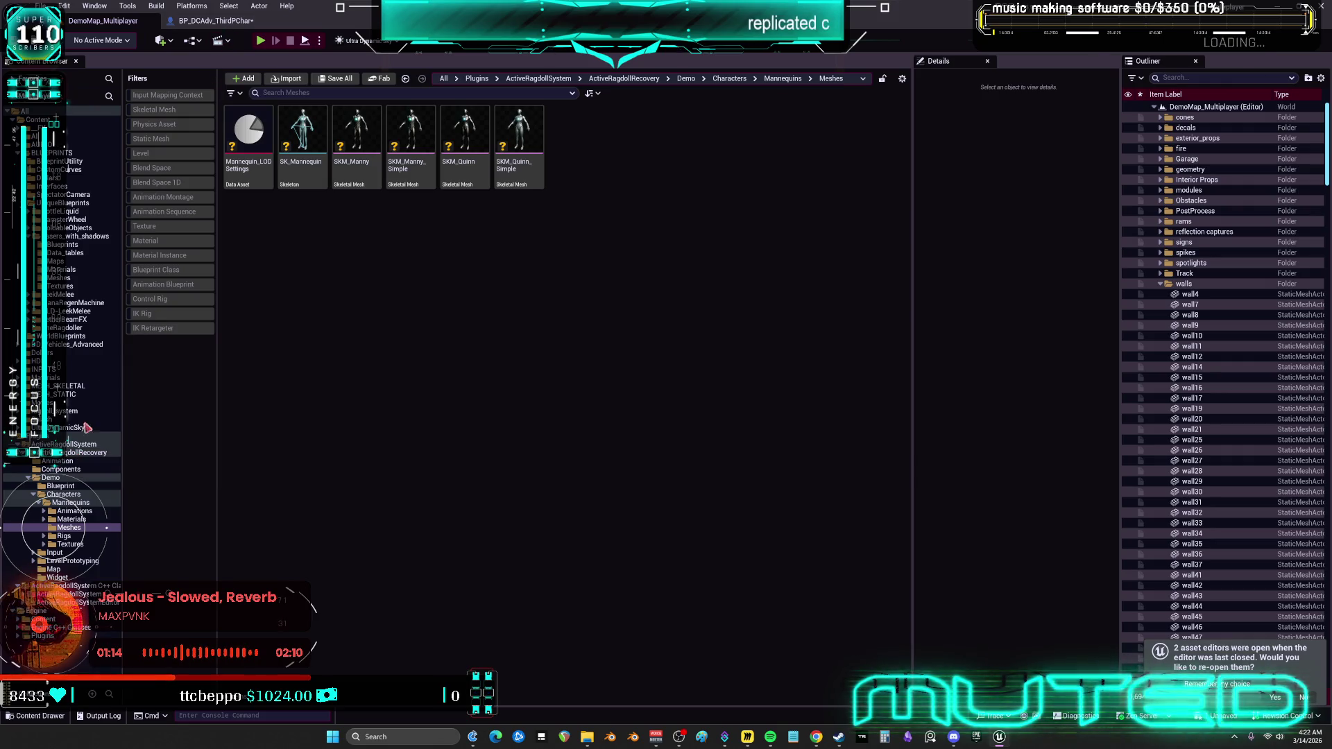
pyautogui.click(76, 452)
pyautogui.click(256, 137)
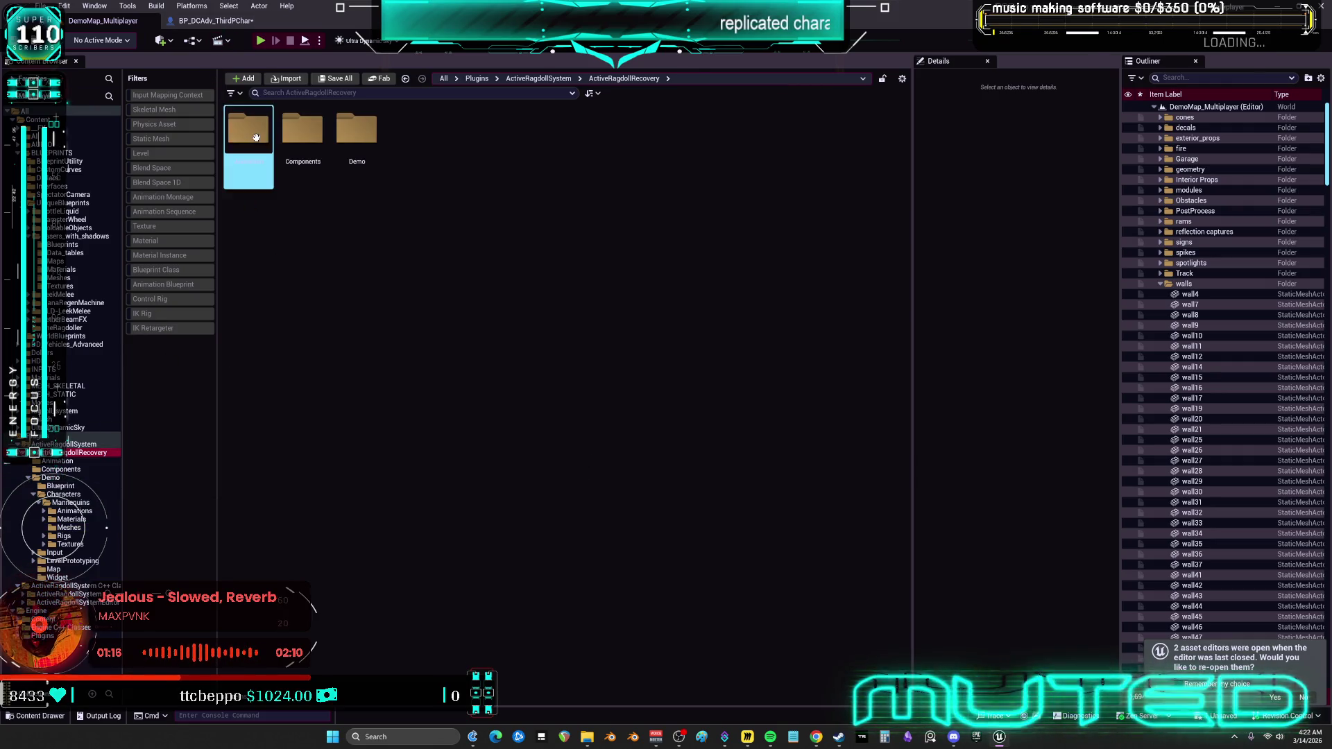
pyautogui.doubleClick(256, 137)
pyautogui.click(249, 170)
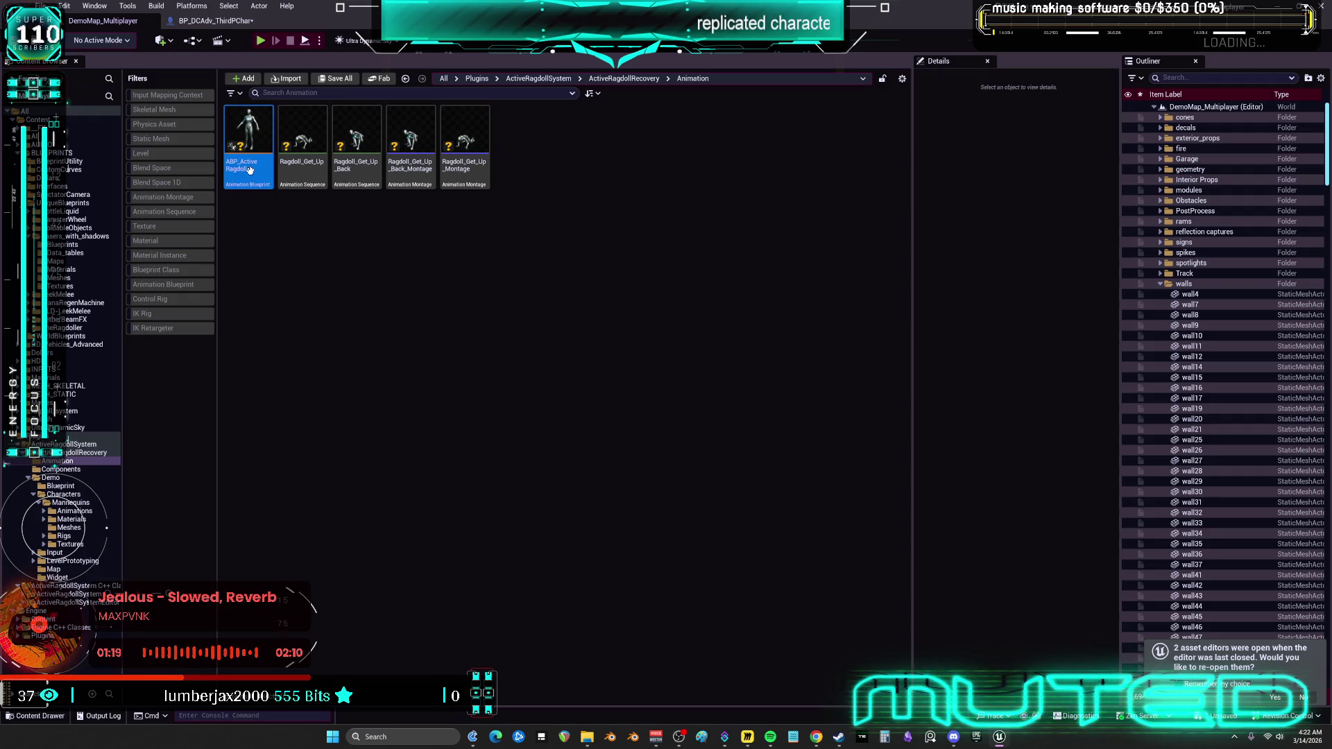
pyautogui.doubleClick(249, 170)
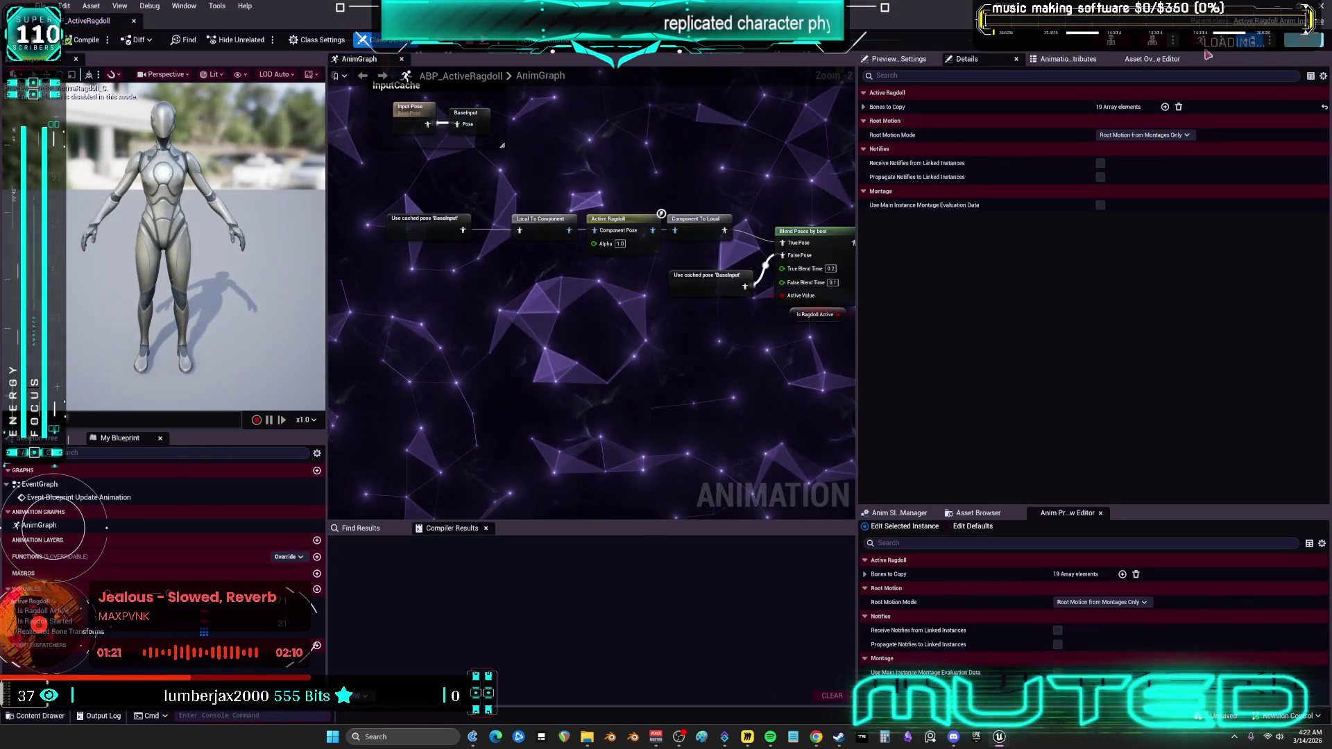
# Create an IK Rig from SKM_Quinn_Simple and open the new IK_SKM_Quinn_Simple asset.
pyautogui.click(130, 55)
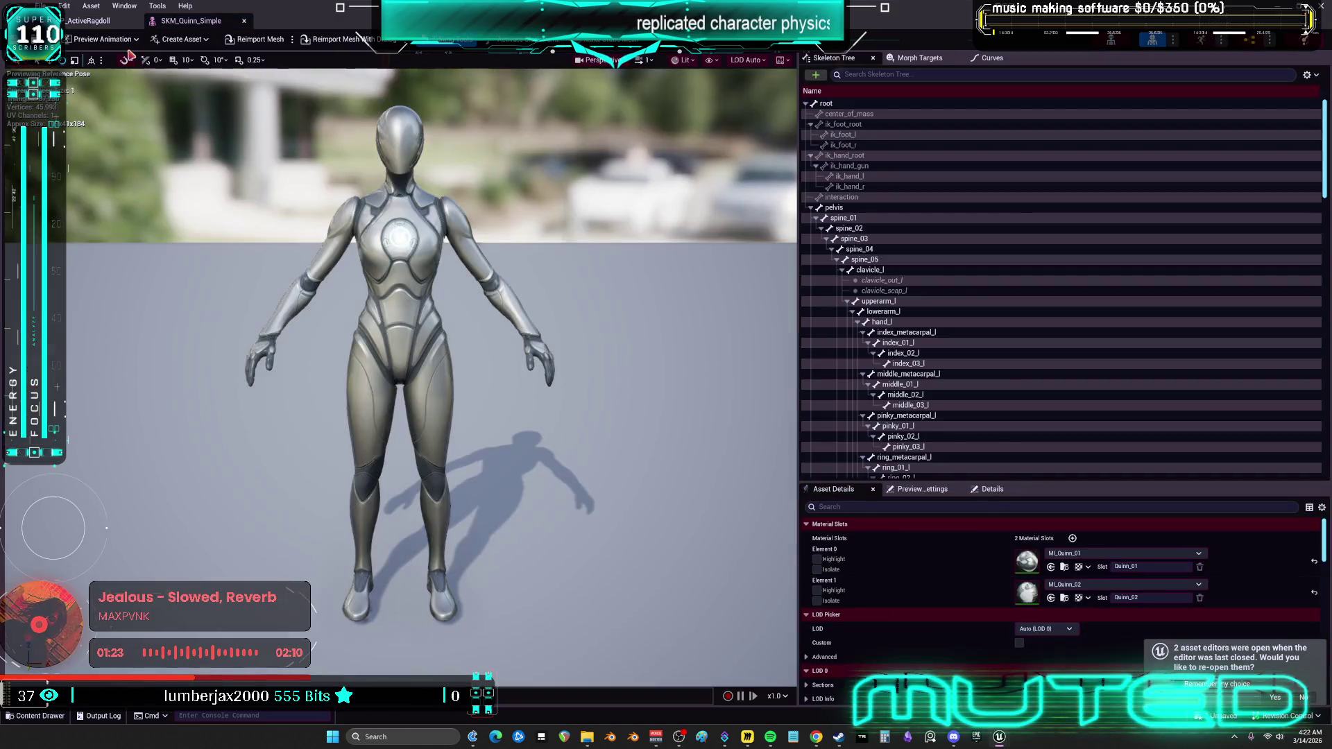
pyautogui.doubleClick(509, 15)
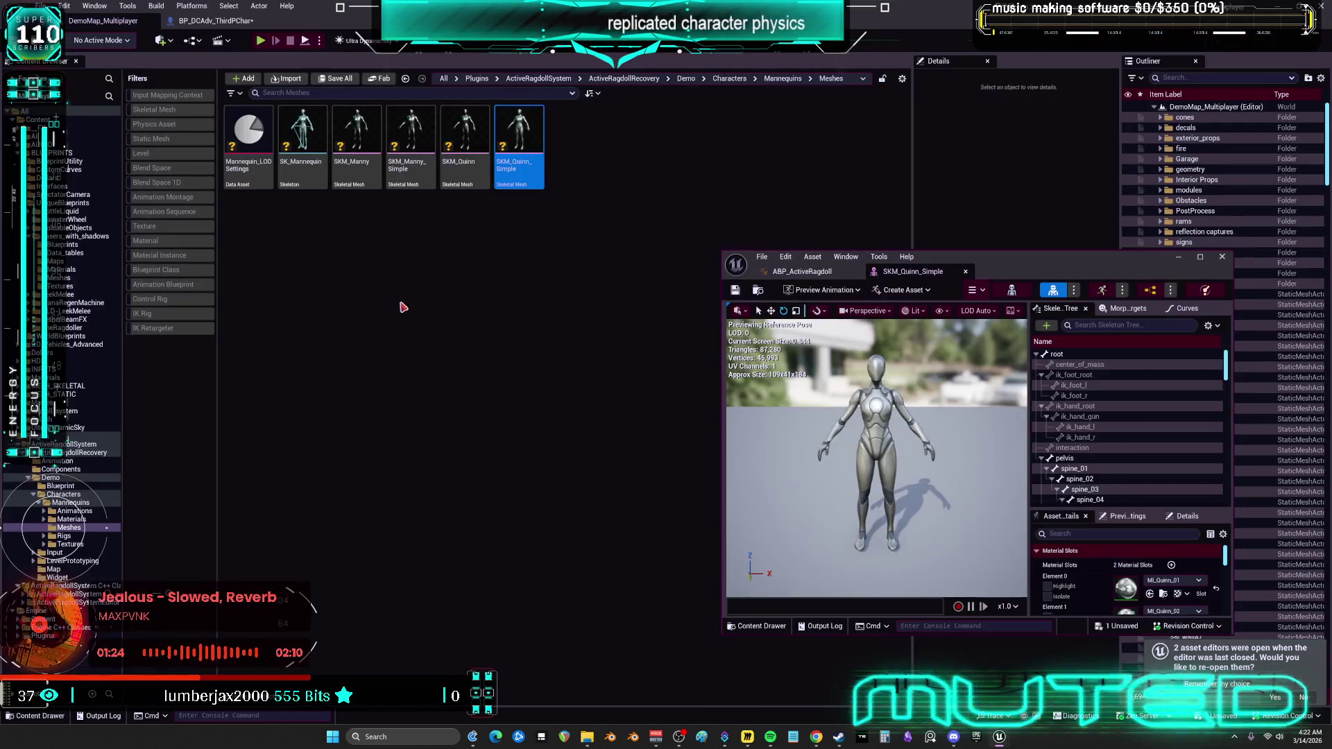
pyautogui.rightClick(522, 126)
pyautogui.moveTo(607, 168)
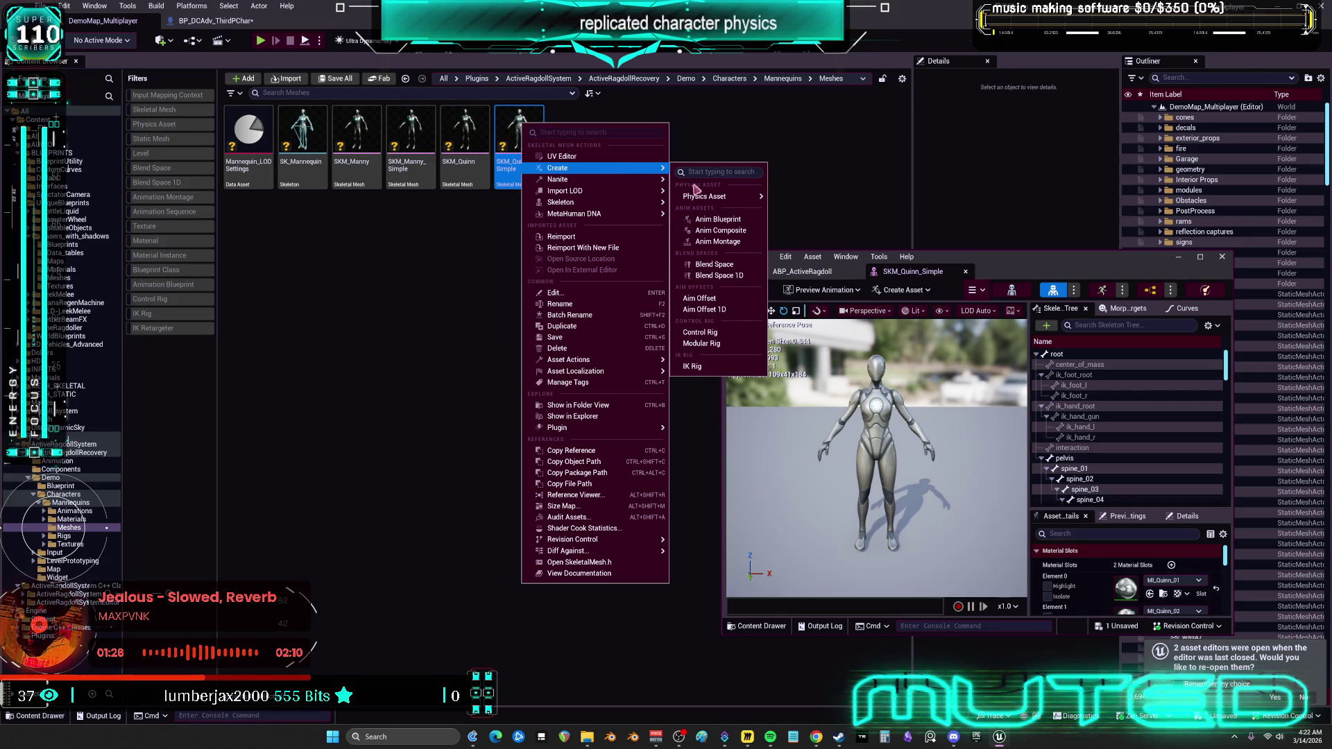
pyautogui.click(693, 367)
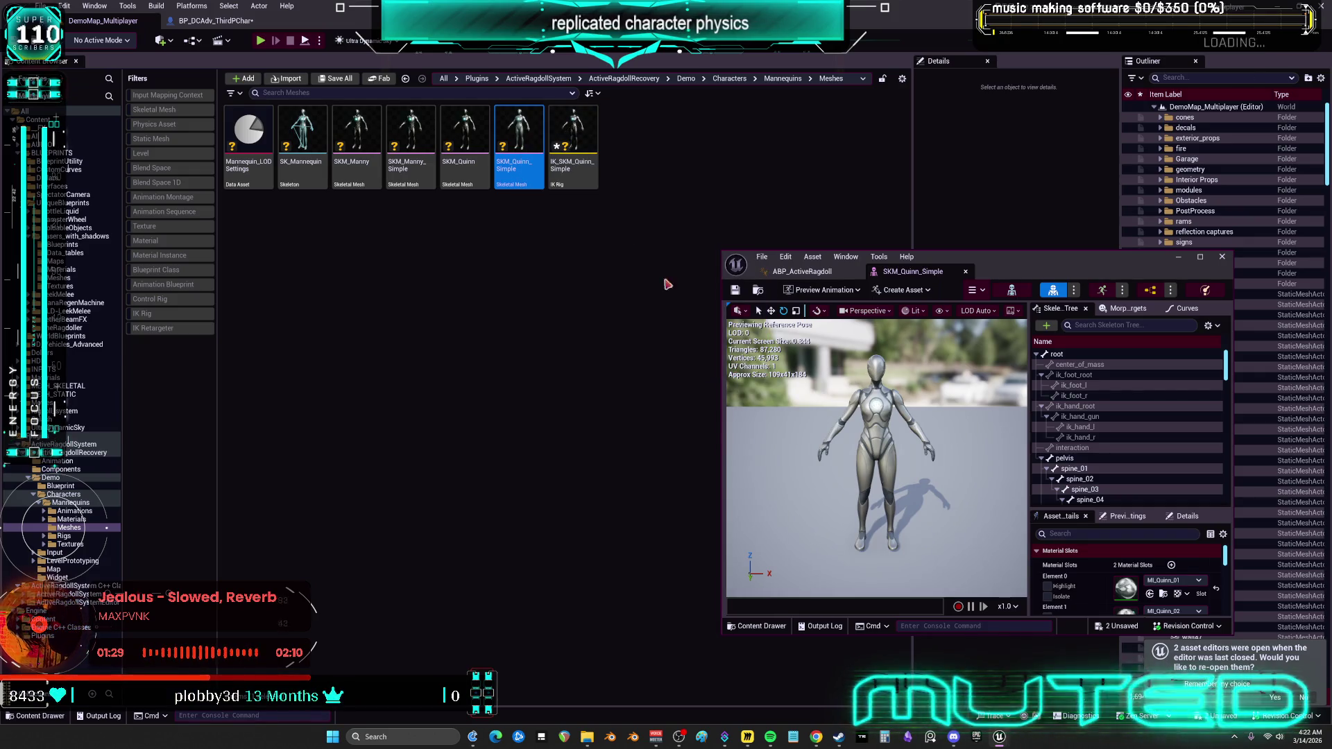
pyautogui.doubleClick(573, 135)
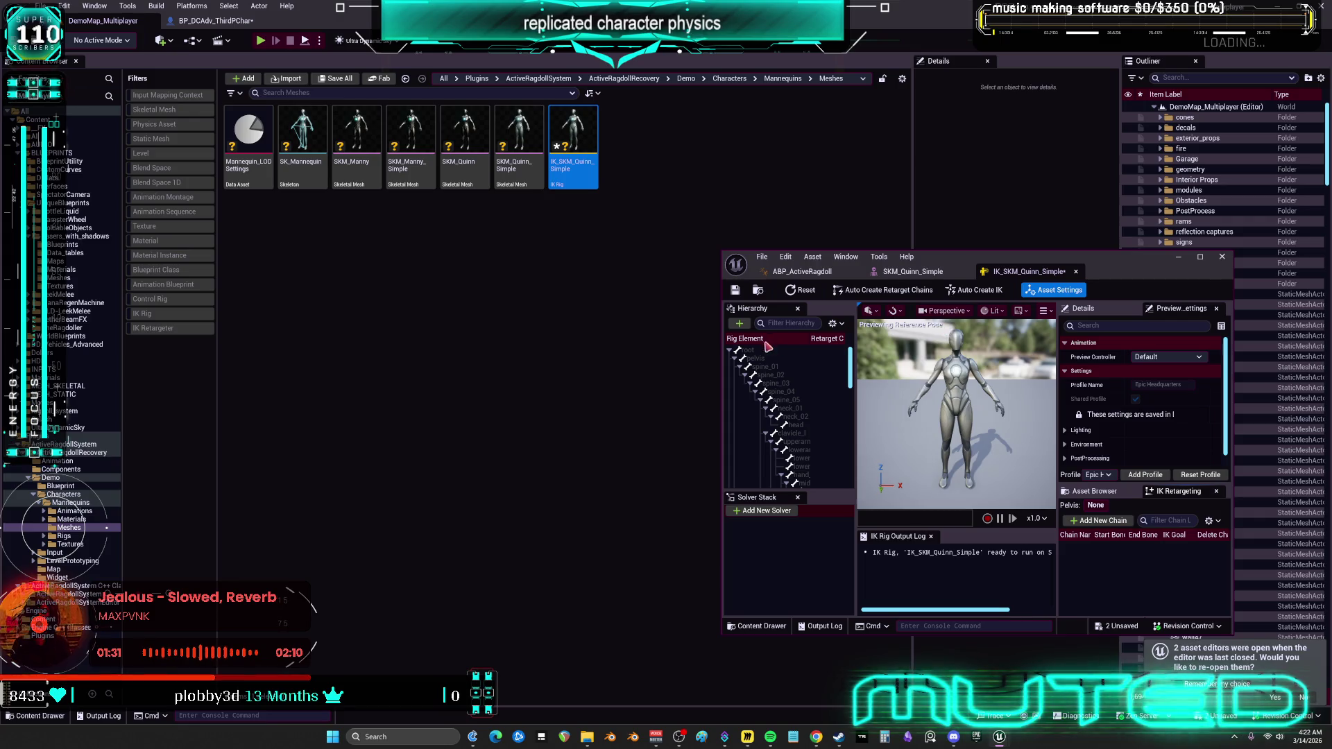
# Auto-create retarget chains and a Full Body IK solver, save the rig, and close the editors.
pyautogui.click(838, 290)
pyautogui.click(952, 290)
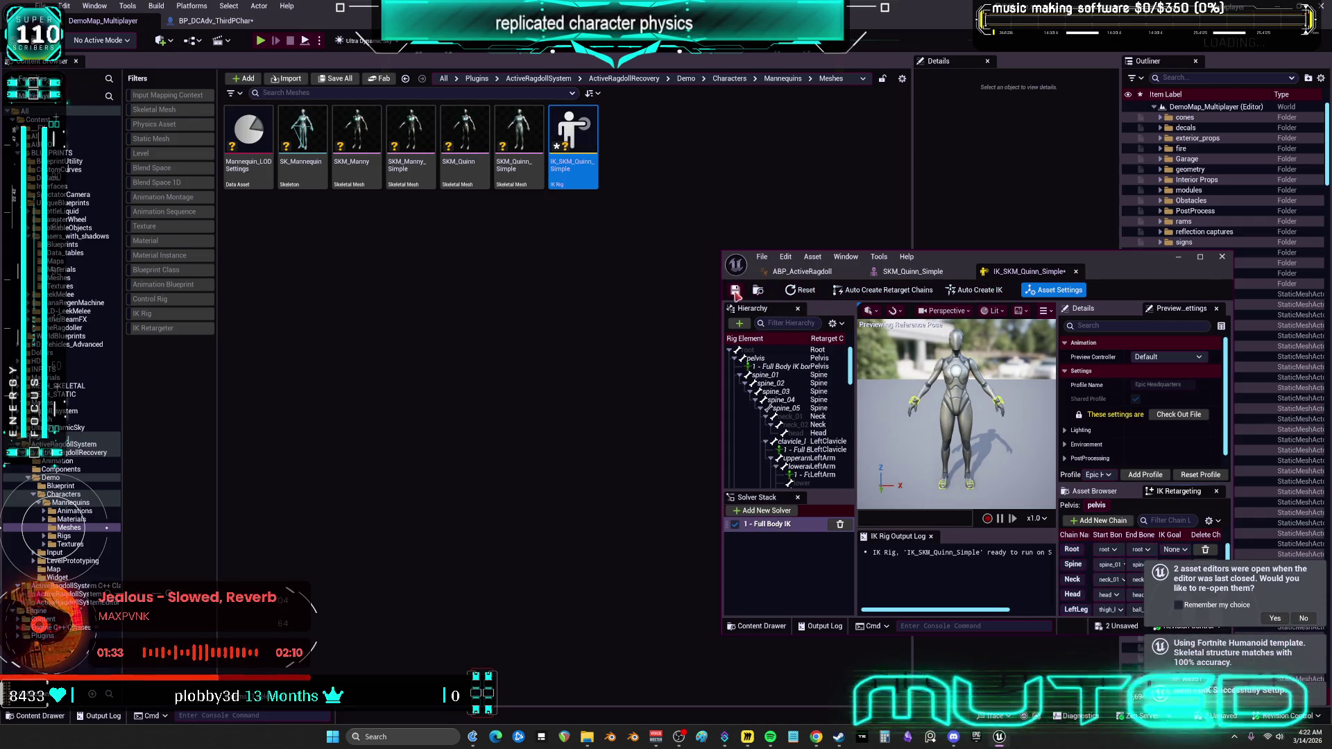
pyautogui.click(736, 291)
pyautogui.click(1076, 272)
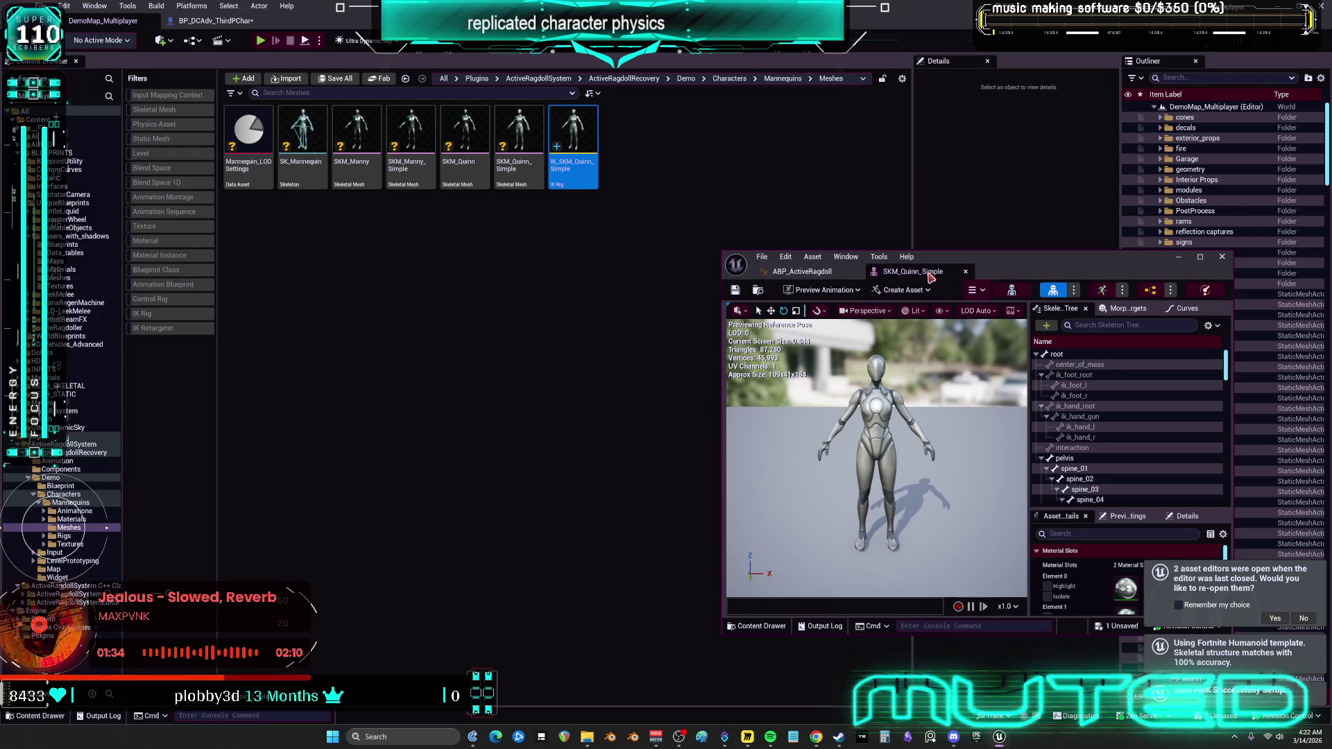
pyautogui.click(1179, 258)
pyautogui.click(534, 184)
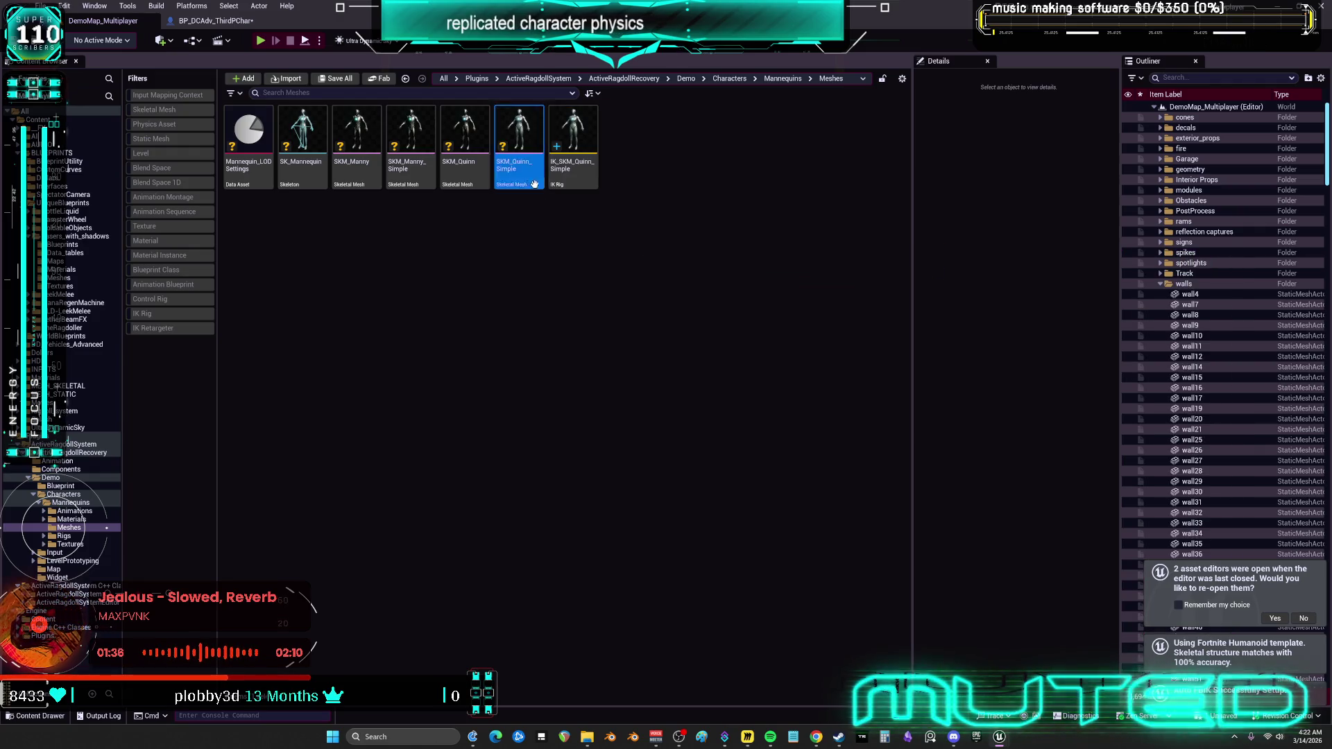
# Rename the Quinn IK Rig to IK_SKM_Quinn_Simple_ragdoll in the Mannequins Meshes folder.
pyautogui.keyDown('shift'); pyautogui.click(267, 178); pyautogui.keyUp('shift')
pyautogui.rightClick(267, 179)
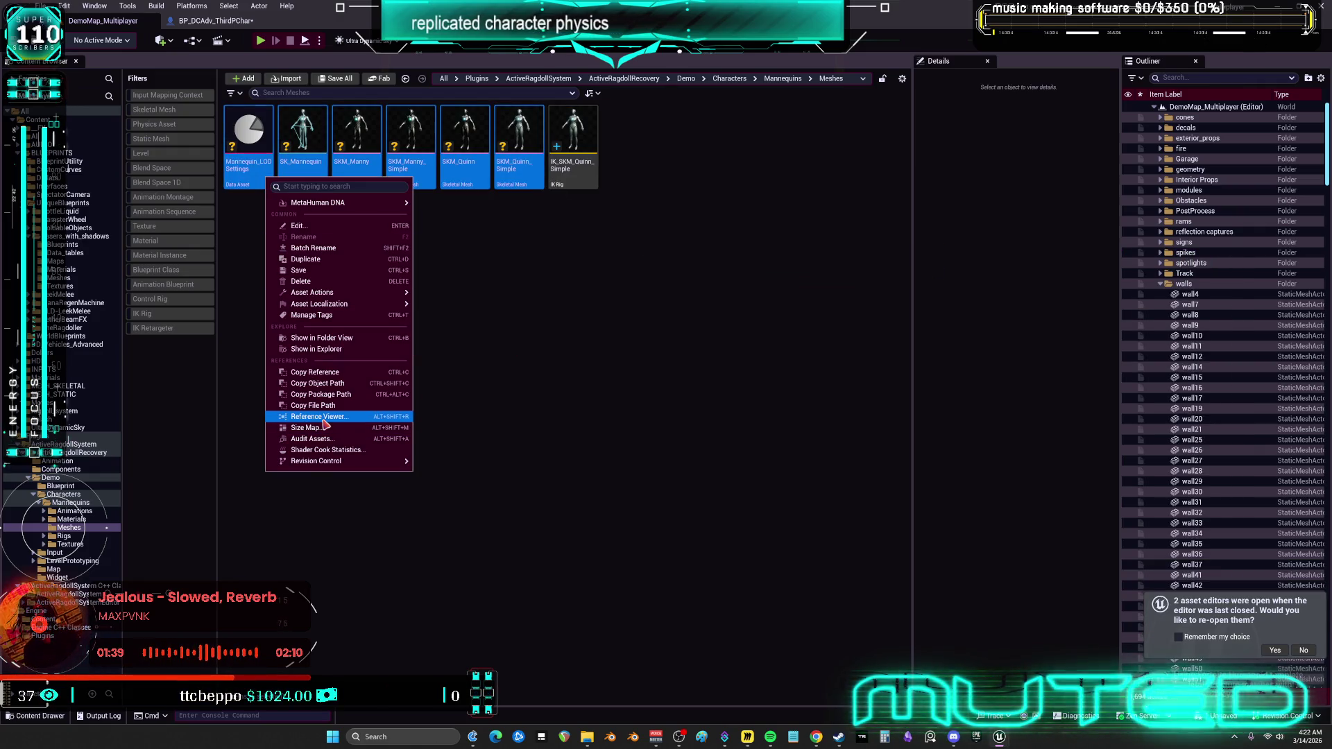
pyautogui.click(583, 173)
pyautogui.click(552, 233)
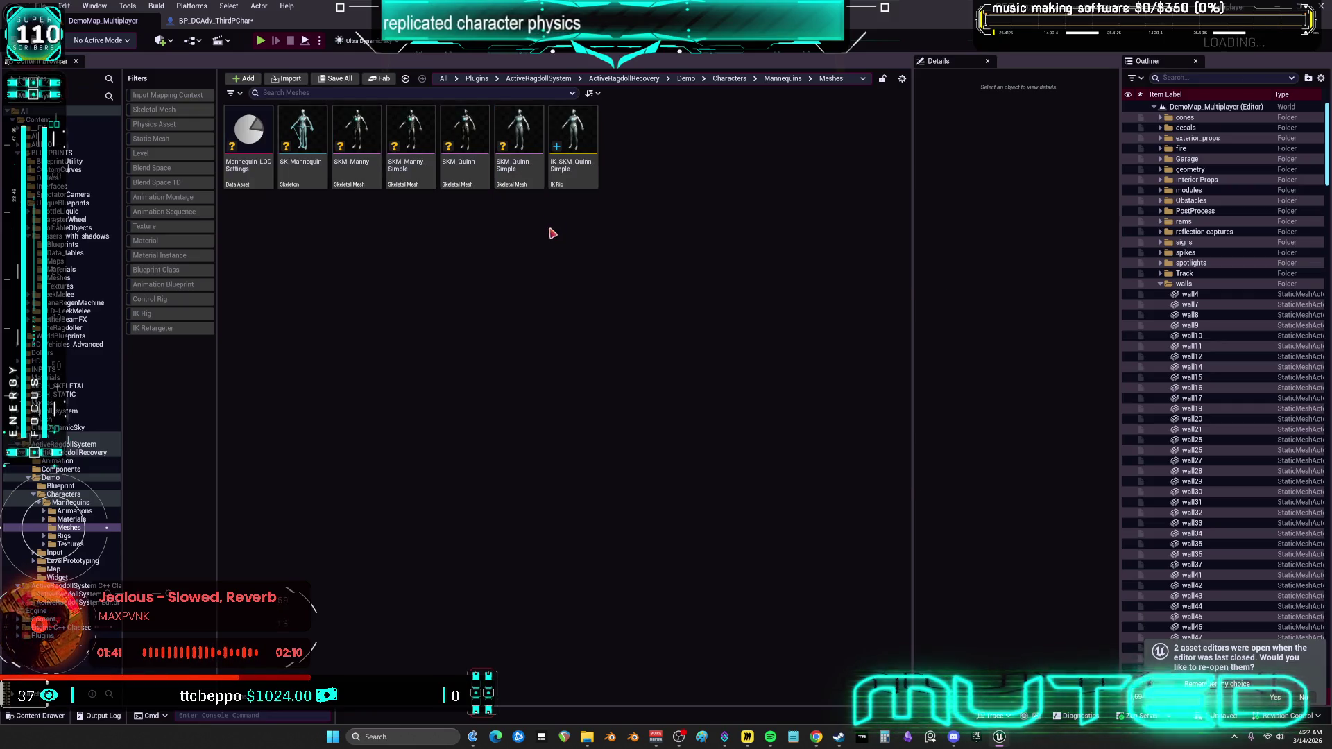
pyautogui.click(576, 160)
pyautogui.press('F2')
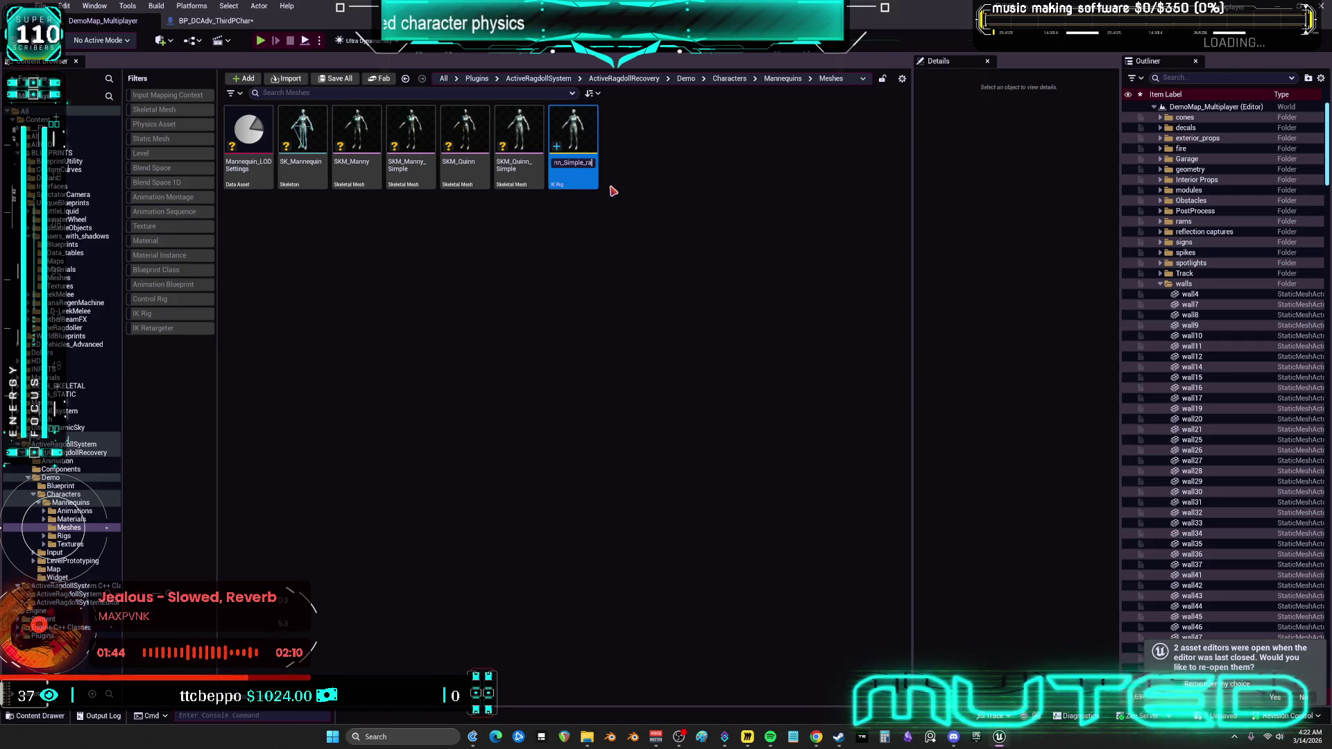
pyautogui.write('ll')
pyautogui.press('Return')
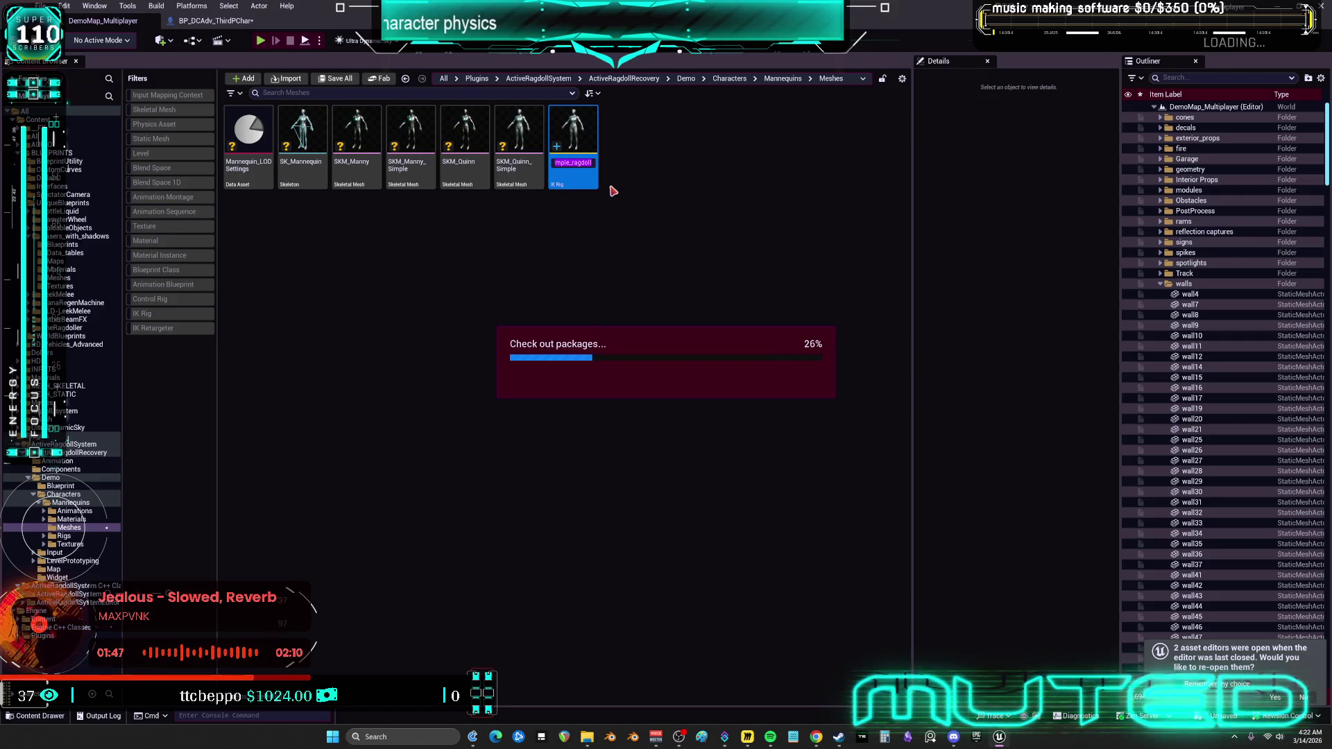
pyautogui.click(646, 344)
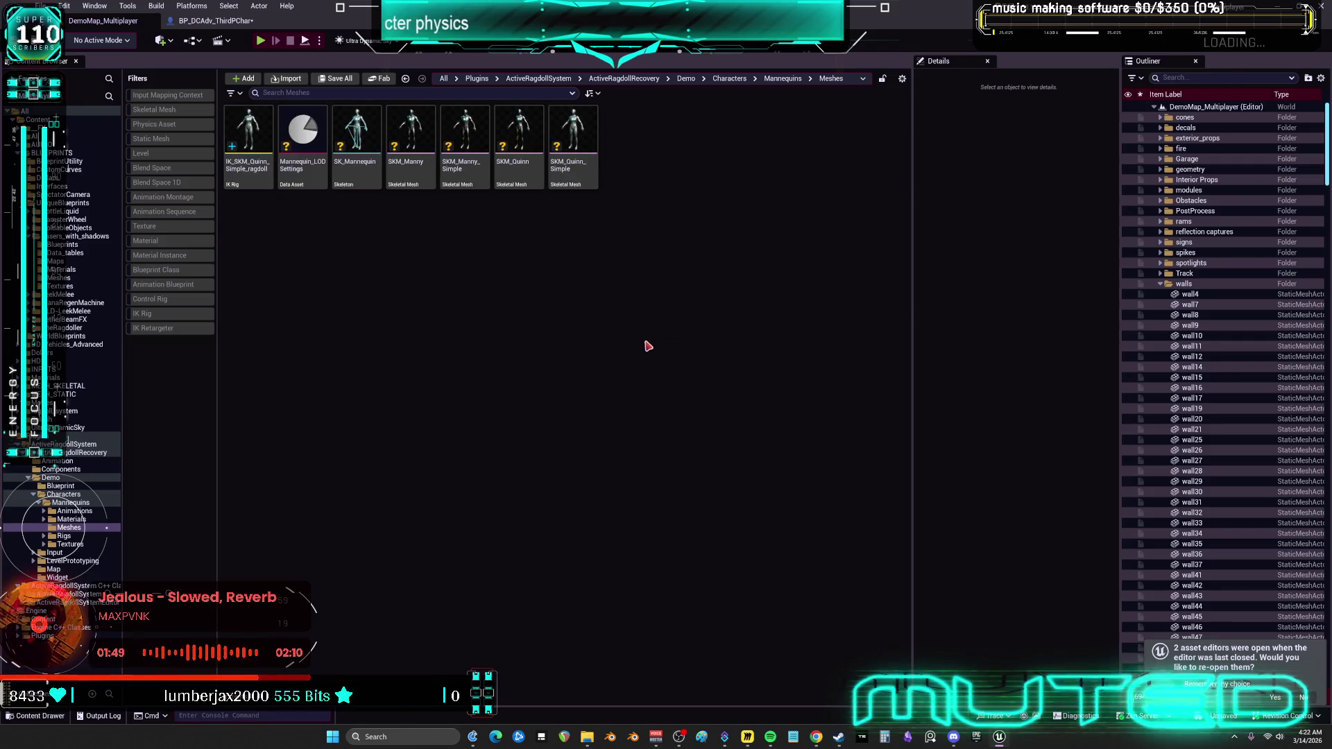
pyautogui.rightClick(659, 158)
pyautogui.click(484, 279)
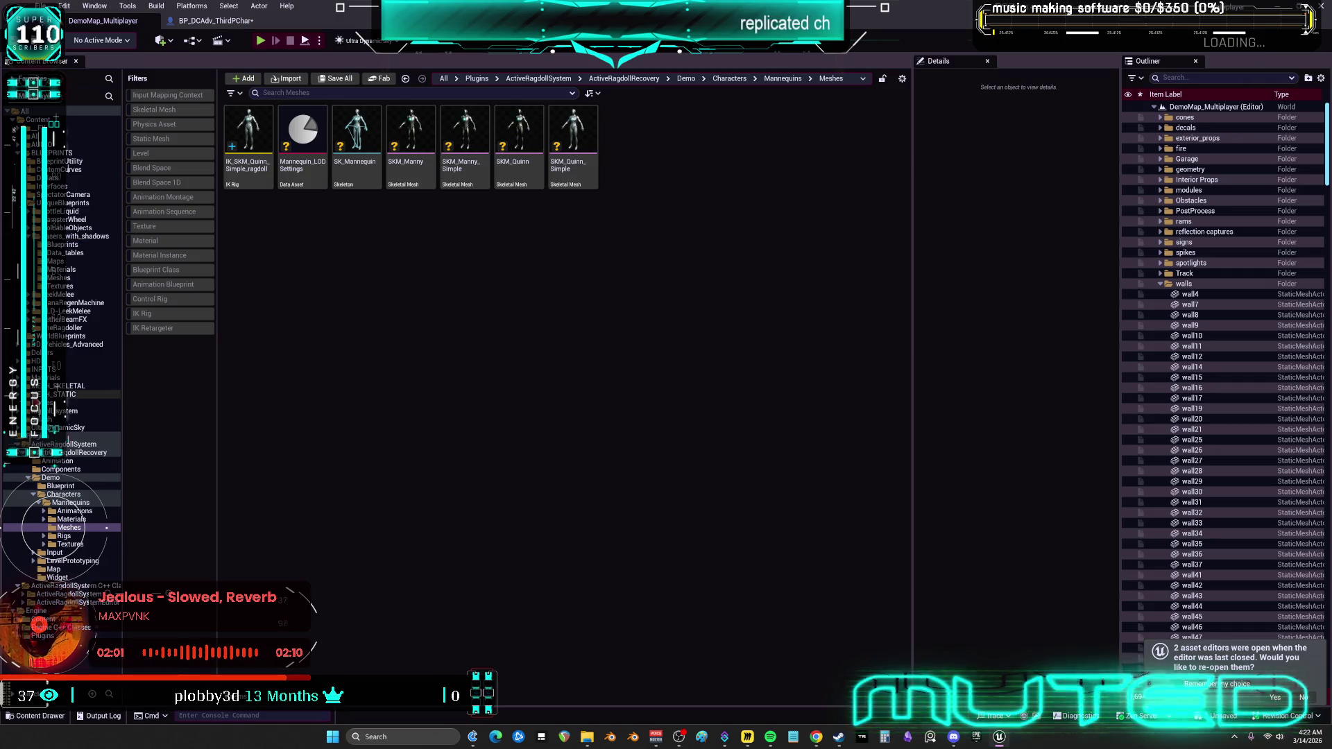
# Open ragdoll_system, load its assets, review the referenced assets, and cancel the Delete Assets dialog.
pyautogui.click(65, 394)
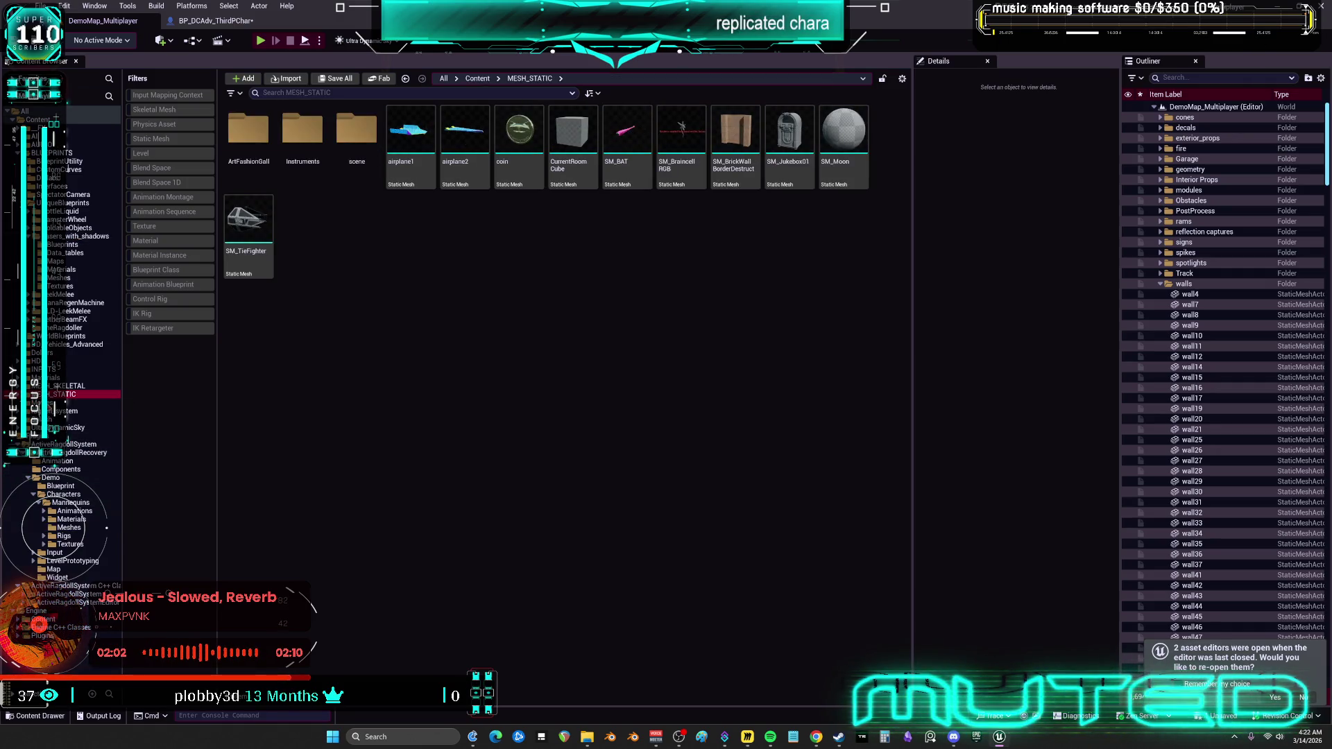
pyautogui.click(66, 411)
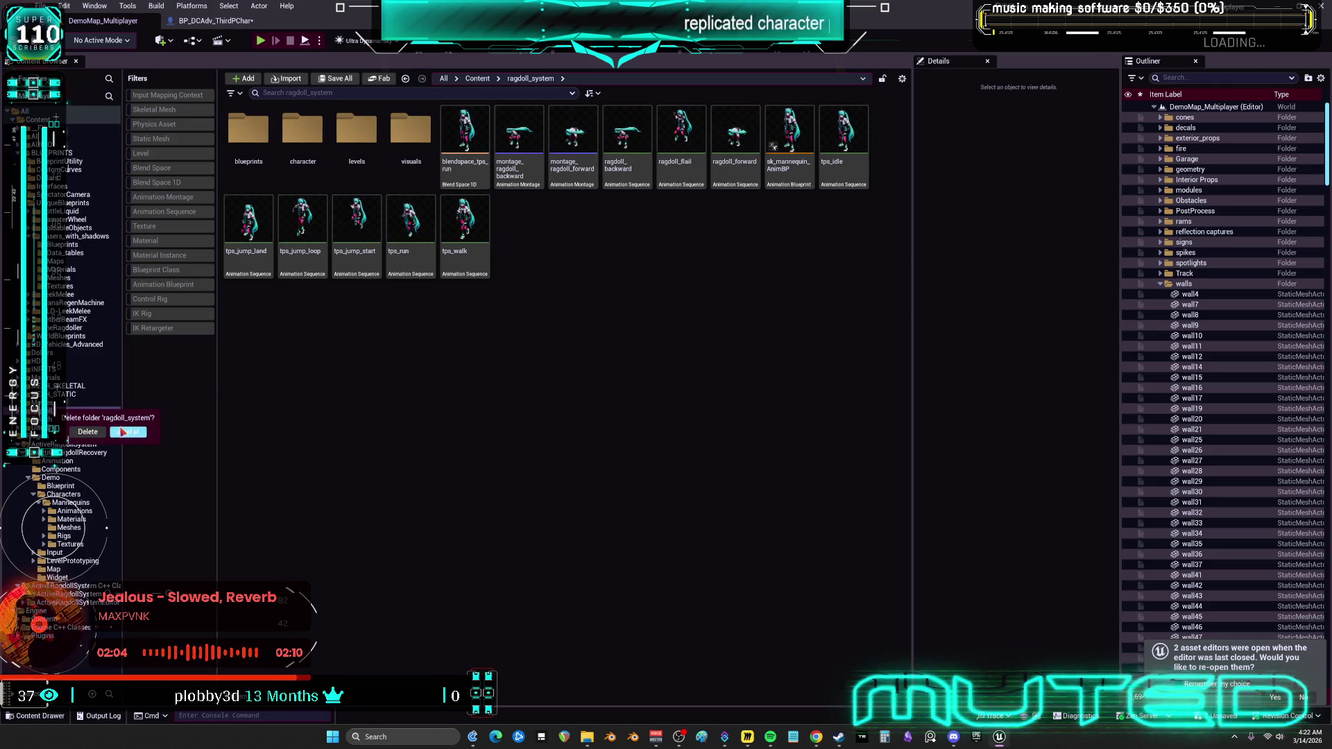
pyautogui.click(708, 385)
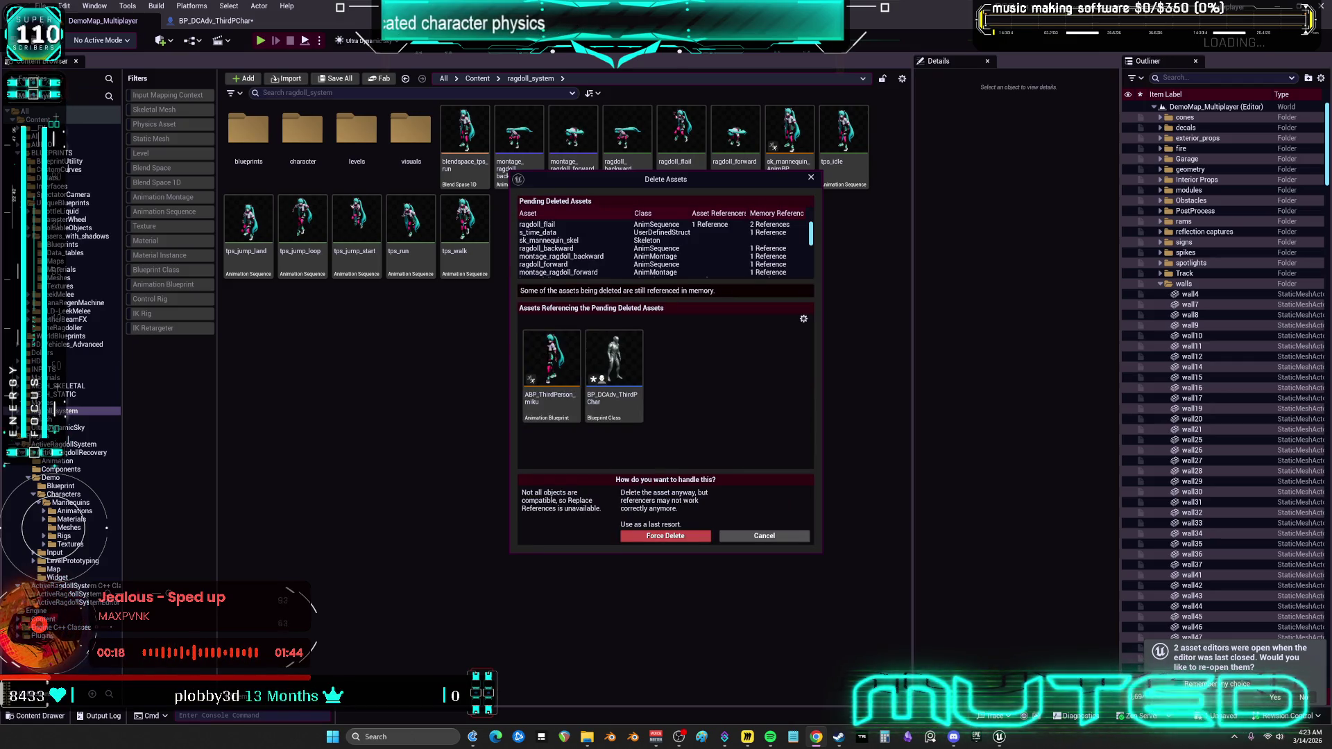
pyautogui.scroll(-5, 722, 242)
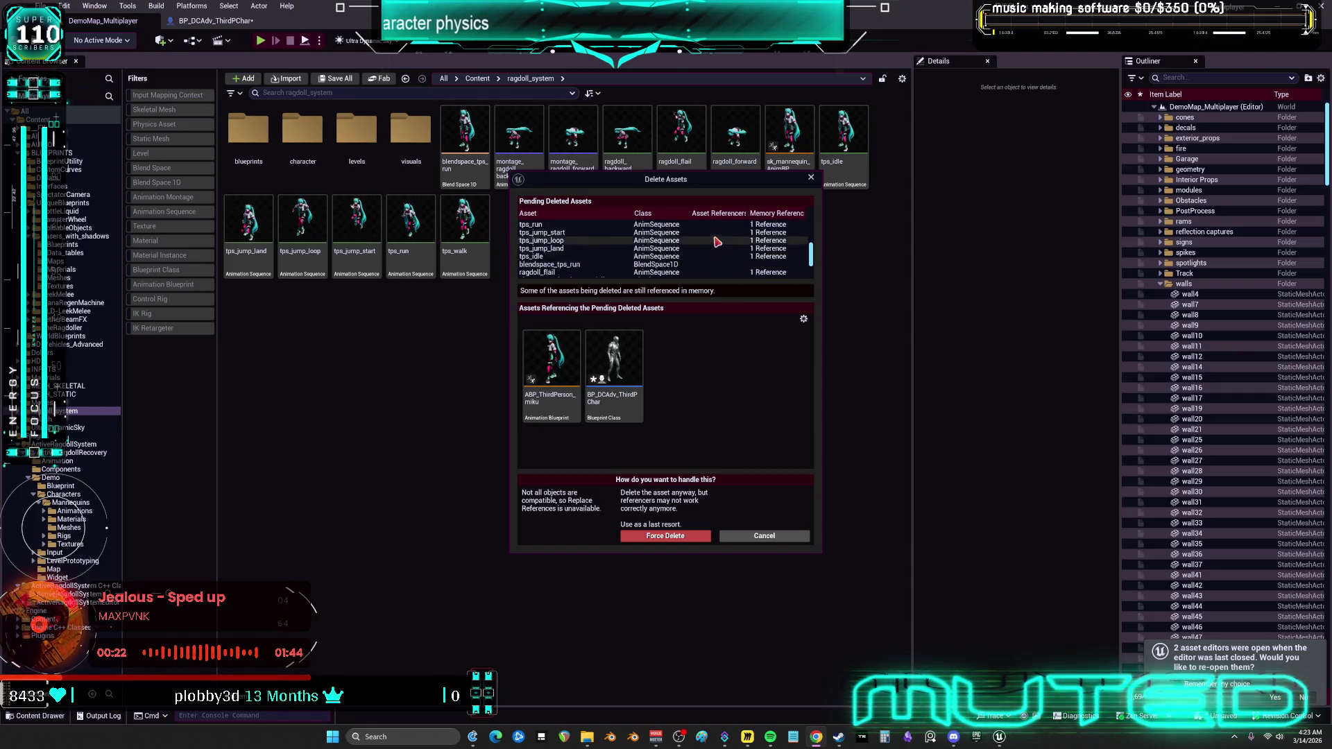
pyautogui.scroll(-3, 719, 243)
pyautogui.scroll(8, 721, 242)
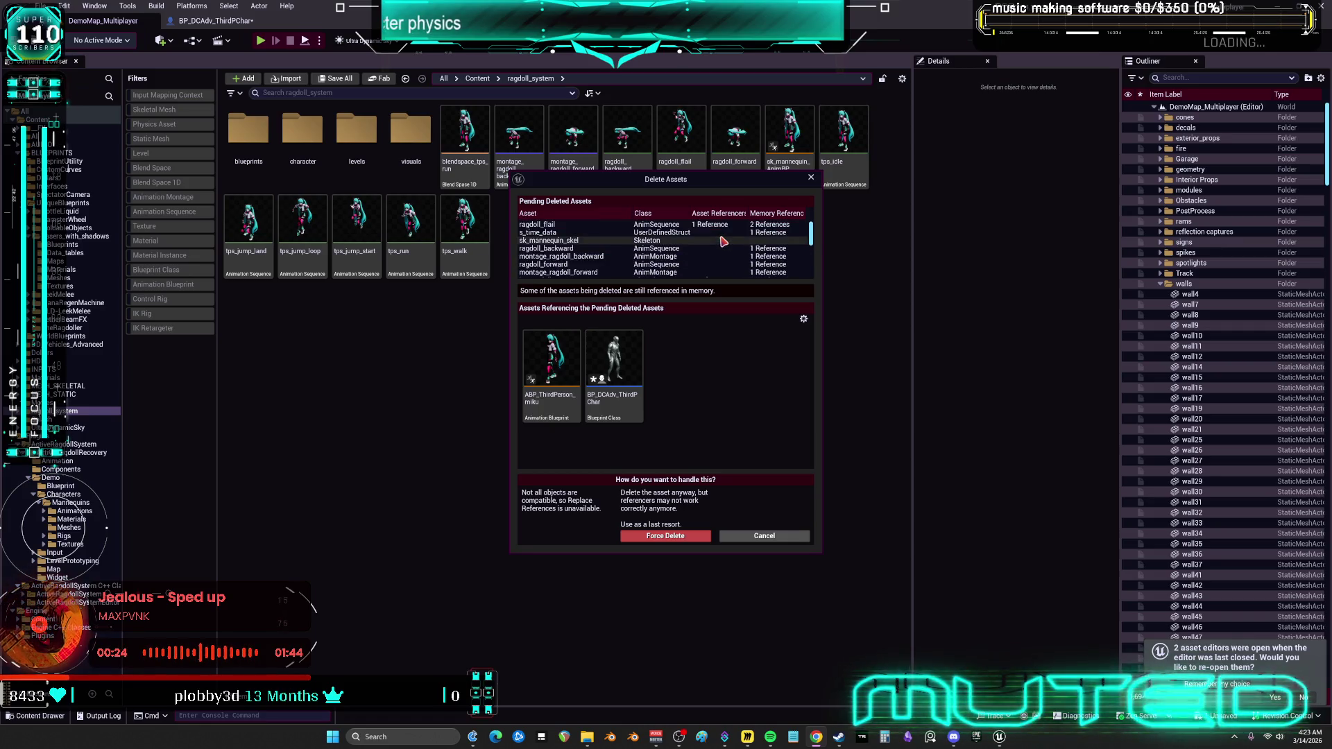
pyautogui.scroll(-8, 722, 242)
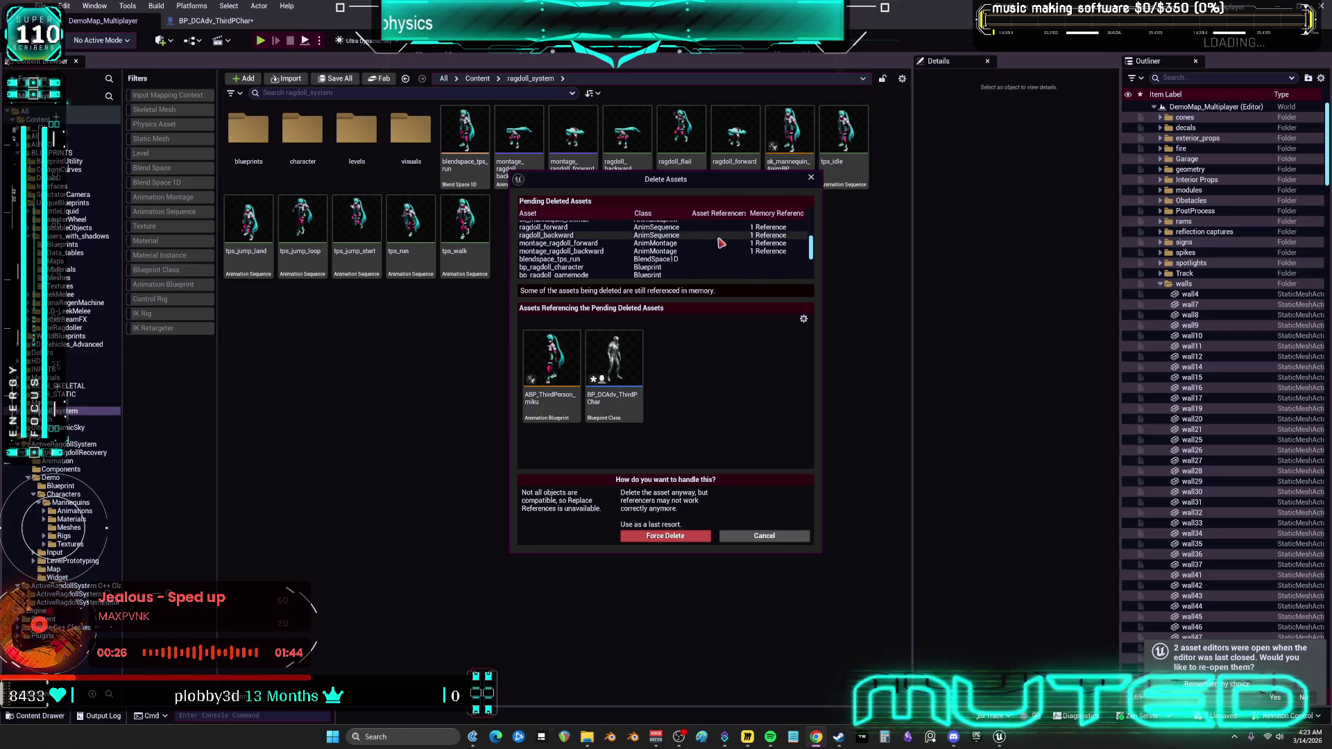
pyautogui.click(765, 538)
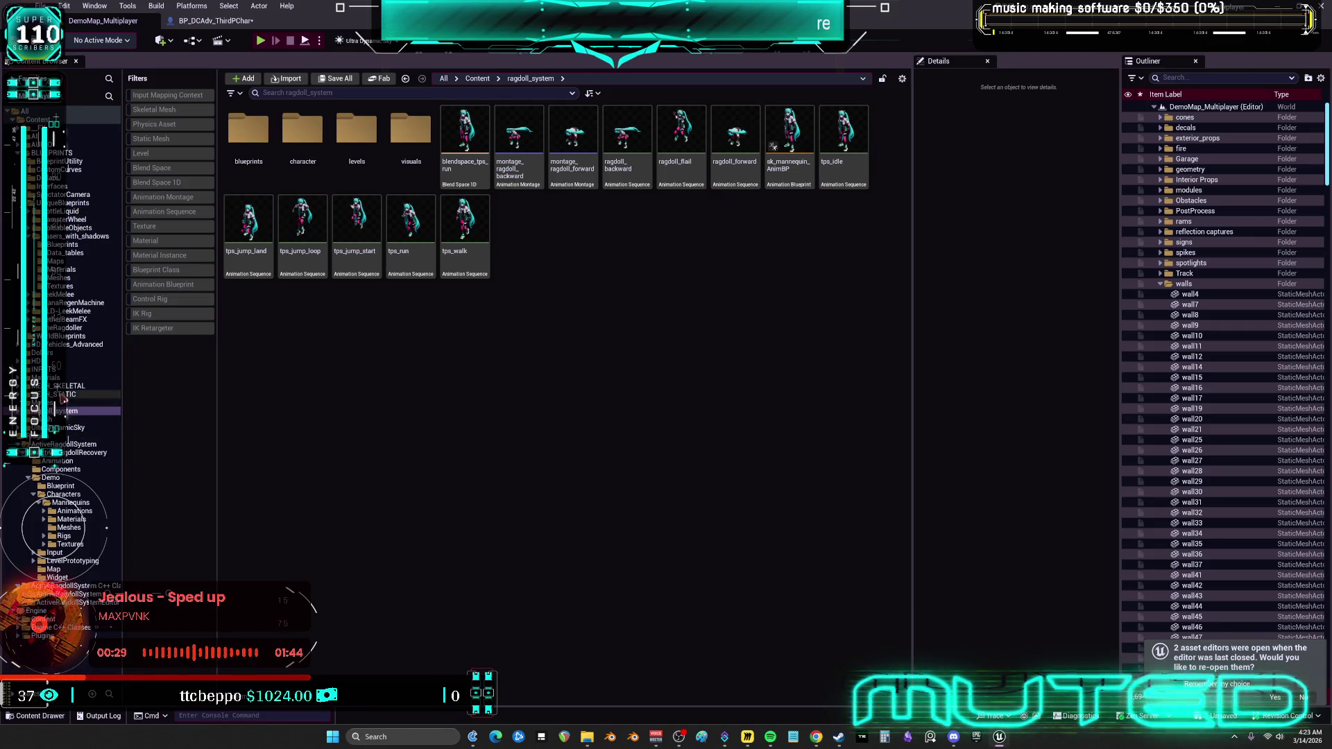
# Open the ABP_ThirdPerson_miku animation blueprint from the MikuRacer folder.
pyautogui.click(66, 394)
pyautogui.click(69, 386)
pyautogui.doubleClick(303, 131)
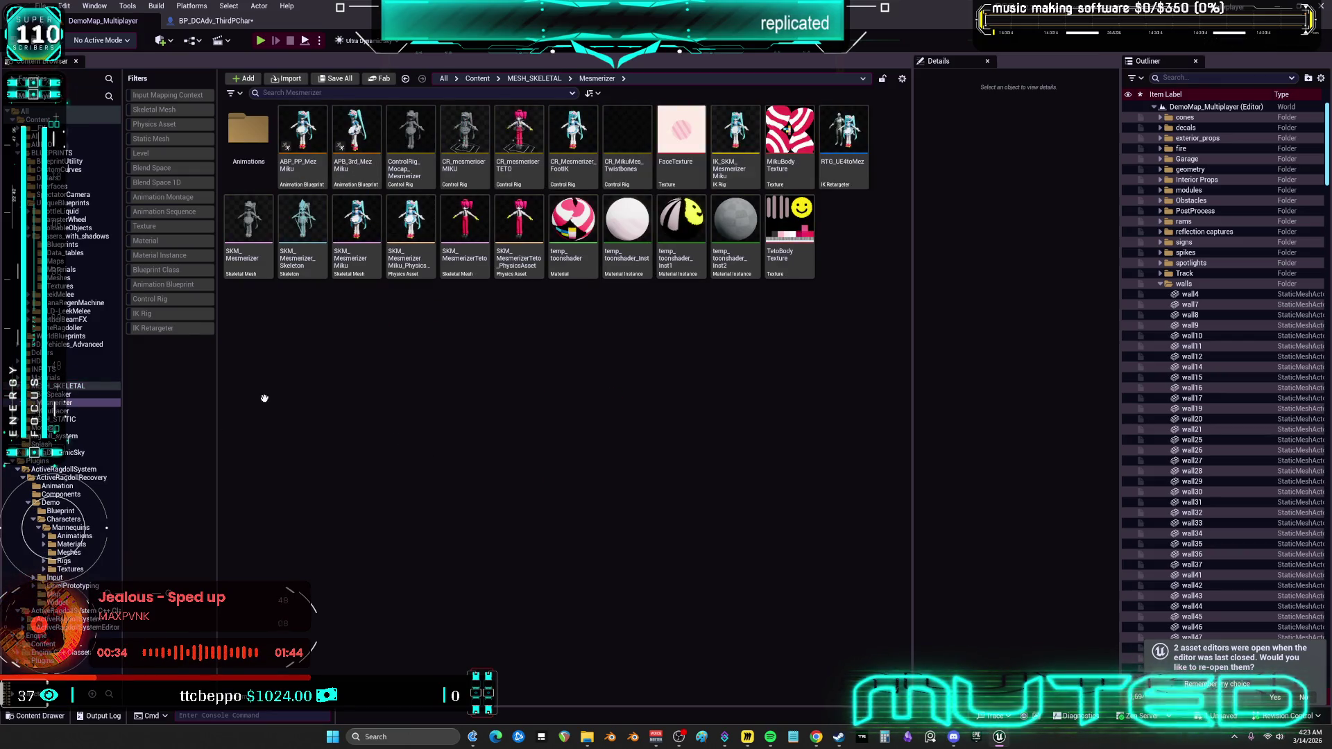
pyautogui.click(68, 420)
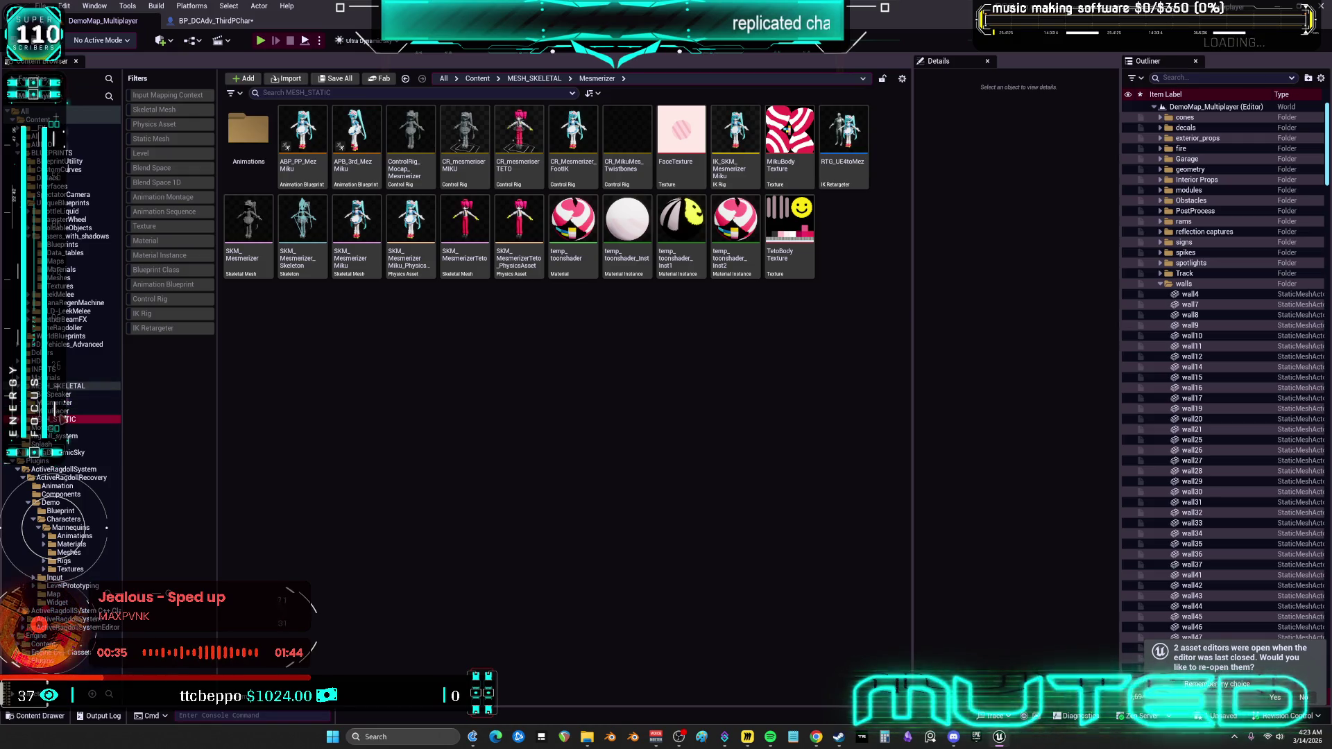
pyautogui.press('Up')
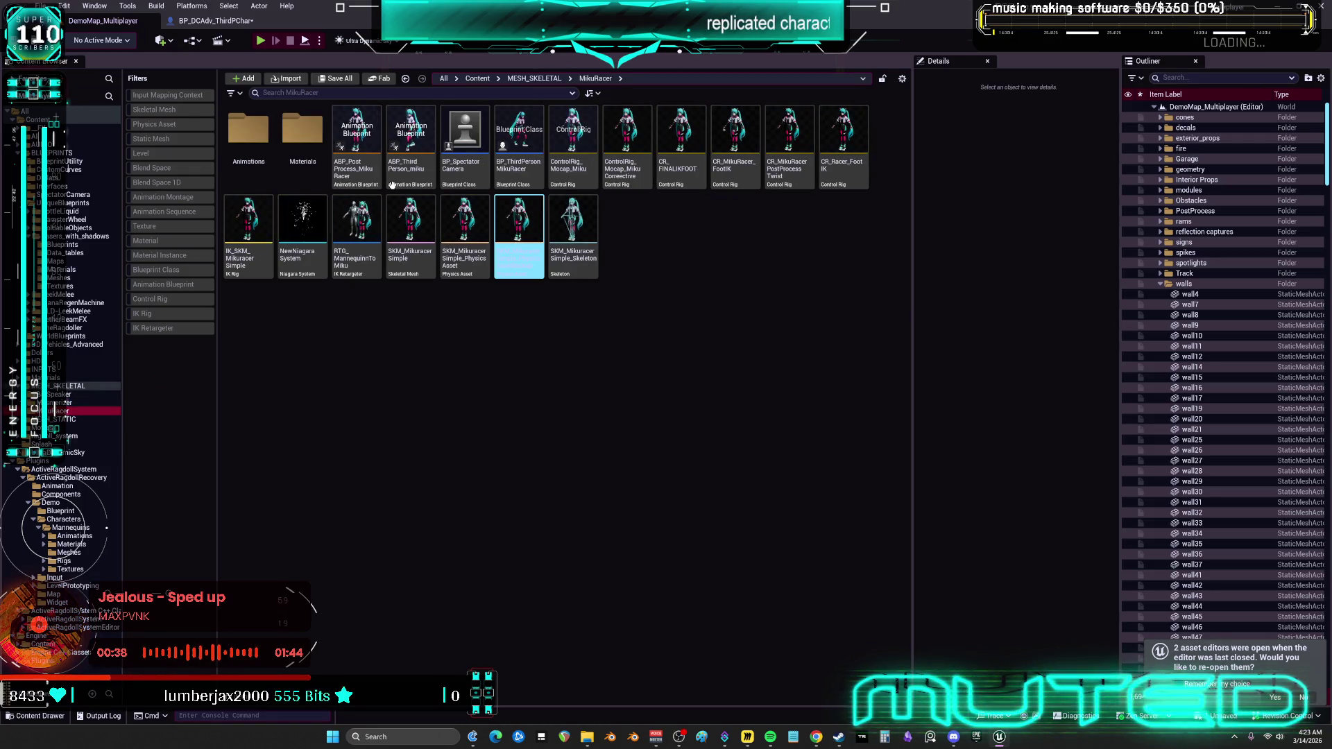
pyautogui.click(415, 173)
pyautogui.doubleClick(414, 173)
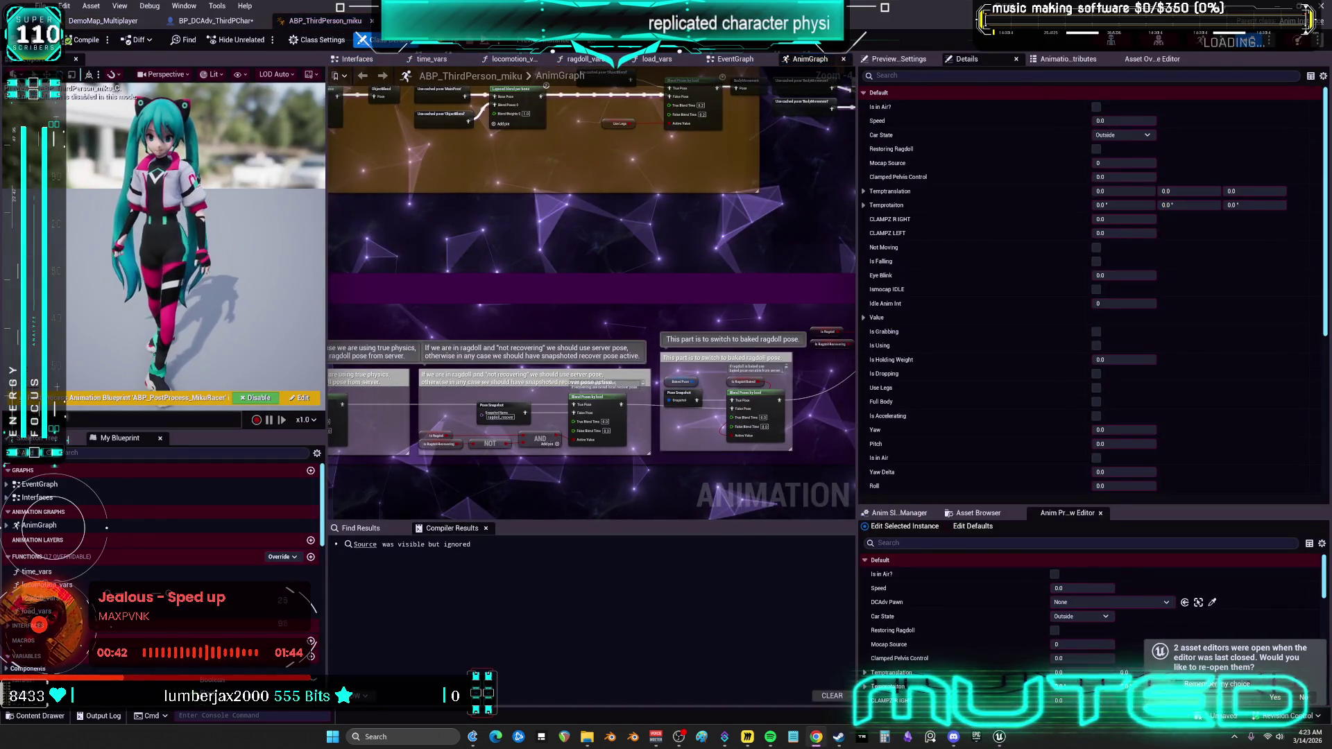
# Line up Output Pose with the Layered blend node, then show the EventGraph.
pyautogui.scroll(-3, 593, 281)
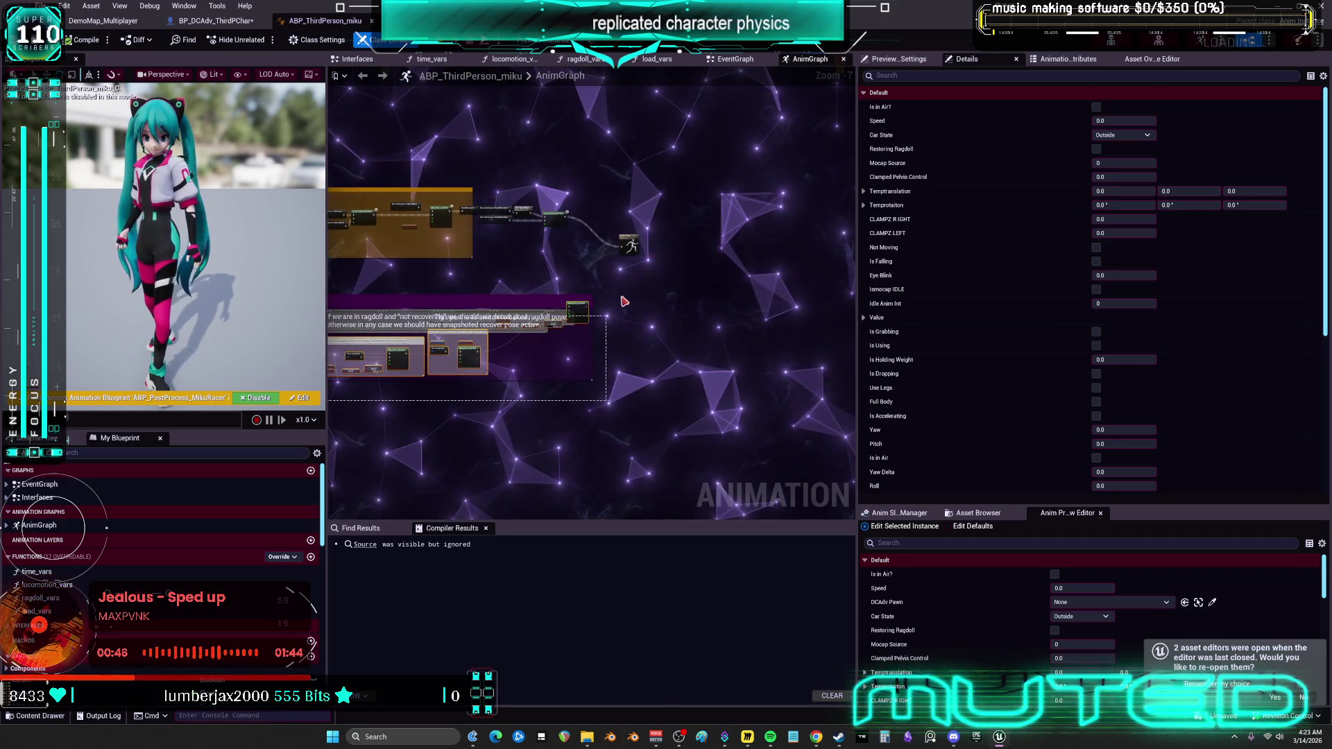
pyautogui.click(595, 275)
pyautogui.scroll(4, 596, 276)
pyautogui.scroll(2, 595, 275)
pyautogui.moveTo(755, 403)
pyautogui.mouseDown()
pyautogui.moveTo(651, 319)
pyautogui.moveTo(662, 276)
pyautogui.mouseUp()
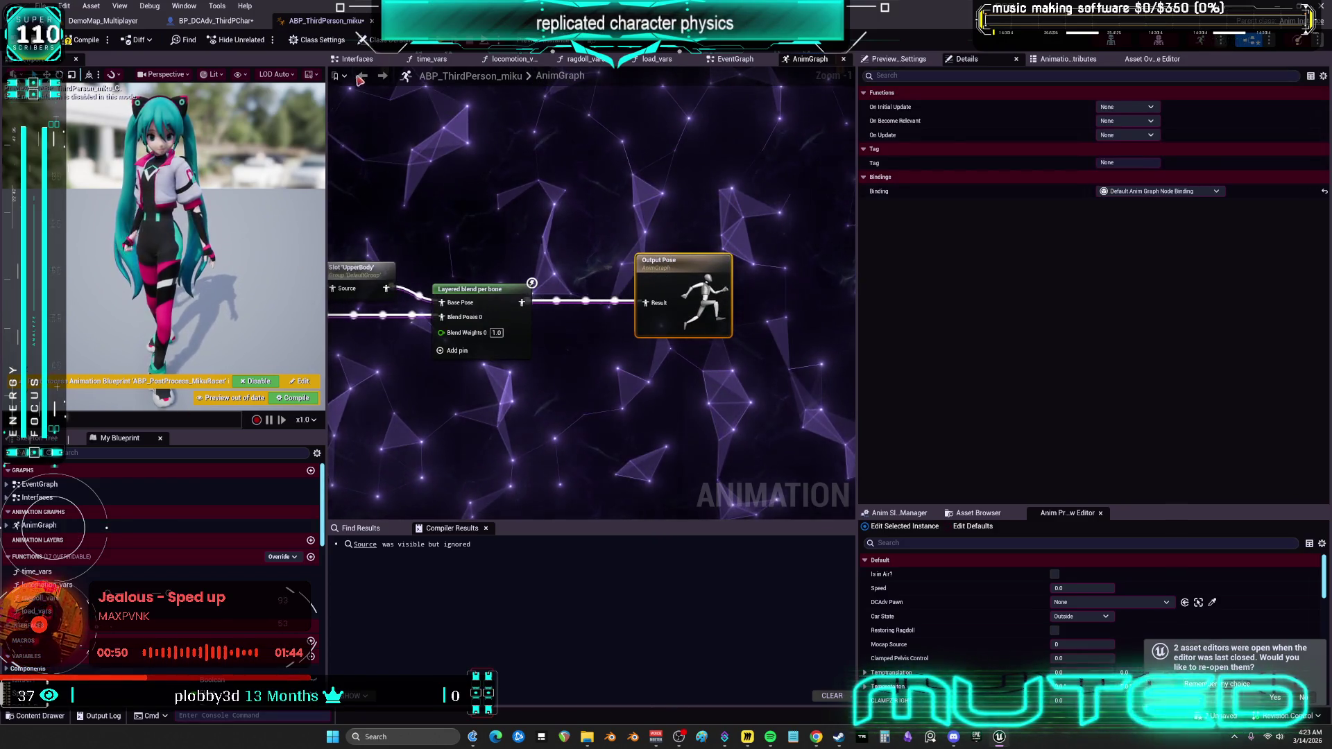
pyautogui.click(734, 57)
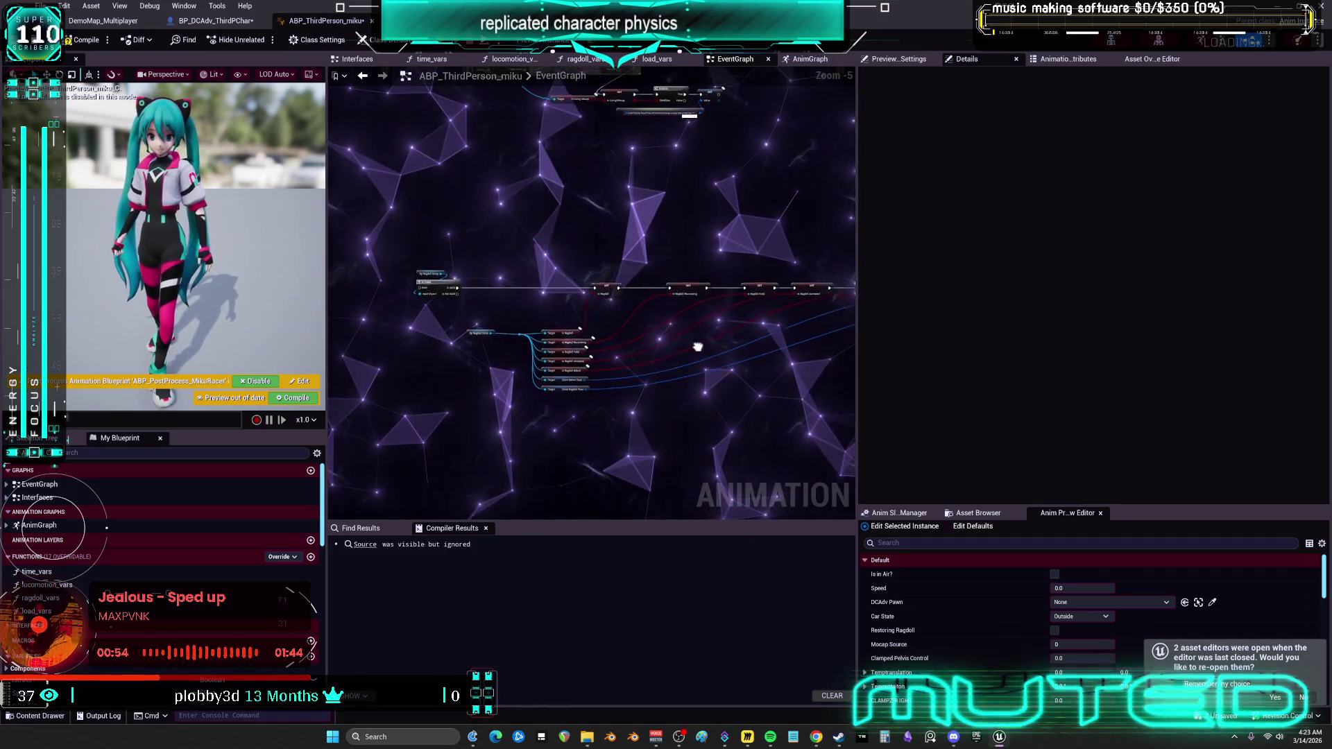
# Delete the ragdollstuff group with its Sequence, Is Server and SET nodes.
pyautogui.scroll(-3, 699, 336)
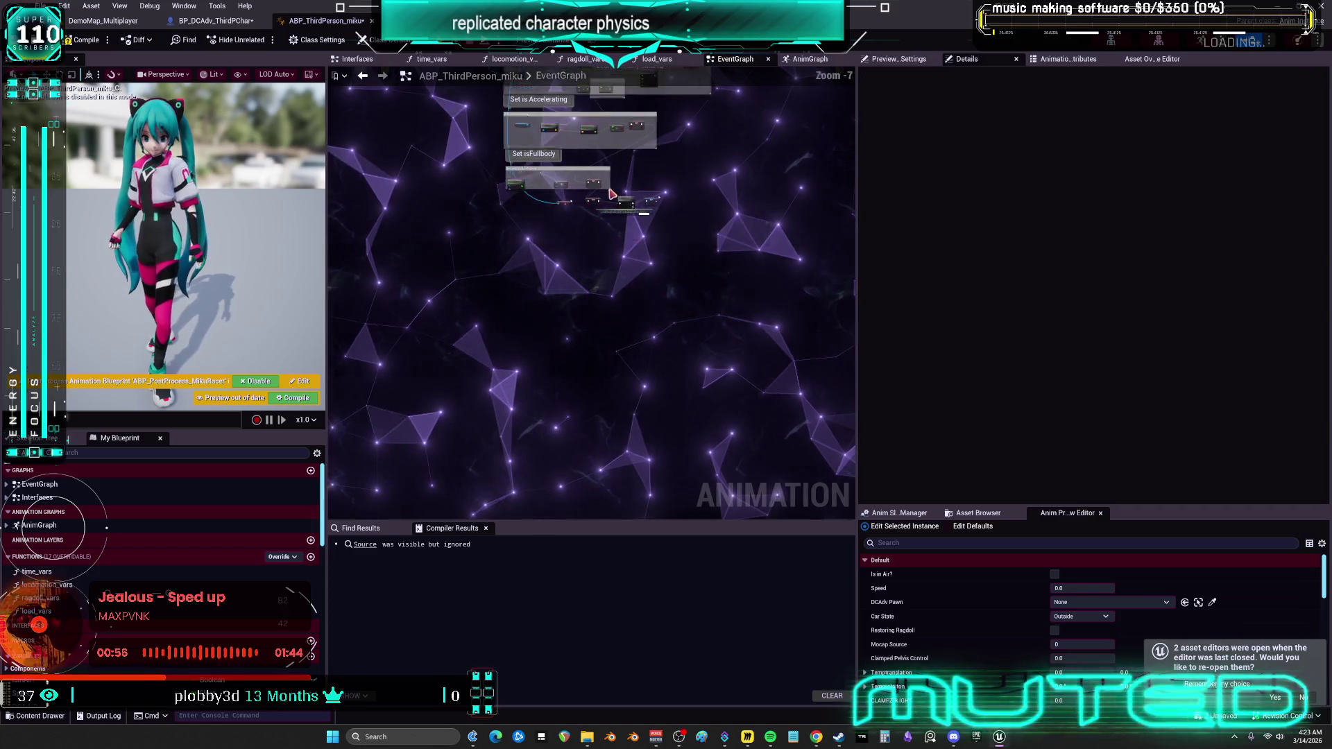
pyautogui.scroll(7, 611, 202)
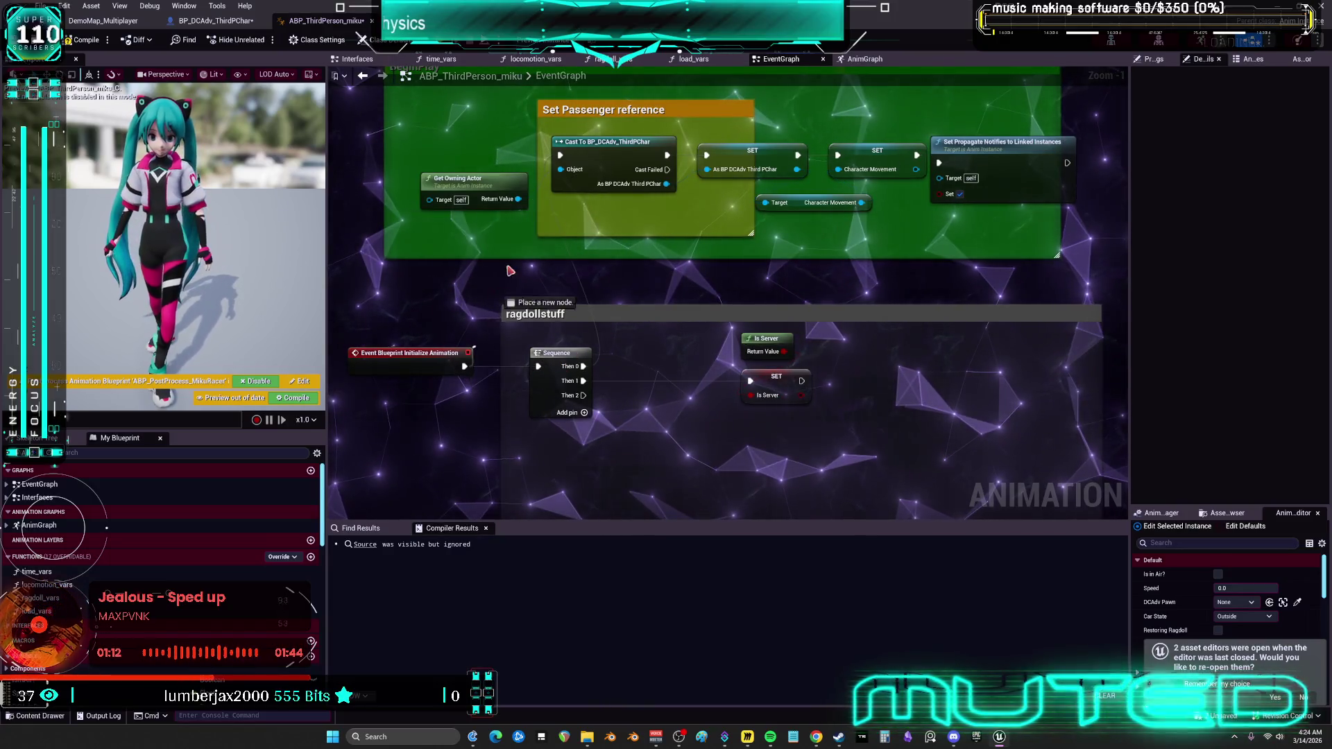
pyautogui.moveTo(872, 451); pyautogui.dragTo(553, 349)
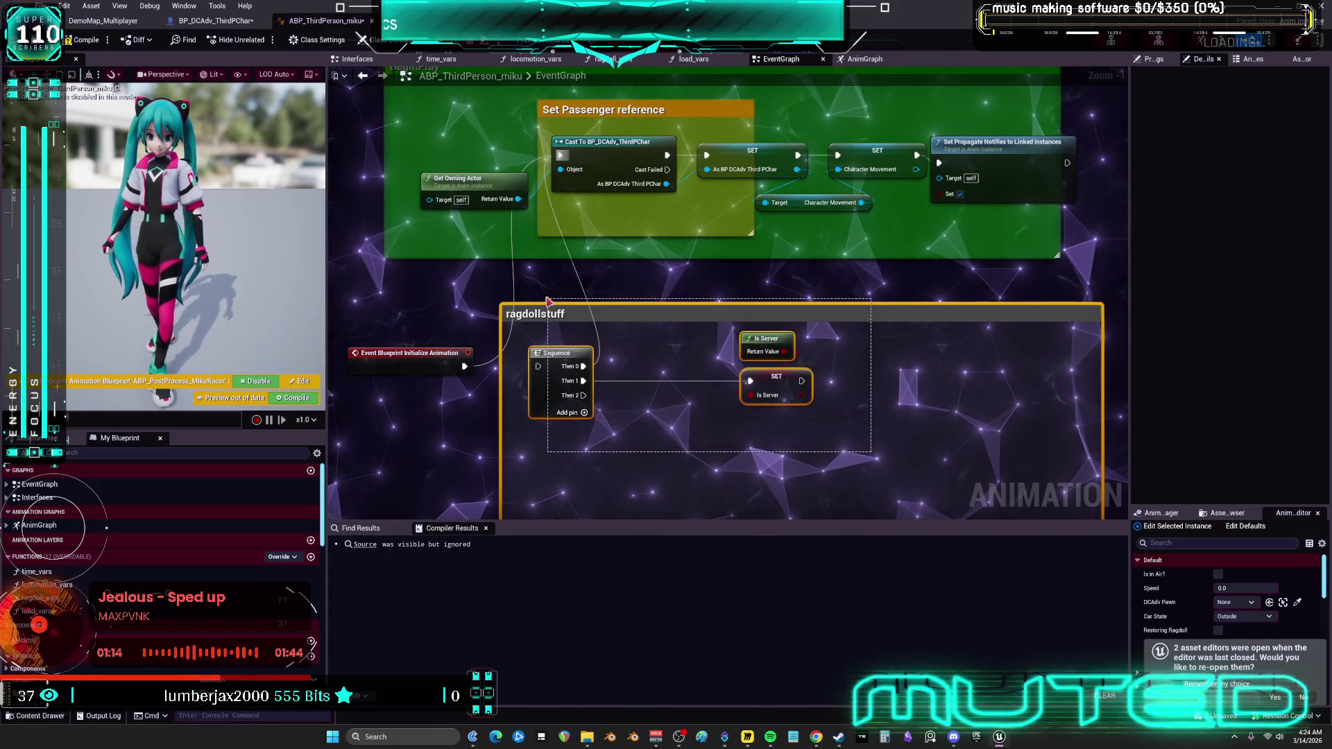
pyautogui.press('Delete')
# Move the BeginPlay group down beside the initialize event and save the miku blueprint.
pyautogui.scroll(-2, 553, 349)
pyautogui.moveTo(495, 213)
pyautogui.mouseDown()
pyautogui.moveTo(569, 287)
pyautogui.moveTo(524, 376)
pyautogui.moveTo(459, 381)
pyautogui.mouseUp()
pyautogui.click(753, 206)
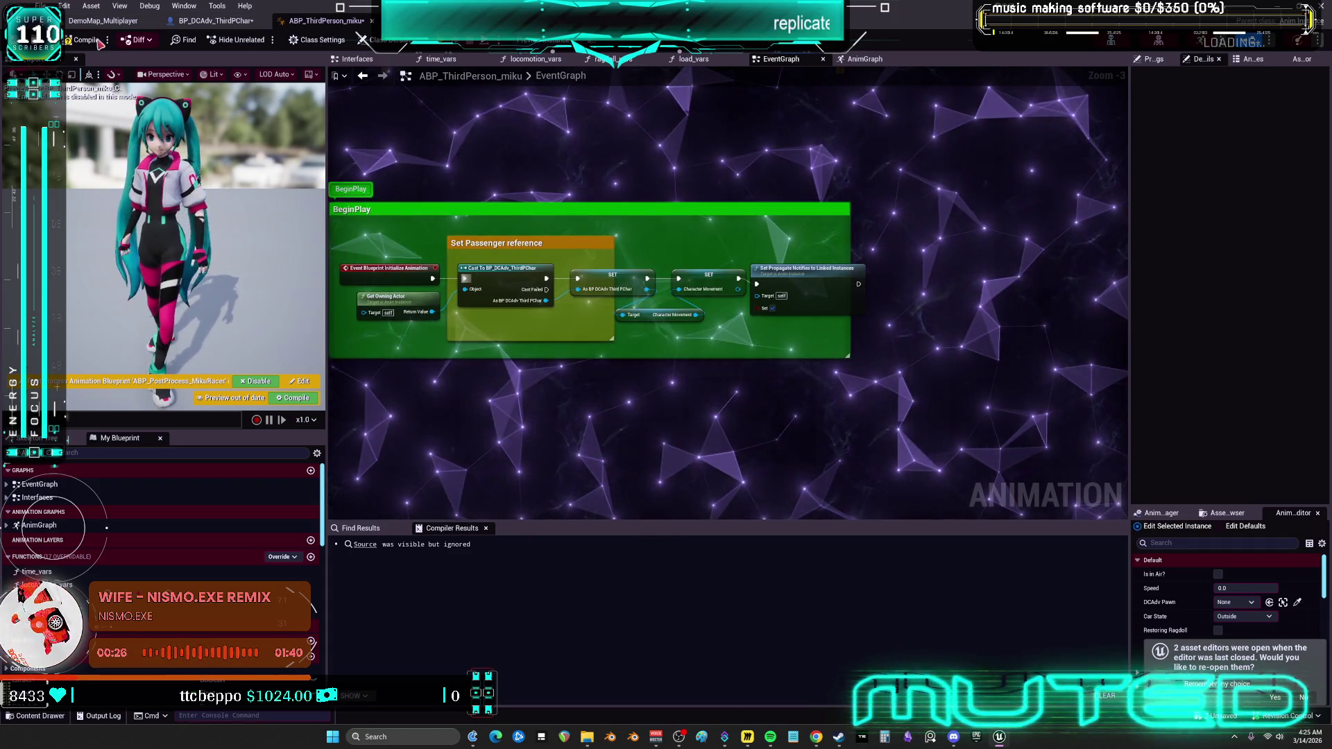
pyautogui.hotkey('ctrl', 's')
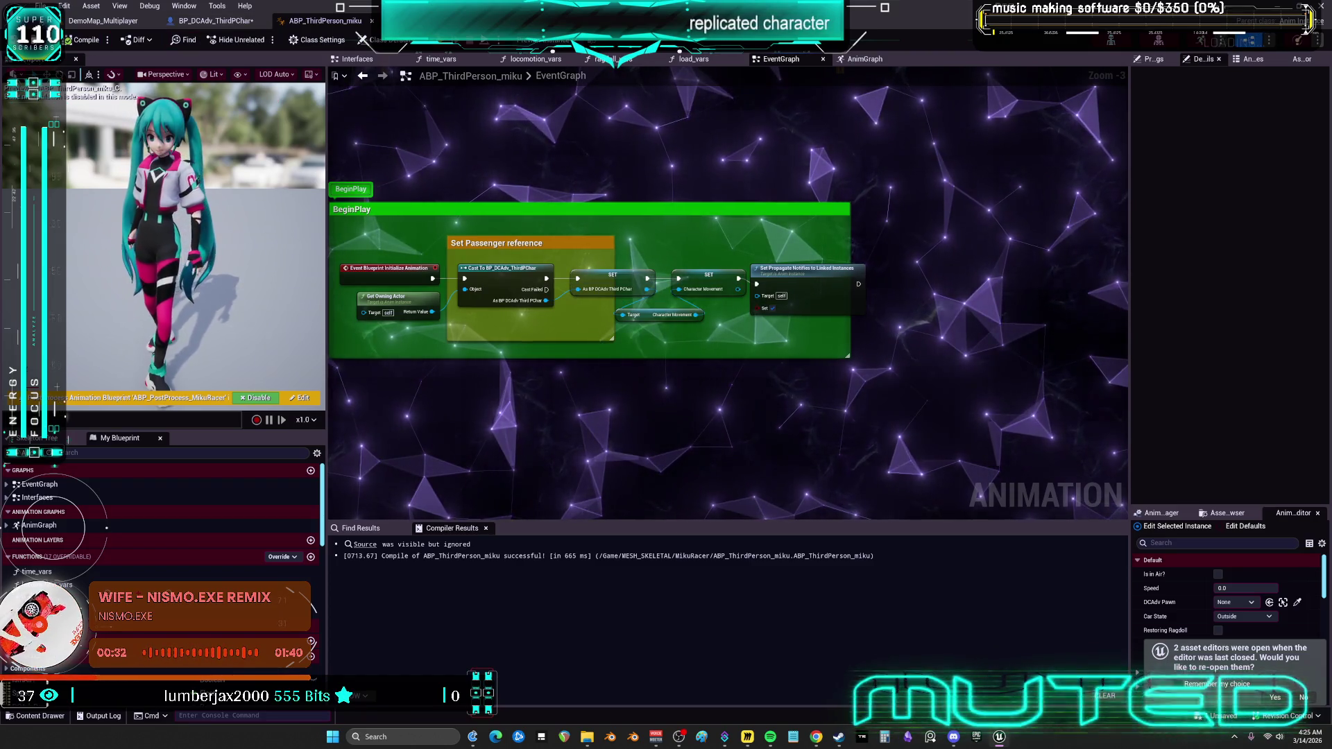
pyautogui.click(215, 21)
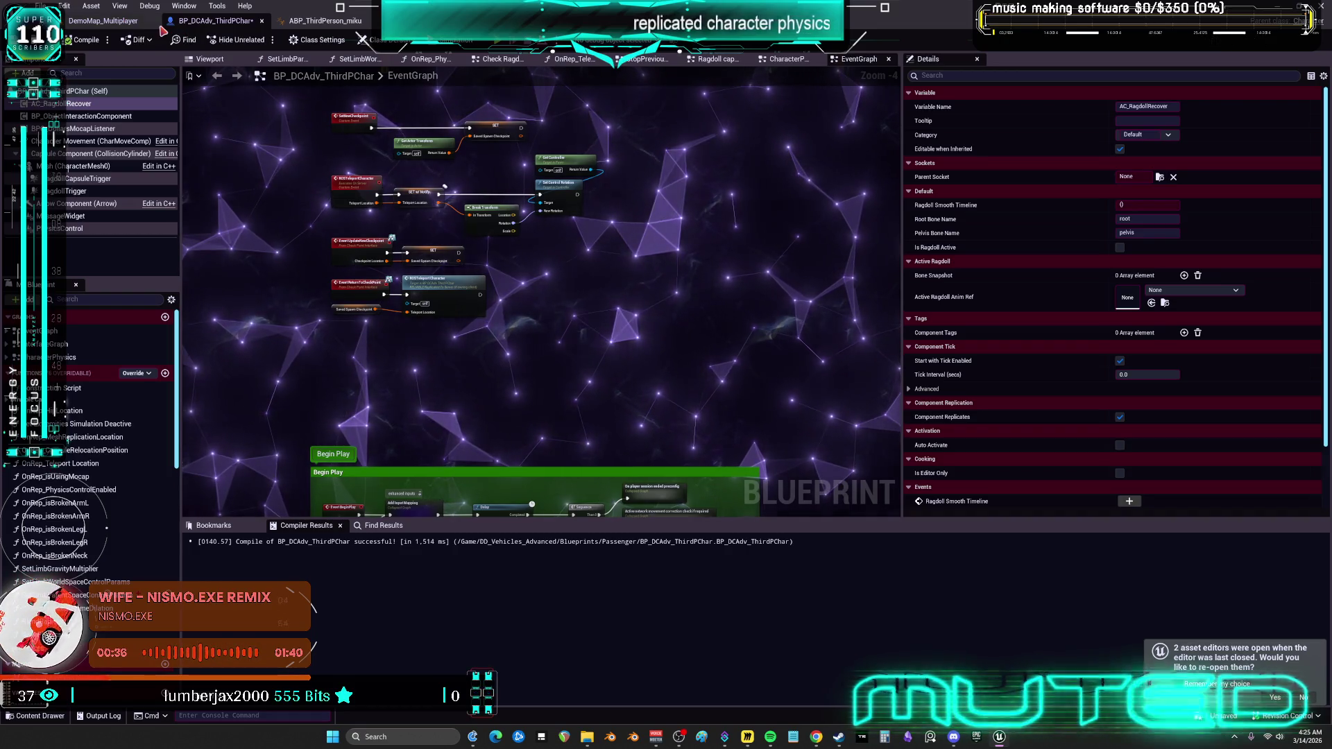
# Inspect BP_ObjectInteractionComponent and BPC_DollarsMocapListener, then bring the Begin Play section into view.
pyautogui.click(89, 117)
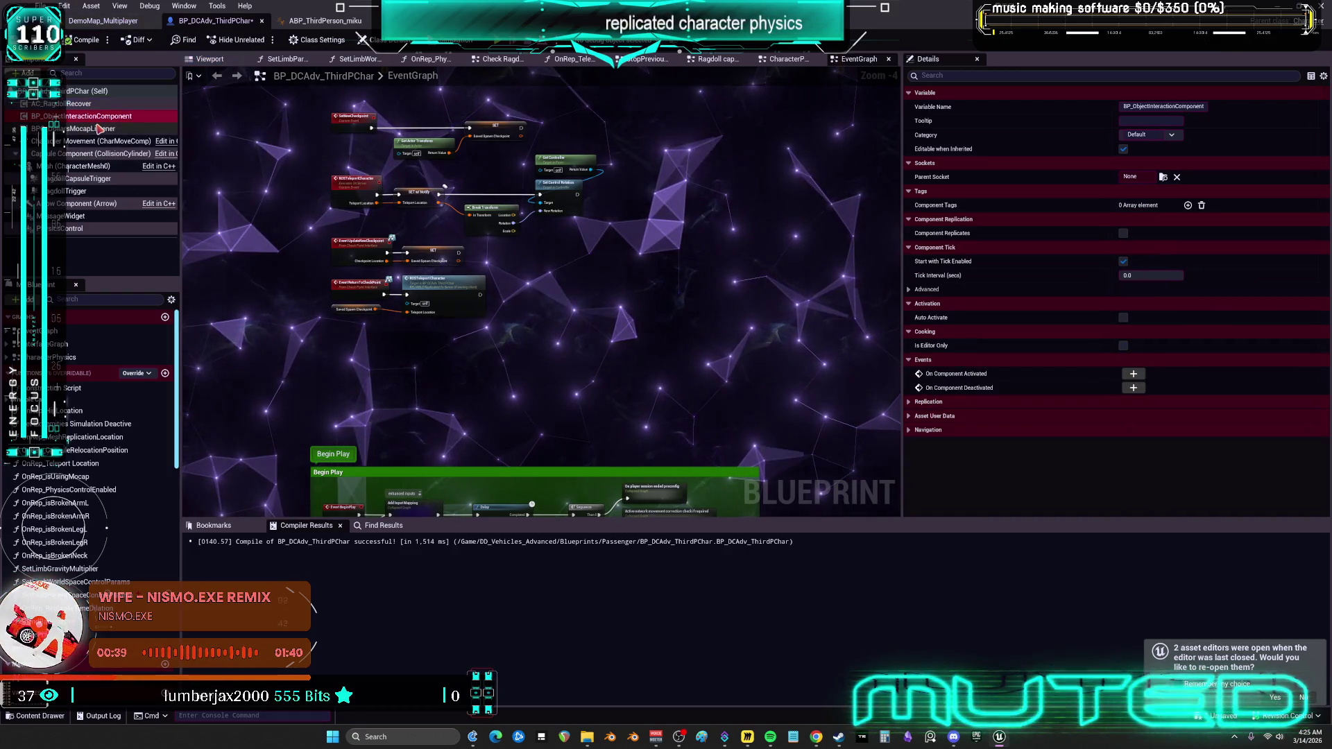
pyautogui.click(102, 129)
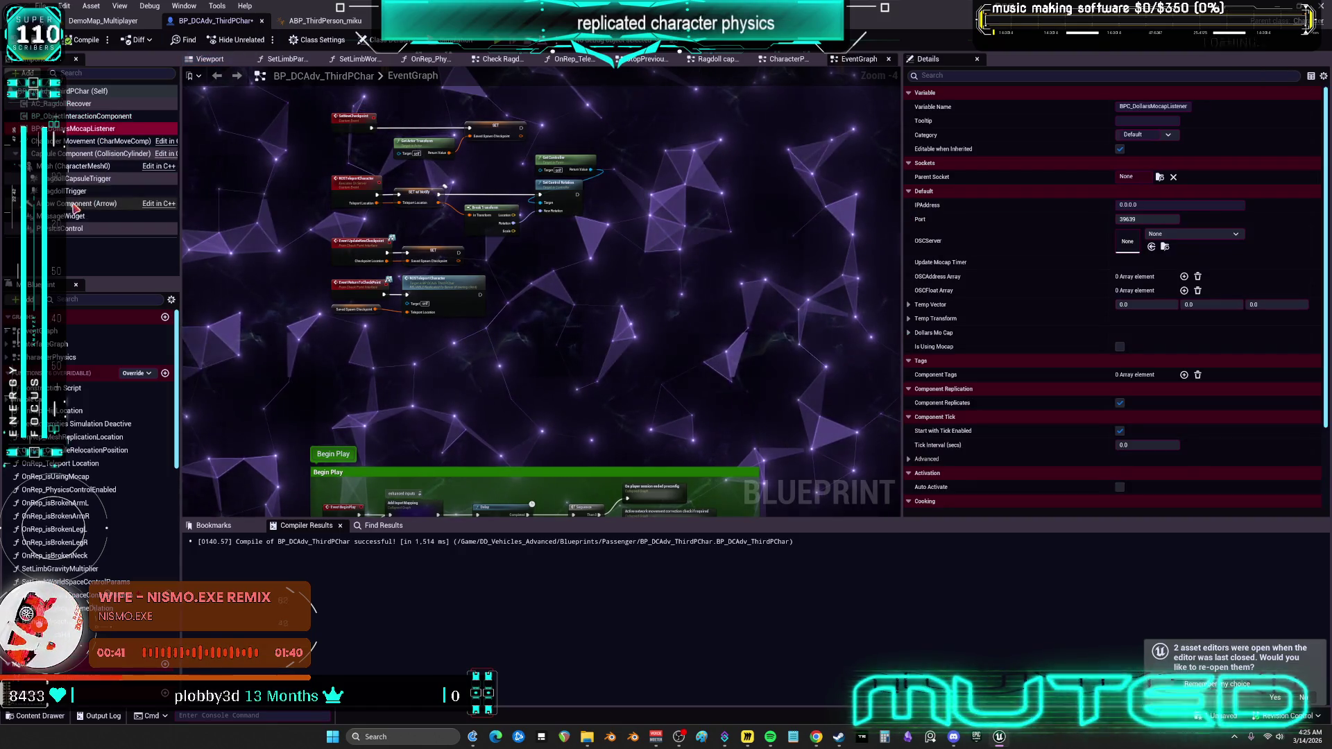
pyautogui.moveTo(451, 230); pyautogui.dragTo(602, 287)
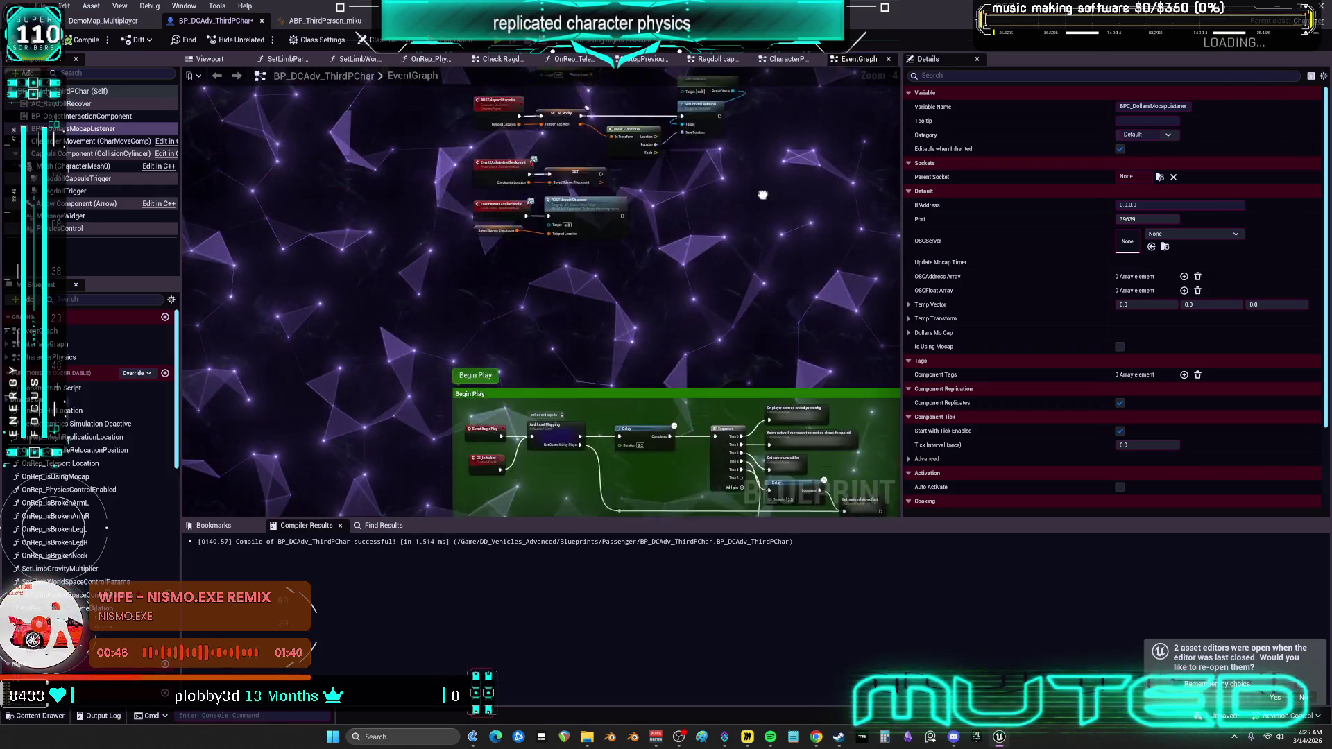
pyautogui.moveTo(719, 195)
pyautogui.mouseDown()
pyautogui.moveTo(657, 217)
pyautogui.moveTo(723, 222)
pyautogui.moveTo(696, 193)
pyautogui.mouseUp()
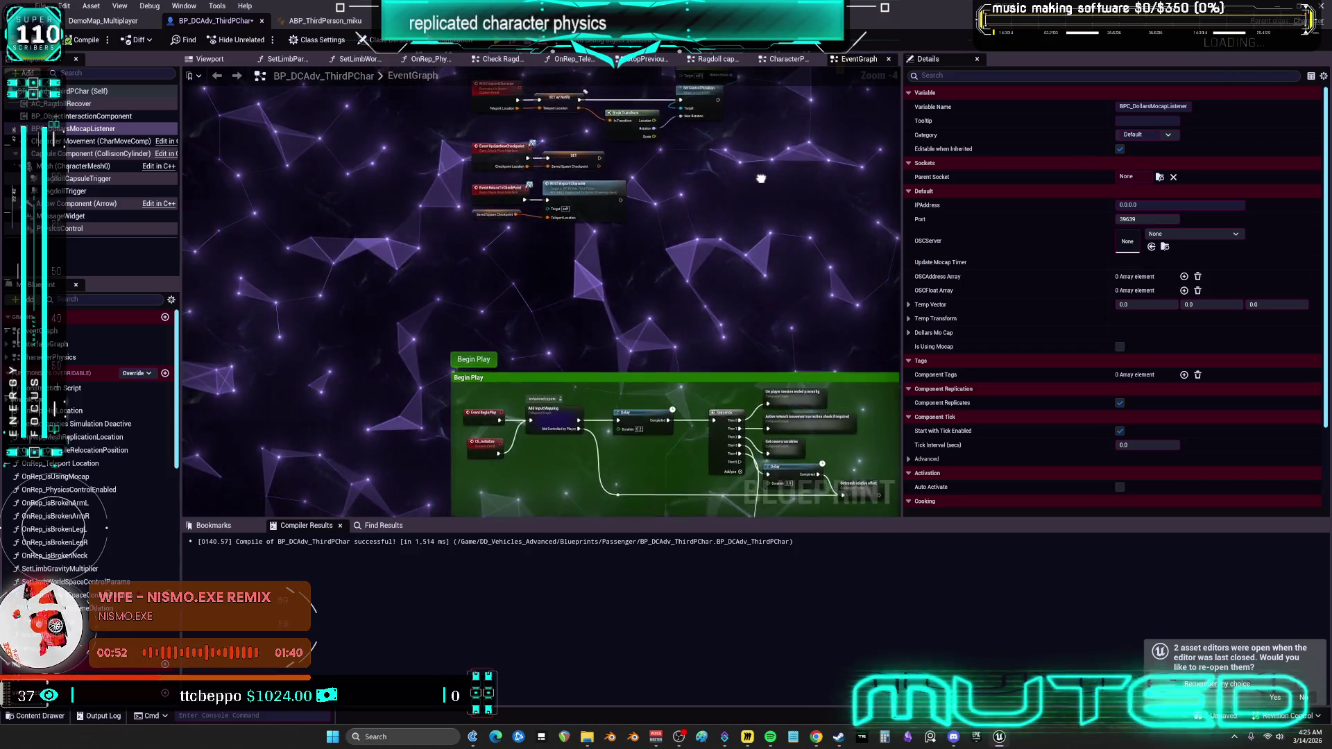
pyautogui.moveTo(786, 167)
pyautogui.mouseDown()
pyautogui.moveTo(722, 178)
pyautogui.moveTo(803, 187)
pyautogui.moveTo(675, 219)
pyautogui.mouseUp()
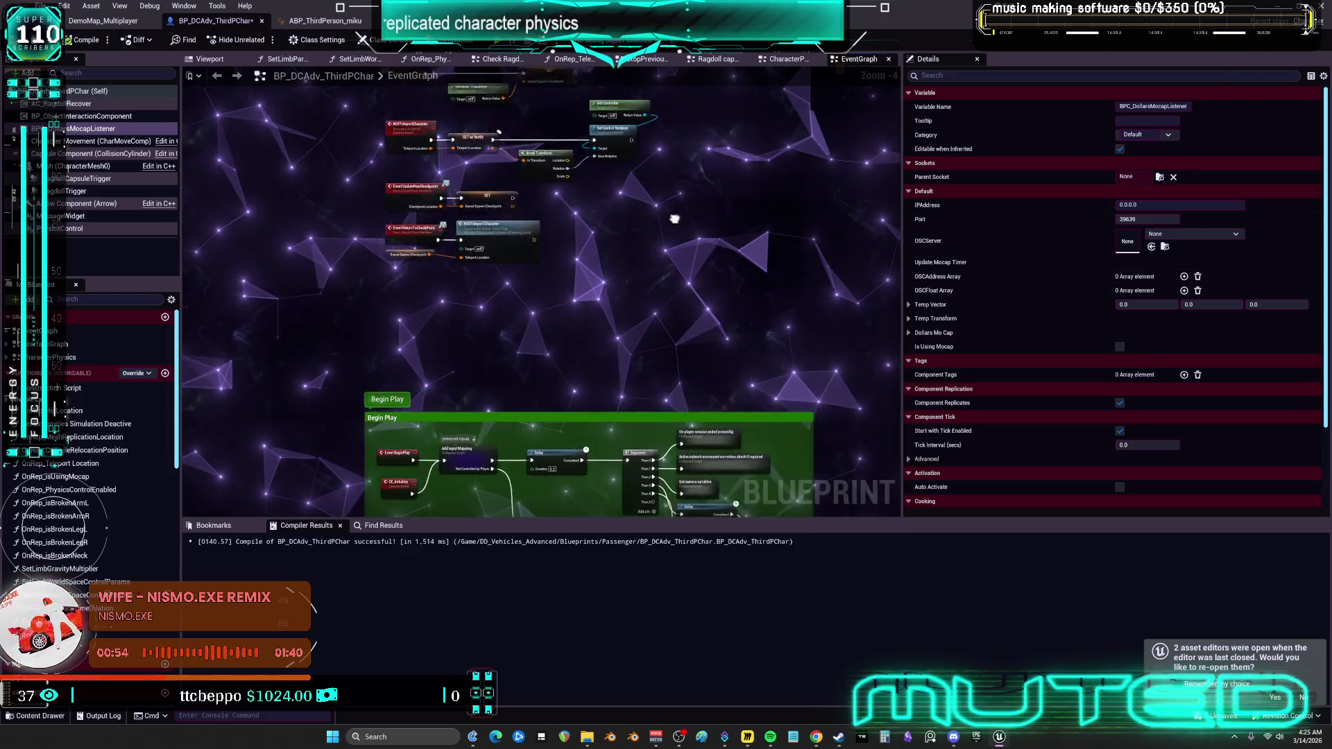
pyautogui.moveTo(727, 171)
pyautogui.mouseDown()
pyautogui.moveTo(798, 153)
pyautogui.moveTo(749, 145)
pyautogui.mouseUp()
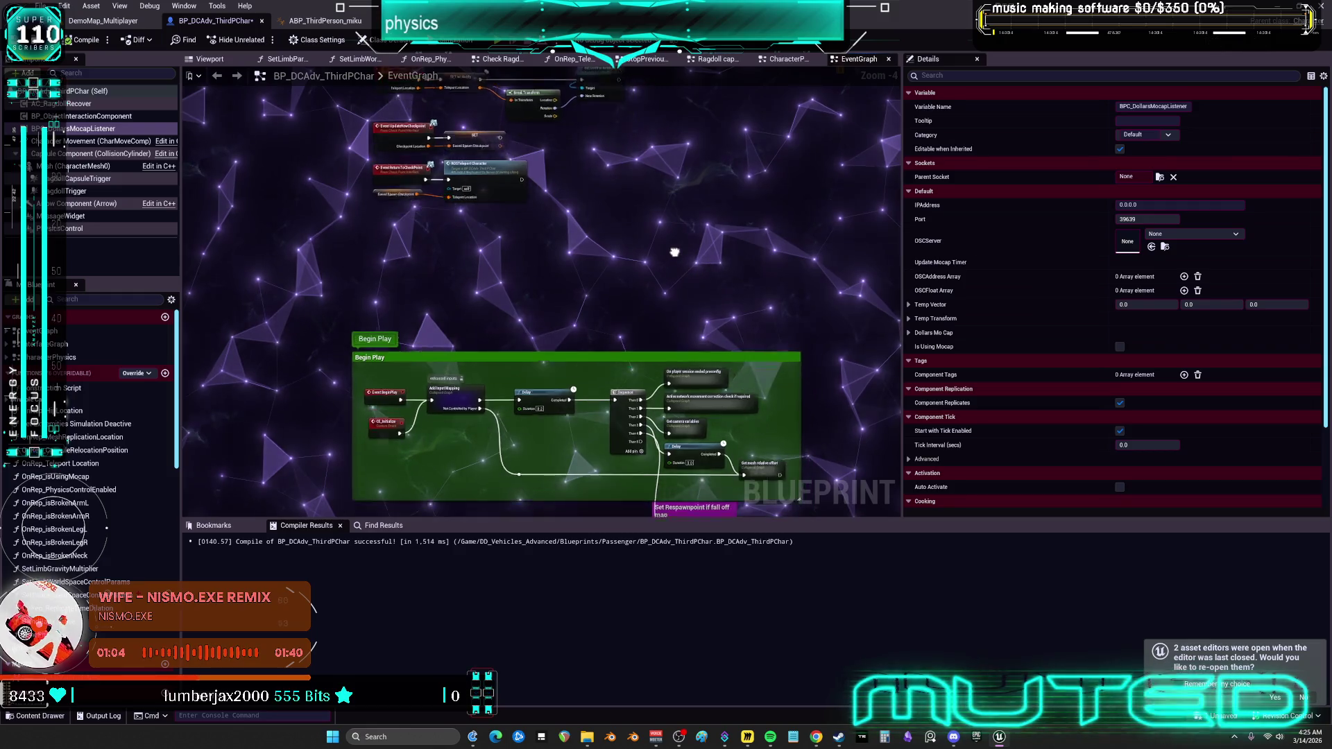
# Frame the EventTick and walking surface slope sections of the graph.
pyautogui.moveTo(699, 220)
pyautogui.mouseDown()
pyautogui.moveTo(697, 266)
pyautogui.moveTo(709, 231)
pyautogui.mouseUp()
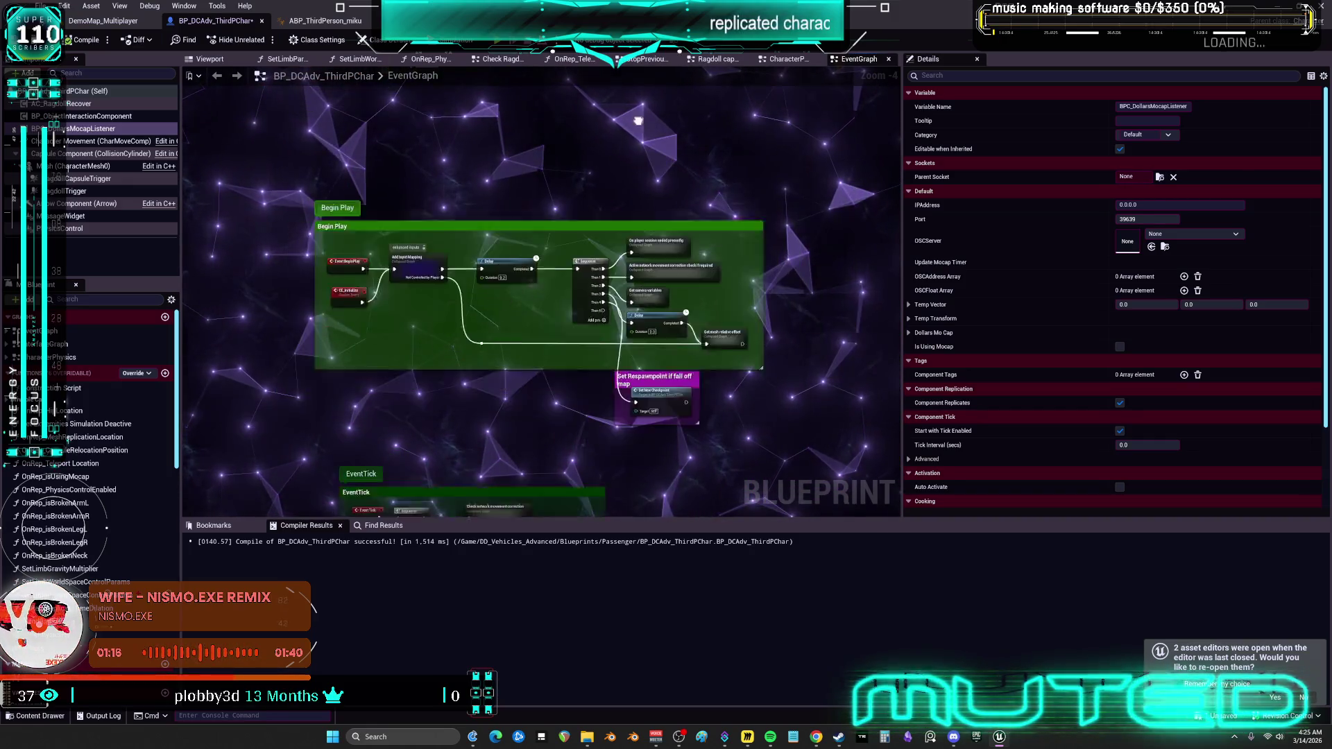
pyautogui.moveTo(590, 194)
pyautogui.mouseDown()
pyautogui.moveTo(635, 153)
pyautogui.moveTo(616, 151)
pyautogui.mouseUp()
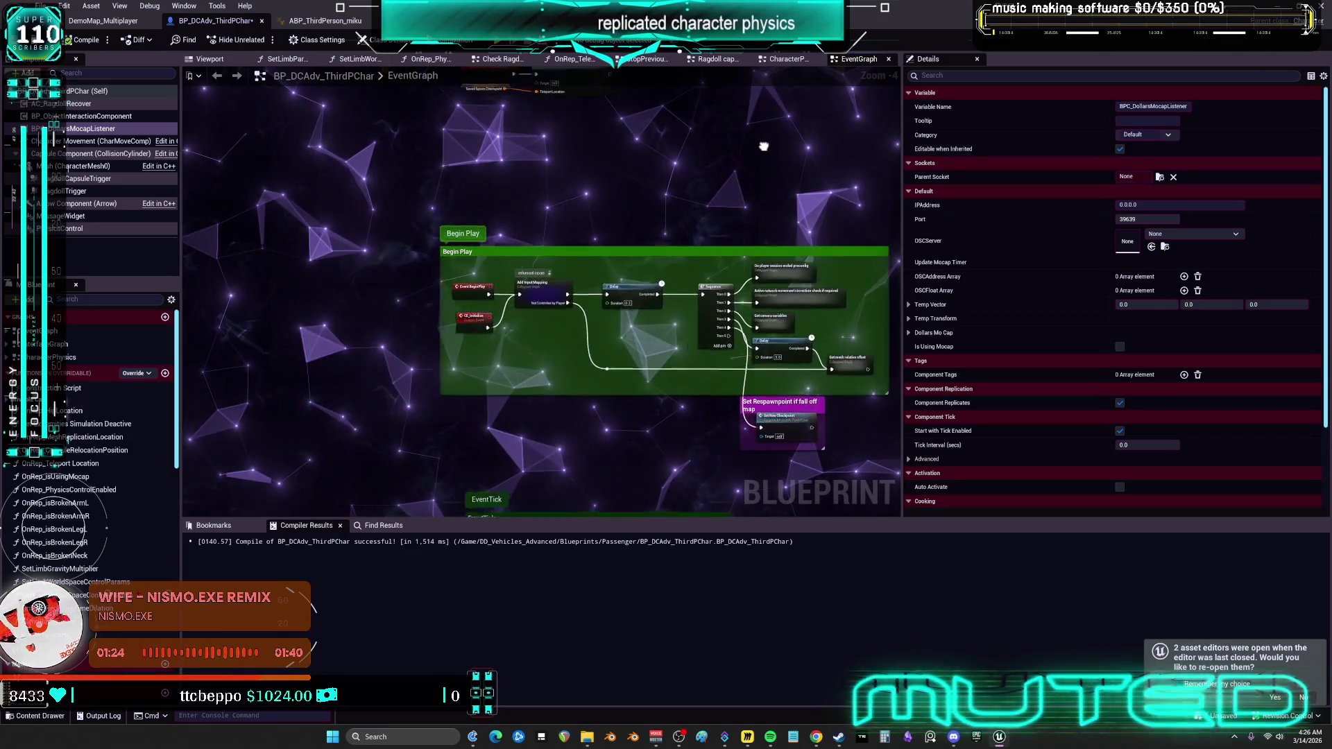
pyautogui.moveTo(764, 147); pyautogui.dragTo(562, 144)
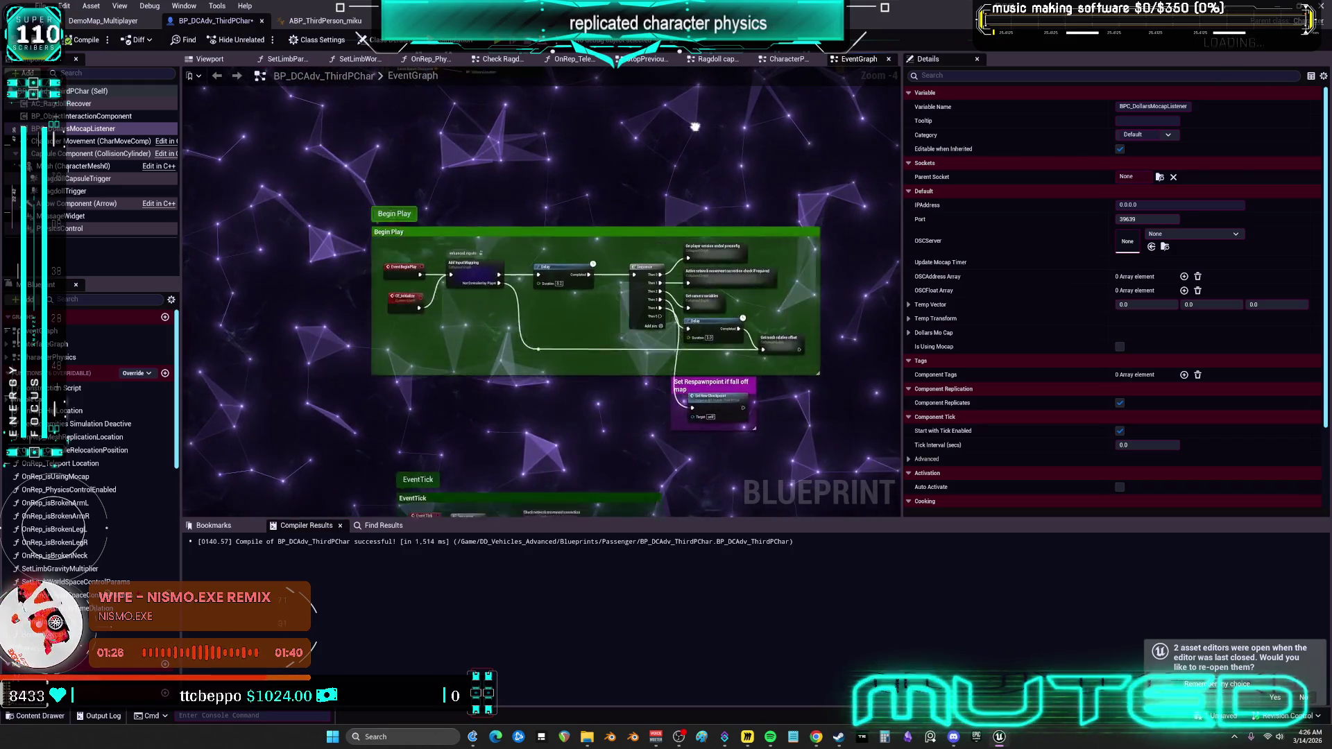
pyautogui.moveTo(566, 179)
pyautogui.mouseDown()
pyautogui.moveTo(740, 178)
pyautogui.moveTo(615, 128)
pyautogui.mouseUp()
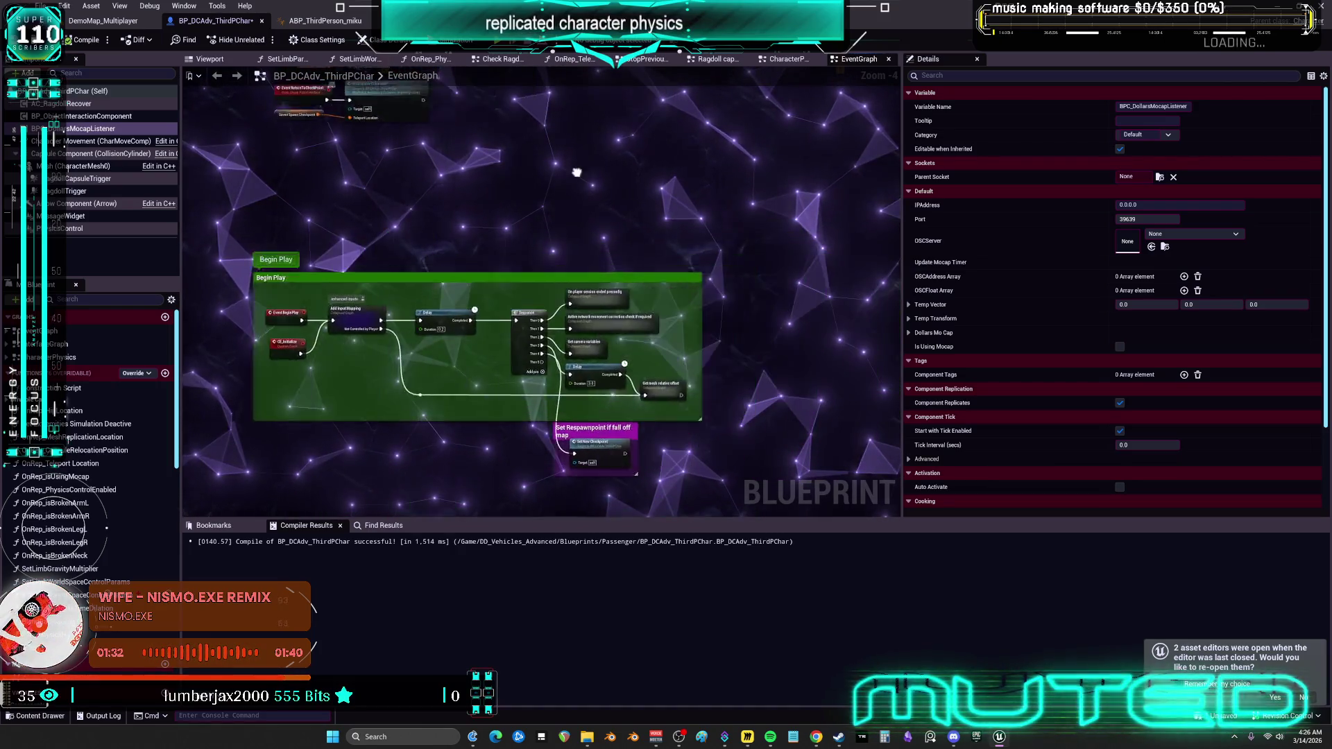
pyautogui.moveTo(616, 166); pyautogui.dragTo(725, 123)
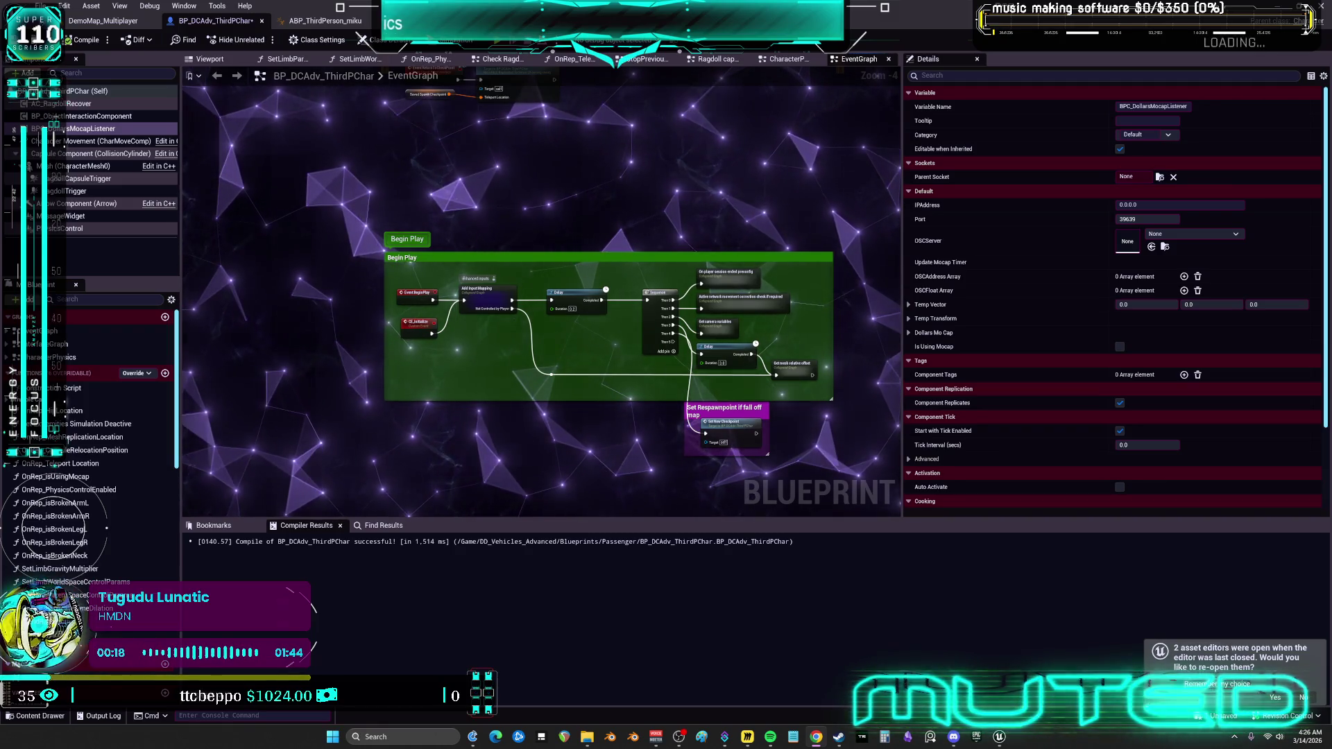
pyautogui.moveTo(730, 341)
pyautogui.mouseDown()
pyautogui.moveTo(705, 333)
pyautogui.moveTo(743, 243)
pyautogui.moveTo(748, 171)
pyautogui.moveTo(623, 309)
pyautogui.moveTo(623, 282)
pyautogui.moveTo(816, 215)
pyautogui.moveTo(679, 280)
pyautogui.mouseUp()
pyautogui.scroll(3, 680, 280)
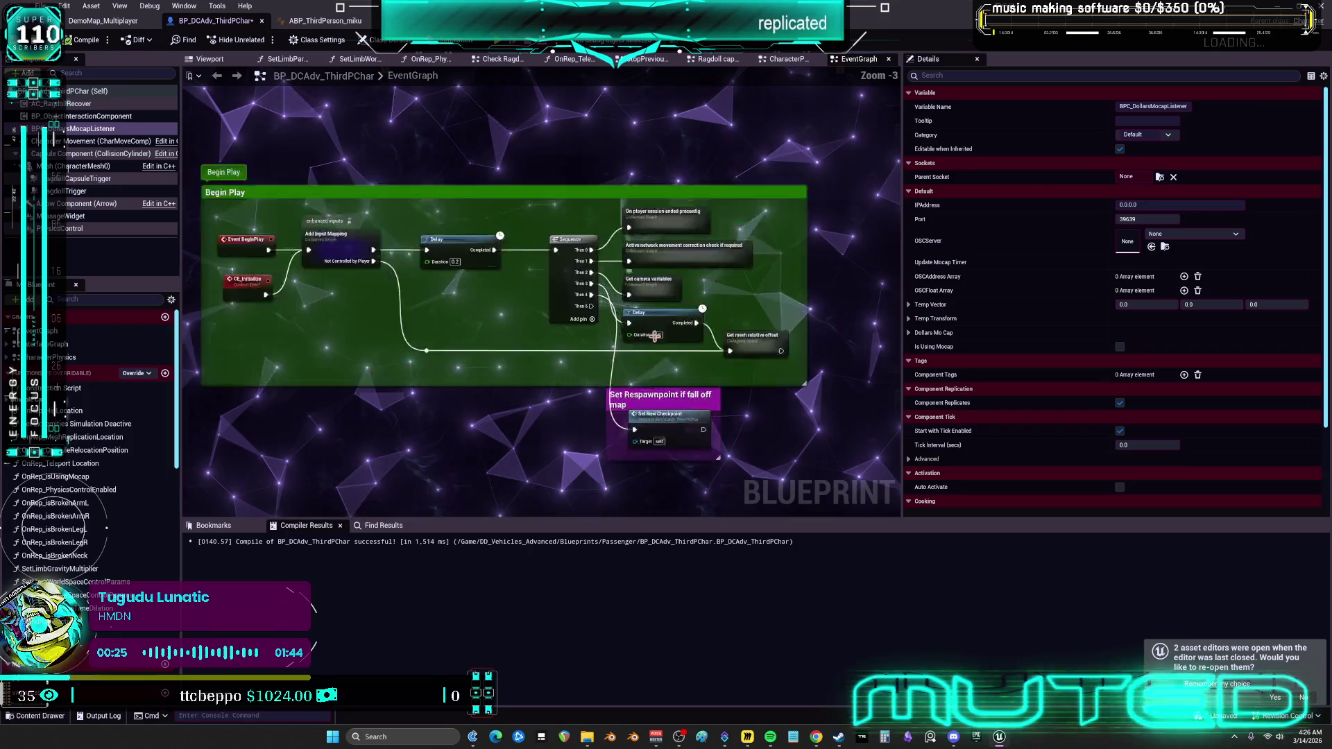
pyautogui.moveTo(605, 345); pyautogui.dragTo(605, 267)
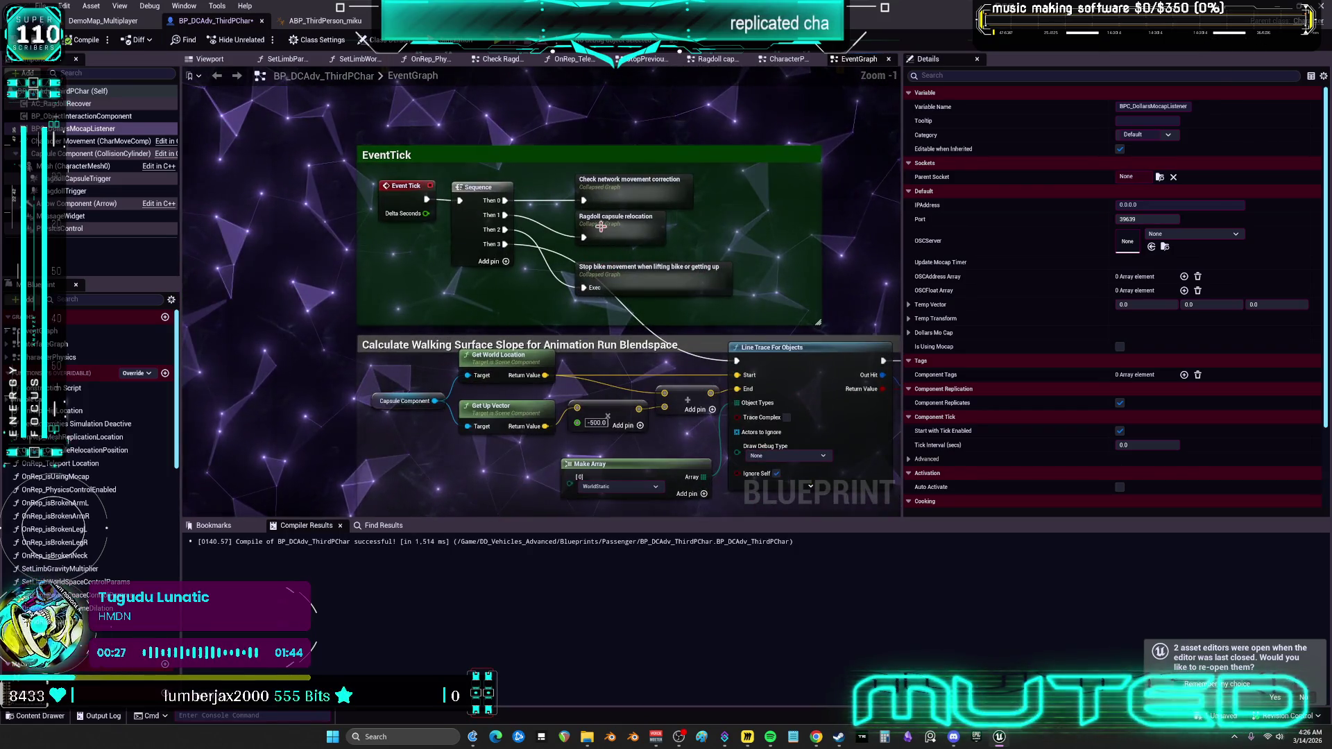
# Break the EventTick Sequence node's Then 0, Then 1 and Then 2 links.
pyautogui.moveTo(505, 244); pyautogui.dragTo(512, 230)
pyautogui.keyDown('alt'); pyautogui.click(513, 230); pyautogui.keyUp('alt')
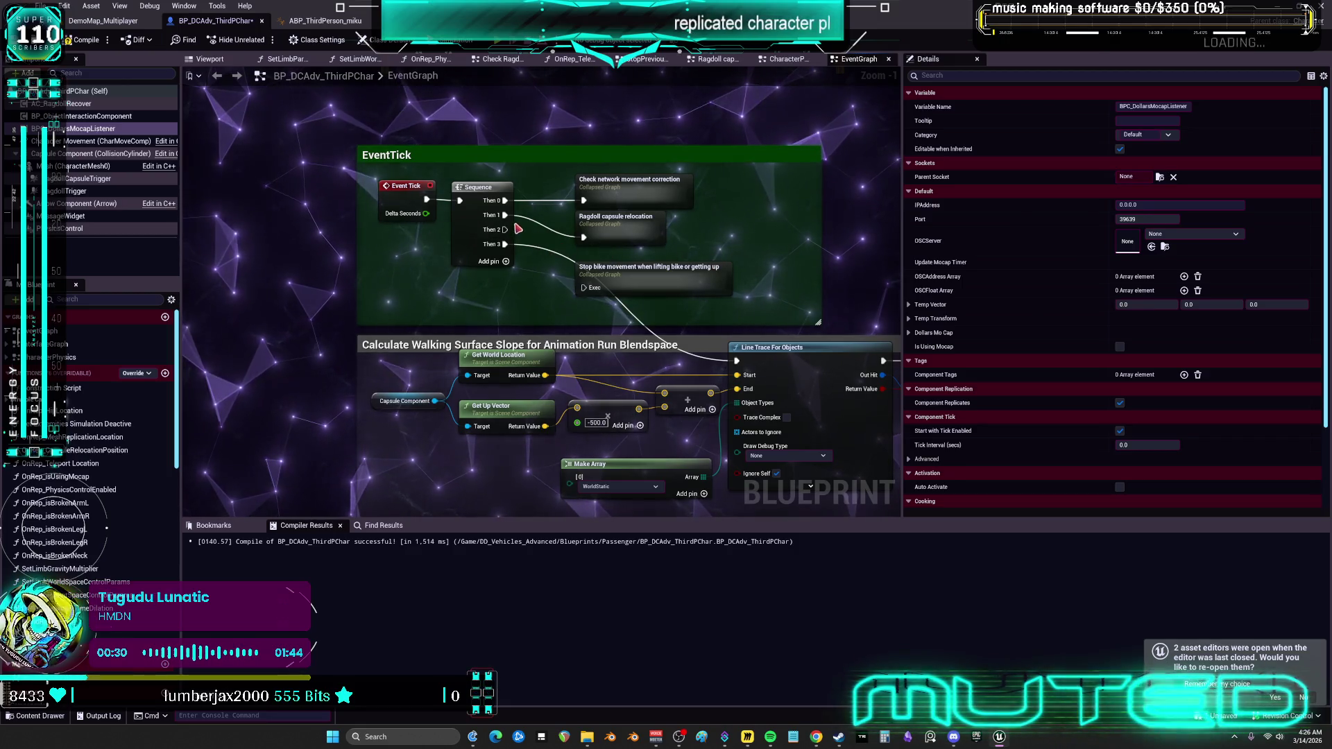
pyautogui.keyDown('alt'); pyautogui.click(511, 215); pyautogui.keyUp('alt')
pyautogui.keyDown('alt'); pyautogui.click(510, 200); pyautogui.keyUp('alt')
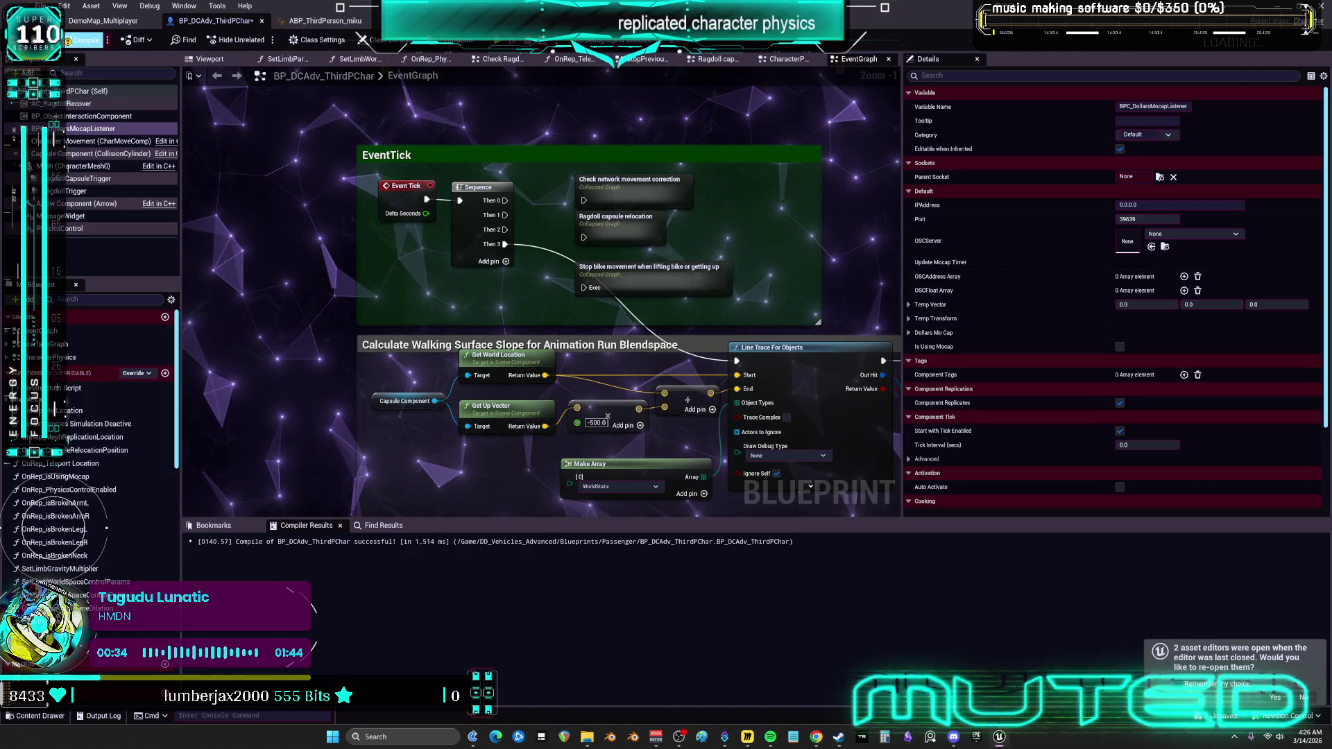
# Compile BP_DCAdv_ThirdPChar, save it after checking it out, and inspect the Mesh component.
pyautogui.click(87, 40)
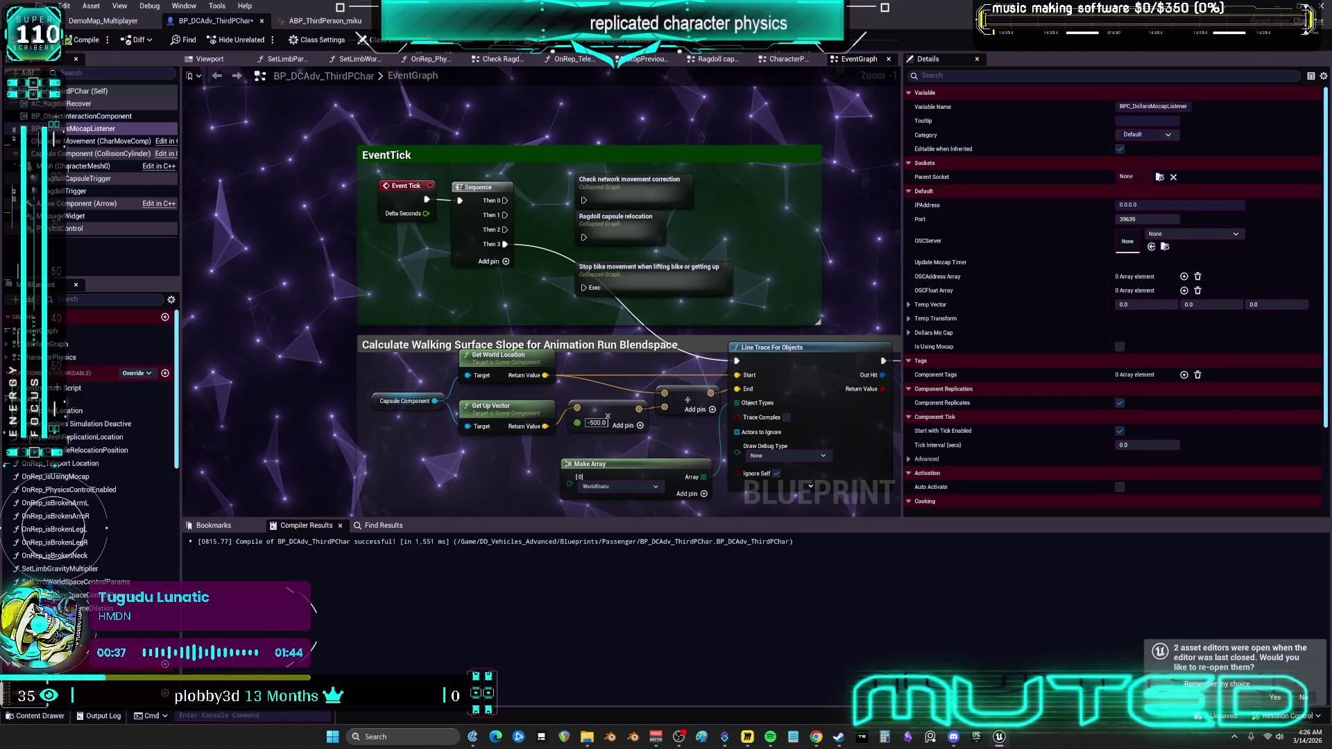
pyautogui.hotkey('ctrl', 's')
pyautogui.click(677, 484)
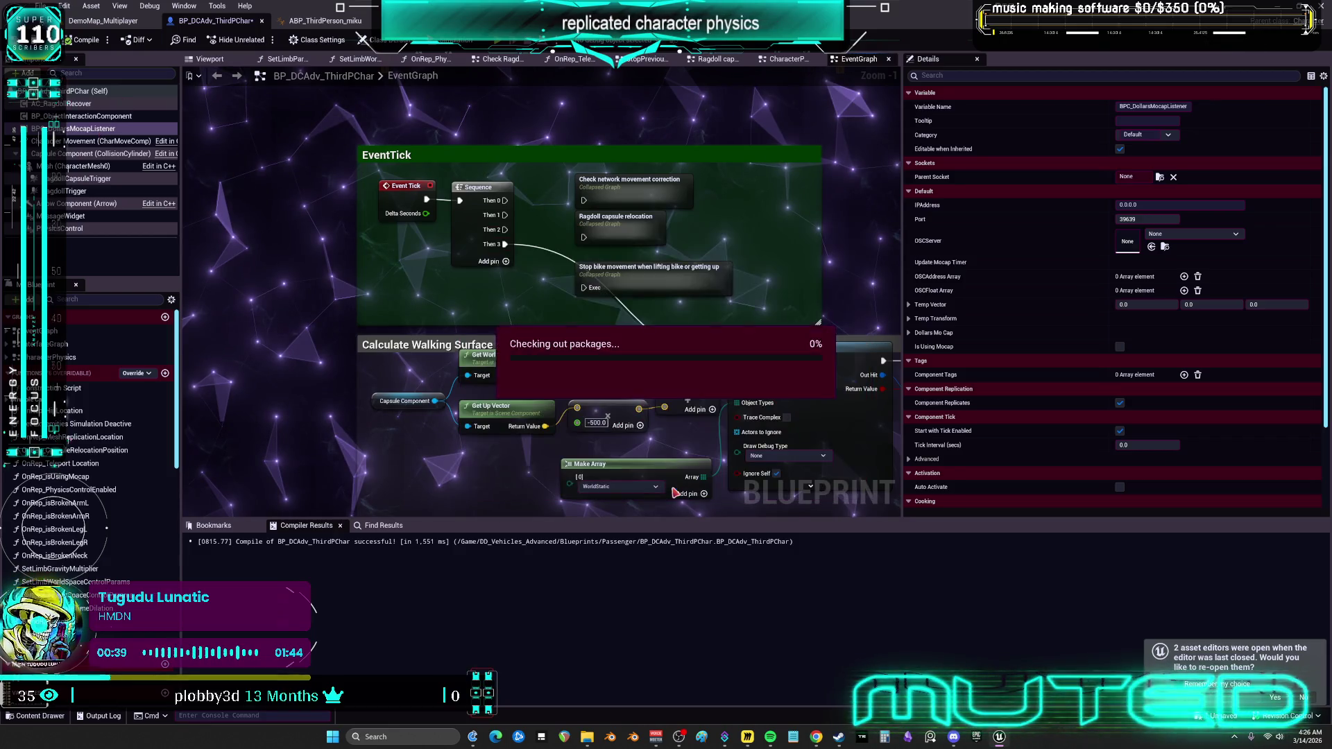
pyautogui.click(82, 167)
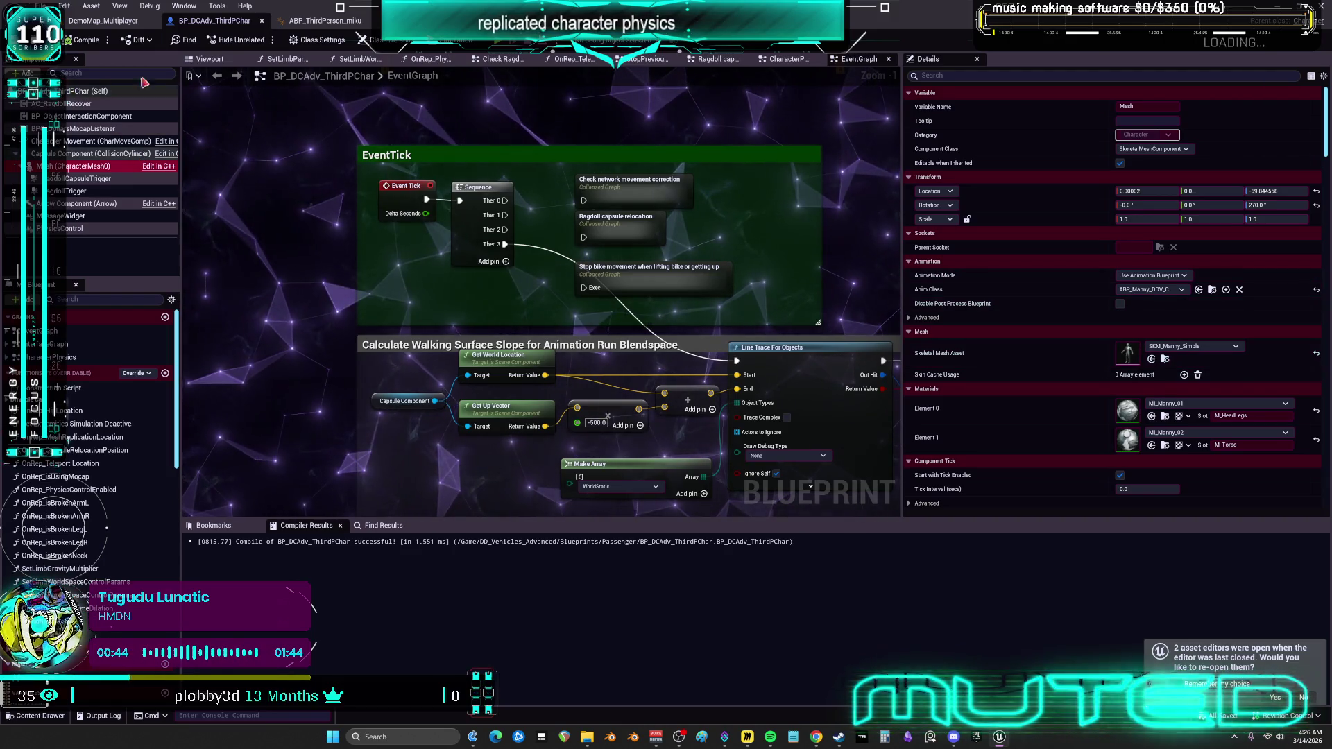
# Inspect the AC_RagdollRecover component and review the EventTick section.
pyautogui.click(83, 104)
pyautogui.scroll(-2, 536, 305)
pyautogui.scroll(-2, 536, 305)
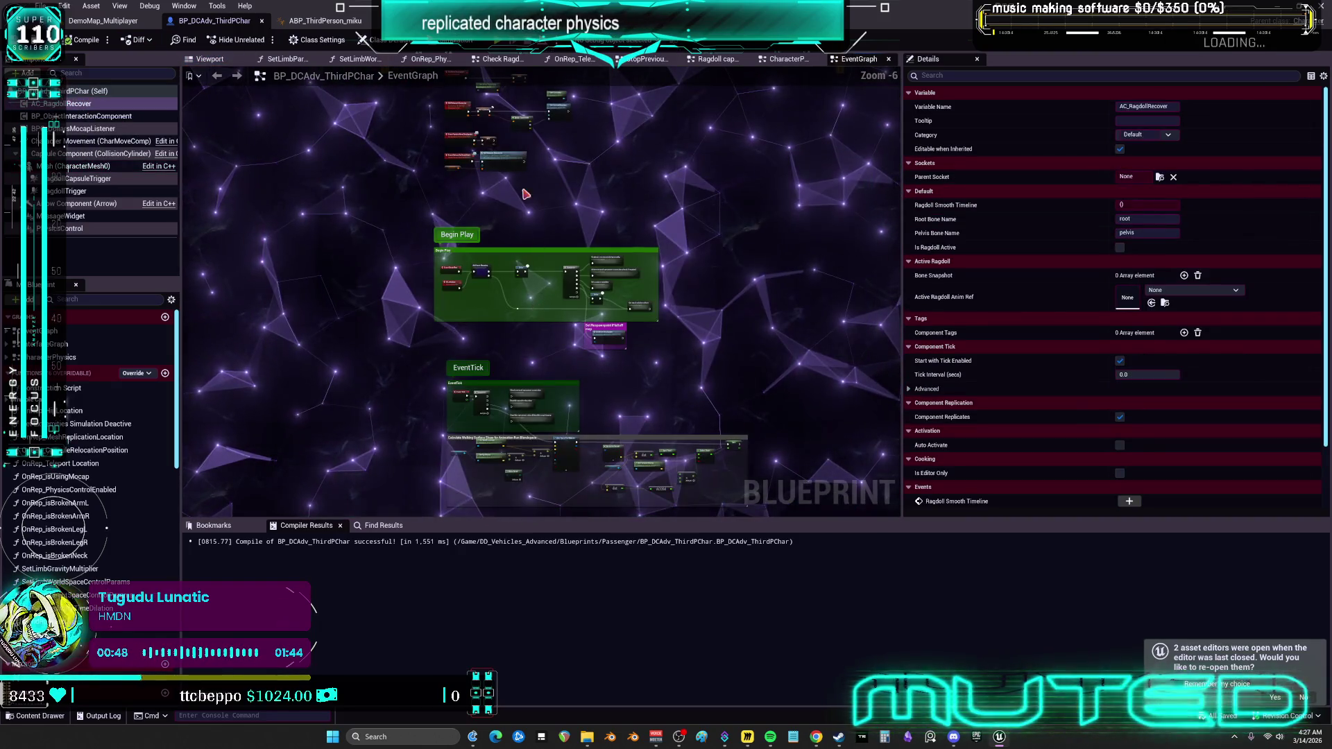
pyautogui.scroll(3, 563, 254)
pyautogui.moveTo(564, 254)
pyautogui.mouseDown()
pyautogui.moveTo(715, 229)
pyautogui.moveTo(718, 159)
pyautogui.mouseUp()
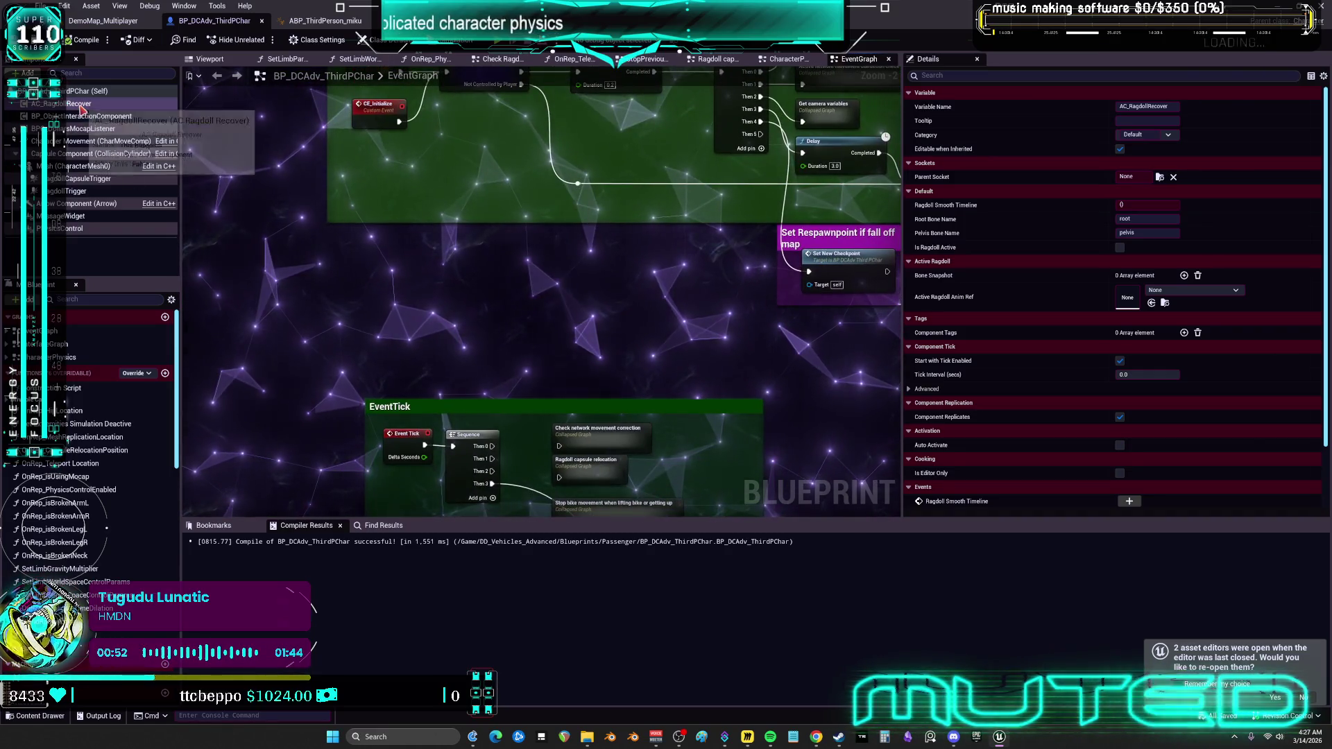
pyautogui.scroll(-2, 1034, 424)
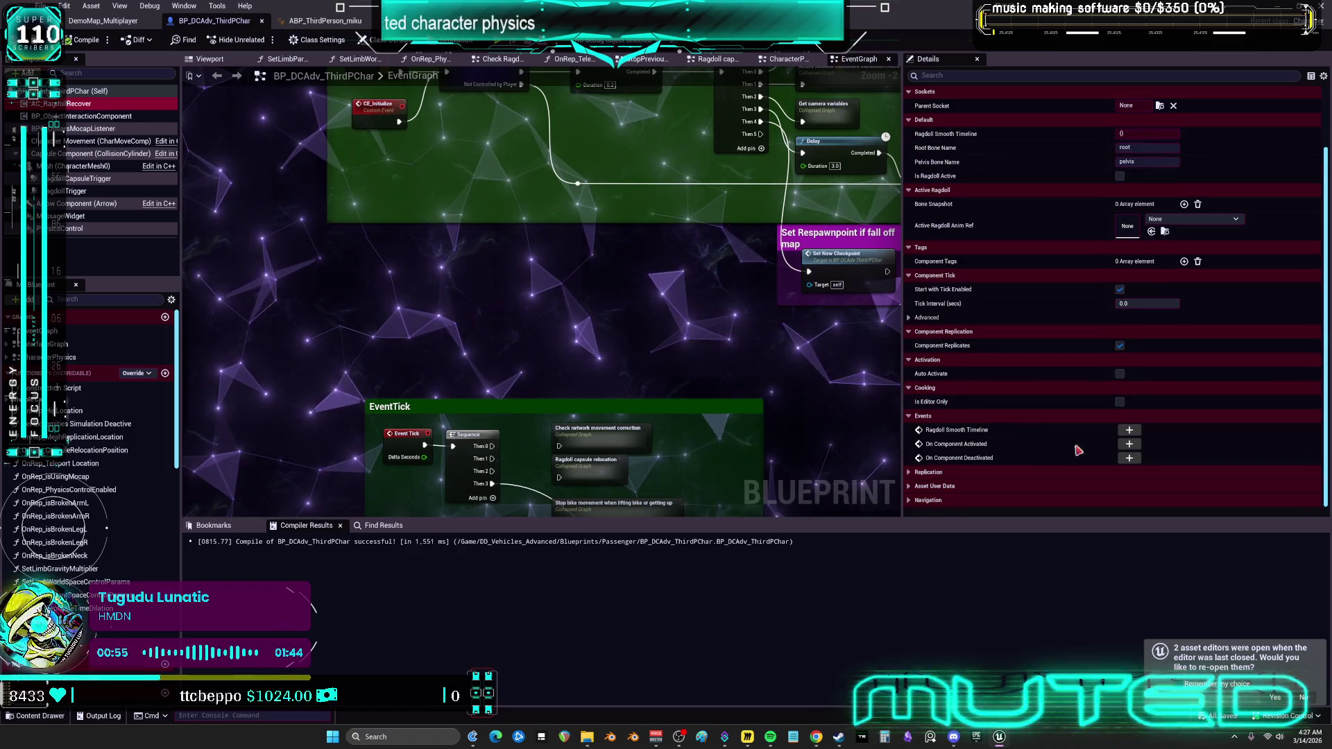
# Move the Ragdoll Smooth Timeline event node upward, then return to the DemoMap_Multiplayer level.
pyautogui.click(1129, 430)
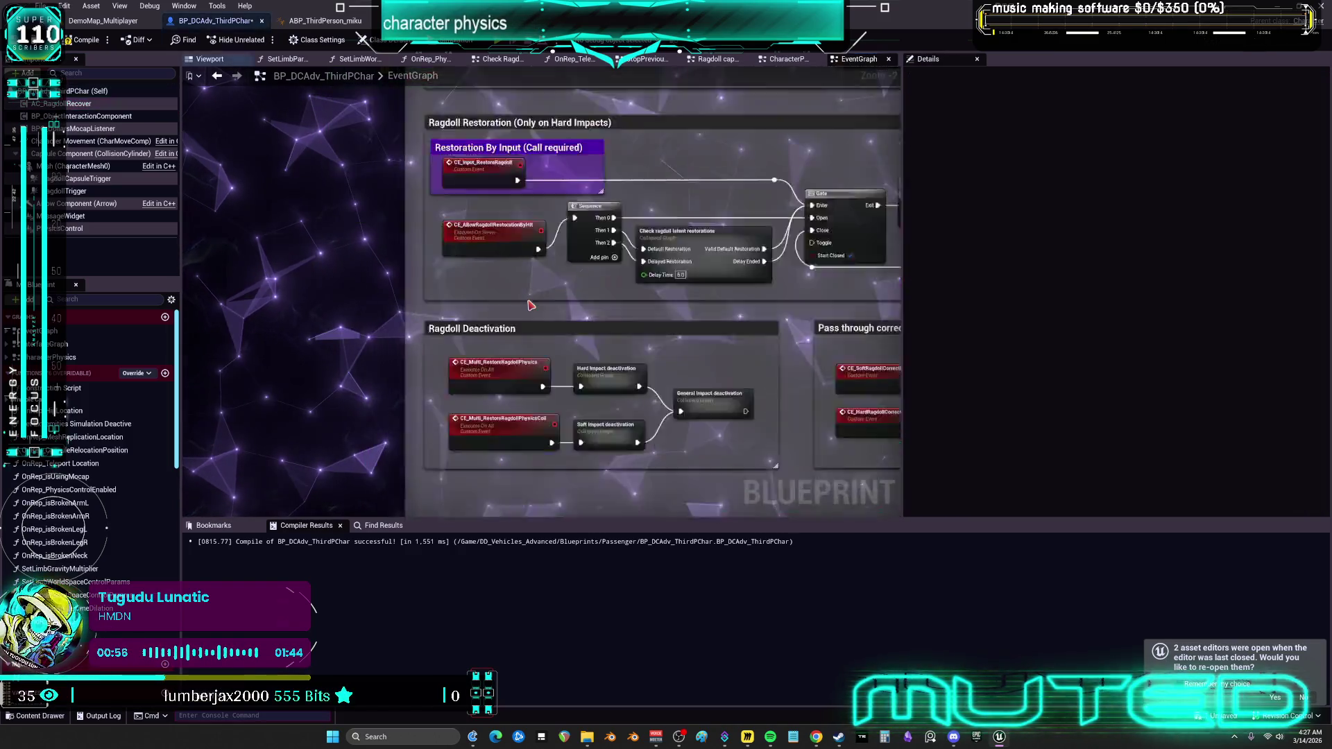
pyautogui.moveTo(541, 292); pyautogui.dragTo(542, 100)
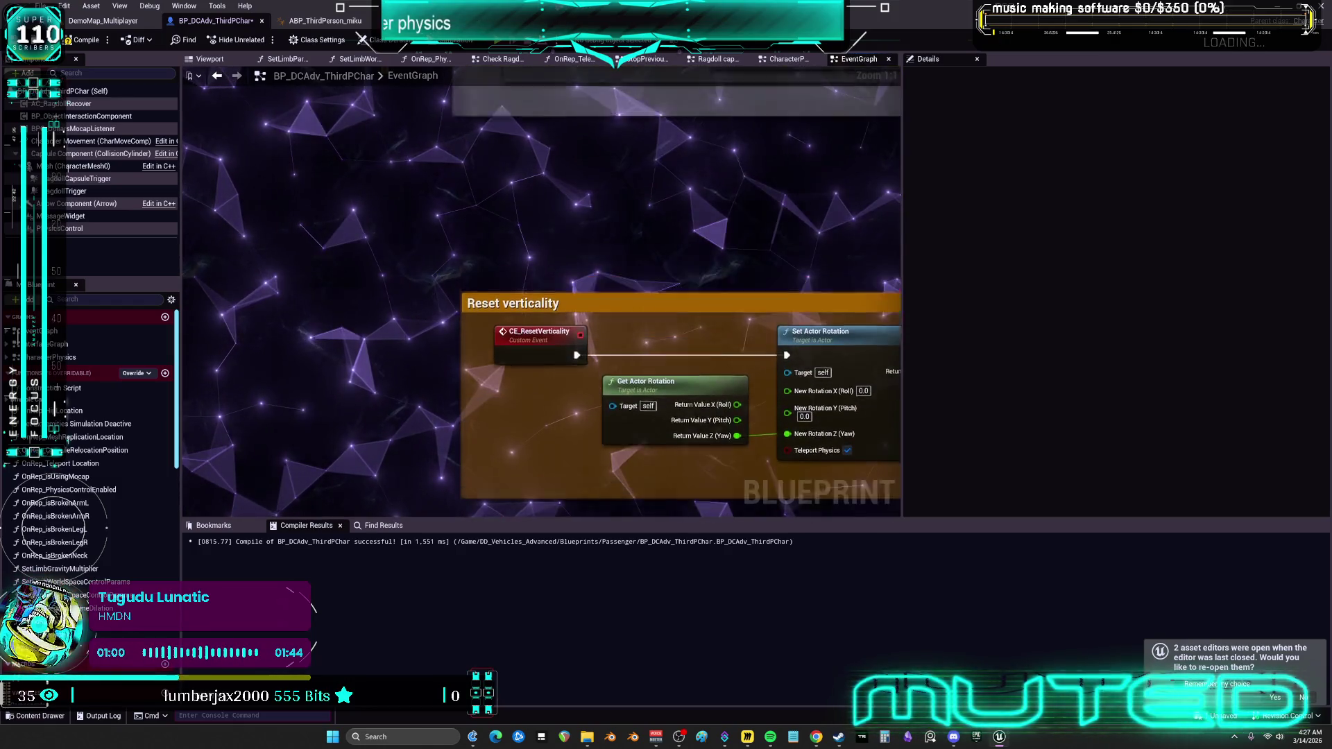
pyautogui.scroll(15, 680, 298)
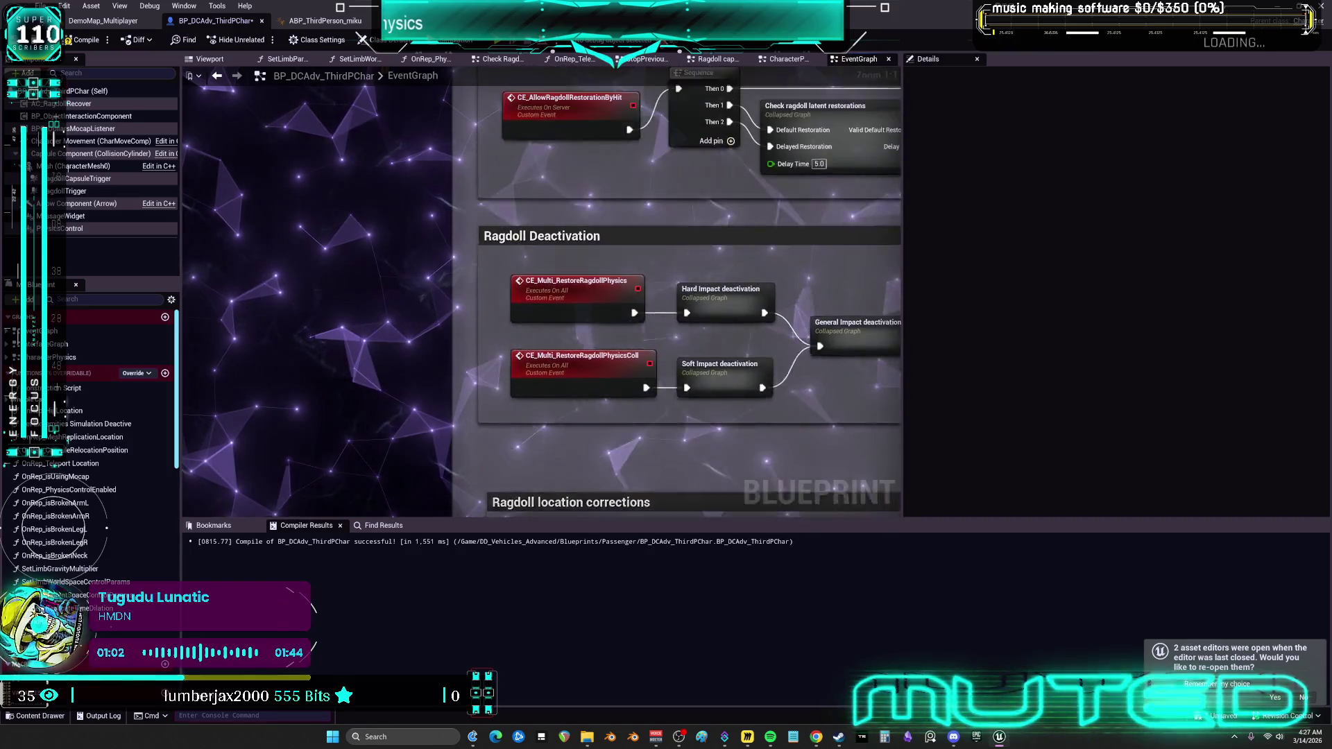
pyautogui.scroll(15, 680, 298)
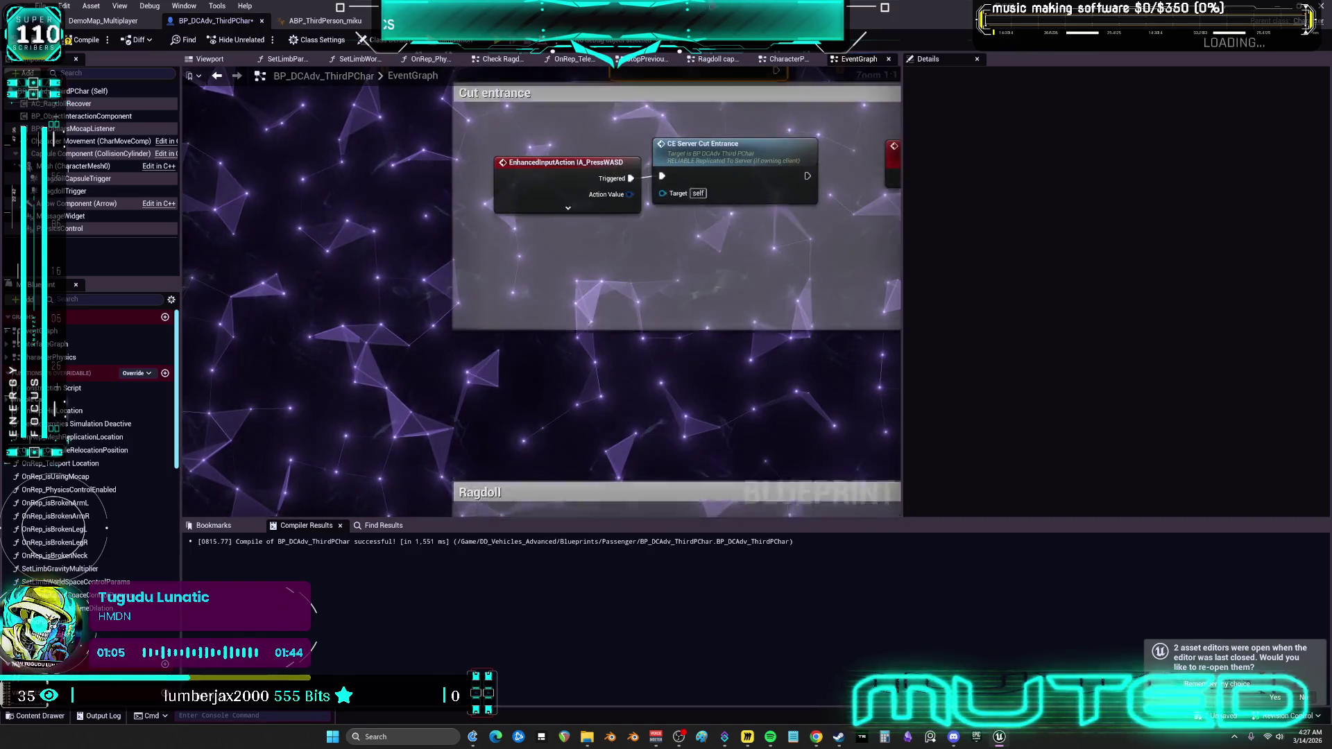
pyautogui.scroll(15, 680, 299)
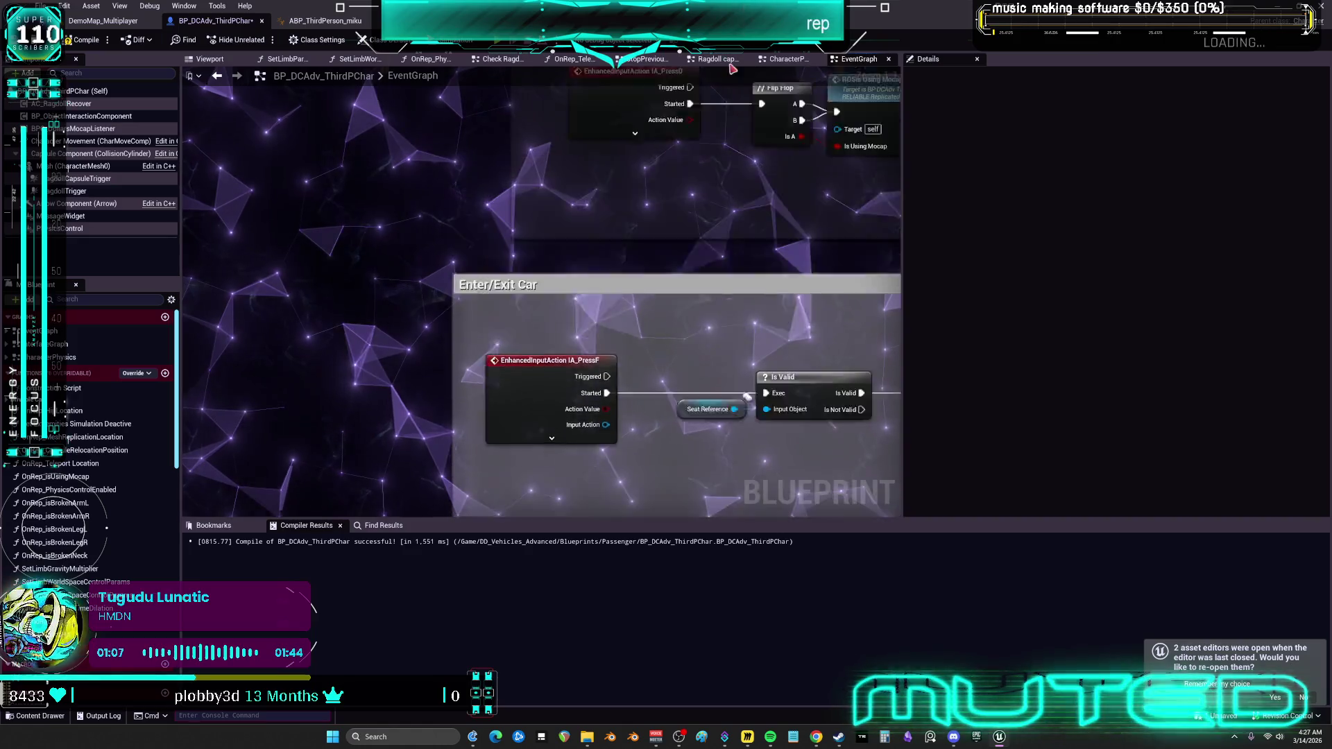
pyautogui.scroll(10, 541, 299)
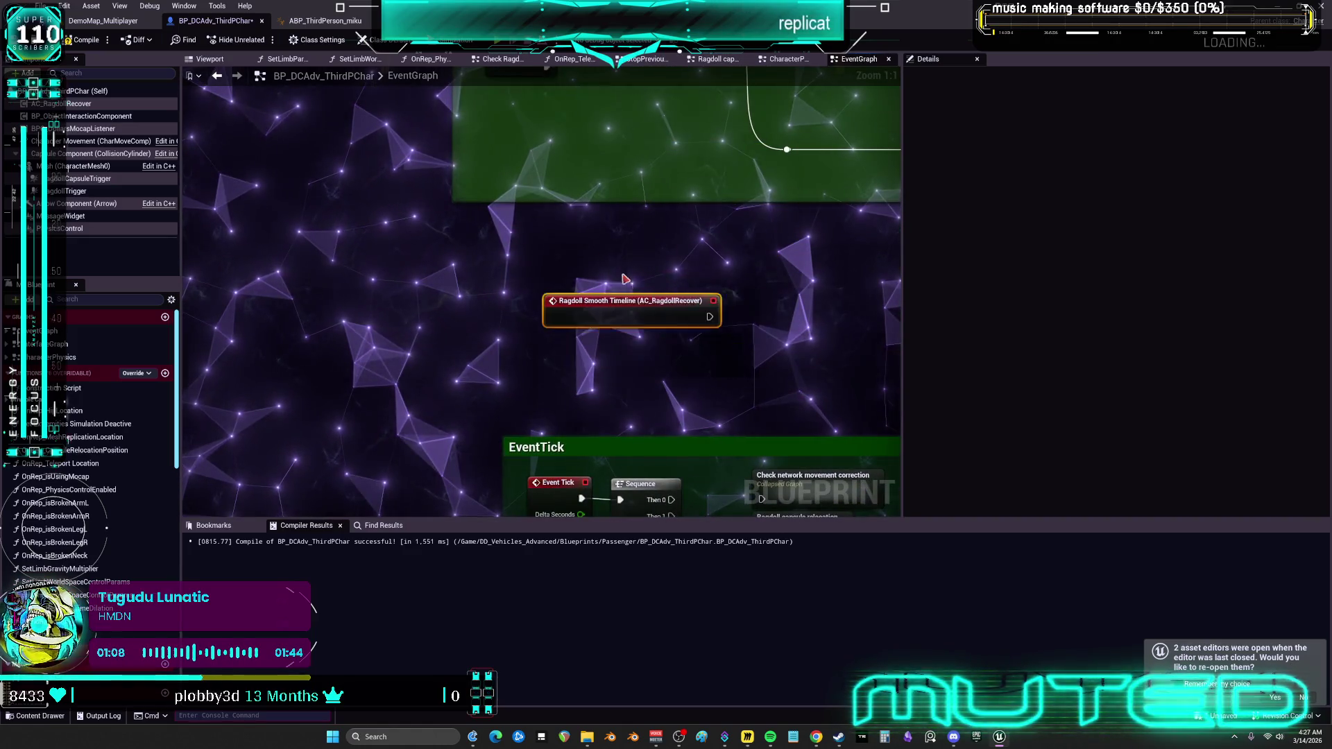
pyautogui.click(103, 20)
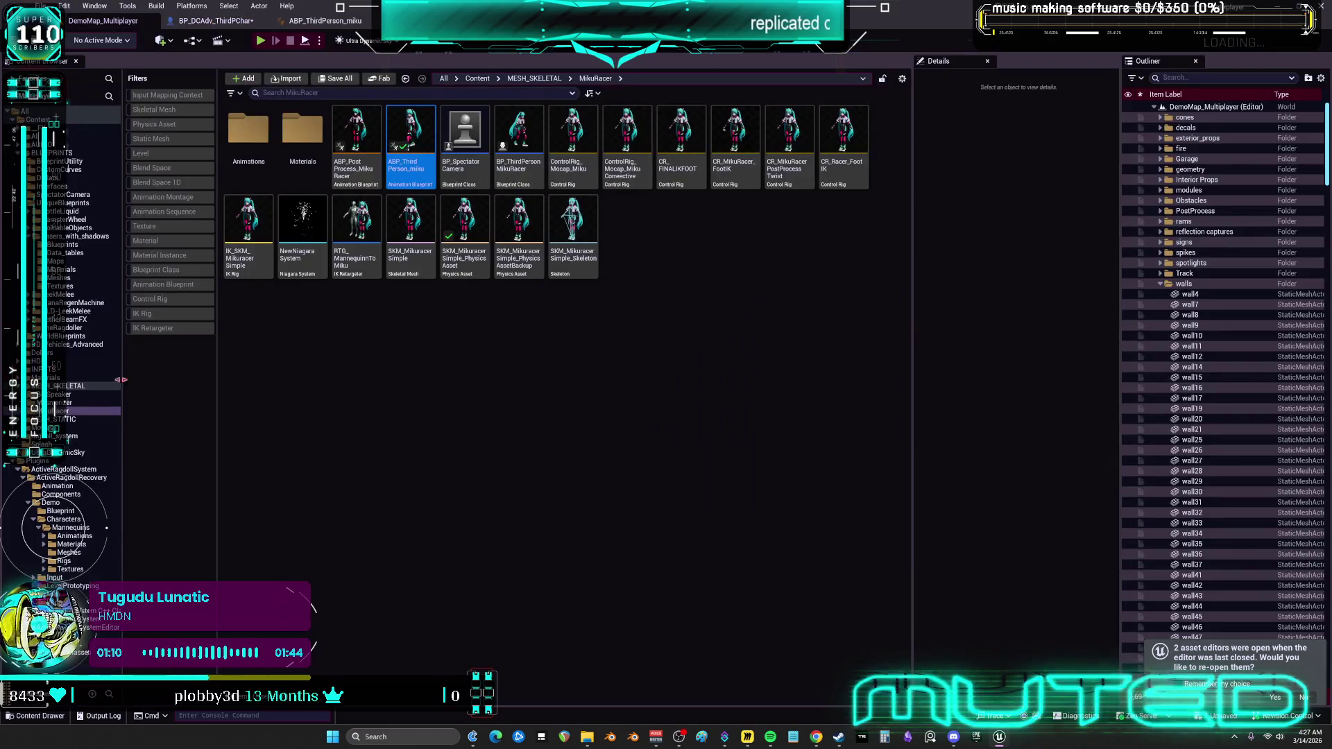
# Browse the ActiveRagdollSystem plugin folders and open the BP_RagdollCharacter Blueprint.
pyautogui.click(77, 619)
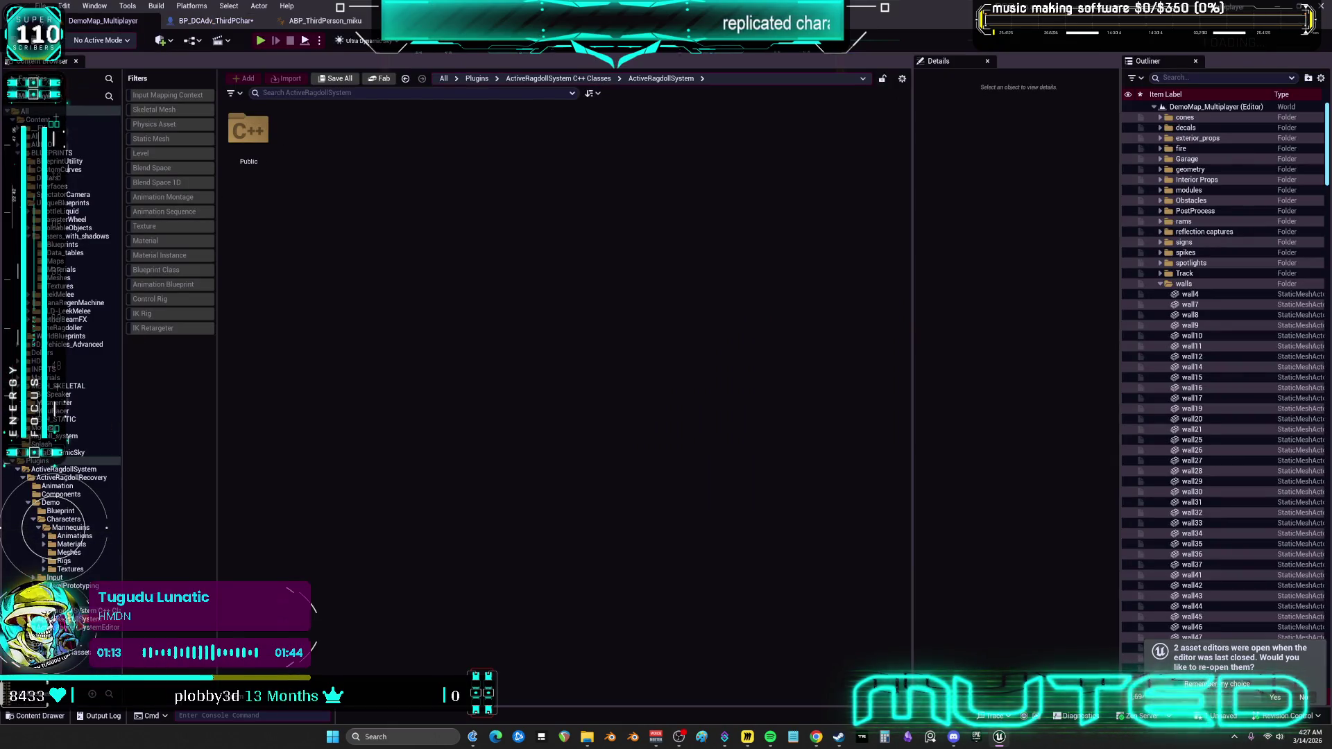
pyautogui.doubleClick(274, 139)
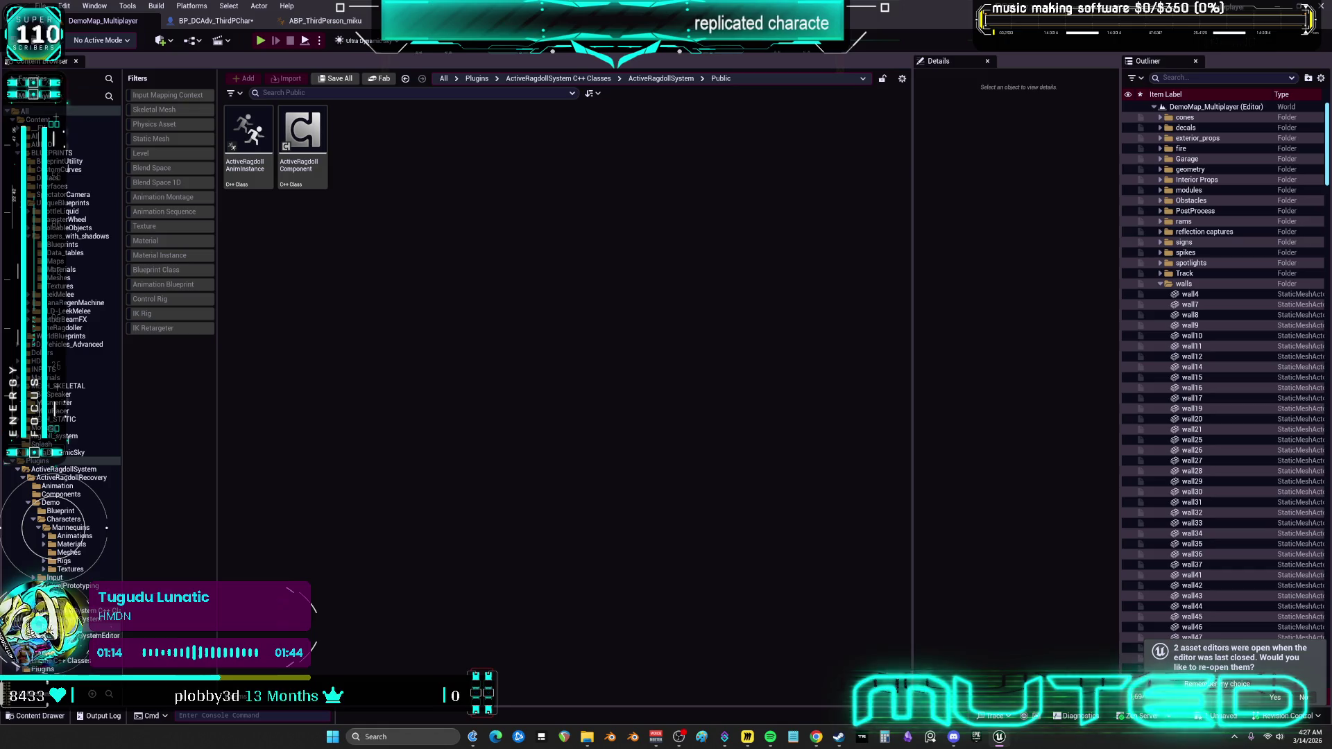
pyautogui.click(98, 636)
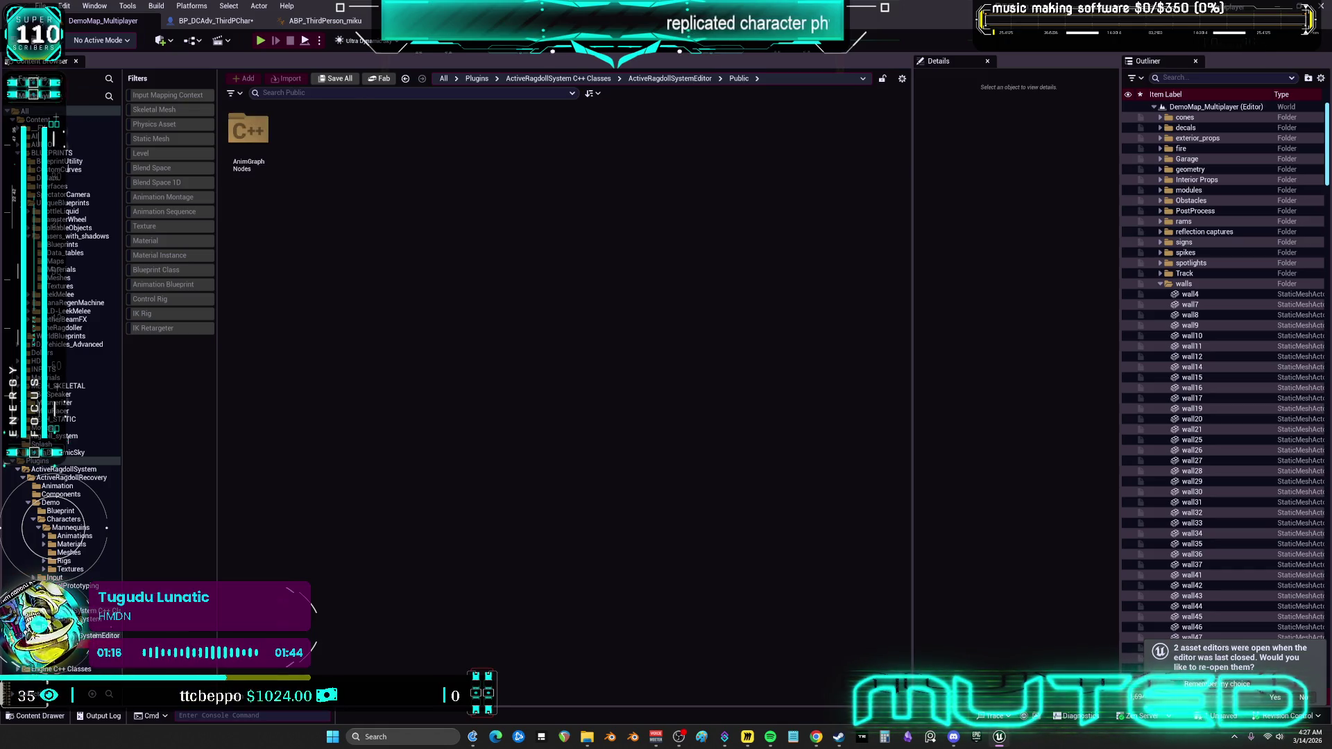
pyautogui.click(51, 503)
pyautogui.click(60, 511)
pyautogui.doubleClick(302, 146)
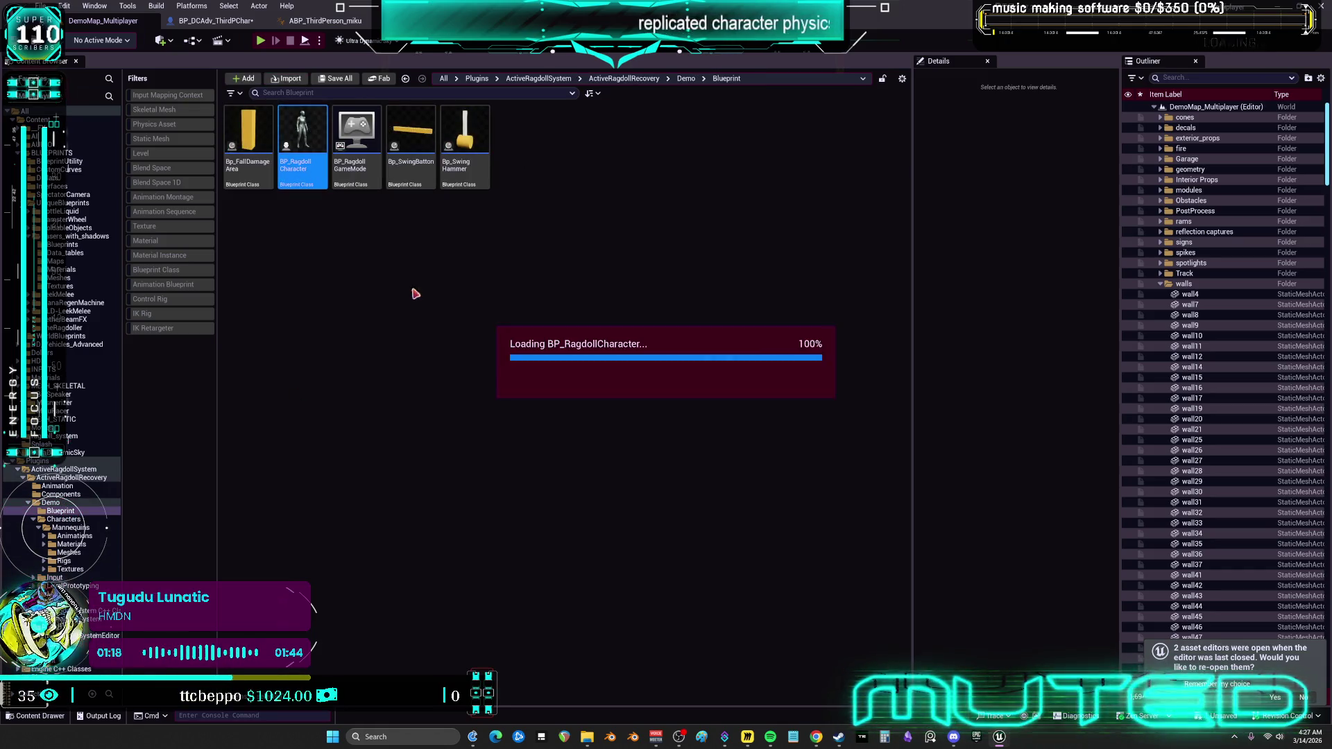
# Review BP_RagdollCharacter full-size, then return to BP_DCAdv_ThirdPChar's event graph.
pyautogui.doubleClick(932, 264)
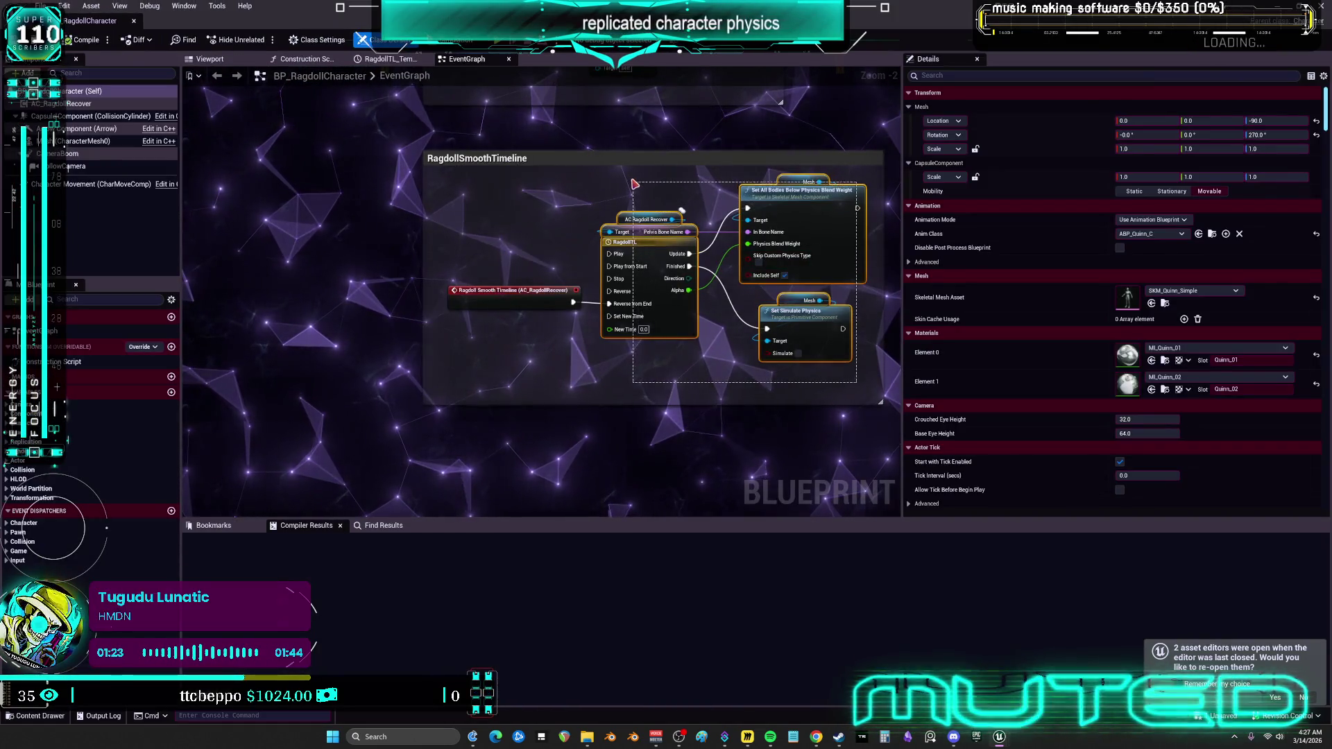
pyautogui.click(641, 202)
pyautogui.doubleClick(290, 21)
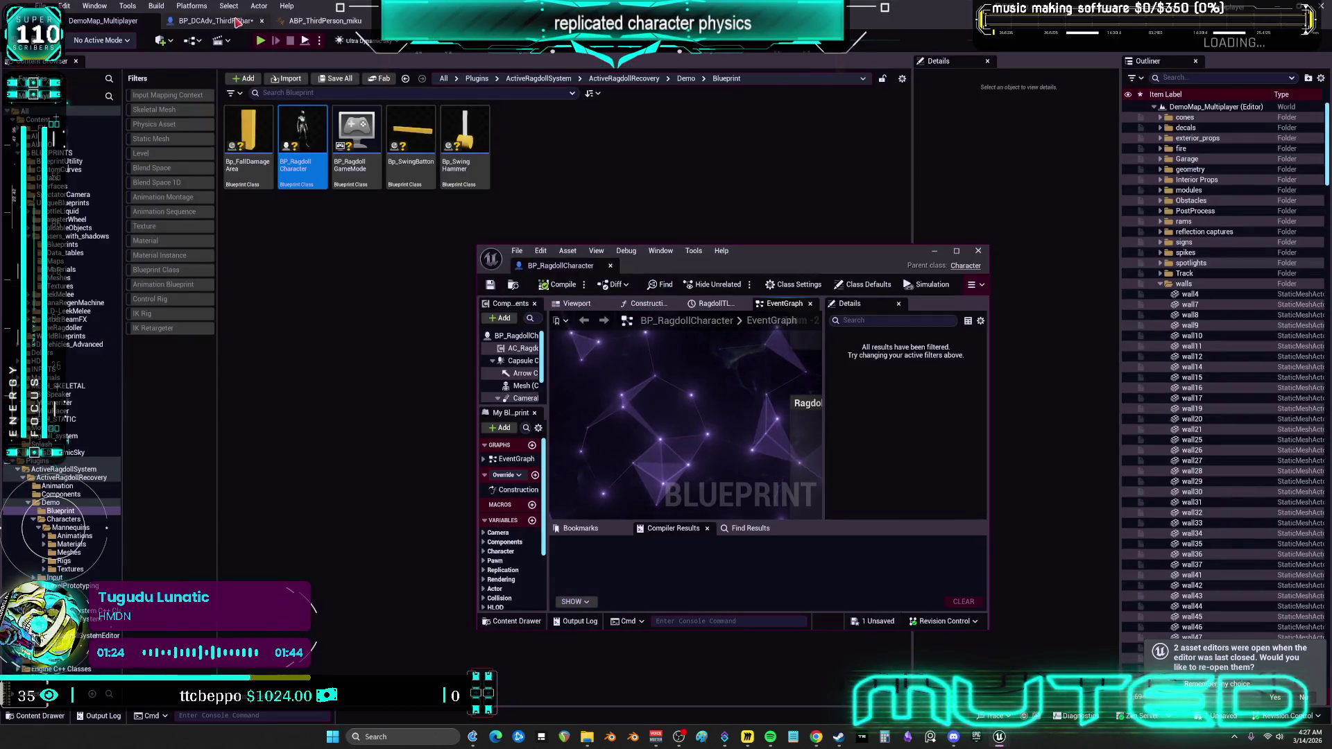
pyautogui.click(215, 21)
pyautogui.click(935, 251)
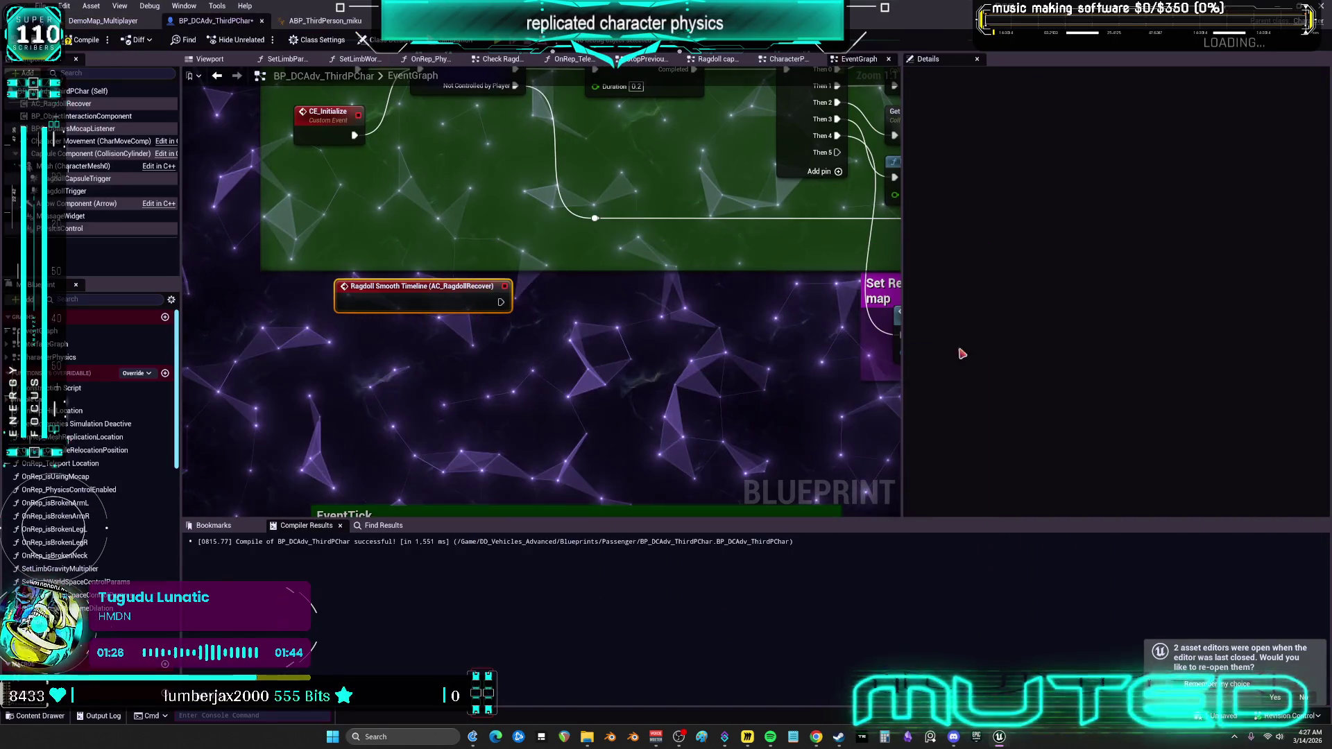
# Connect the Ragdoll Smooth Timeline event to Timeline_1's Reverse from End input.
pyautogui.moveTo(403, 295); pyautogui.dragTo(319, 312)
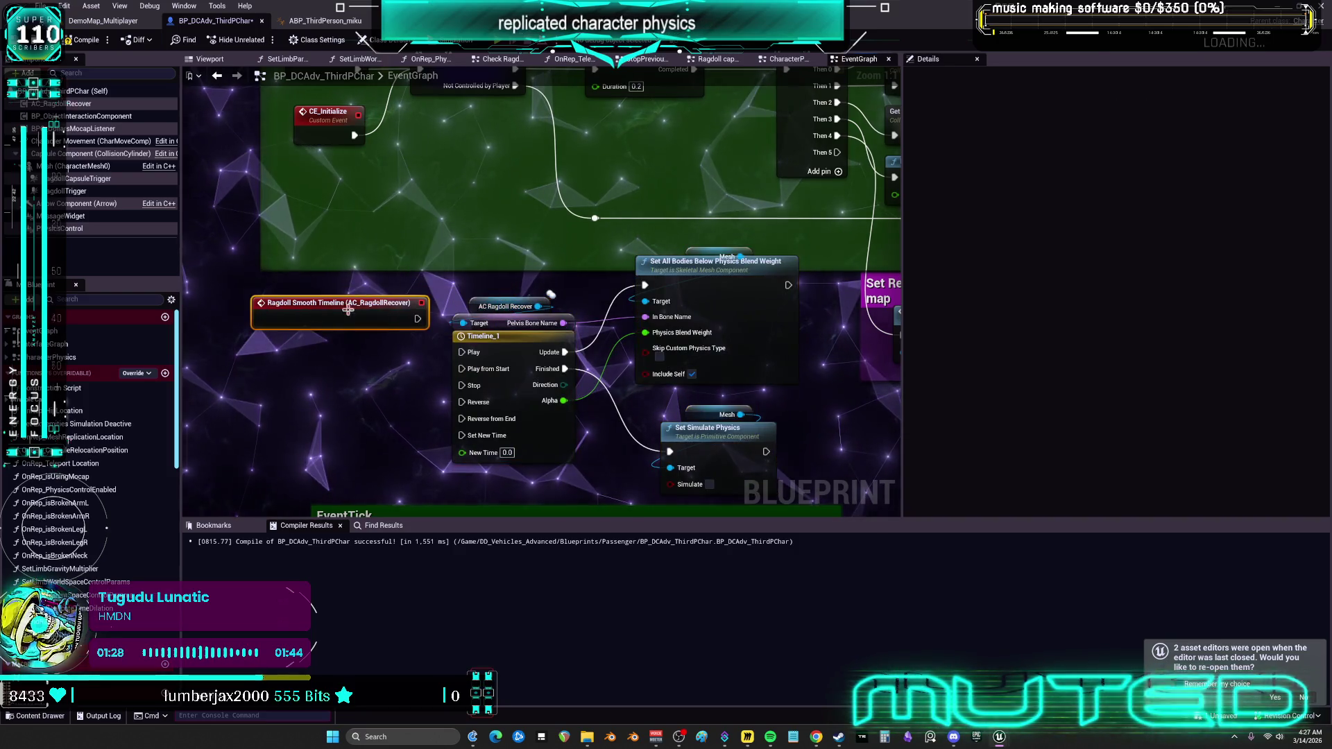
pyautogui.moveTo(418, 319)
pyautogui.mouseDown()
pyautogui.moveTo(454, 361)
pyautogui.moveTo(472, 425)
pyautogui.moveTo(463, 419)
pyautogui.mouseUp()
pyautogui.moveTo(340, 303); pyautogui.dragTo(340, 403)
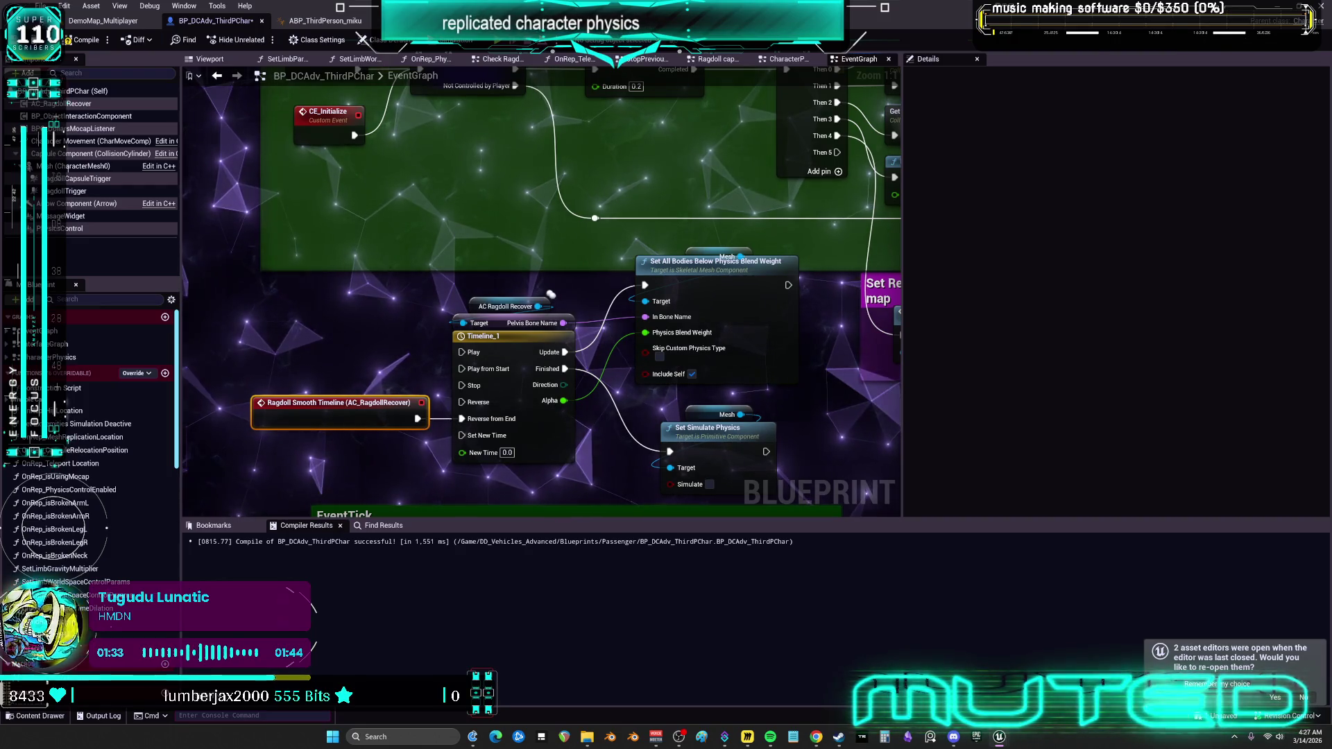
pyautogui.moveTo(813, 352); pyautogui.dragTo(800, 343)
# Tidy the physics blend weight and timeline nodes, then compile the character Blueprint.
pyautogui.scroll(-1, 800, 343)
pyautogui.moveTo(683, 157); pyautogui.dragTo(690, 241)
pyautogui.click(683, 227)
pyautogui.moveTo(498, 298); pyautogui.dragTo(498, 306)
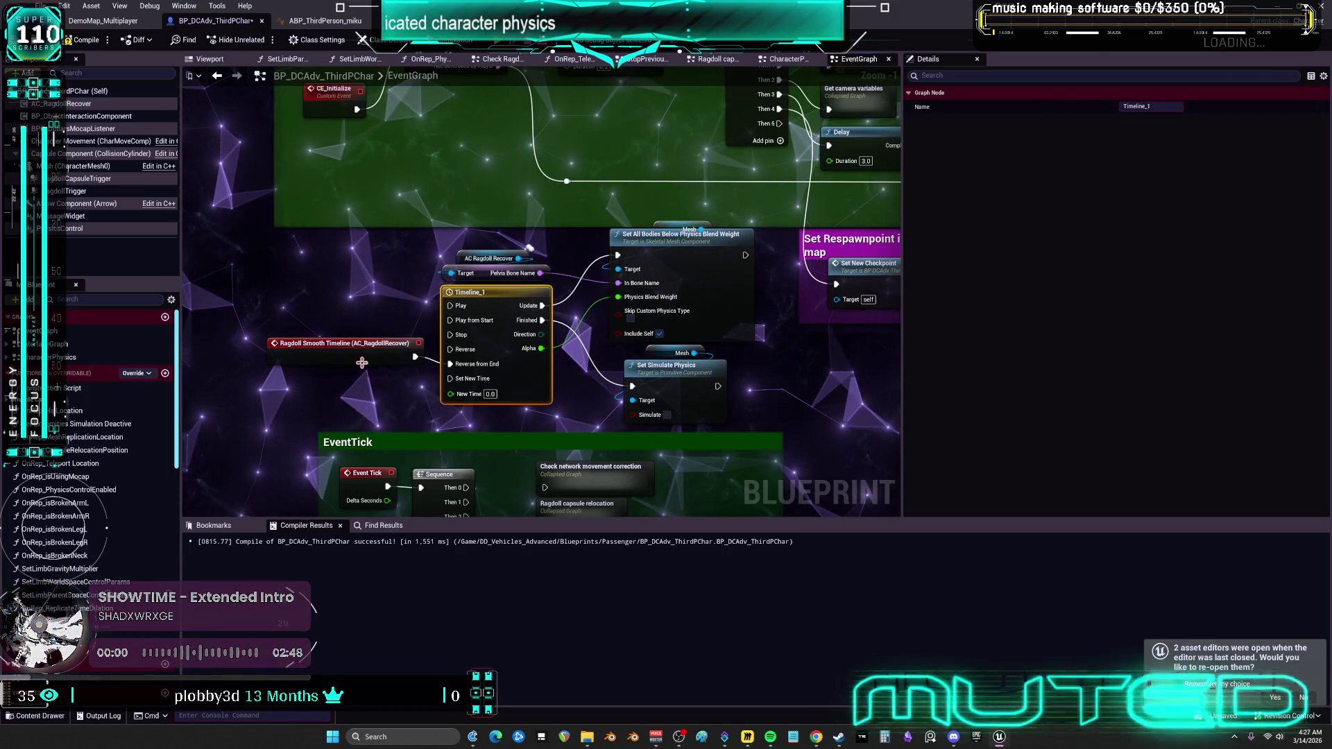
pyautogui.moveTo(364, 345); pyautogui.dragTo(363, 352)
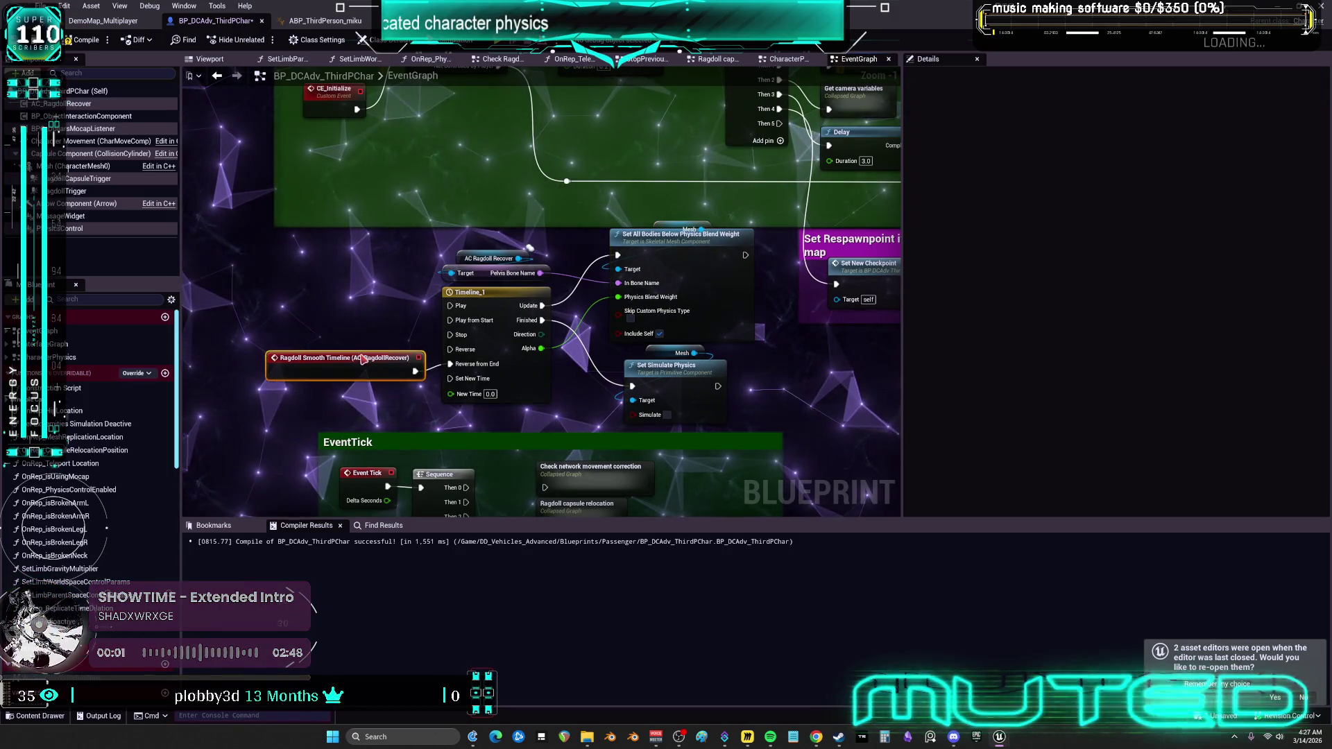
pyautogui.click(83, 40)
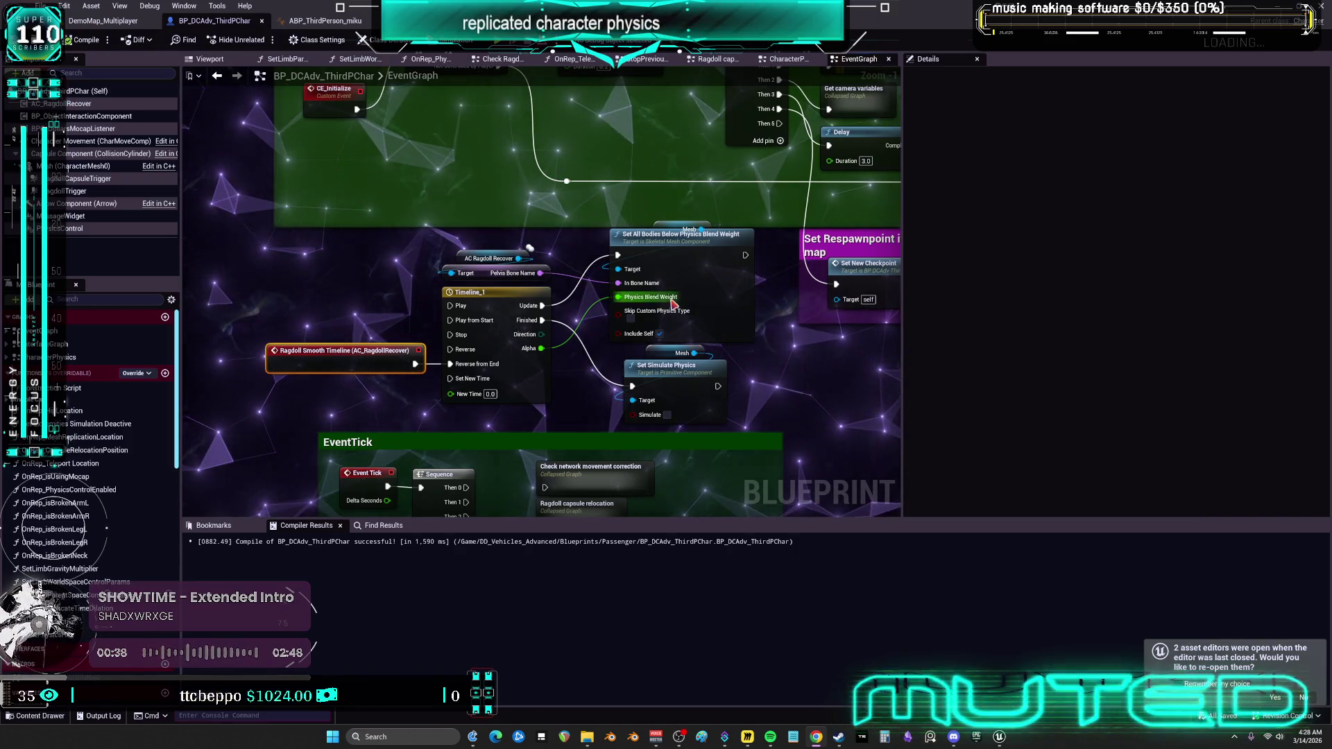
# Switch between the level editor and the ABP_ThirdPerson_miku animation Blueprint.
pyautogui.scroll(-4, 571, 210)
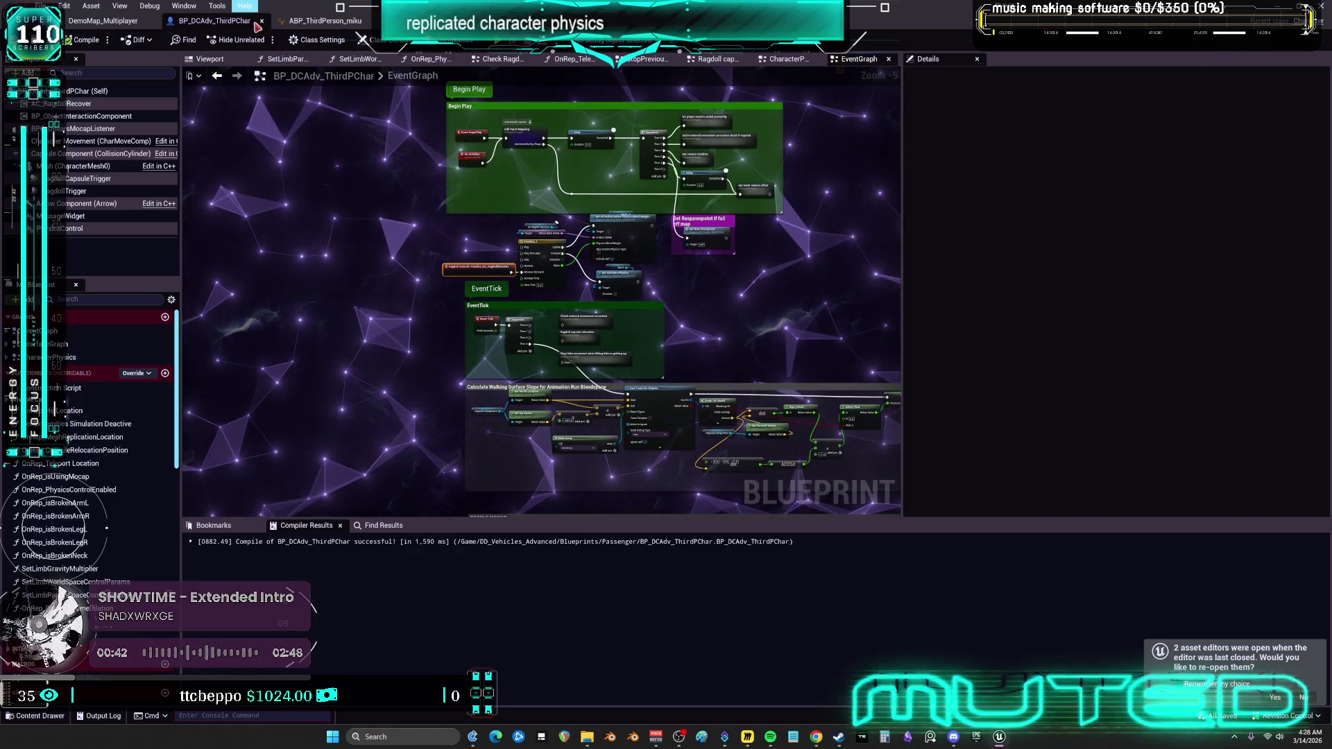
pyautogui.click(102, 20)
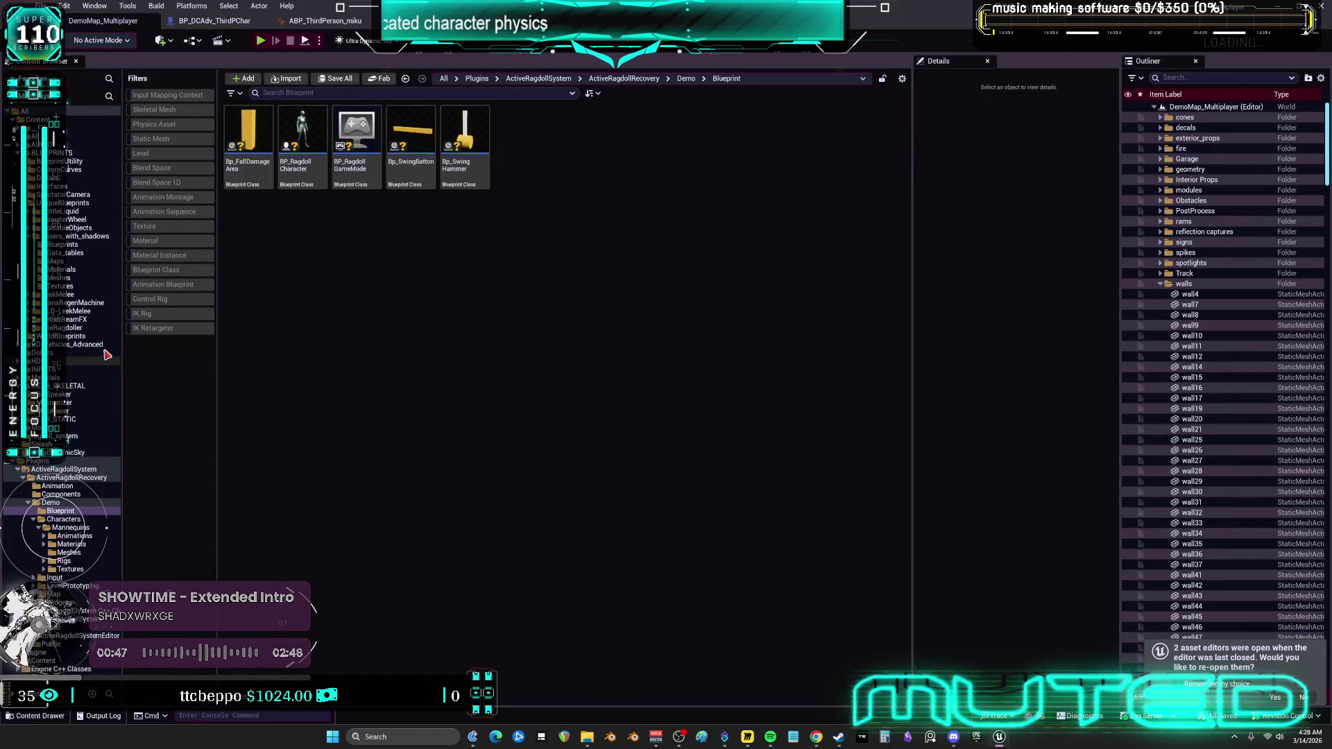
pyautogui.click(321, 21)
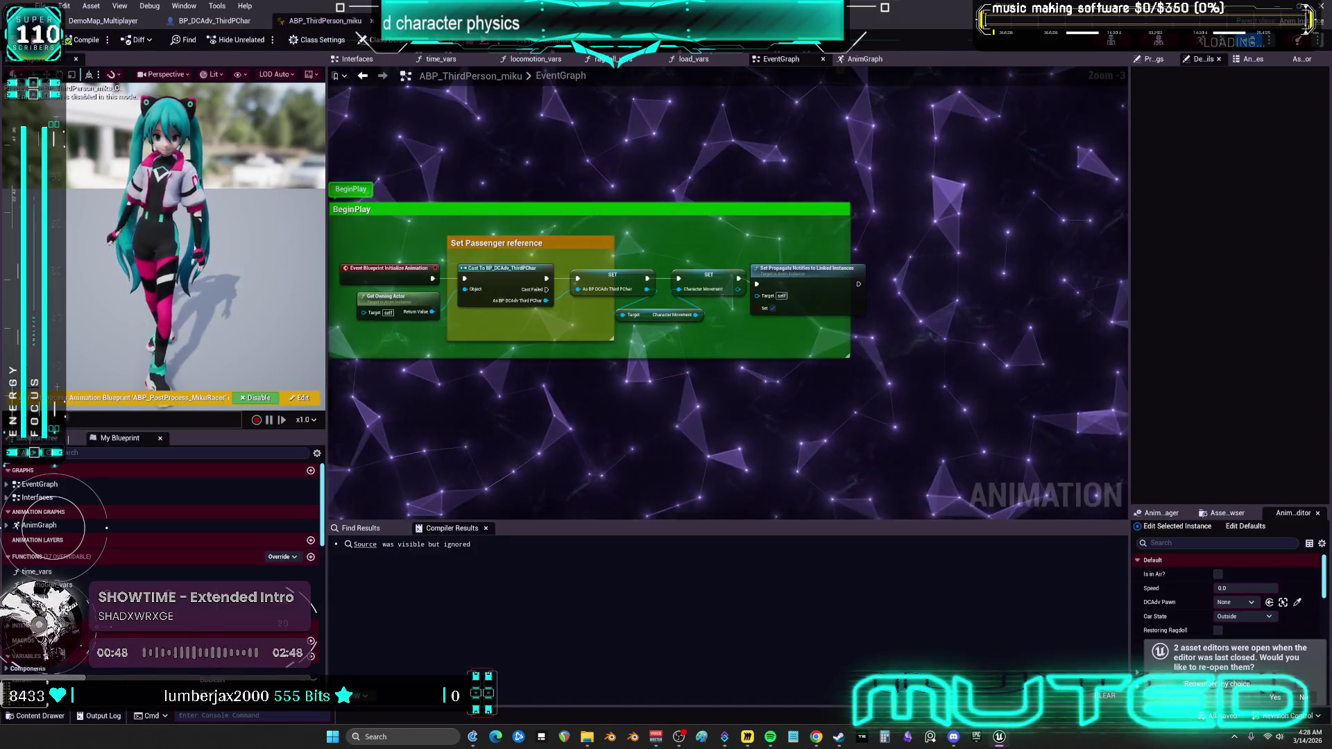
pyautogui.click(90, 21)
pyautogui.click(321, 21)
# Browse to the MikuRacer folder holding the SKM_MikuracerSimple mesh.
pyautogui.hotkey('ctrl', 'b')
pyautogui.click(436, 255)
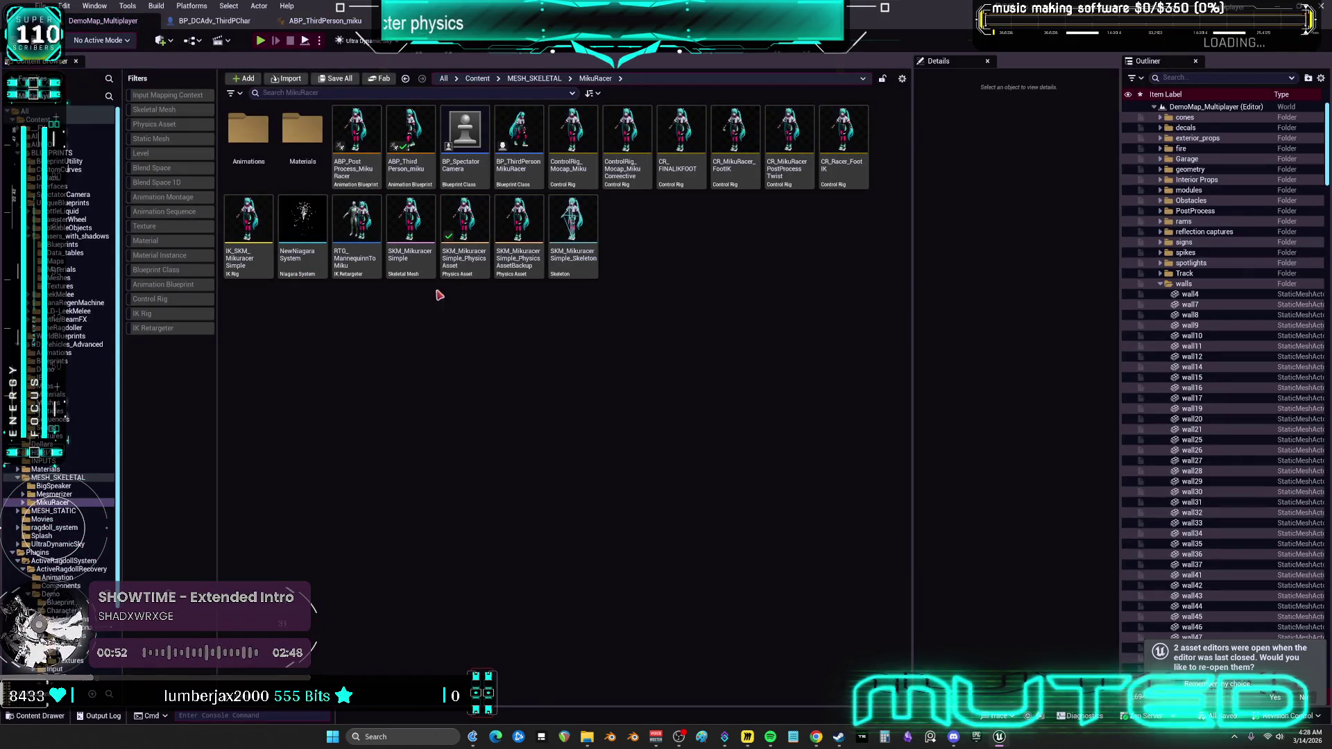
pyautogui.rightClick(420, 268)
pyautogui.moveTo(491, 316)
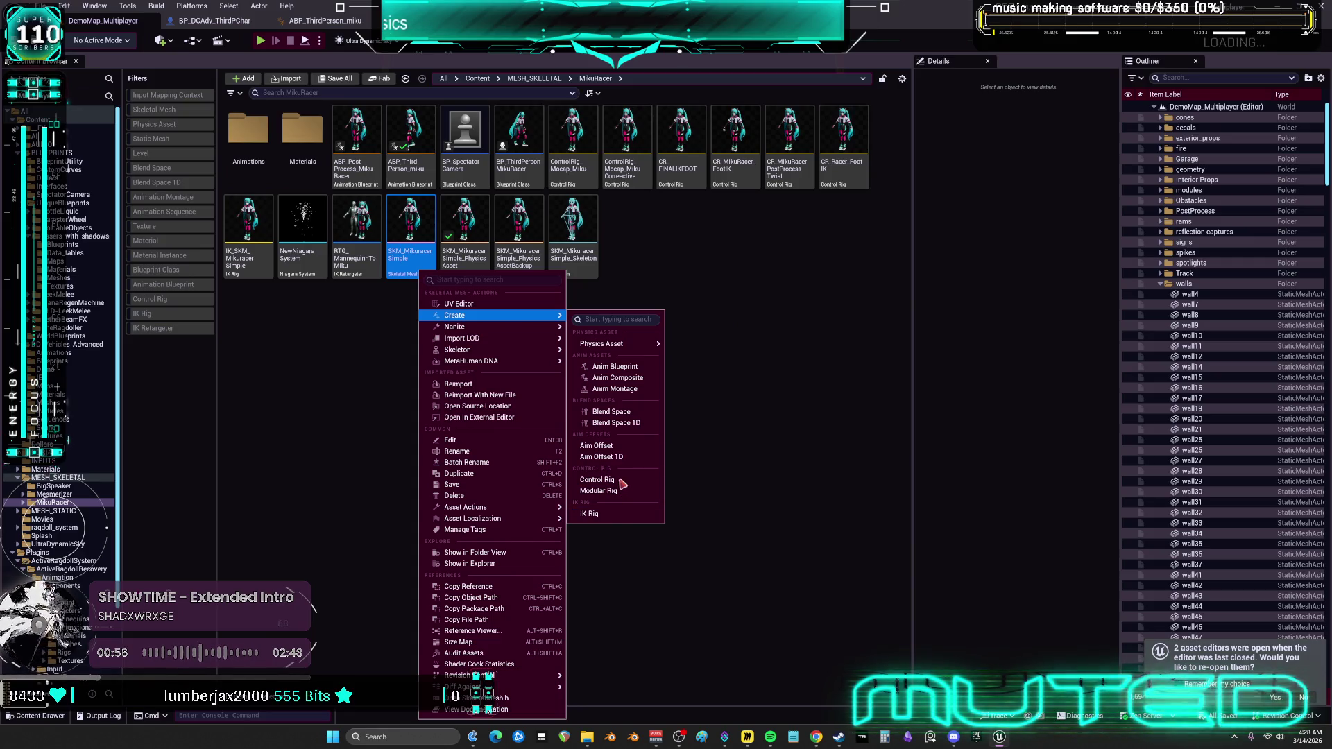
# Create an IK Retargeter named RTG_Ragdoller_mikuracer there and open it.
pyautogui.rightClick(648, 290)
pyautogui.write('retarget')
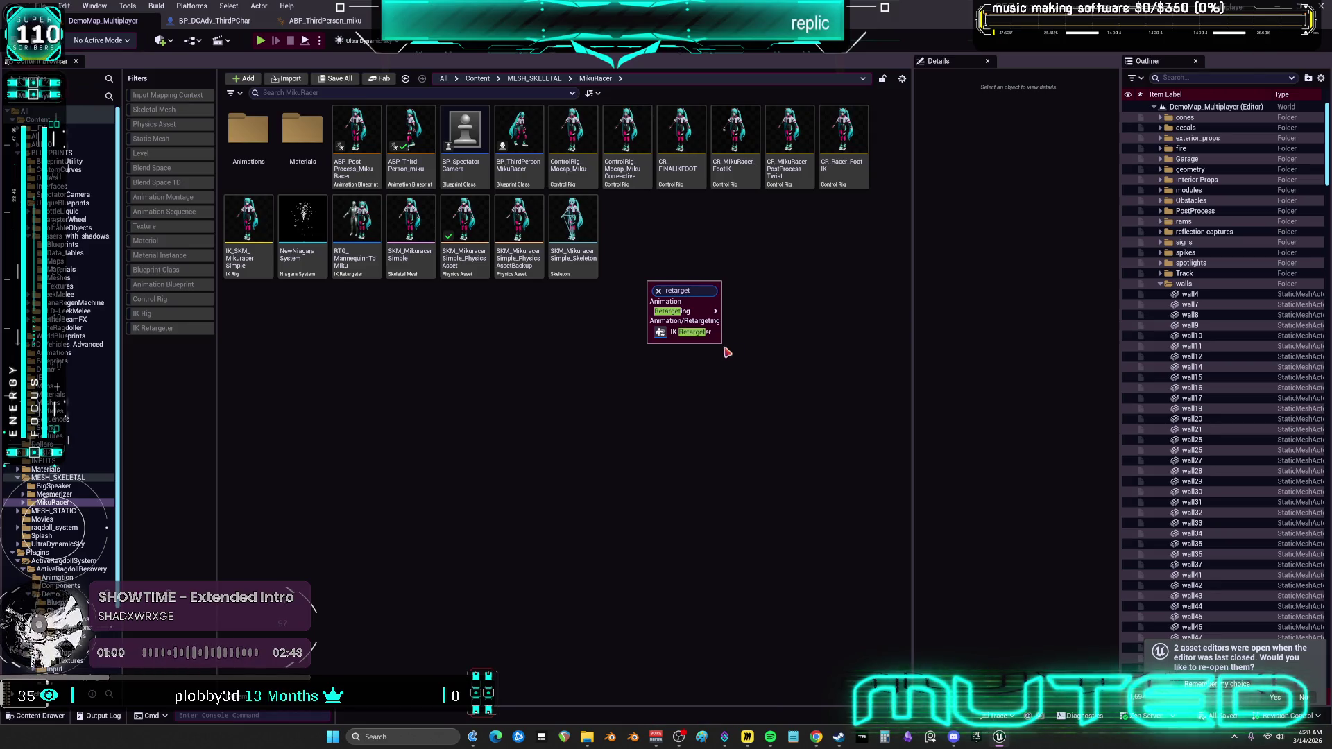
pyautogui.click(700, 333)
pyautogui.press('End')
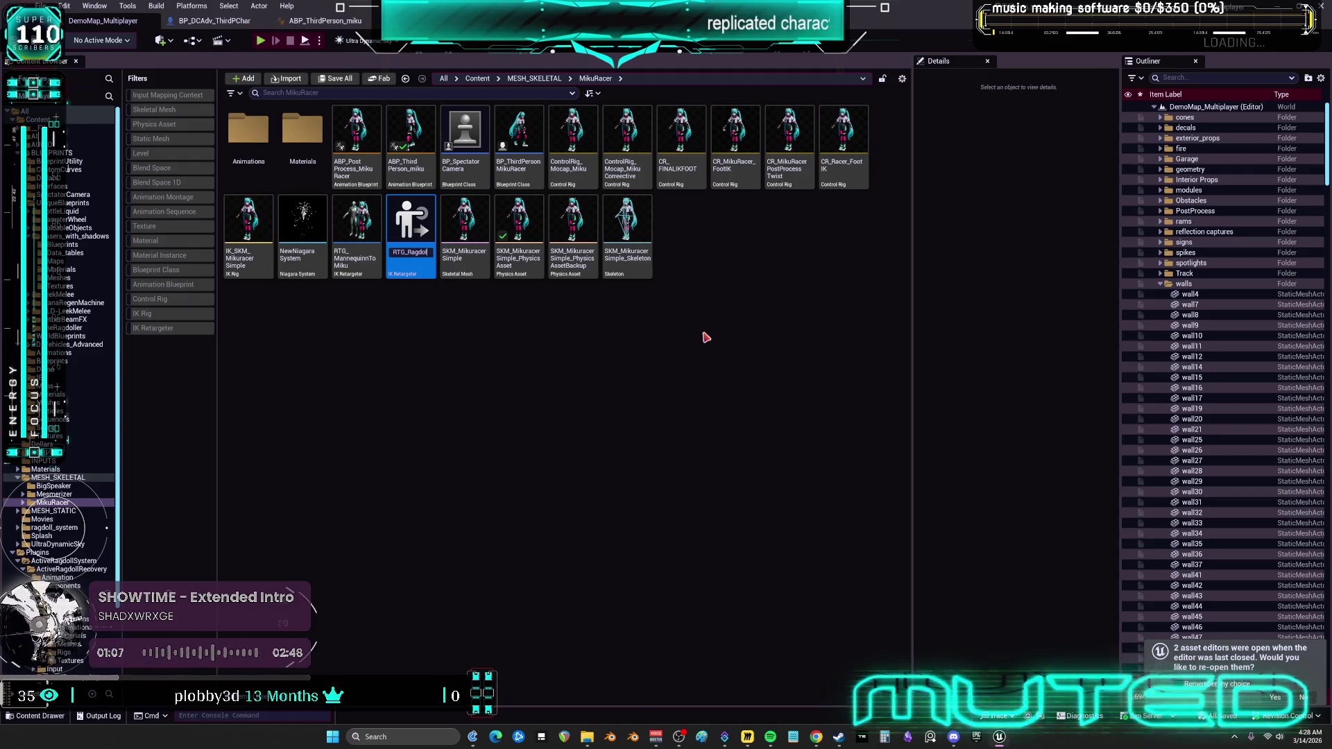
pyautogui.write('ler_mikuracer')
pyautogui.press('Return')
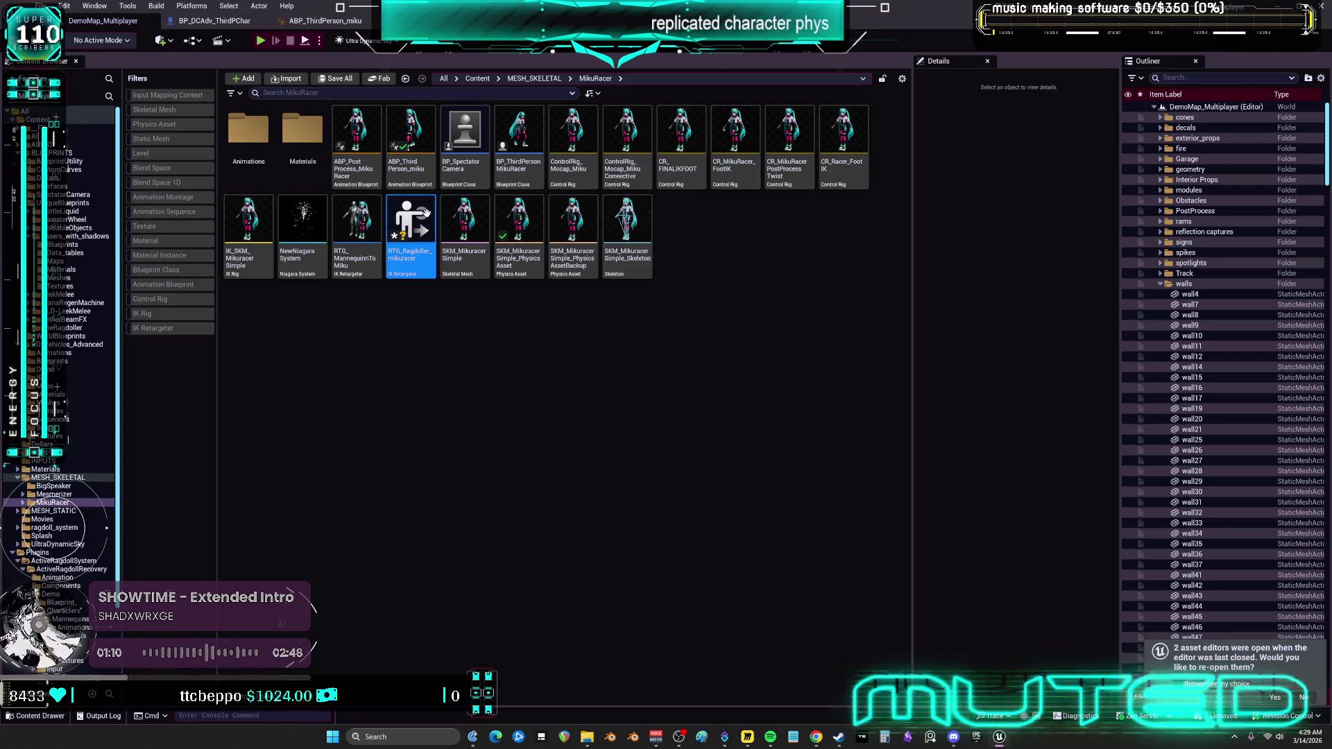
pyautogui.doubleClick(413, 222)
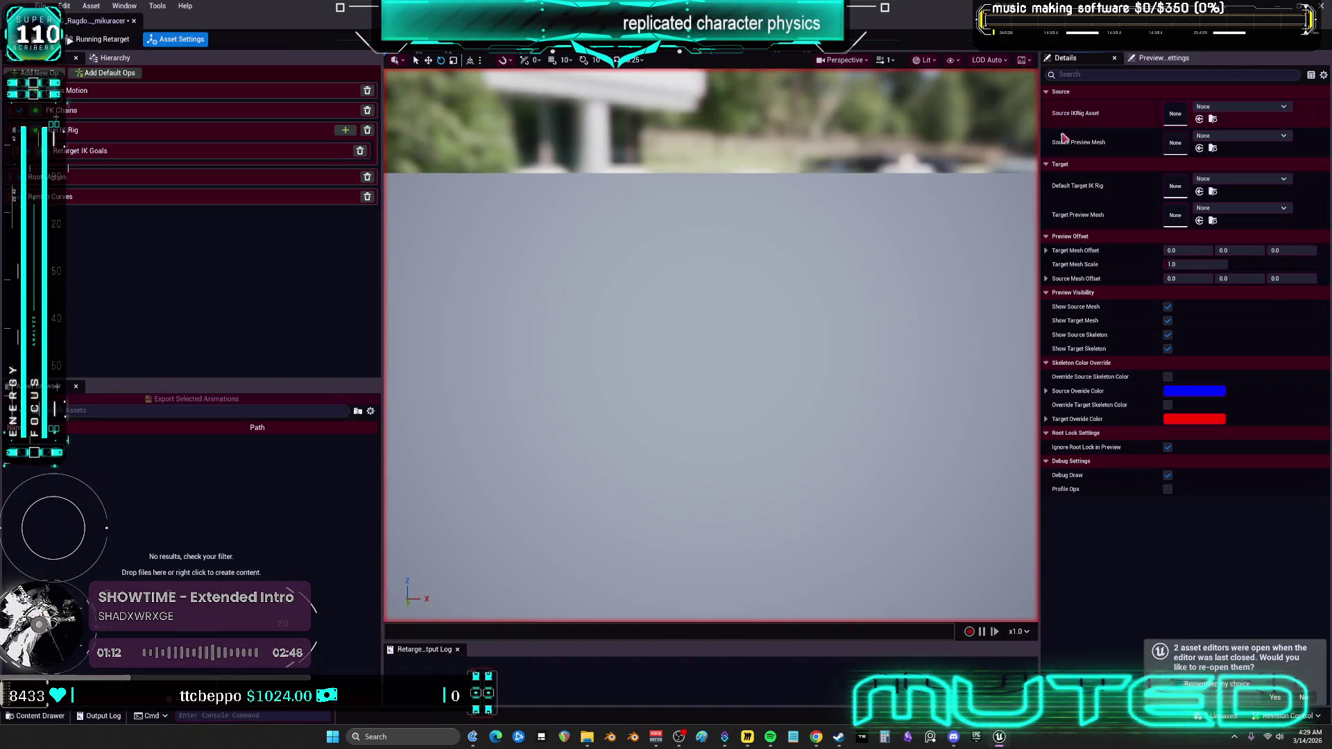
# Assign IK_RAGDOLLREPLICATED as the source IK rig for all ops, then dismiss the video-memory error.
pyautogui.click(1251, 112)
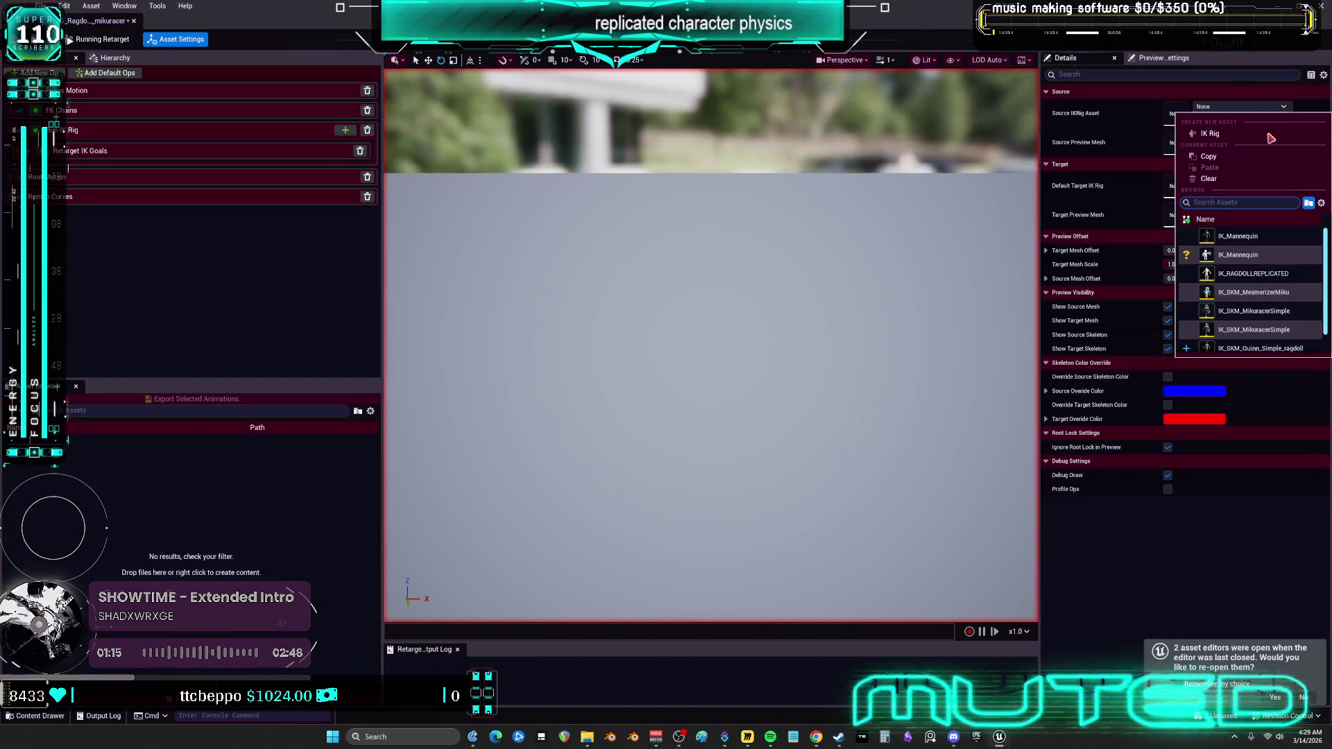
pyautogui.click(1262, 274)
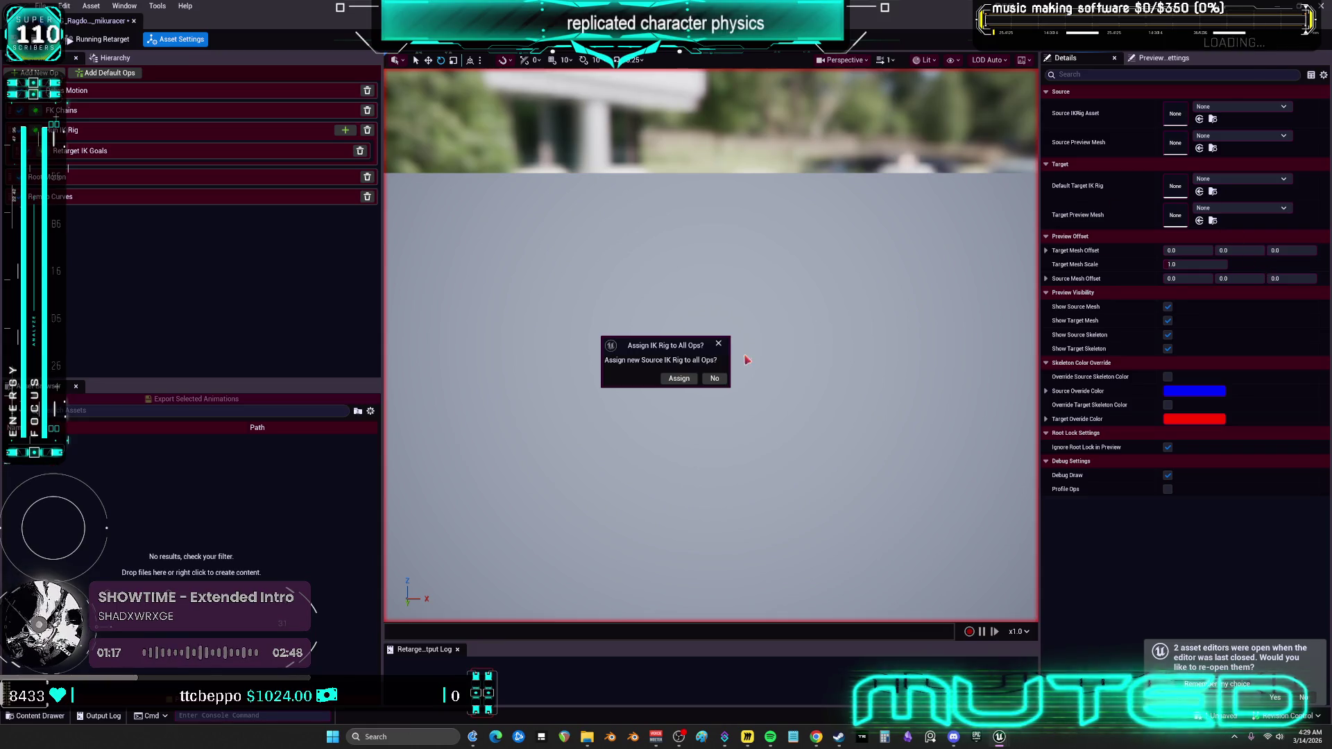
pyautogui.click(680, 378)
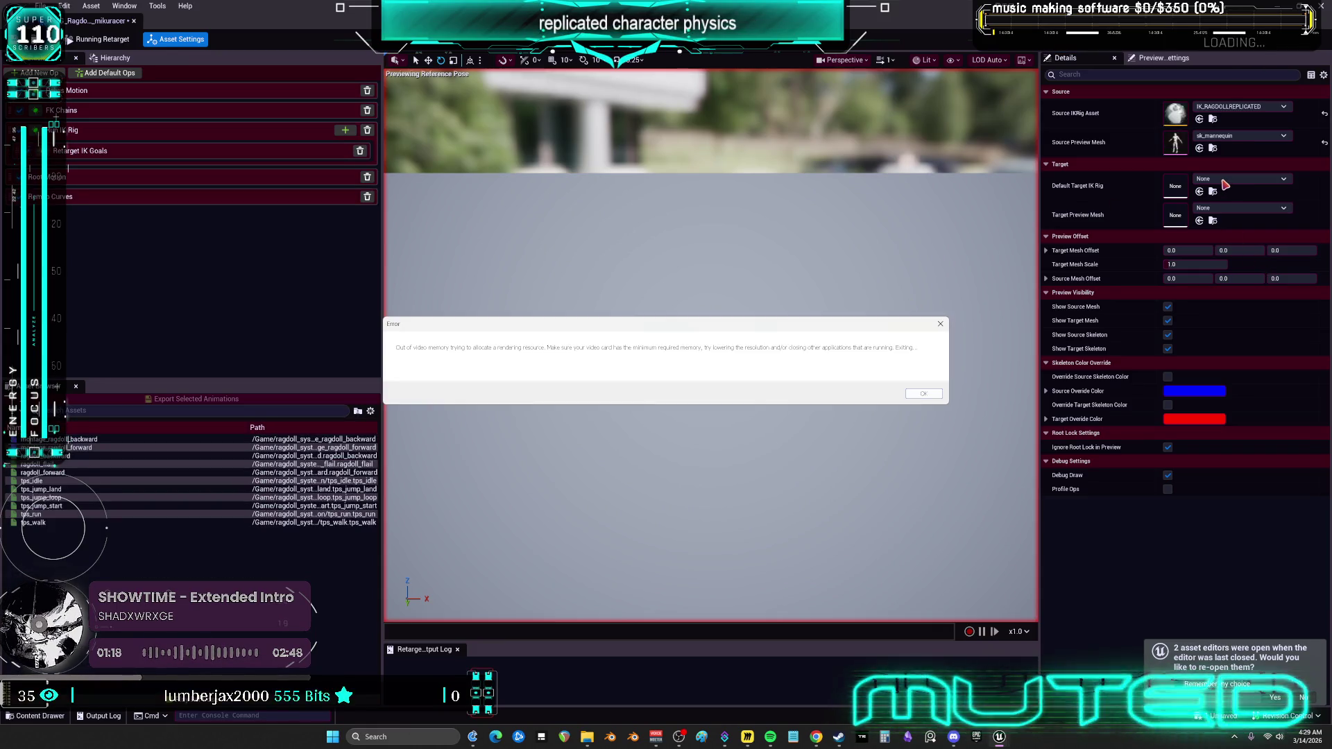
pyautogui.click(924, 395)
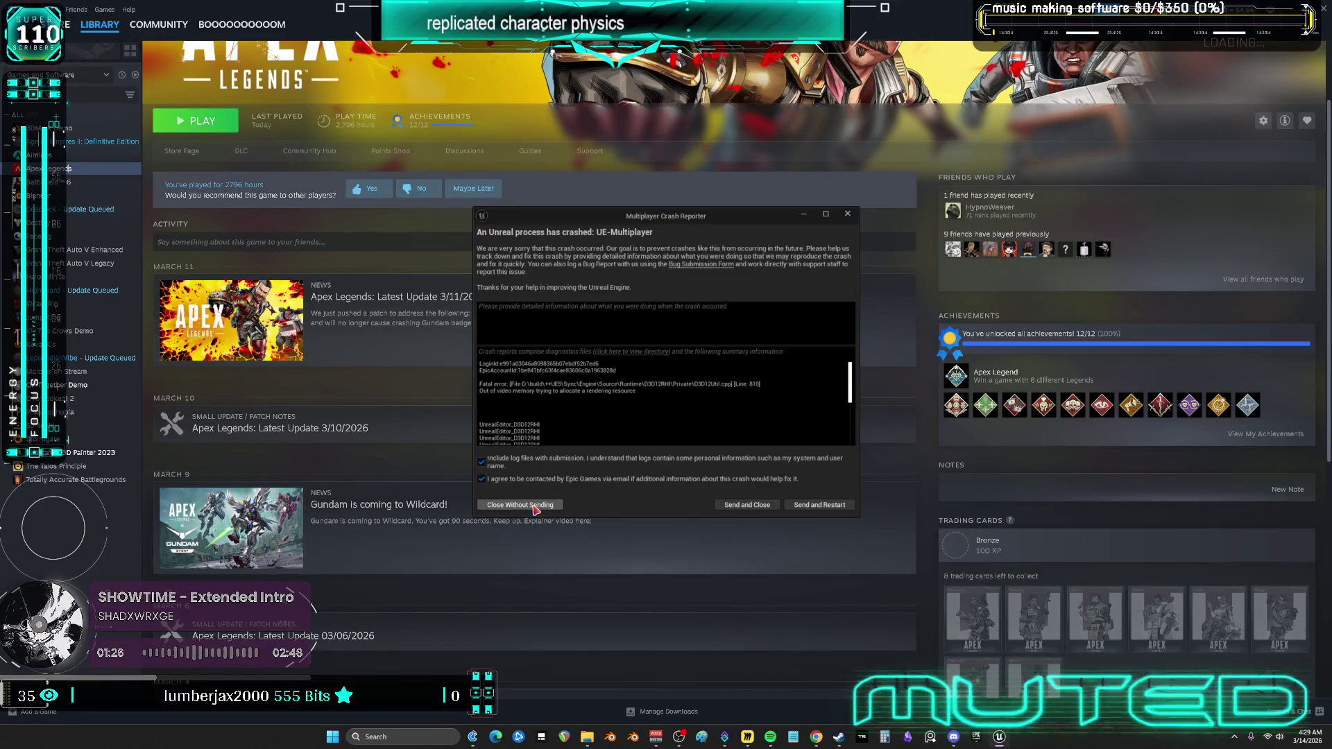
# Close the UE-Multiplayer crash report without sending and bring up the Epic Games Launcher library.
pyautogui.click(535, 506)
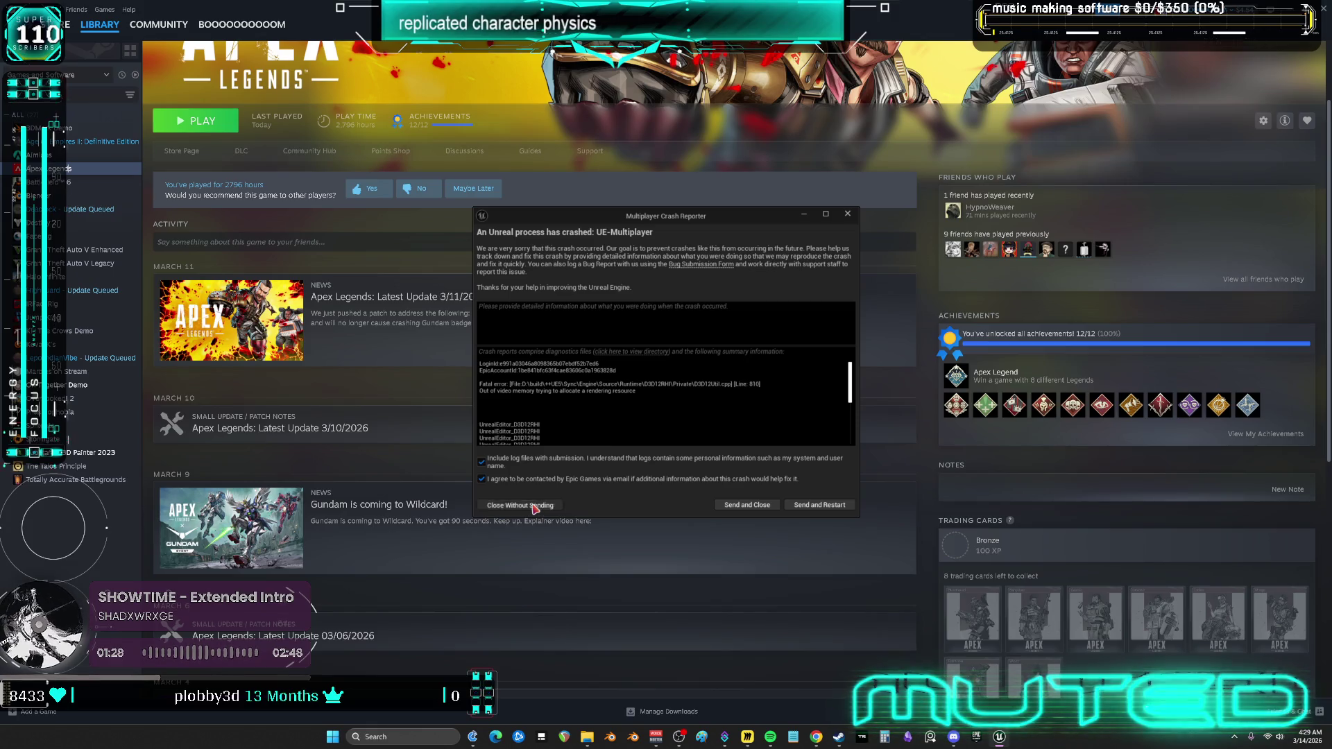
pyautogui.click(987, 735)
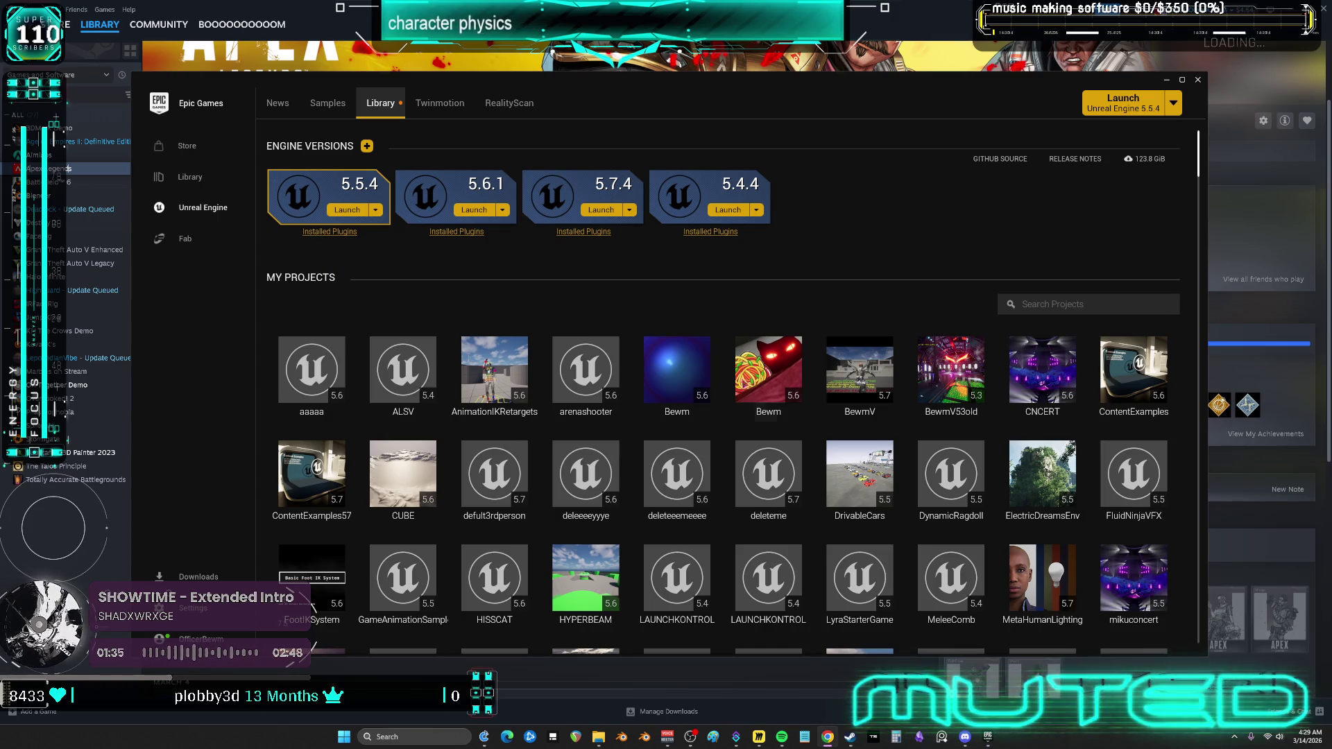
# Launch Unreal Engine 5.7.4 from the Launcher's Library.
pyautogui.scroll(-3, 860, 486)
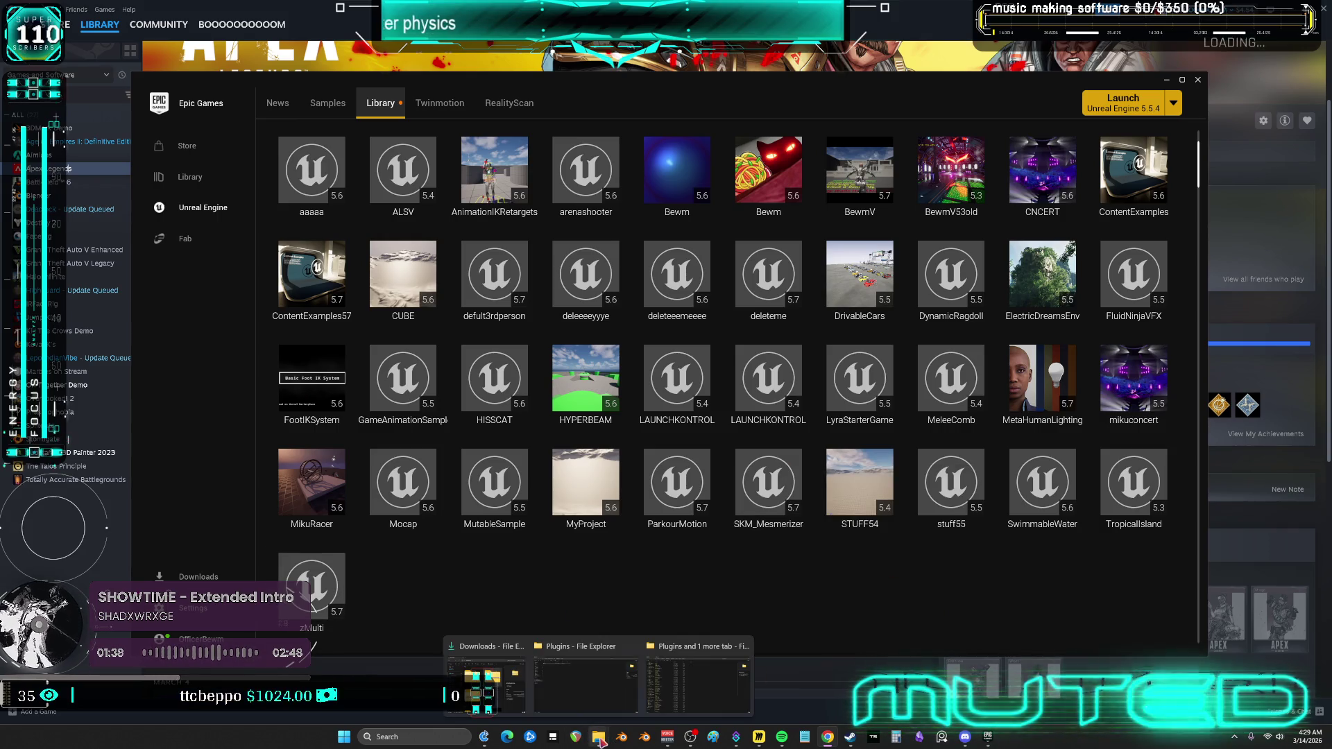
pyautogui.scroll(3, 590, 188)
pyautogui.click(601, 210)
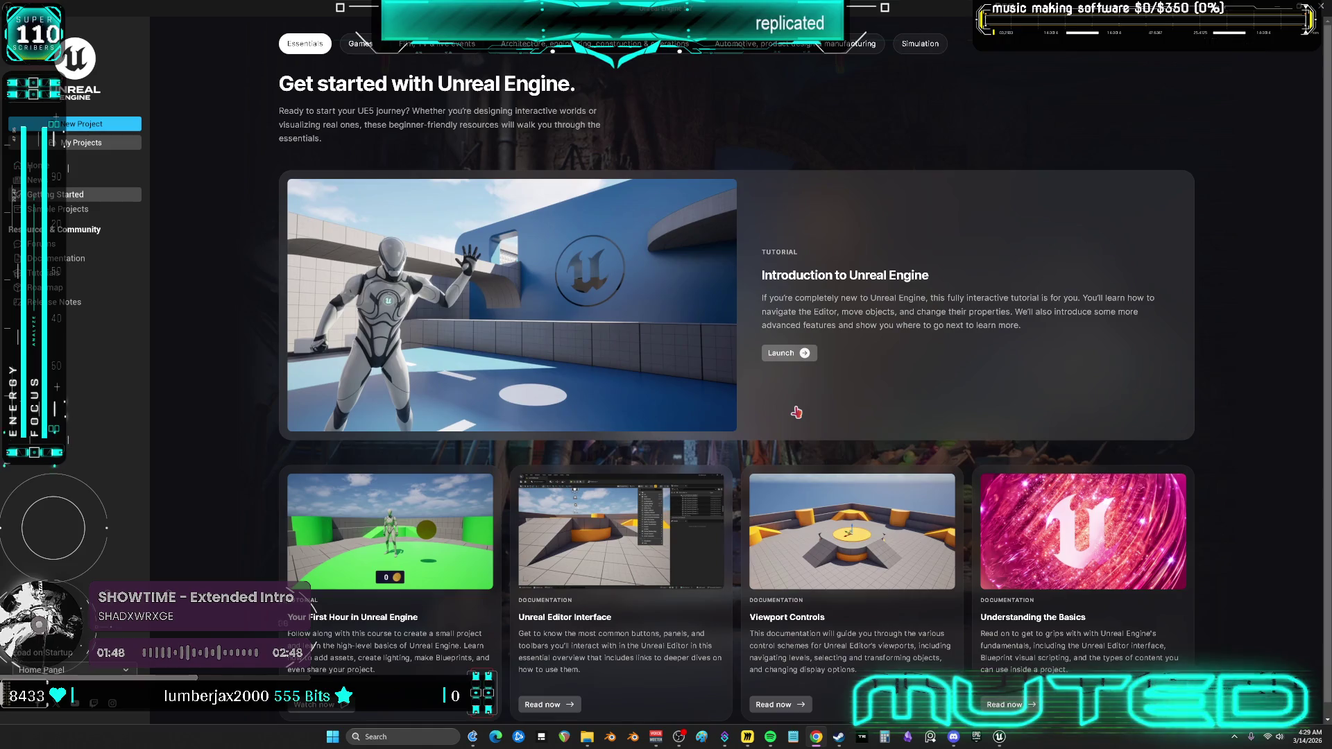
# Open Multiplayer.uproject from the Multiplayer folder via My Projects' Browse.
pyautogui.click(102, 145)
pyautogui.click(864, 570)
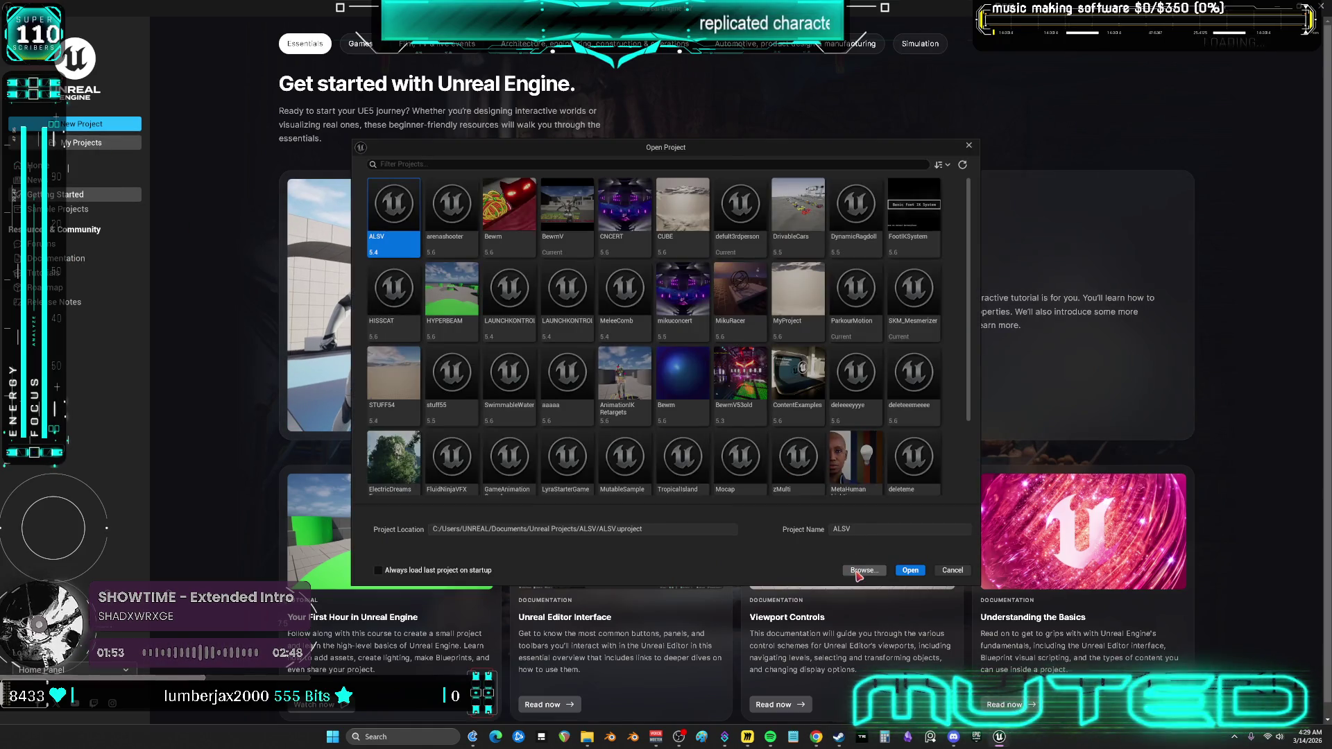
pyautogui.click(441, 280)
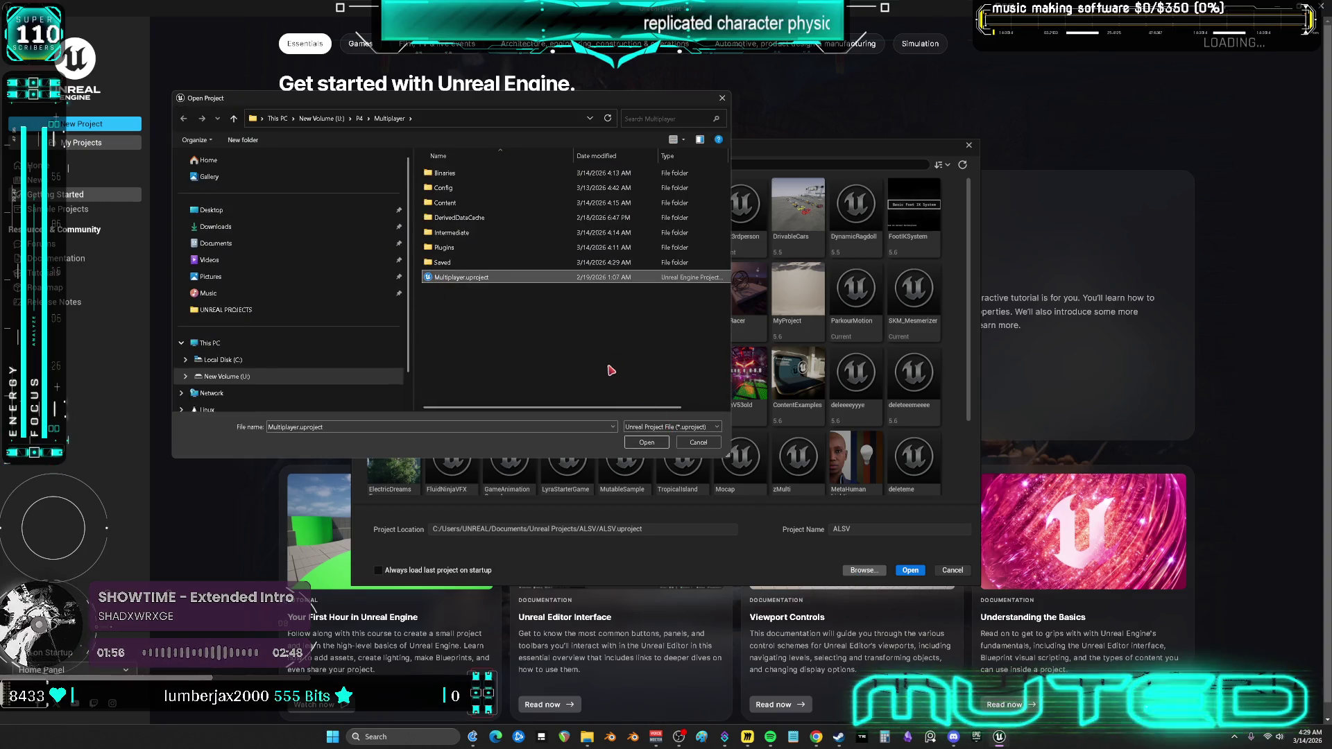
pyautogui.click(648, 442)
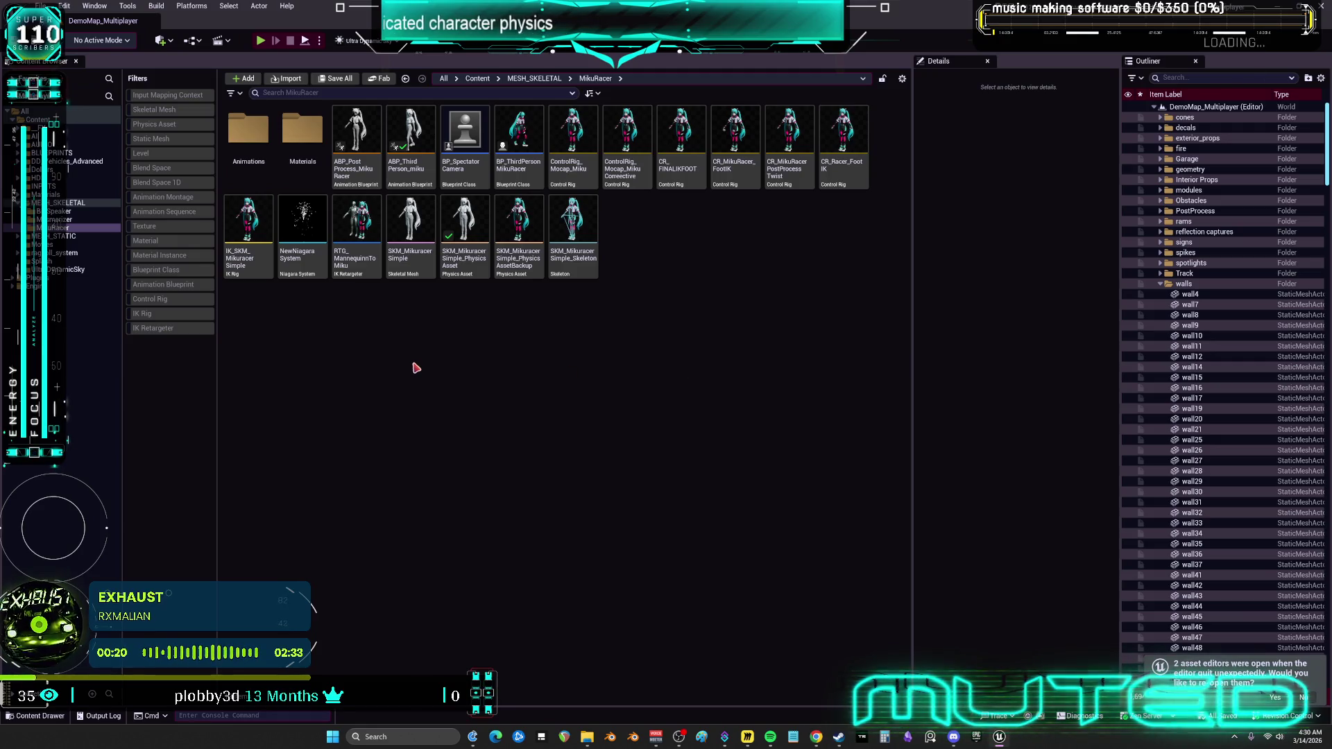
# Create a new IK Retargeter in the MikuRacer folder by searching 'retarget'.
pyautogui.rightClick(416, 367)
pyautogui.click(698, 285)
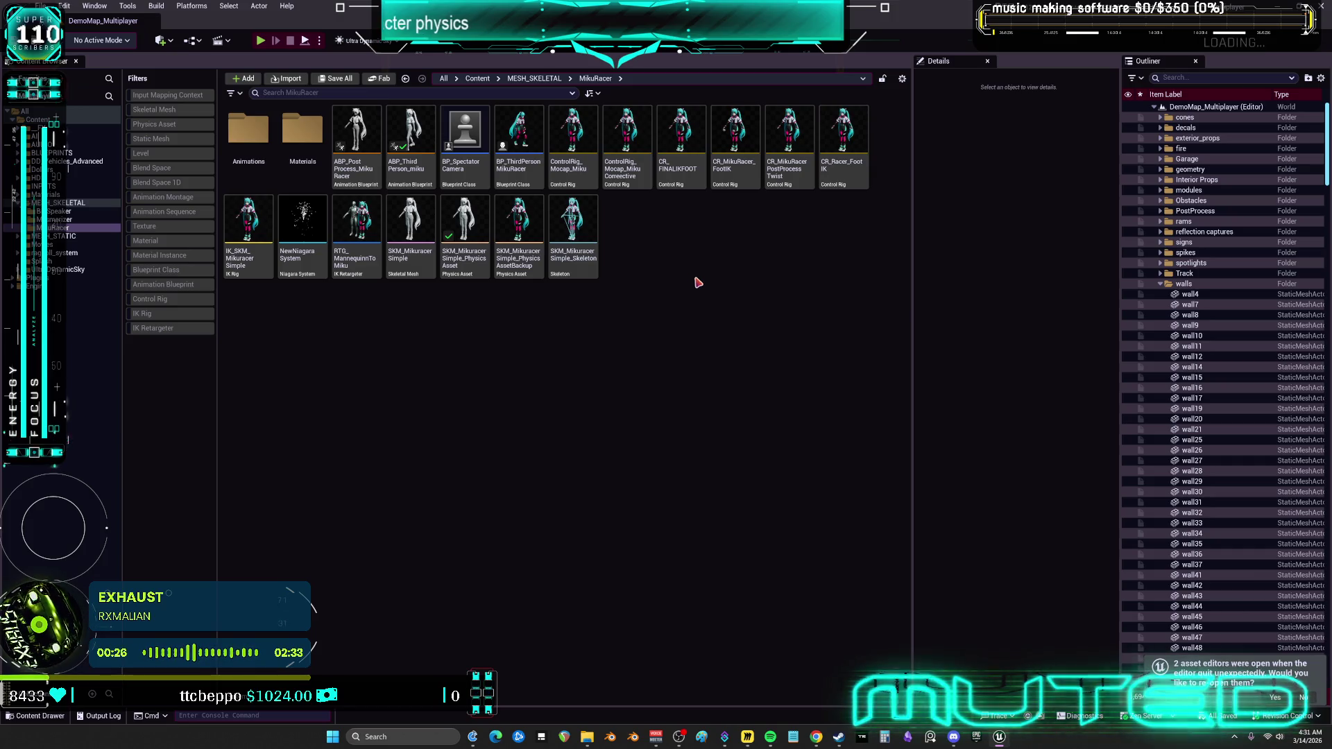
pyautogui.rightClick(665, 254)
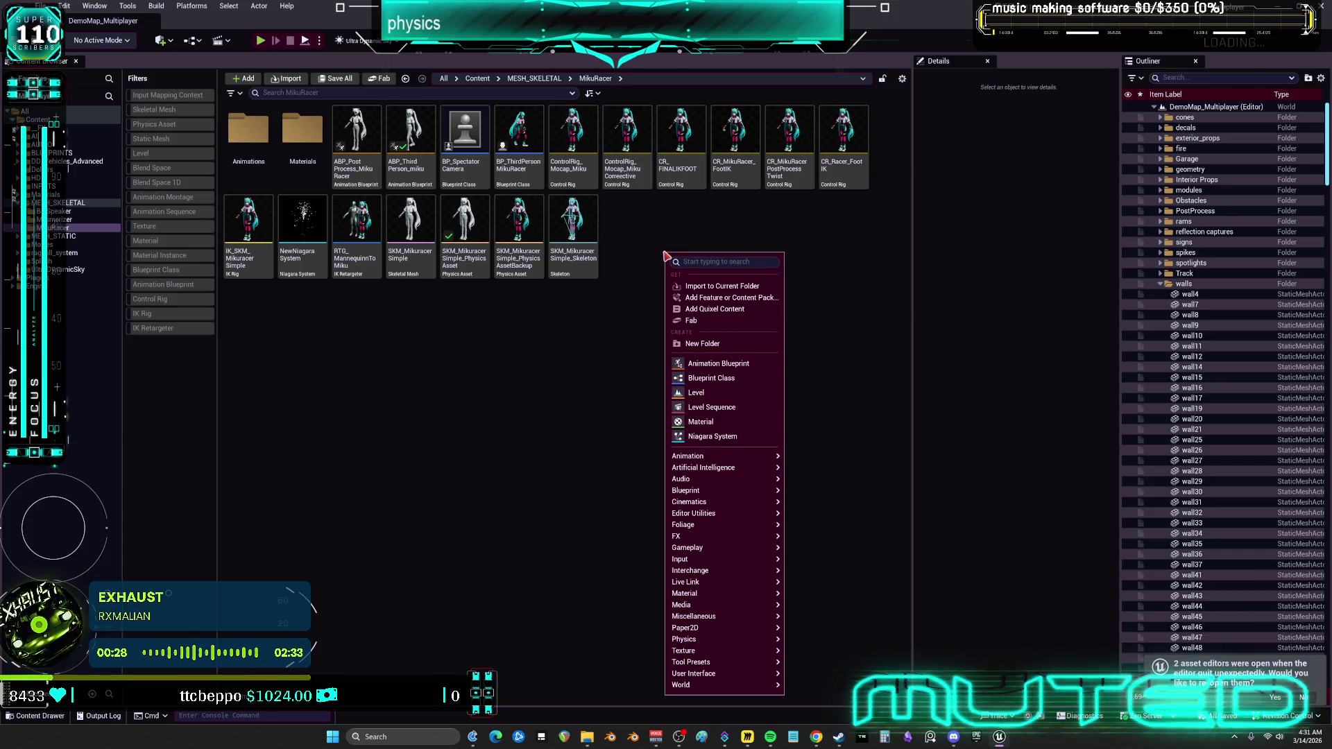
pyautogui.write('rt')
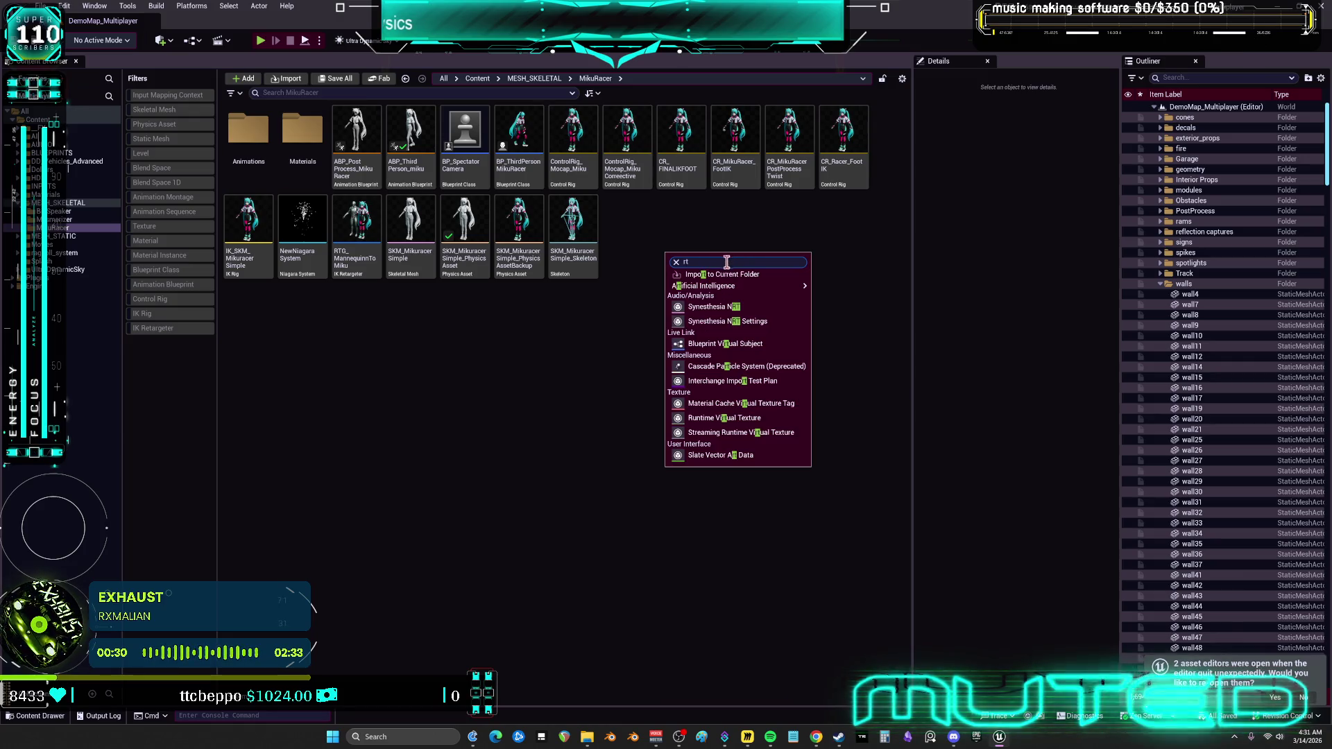
pyautogui.press('BackSpace')
pyautogui.write('etaa')
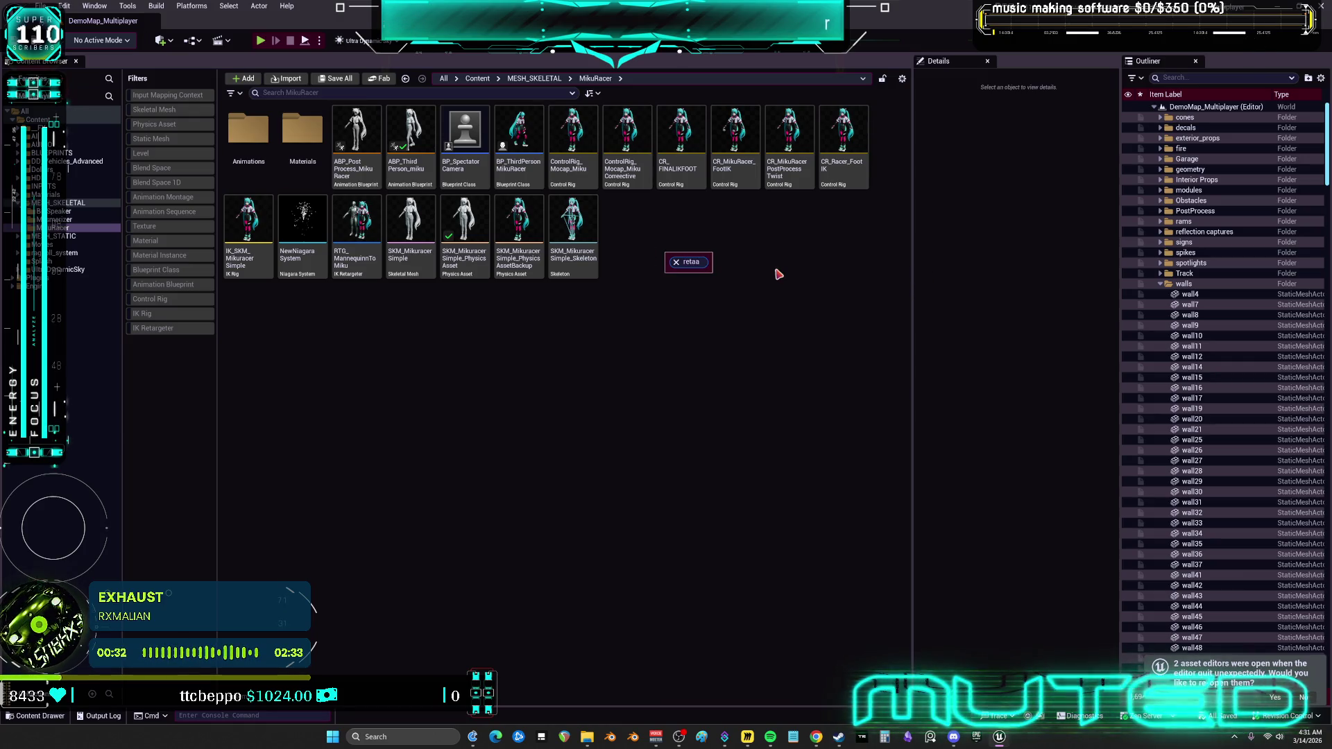
pyautogui.press('BackSpace')
pyautogui.click(729, 303)
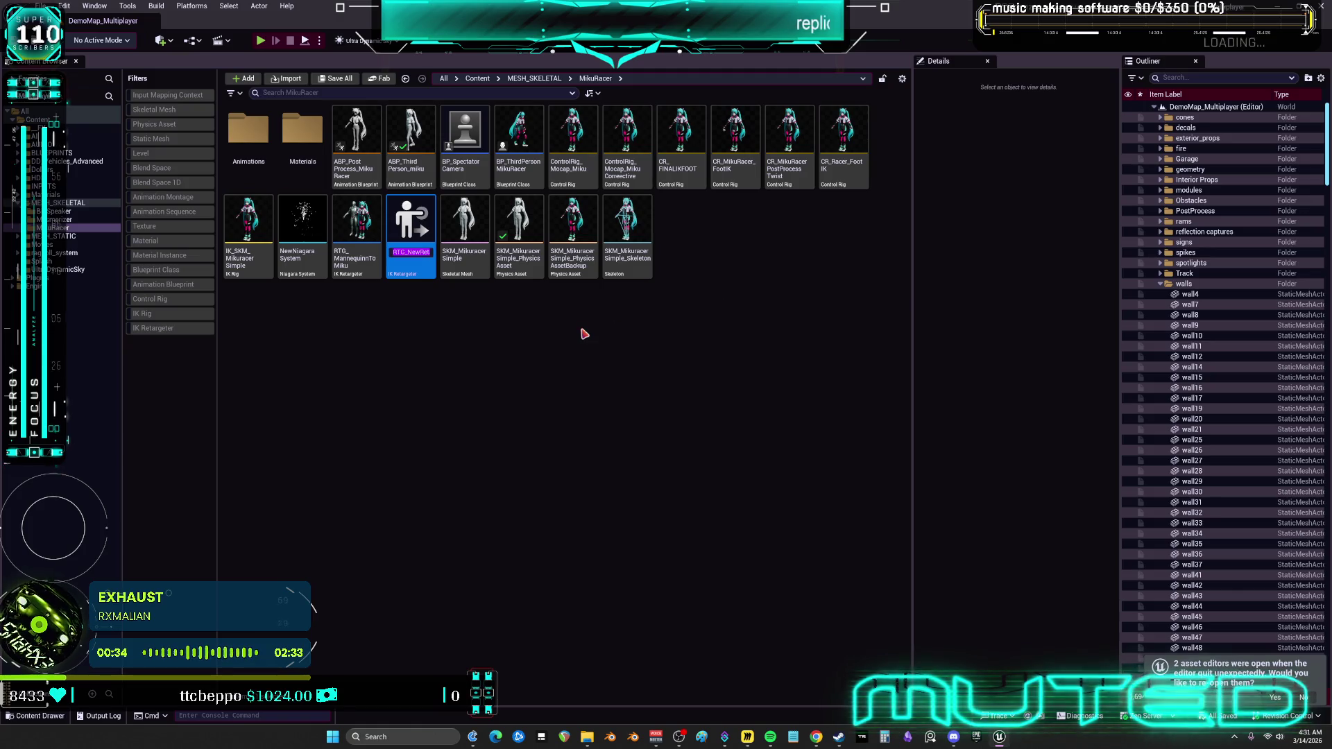
# Rename the retargeter RTG_ragdolltoracer and start choosing its source IK rig.
pyautogui.press('End')
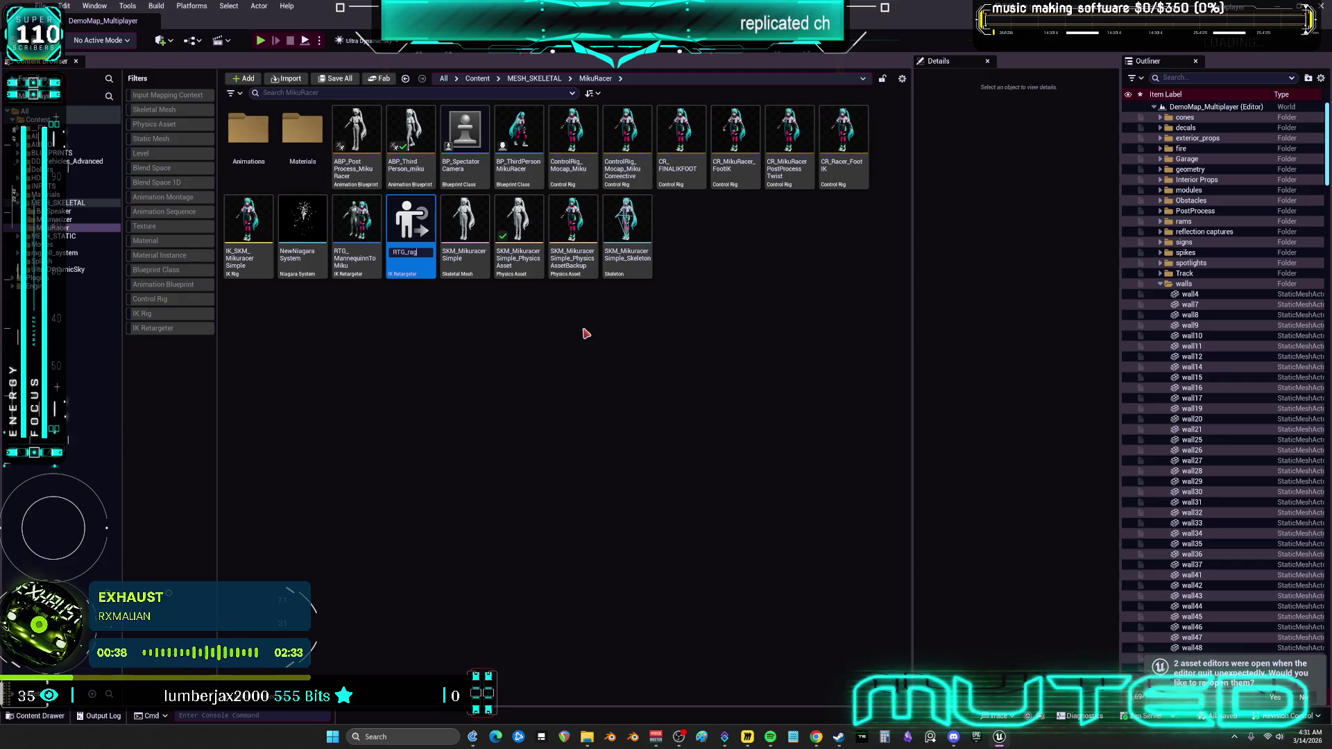
pyautogui.write('gdolltoracer')
pyautogui.press('Return')
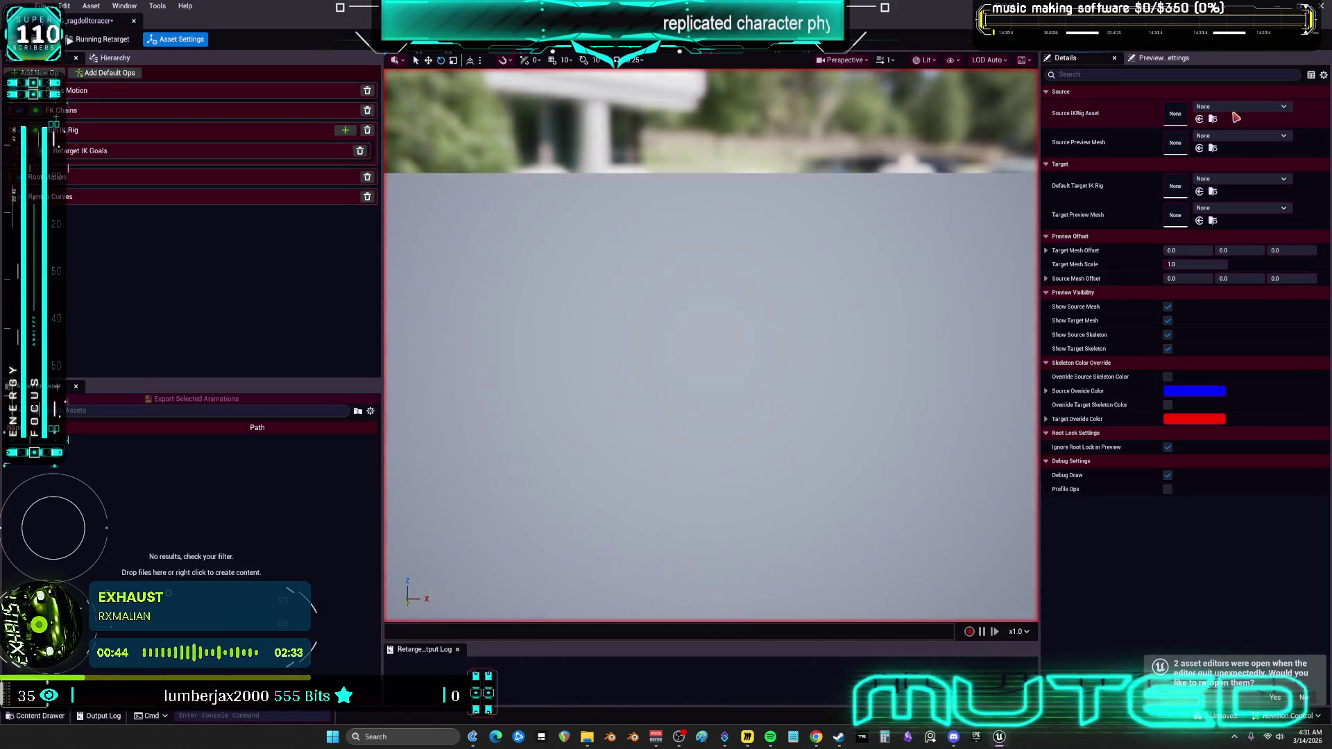
pyautogui.click(1233, 109)
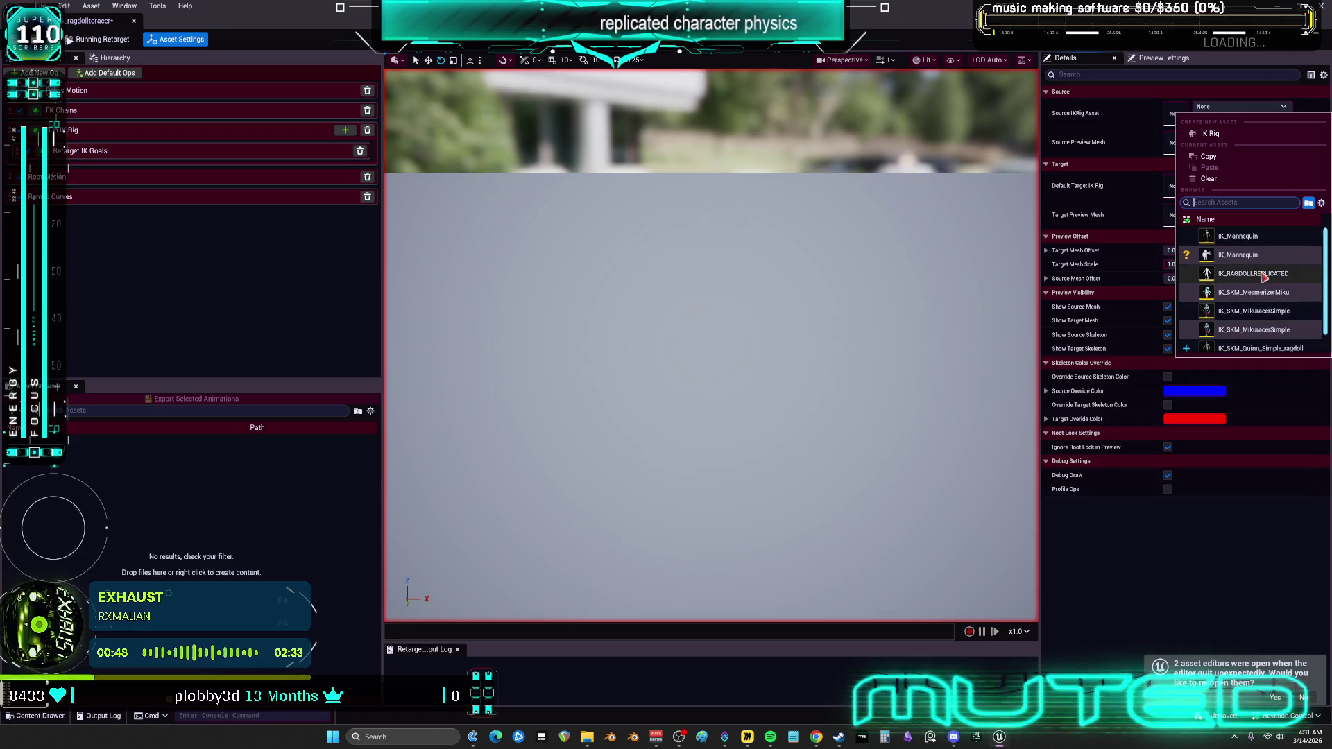
# Assign IK_RAGDOLLREPLICATED as source rig, then close and delete RTG_ragdolltoracer.
pyautogui.click(1259, 274)
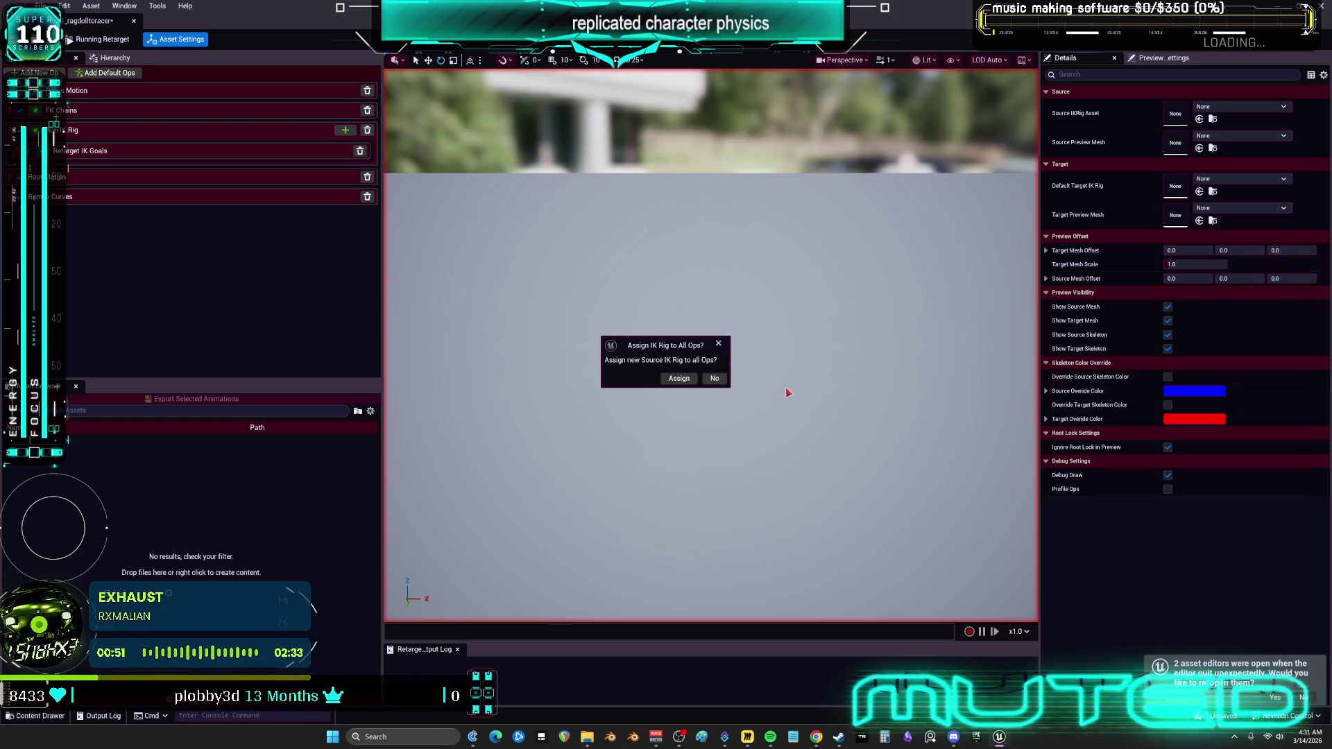
pyautogui.click(715, 378)
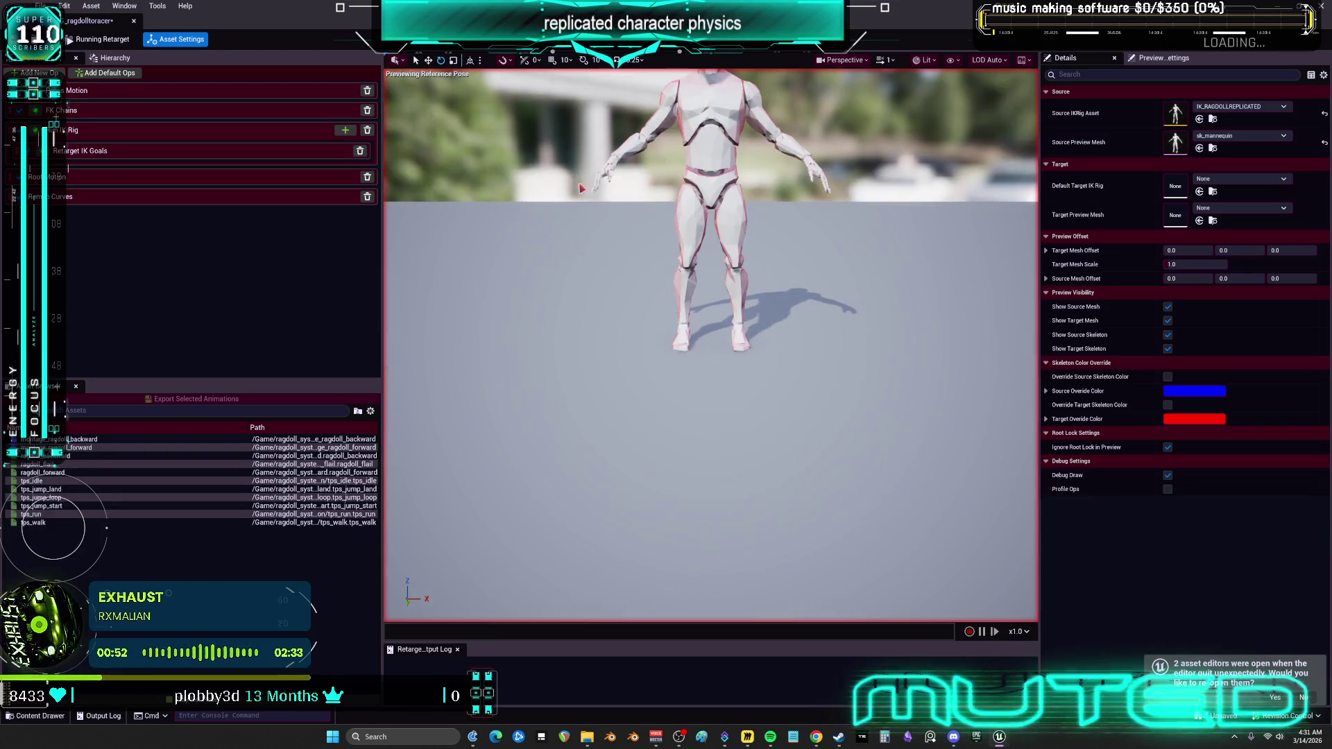
pyautogui.click(134, 21)
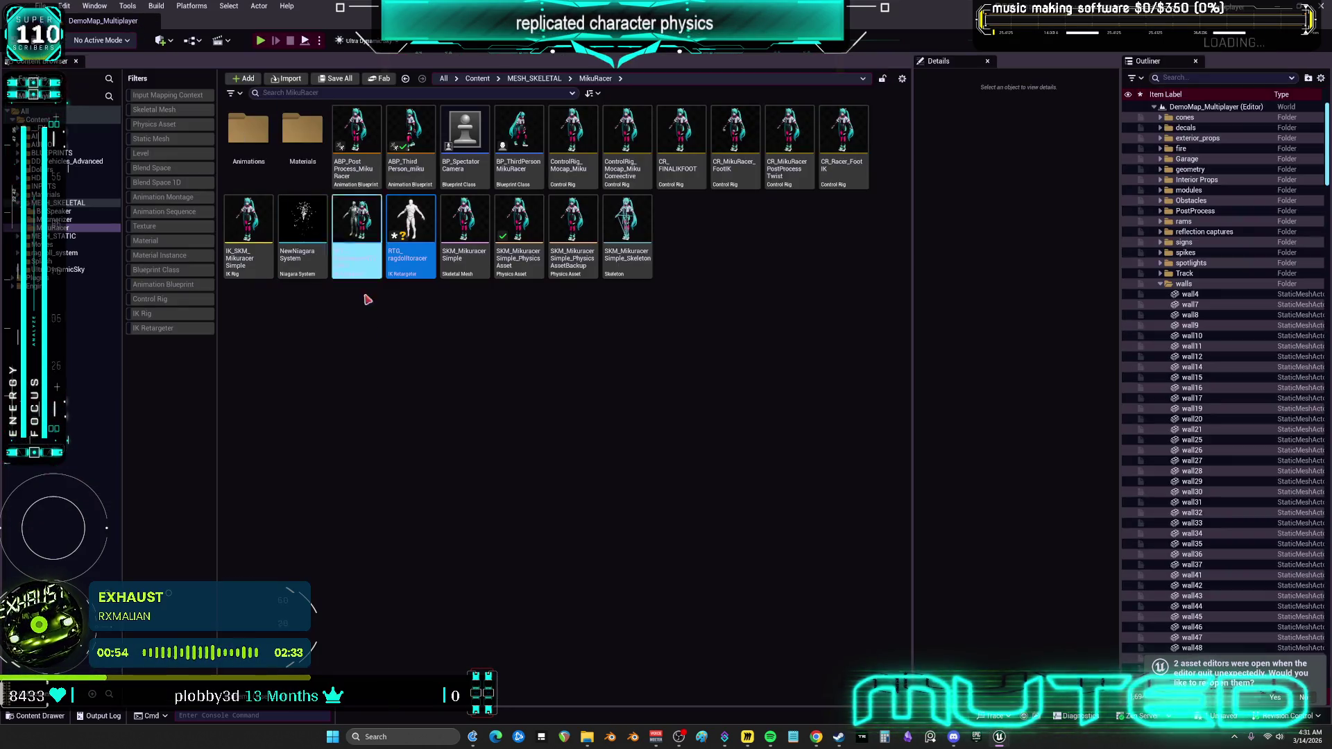
pyautogui.press('Delete')
pyautogui.click(624, 538)
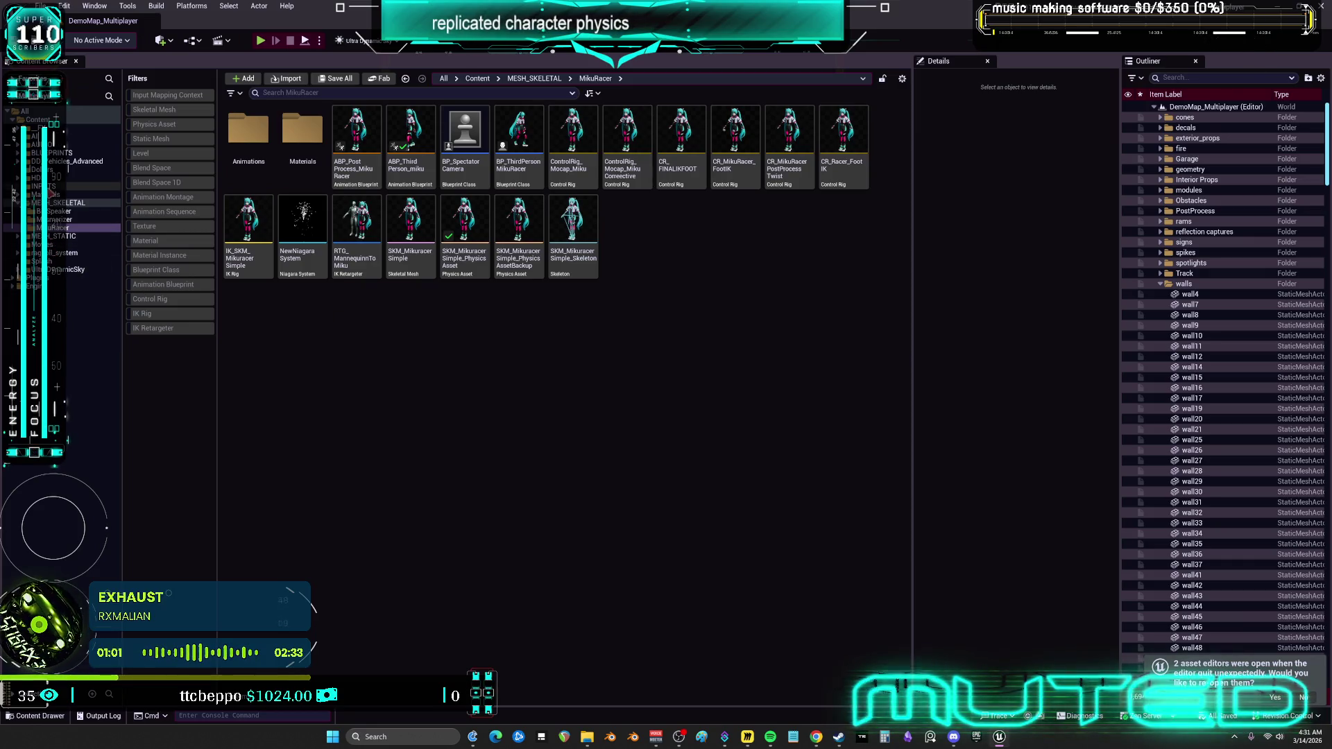
pyautogui.click(14, 277)
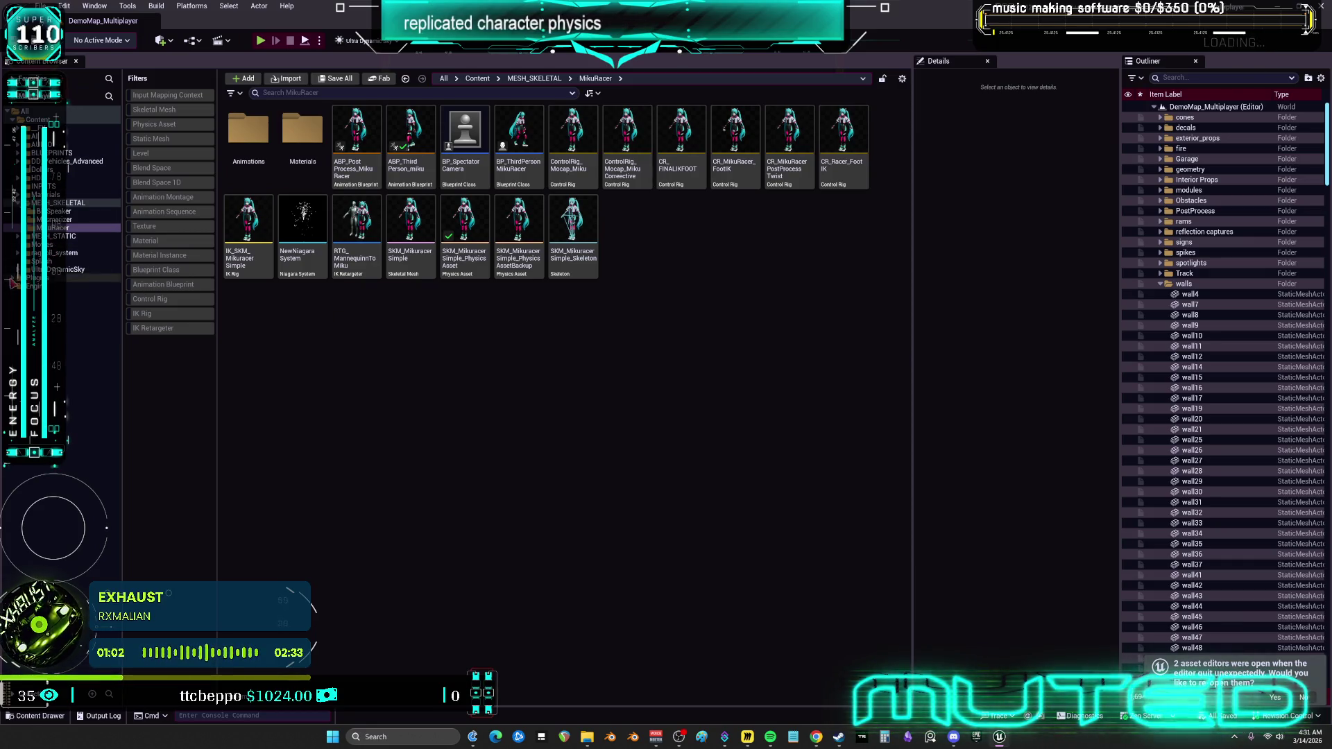
# Open ABP_ActiveRagdoll from the ActiveRagdollRecovery plugin's Animation folder.
pyautogui.click(69, 286)
pyautogui.click(28, 294)
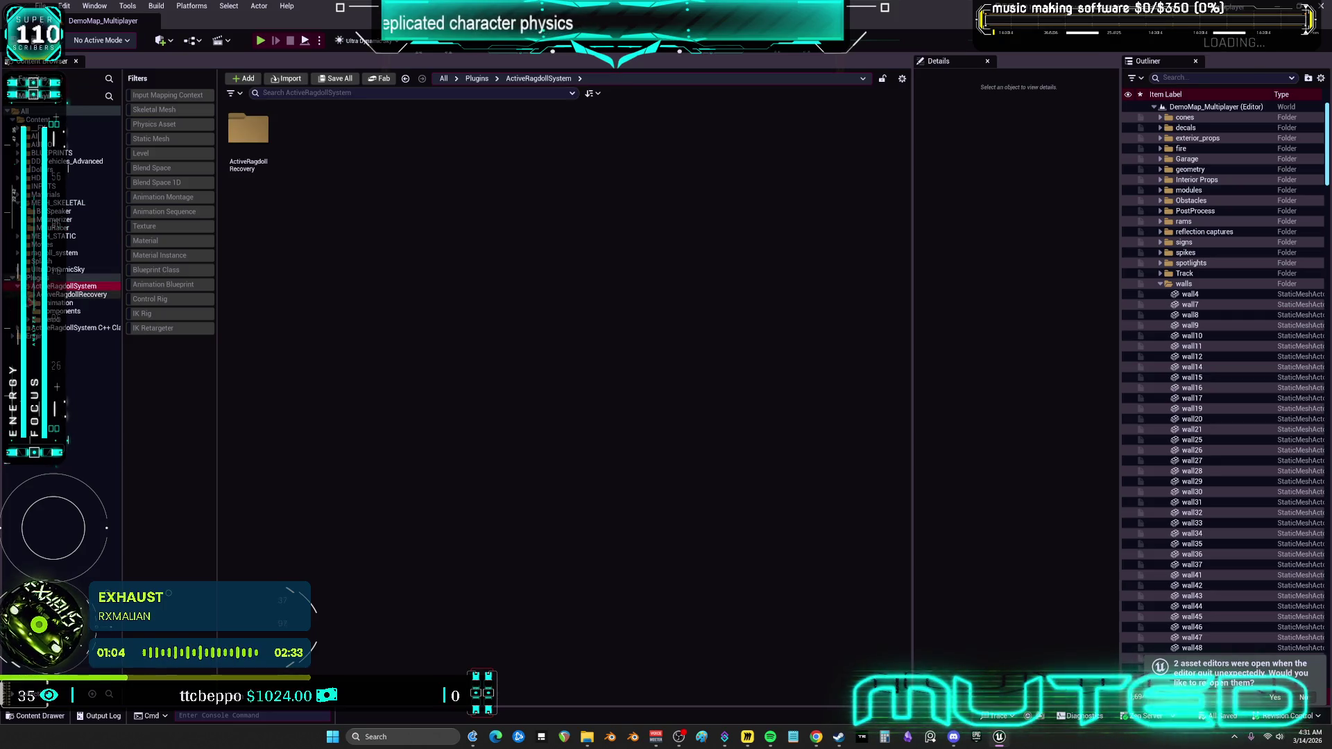
pyautogui.click(62, 302)
pyautogui.doubleClick(248, 136)
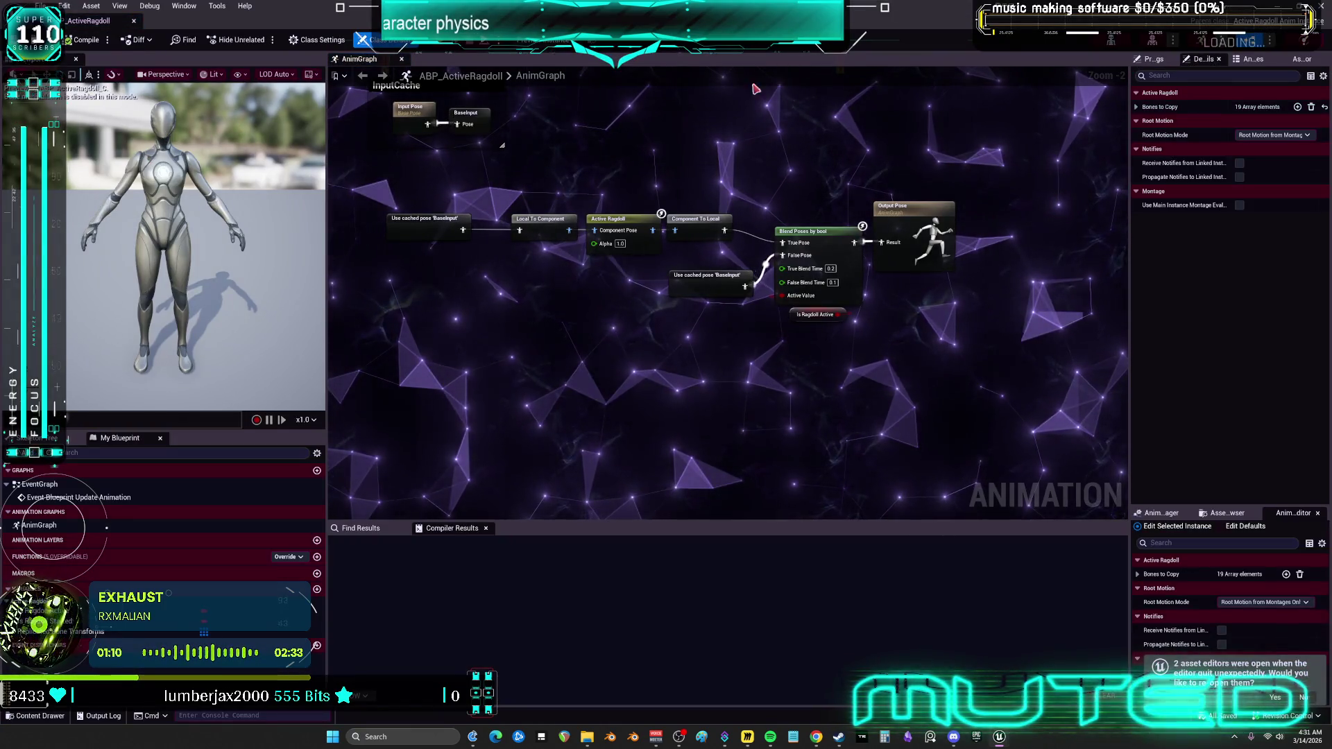
# Apply SKM_Quinn_Simple as the blueprint's preview mesh to the asset.
pyautogui.click(1154, 61)
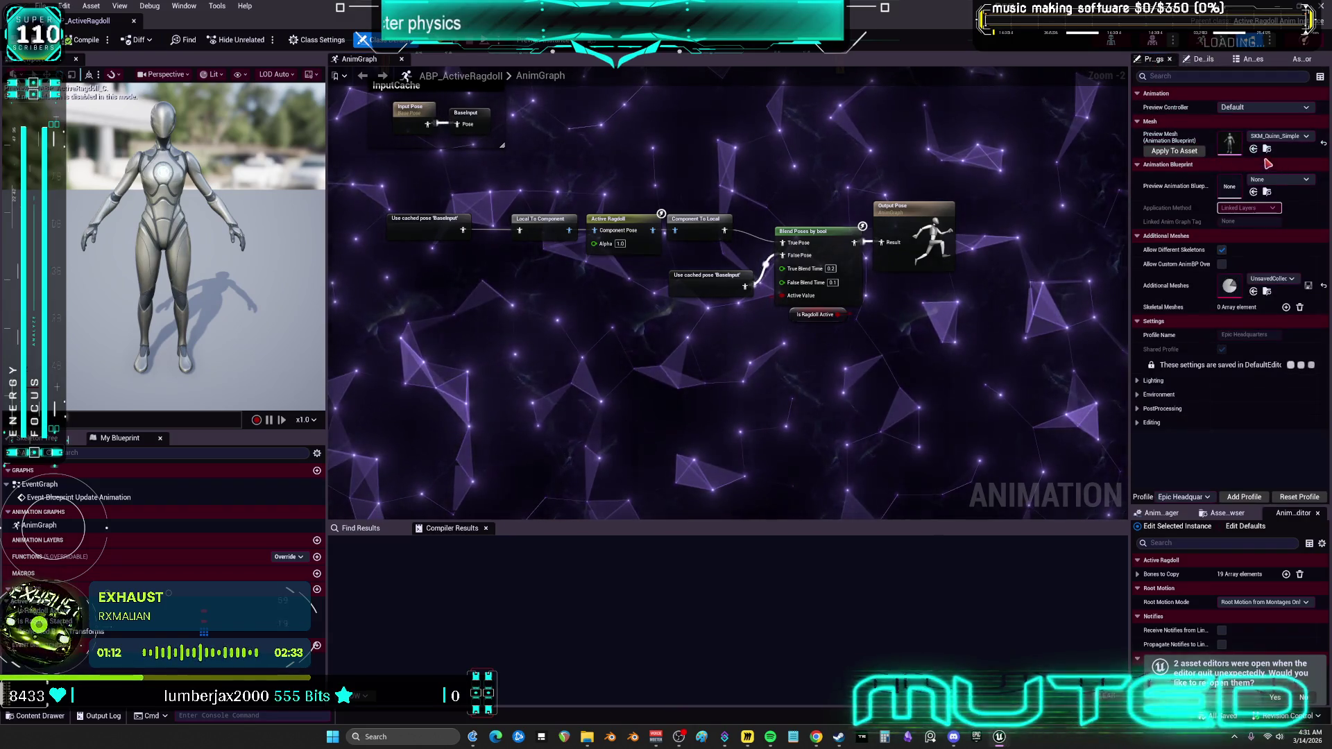
pyautogui.click(1188, 153)
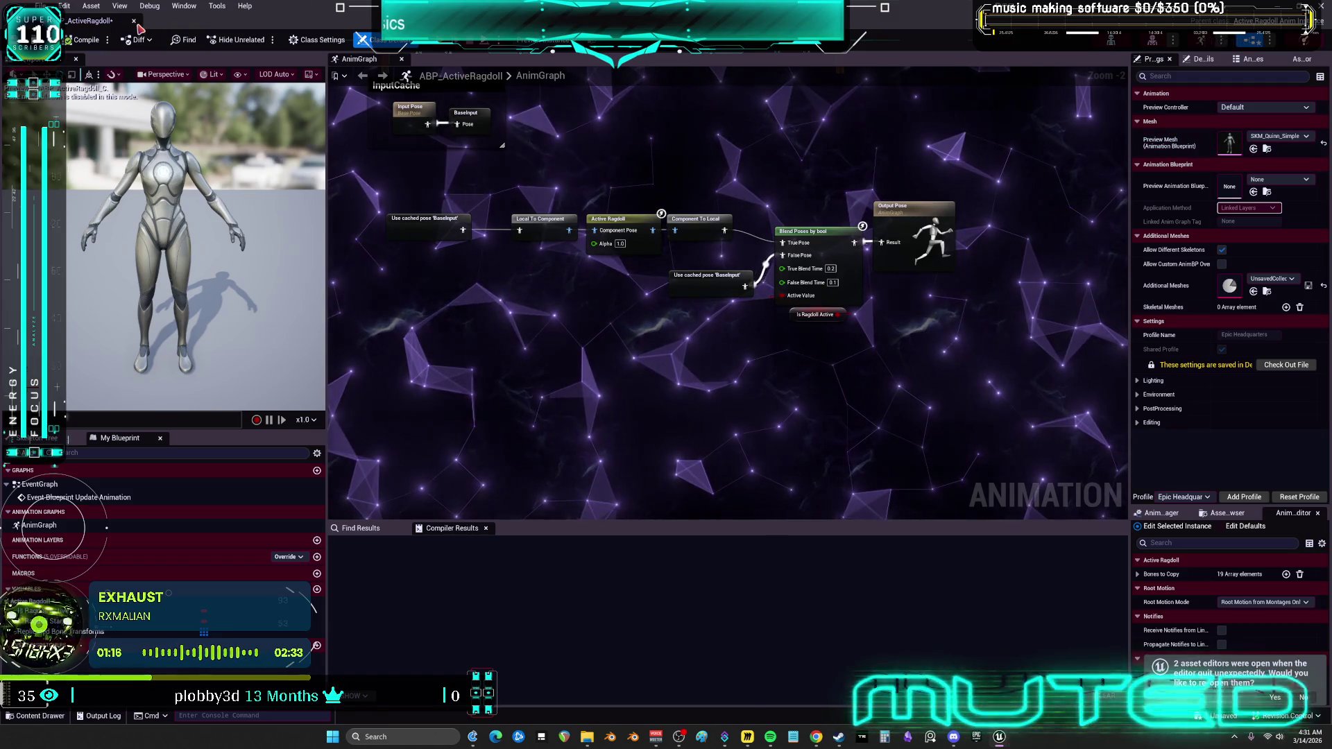
pyautogui.hotkey('alt', 'Tab')
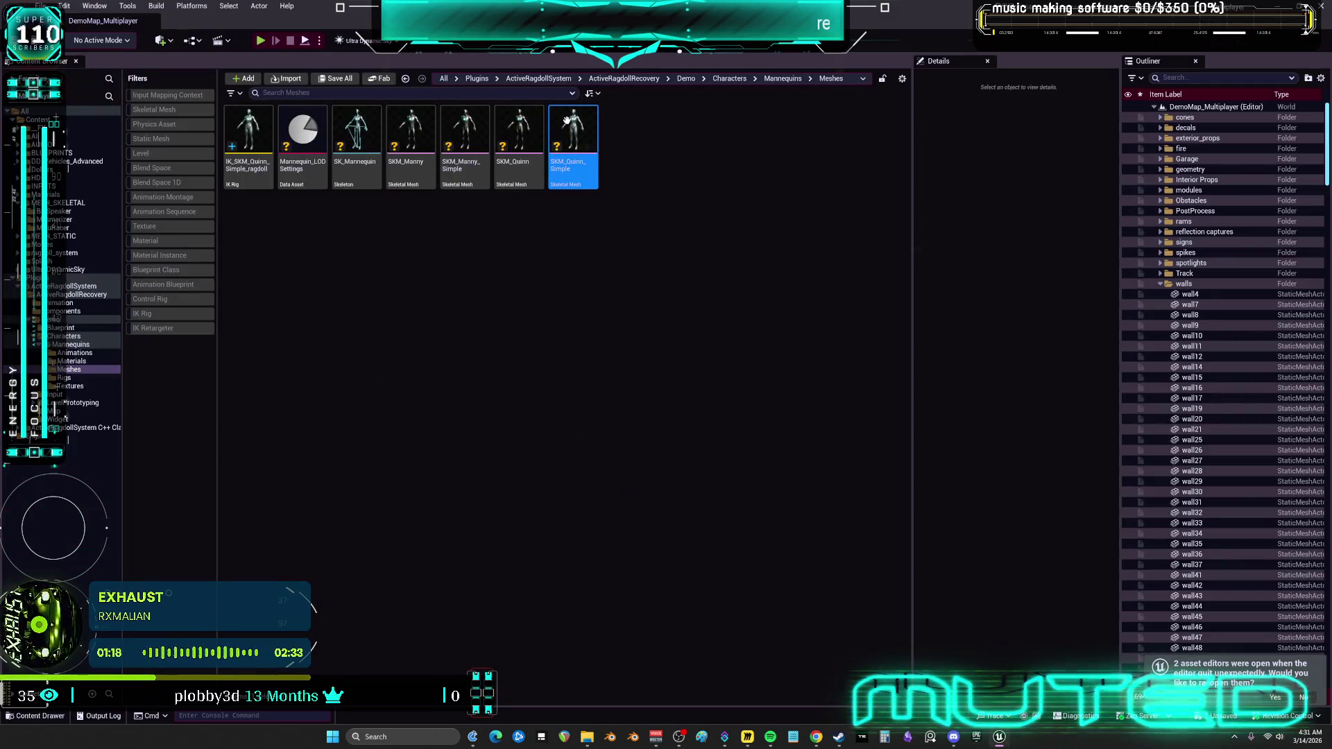
pyautogui.rightClick(569, 123)
pyautogui.moveTo(680, 177)
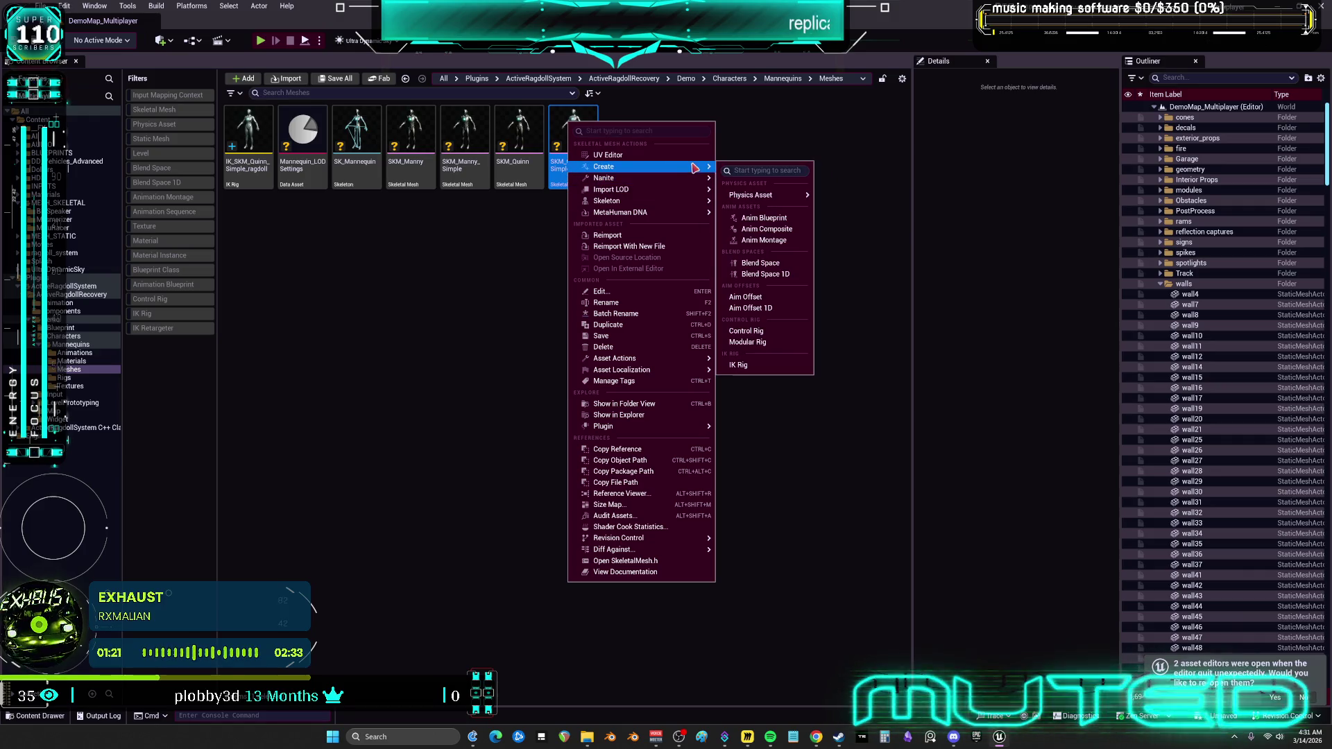
pyautogui.click(763, 355)
pyautogui.doubleClick(644, 177)
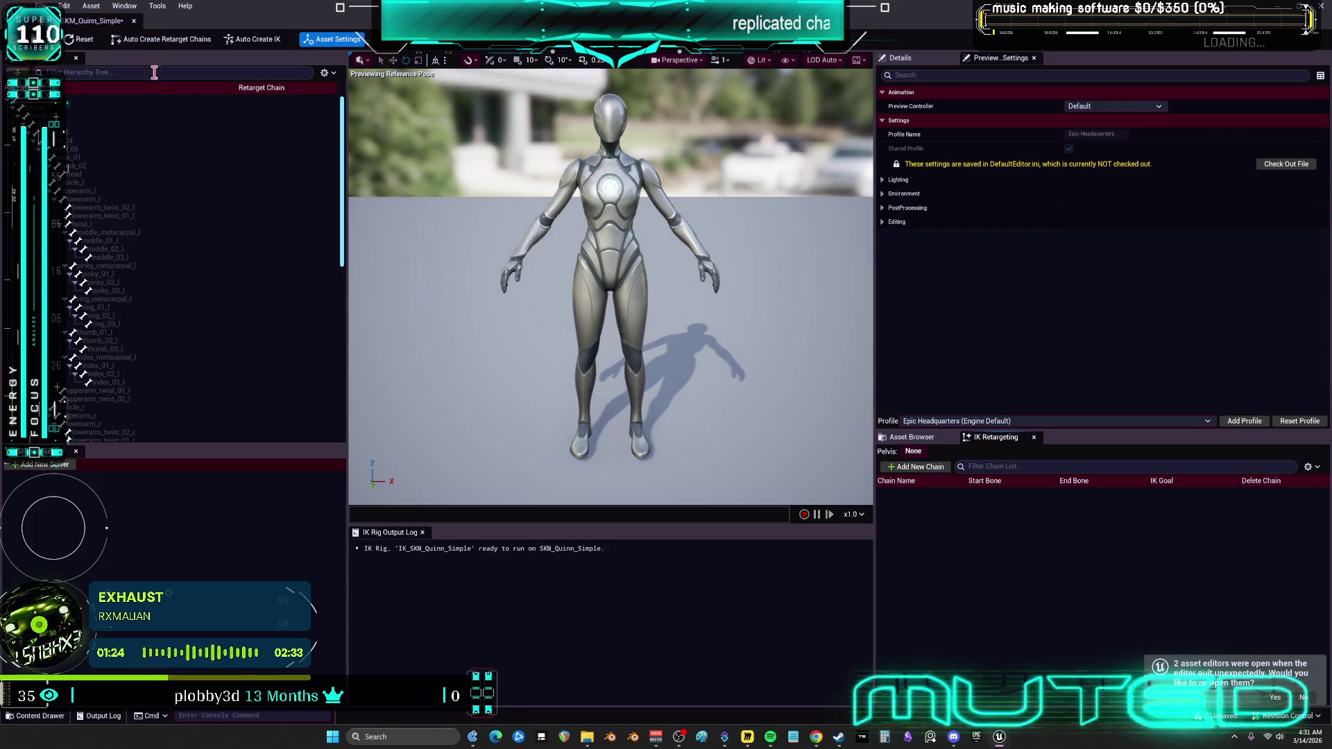
pyautogui.click(134, 21)
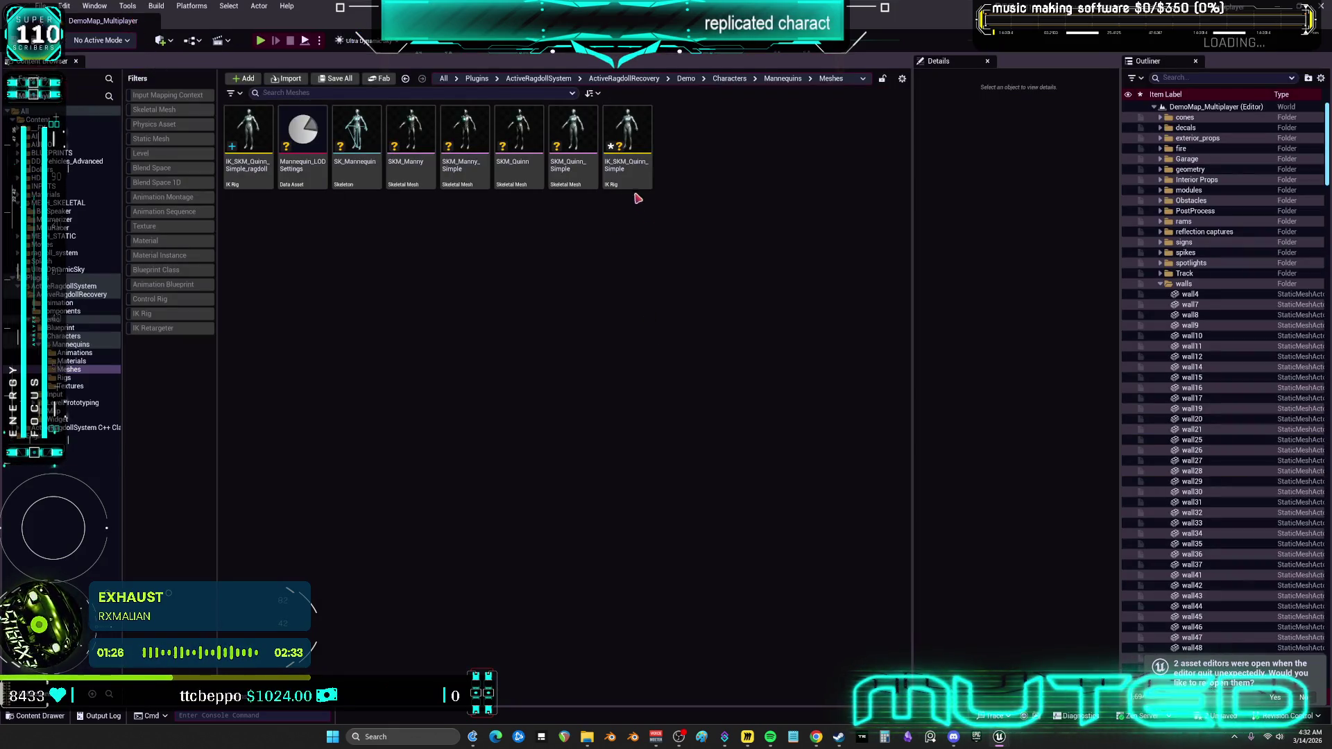
pyautogui.click(634, 182)
pyautogui.press('Delete')
pyautogui.click(633, 541)
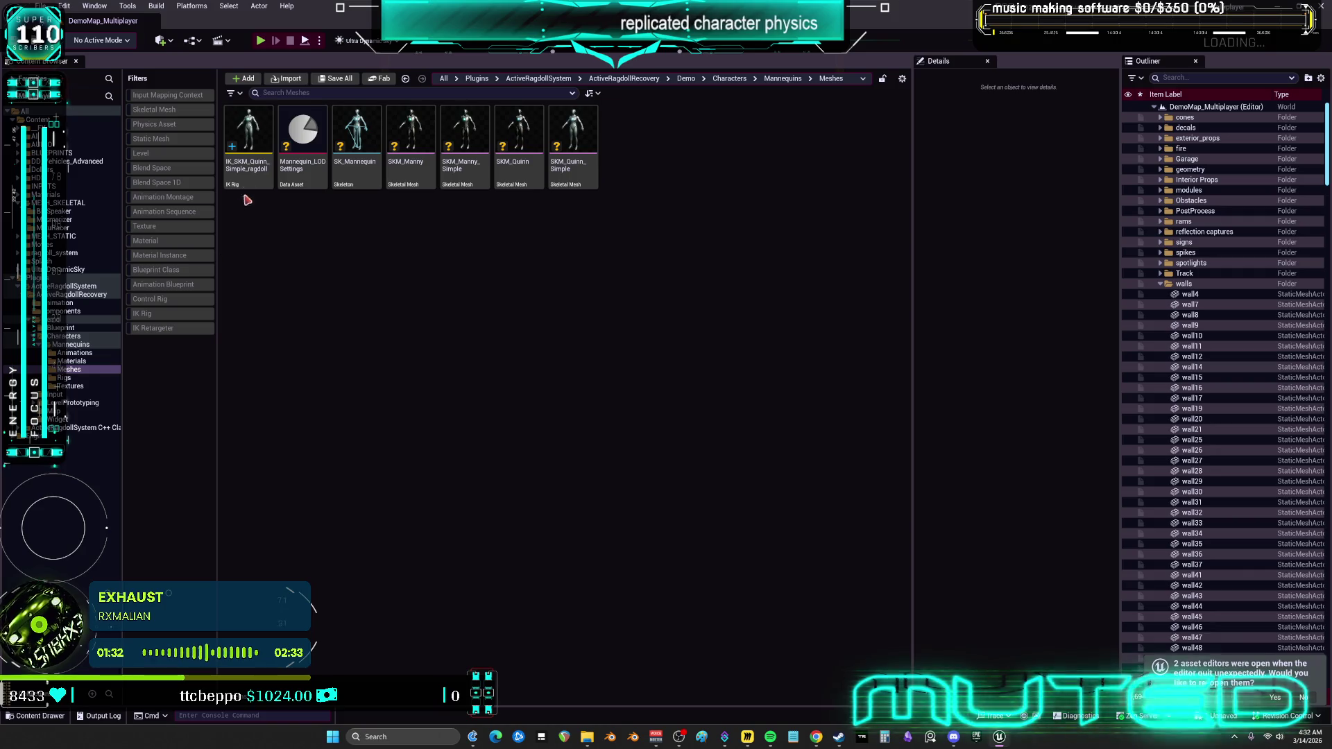
# Show the ActiveRagdollRecovery Animation folder with ABP_ActiveRagdoll and the get-up sequences and montages.
pyautogui.click(61, 334)
pyautogui.click(80, 294)
pyautogui.click(66, 303)
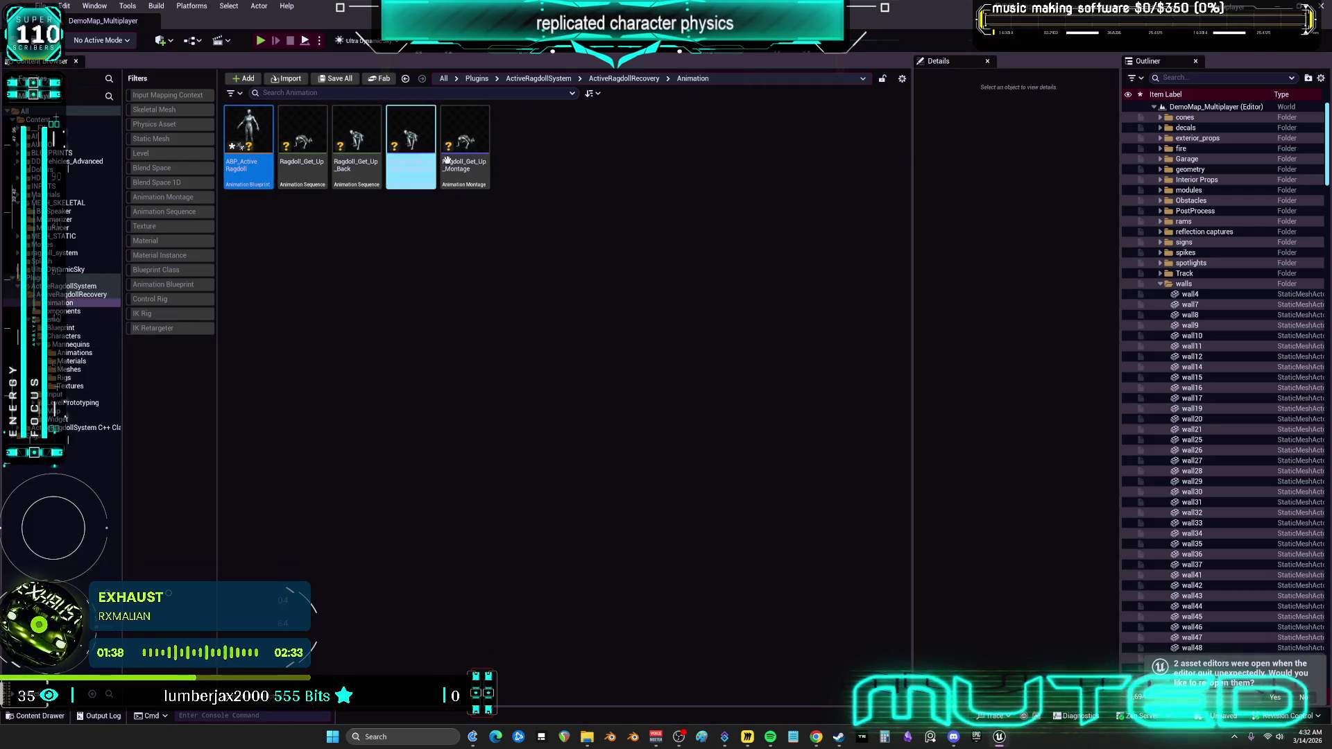
pyautogui.keyDown('shift'); pyautogui.click(446, 159); pyautogui.keyUp('shift')
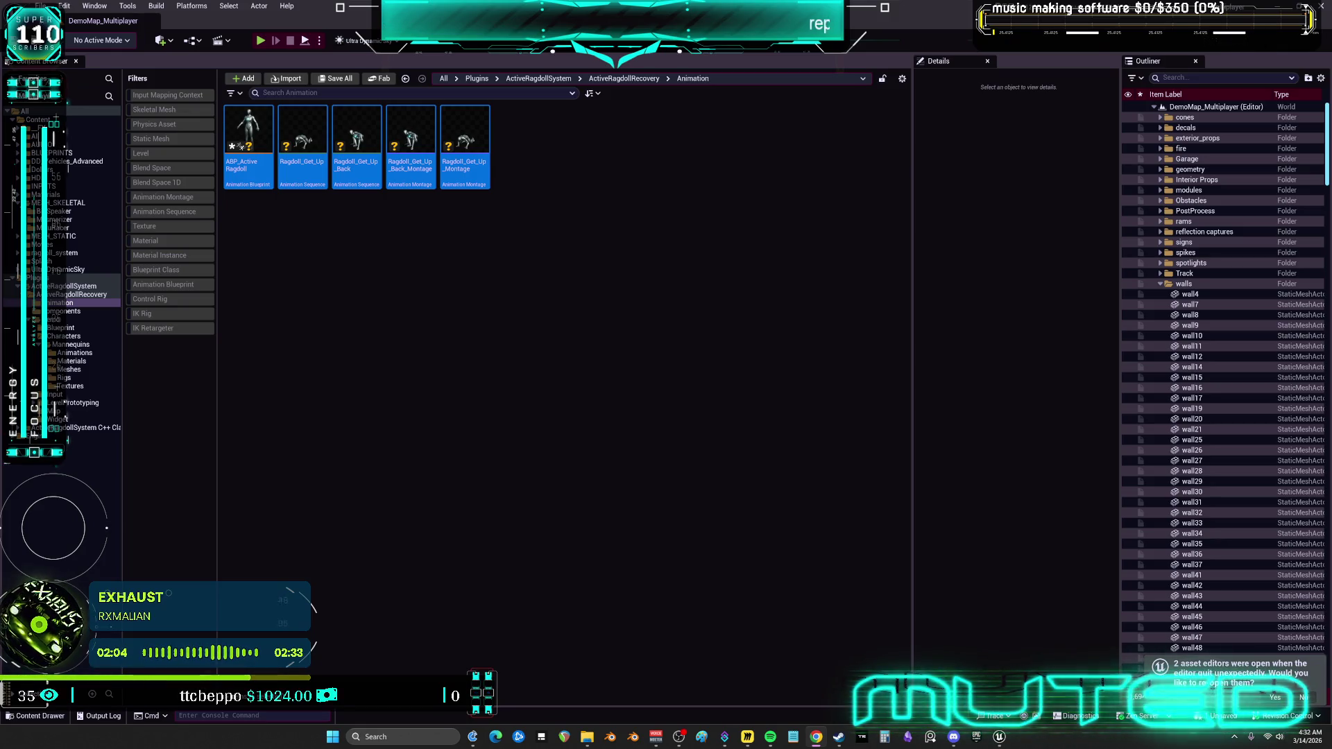
pyautogui.click(489, 239)
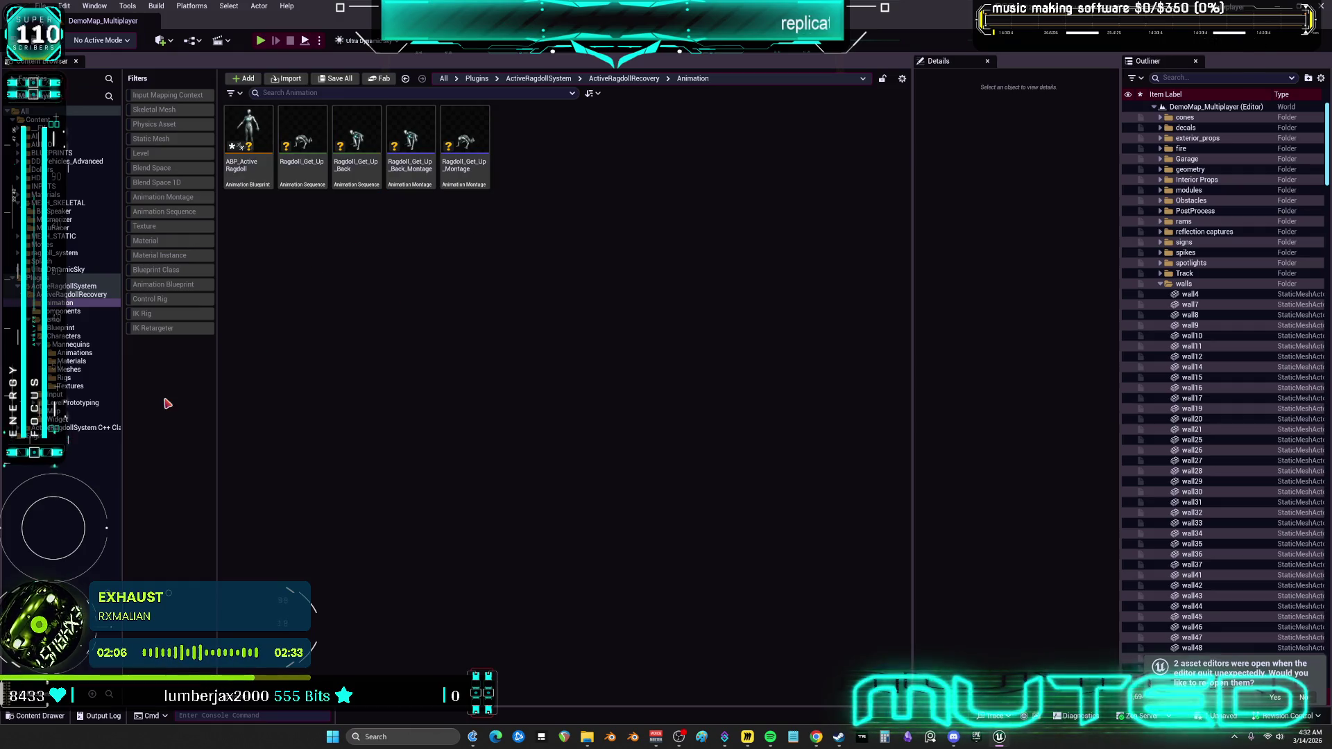
# Create an IK Retargeter named RTG_NewRetargeter in Mannequins/Meshes and open it.
pyautogui.click(76, 369)
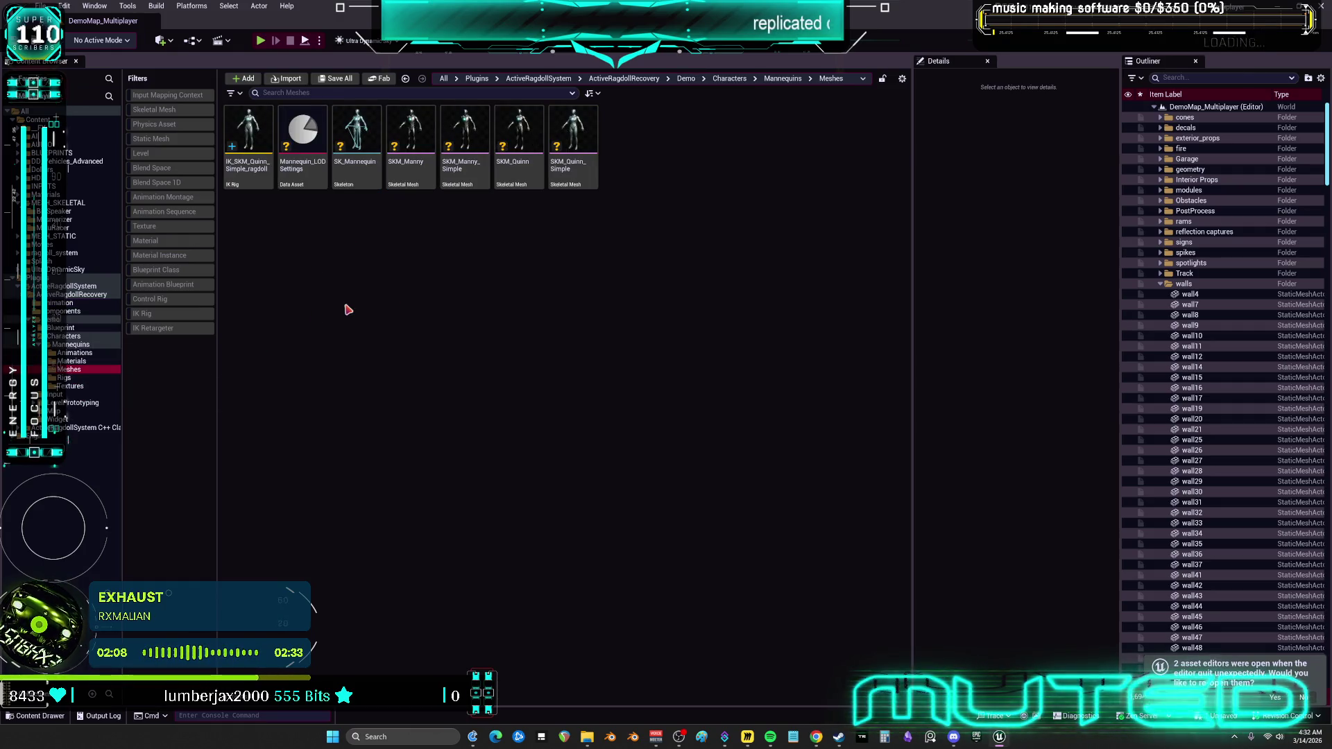
pyautogui.click(261, 185)
pyautogui.rightClick(336, 256)
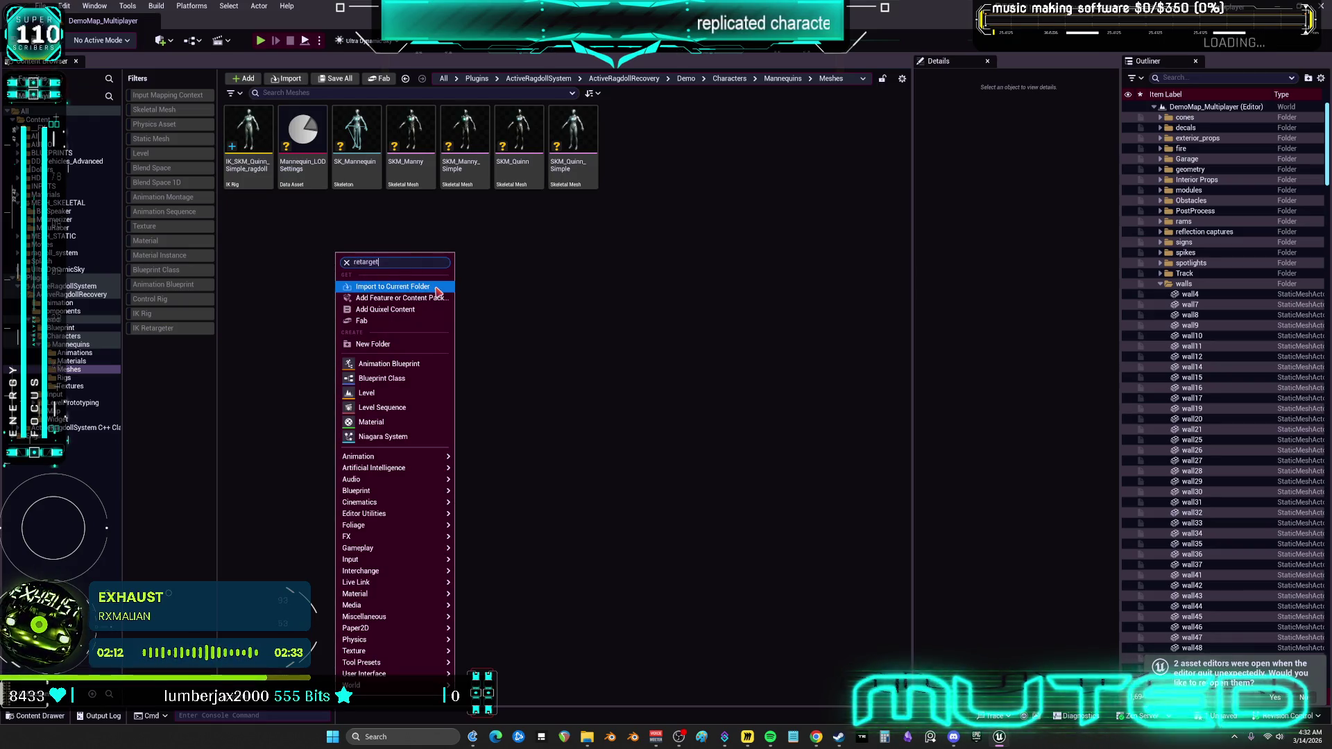
pyautogui.click(399, 305)
pyautogui.press('Return')
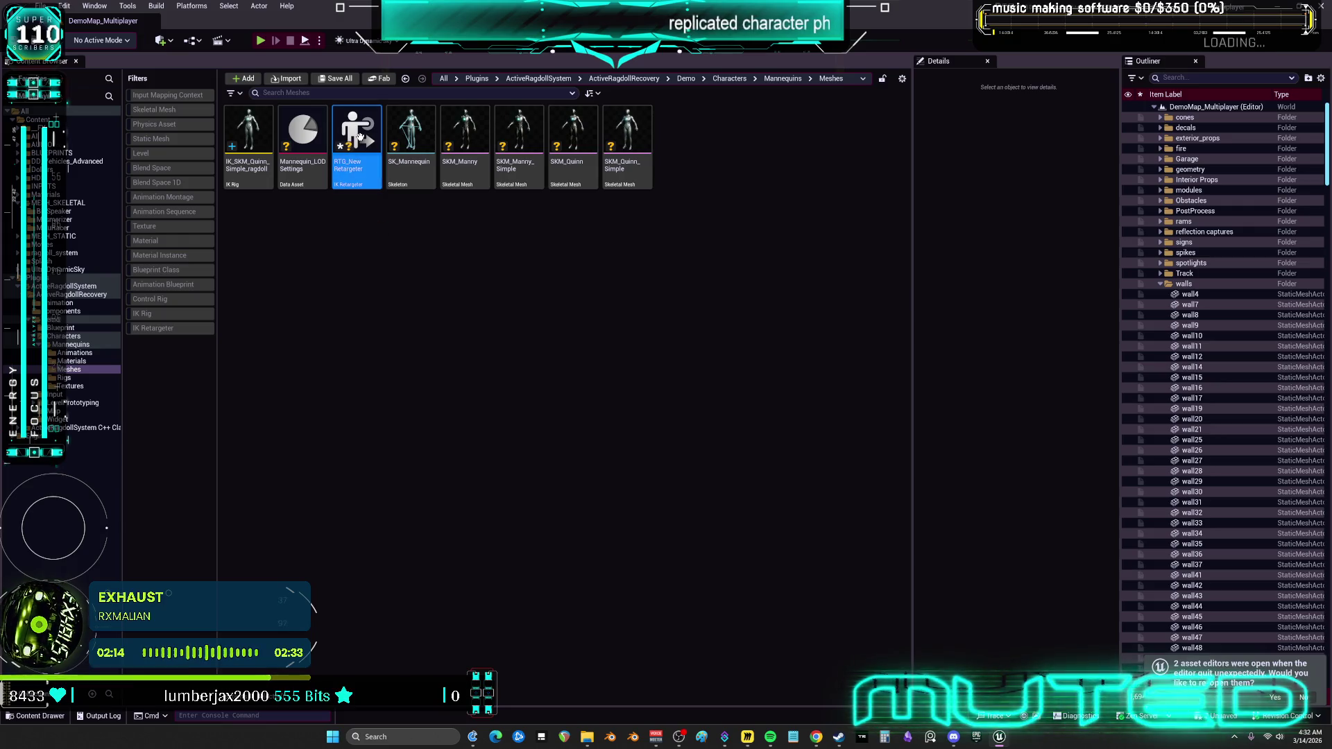
pyautogui.doubleClick(356, 138)
pyautogui.click(1203, 106)
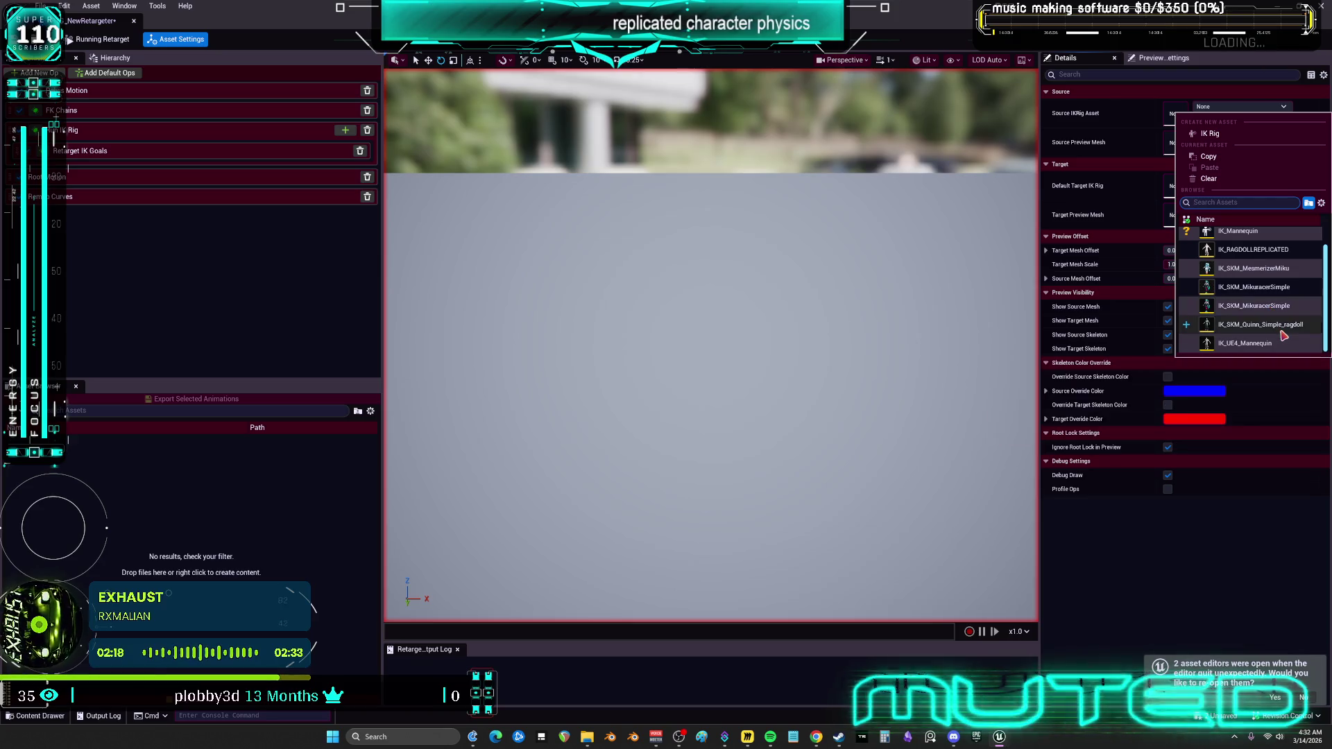
# Set IK_SKM_Quinn_Simple_ragdoll as source and IK_SKM_MikuracerSimple as target IK rig, accepting the assign prompts.
pyautogui.click(1270, 306)
pyautogui.click(687, 380)
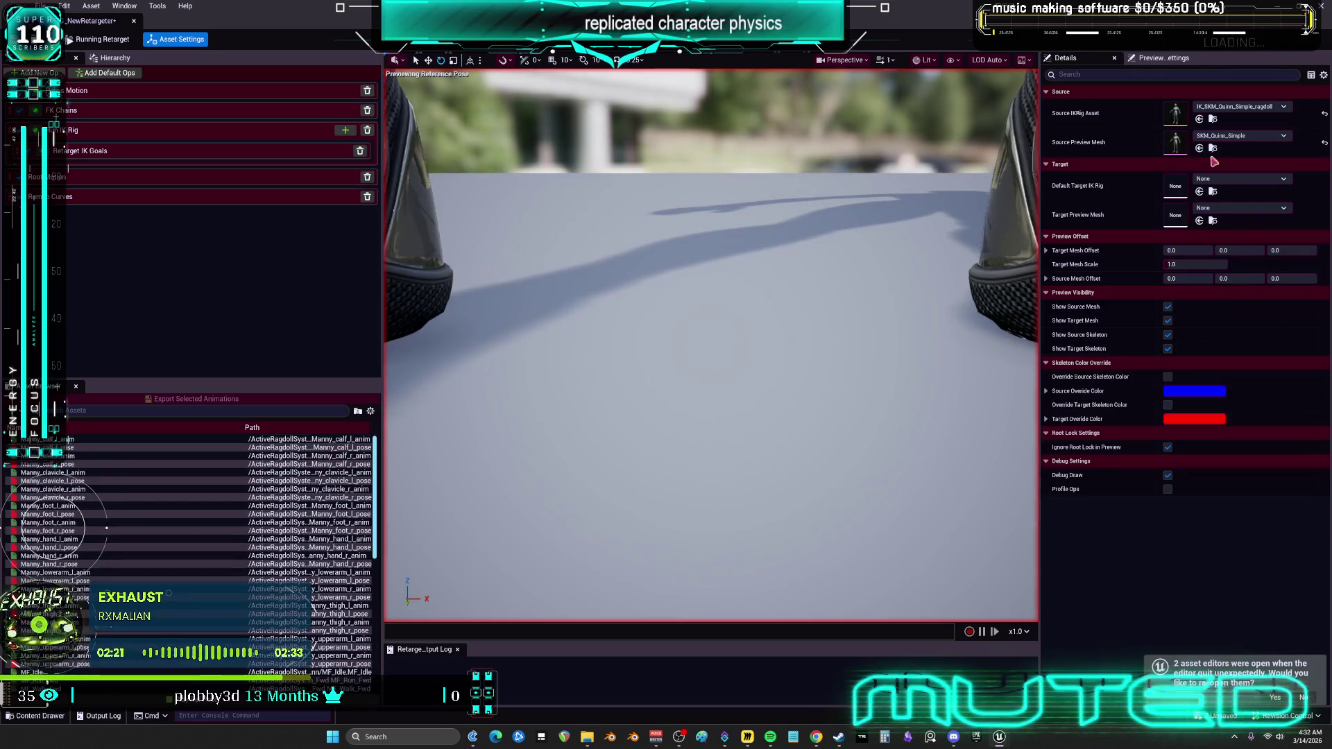
pyautogui.click(1236, 183)
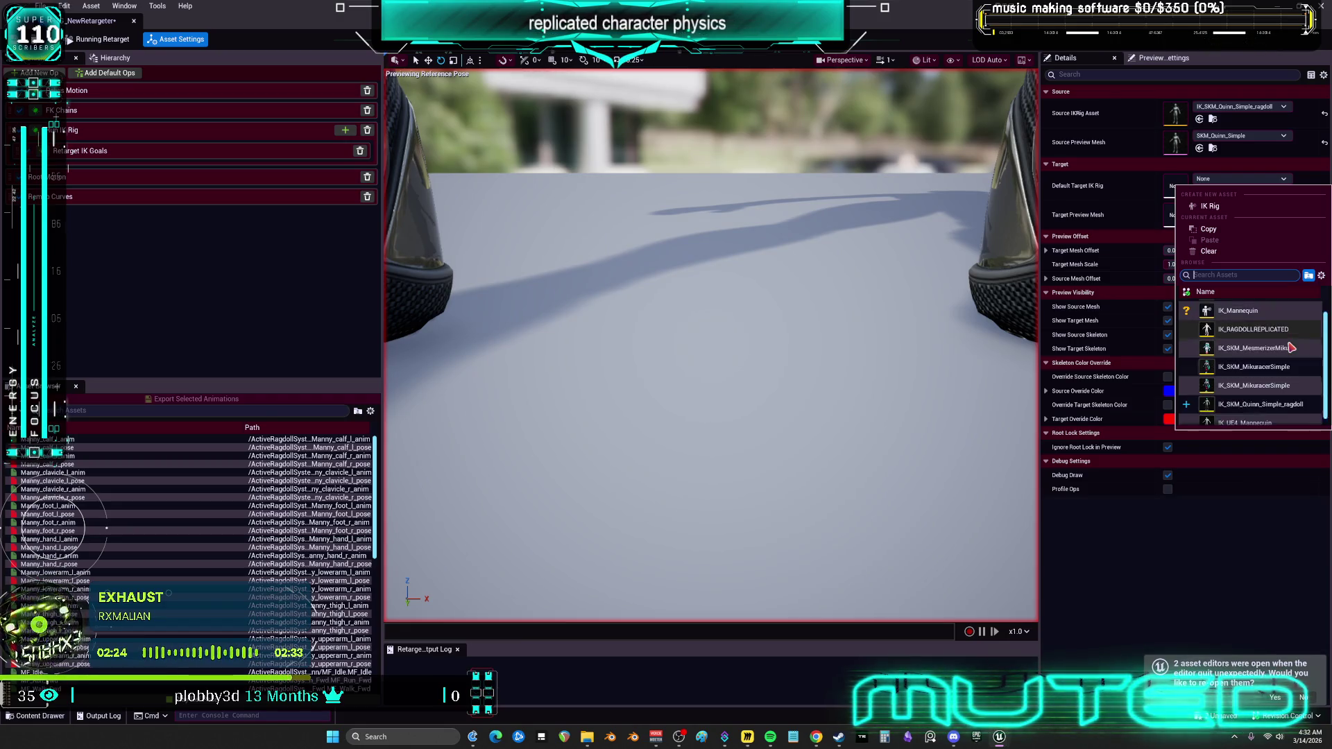
pyautogui.scroll(-1, 1290, 375)
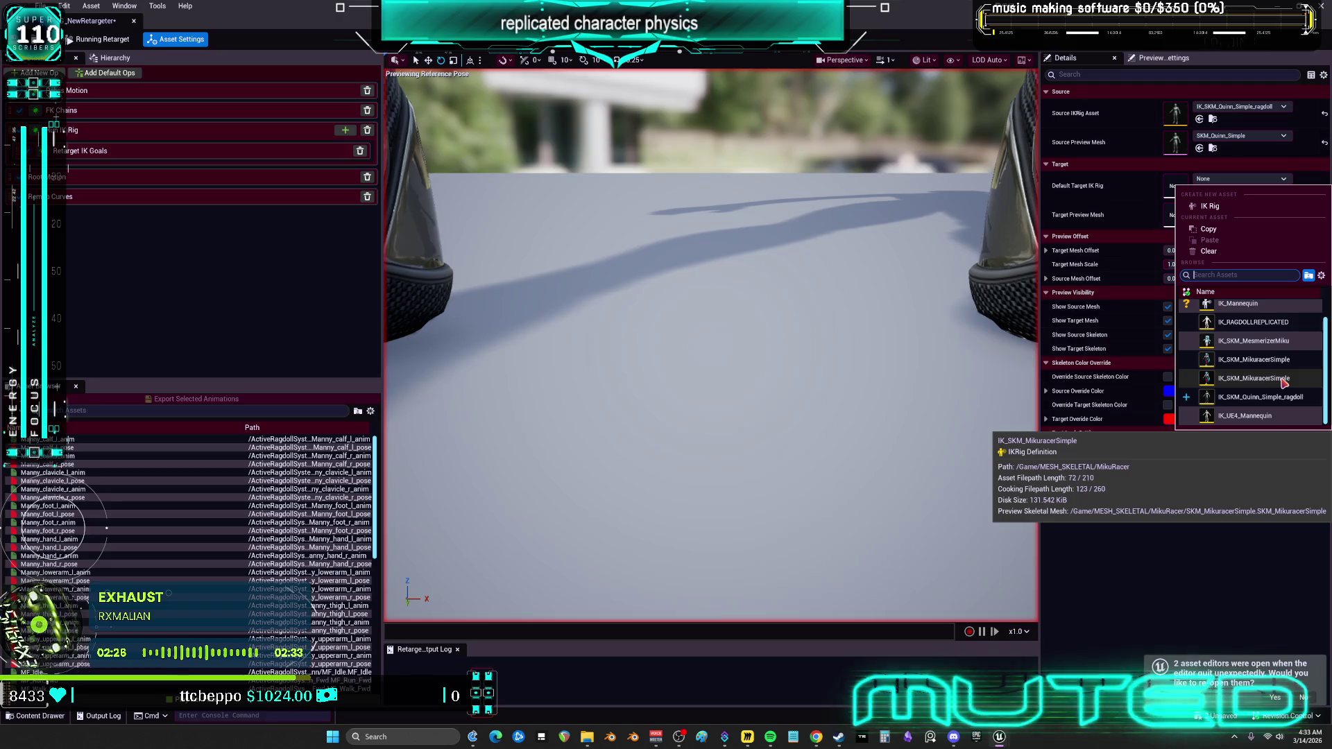
pyautogui.click(1285, 380)
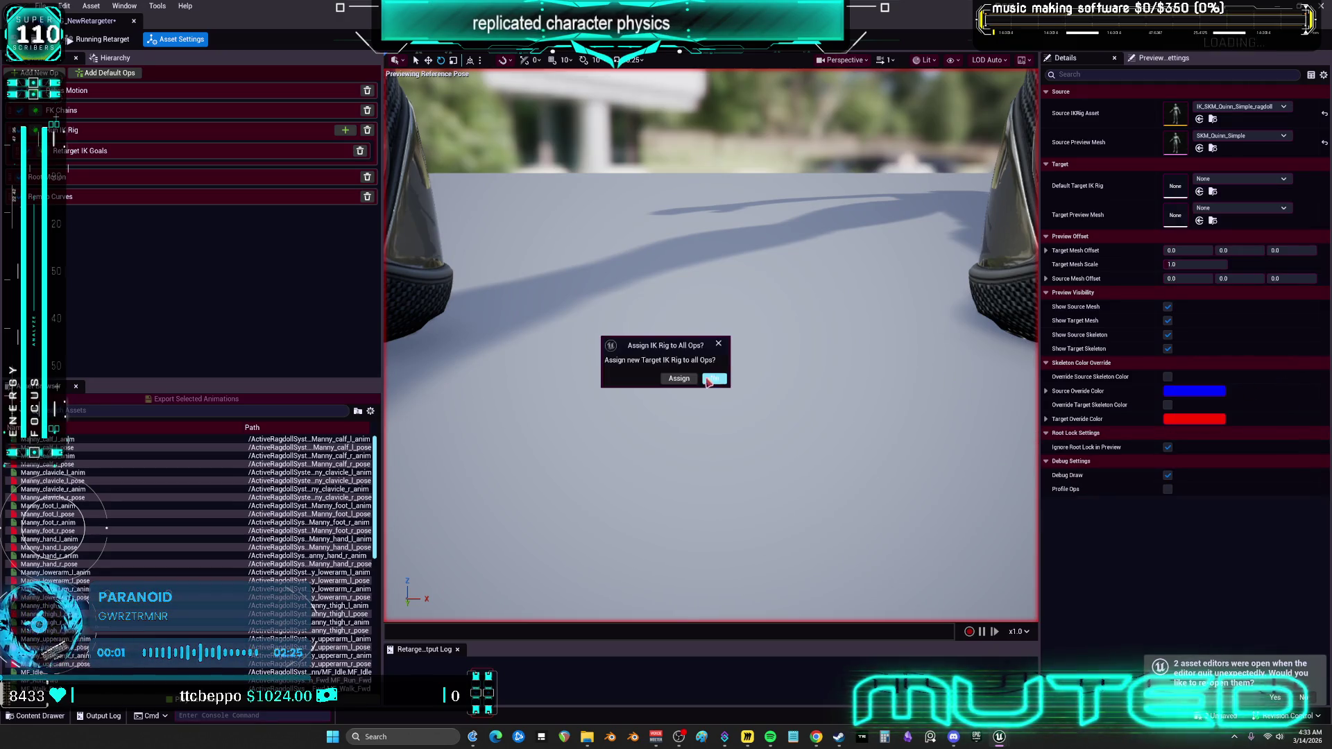
pyautogui.click(711, 380)
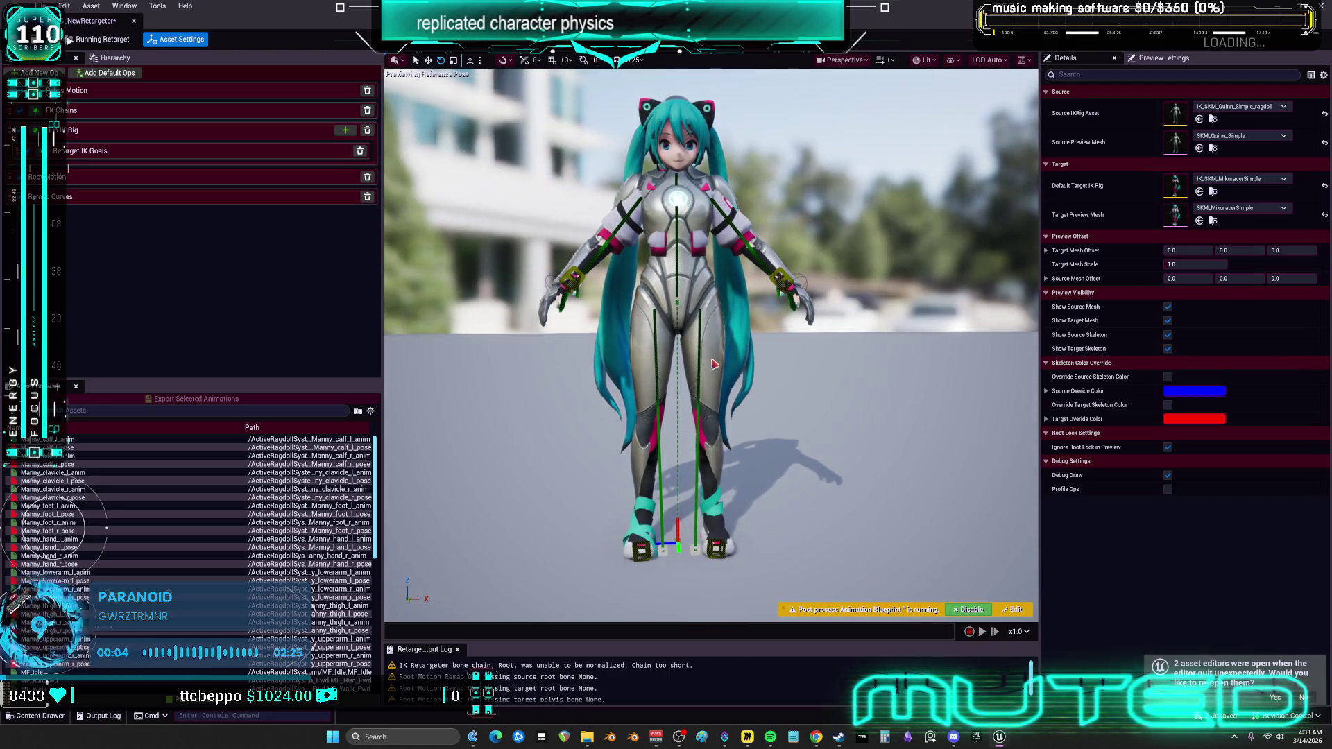
# Set the target mesh offset X to 0 so both meshes overlap.
pyautogui.moveTo(1188, 251)
pyautogui.mouseDown()
pyautogui.moveTo(1256, 251)
pyautogui.moveTo(1230, 251)
pyautogui.mouseUp()
pyautogui.click(1194, 250)
pyautogui.write('0')
pyautogui.press('Return')
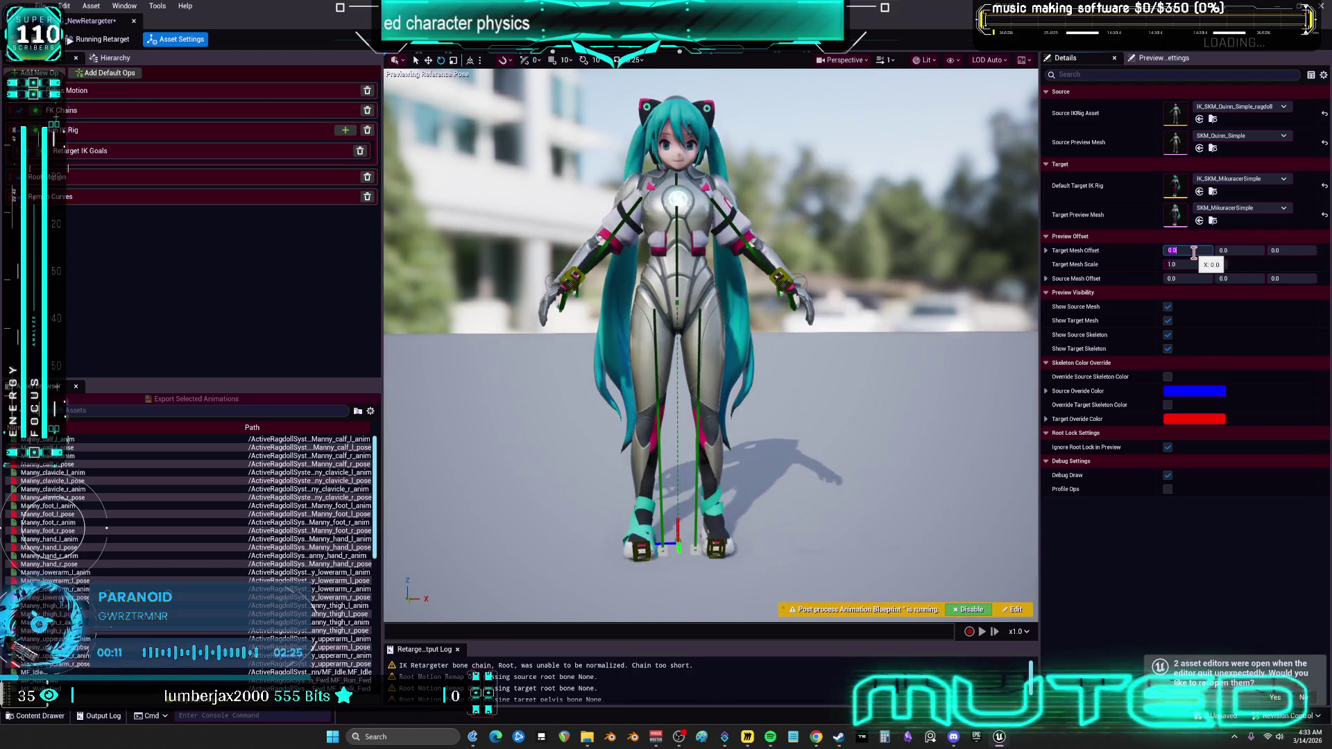
# Select the RightLeg and LeftLeg chain bones in the target Hierarchy.
pyautogui.click(112, 60)
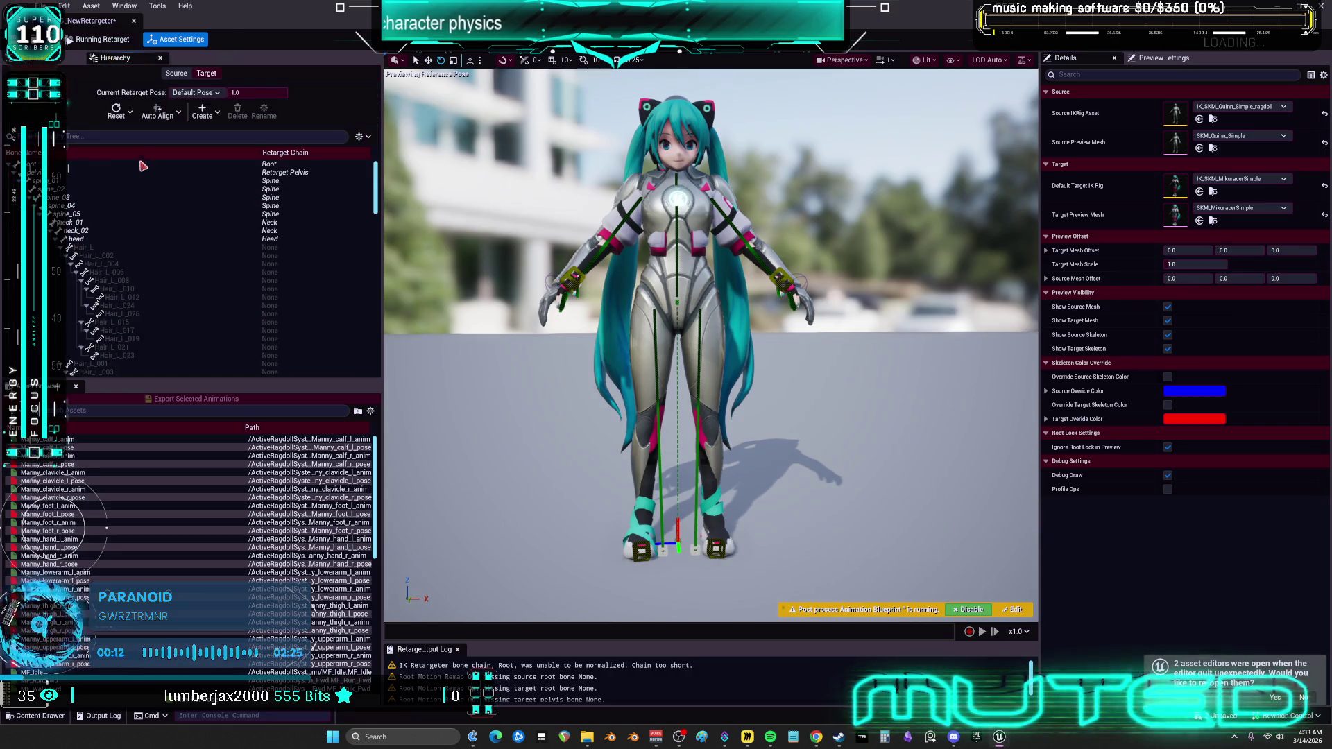
pyautogui.scroll(-15, 253, 222)
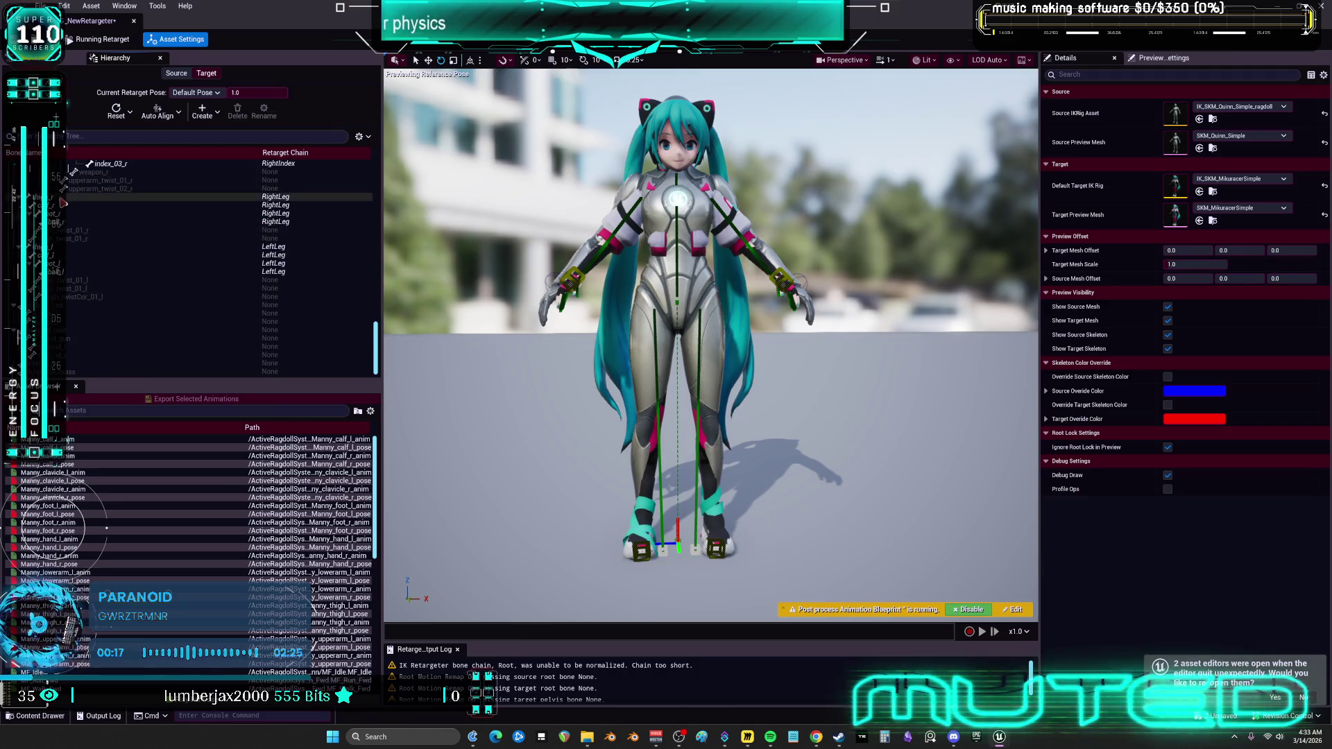
pyautogui.click(174, 197)
pyautogui.keyDown('shift'); pyautogui.click(173, 221); pyautogui.keyUp('shift')
pyautogui.keyDown('ctrl'); pyautogui.click(67, 247); pyautogui.keyUp('ctrl')
pyautogui.keyDown('ctrl'); pyautogui.keyDown('shift'); pyautogui.click(68, 271); pyautogui.keyUp('shift'); pyautogui.keyUp('ctrl')
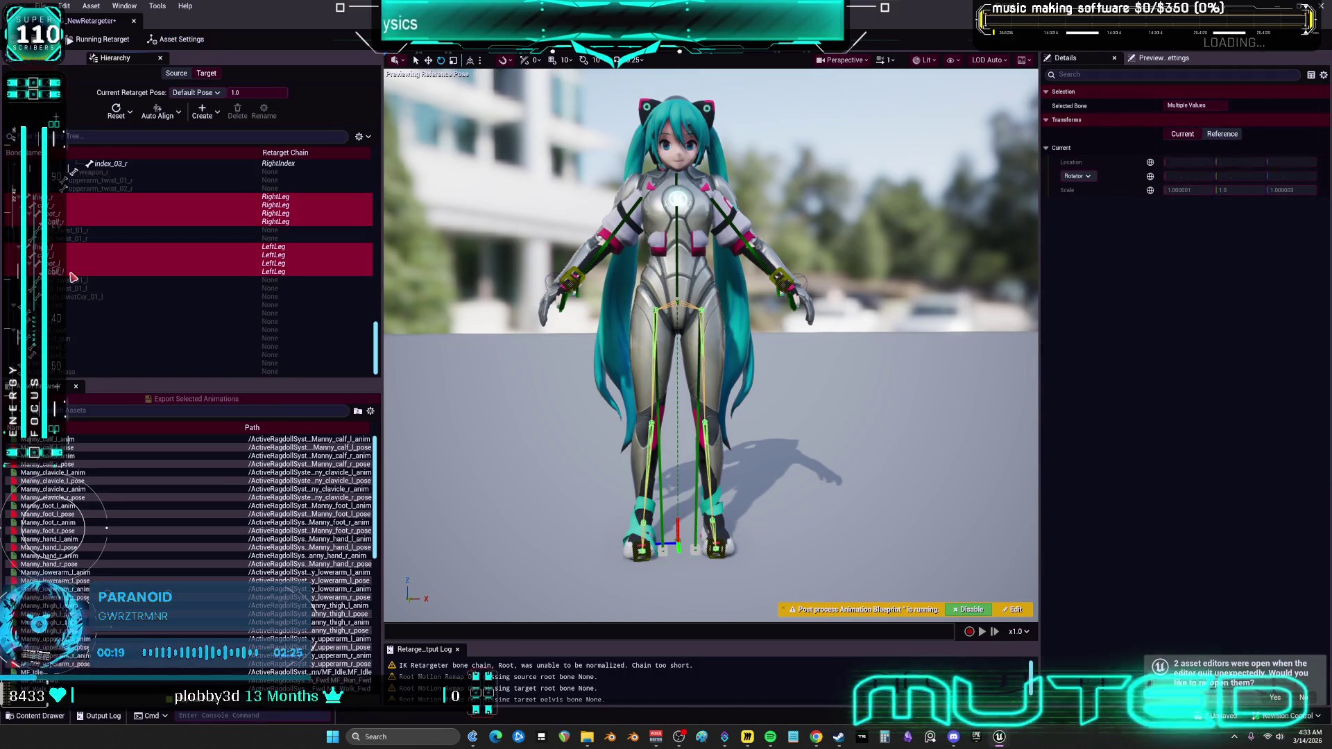
# Start a new retarget pose named ragdollquinn2mikuracer from the Create menu.
pyautogui.click(158, 111)
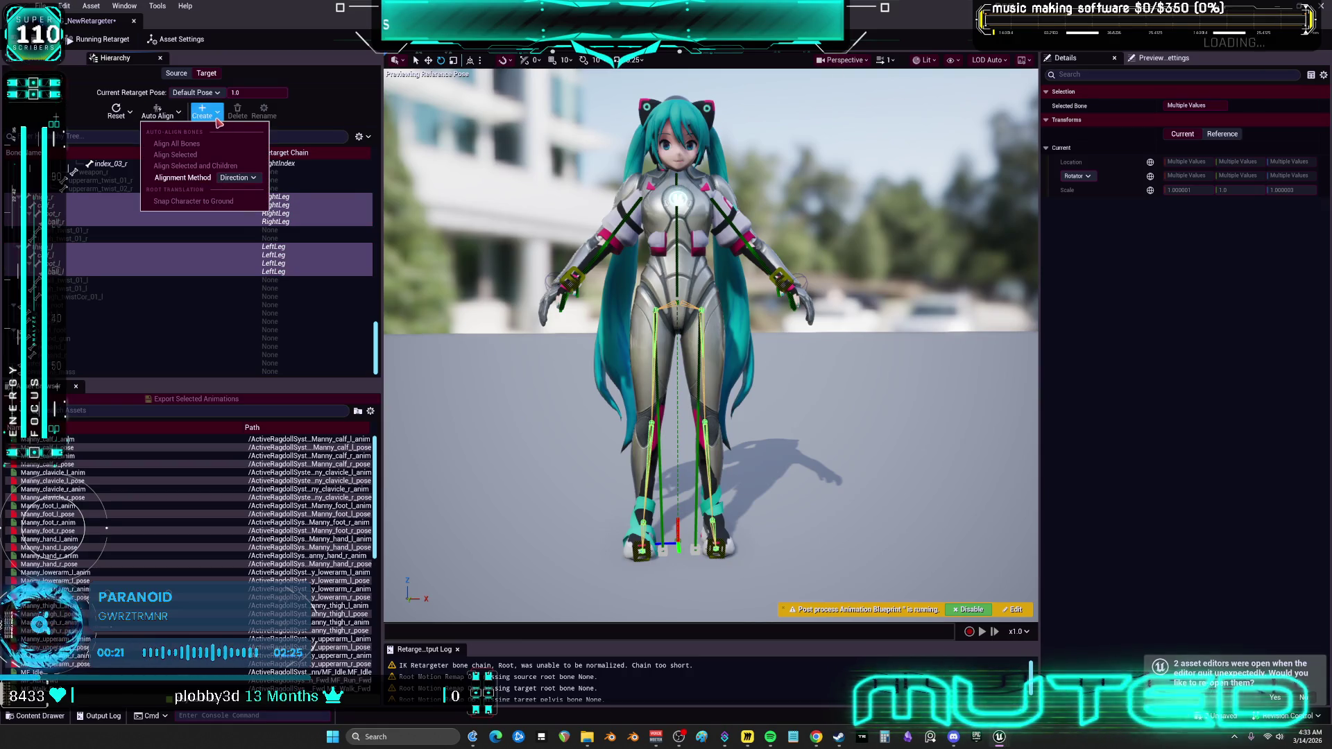
pyautogui.click(247, 88)
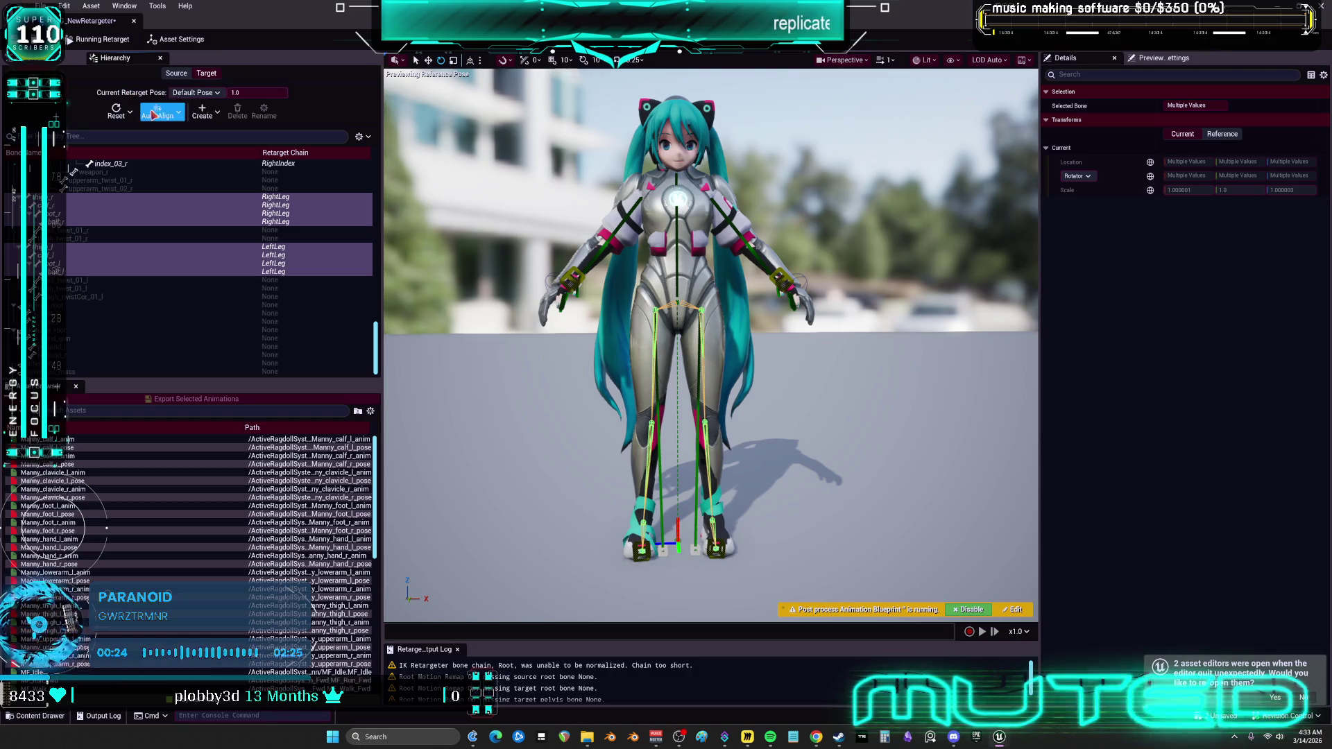
pyautogui.click(192, 103)
pyautogui.click(129, 114)
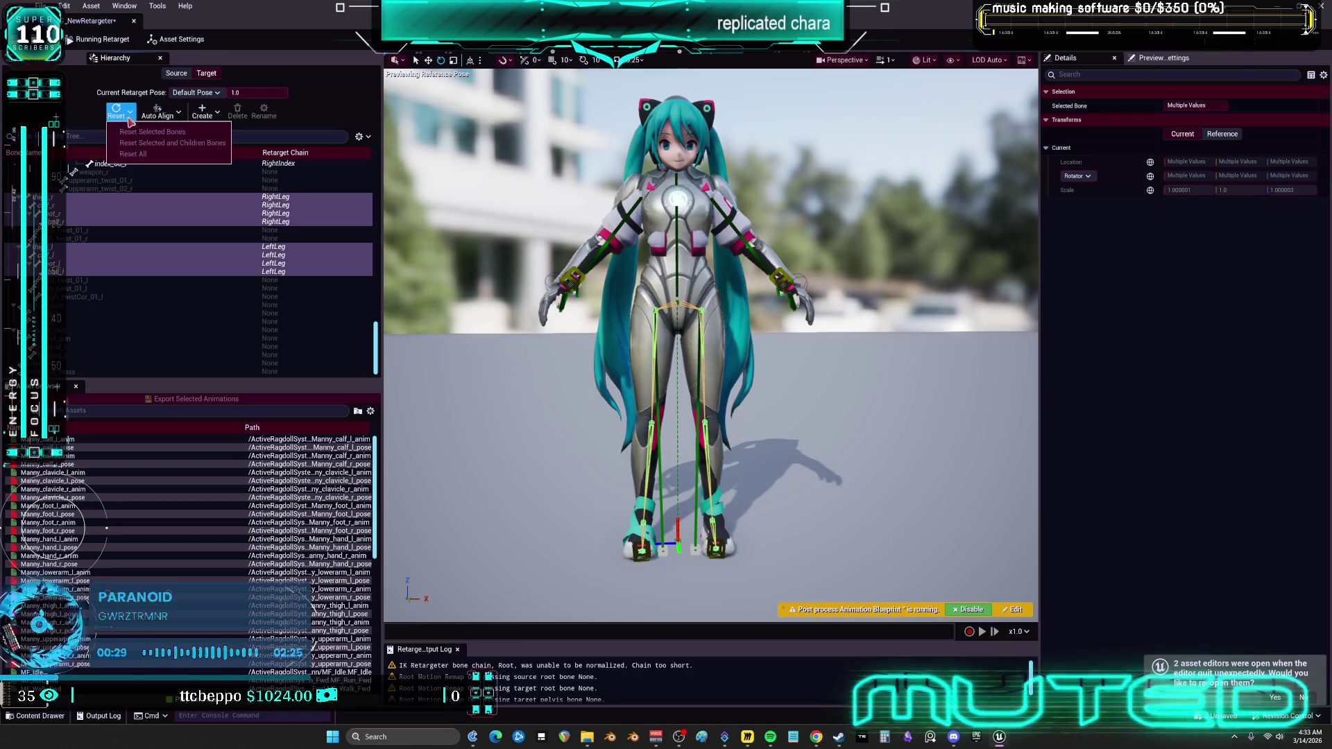
pyautogui.click(173, 214)
pyautogui.click(202, 111)
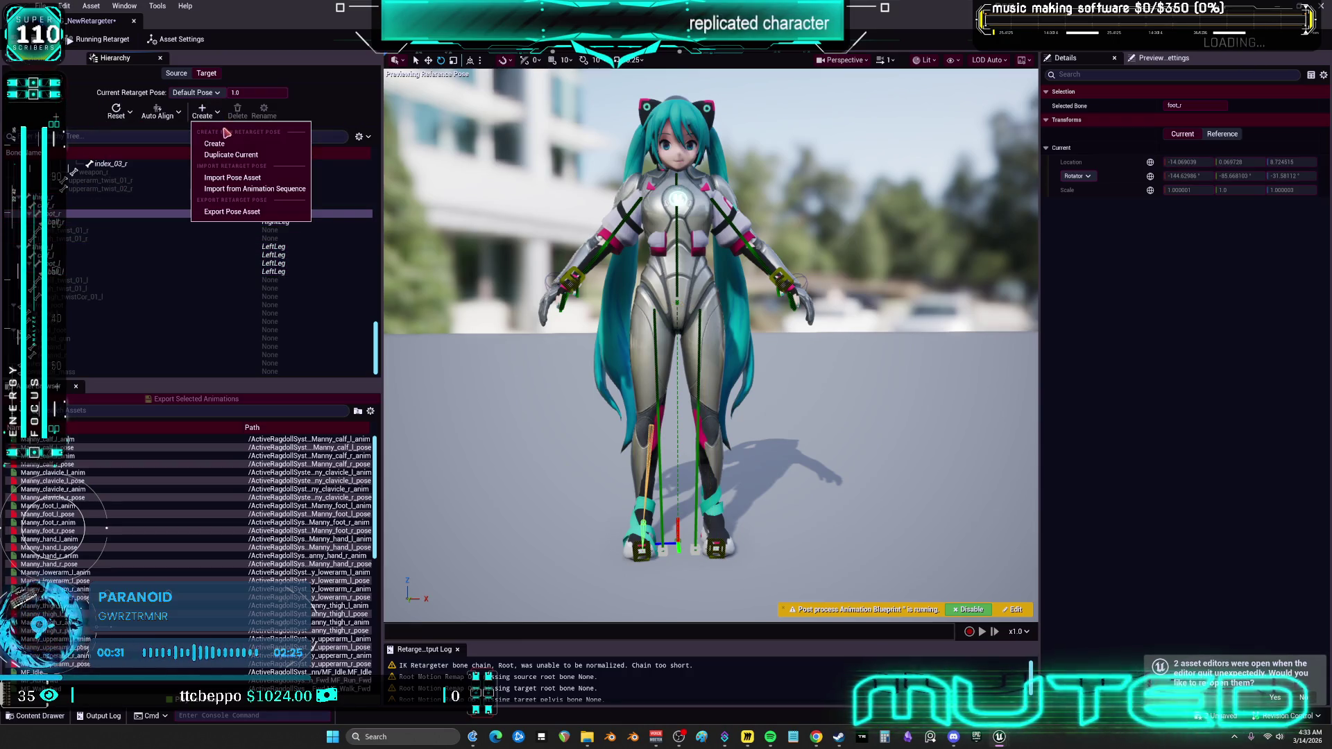
pyautogui.click(215, 143)
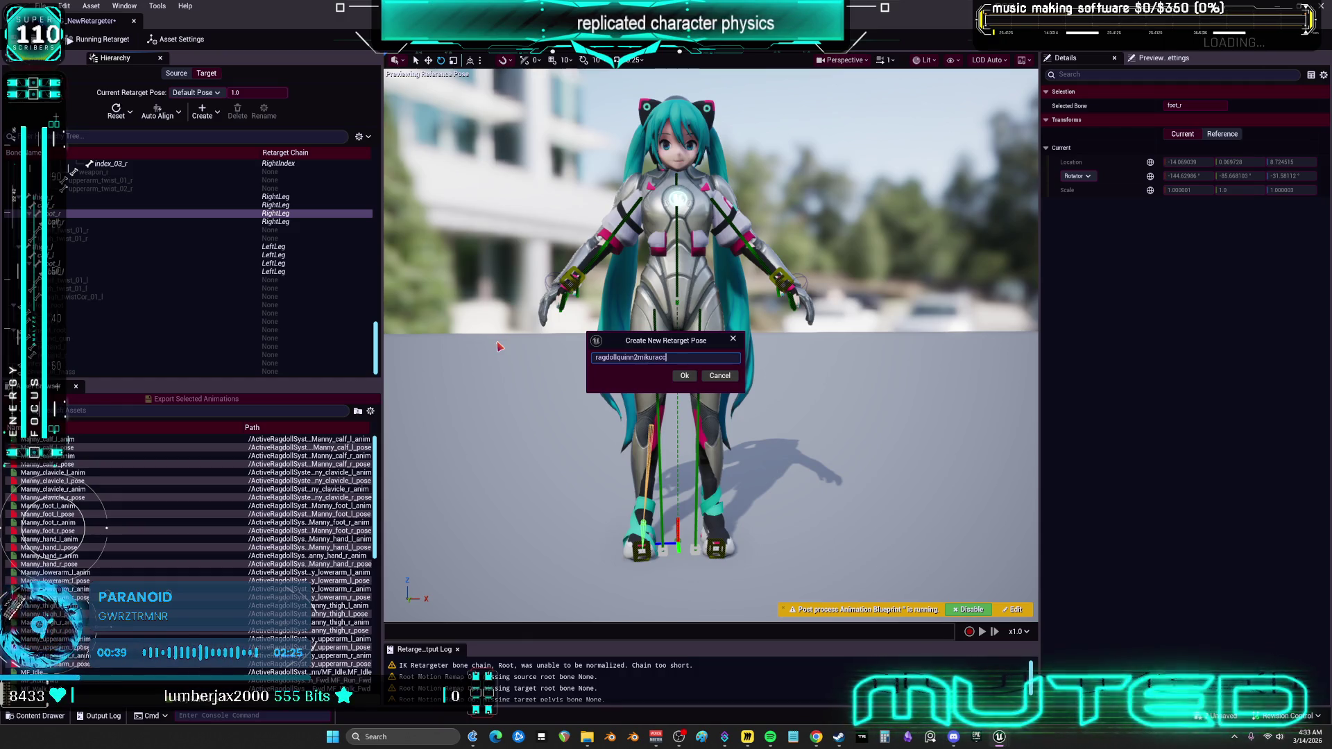
# Confirm the ragdollquinn2mikuracer pose and select the LeftLeg and RightLeg chain bones.
pyautogui.click(687, 378)
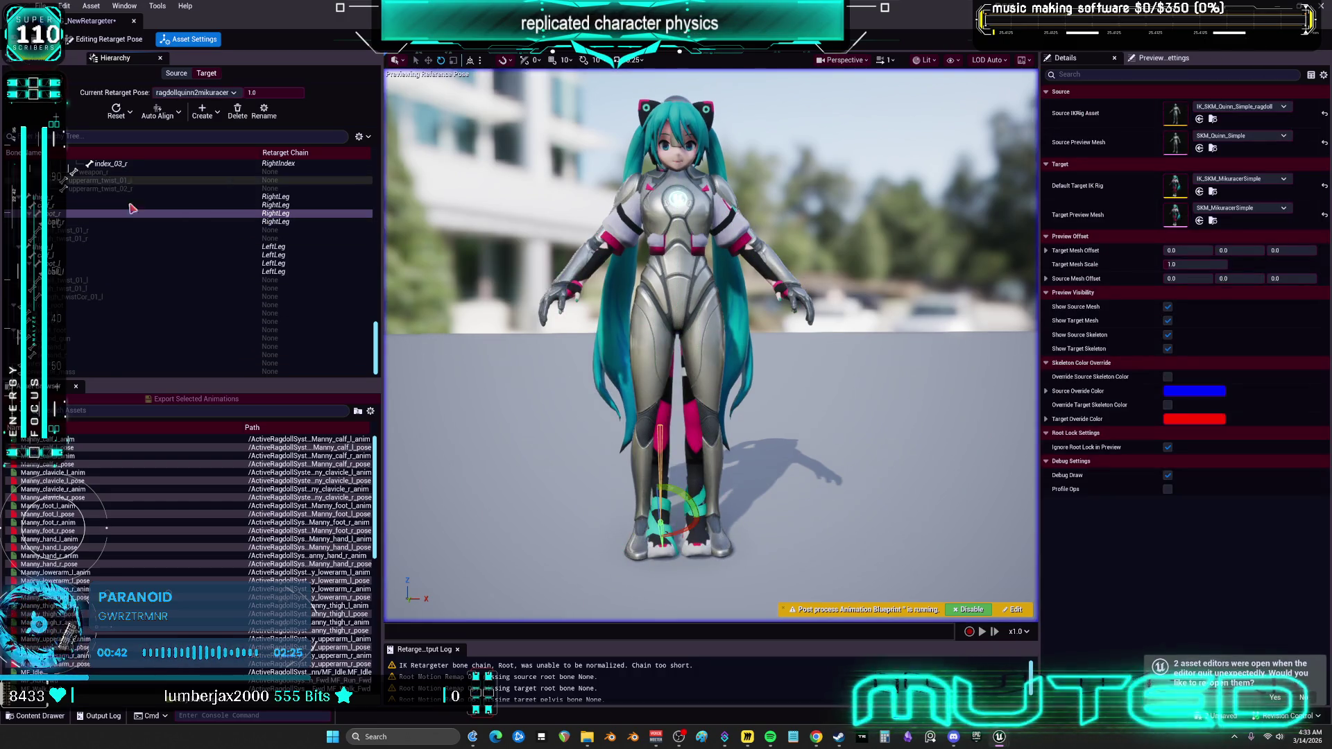
pyautogui.click(104, 272)
pyautogui.keyDown('shift'); pyautogui.click(104, 246); pyautogui.keyUp('shift')
pyautogui.keyDown('ctrl'); pyautogui.click(104, 222); pyautogui.keyUp('ctrl')
pyautogui.keyDown('ctrl'); pyautogui.keyDown('shift'); pyautogui.click(104, 196); pyautogui.keyUp('shift'); pyautogui.keyUp('ctrl')
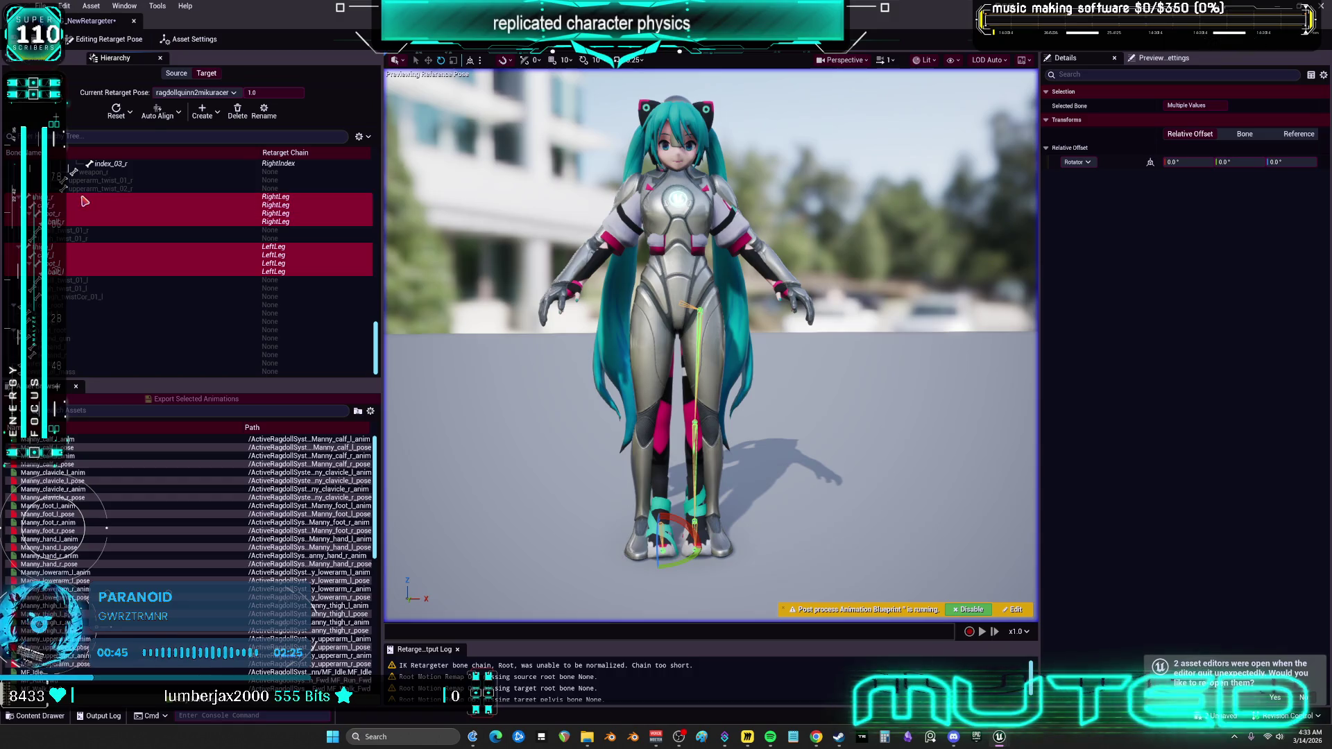
# Auto-align the selected leg bones to the source with Align Selected and frame them.
pyautogui.click(157, 112)
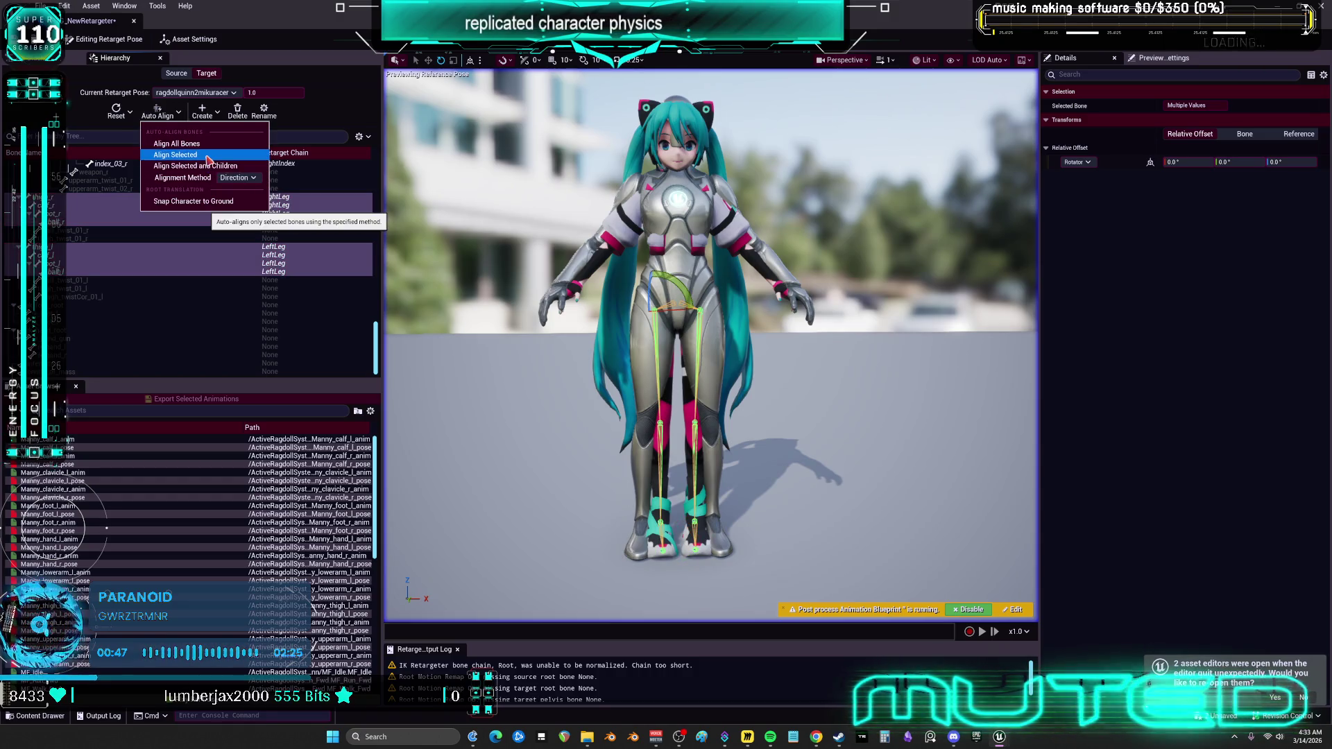
pyautogui.click(208, 166)
pyautogui.press('f')
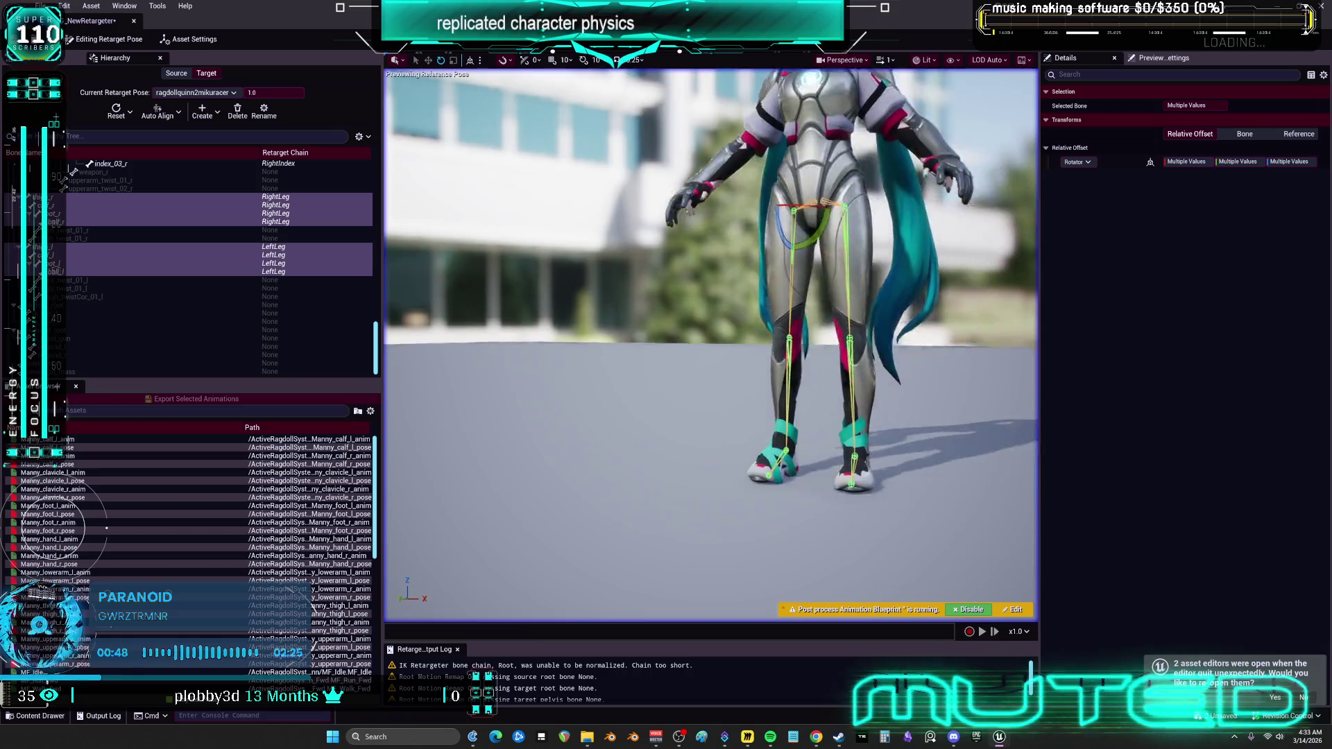
pyautogui.scroll(-5, 685, 267)
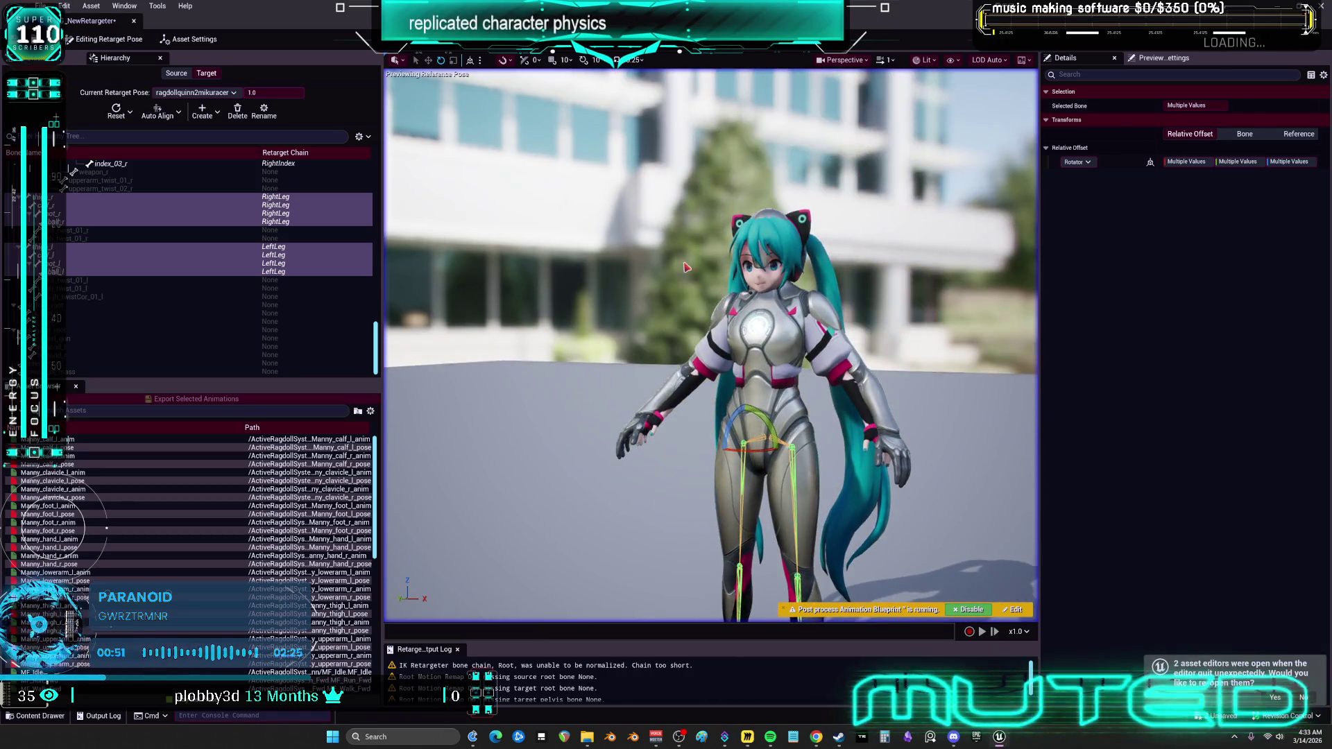
pyautogui.scroll(10, 156, 216)
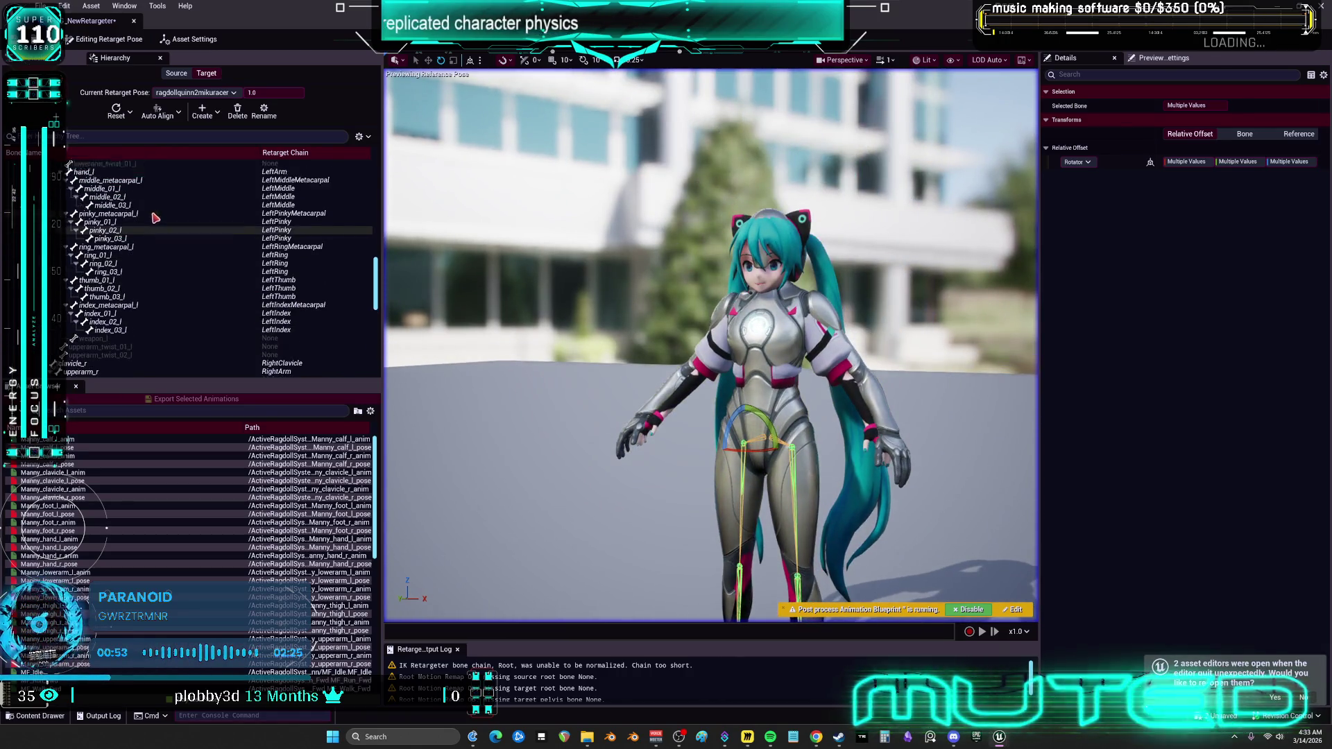
pyautogui.scroll(-5, 157, 215)
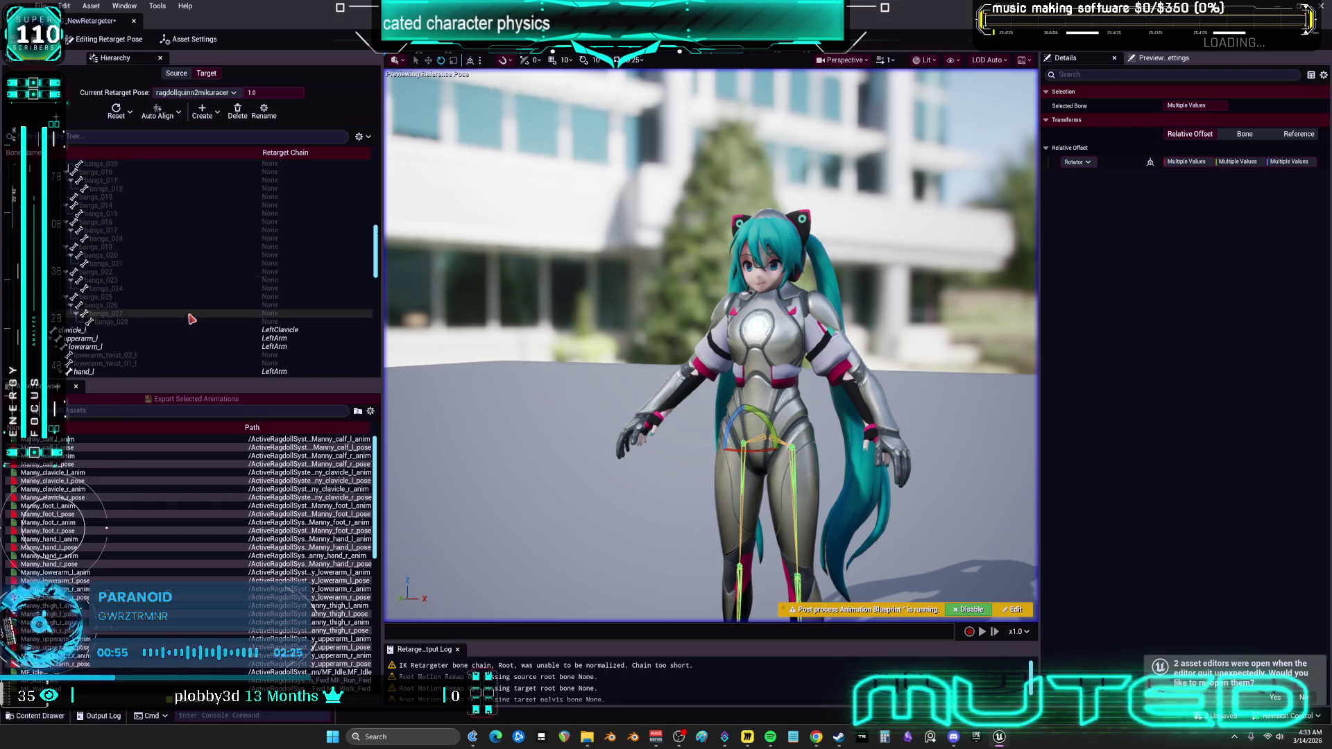
# Auto-align the right arm chain bones to the source pose.
pyautogui.click(139, 255)
pyautogui.click(194, 264)
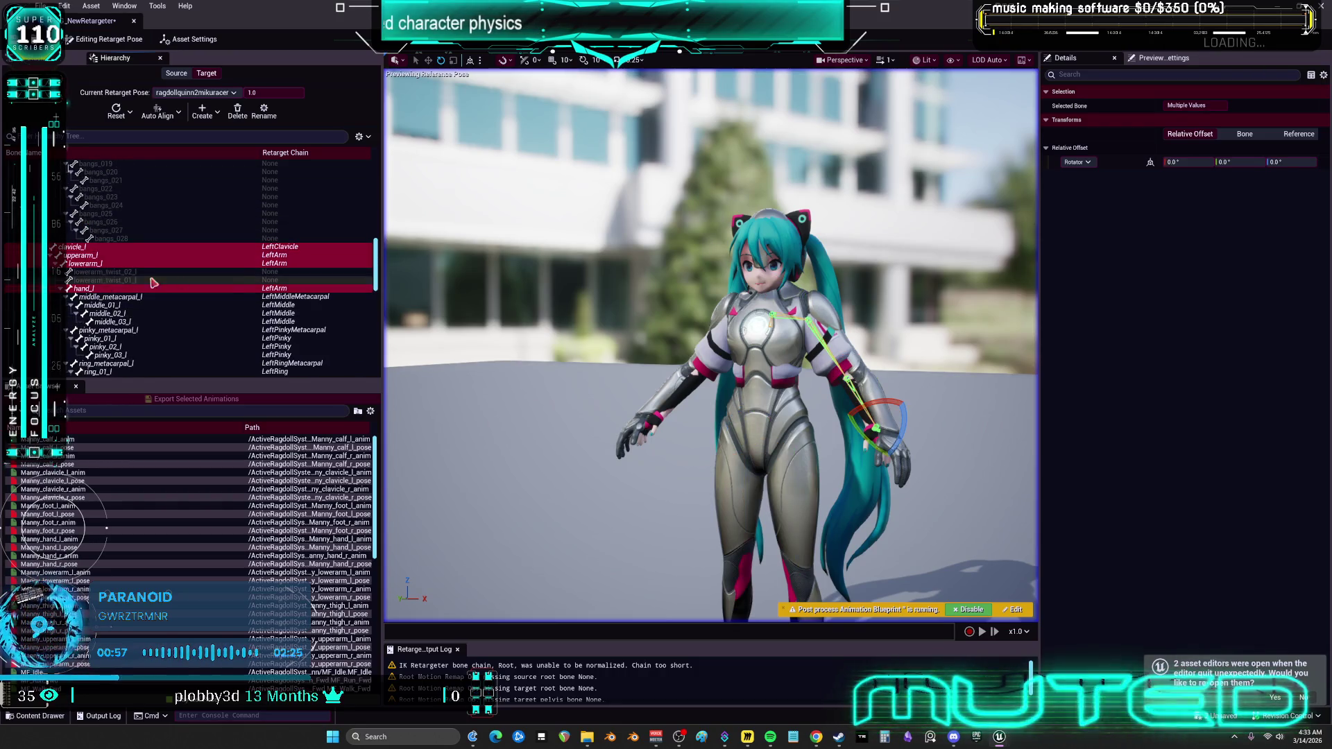
pyautogui.scroll(3, 247, 265)
pyautogui.scroll(-10, 160, 230)
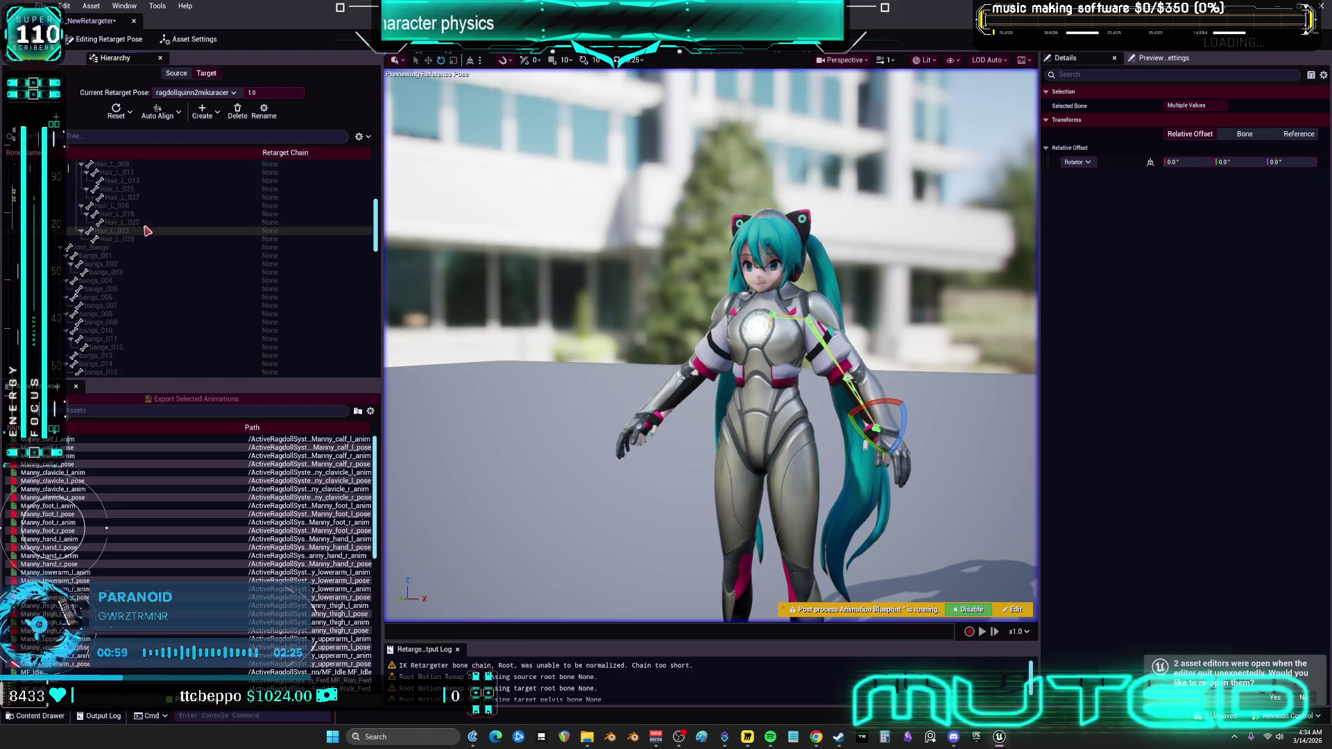
pyautogui.scroll(-8, 158, 238)
pyautogui.click(101, 239)
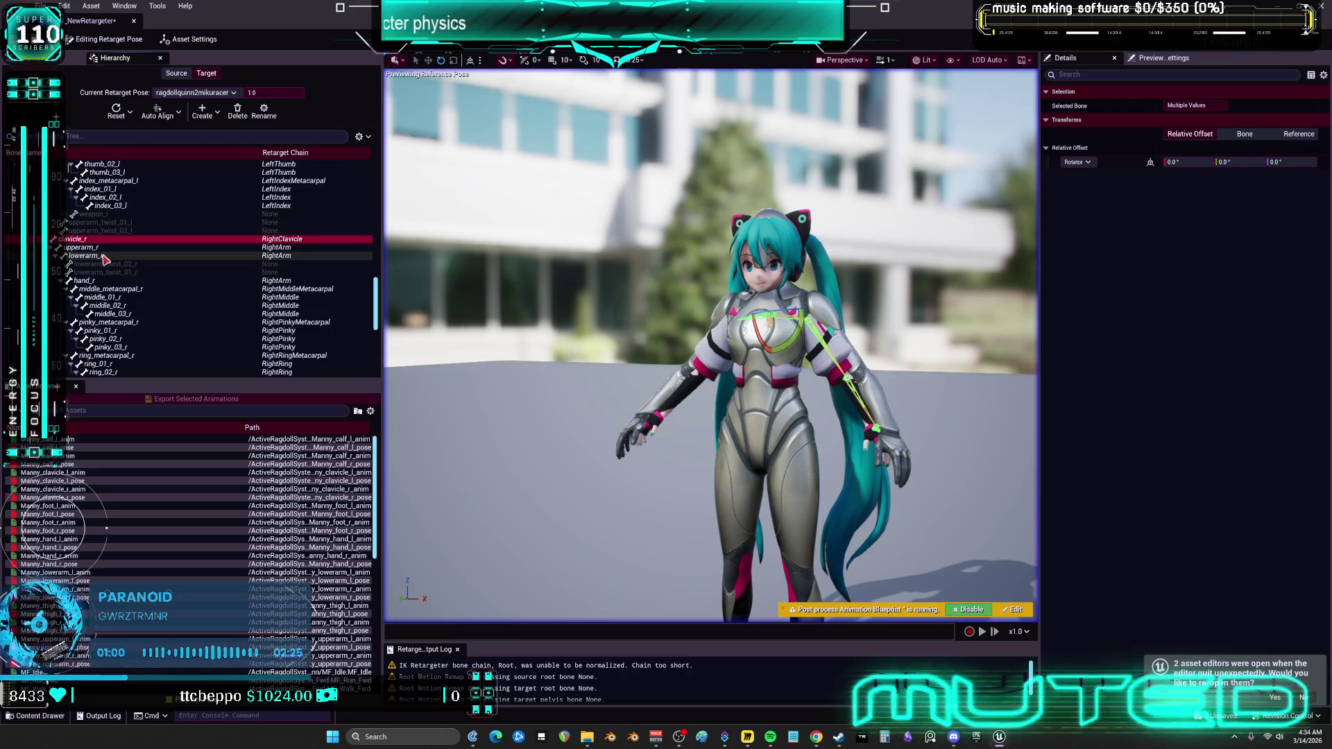
pyautogui.keyDown('ctrl'); pyautogui.click(90, 247); pyautogui.keyUp('ctrl')
pyautogui.keyDown('ctrl'); pyautogui.click(90, 255); pyautogui.keyUp('ctrl')
pyautogui.keyDown('ctrl'); pyautogui.click(87, 280); pyautogui.keyUp('ctrl')
pyautogui.click(185, 111)
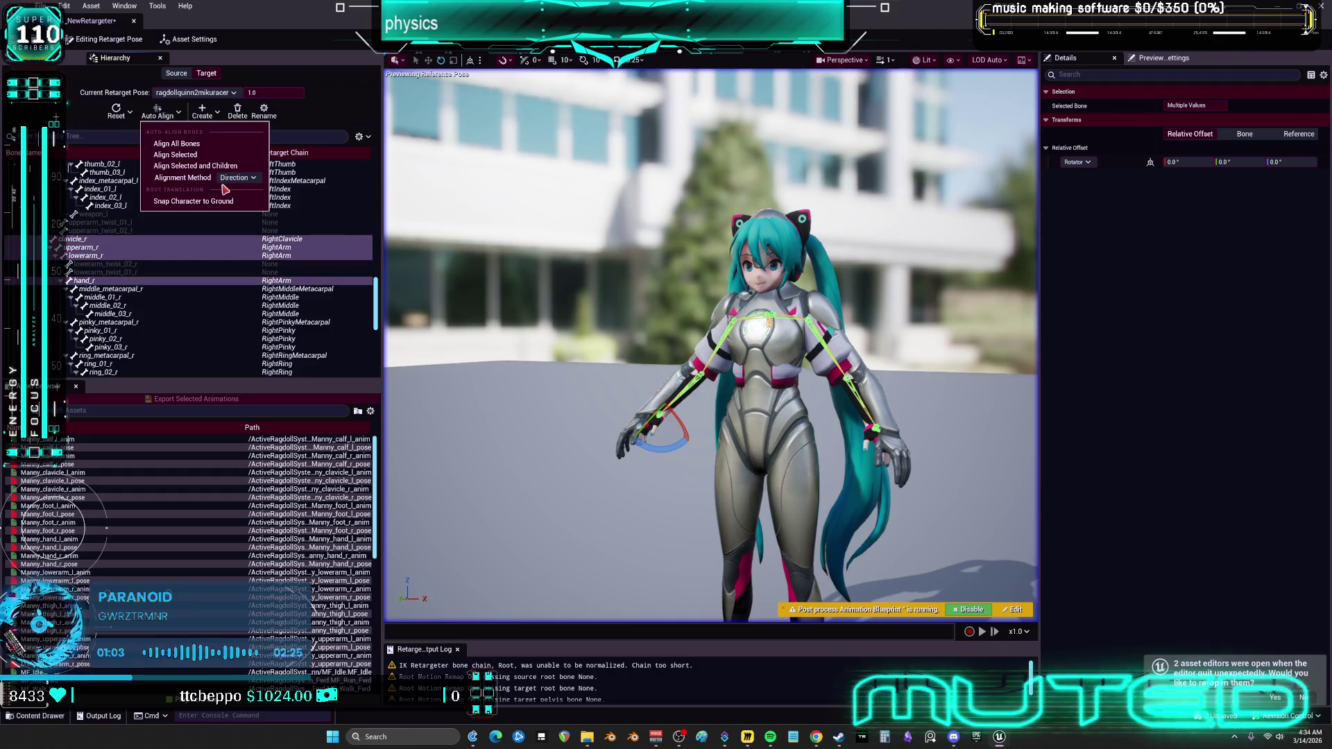
pyautogui.click(217, 155)
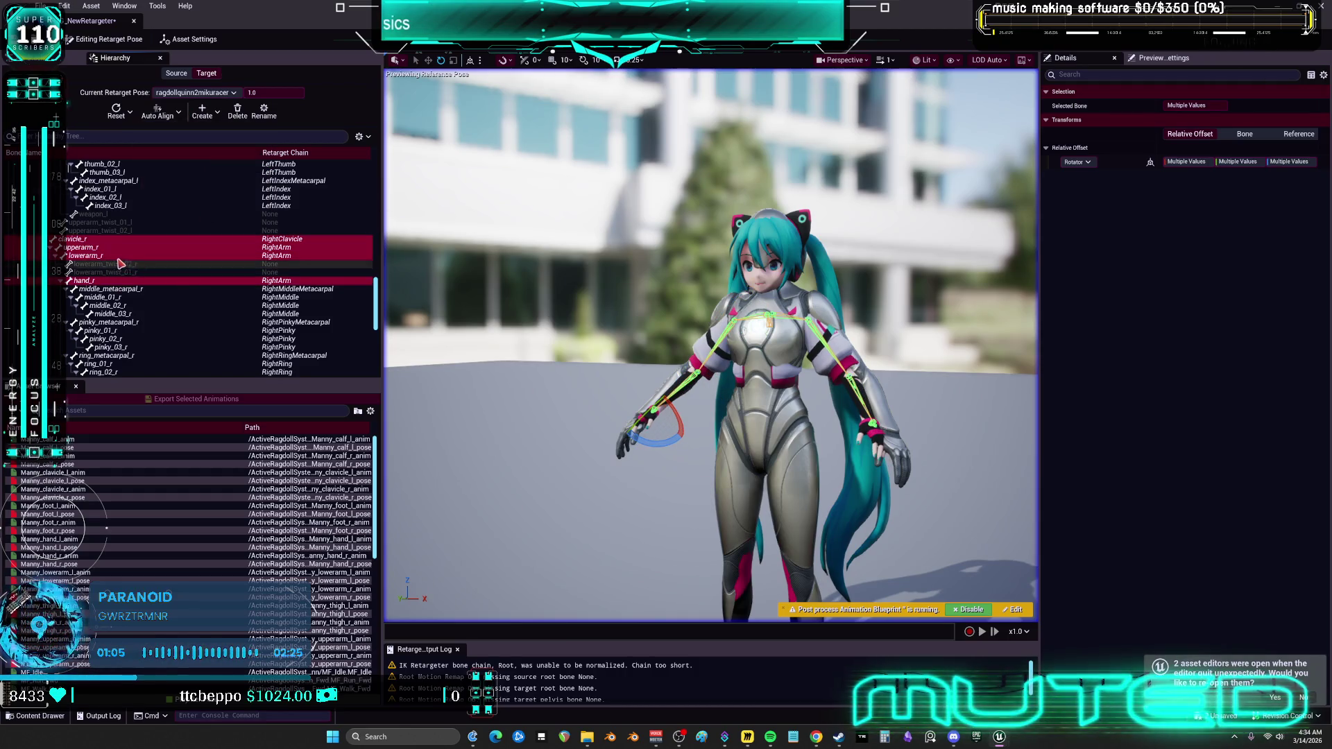
# Zero the forearms' relative offset yaw and middle rotation values.
pyautogui.click(182, 255)
pyautogui.scroll(8, 157, 241)
pyautogui.scroll(6, 157, 240)
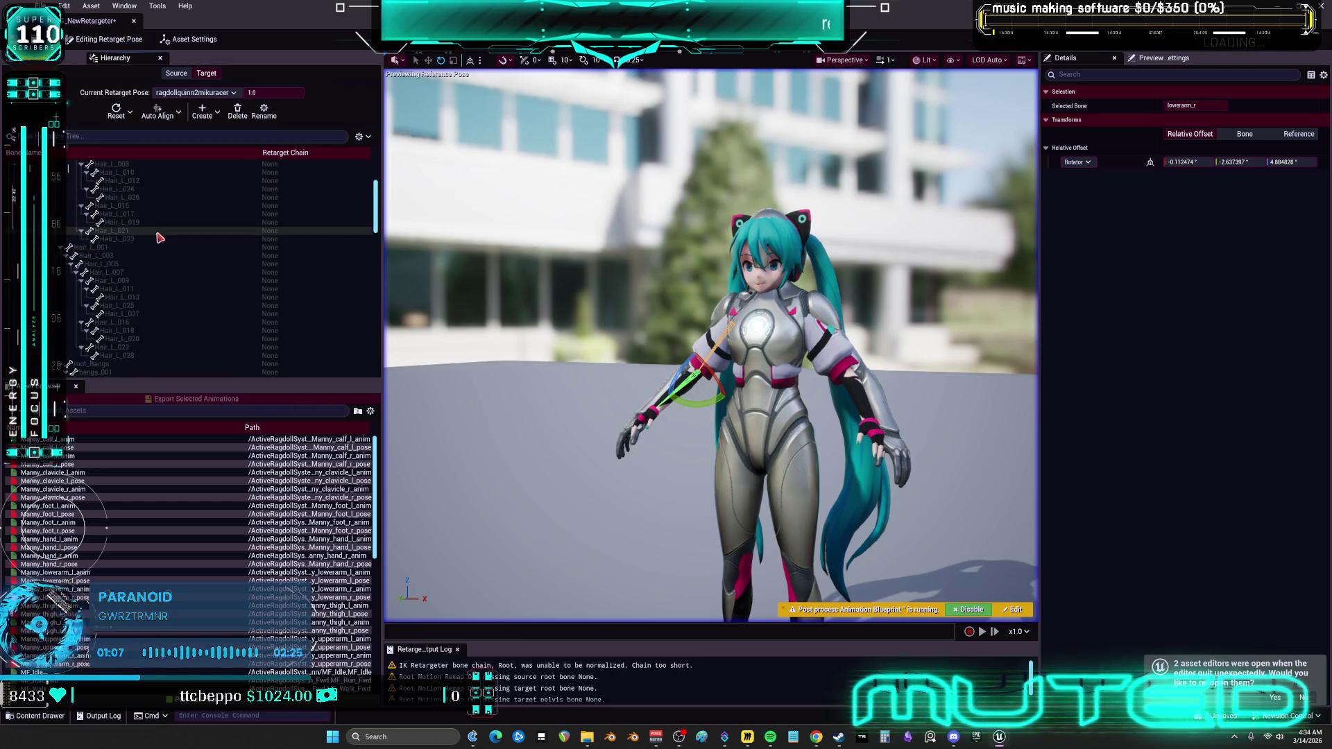
pyautogui.scroll(-9, 160, 244)
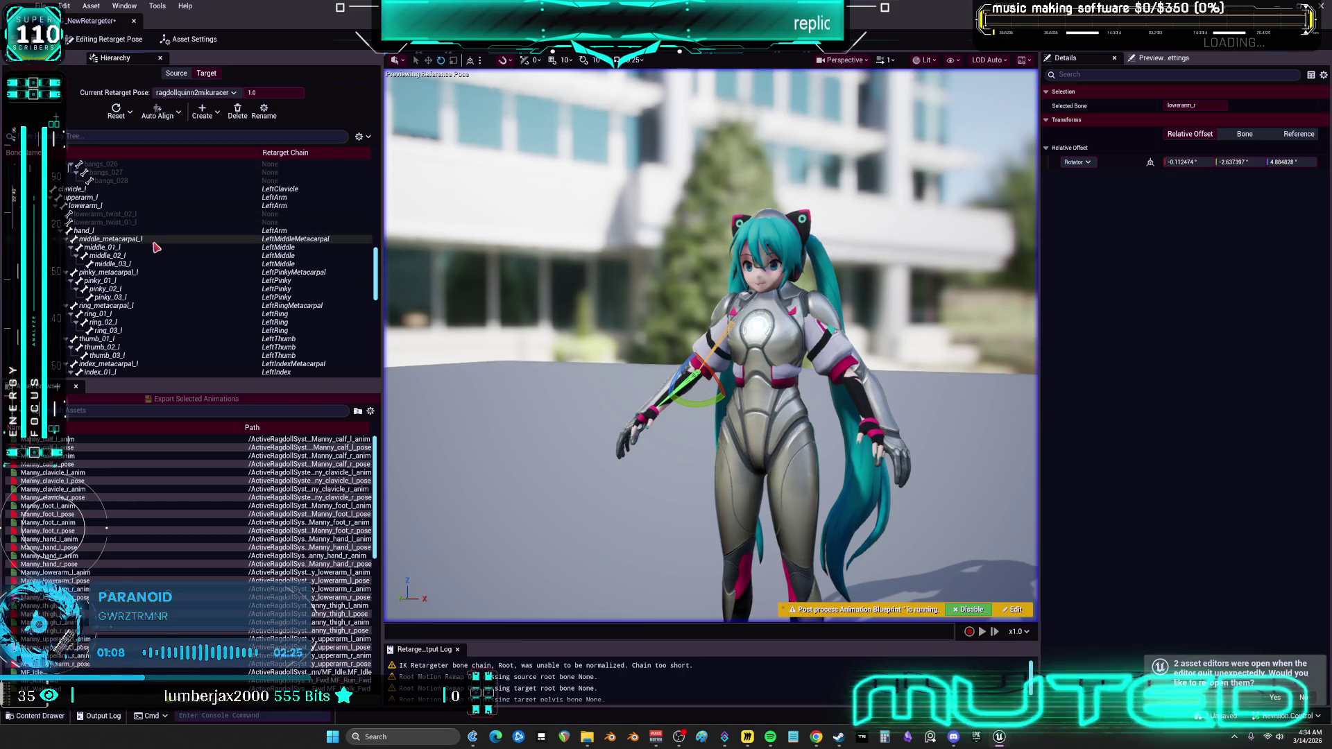
pyautogui.keyDown('ctrl'); pyautogui.click(85, 205); pyautogui.keyUp('ctrl')
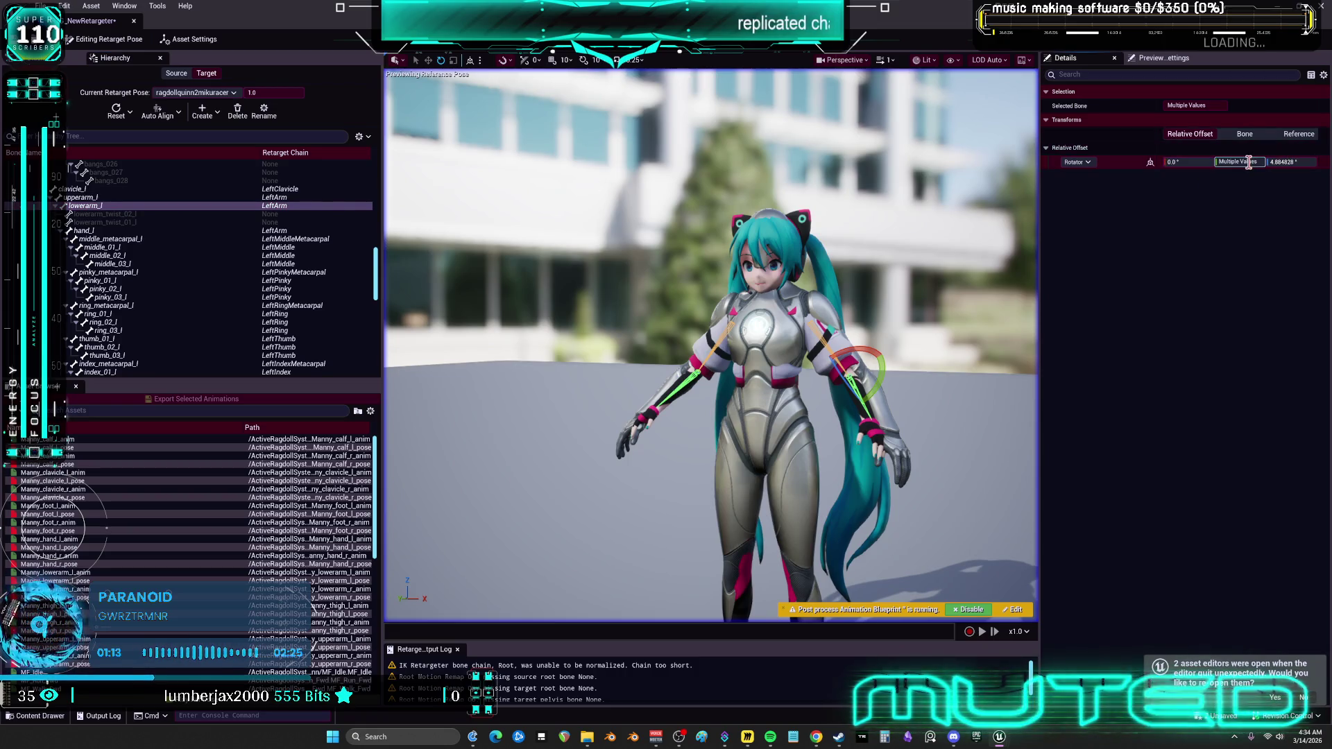
pyautogui.write('0')
pyautogui.press('Return')
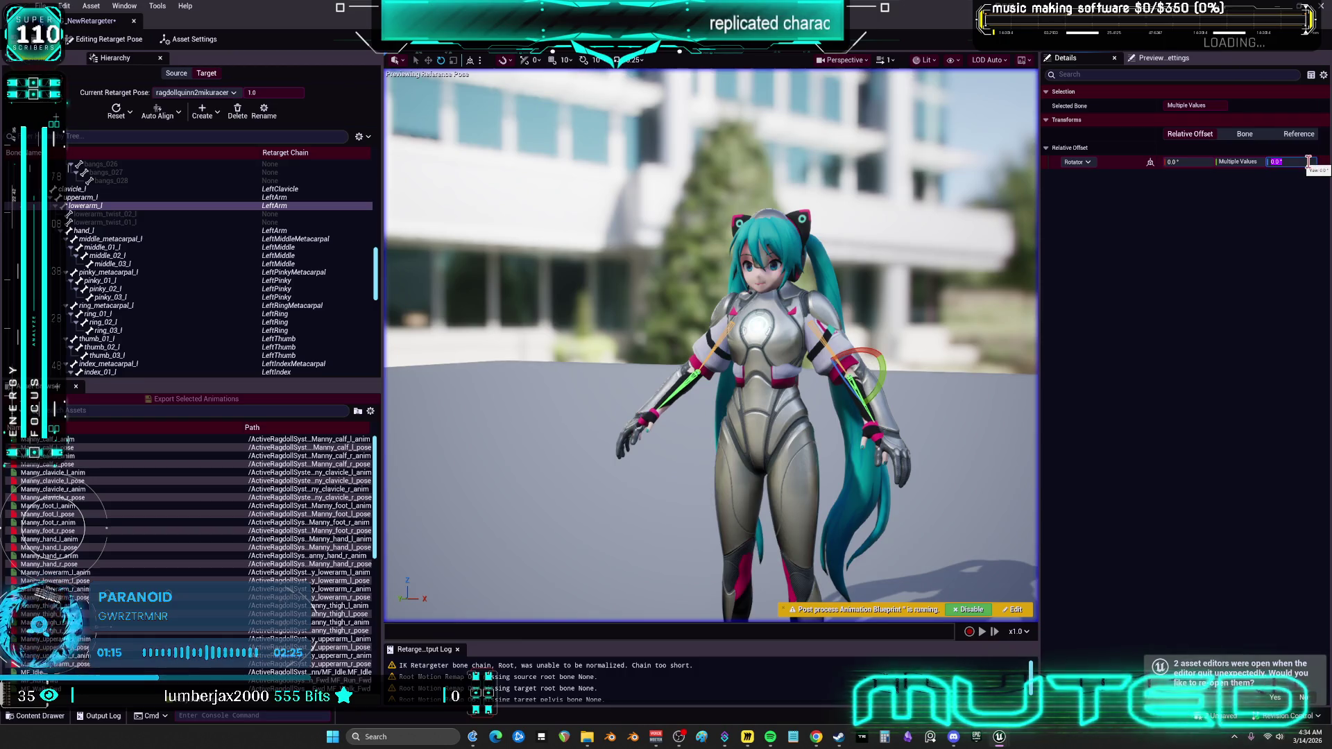
pyautogui.moveTo(902, 248)
pyautogui.mouseDown()
pyautogui.moveTo(770, 250)
pyautogui.moveTo(900, 248)
pyautogui.mouseUp()
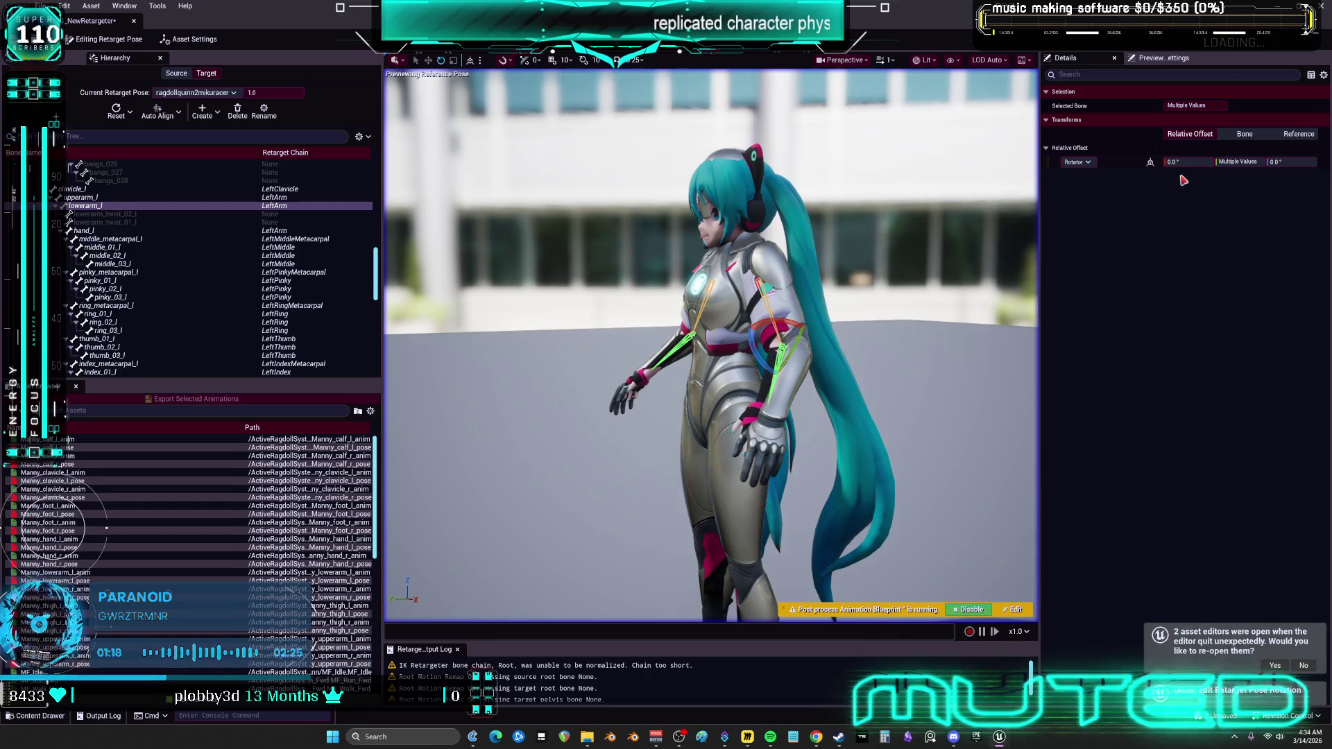
pyautogui.write('0')
pyautogui.press('Return')
pyautogui.moveTo(810, 290); pyautogui.dragTo(903, 290)
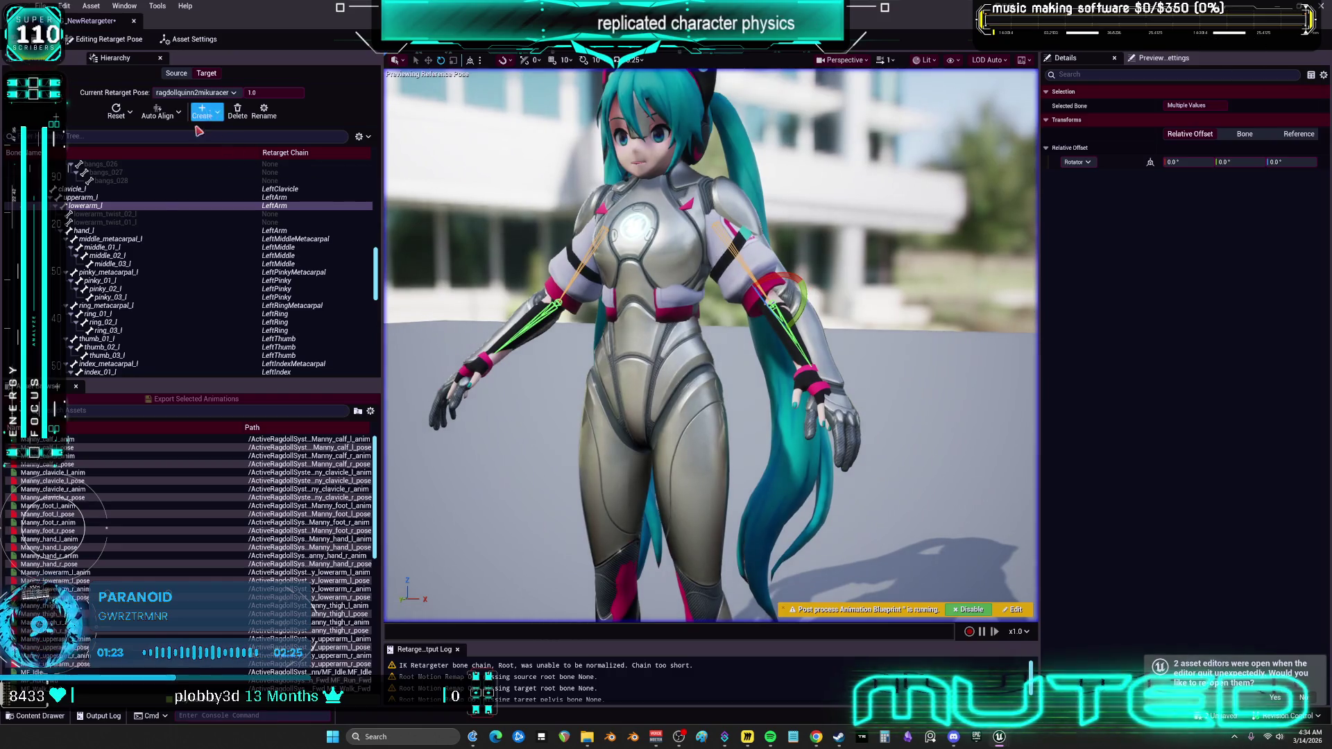
# Auto-align lowerarm_l and lowerarm_r to the source arm direction.
pyautogui.click(104, 206)
pyautogui.scroll(-3, 104, 250)
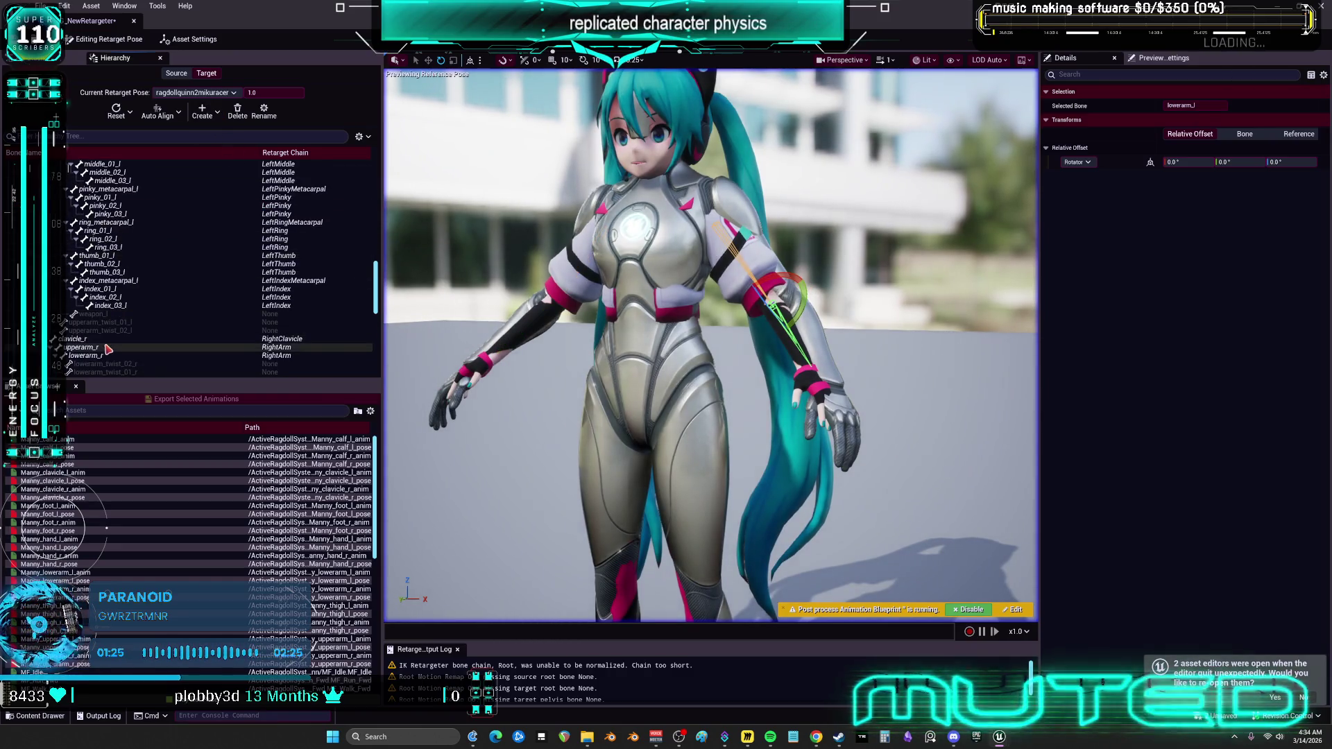
pyautogui.keyDown('ctrl'); pyautogui.click(104, 355); pyautogui.keyUp('ctrl')
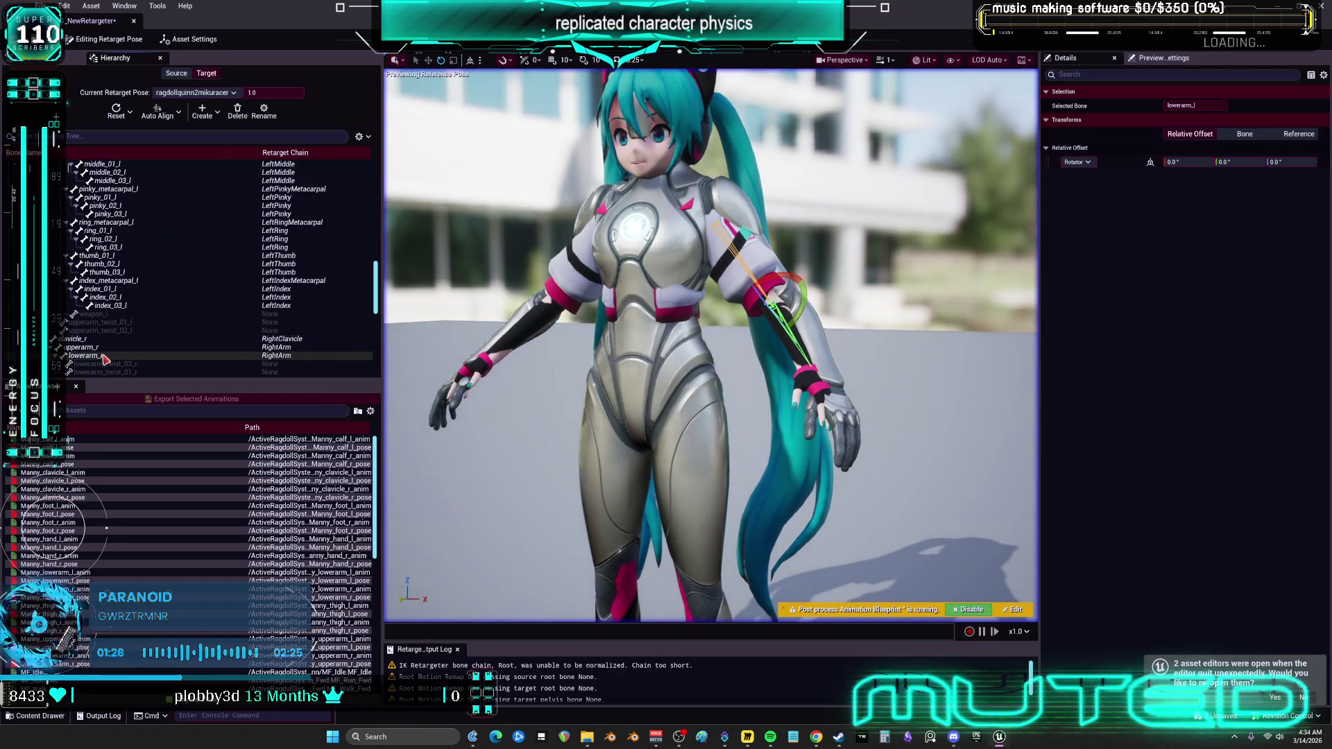
pyautogui.click(158, 111)
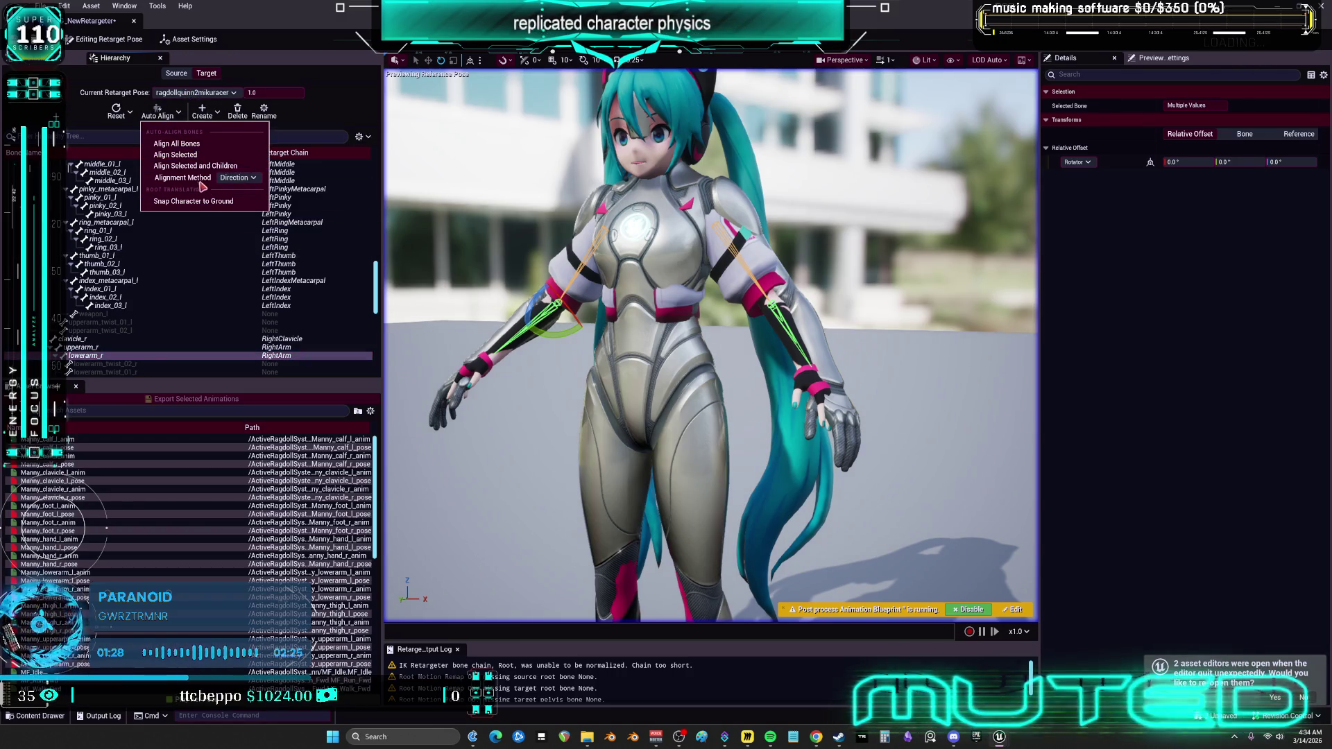
pyautogui.click(194, 155)
# Reset the left forearm's first rotation value to 0.0° and frame it.
pyautogui.moveTo(860, 290); pyautogui.dragTo(418, 287)
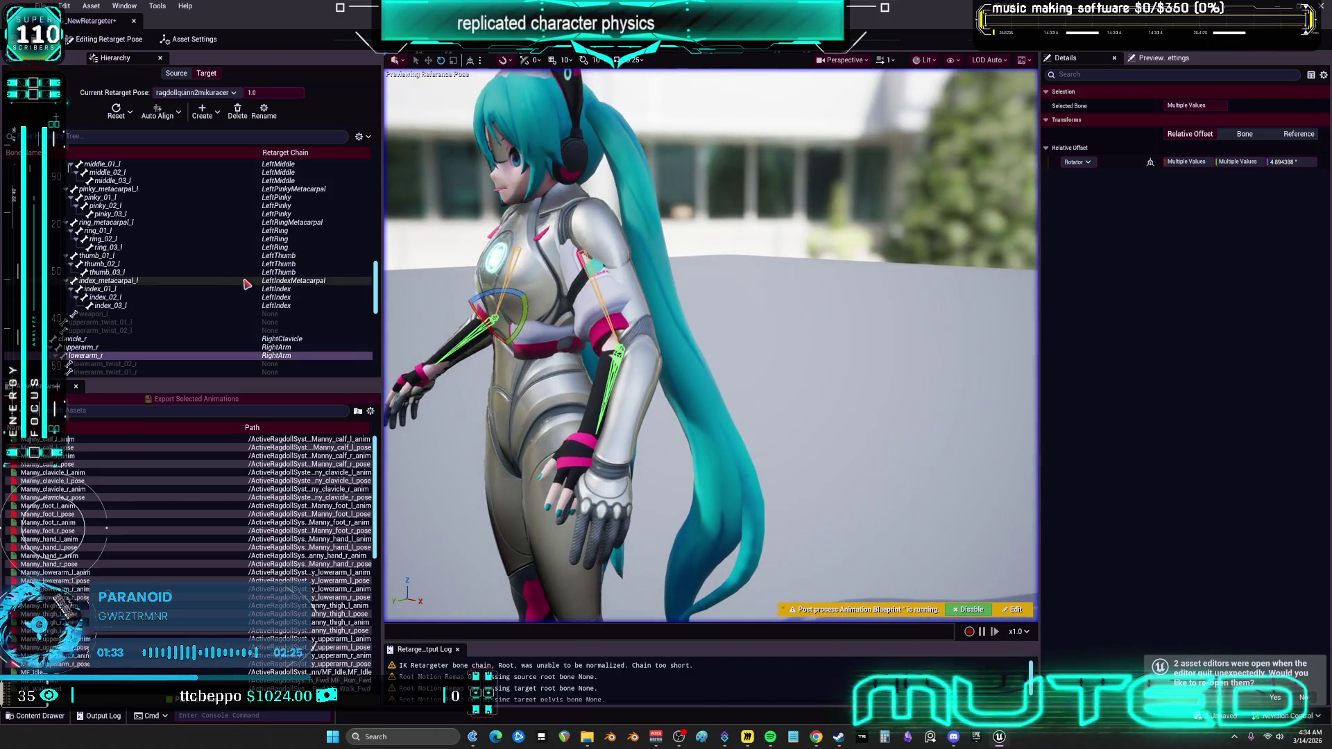
pyautogui.click(609, 375)
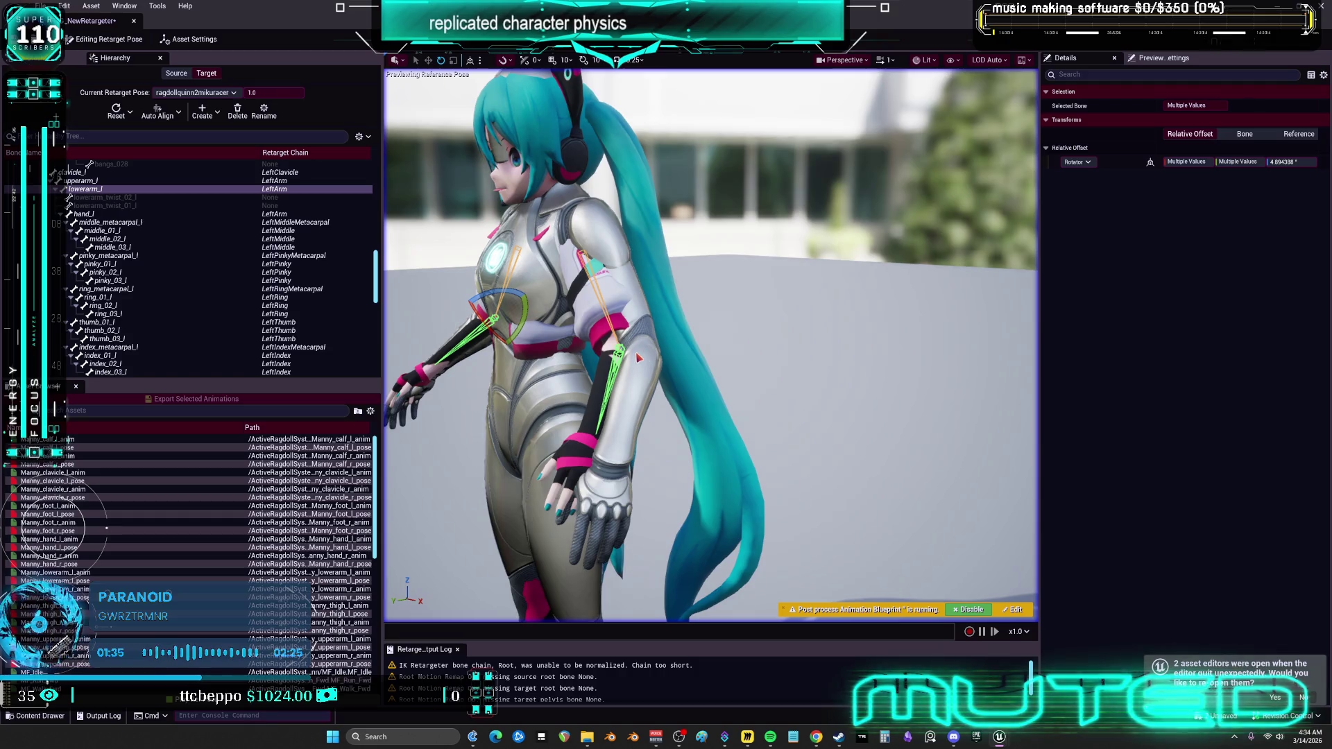
pyautogui.moveTo(642, 360); pyautogui.dragTo(937, 361)
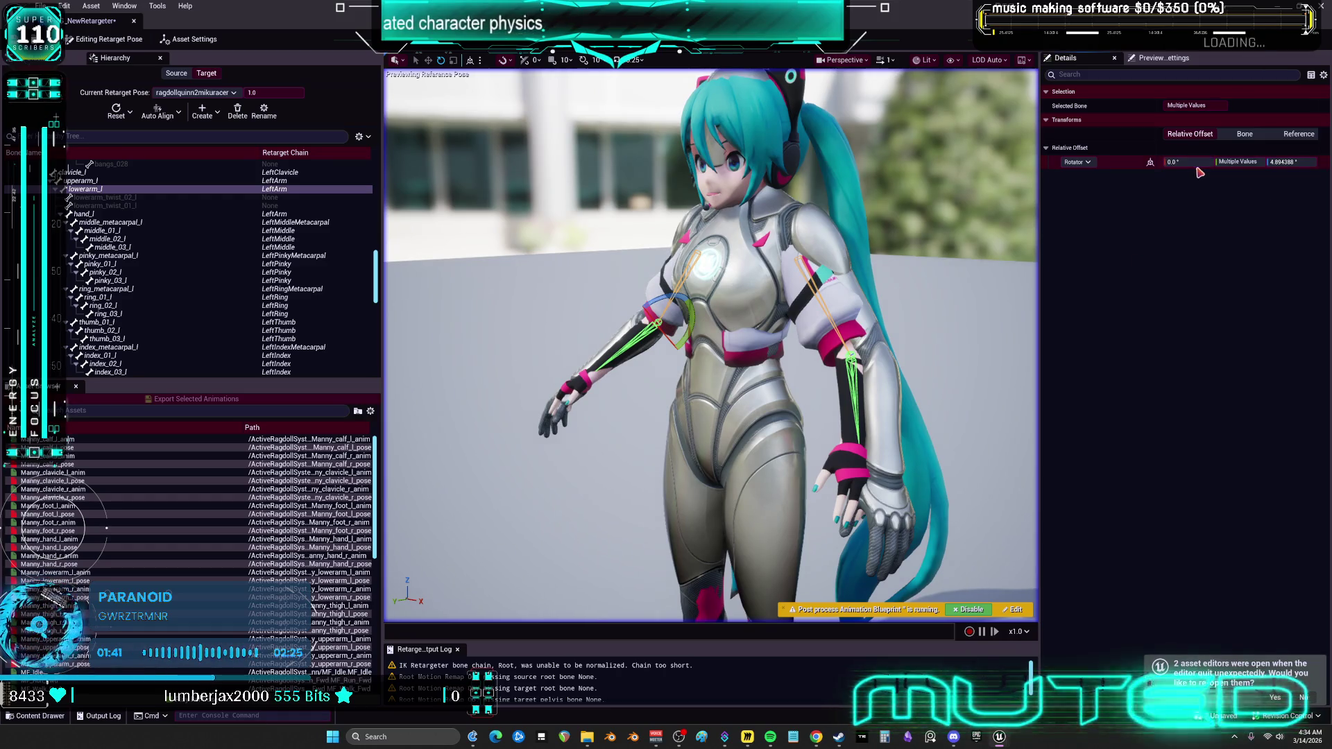
pyautogui.moveTo(1244, 164); pyautogui.dragTo(1249, 164)
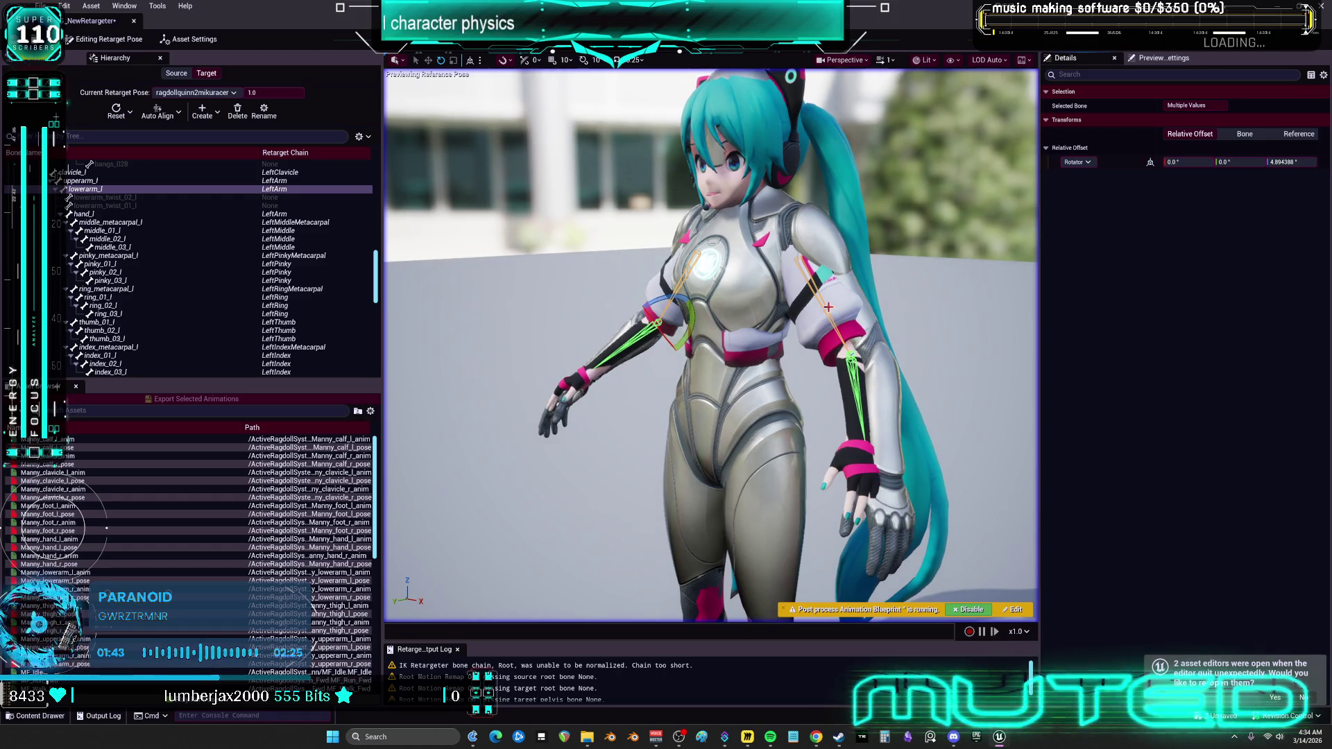
pyautogui.press('f')
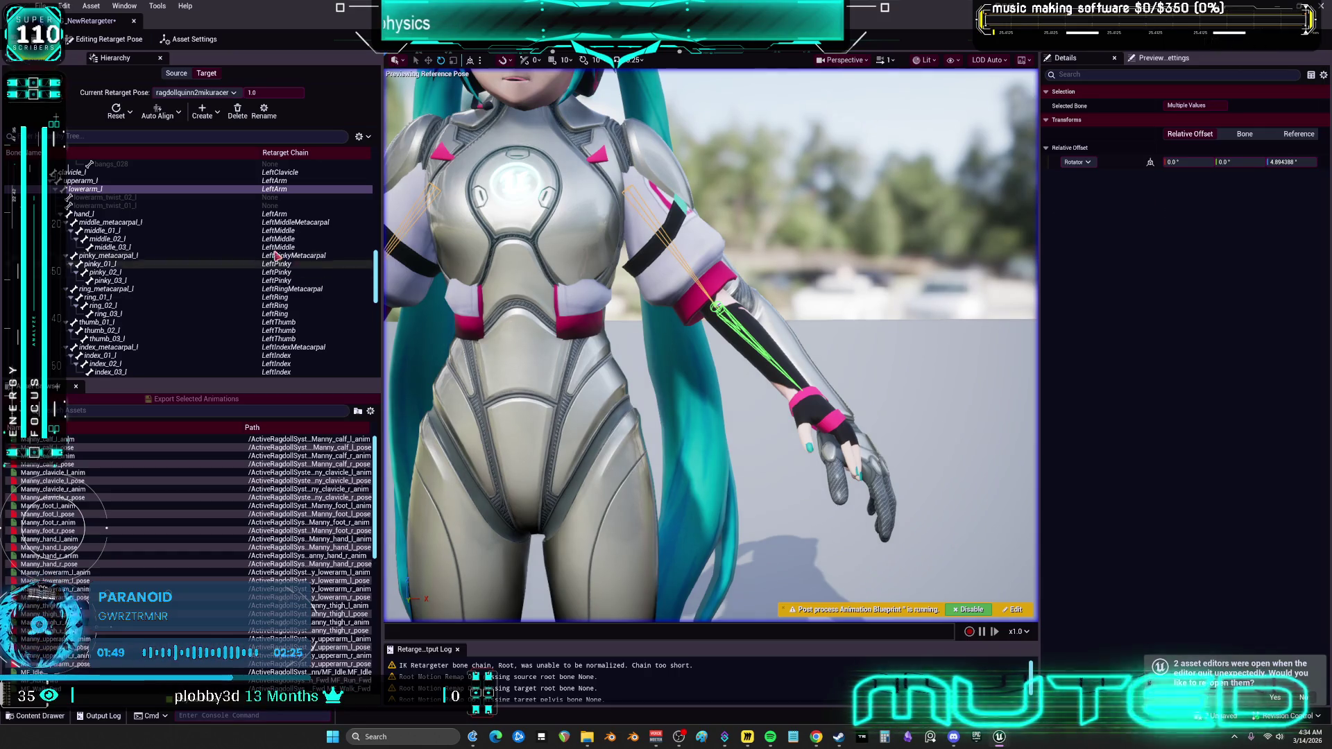
pyautogui.click(177, 117)
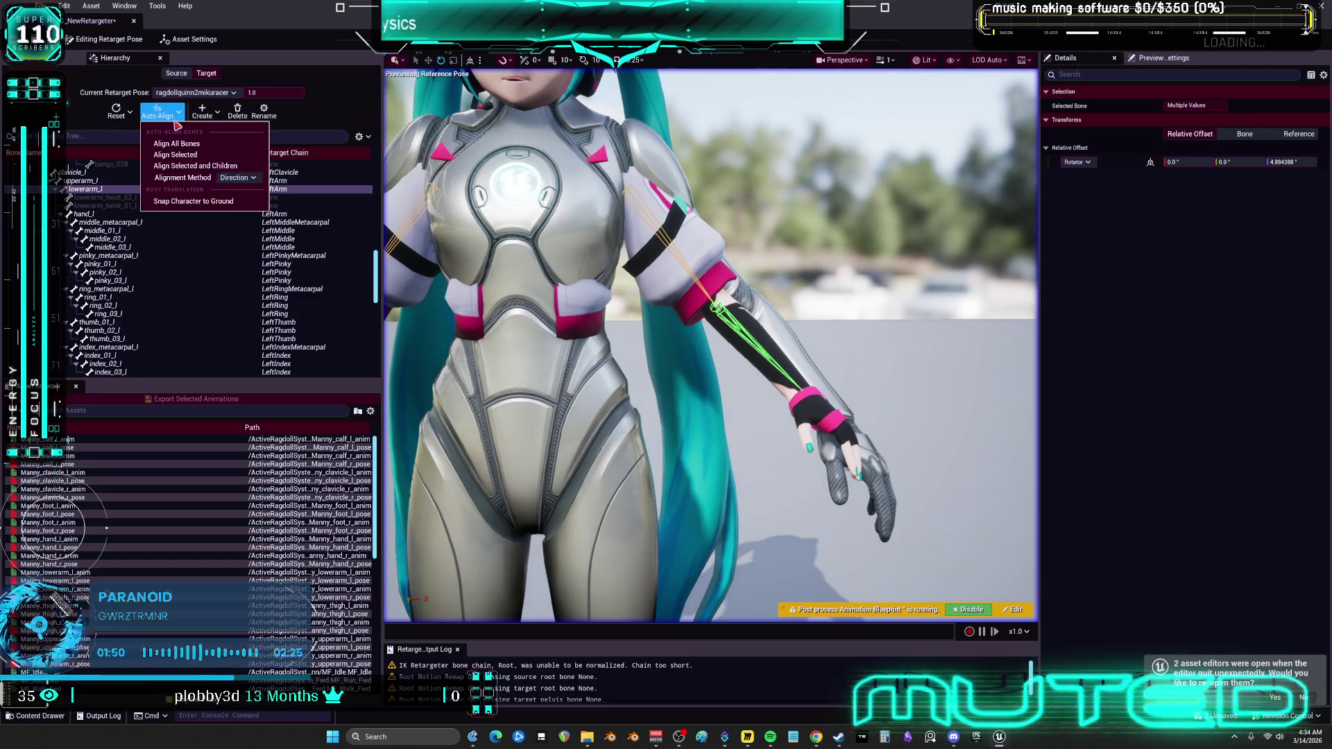
# Align the left forearm, then both hands (hand_l and hand_r), to the source pose.
pyautogui.click(198, 155)
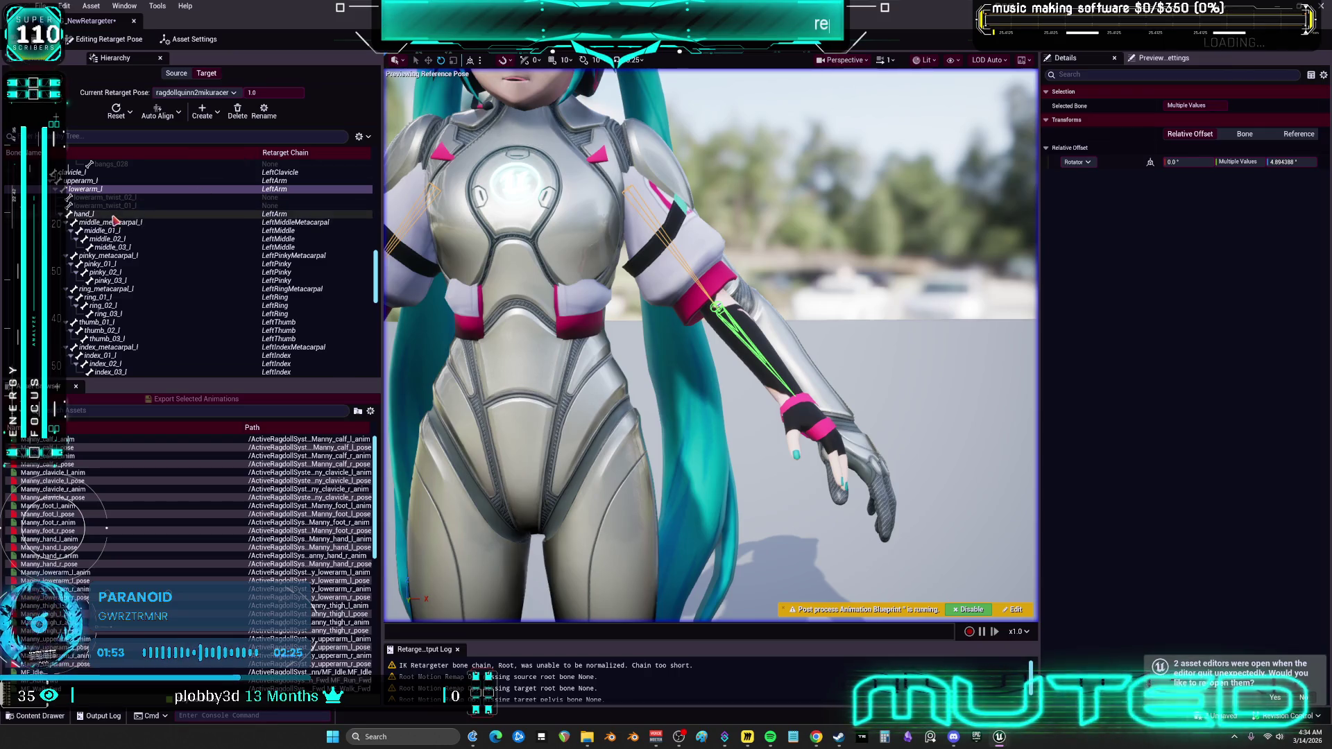
pyautogui.click(159, 214)
pyautogui.scroll(-4, 177, 301)
pyautogui.scroll(-2, 176, 301)
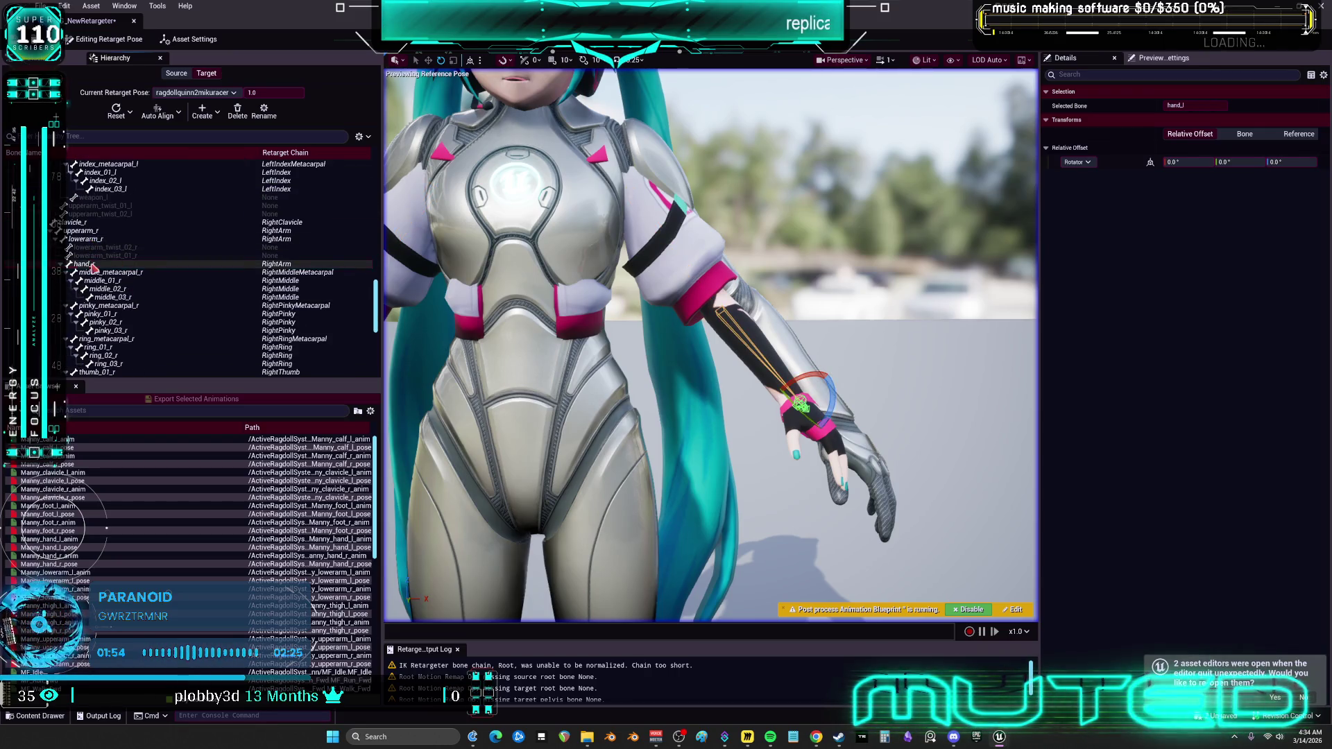
pyautogui.keyDown('ctrl'); pyautogui.click(138, 263); pyautogui.keyUp('ctrl')
pyautogui.click(158, 112)
pyautogui.click(197, 155)
# Select the finger bones on both hands starting from the middle metacarpals.
pyautogui.scroll(6, 139, 236)
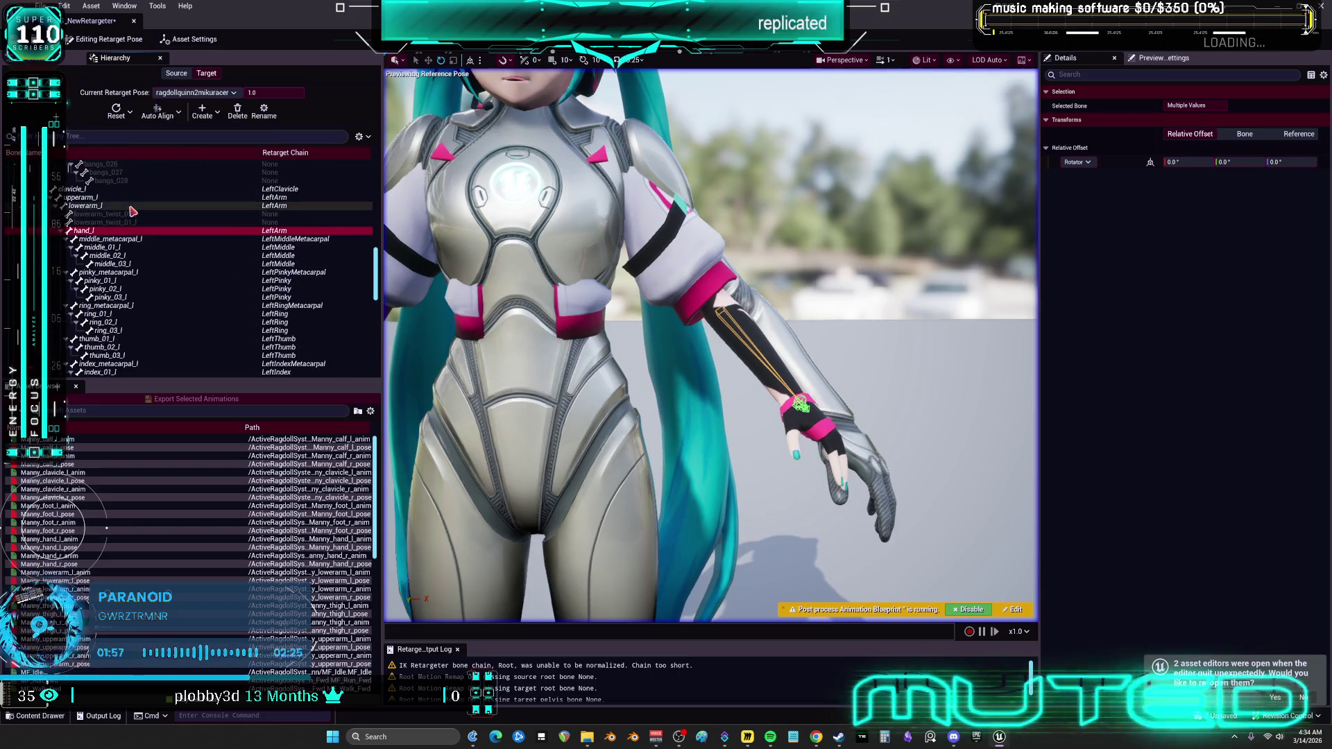
pyautogui.click(111, 239)
pyautogui.scroll(-2, 110, 277)
pyautogui.keyDown('shift'); pyautogui.click(104, 320); pyautogui.keyUp('shift')
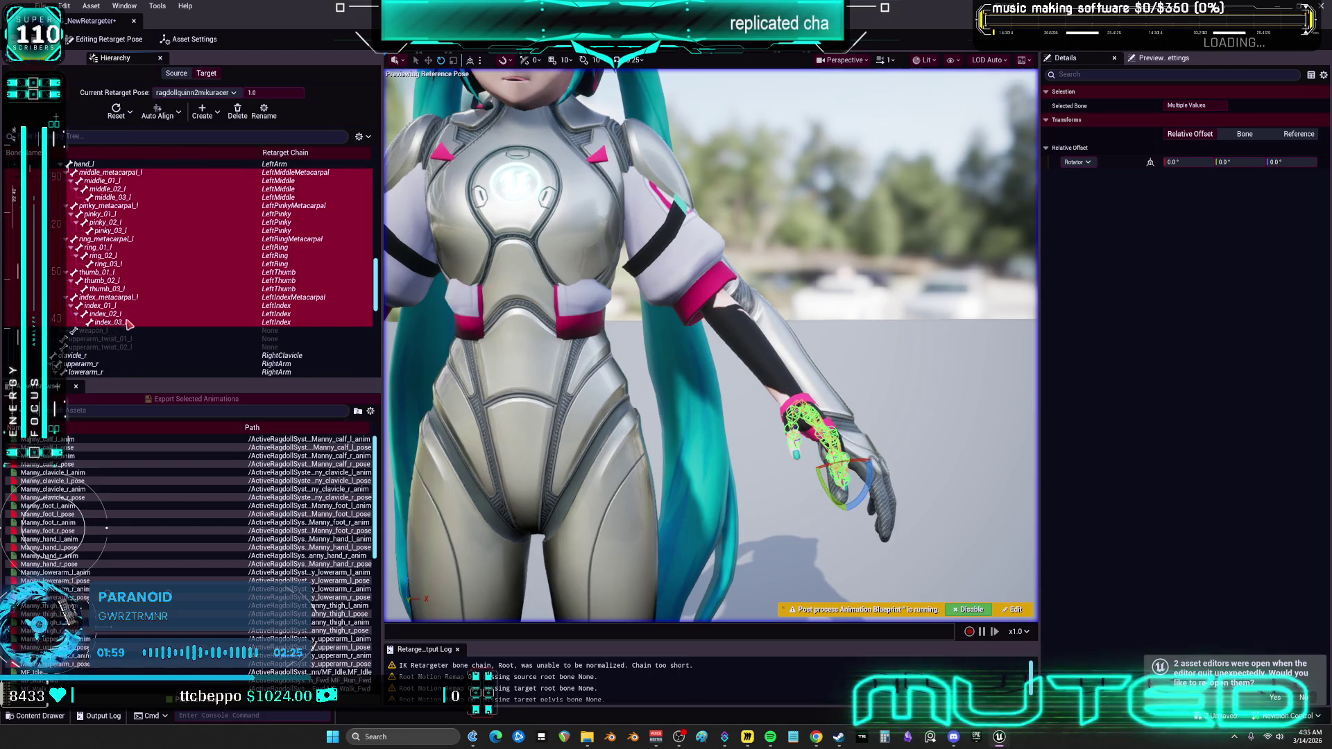
pyautogui.scroll(-3, 102, 323)
pyautogui.click(103, 323)
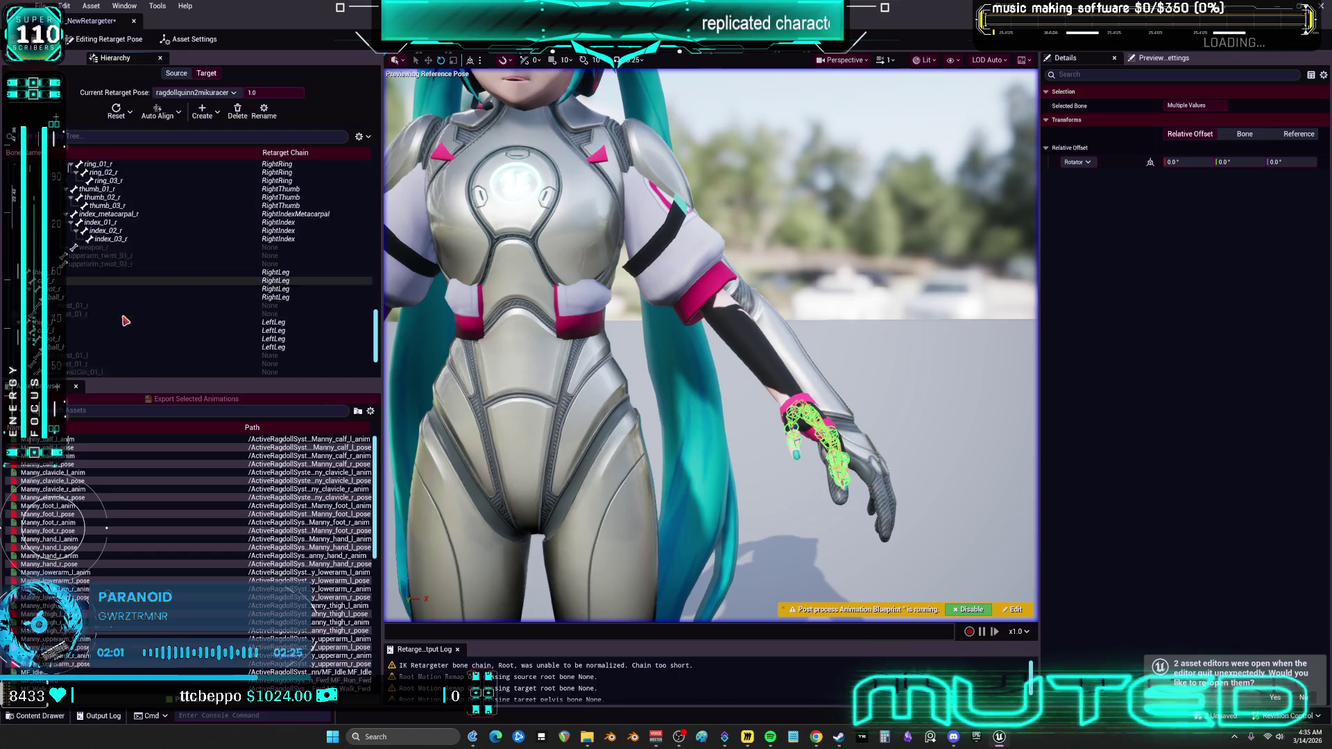
pyautogui.scroll(-4, 111, 291)
pyautogui.keyDown('shift'); pyautogui.click(125, 229); pyautogui.keyUp('shift')
pyautogui.scroll(-2, 131, 249)
# Remove the index, ring, pinky and middle metacarpals from the finger selection.
pyautogui.keyDown('ctrl'); pyautogui.click(128, 298); pyautogui.keyUp('ctrl')
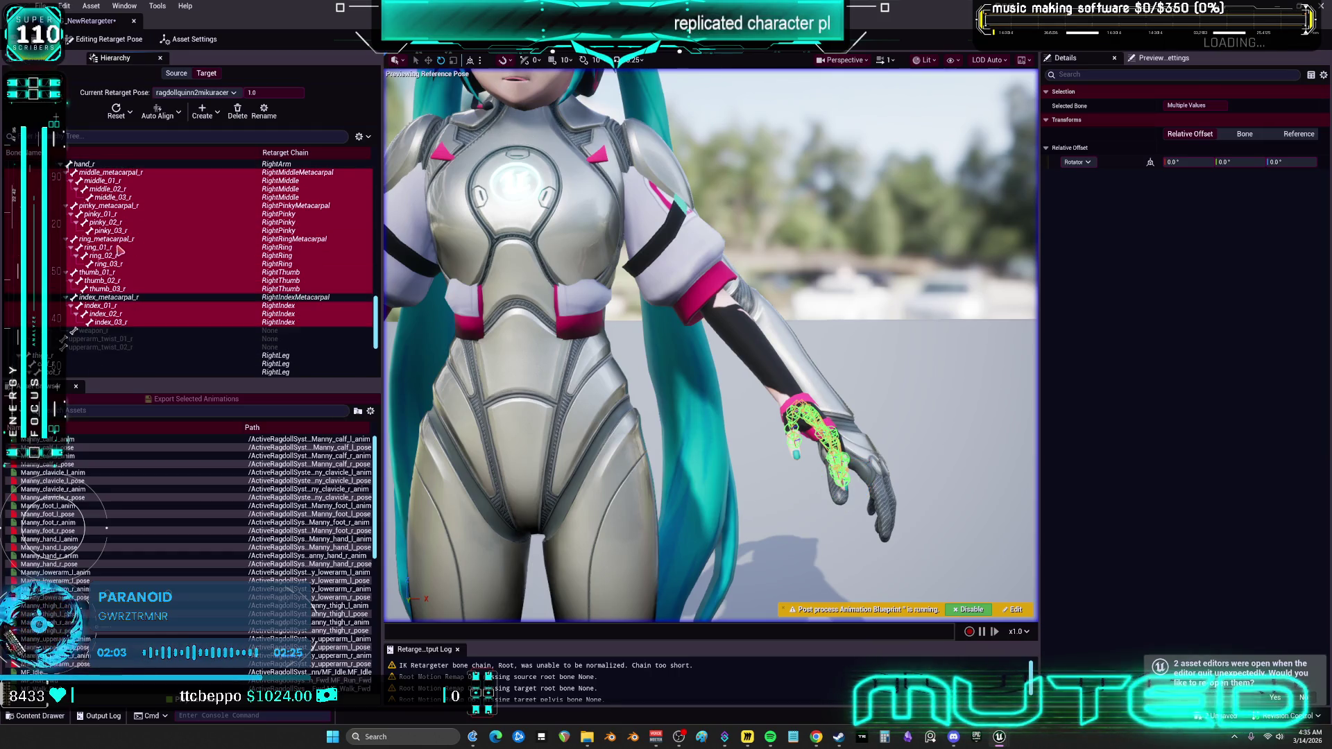
pyautogui.keyDown('ctrl'); pyautogui.click(118, 239); pyautogui.keyUp('ctrl')
pyautogui.keyDown('ctrl'); pyautogui.click(128, 207); pyautogui.keyUp('ctrl')
pyautogui.keyDown('ctrl'); pyautogui.click(132, 173); pyautogui.keyUp('ctrl')
pyautogui.scroll(8, 167, 257)
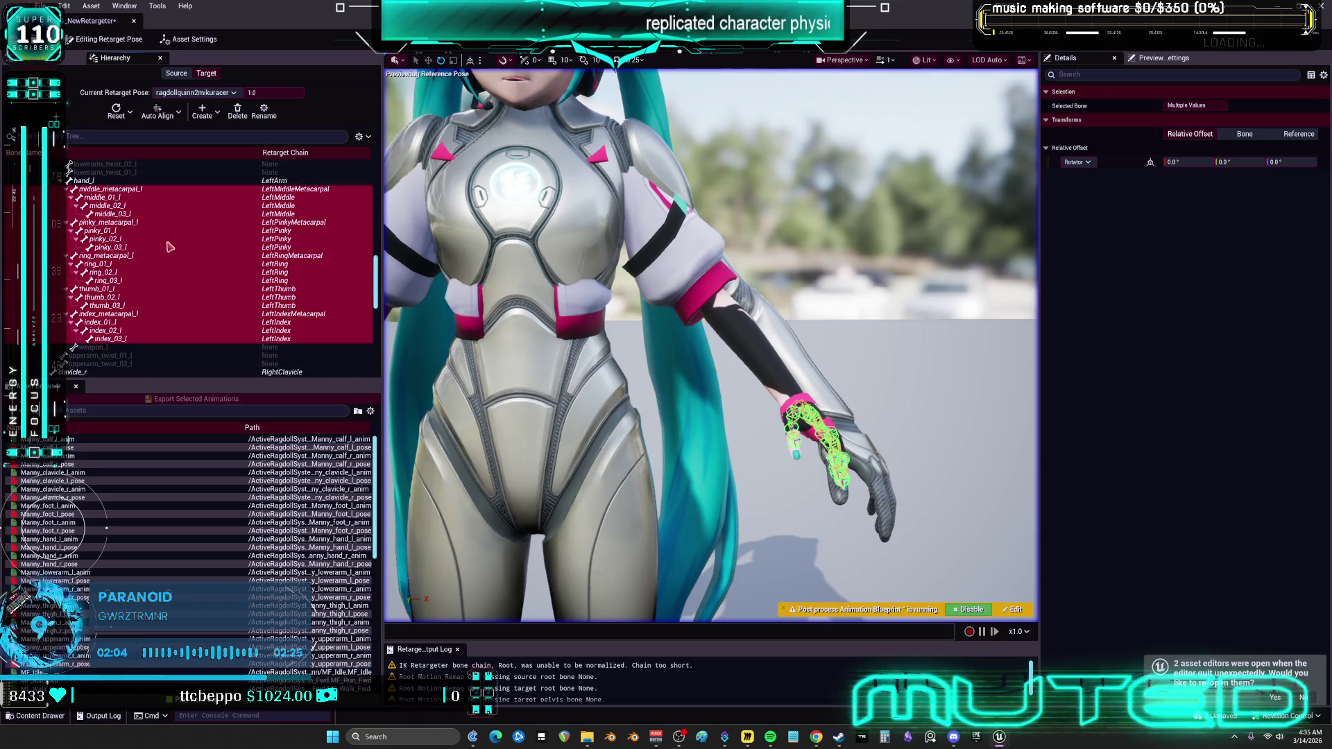
pyautogui.keyDown('ctrl'); pyautogui.click(128, 256); pyautogui.keyUp('ctrl')
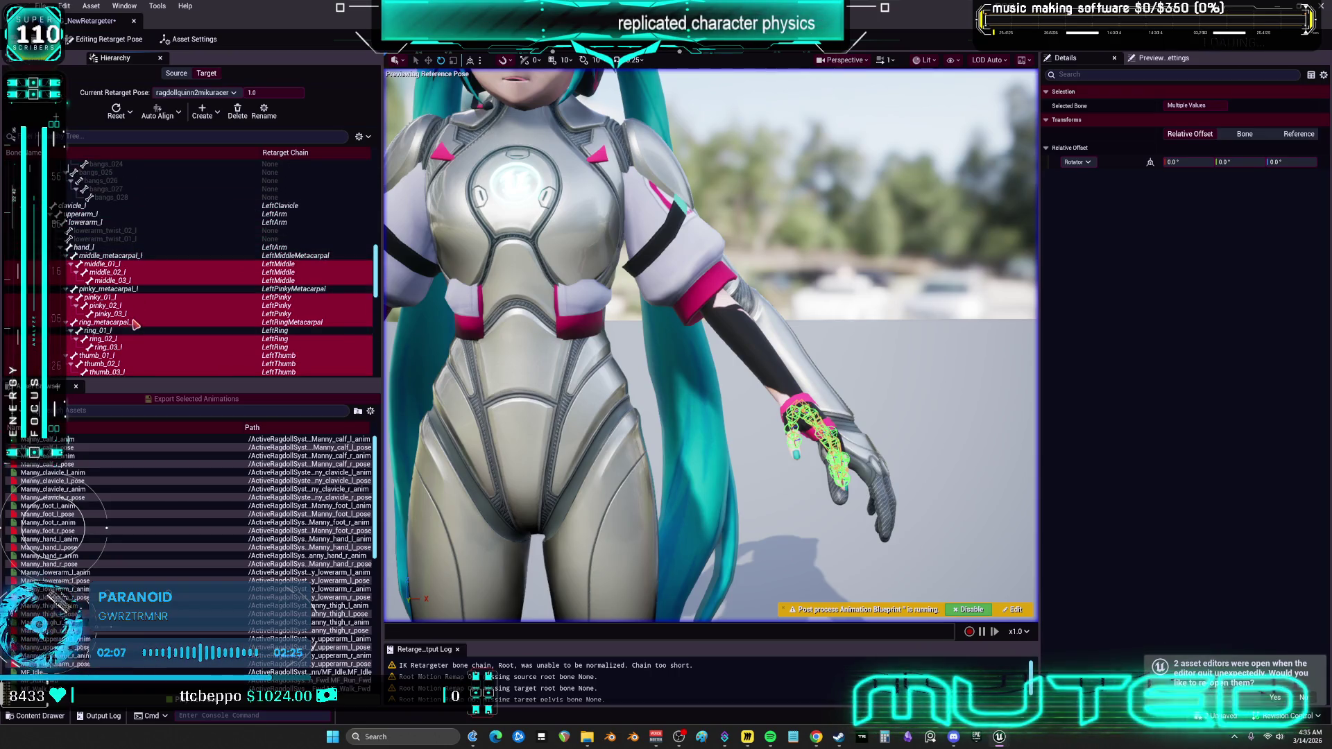
pyautogui.scroll(-3, 135, 321)
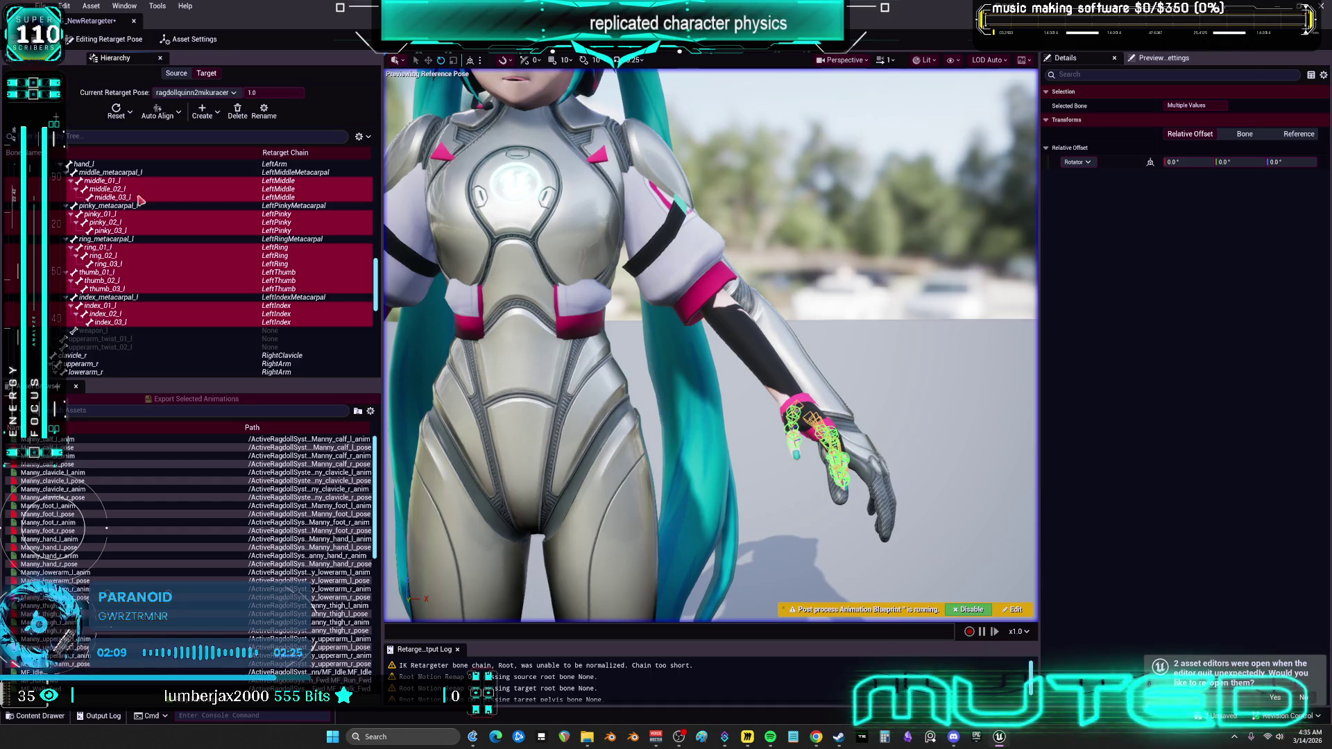
# Auto-align the selected finger bones to the source and set their pitch to 0.0°.
pyautogui.click(170, 118)
pyautogui.click(212, 158)
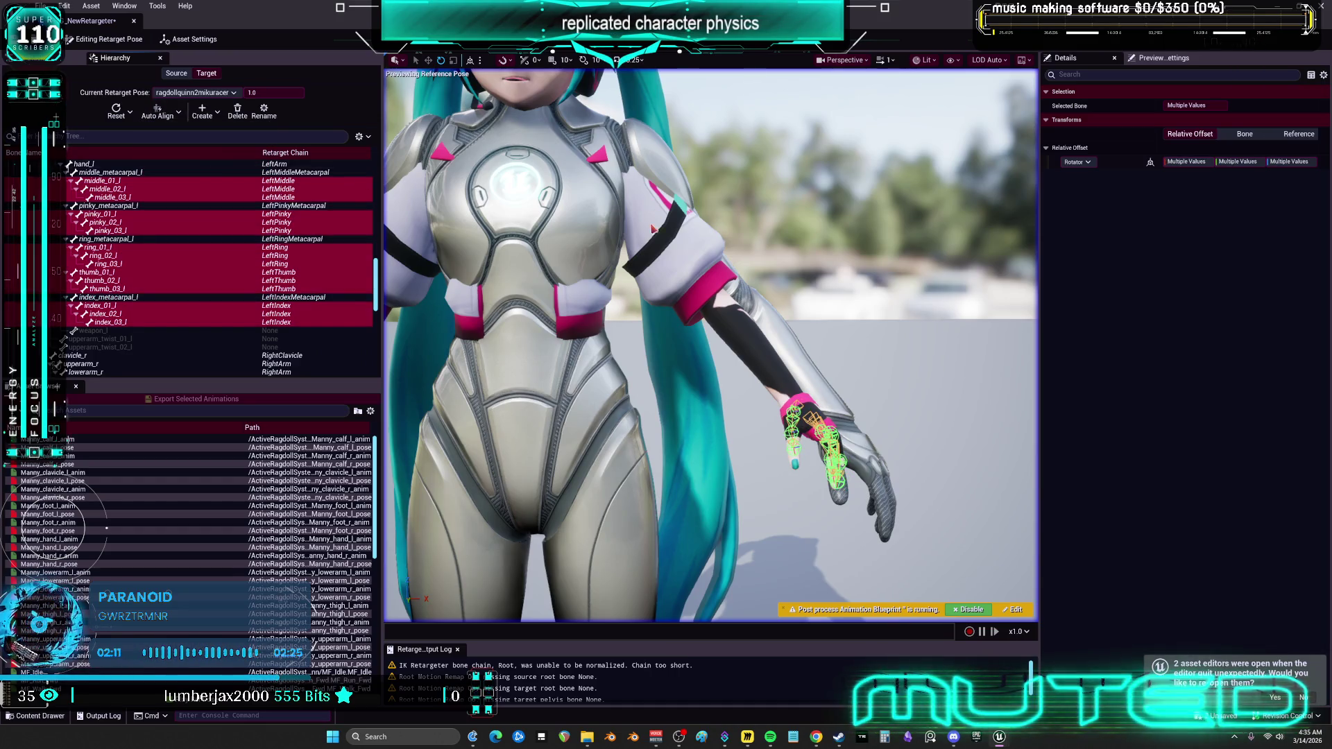
pyautogui.scroll(-5, 694, 347)
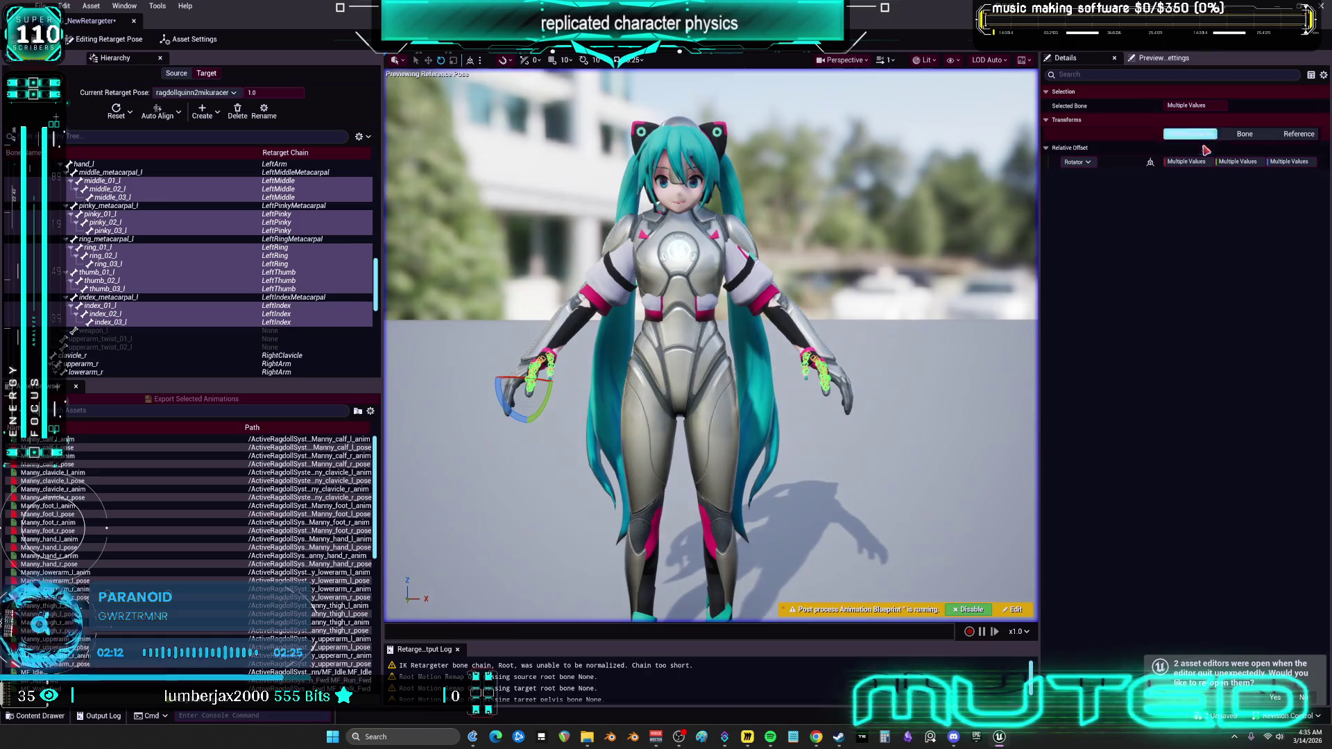
pyautogui.click(1200, 162)
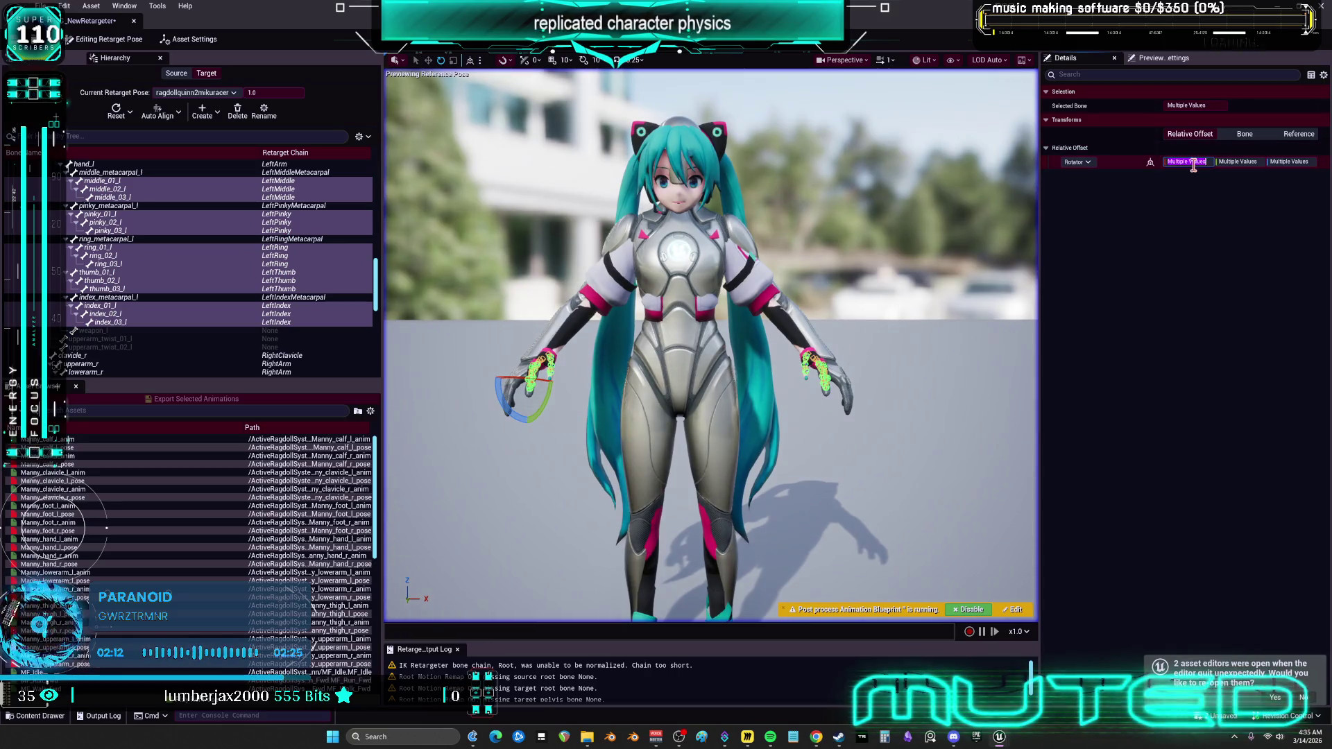
pyautogui.write('0')
pyautogui.press('f')
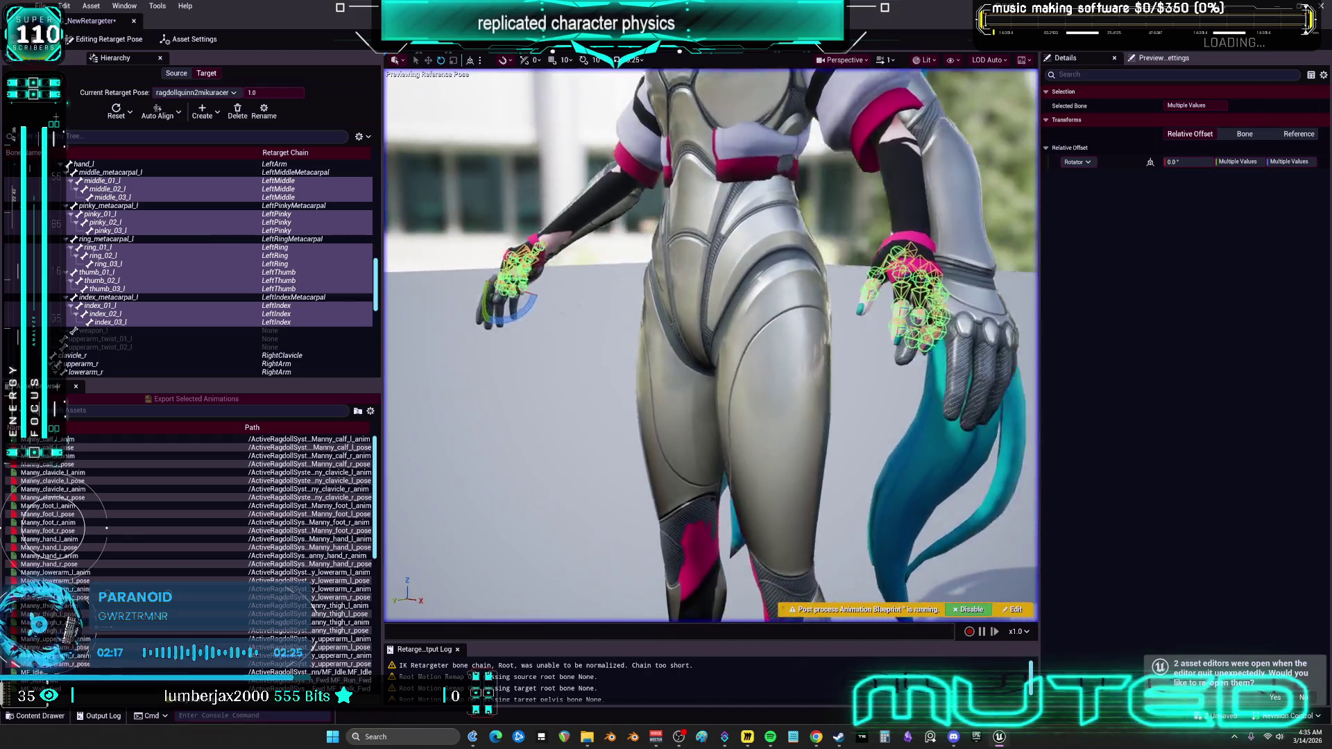
pyautogui.moveTo(901, 276); pyautogui.dragTo(887, 288)
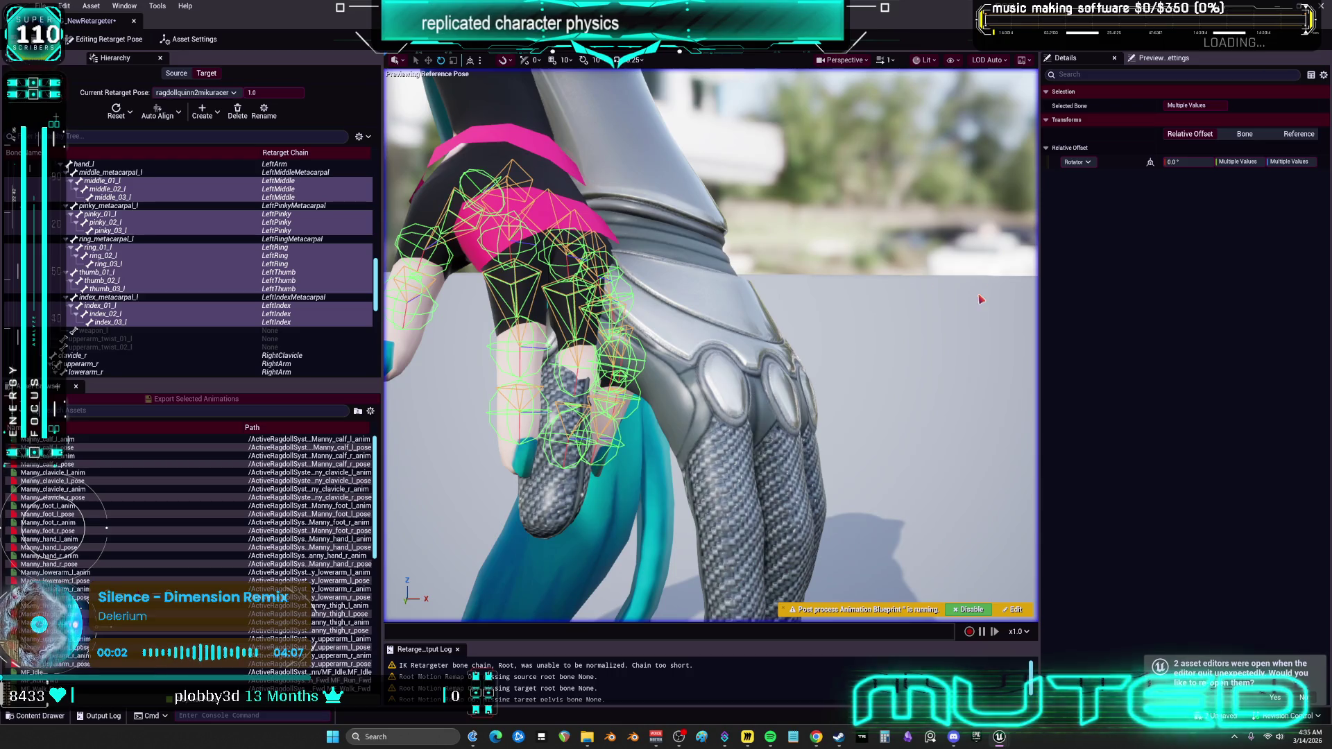
pyautogui.moveTo(1238, 161); pyautogui.dragTo(1240, 162)
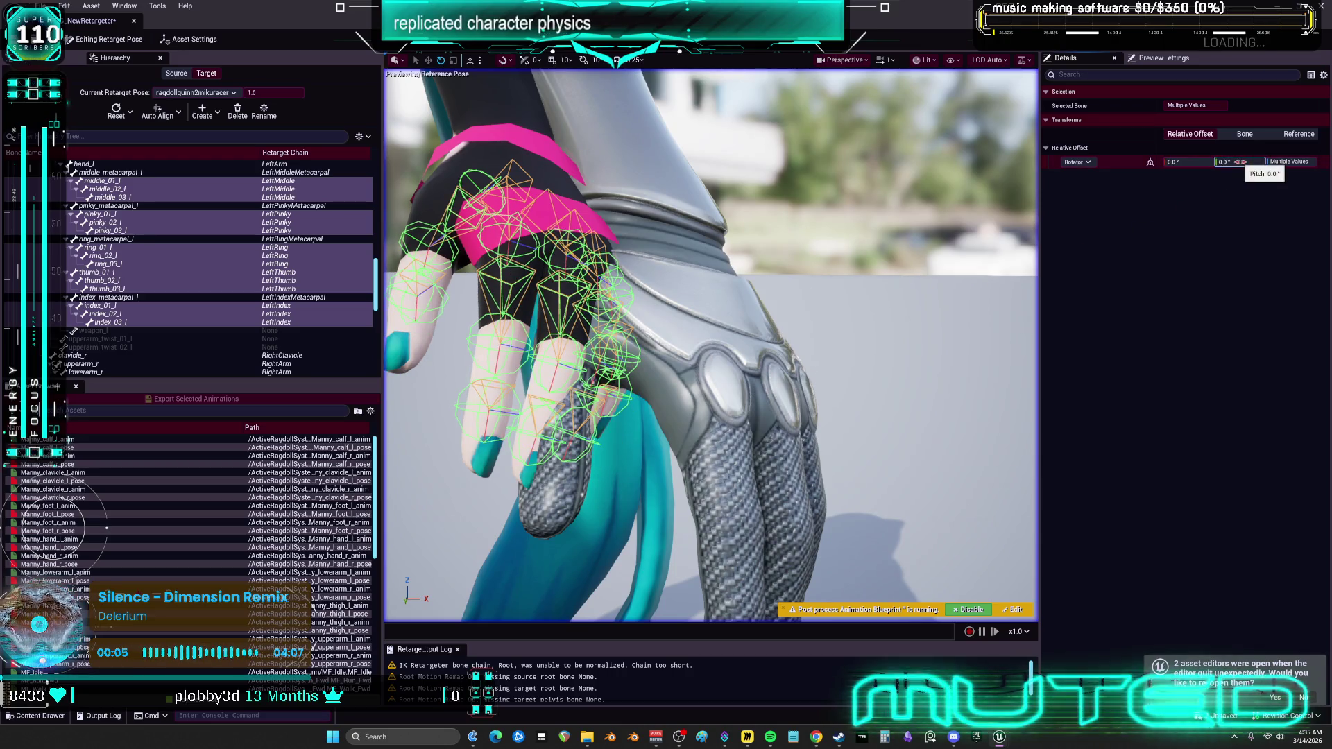
pyautogui.moveTo(775, 271)
pyautogui.mouseDown()
pyautogui.moveTo(784, 295)
pyautogui.moveTo(833, 299)
pyautogui.moveTo(798, 298)
pyautogui.moveTo(784, 263)
pyautogui.mouseUp()
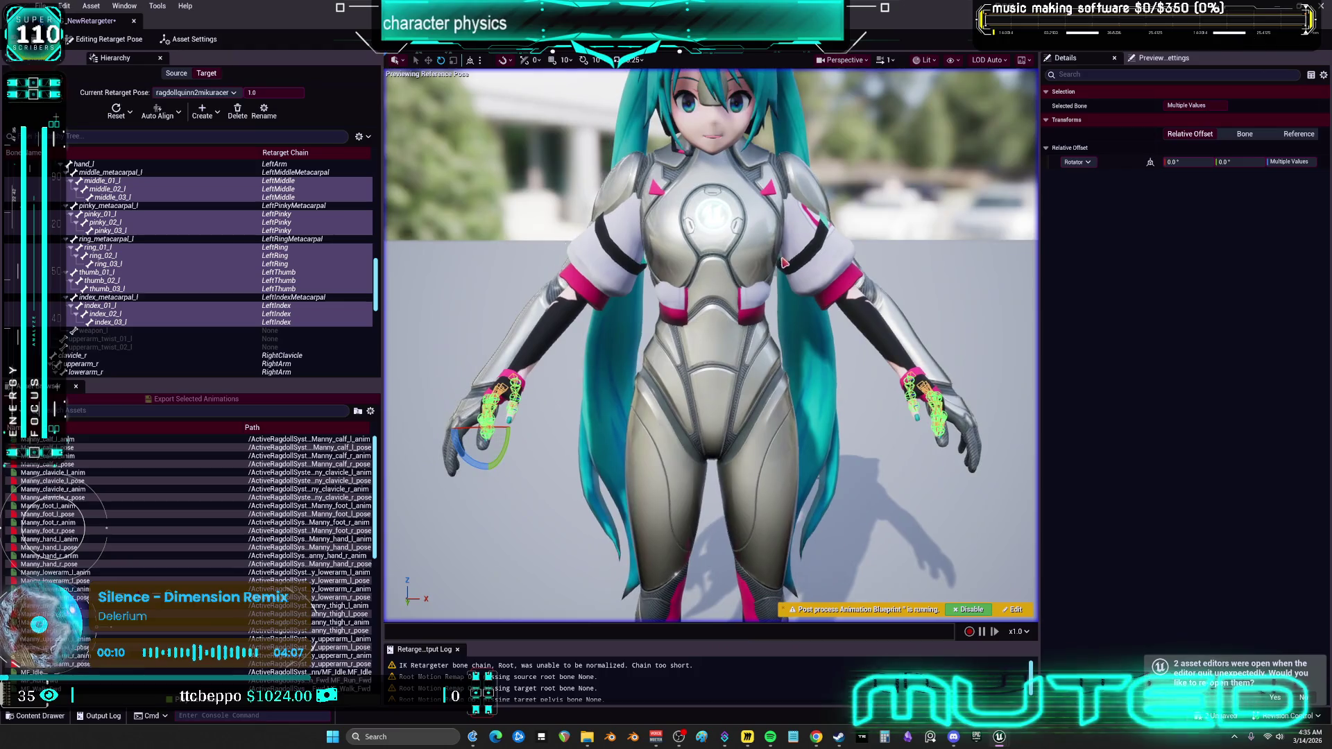
# Leave pose editing, review the Root Motion and Remap Curves ops, and add a Pin Bones op.
pyautogui.click(125, 39)
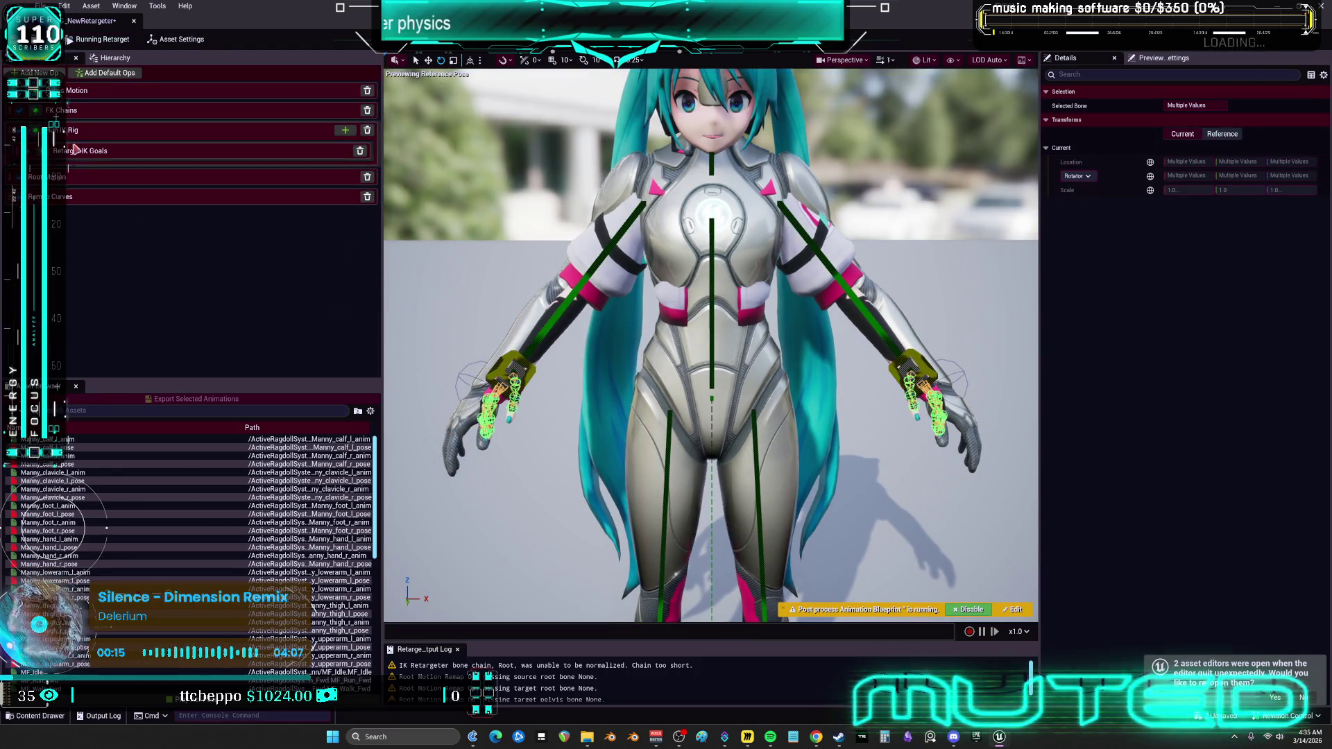
pyautogui.click(84, 177)
pyautogui.click(83, 196)
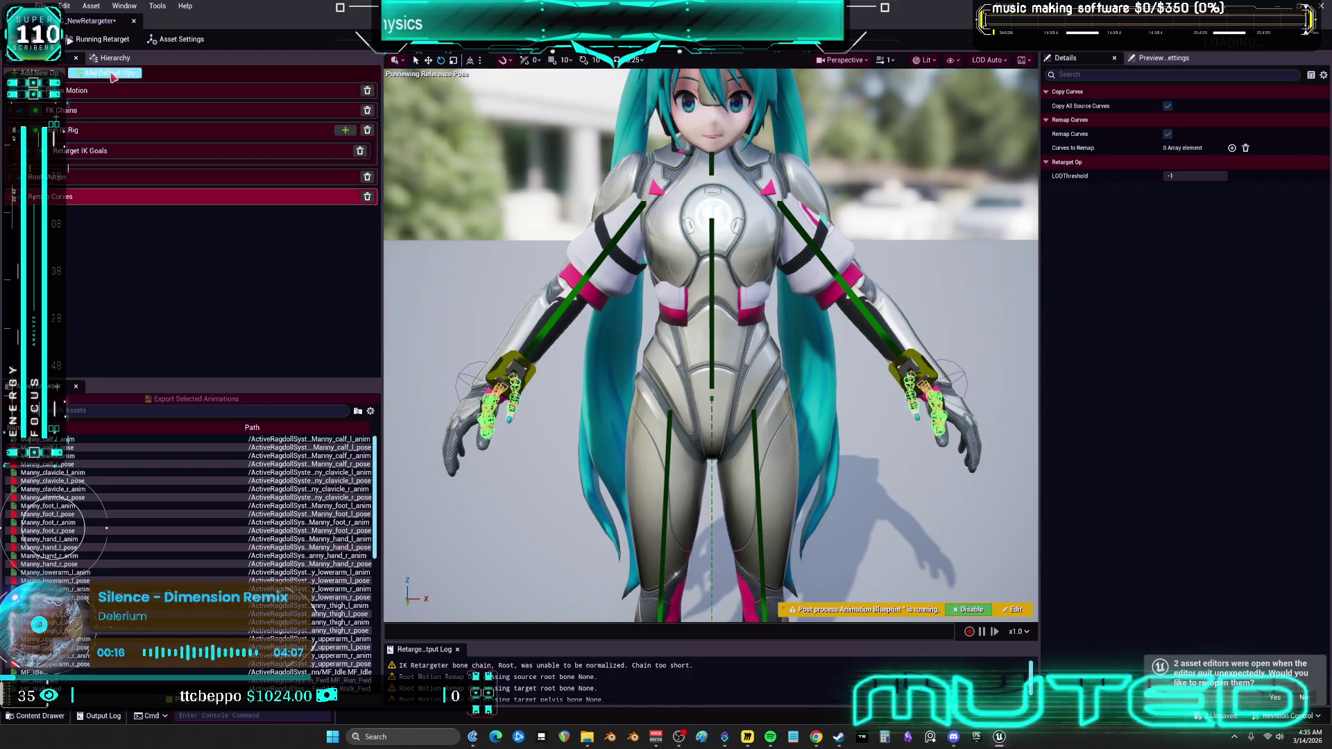
pyautogui.click(40, 72)
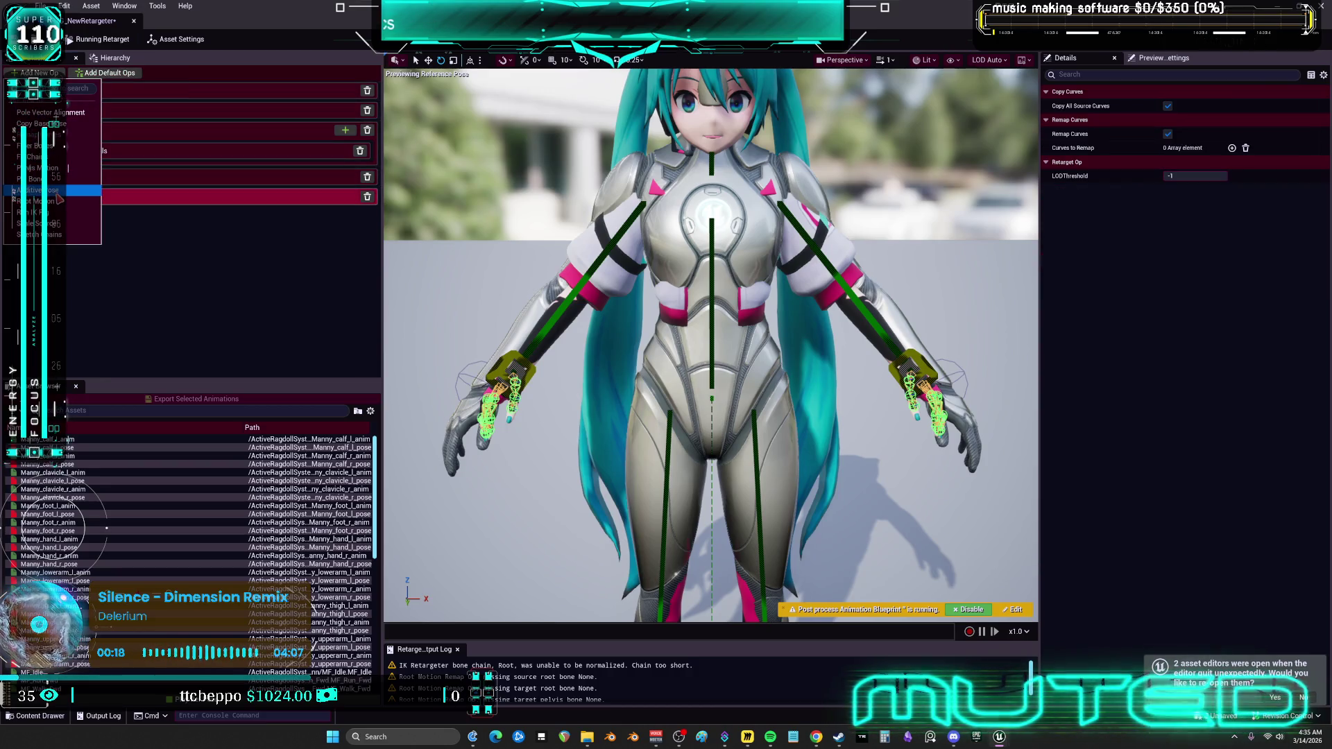
pyautogui.click(34, 179)
# Add four Bones to Pin entries and set the first two source bones to hand_l and hand_r.
pyautogui.click(1232, 105)
pyautogui.click(1232, 105)
pyautogui.click(1232, 105)
pyautogui.click(1233, 106)
pyautogui.click(1232, 105)
pyautogui.click(1232, 106)
pyautogui.click(1232, 105)
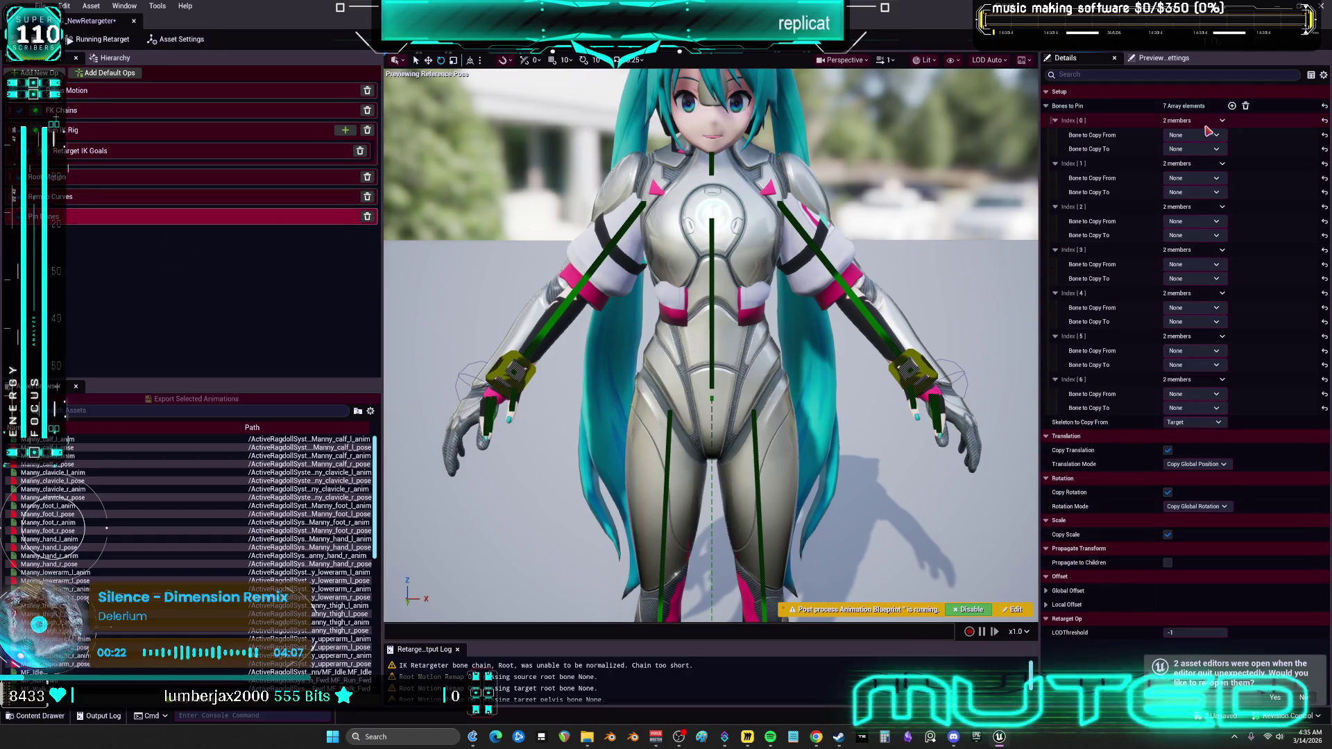
pyautogui.click(1199, 134)
pyautogui.write('hand')
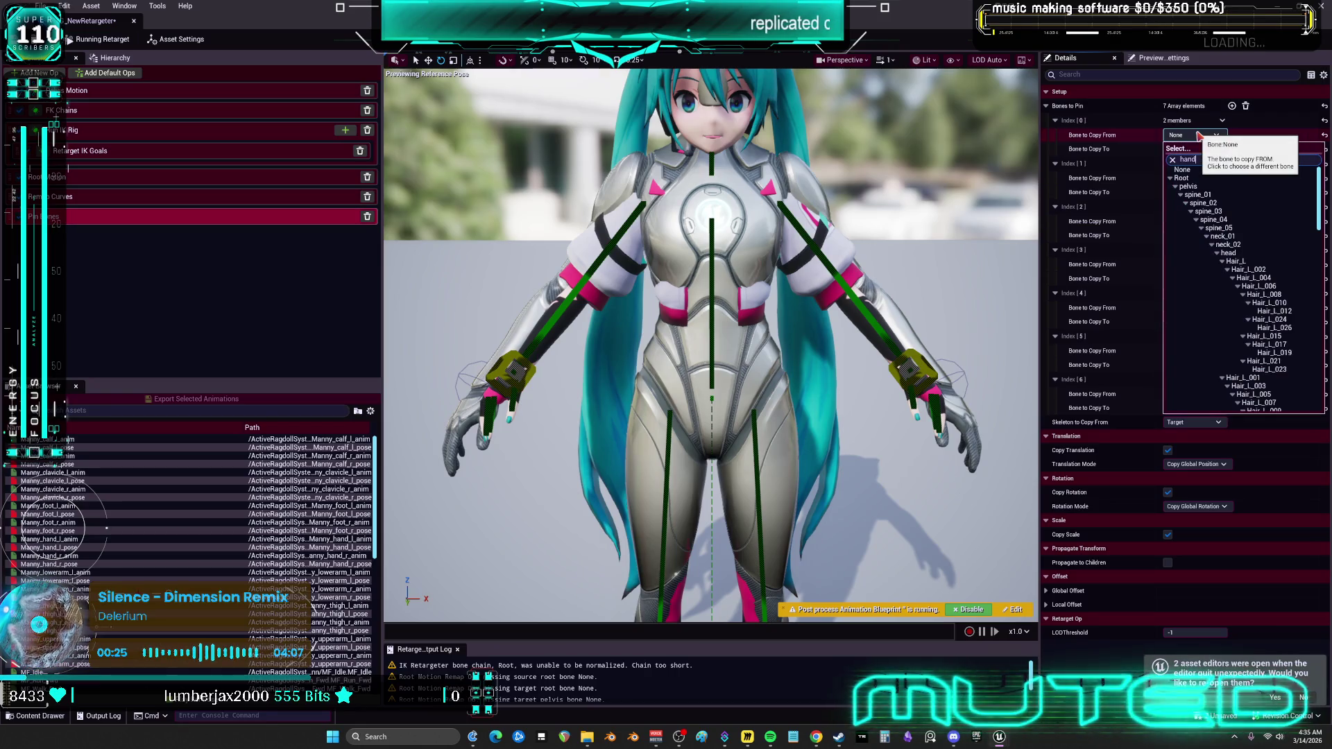
pyautogui.click(1206, 181)
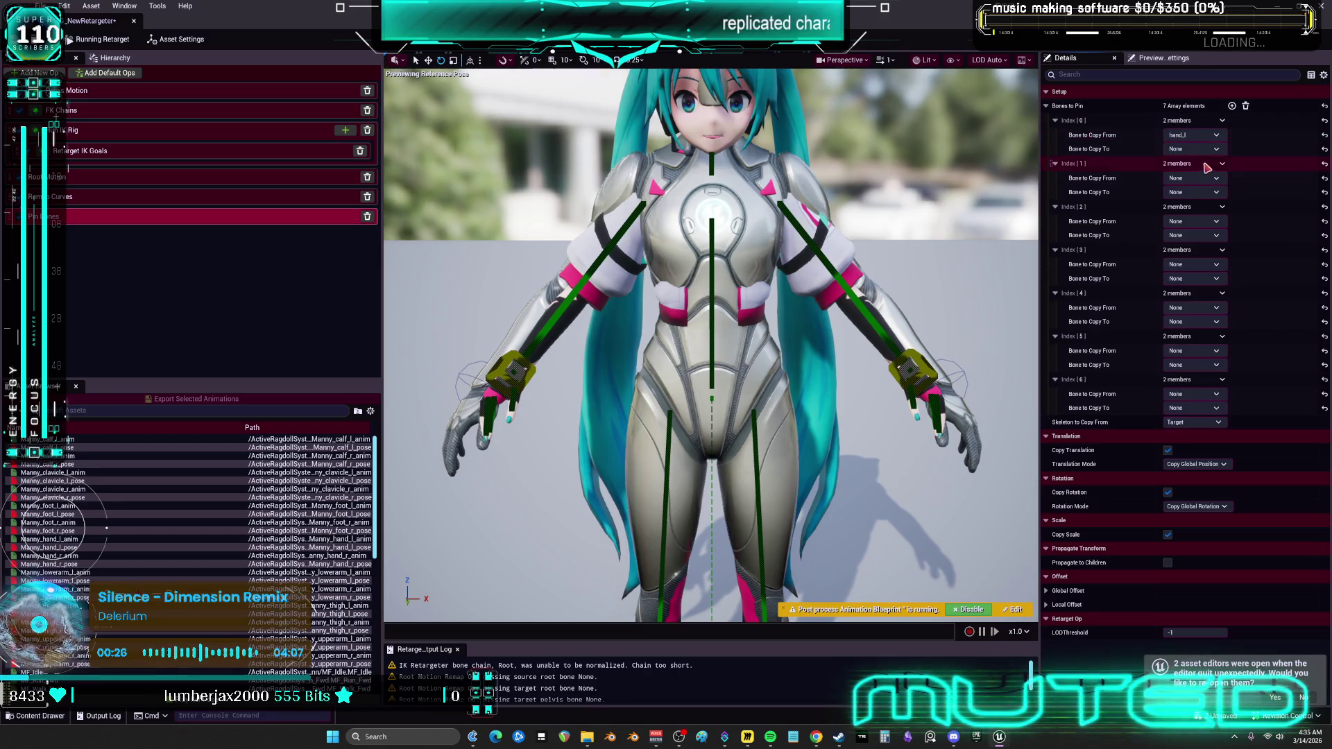
pyautogui.click(1200, 178)
pyautogui.write('hand')
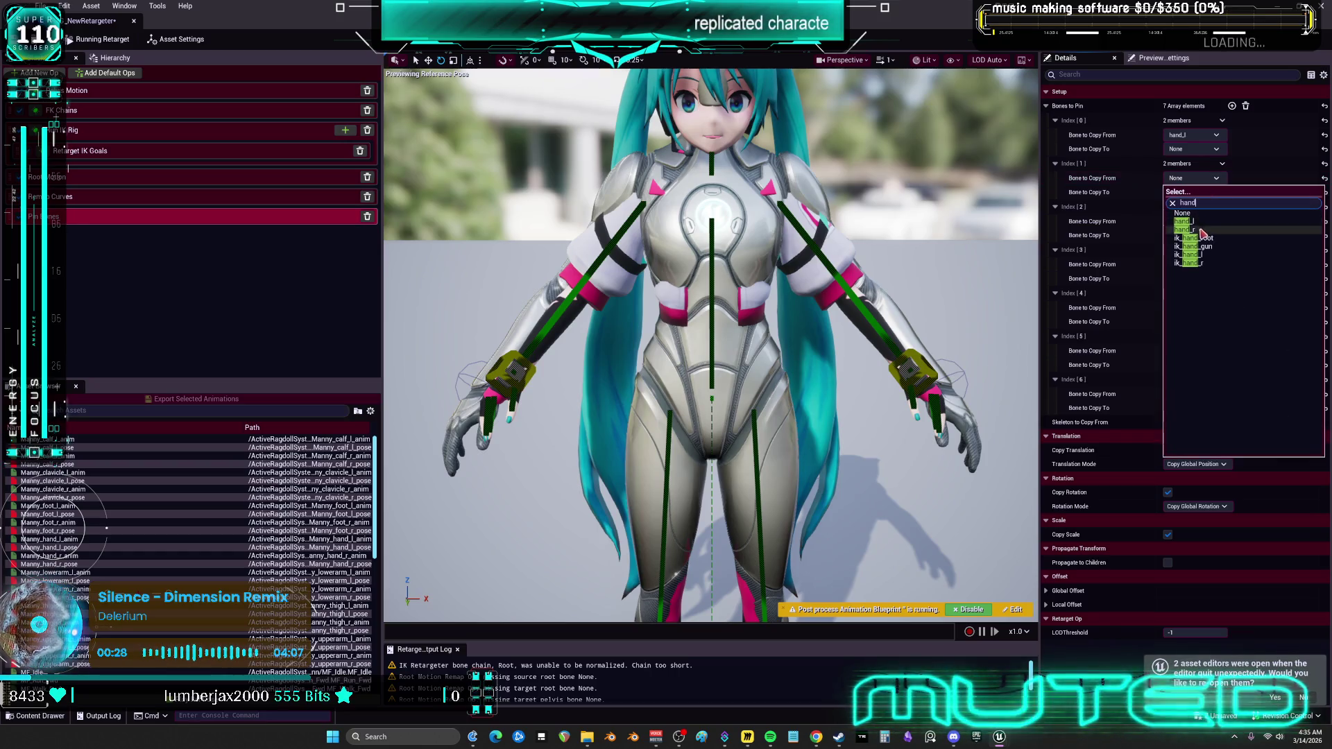
pyautogui.click(1203, 230)
# Pin the first two entries to ik_hand_l and ik_hand_r.
pyautogui.click(1194, 148)
pyautogui.write('hand')
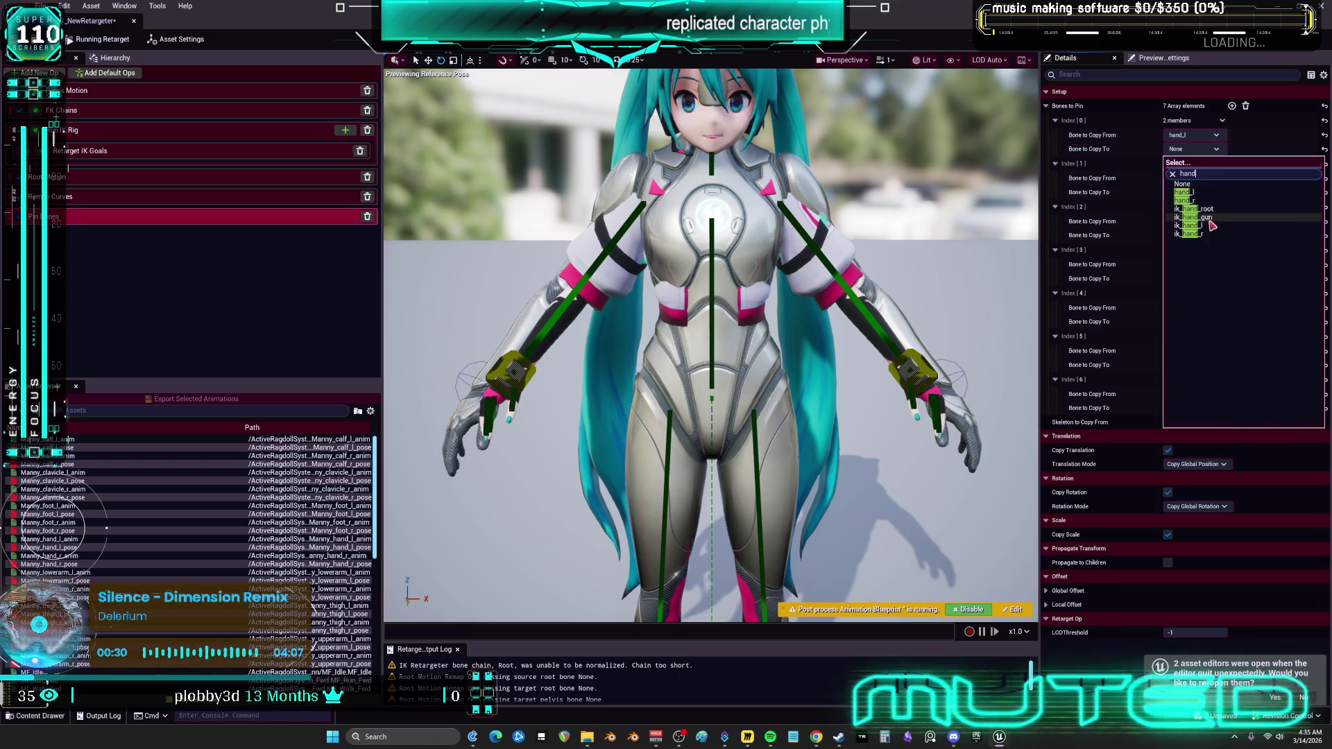
pyautogui.click(1211, 227)
pyautogui.click(1204, 192)
pyautogui.write('hand')
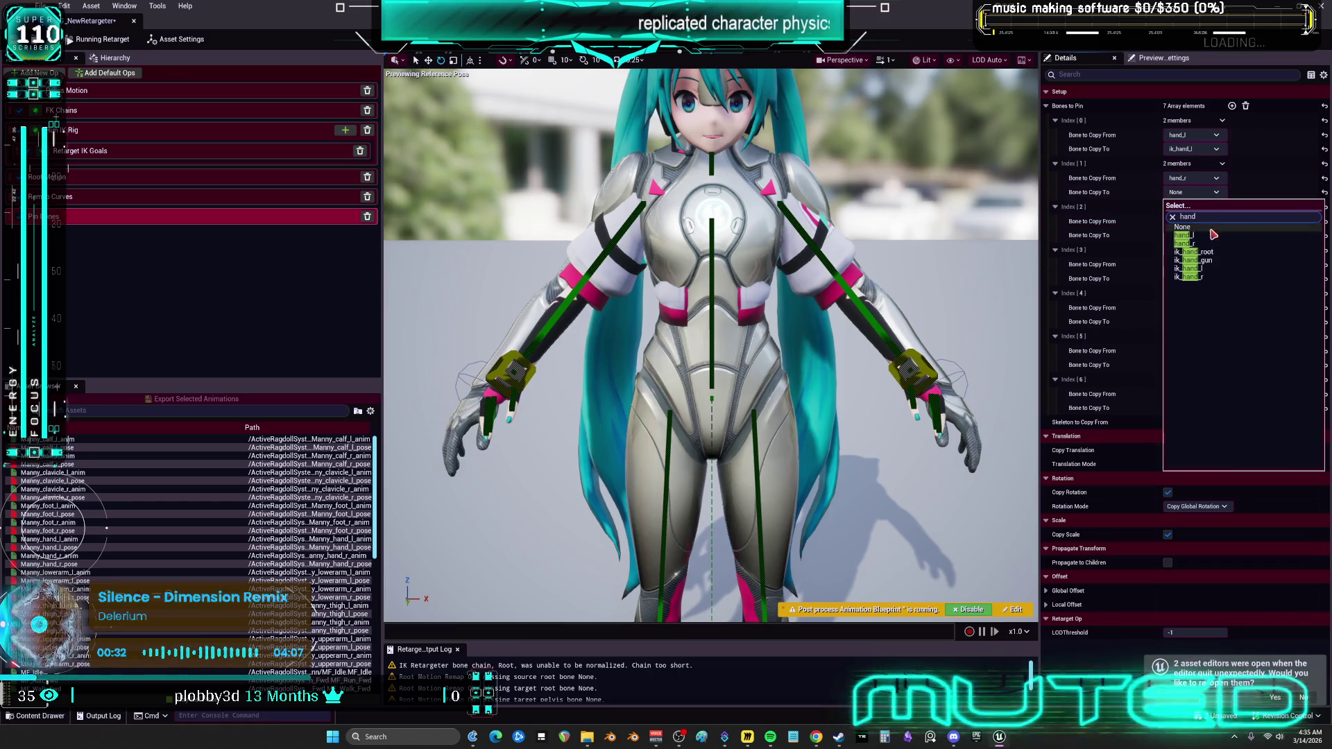
pyautogui.click(1188, 276)
# Pair hand_r with ik_hand_gun in the third entry.
pyautogui.click(1203, 222)
pyautogui.write('hand')
pyautogui.click(1211, 272)
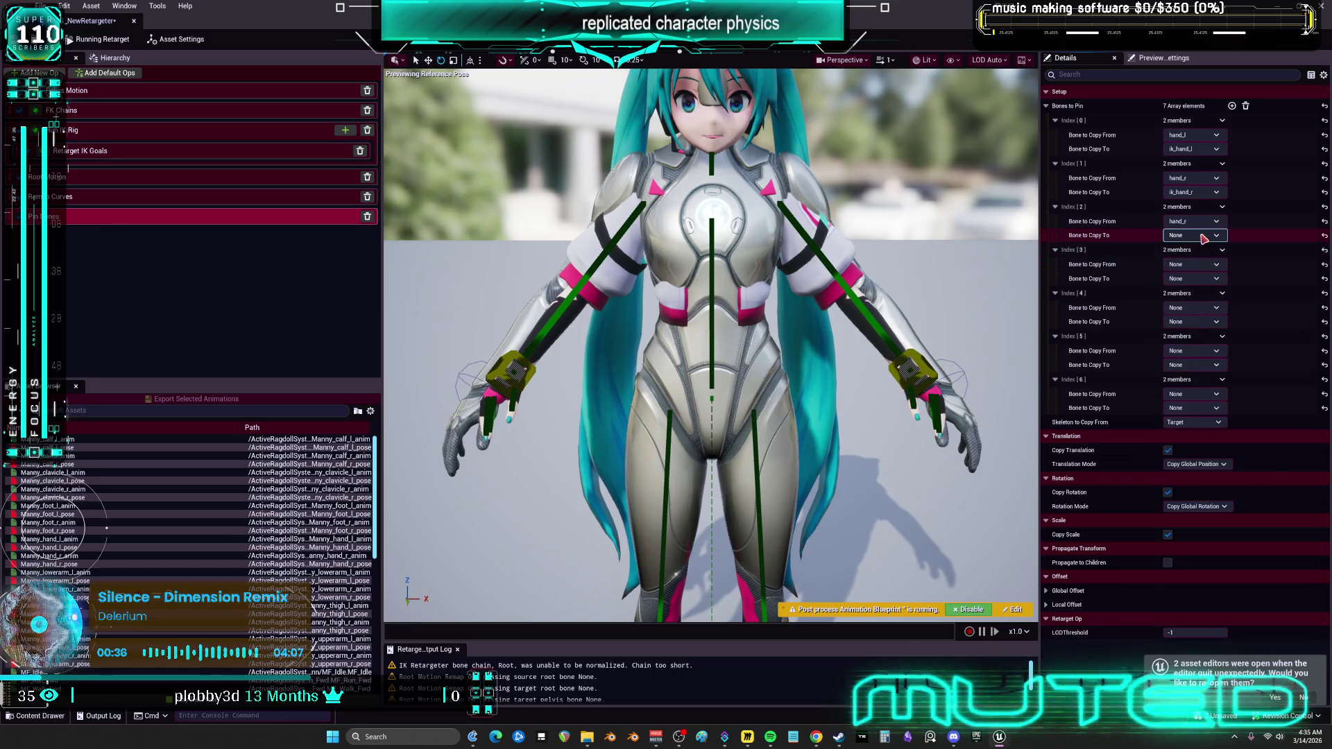
pyautogui.click(1204, 238)
pyautogui.write('hand_gun')
pyautogui.click(1180, 299)
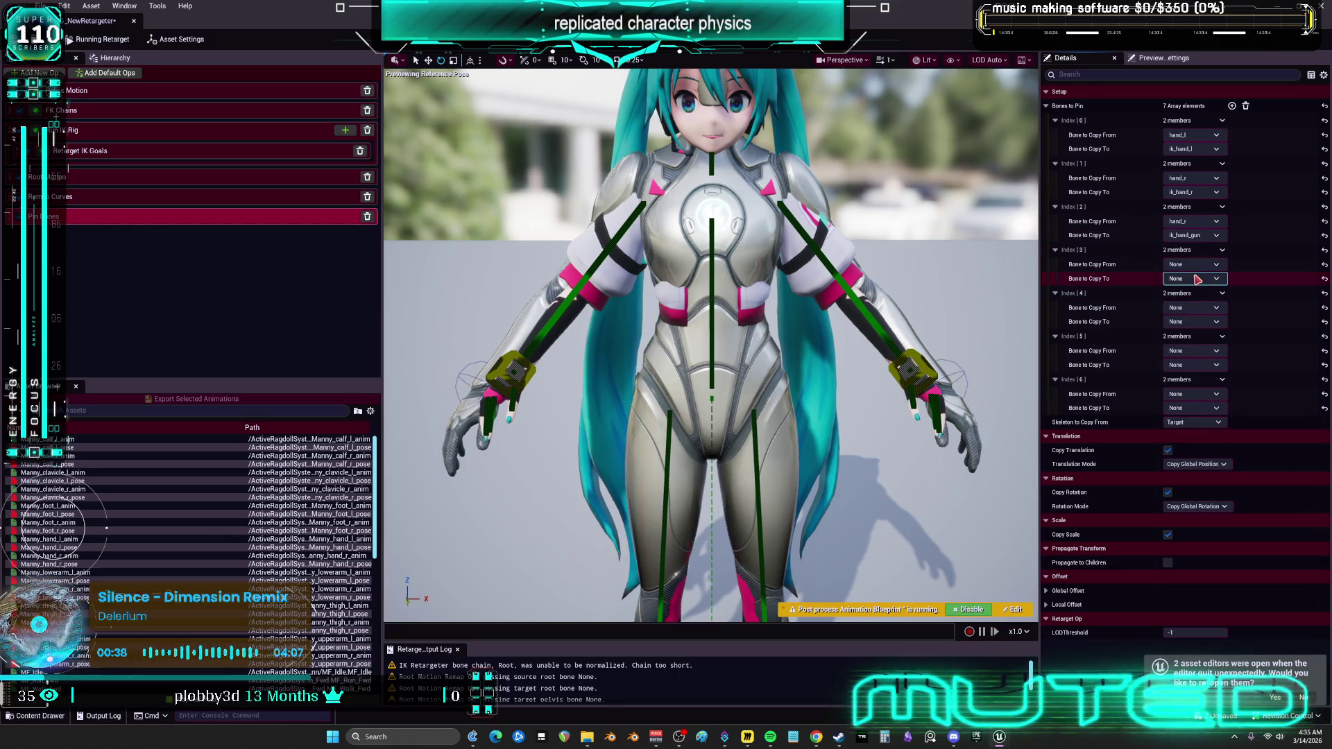
# Pin Root to ik_foot_root in the fourth and fifth entries.
pyautogui.click(1198, 265)
pyautogui.write('root')
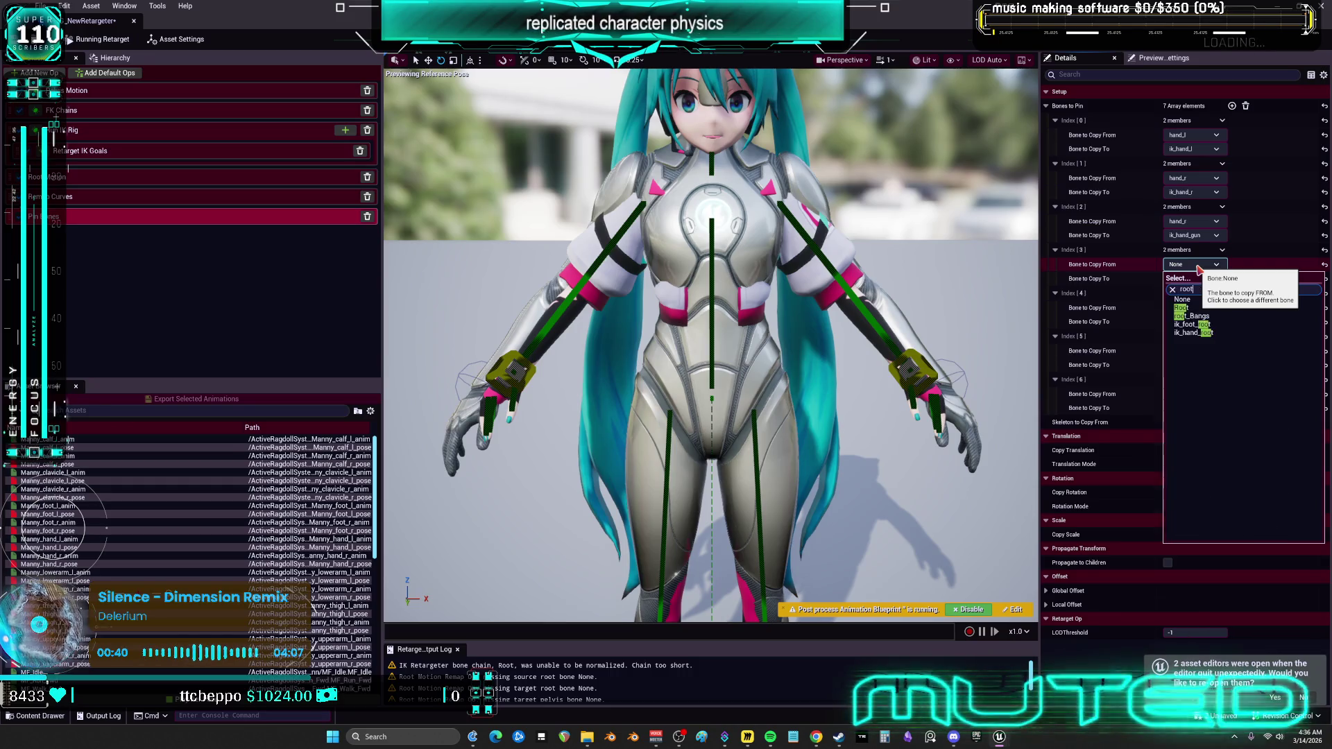
pyautogui.click(1193, 314)
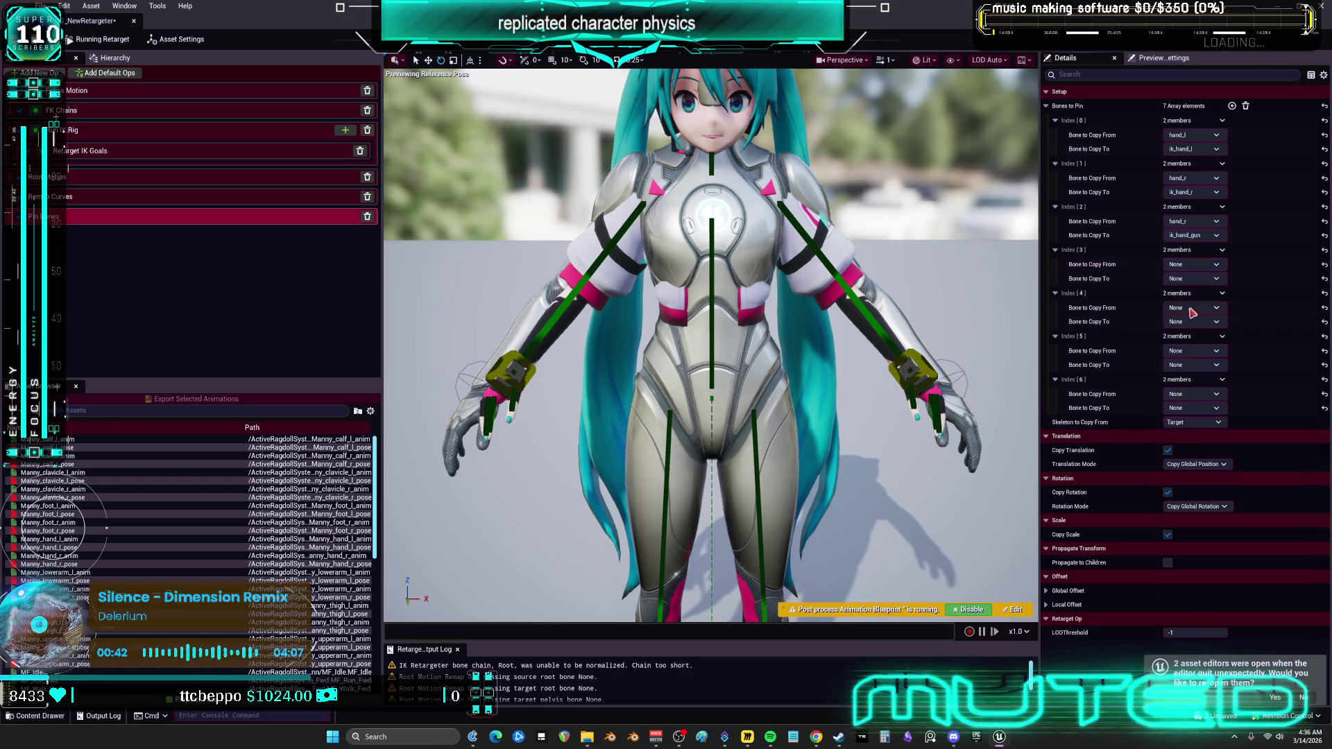
pyautogui.click(1199, 279)
pyautogui.write('root')
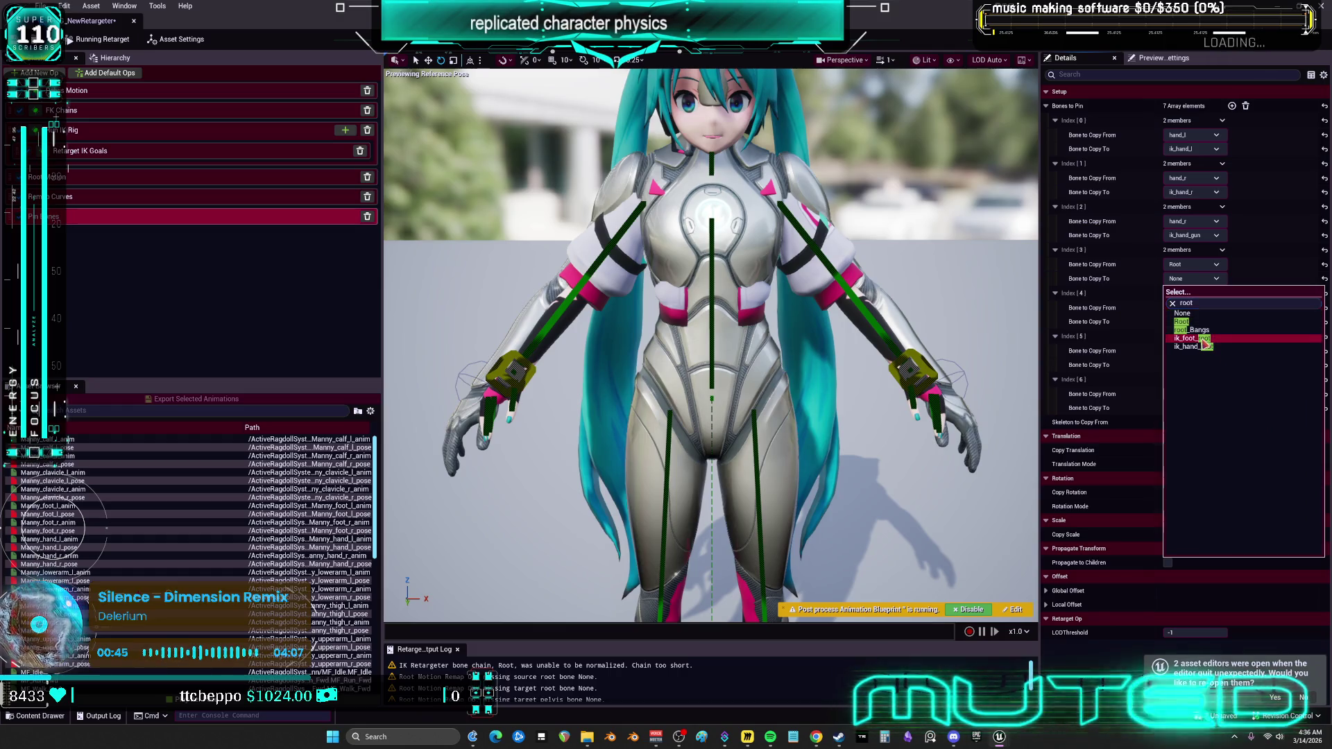
pyautogui.click(1205, 340)
pyautogui.click(1194, 307)
pyautogui.write('root')
pyautogui.click(1191, 350)
pyautogui.click(1190, 350)
pyautogui.write('root')
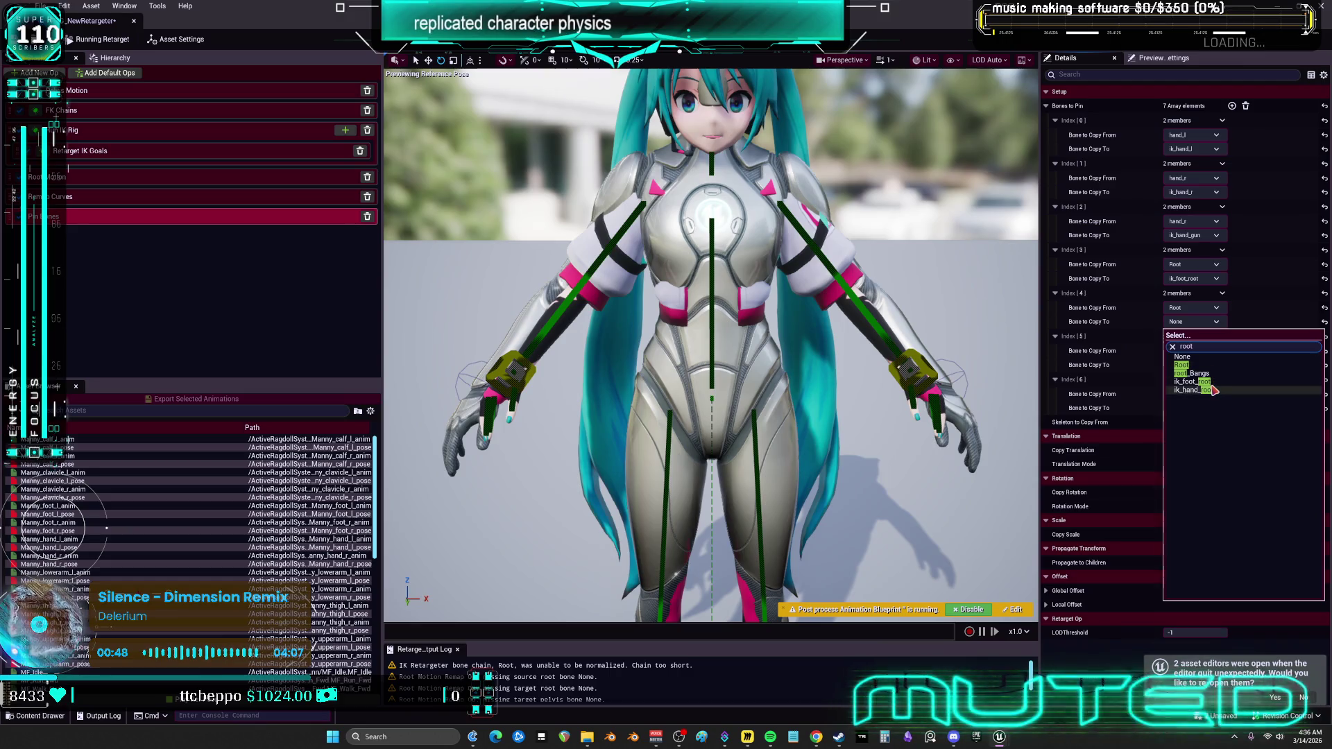
pyautogui.click(1192, 382)
# Pin foot_l to ik_foot_l and foot_r to ik_foot_r in the last two entries.
pyautogui.click(1189, 351)
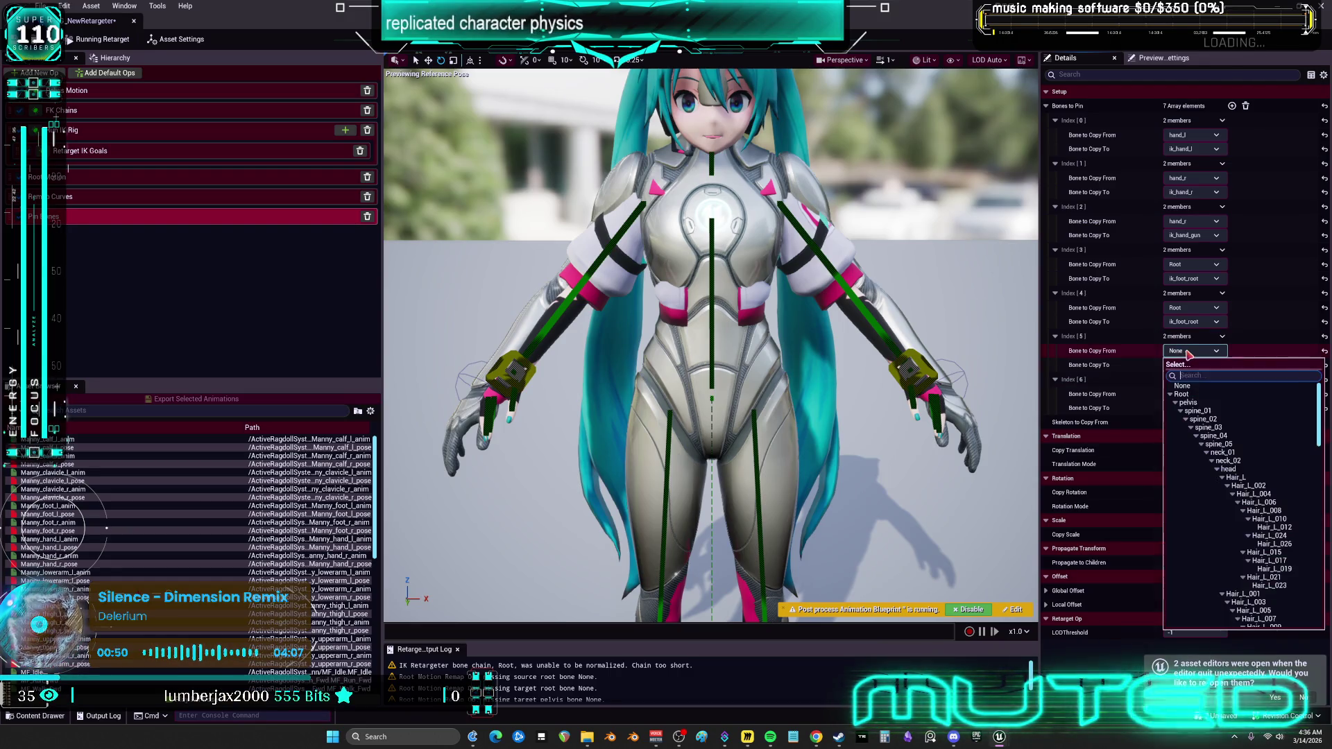
pyautogui.write('foot')
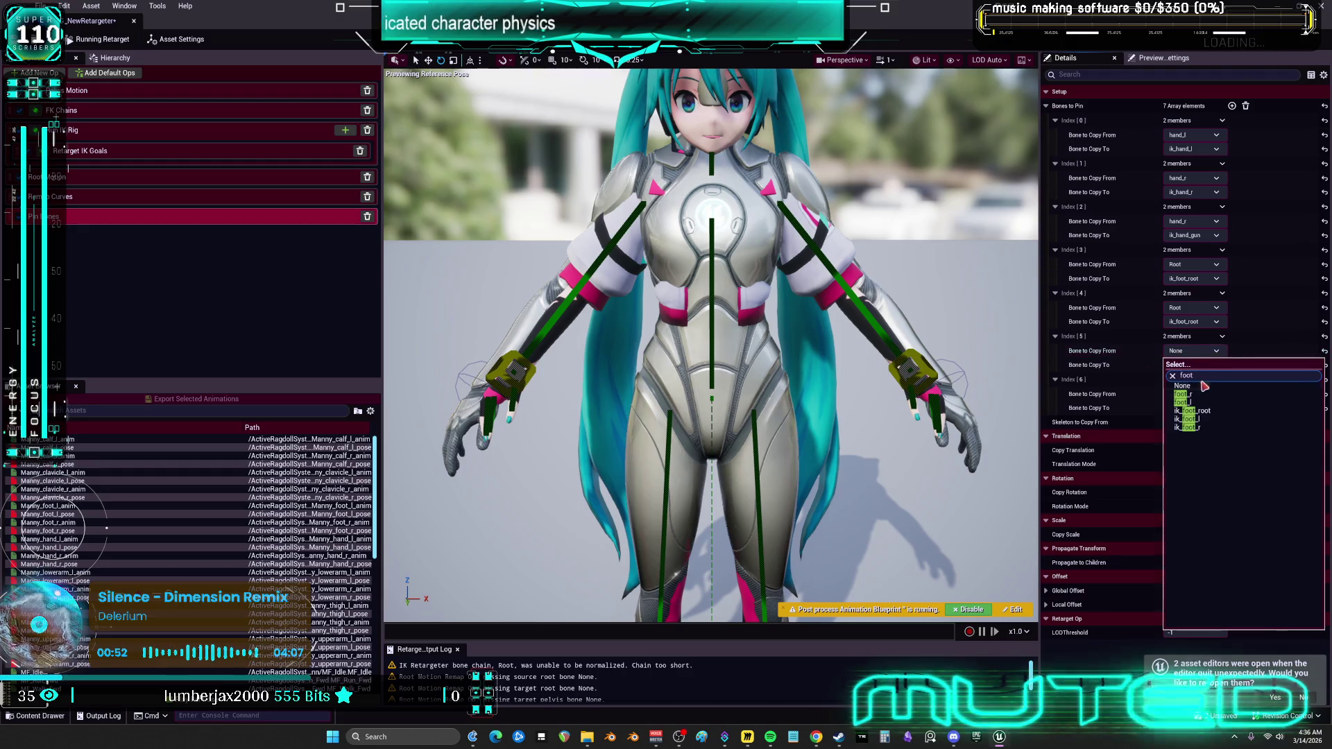
pyautogui.click(1199, 404)
pyautogui.click(1193, 394)
pyautogui.write('foot')
pyautogui.click(1183, 440)
pyautogui.click(1193, 365)
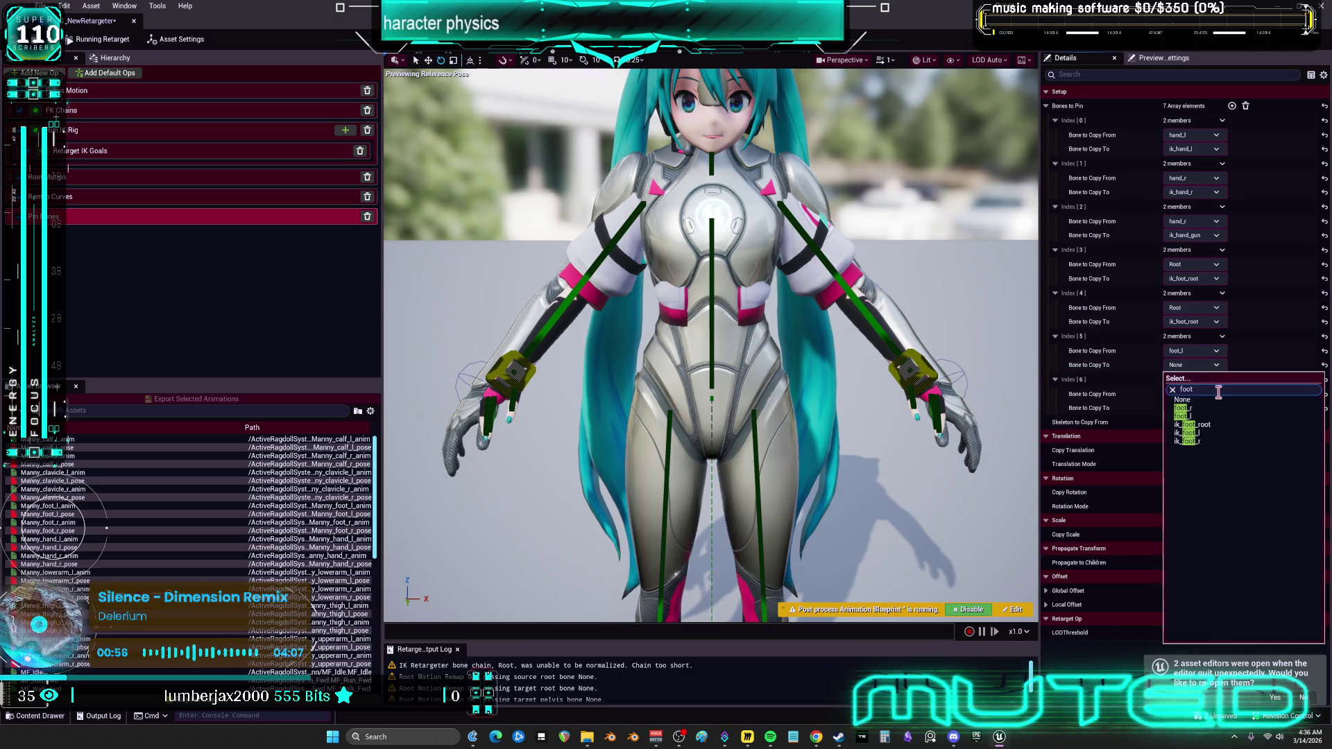
pyautogui.click(1201, 417)
pyautogui.click(1200, 408)
pyautogui.write('ik_foot_l')
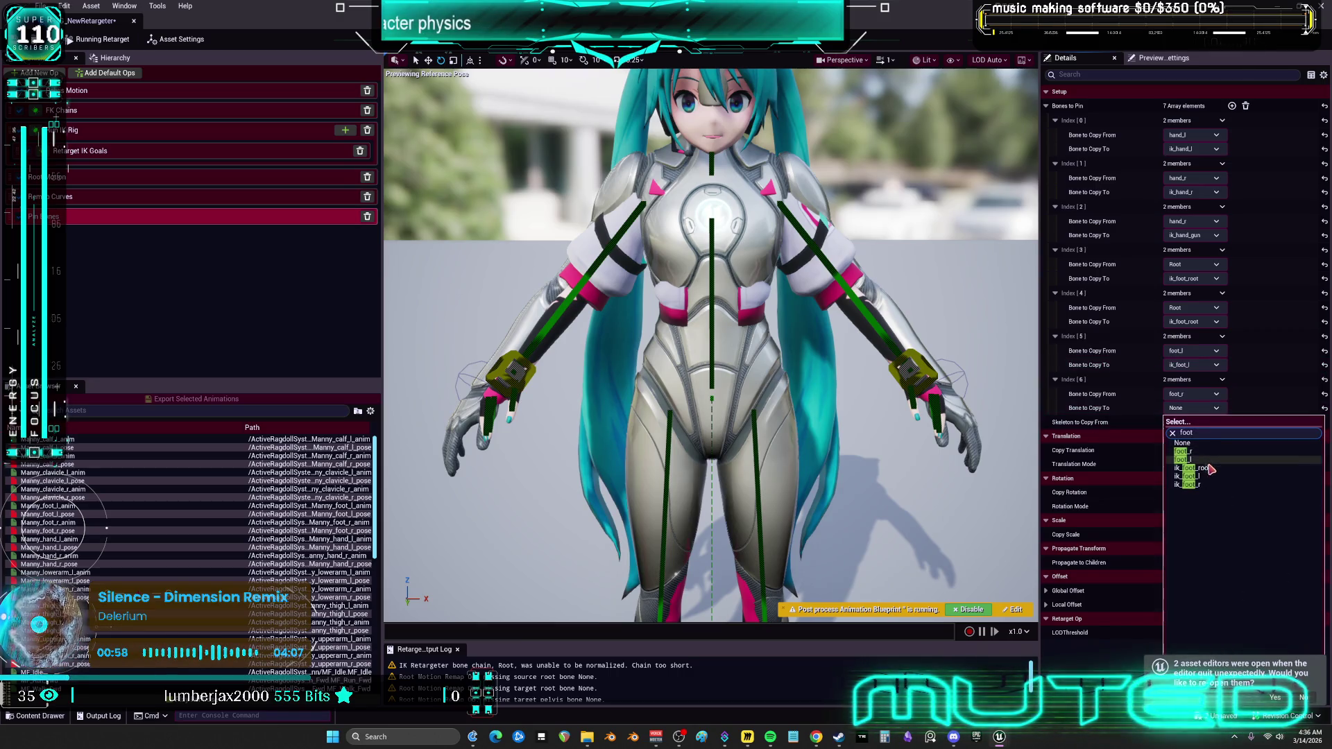
pyautogui.click(1190, 450)
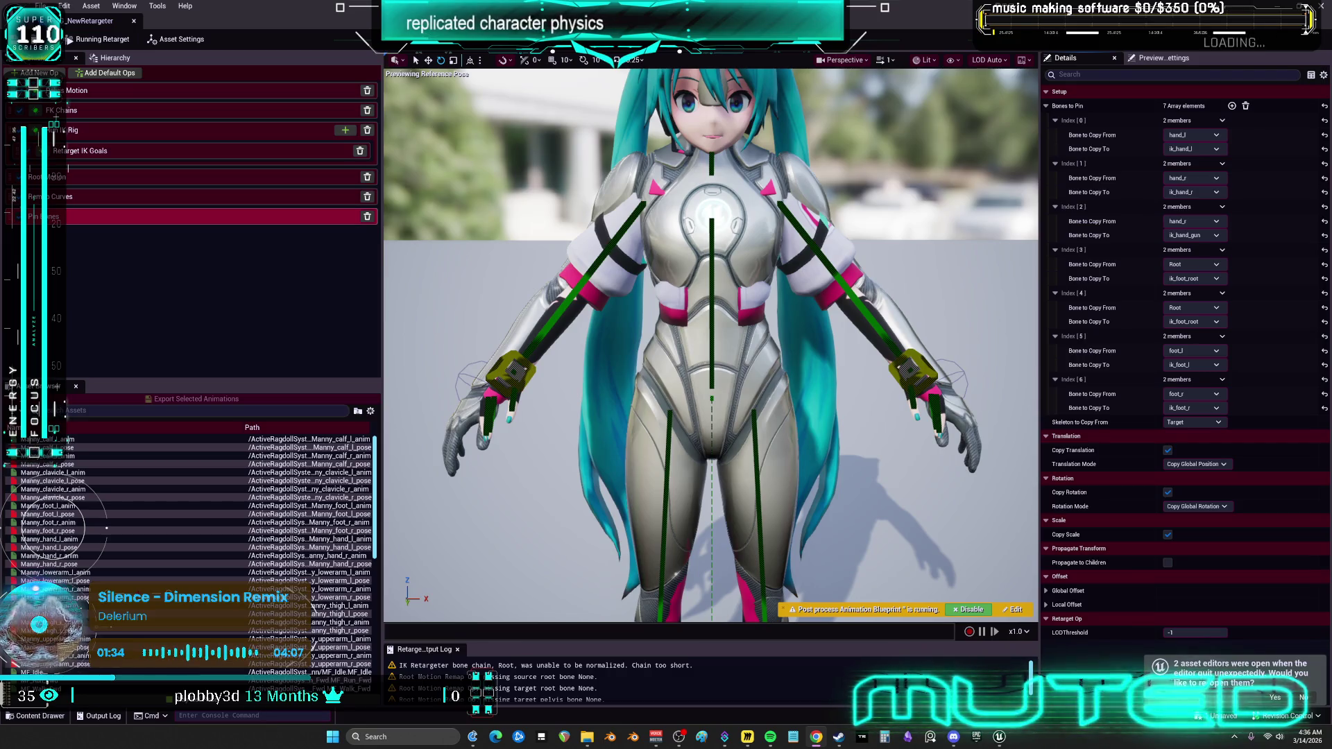
# Pull the viewport back to show all of Miku and select the Retarget IK Goals op.
pyautogui.moveTo(714, 347); pyautogui.dragTo(715, 486)
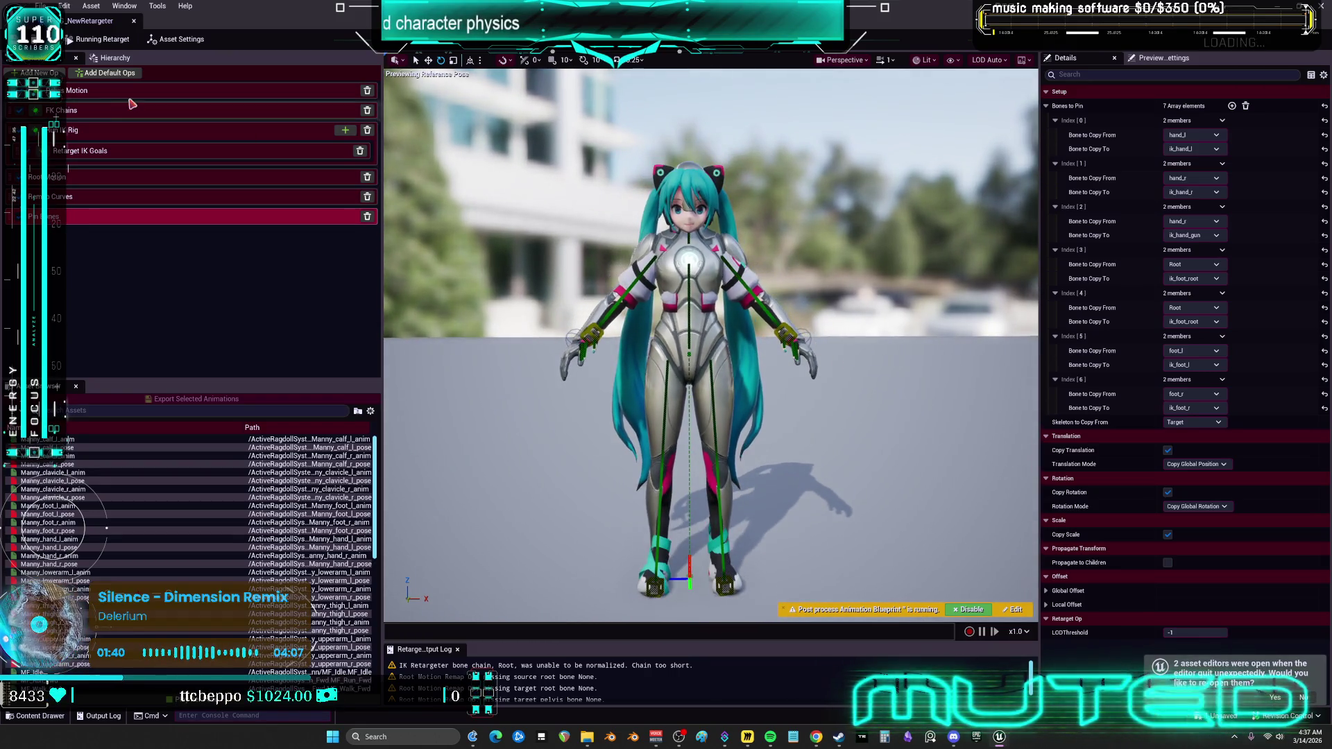
pyautogui.click(122, 156)
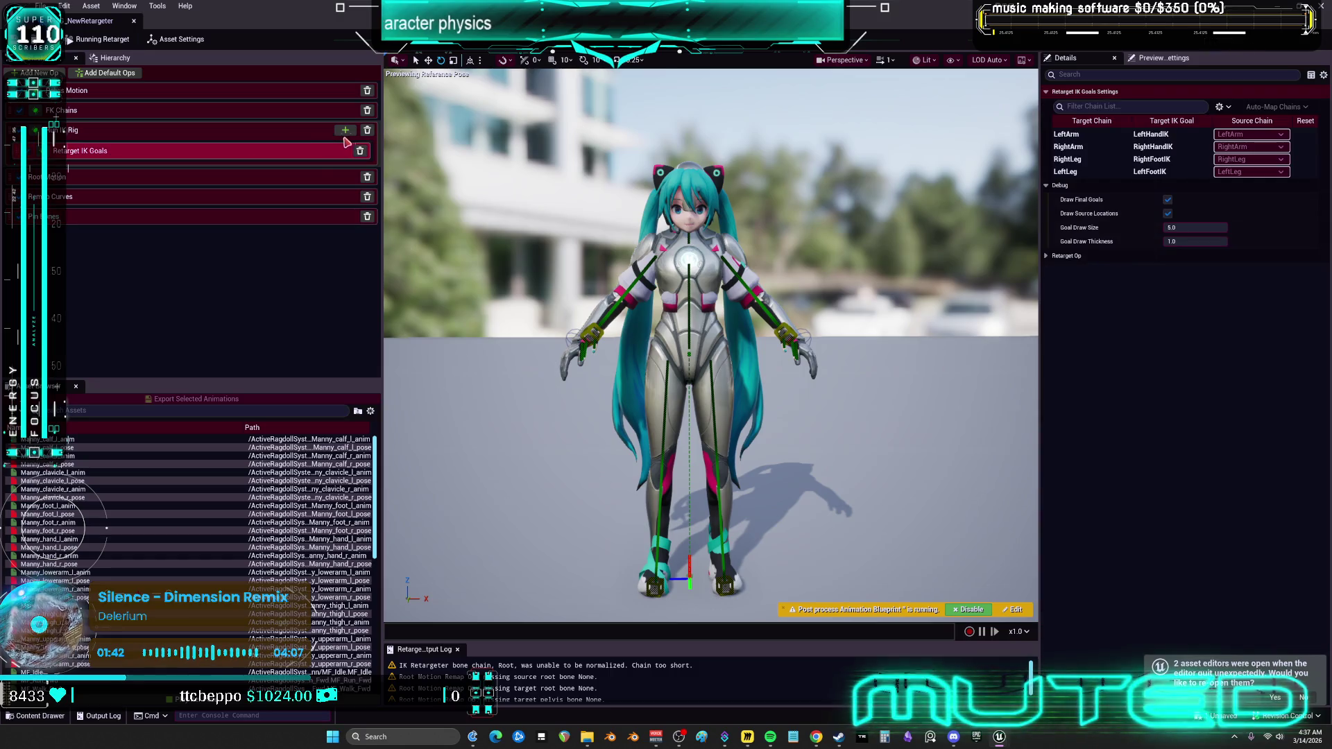
# Add a Floor Constraint op and enable the floor constraint on the LeftArm chain.
pyautogui.click(345, 129)
pyautogui.click(380, 160)
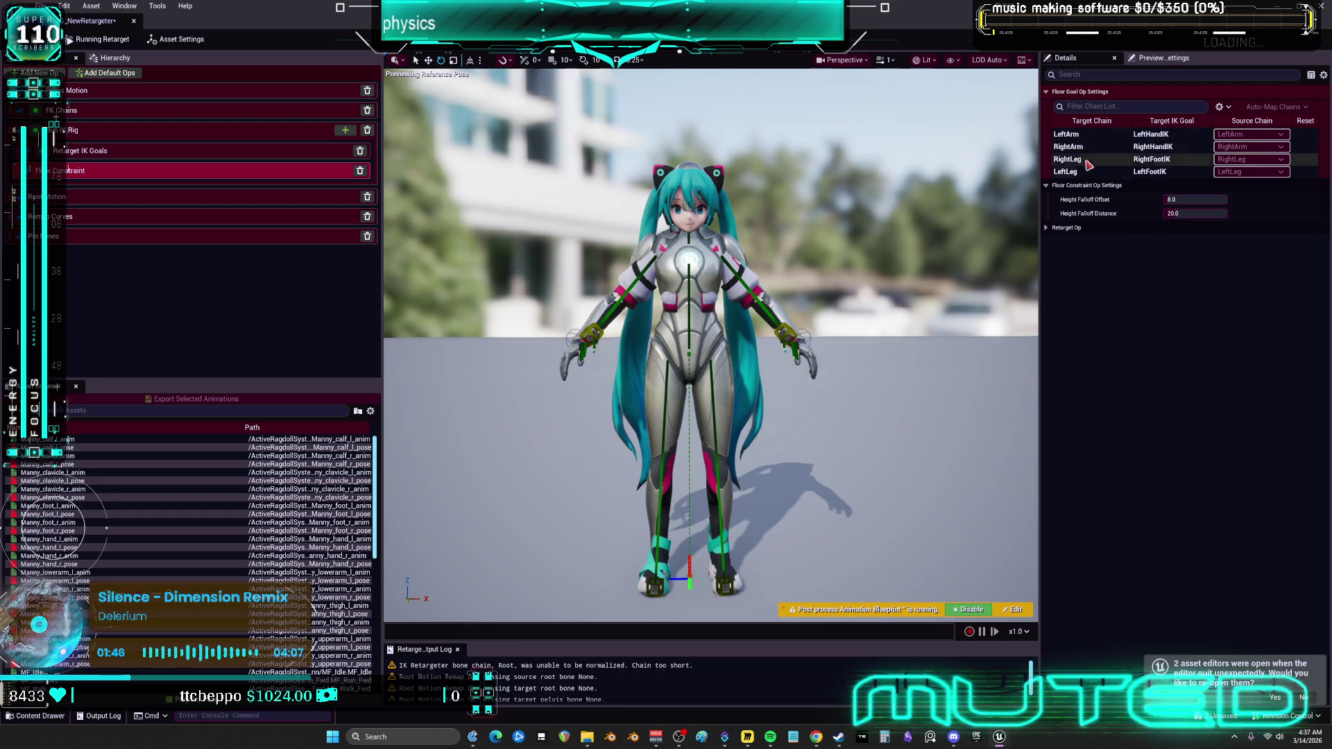
pyautogui.click(1110, 135)
pyautogui.click(1170, 199)
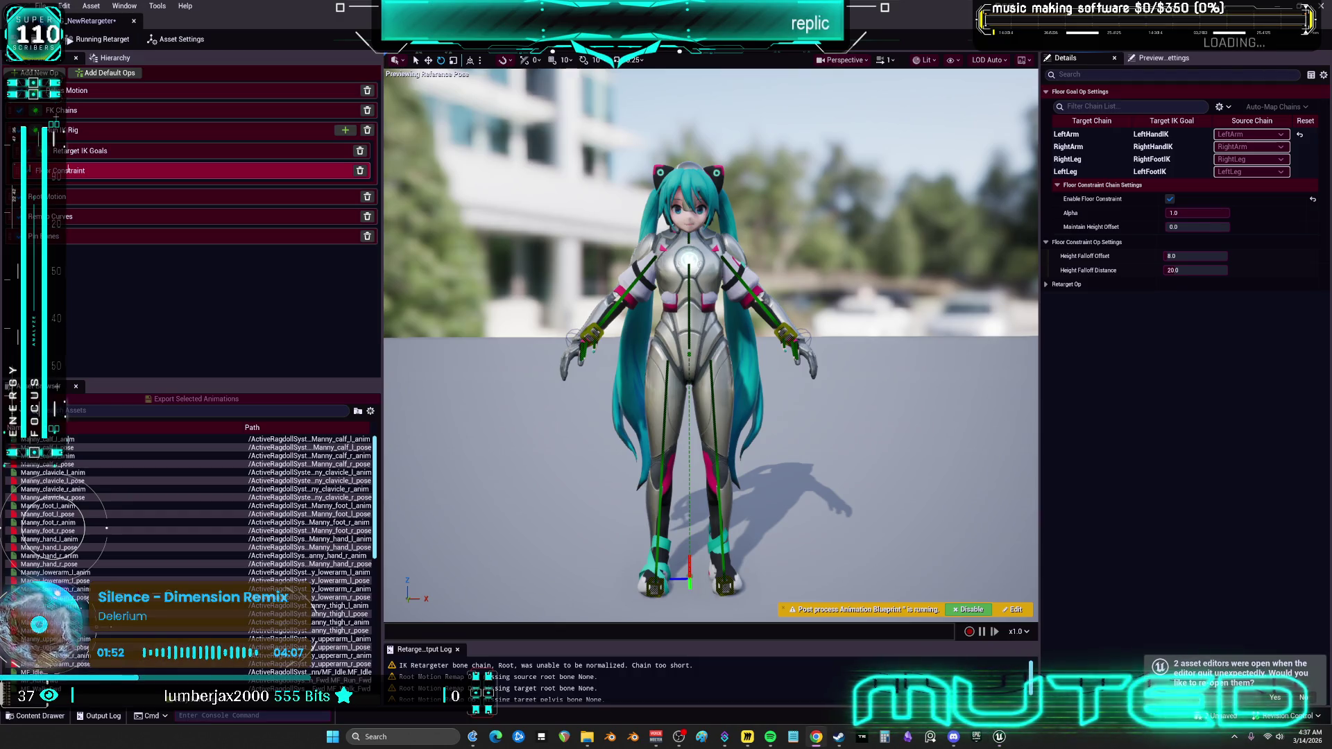
# Enable the floor constraint on the RightArm, RightLeg and LeftLeg chains too.
pyautogui.click(1152, 147)
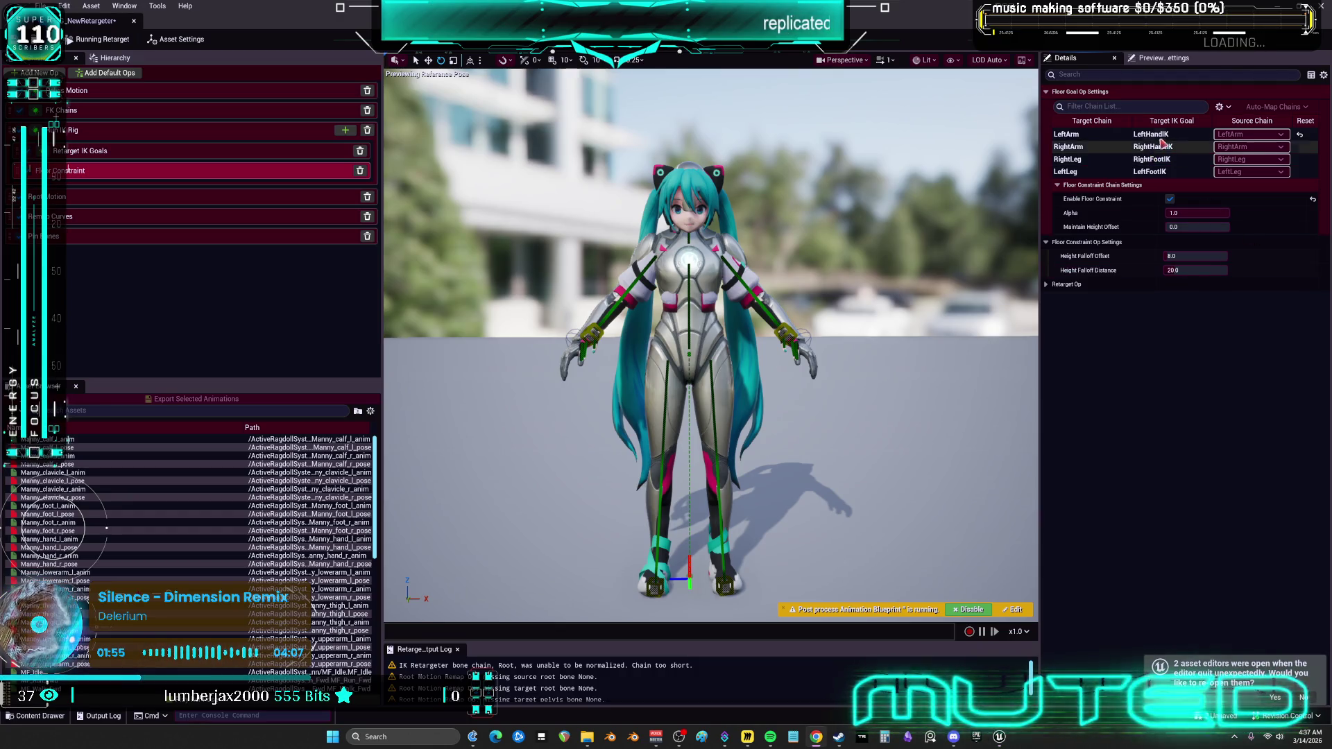
pyautogui.click(1169, 200)
pyautogui.click(1152, 159)
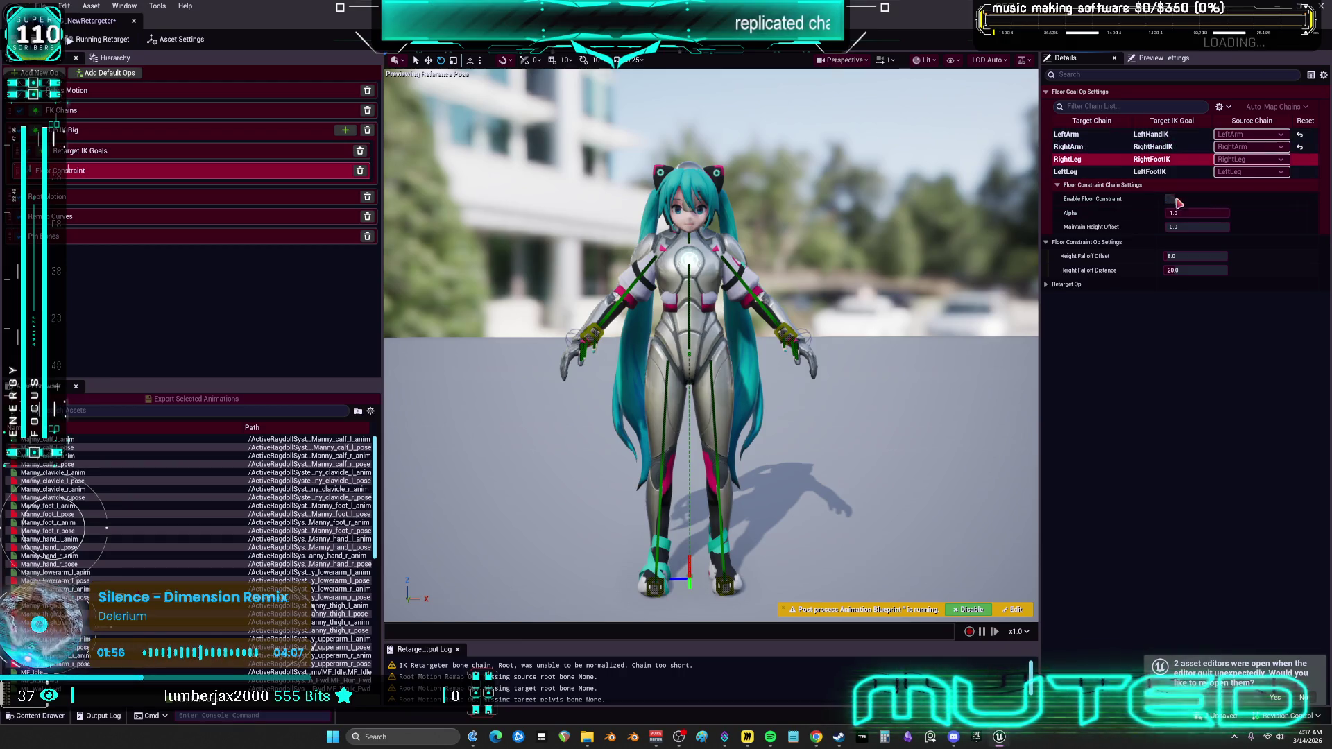
pyautogui.click(1170, 199)
pyautogui.click(1151, 172)
pyautogui.click(1170, 199)
pyautogui.click(770, 737)
pyautogui.click(771, 737)
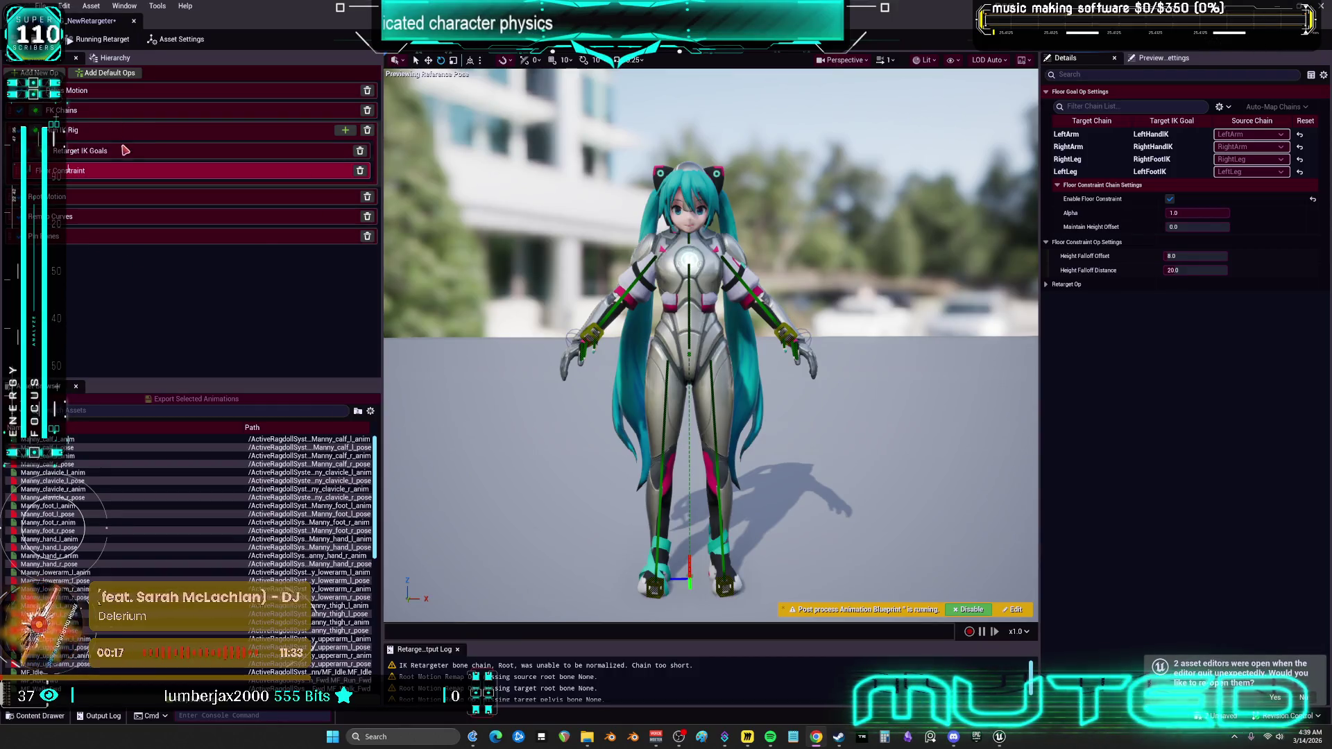
# In the FK Chains op, set the LeftMiddle, LeftPinky, LeftRing and LeftIndex metacarpal source chains to None.
pyautogui.click(159, 97)
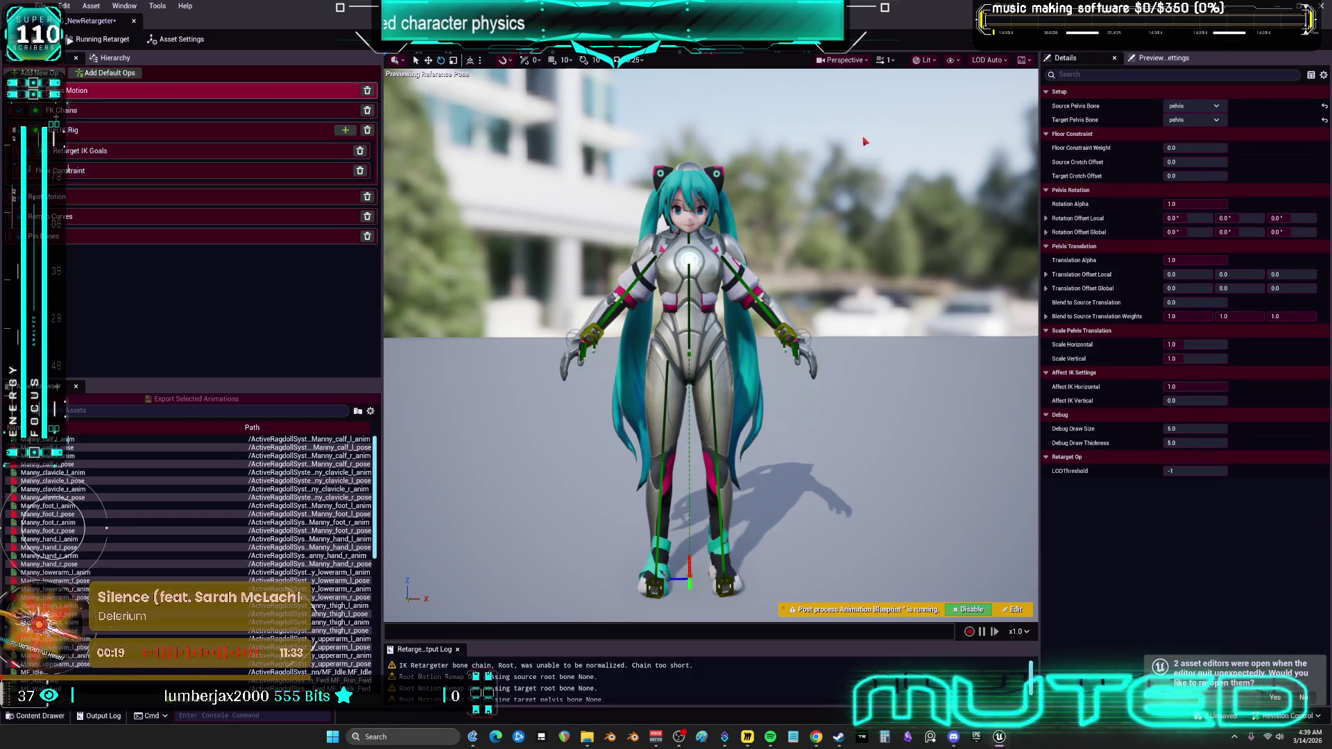
pyautogui.click(163, 113)
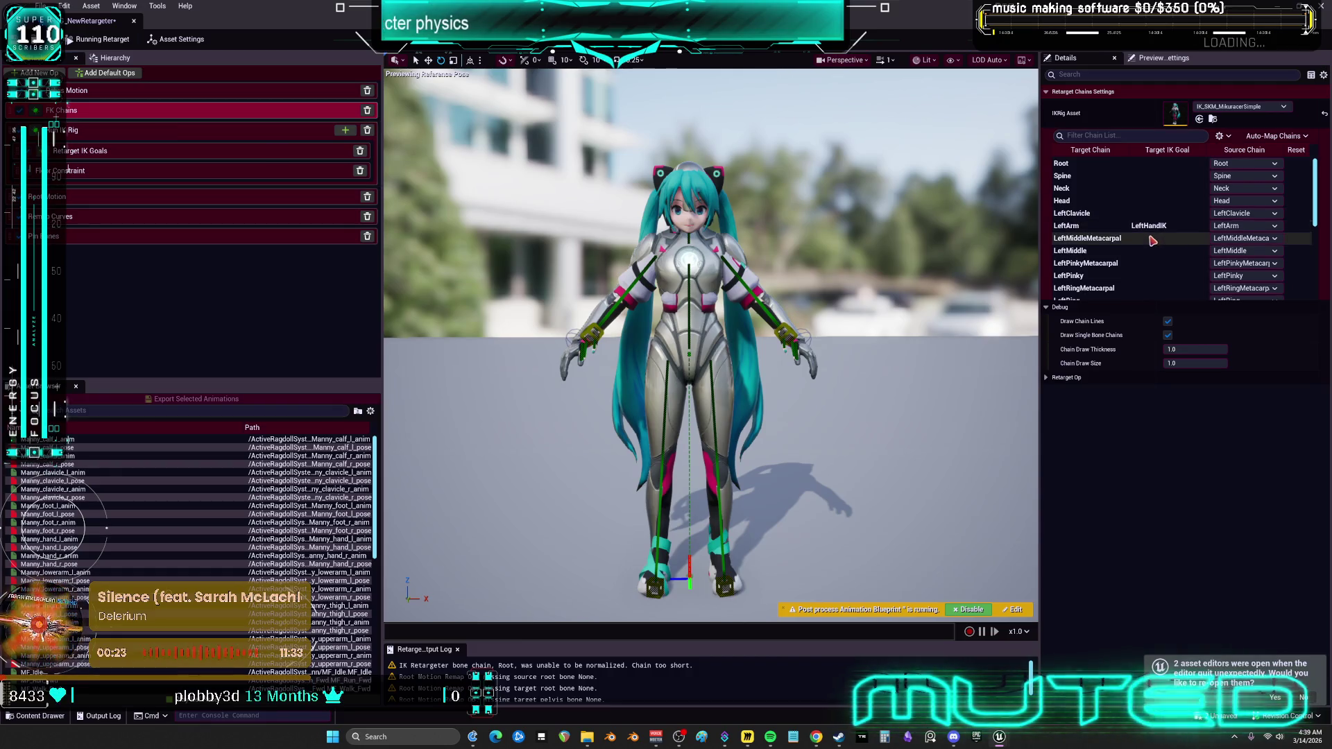
pyautogui.scroll(-1, 1193, 229)
pyautogui.click(1234, 206)
pyautogui.click(1221, 228)
pyautogui.click(1225, 230)
pyautogui.click(1223, 254)
pyautogui.click(1223, 255)
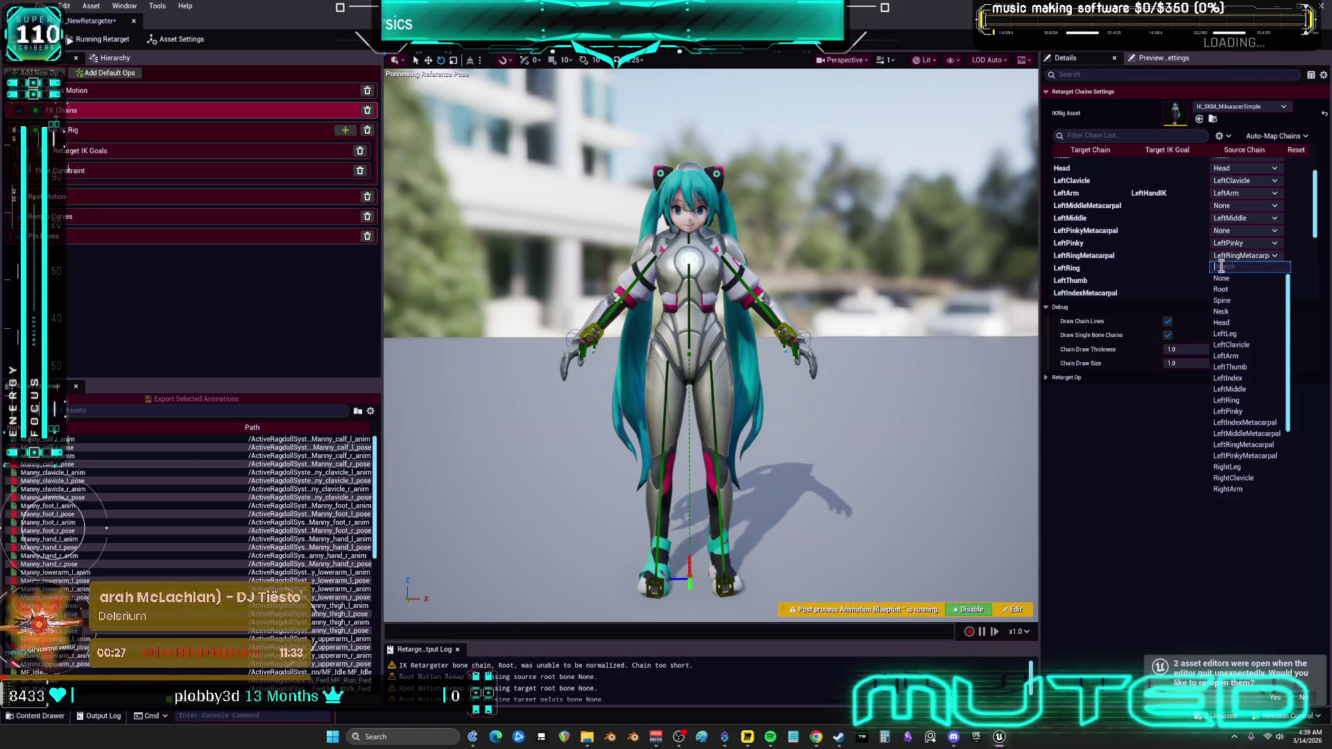
pyautogui.click(1222, 278)
pyautogui.click(1226, 293)
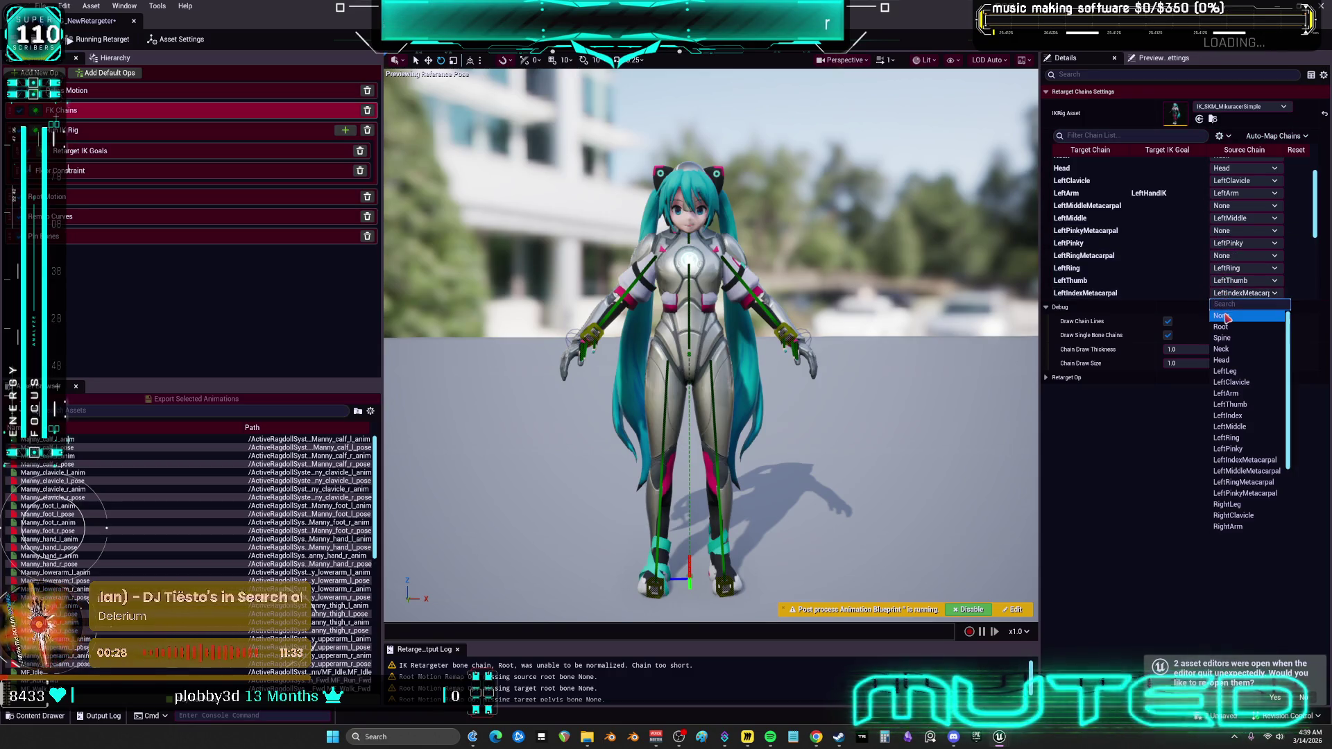
pyautogui.click(1221, 316)
# Set the RightMiddle, RightPinky, RightRing and RightIndex metacarpal source chains to None.
pyautogui.scroll(-2, 1166, 236)
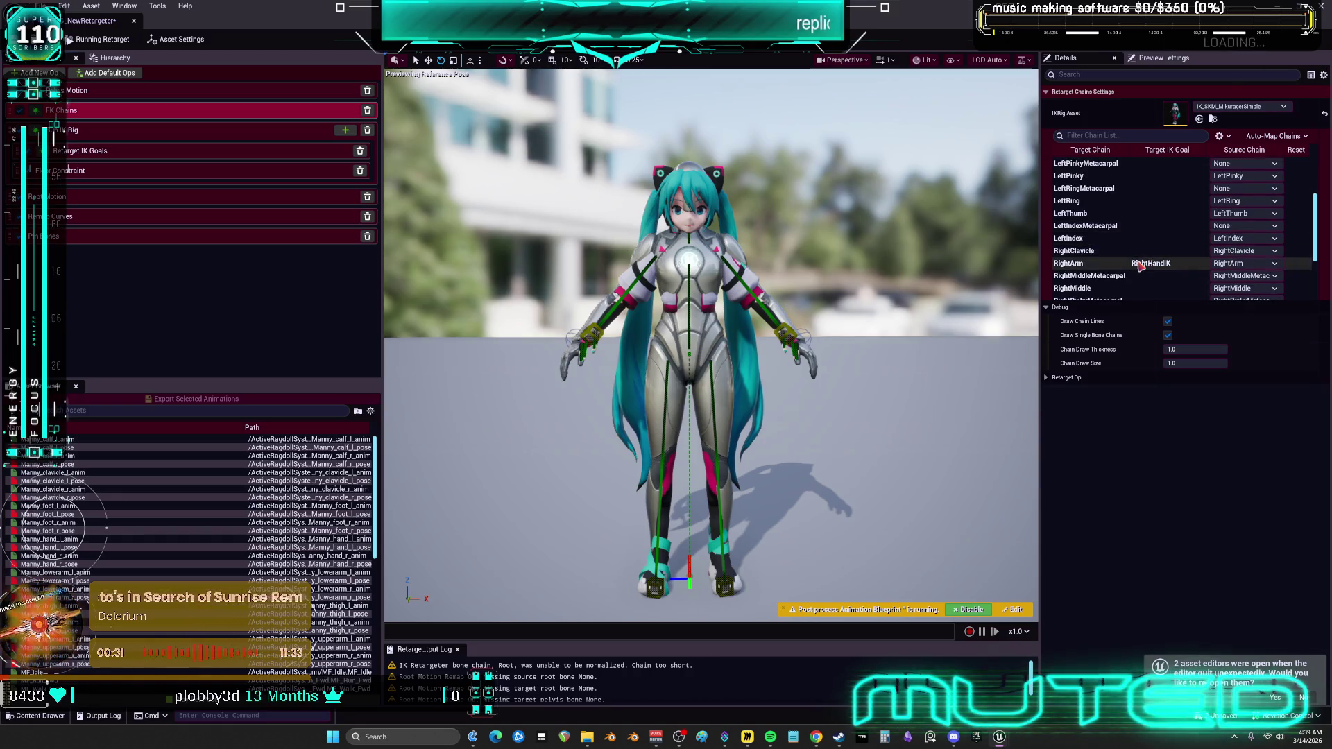
pyautogui.scroll(-1, 1194, 242)
pyautogui.click(1231, 243)
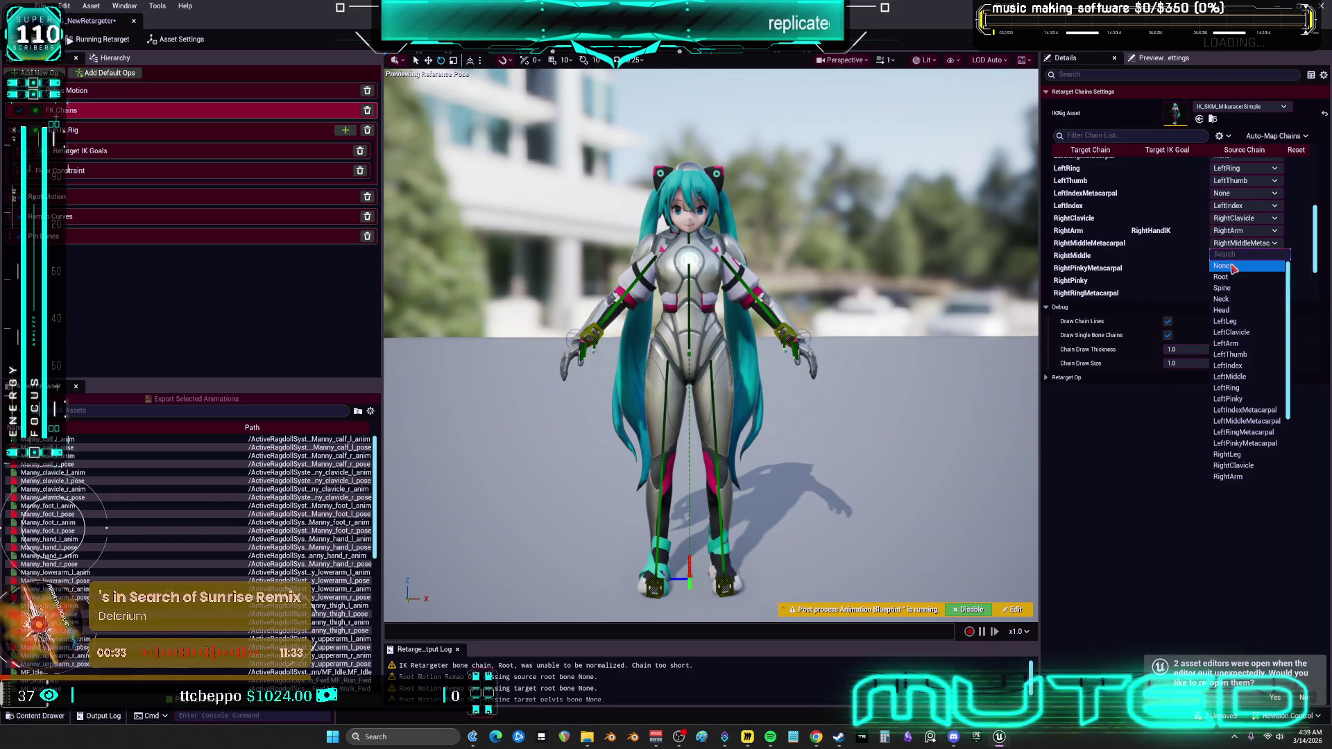
pyautogui.click(1232, 265)
pyautogui.click(1232, 268)
pyautogui.click(1232, 291)
pyautogui.scroll(-1, 1147, 269)
pyautogui.scroll(-1, 1147, 269)
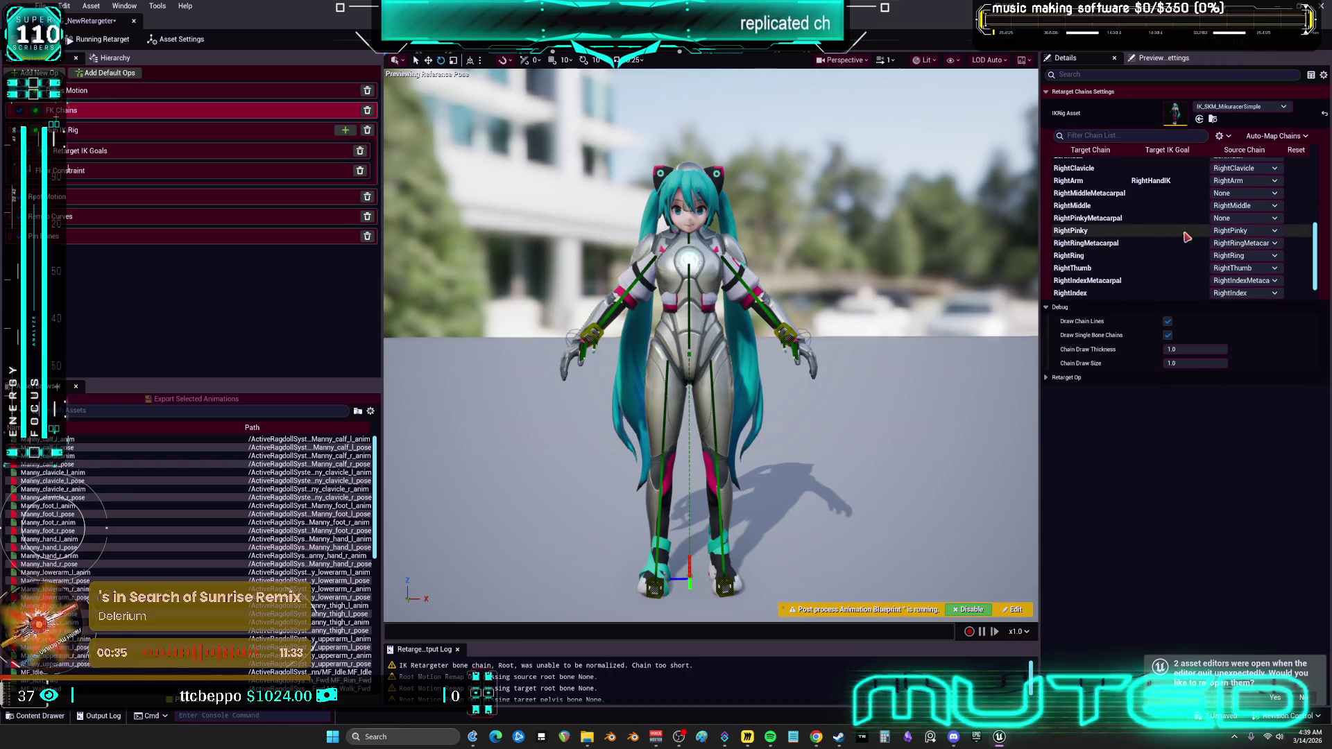
pyautogui.click(1242, 243)
pyautogui.click(1233, 266)
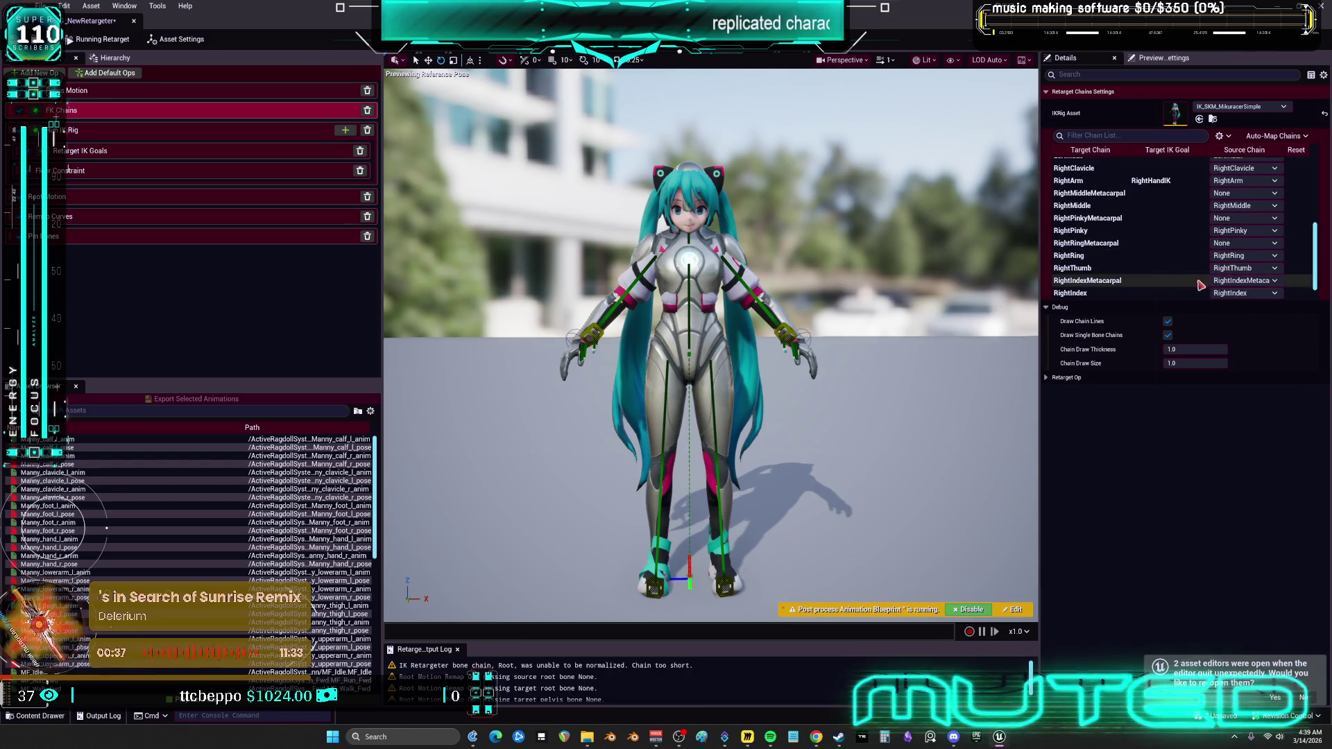
pyautogui.click(1242, 280)
pyautogui.click(1231, 303)
pyautogui.scroll(-1, 1159, 260)
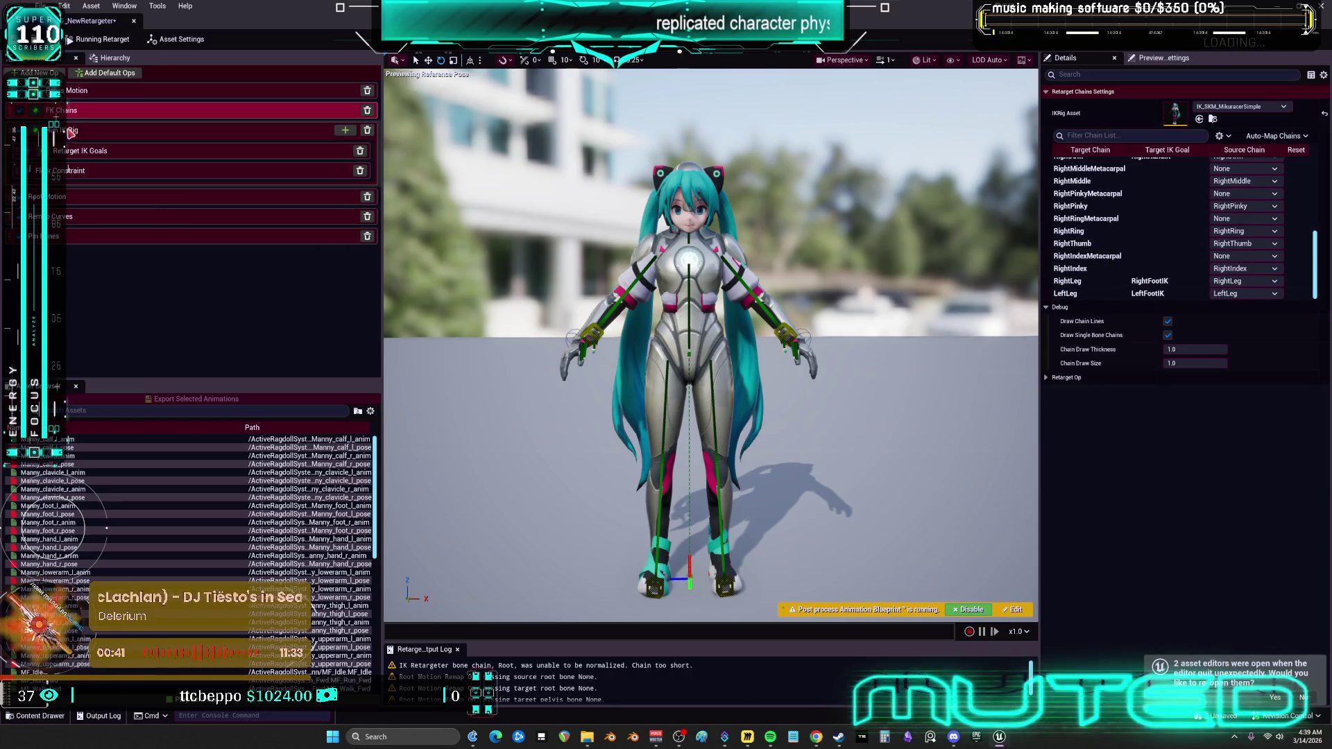
pyautogui.click(70, 132)
pyautogui.click(109, 159)
# Set the Root Motion op's Source Root to root, Target Root to Root, and Target Pelvis to pelvis.
pyautogui.click(112, 171)
pyautogui.click(122, 200)
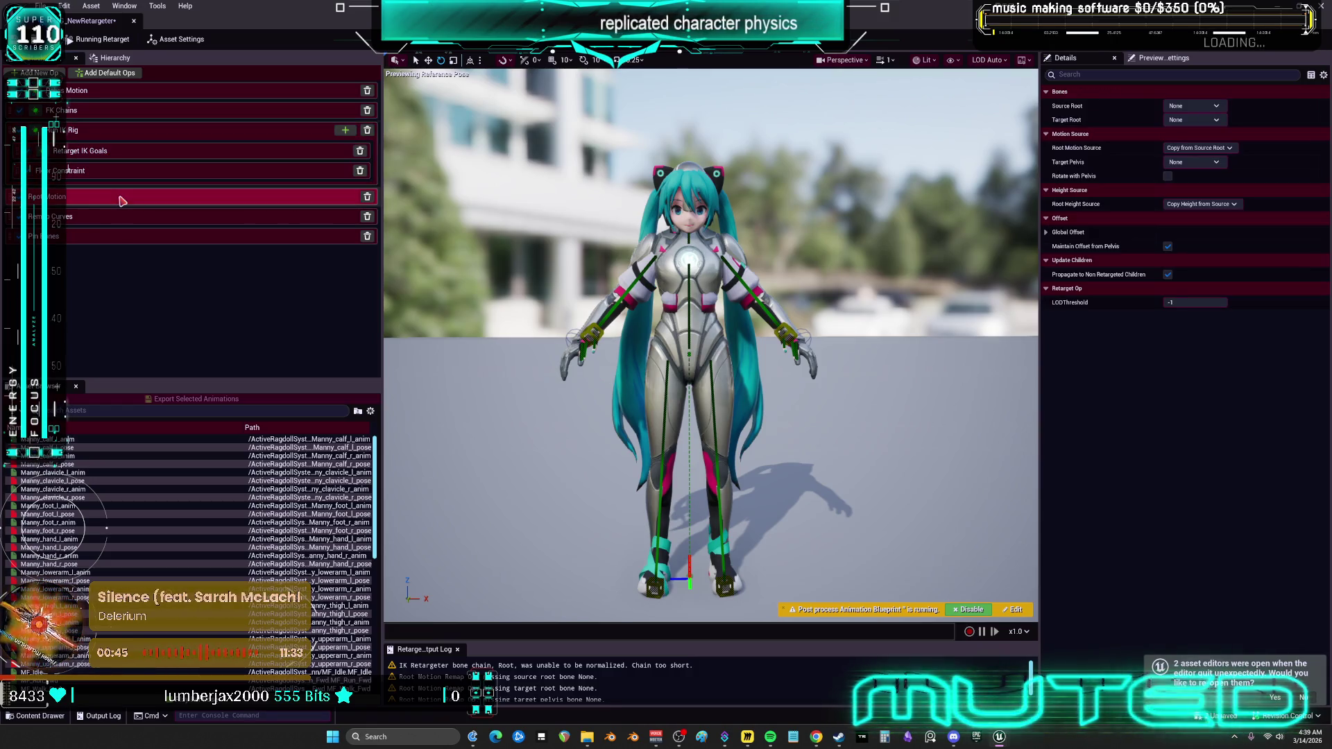
pyautogui.click(1194, 105)
pyautogui.click(1208, 150)
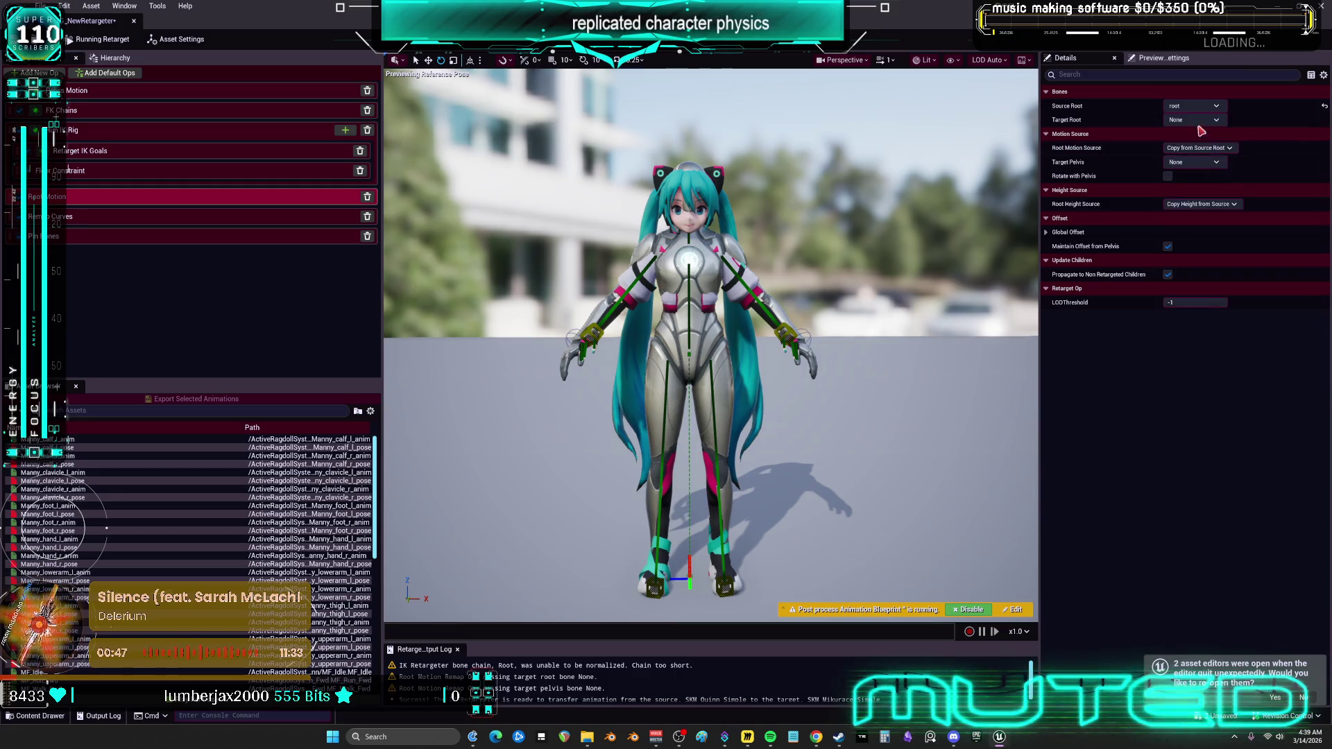
pyautogui.click(1193, 120)
pyautogui.click(1203, 162)
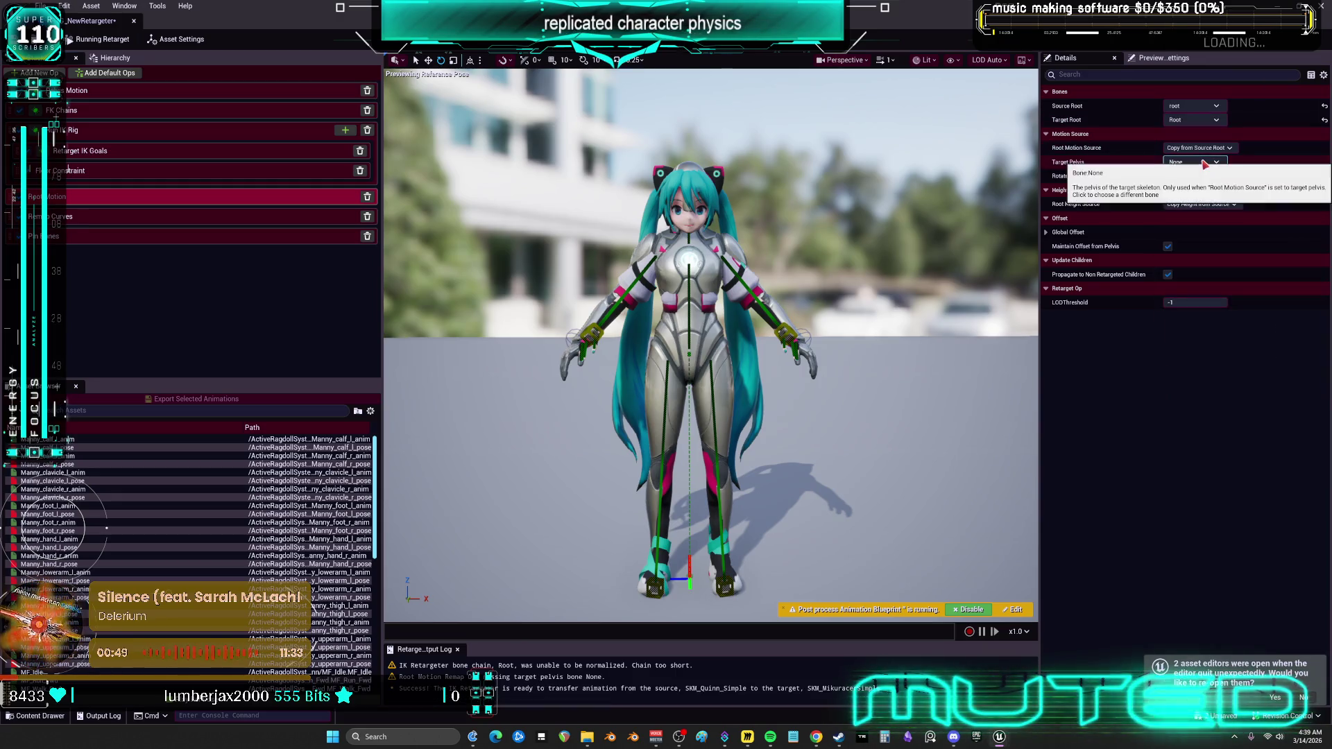
pyautogui.click(1202, 161)
pyautogui.click(1195, 214)
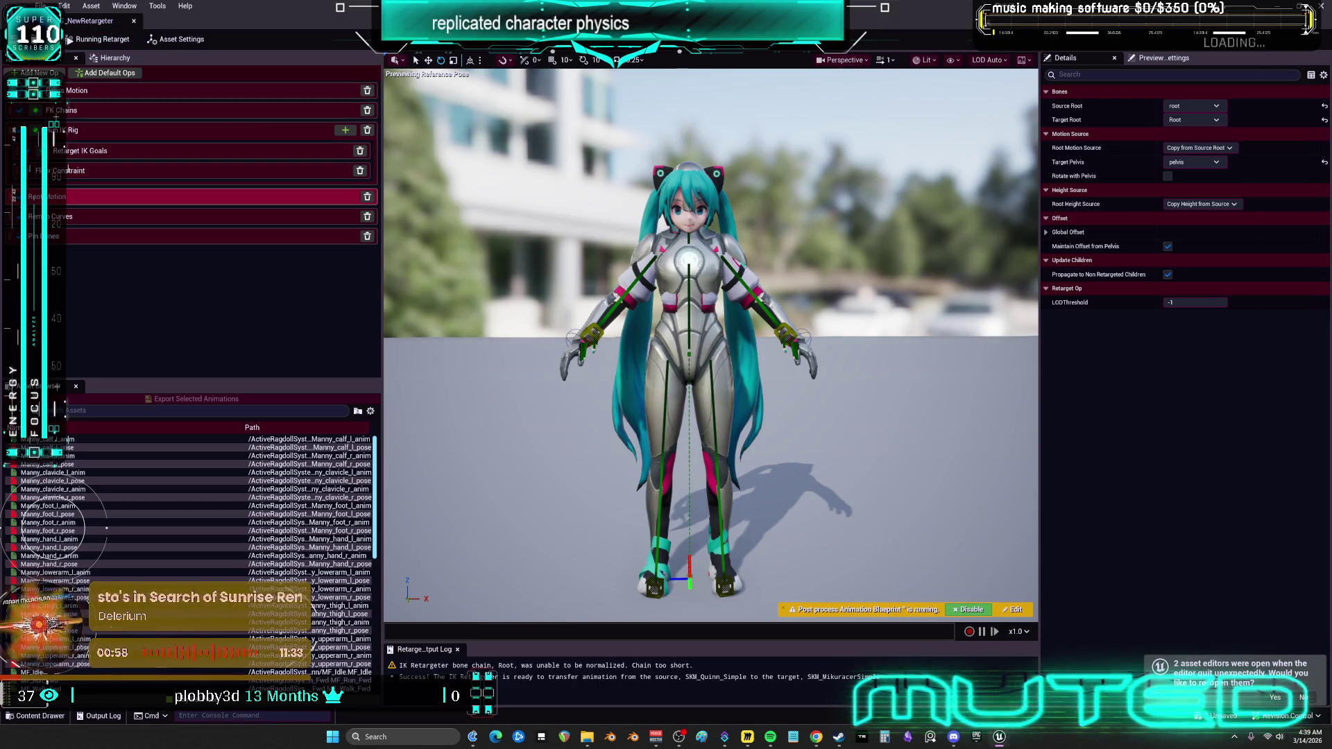
pyautogui.moveTo(964, 14); pyautogui.dragTo(777, 283)
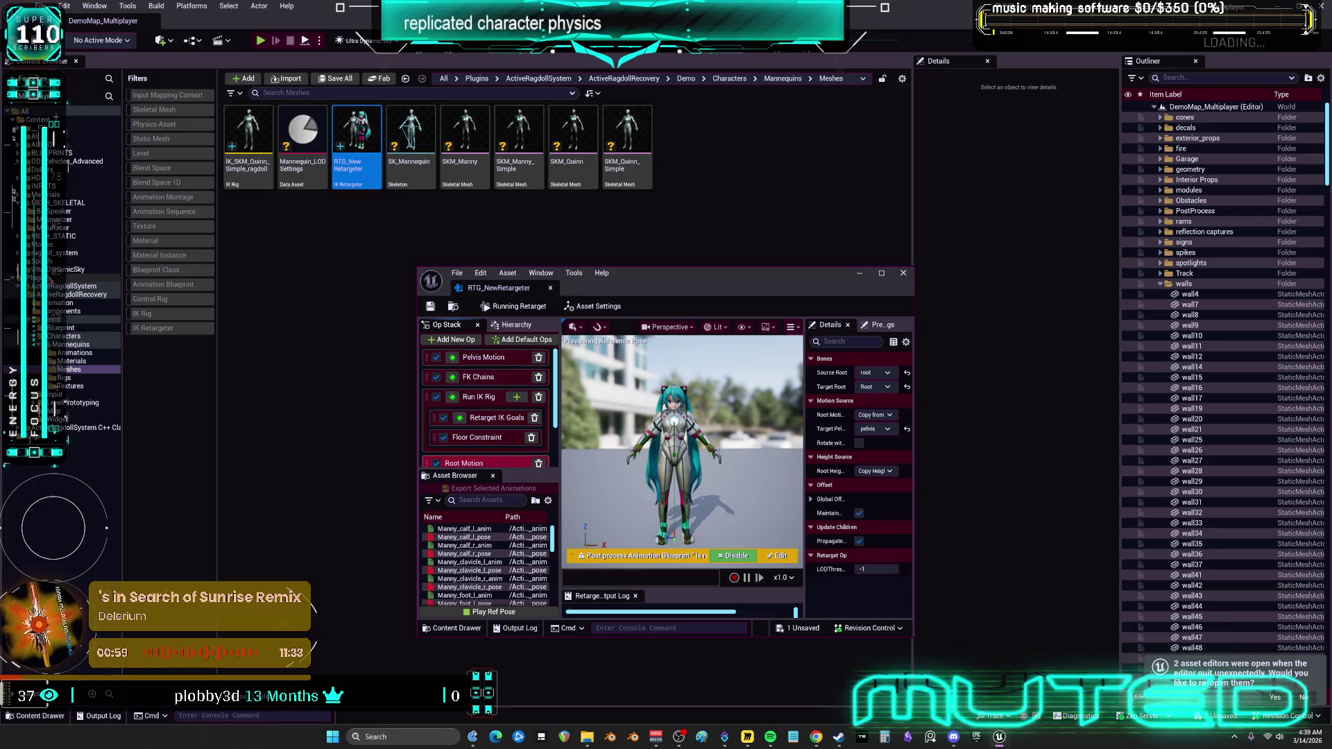
# Open SKM_MikuracerSimple from the MikuRacer folder and look over its Root bone in the skeleton tree.
pyautogui.click(59, 229)
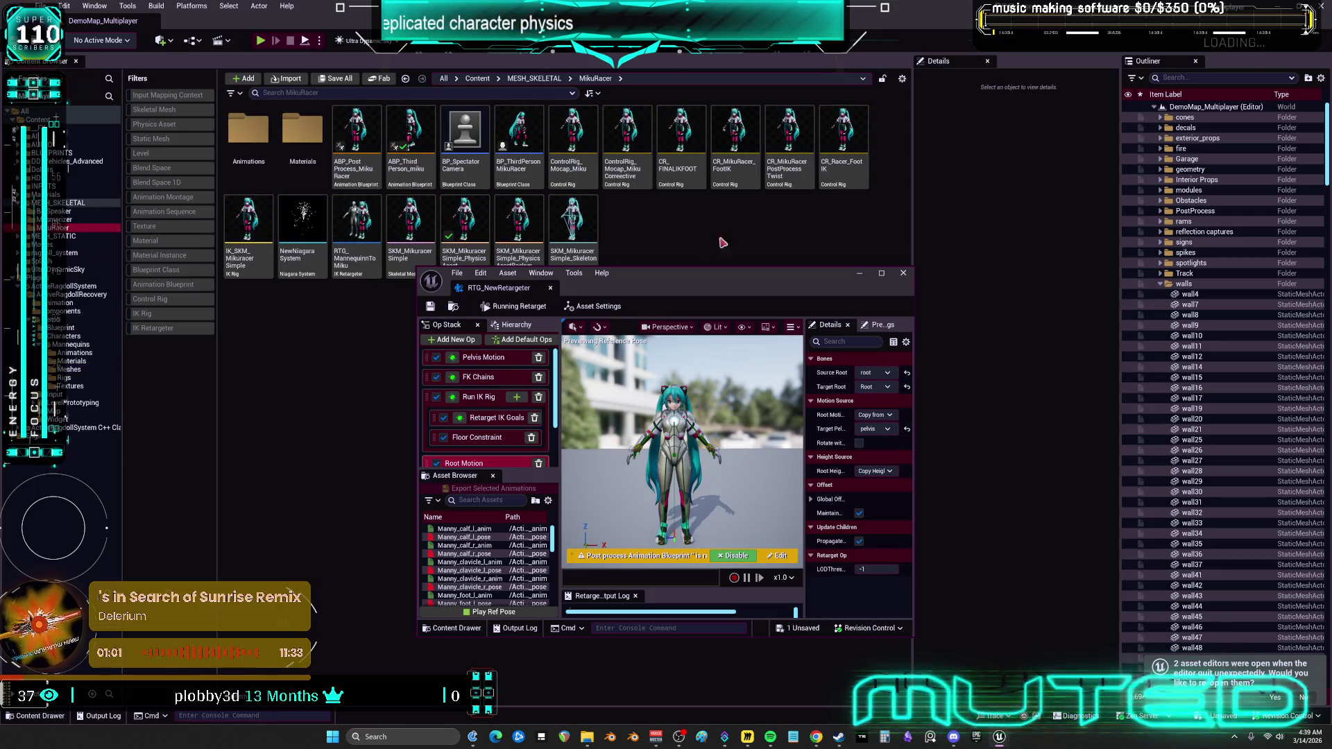
pyautogui.moveTo(679, 283); pyautogui.dragTo(674, 327)
pyautogui.doubleClick(422, 254)
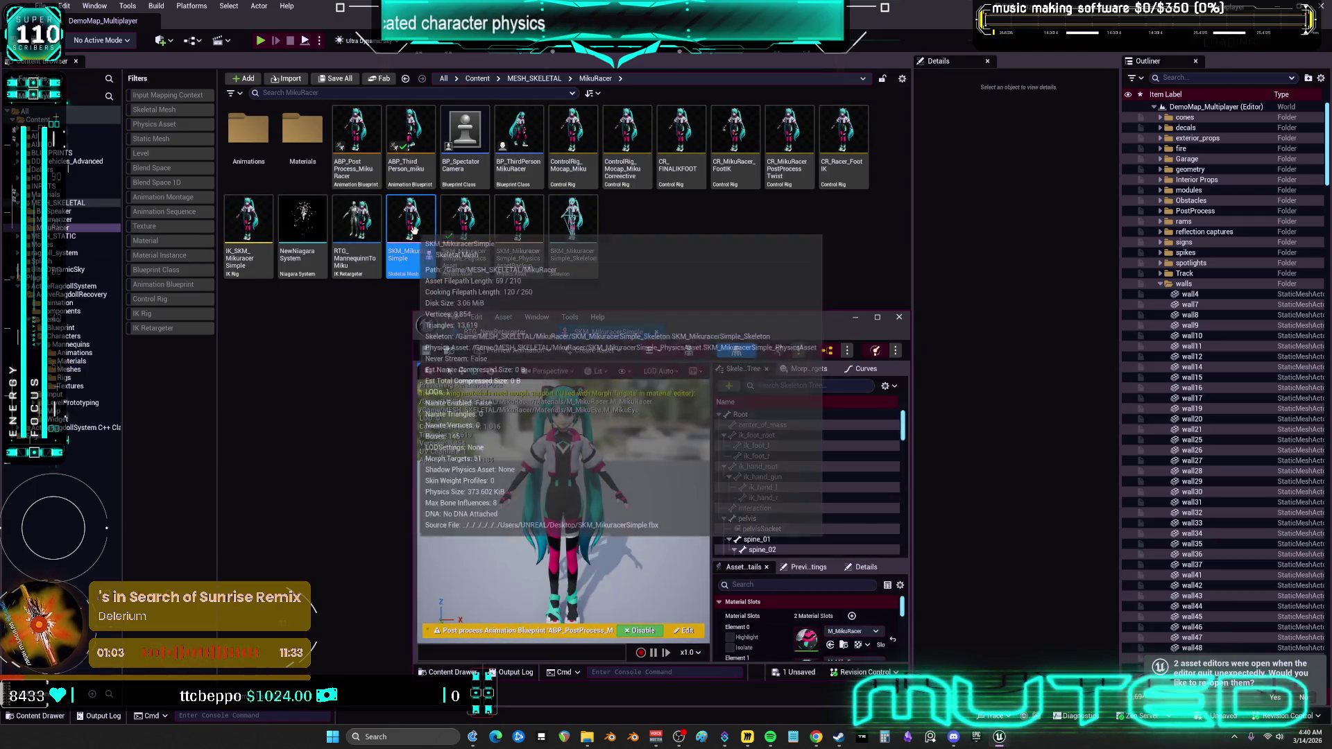
pyautogui.rightClick(743, 416)
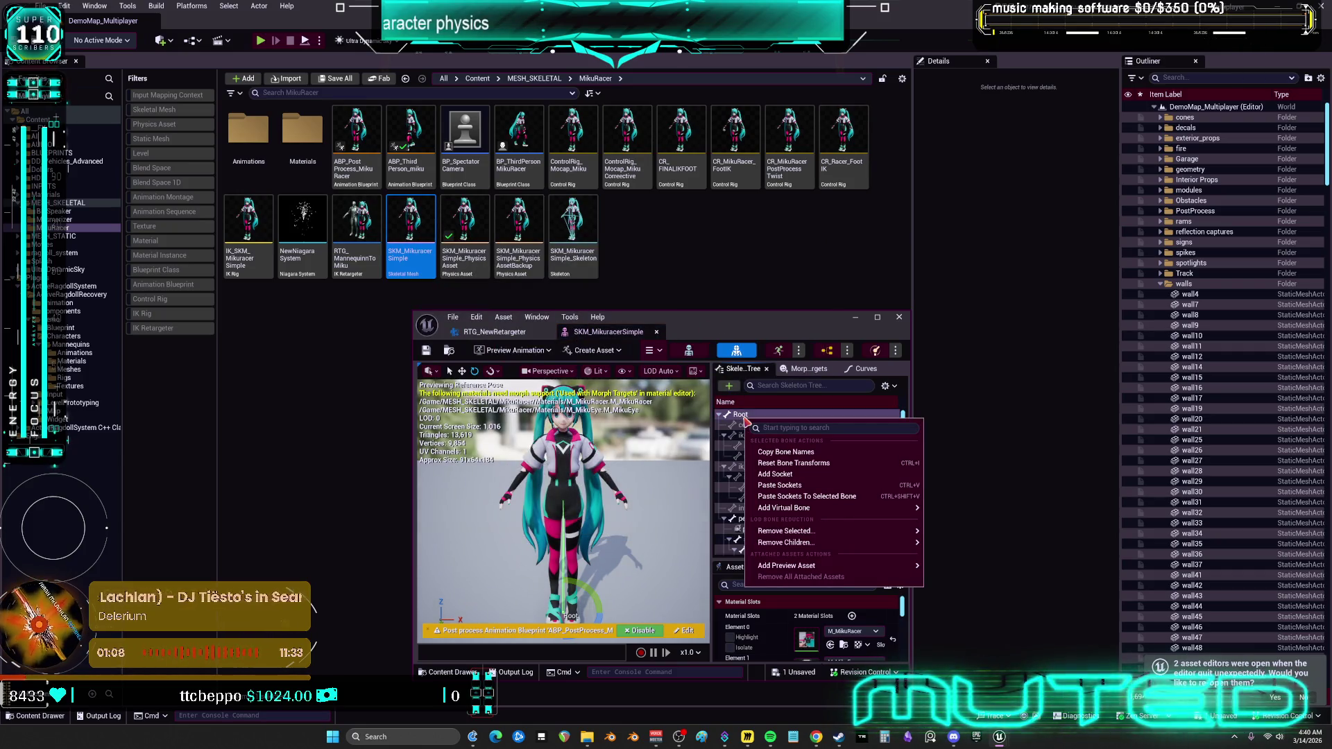
pyautogui.press('Escape')
pyautogui.doubleClick(771, 337)
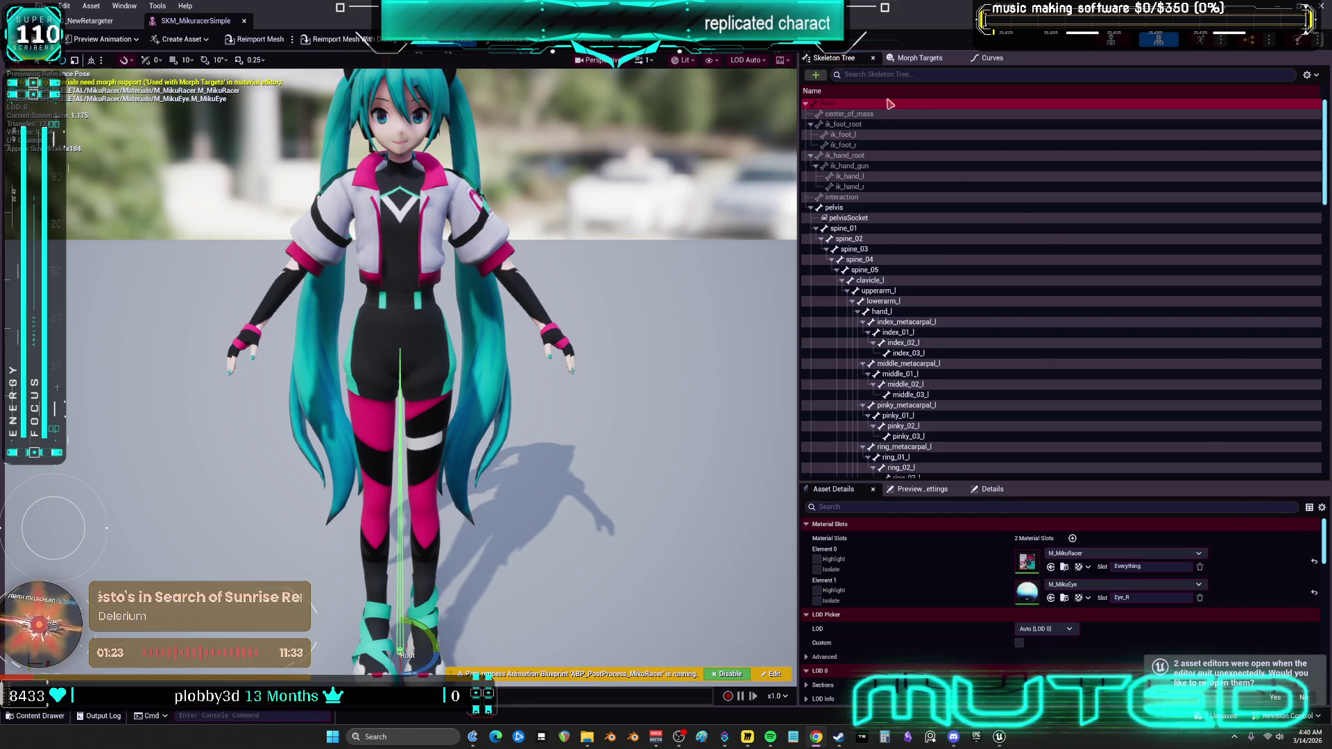
pyautogui.press('super+Down')
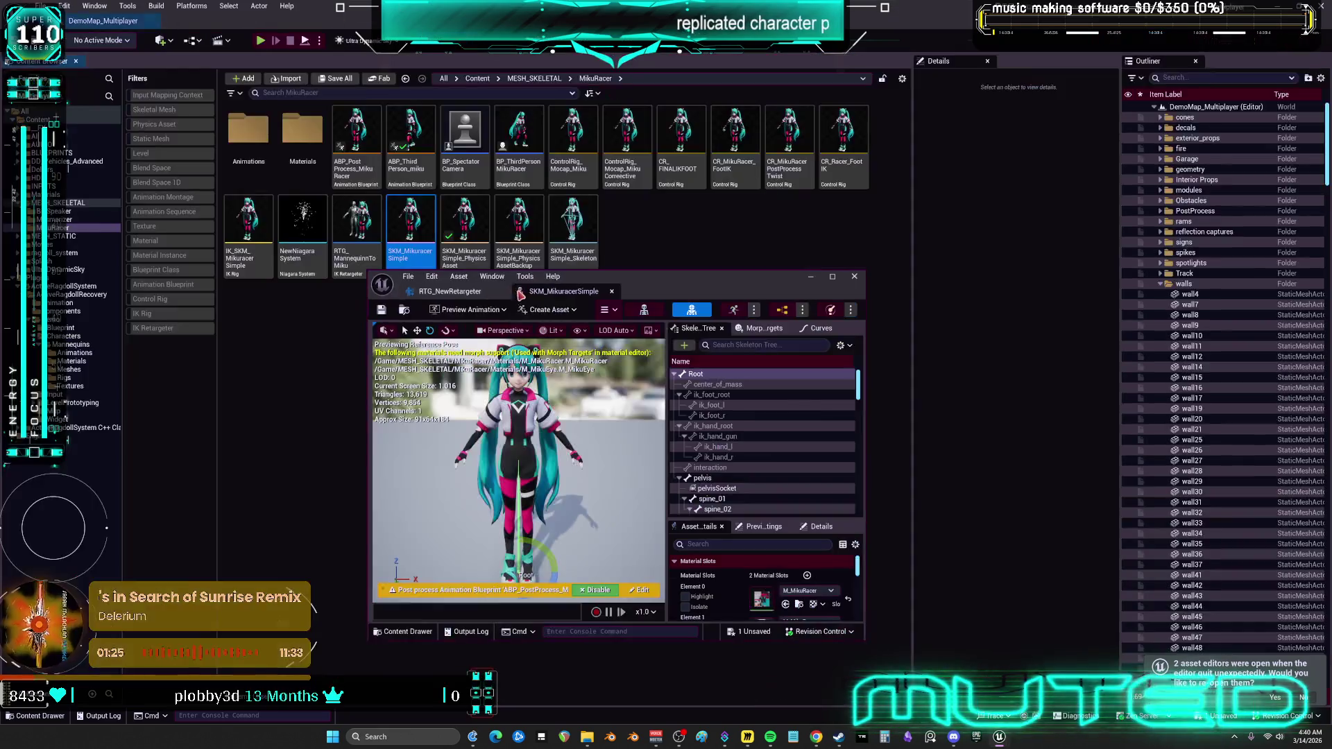
# Open SKM_MikuracerSimple_Skeleton, copy its bone names from Root, and maximize the skeleton editor.
pyautogui.doubleClick(576, 220)
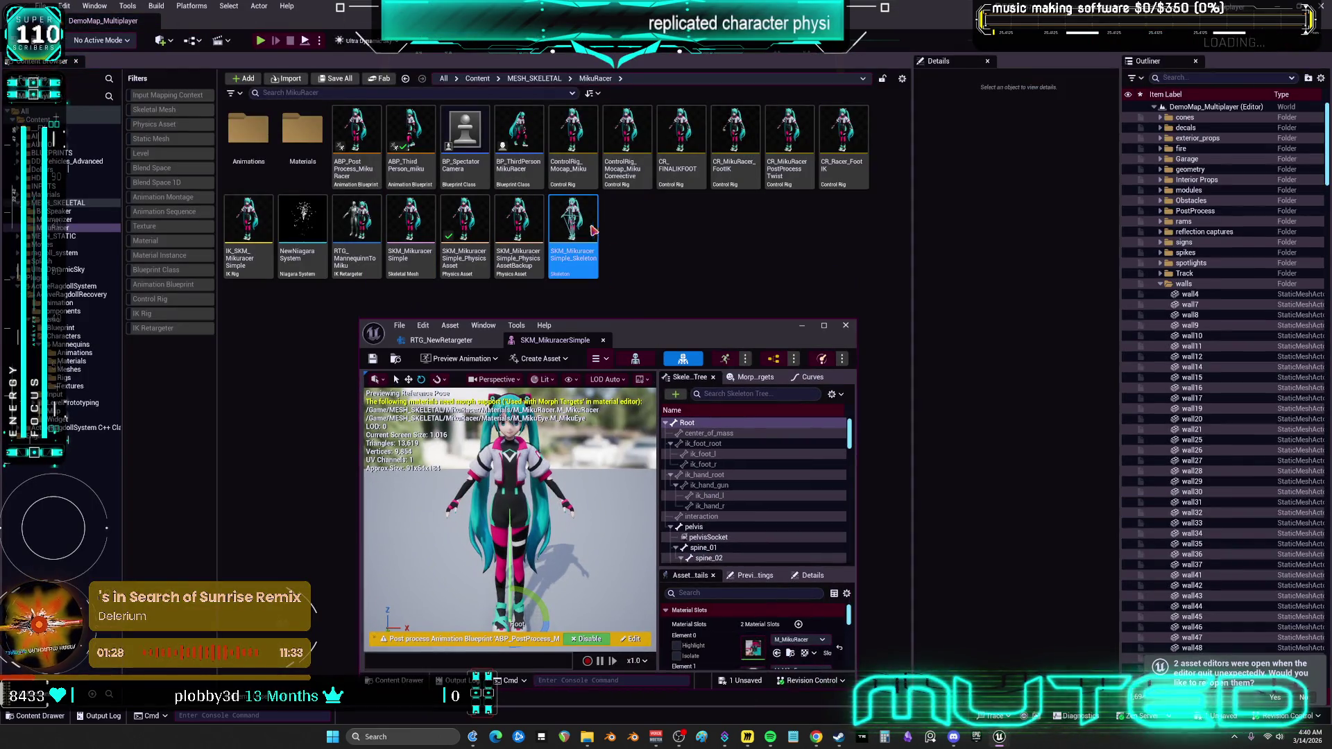
pyautogui.rightClick(391, 412)
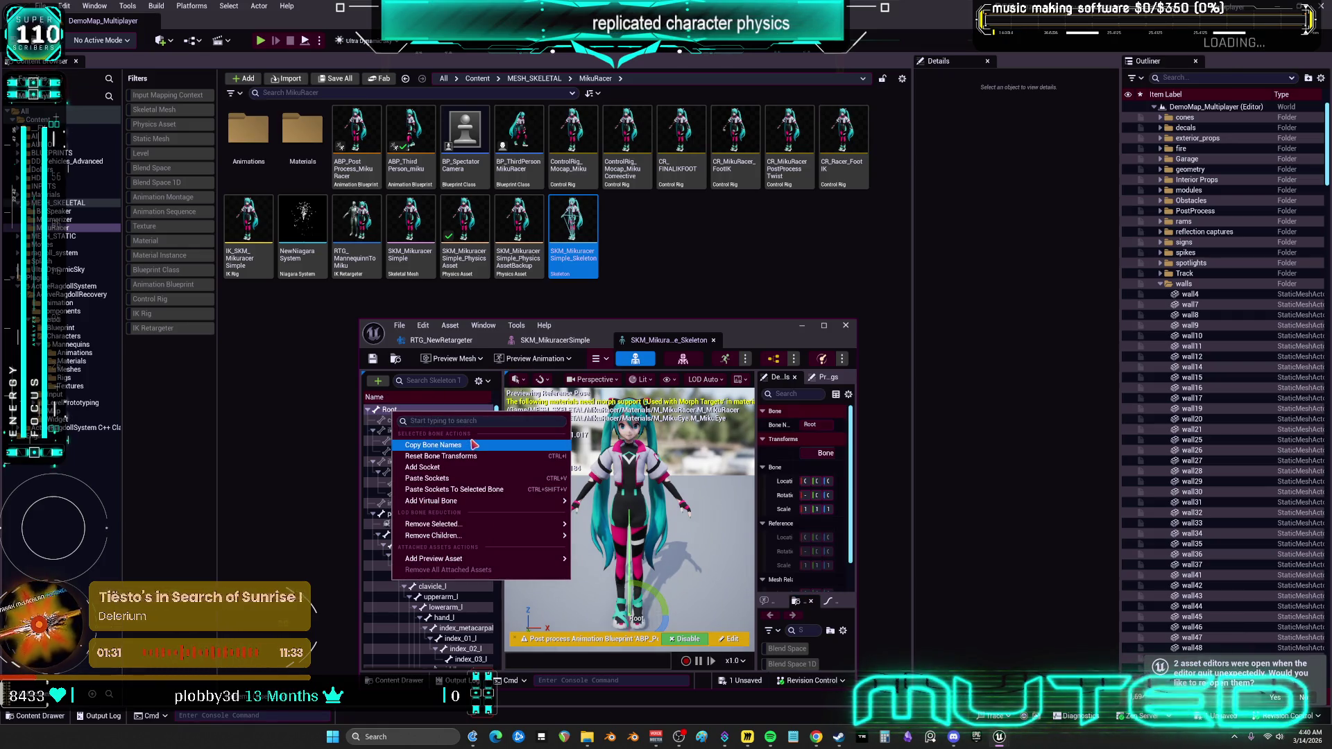
pyautogui.click(765, 334)
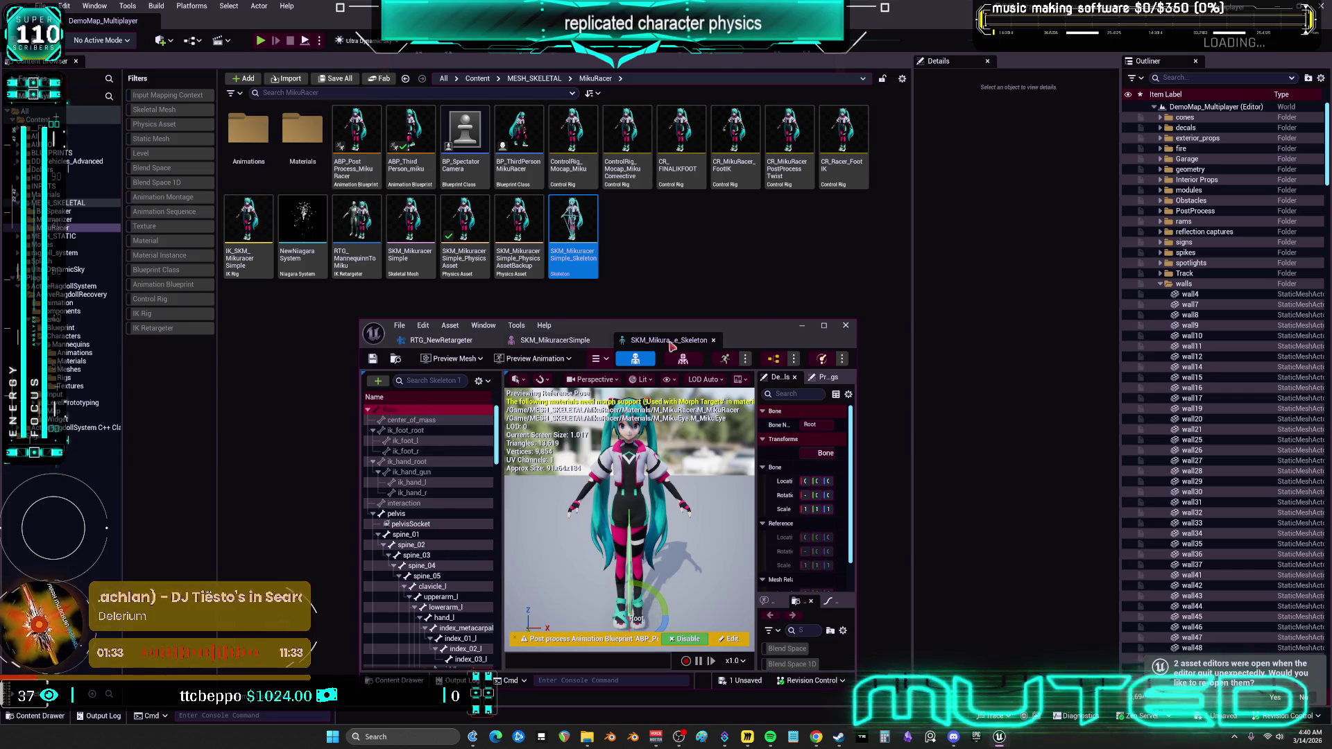
pyautogui.rightClick(571, 219)
pyautogui.click(633, 276)
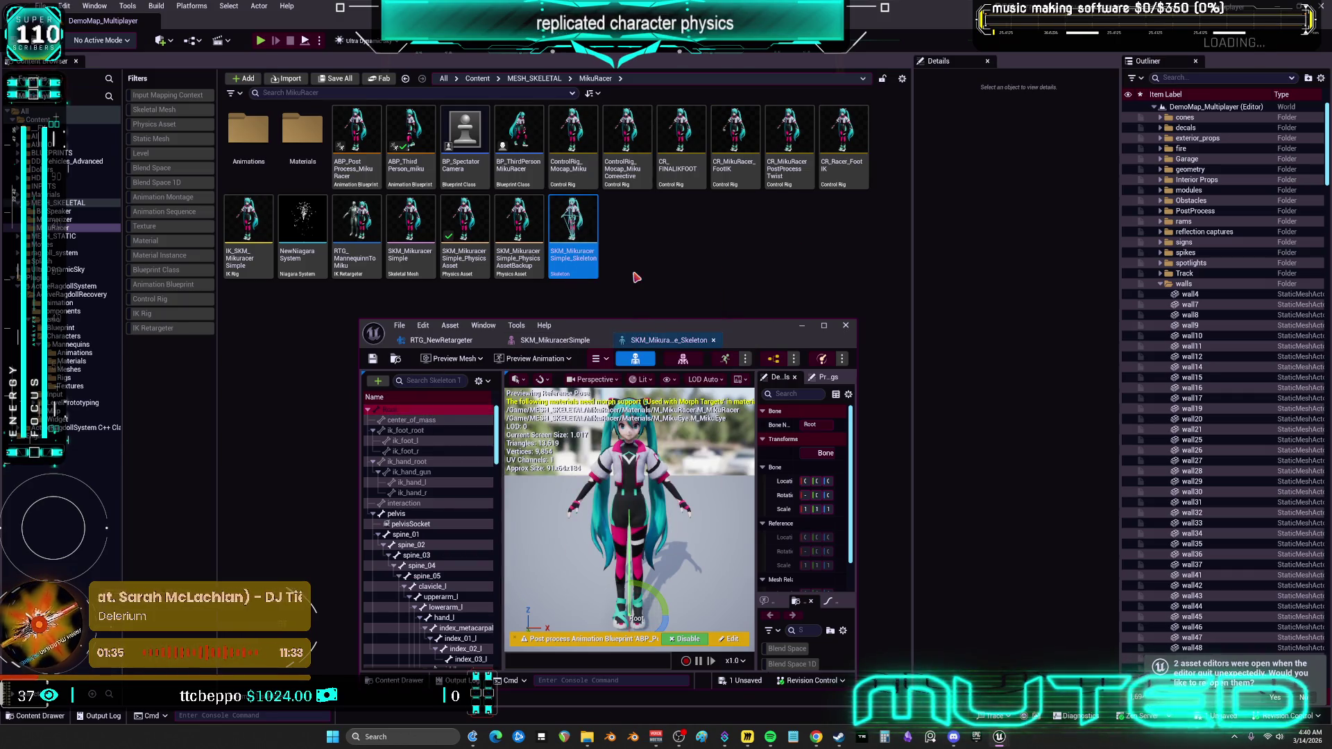
pyautogui.doubleClick(695, 333)
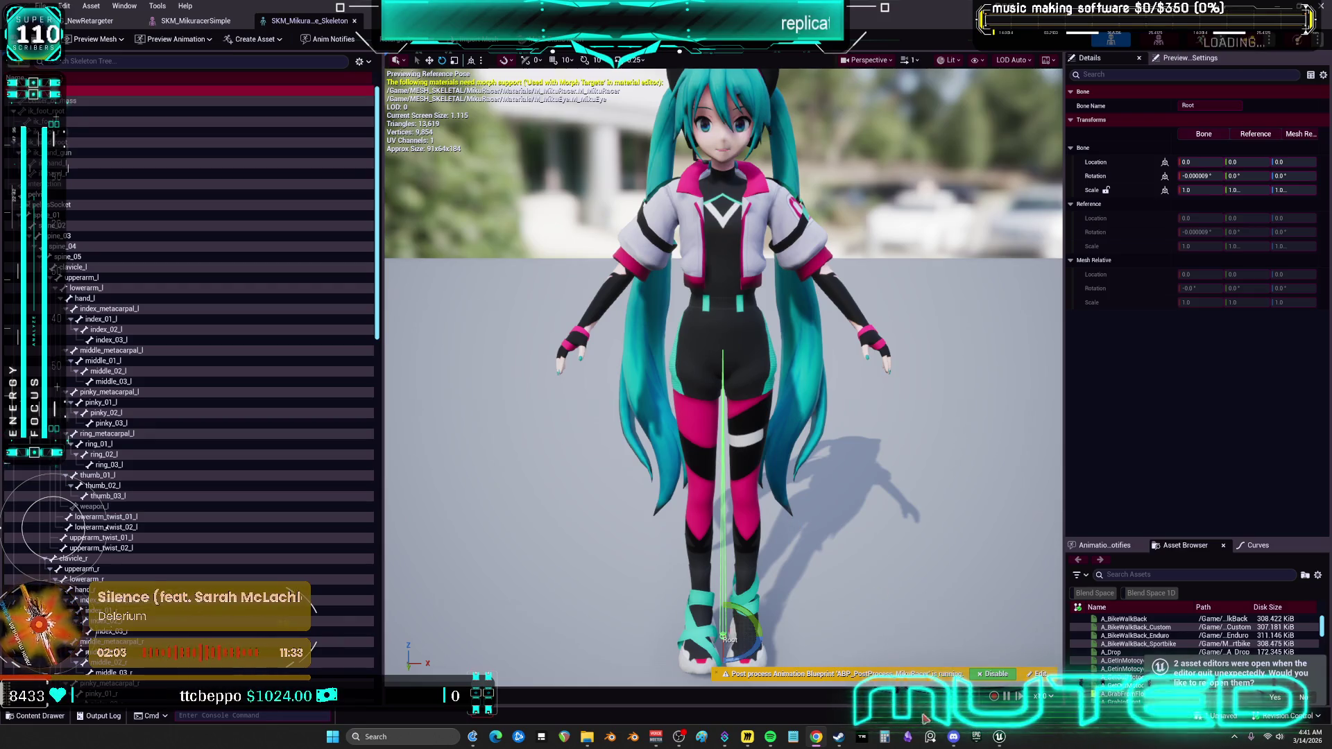
# Show RTG_NewRetargeter's Hierarchy tab scrolled to the top with the Root bone selected.
pyautogui.click(148, 24)
pyautogui.click(93, 21)
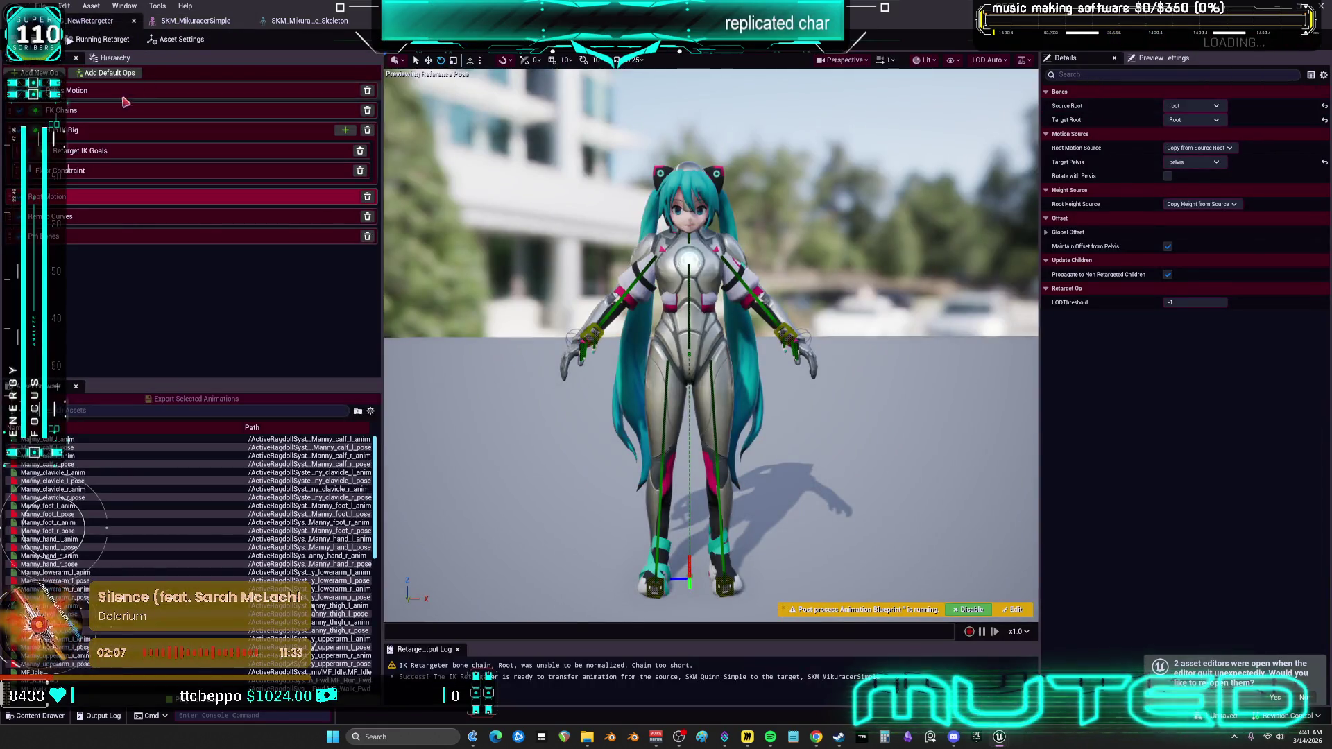
pyautogui.click(115, 58)
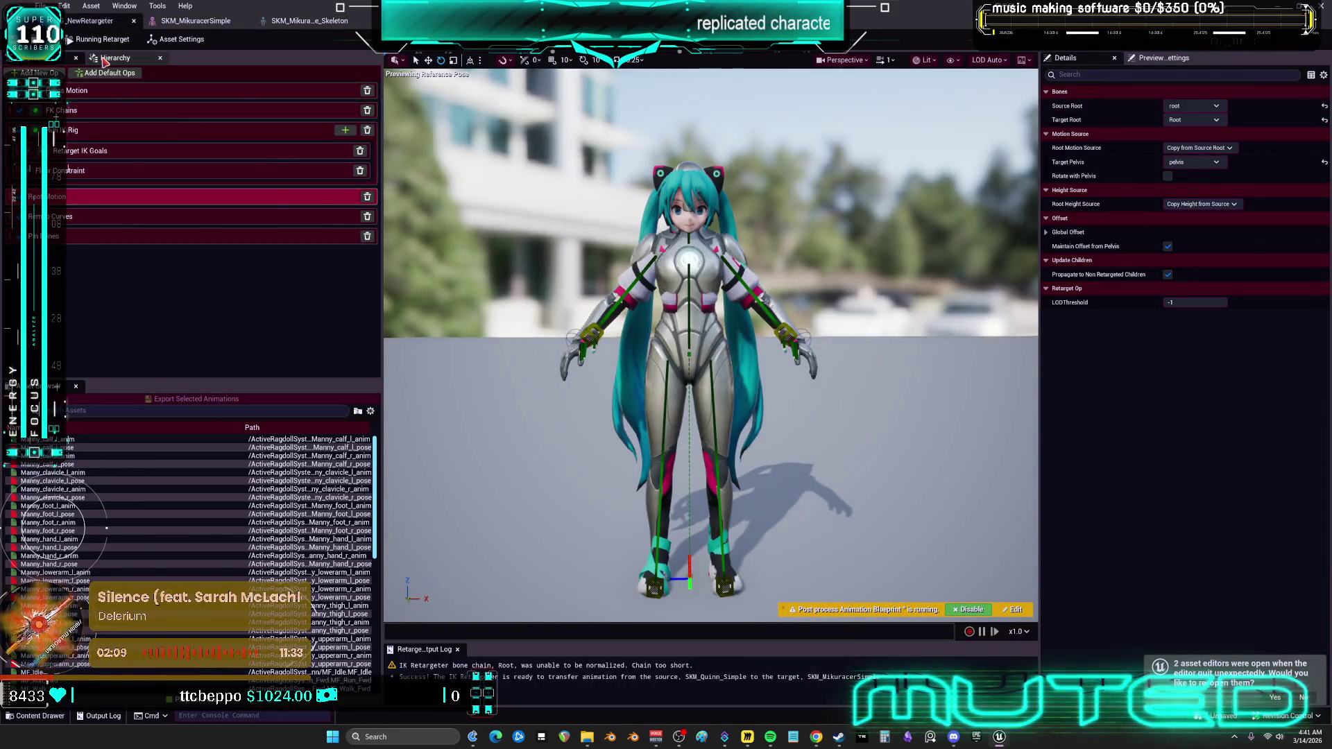
pyautogui.scroll(10, 379, 257)
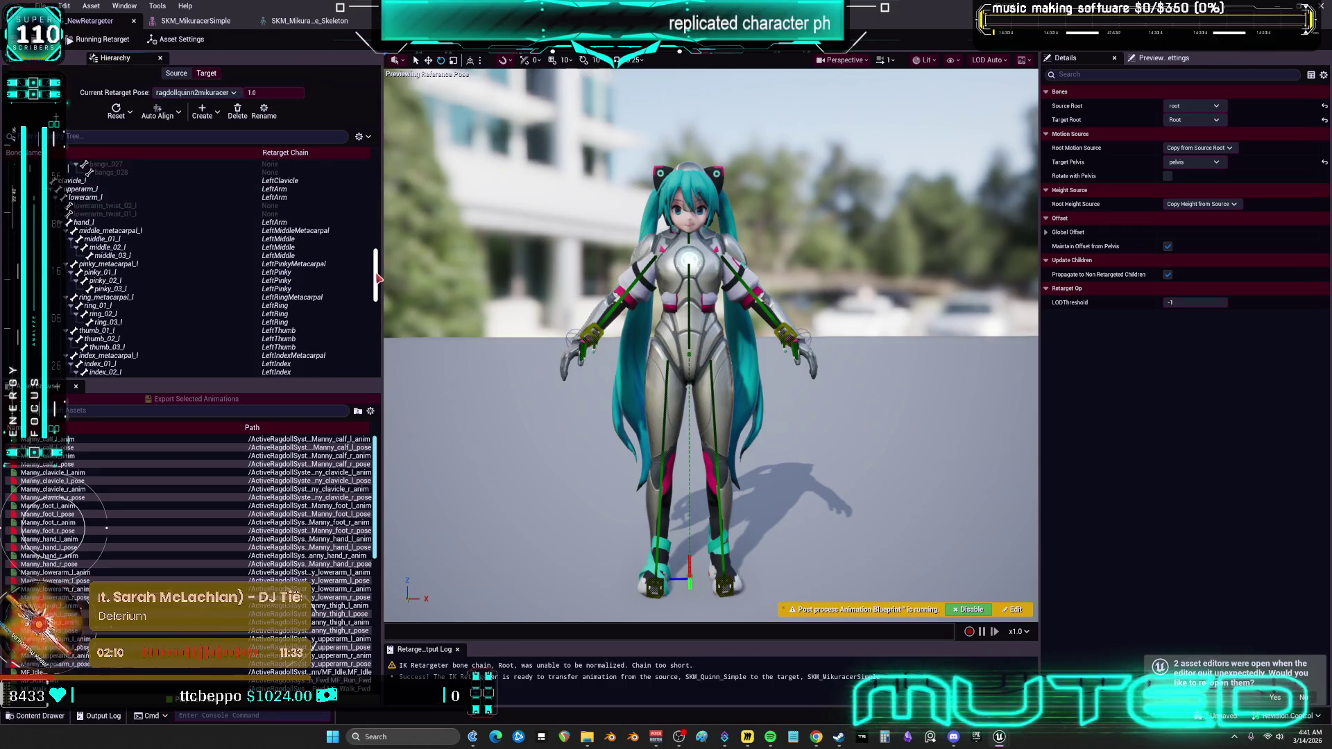
pyautogui.scroll(3, 380, 198)
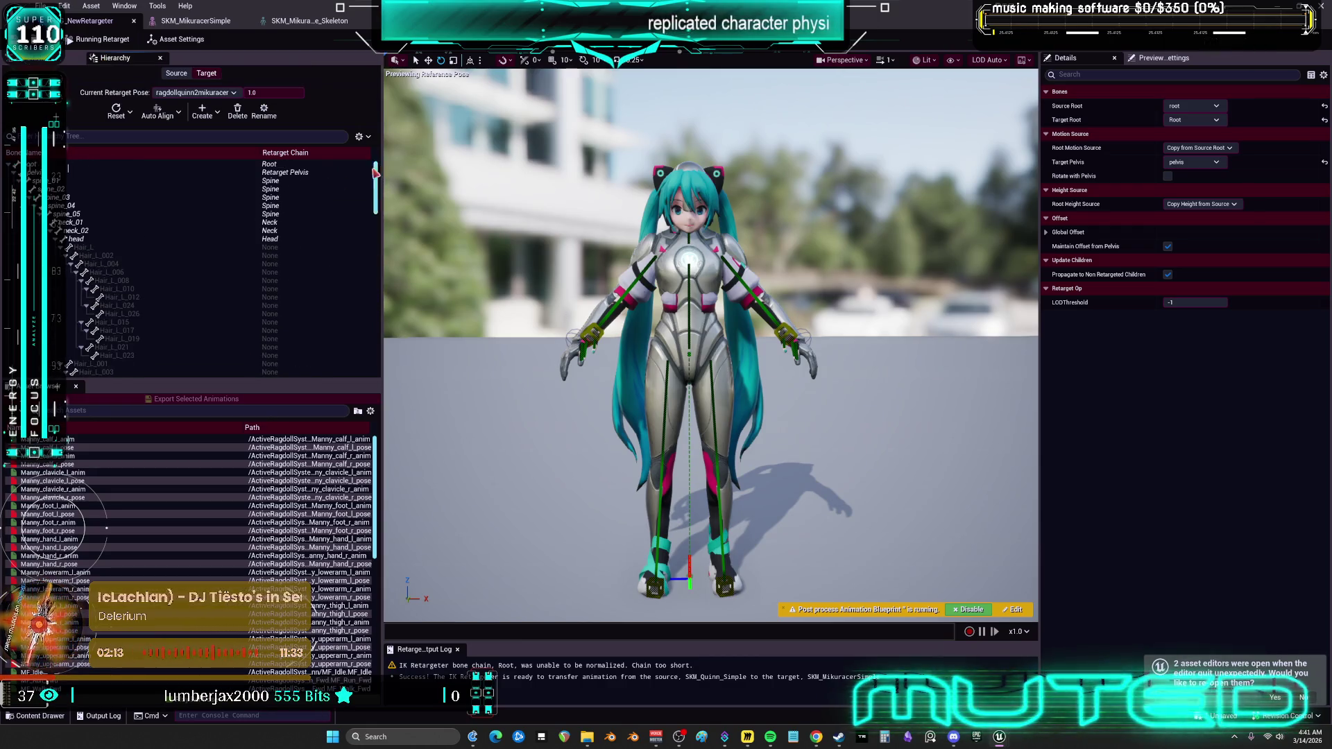
pyautogui.click(167, 167)
pyautogui.click(222, 27)
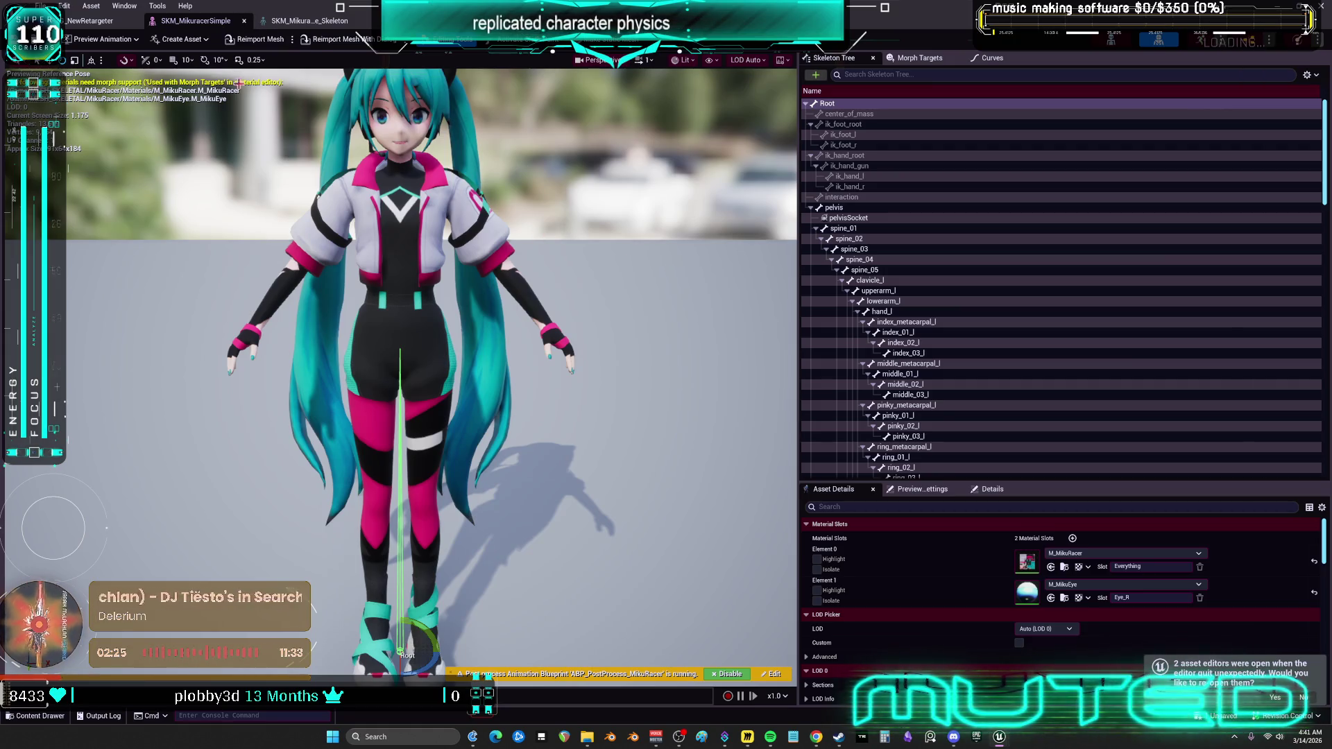
pyautogui.click(304, 21)
pyautogui.click(93, 21)
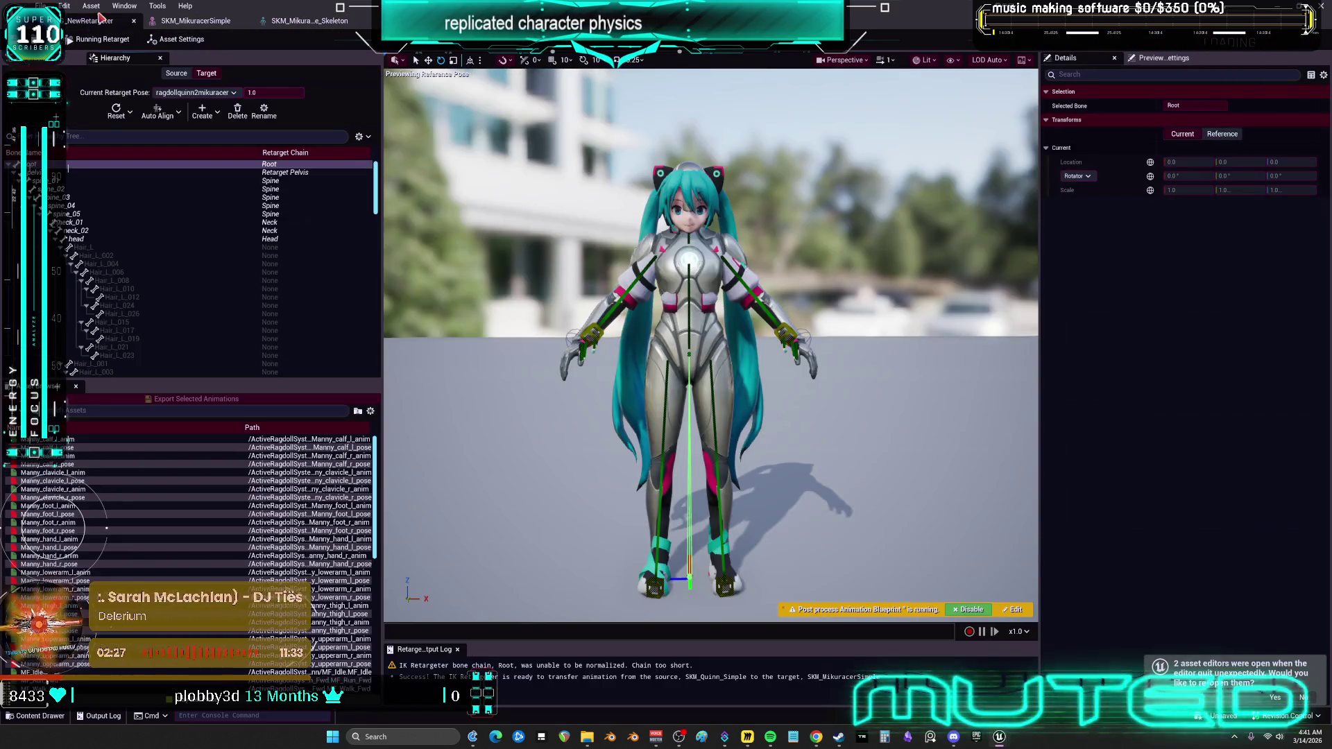
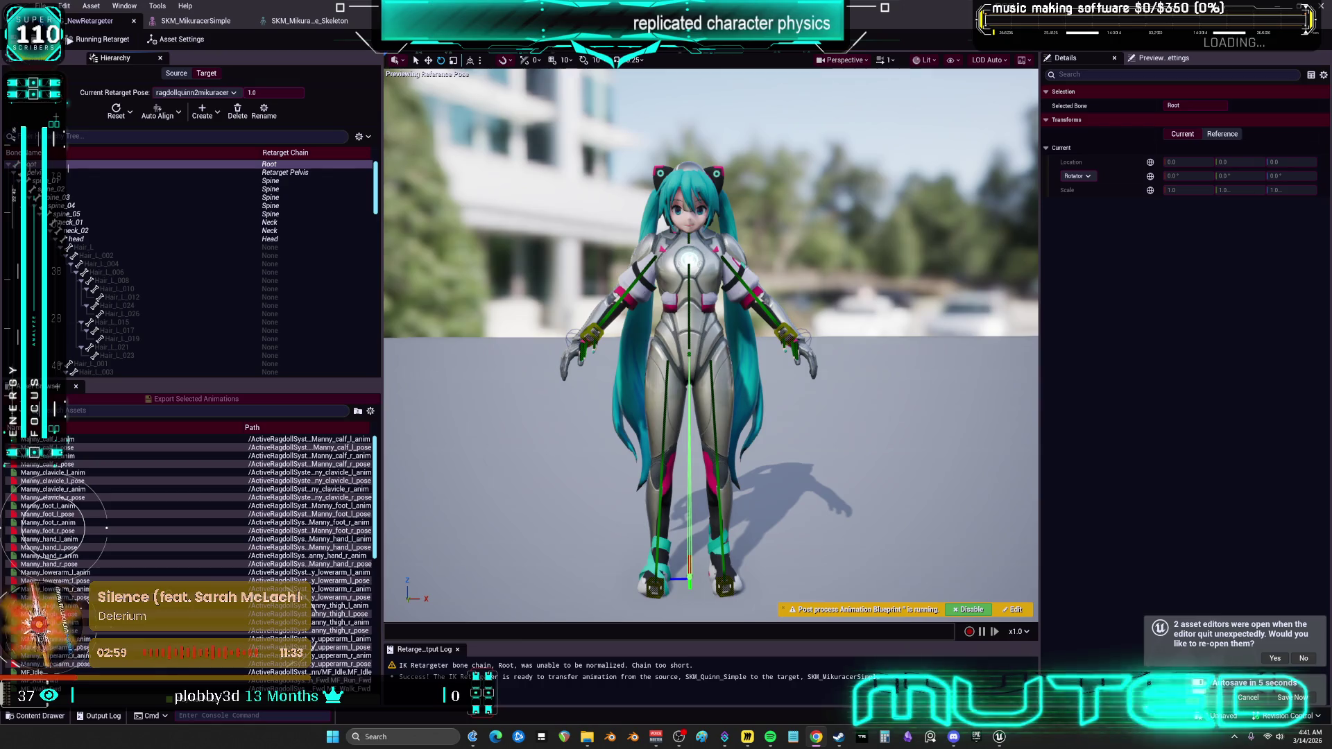
# Preview the MF_Run_Fwd and Ragdoll_Get_Up animations on Miku and frame the character.
pyautogui.scroll(8, 855, 342)
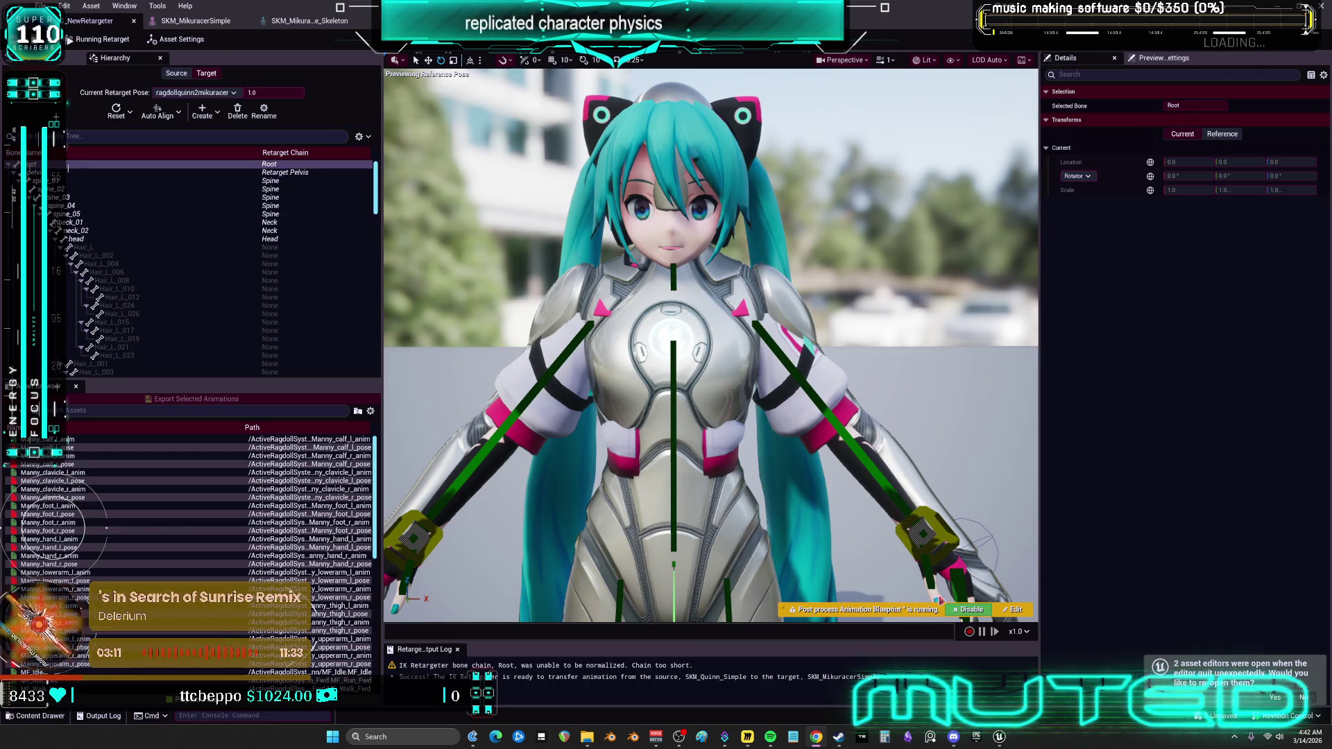
pyautogui.click(313, 681)
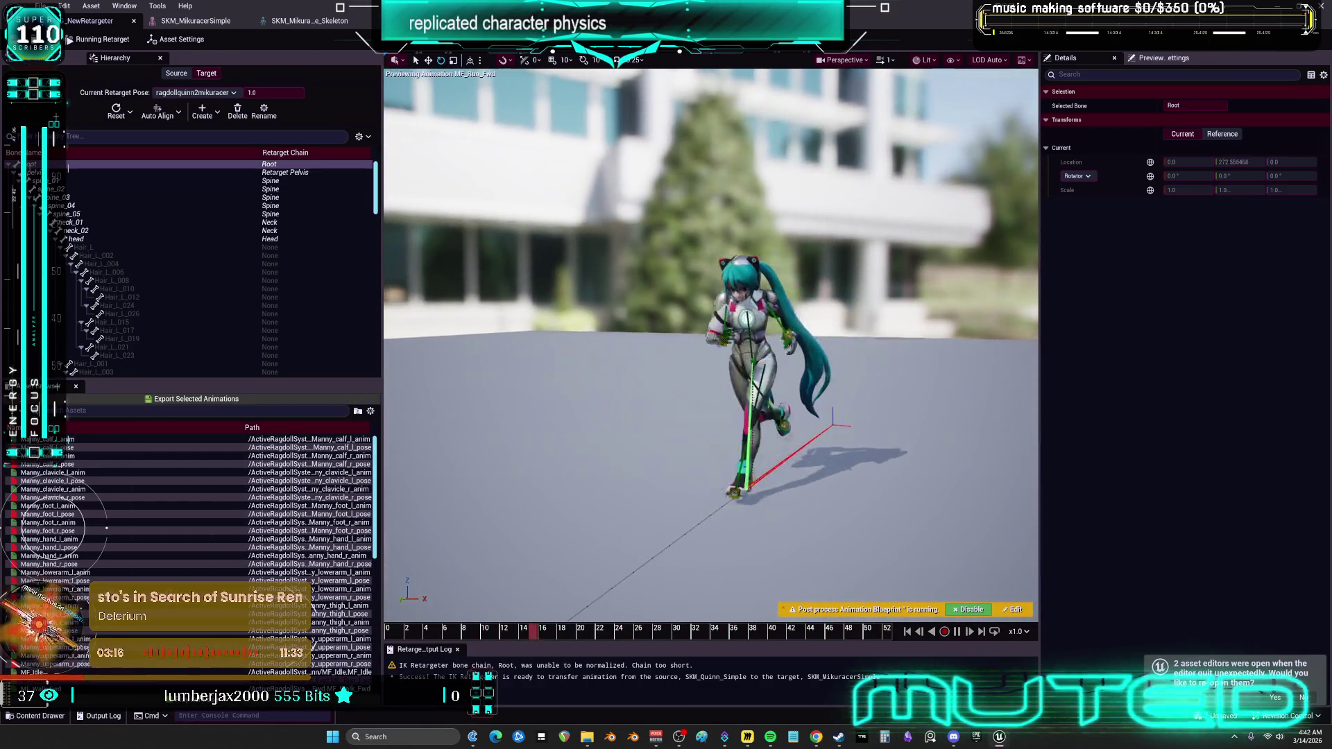
pyautogui.scroll(-10, 146, 555)
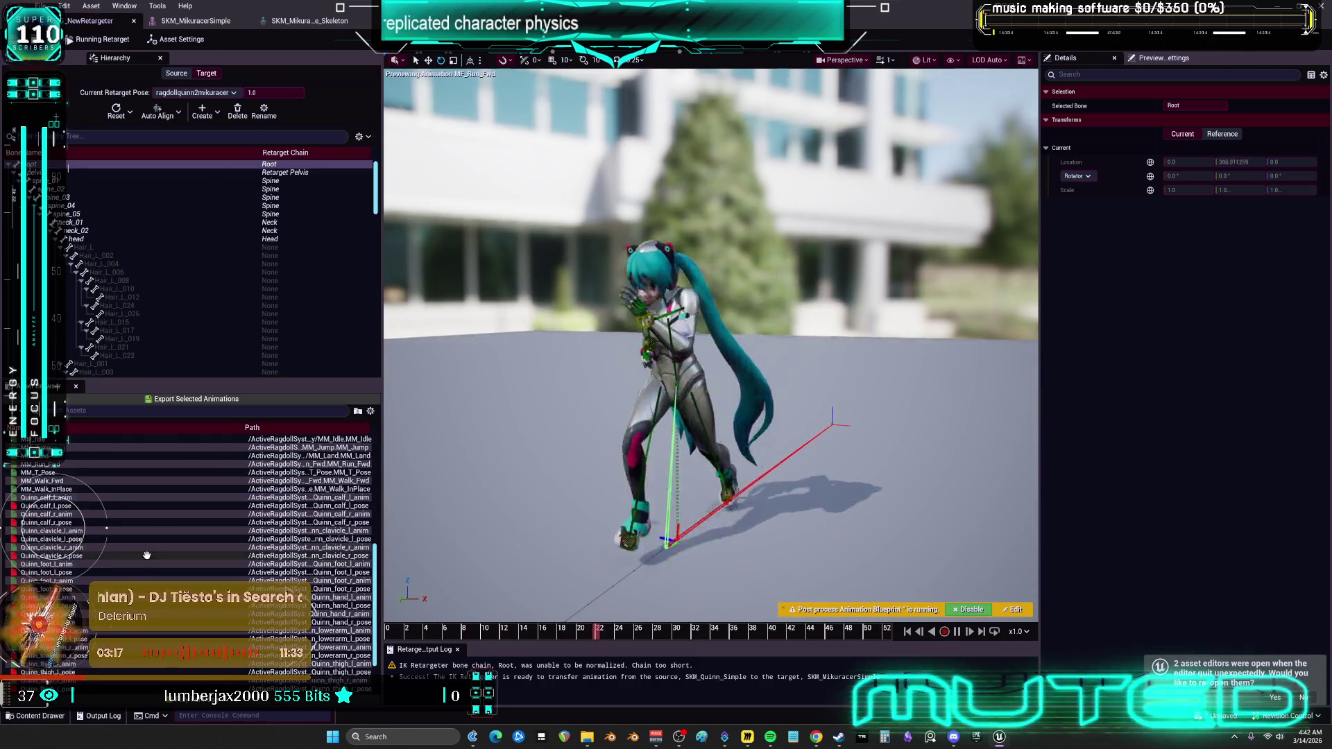
pyautogui.scroll(-3, 146, 555)
pyautogui.click(104, 665)
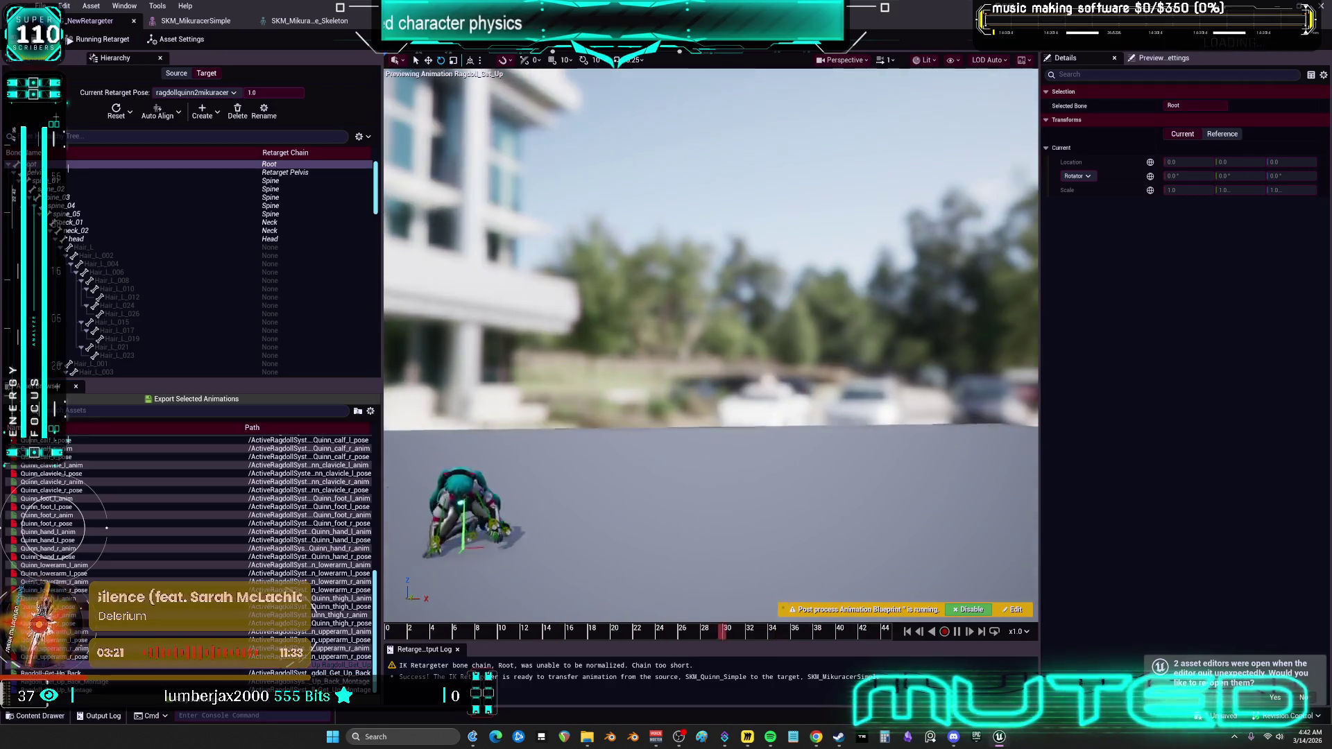
pyautogui.press('f')
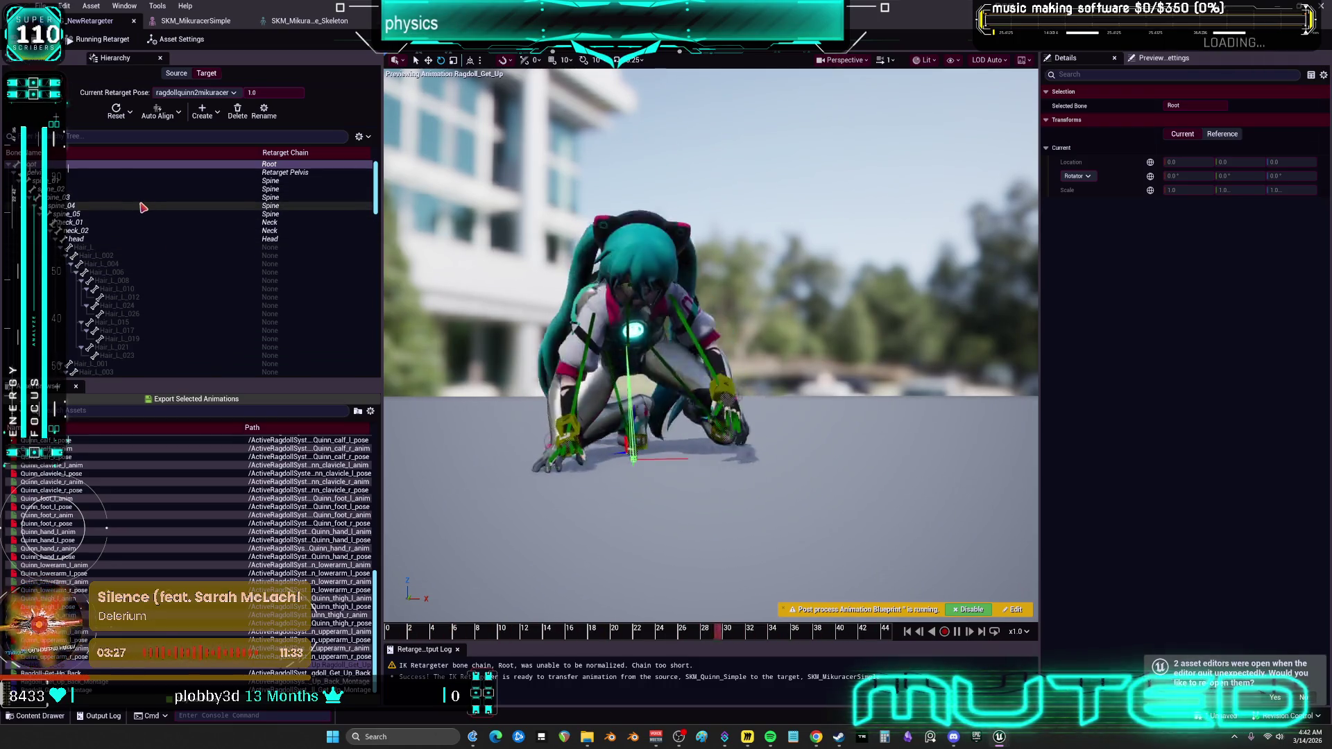
# Review the Floor Constraint, Root Motion and Remap Curves ops, then close the retargeter.
pyautogui.click(82, 174)
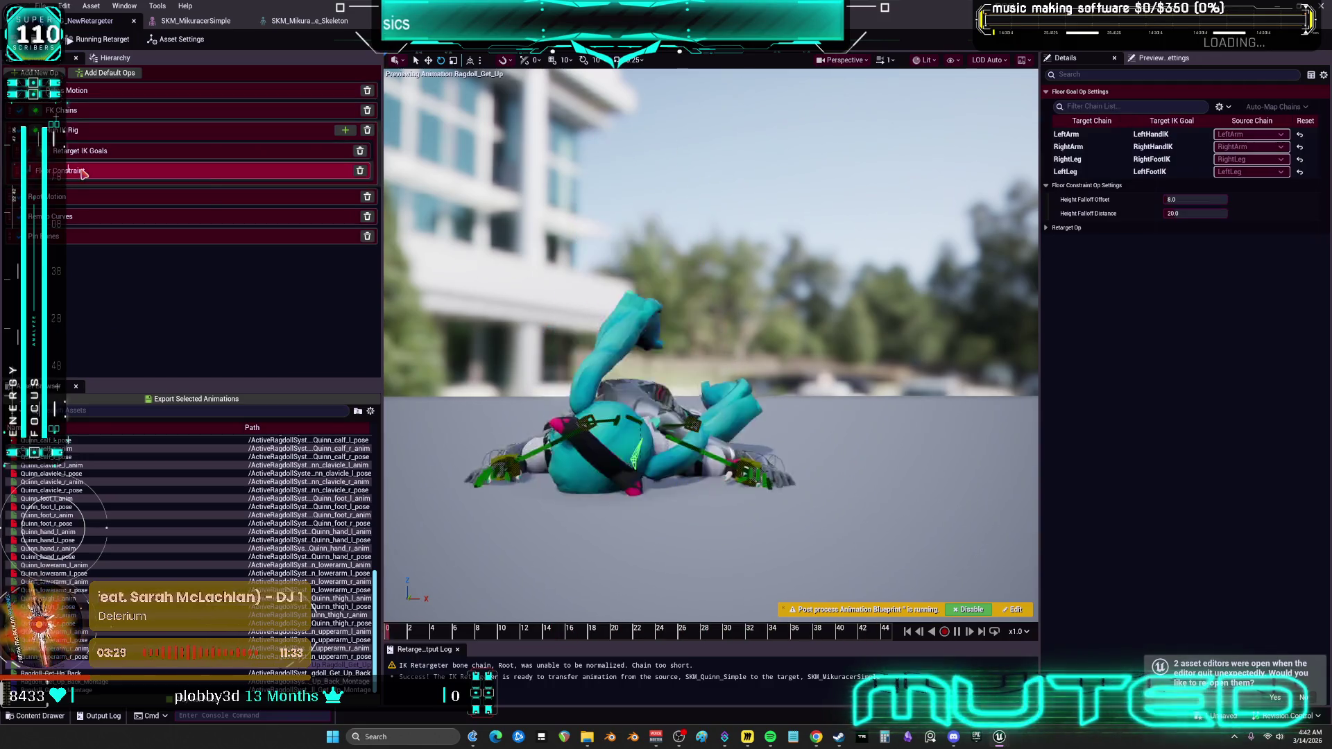
pyautogui.click(94, 197)
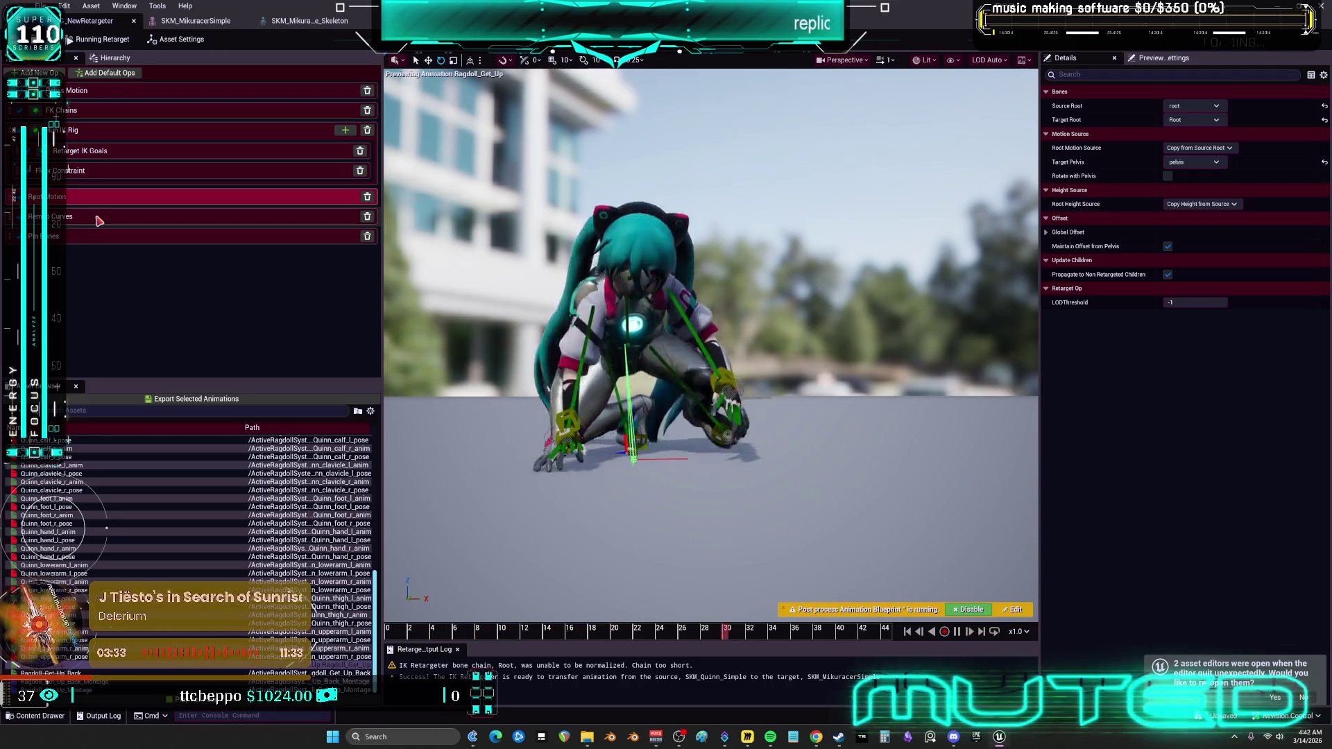
pyautogui.click(97, 218)
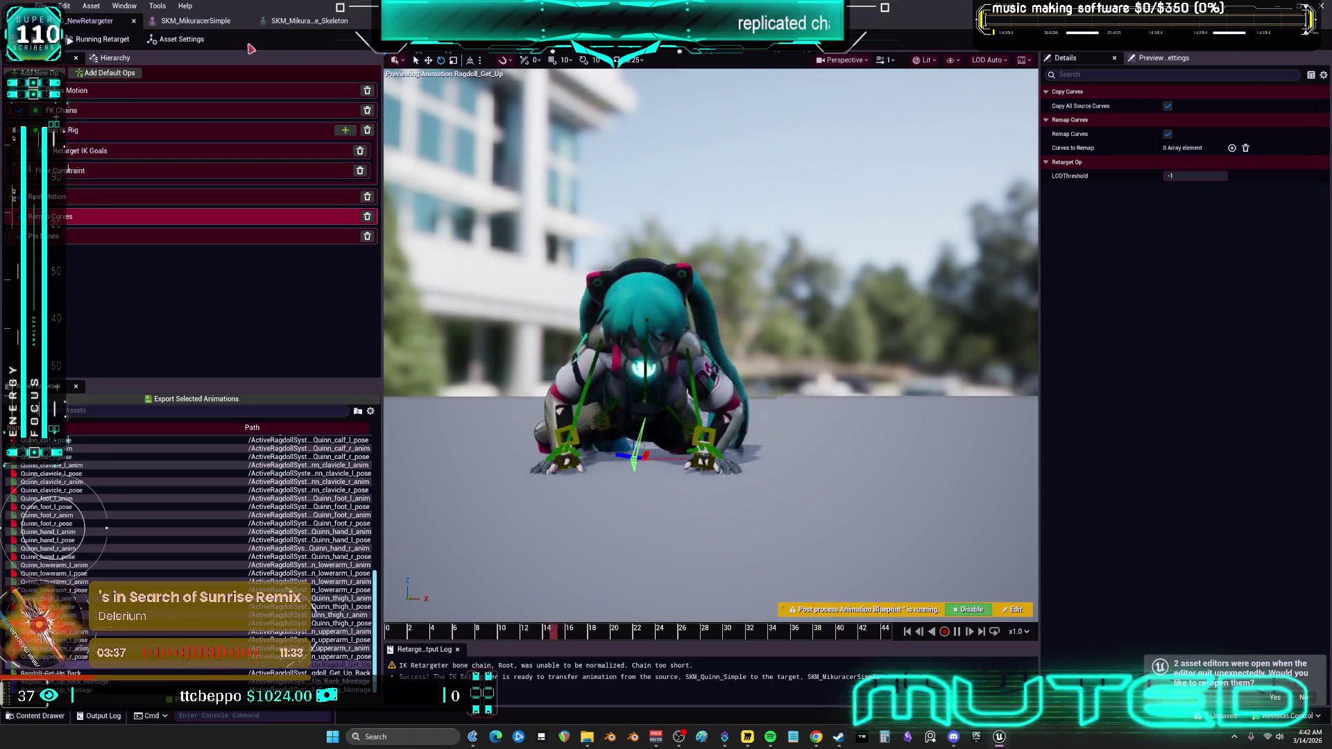
pyautogui.click(1321, 7)
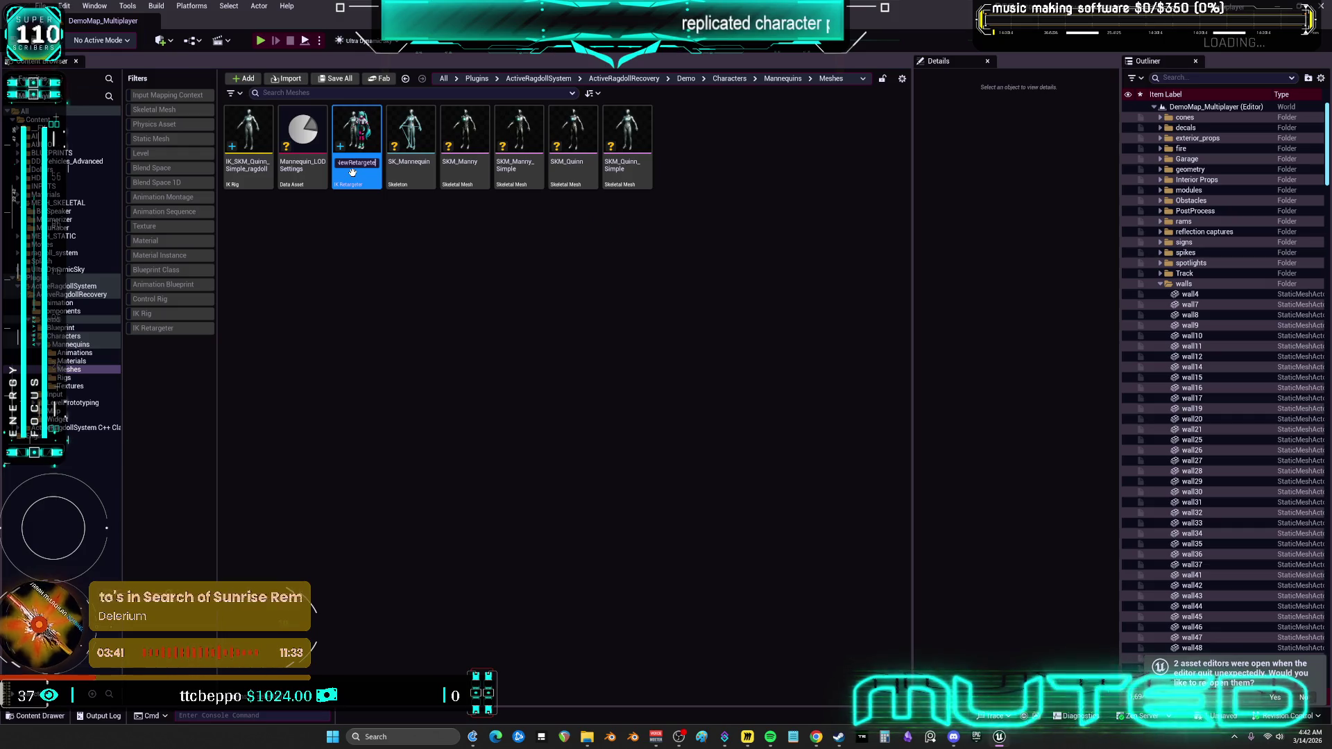
# Rename the new retargeter to RTG_ragdoller and save all assets.
pyautogui.press('Home')
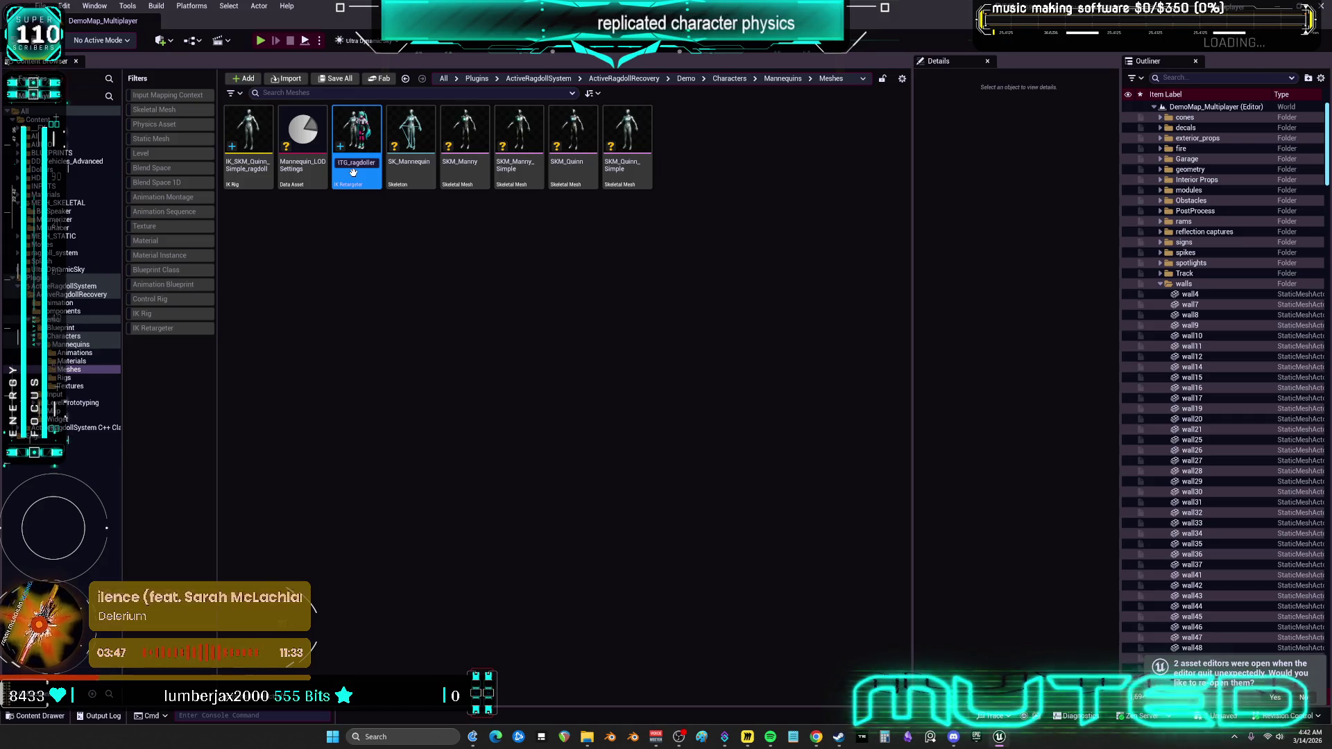
pyautogui.write('er')
pyautogui.press('Return')
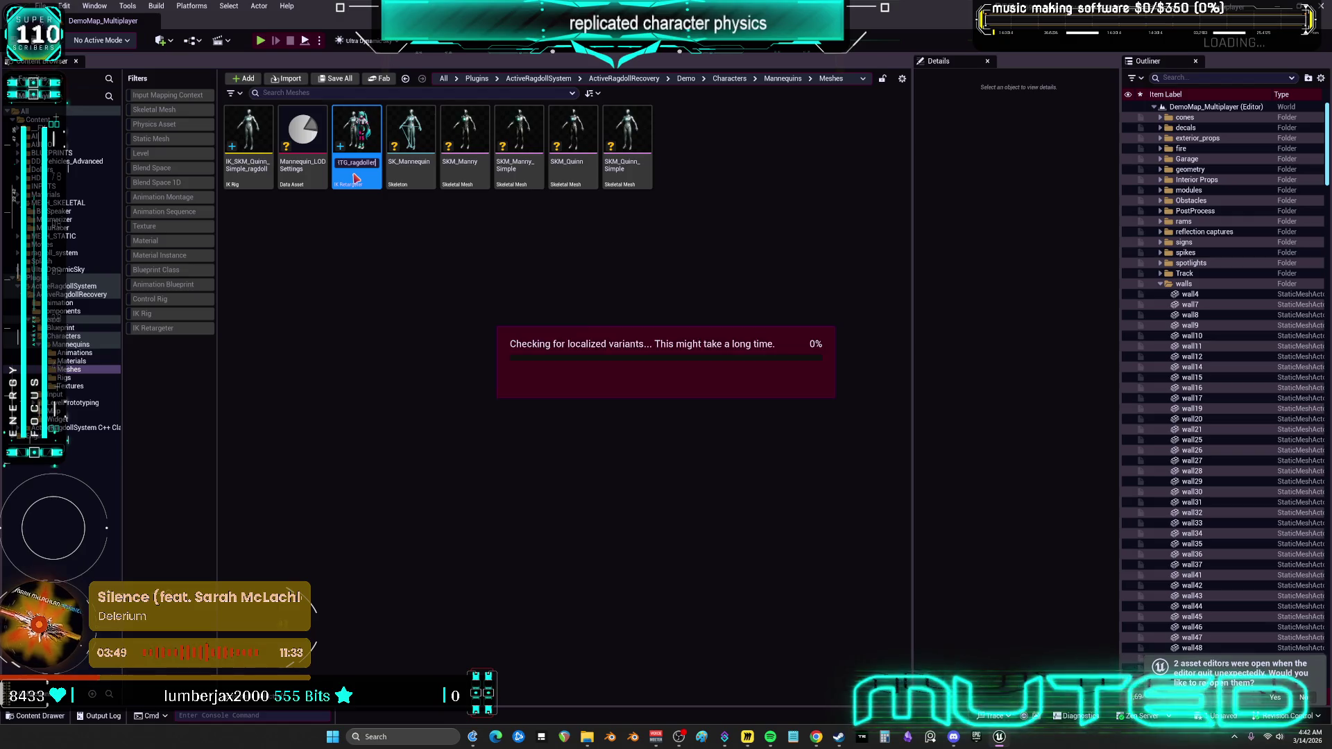
pyautogui.rightClick(102, 106)
pyautogui.click(104, 154)
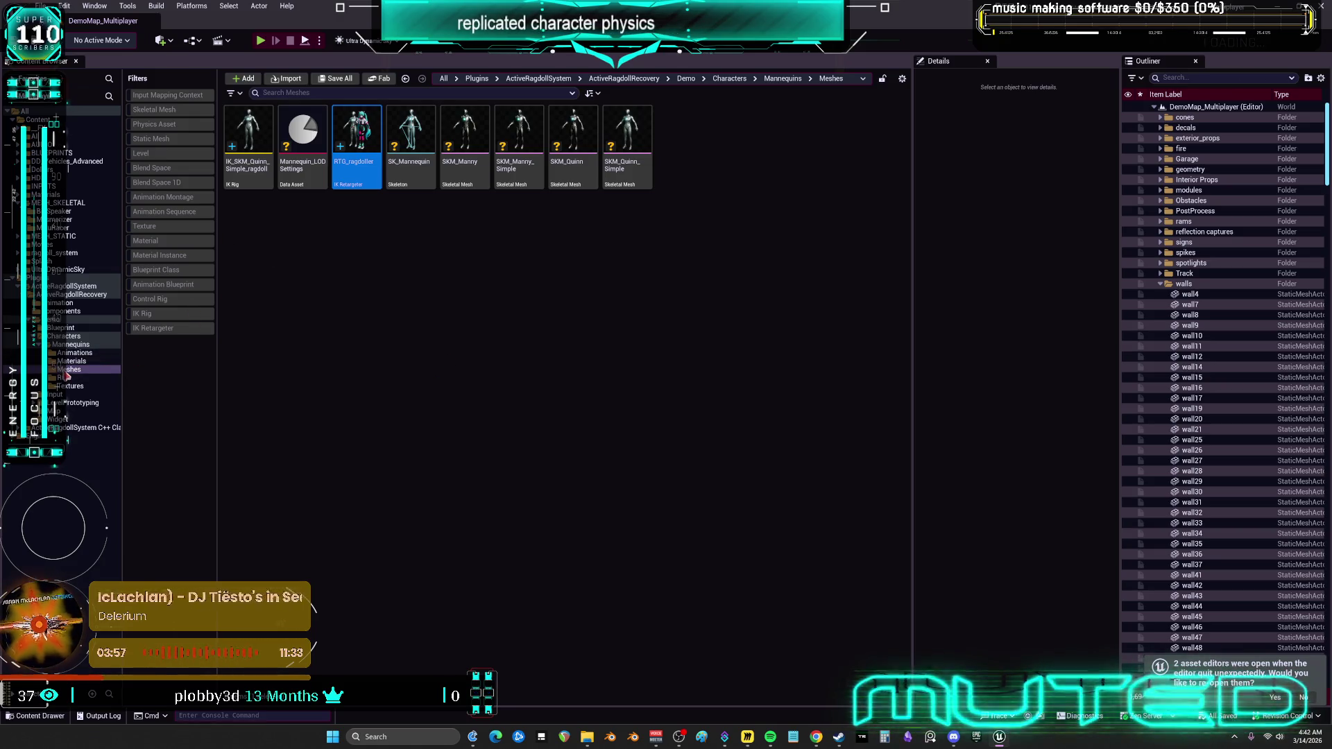
# In the ActiveRagdollRecovery Animation folder, bring up the actions for ABP_ActiveRagdoll.
pyautogui.click(66, 354)
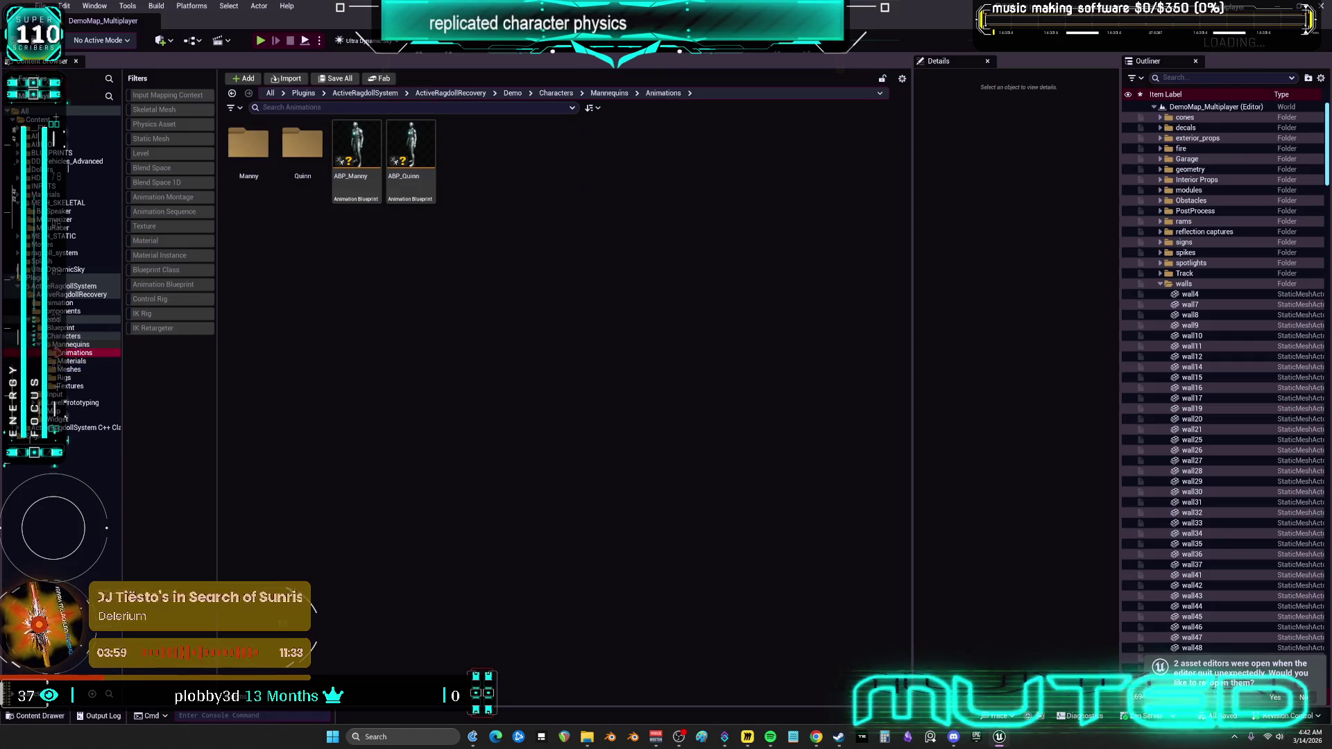
pyautogui.hotkey('alt', 'Left')
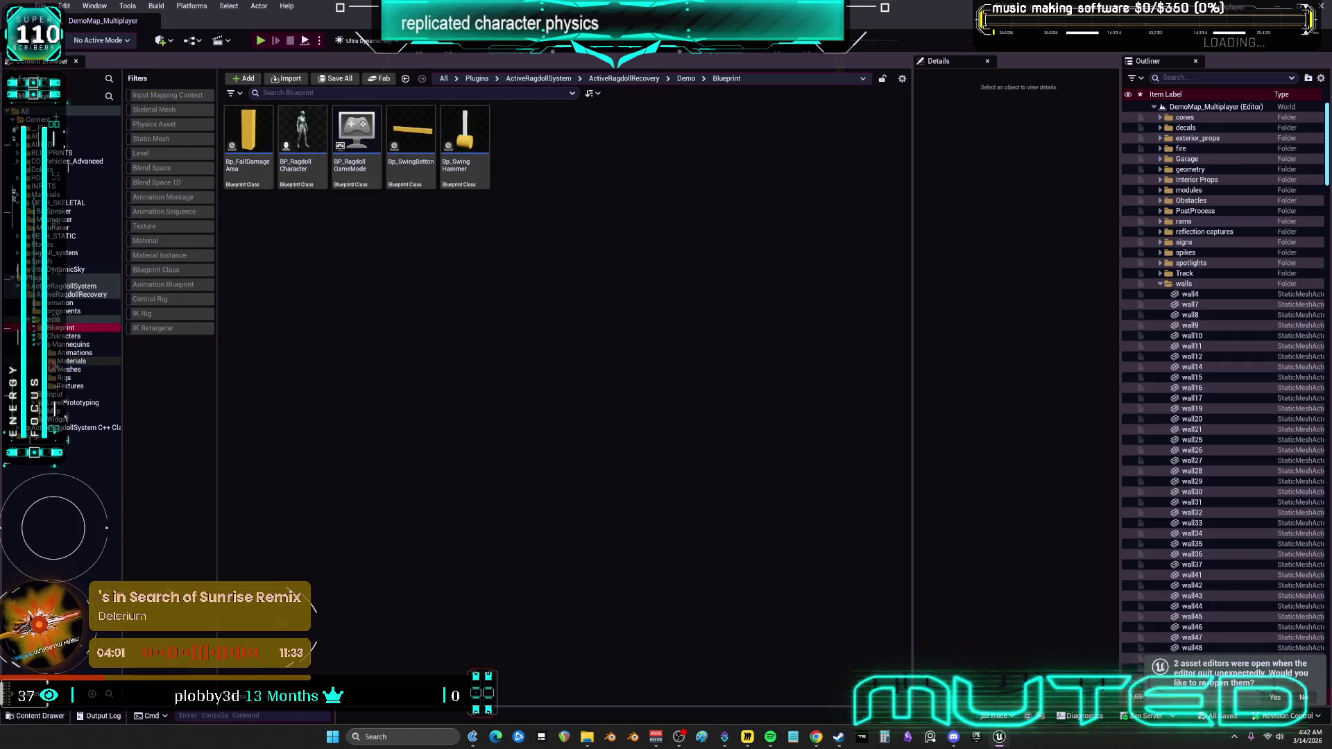
pyautogui.click(261, 170)
pyautogui.rightClick(261, 170)
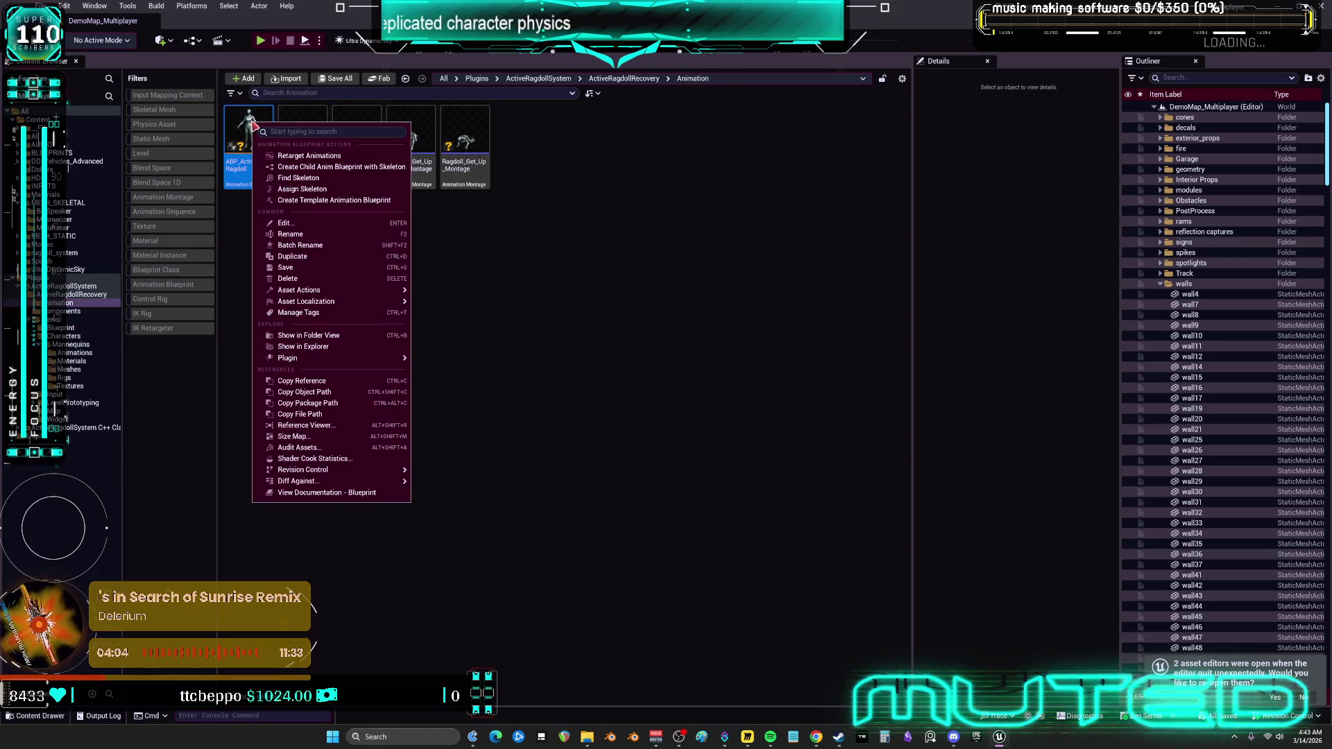
# Retarget ABP_ActiveRagdoll to SKM_MikuracerSimple using RTG_ragdoller instead of an auto-generated retargeter.
pyautogui.click(438, 184)
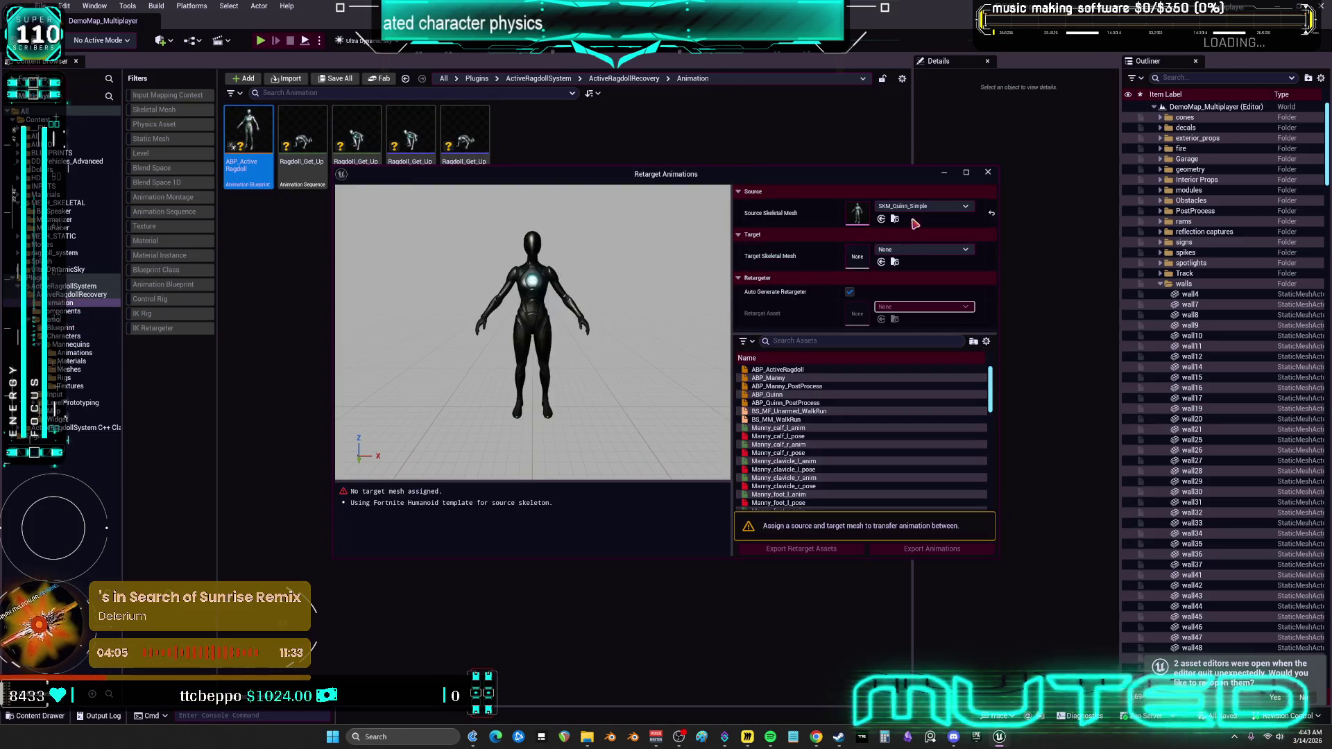
pyautogui.click(923, 250)
pyautogui.write('mikue')
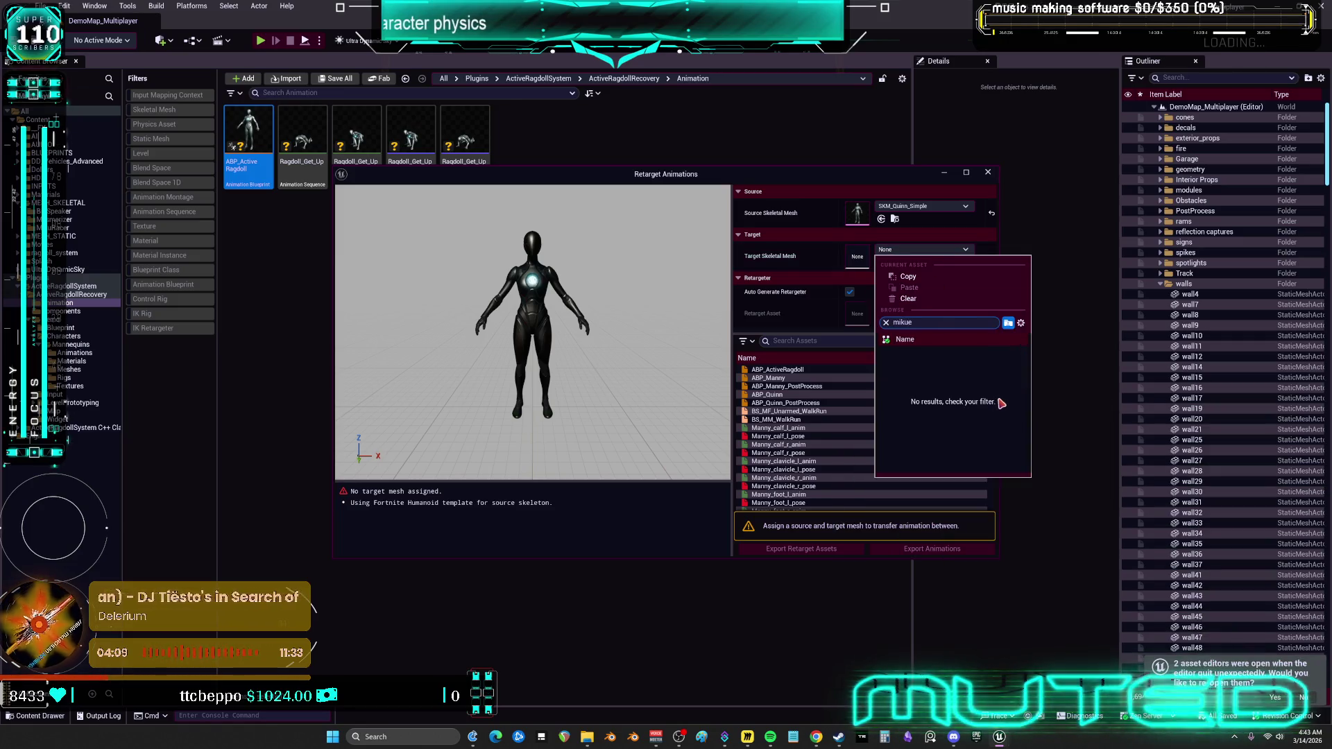
pyautogui.click(970, 374)
pyautogui.click(849, 291)
pyautogui.click(881, 307)
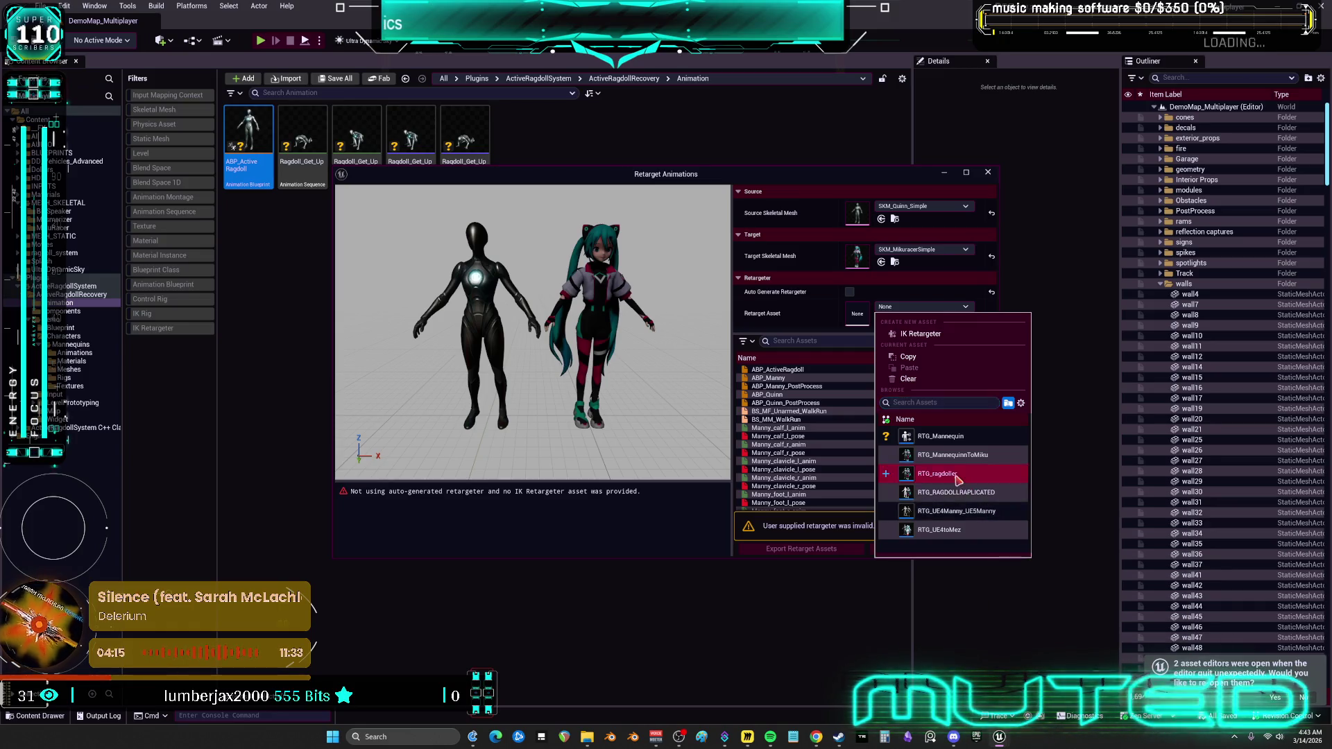
pyautogui.click(942, 473)
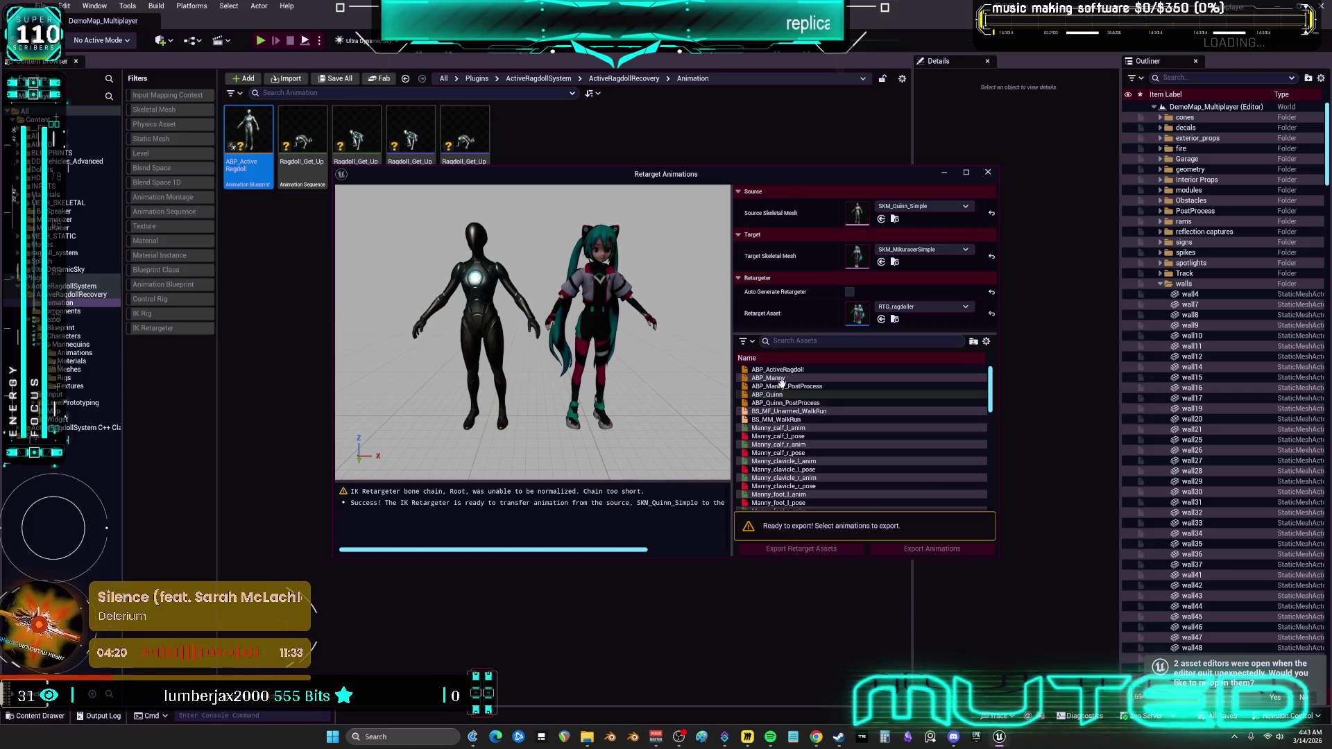
pyautogui.click(802, 371)
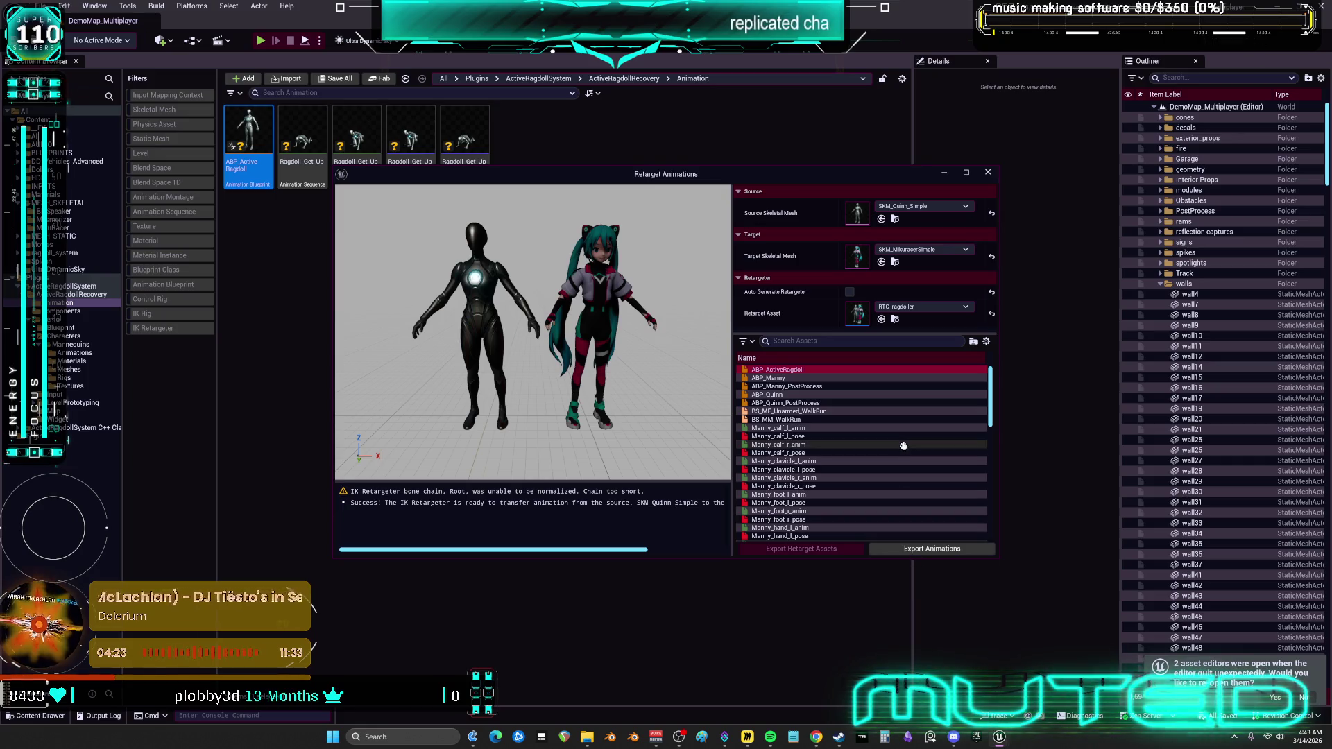
# Export the retargeted ABP_ActiveRagdoll into the MESH_SKELETAL/MikuRacer folder.
pyautogui.scroll(-10, 855, 477)
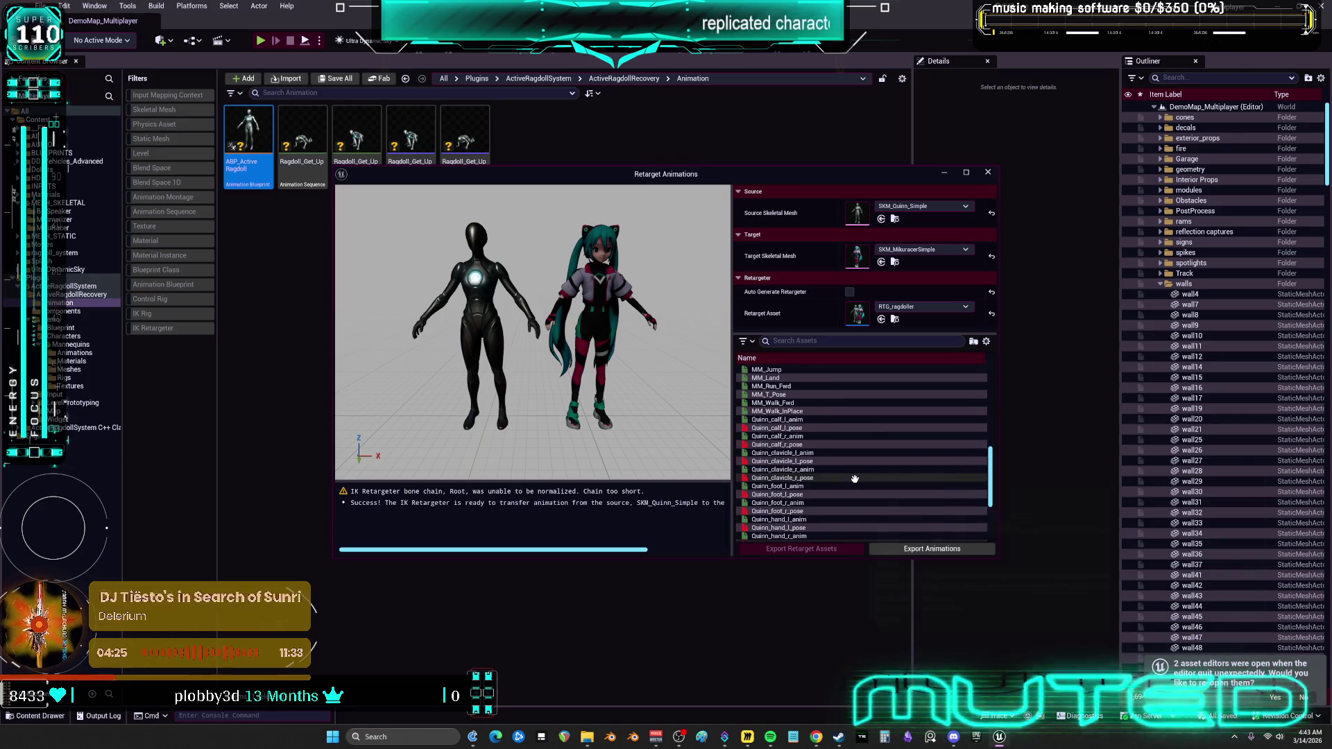
pyautogui.moveTo(990, 472)
pyautogui.mouseDown()
pyautogui.moveTo(990, 534)
pyautogui.moveTo(980, 328)
pyautogui.mouseUp()
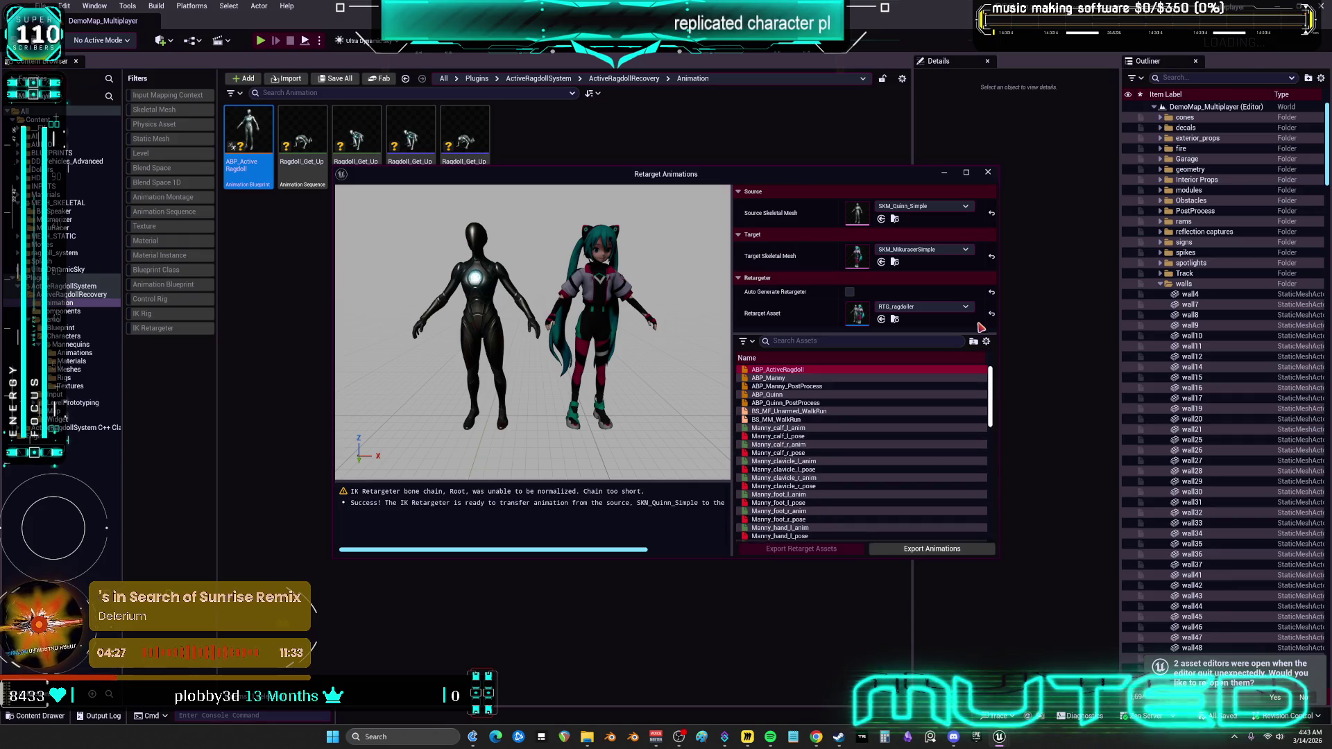
pyautogui.click(932, 548)
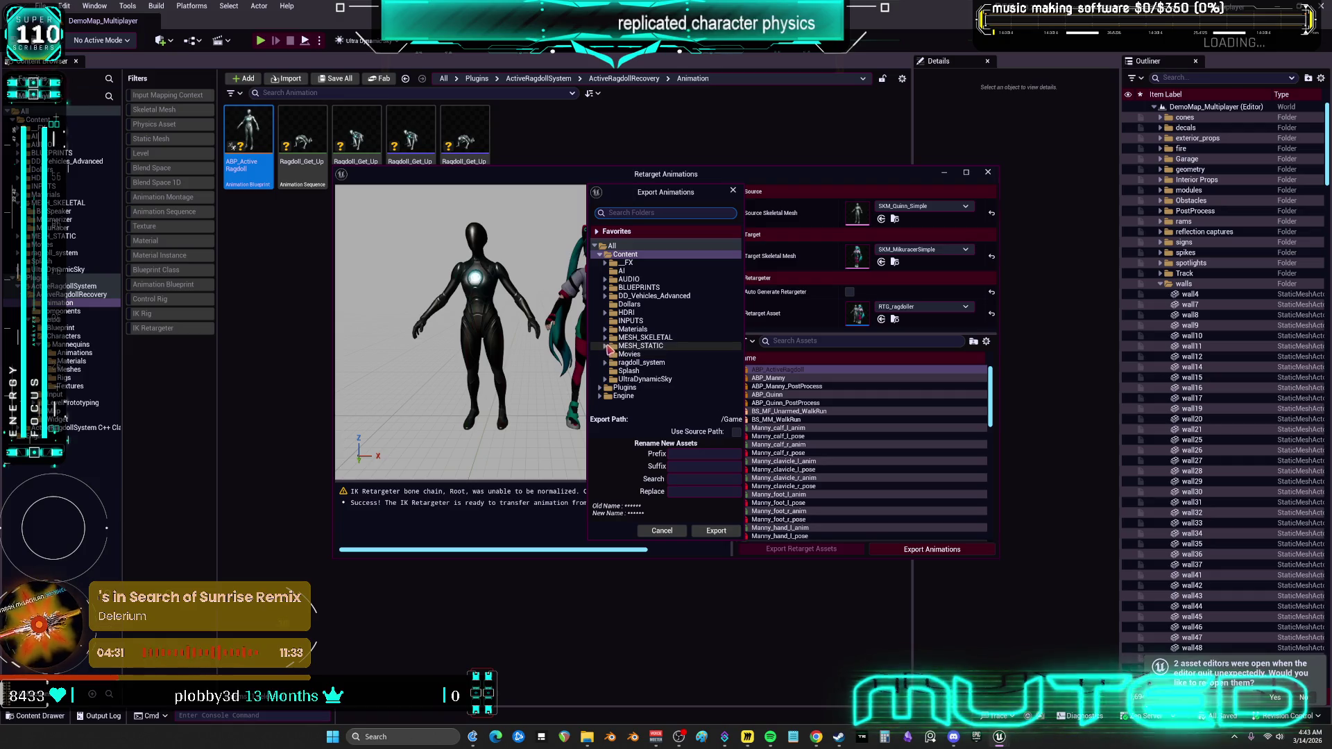
pyautogui.click(605, 338)
pyautogui.doubleClick(613, 363)
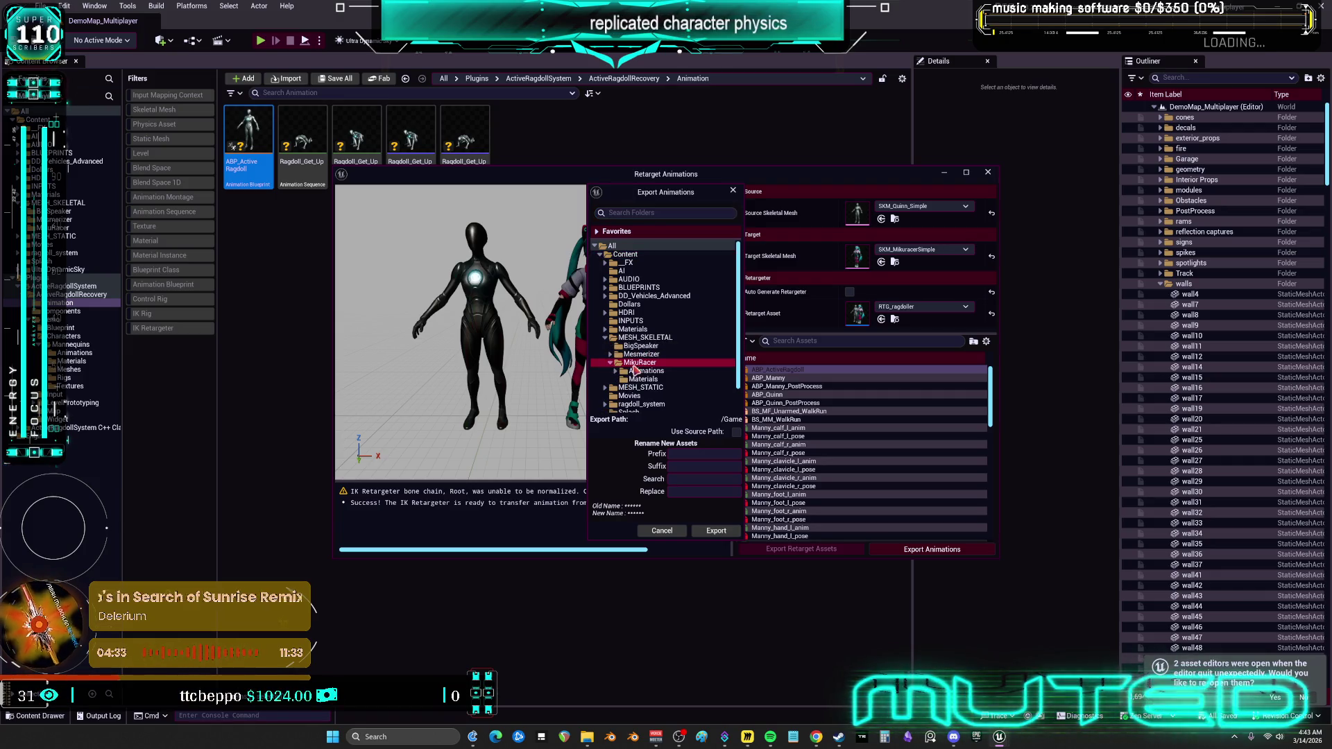
pyautogui.click(662, 531)
pyautogui.click(908, 550)
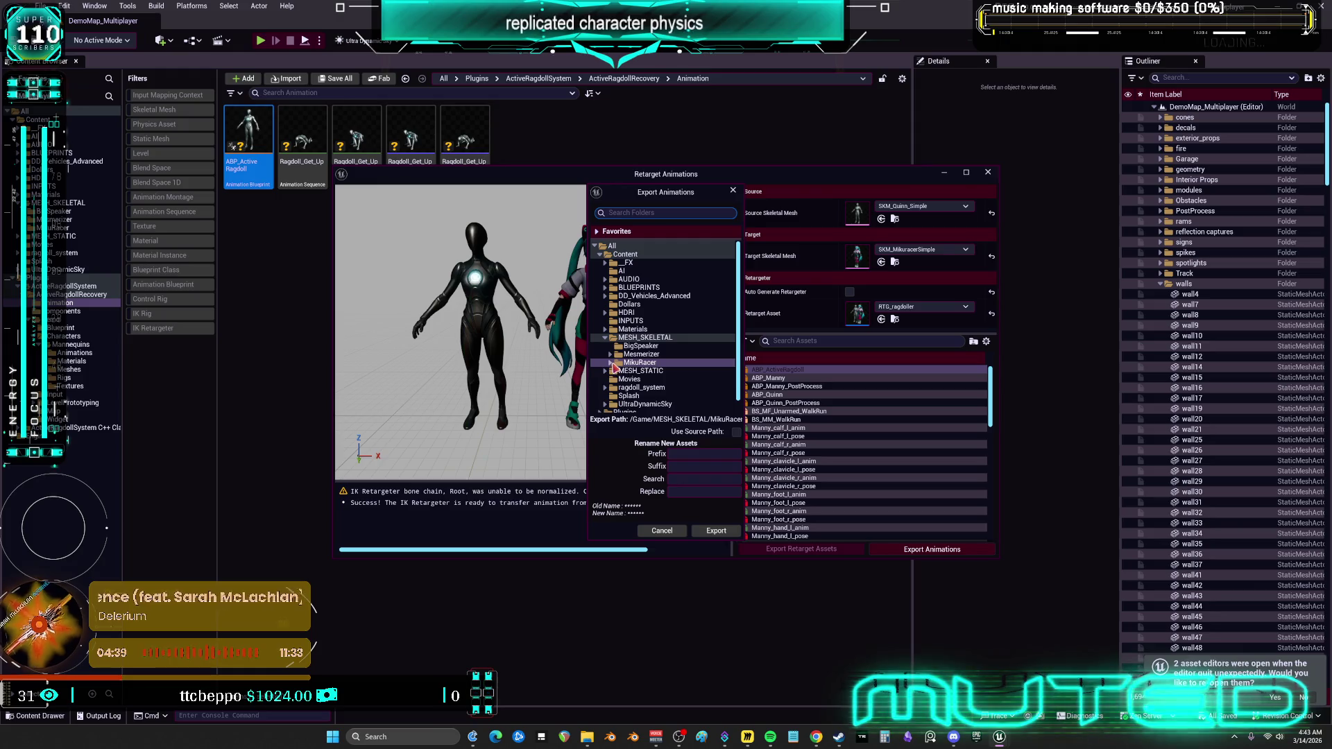
pyautogui.doubleClick(638, 363)
pyautogui.click(714, 531)
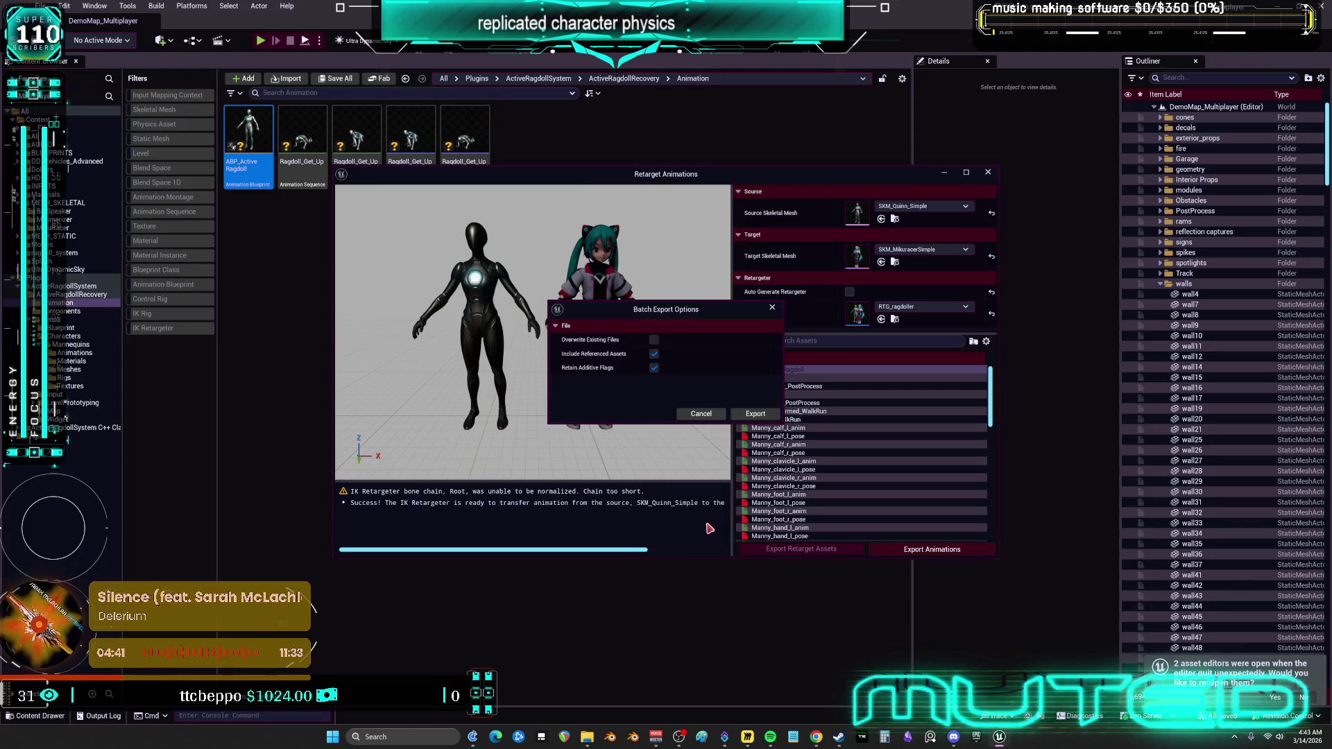
pyautogui.click(757, 417)
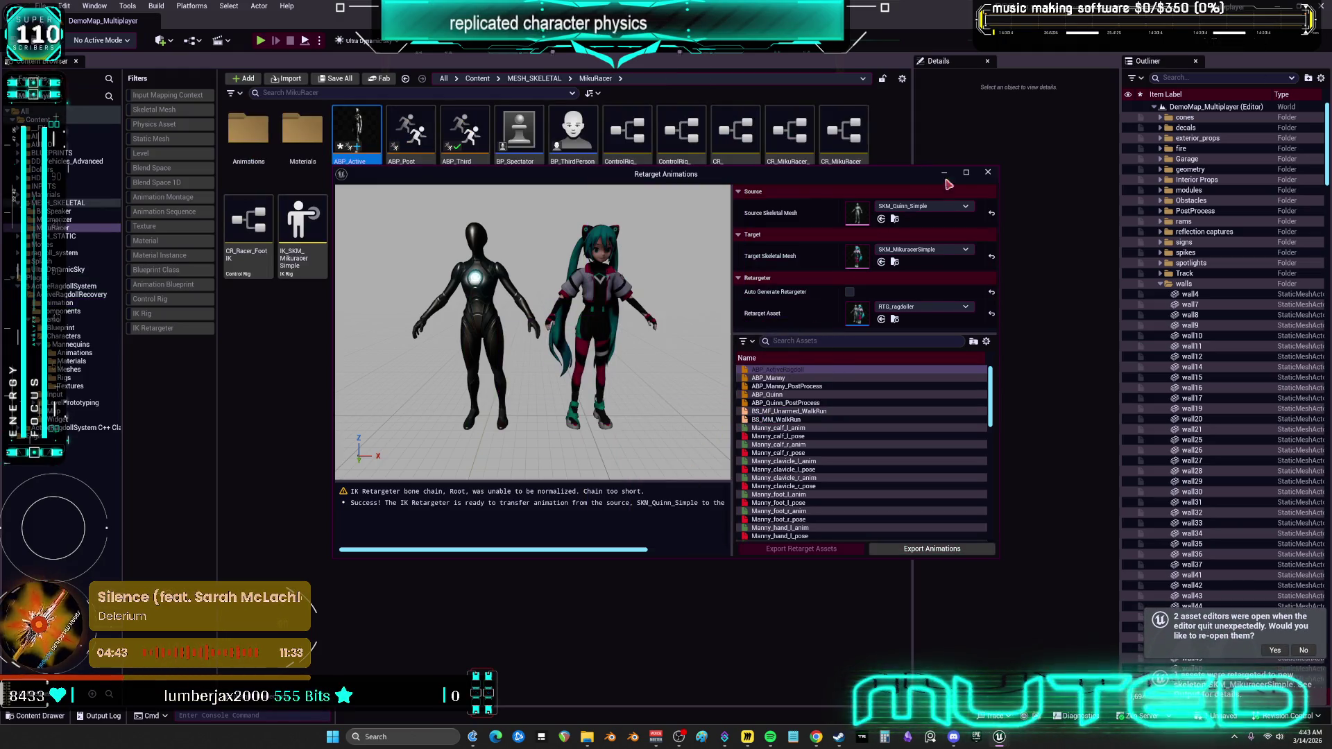
# Add a Linked Anim Graph node to the AnimGraph of ABP_ThirdPerson_miku.
pyautogui.click(988, 172)
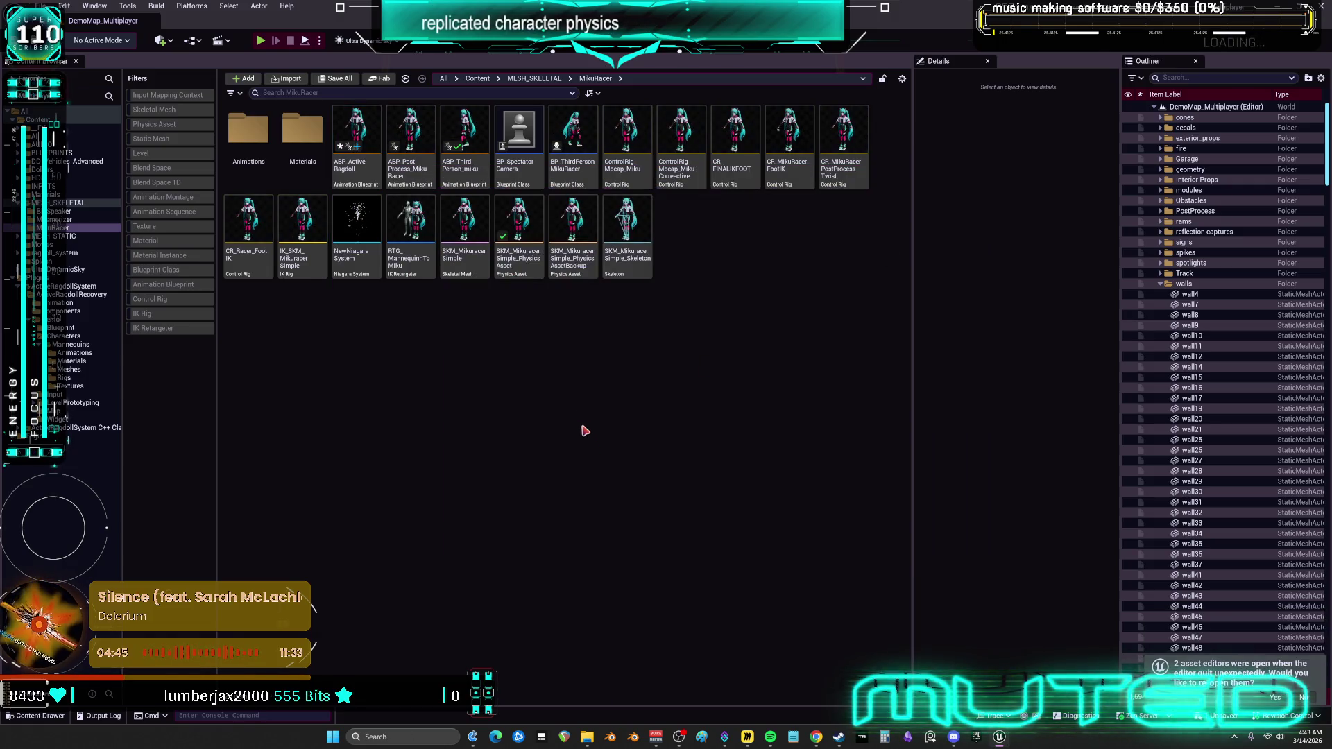
pyautogui.click(469, 177)
pyautogui.doubleClick(470, 177)
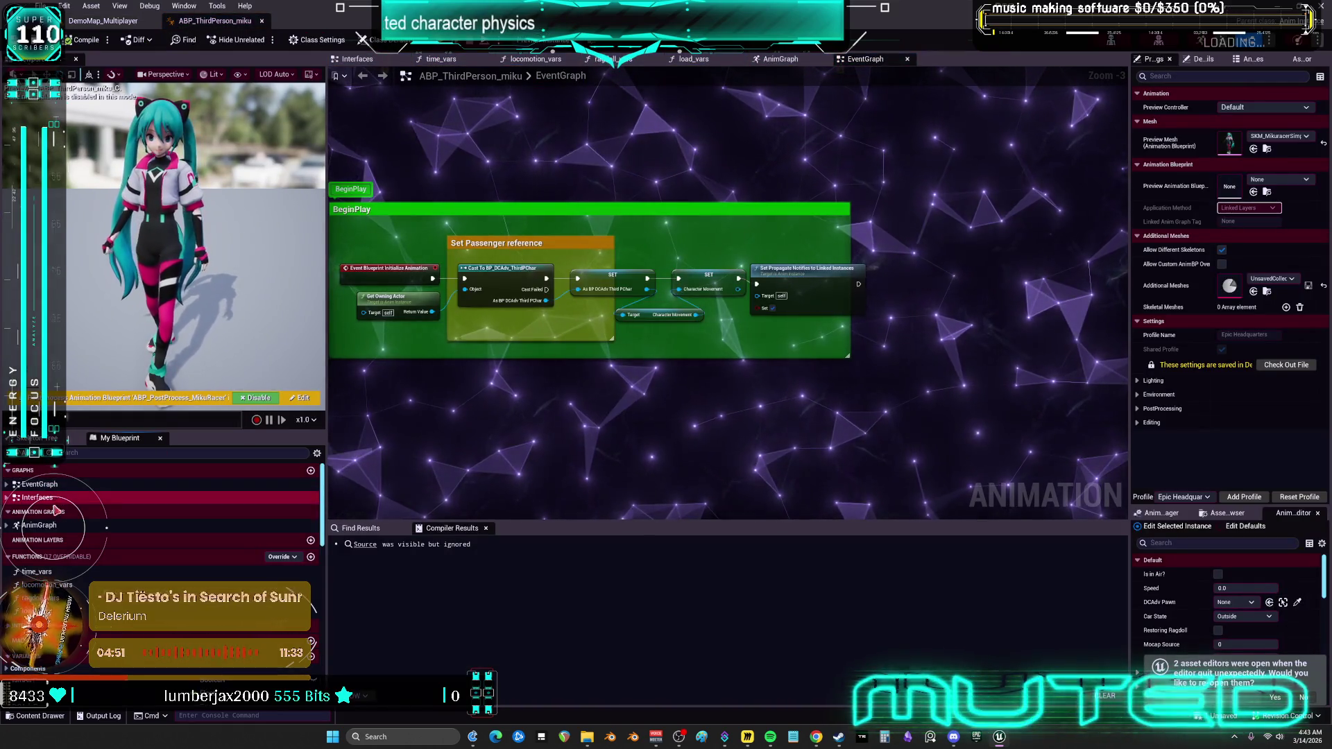
pyautogui.doubleClick(53, 527)
pyautogui.rightClick(539, 405)
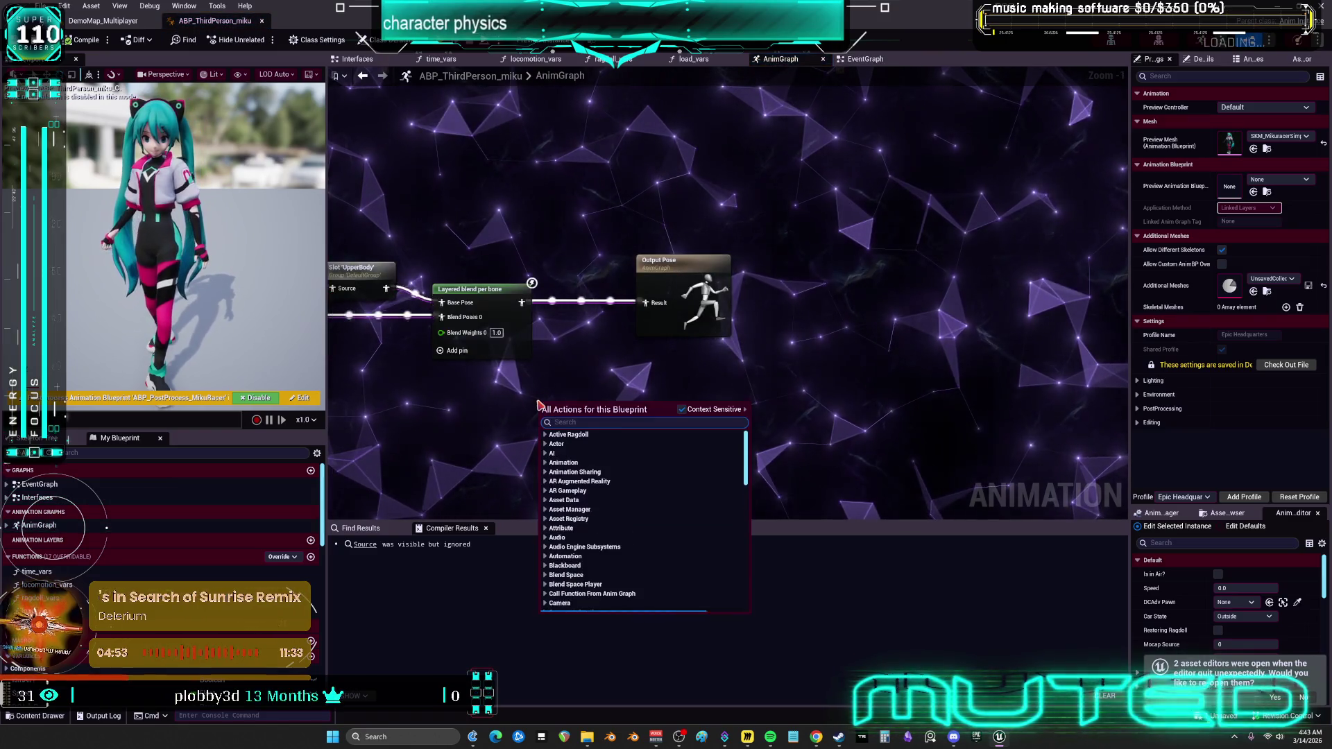
pyautogui.write('linked anim')
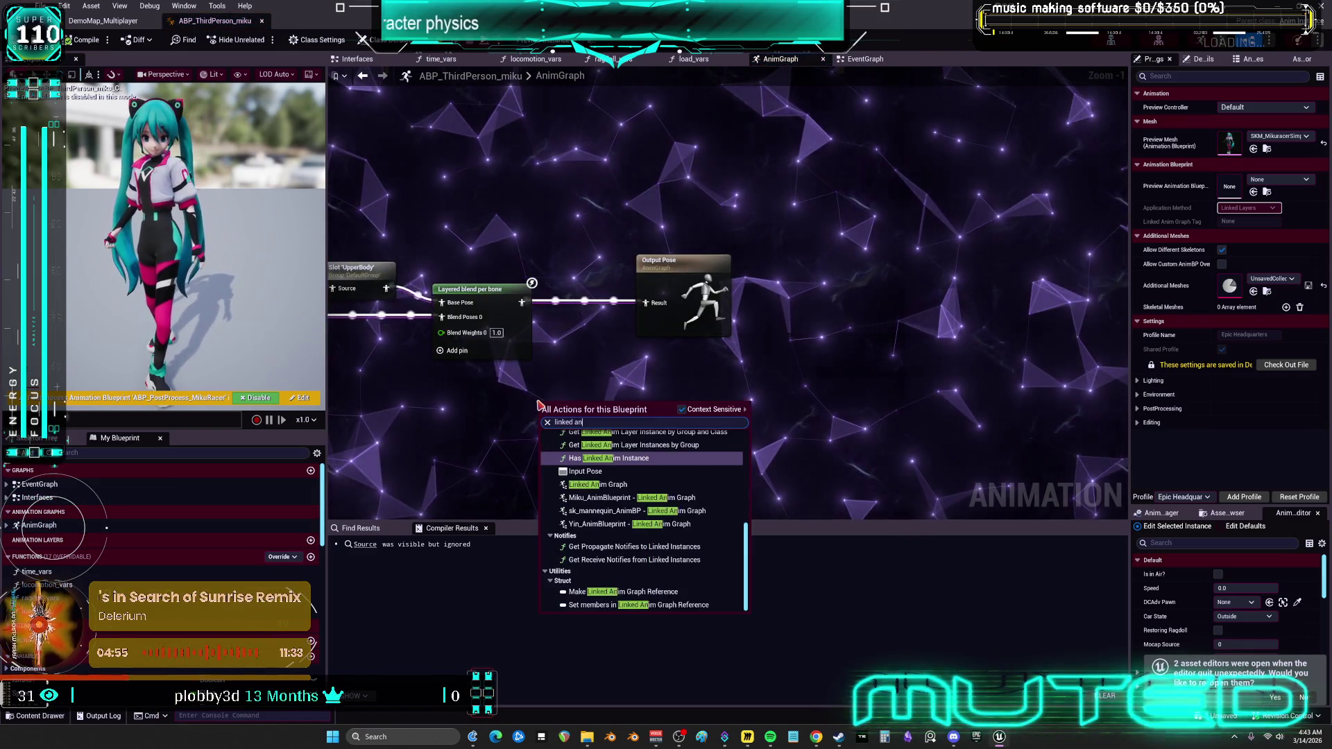
pyautogui.click(607, 485)
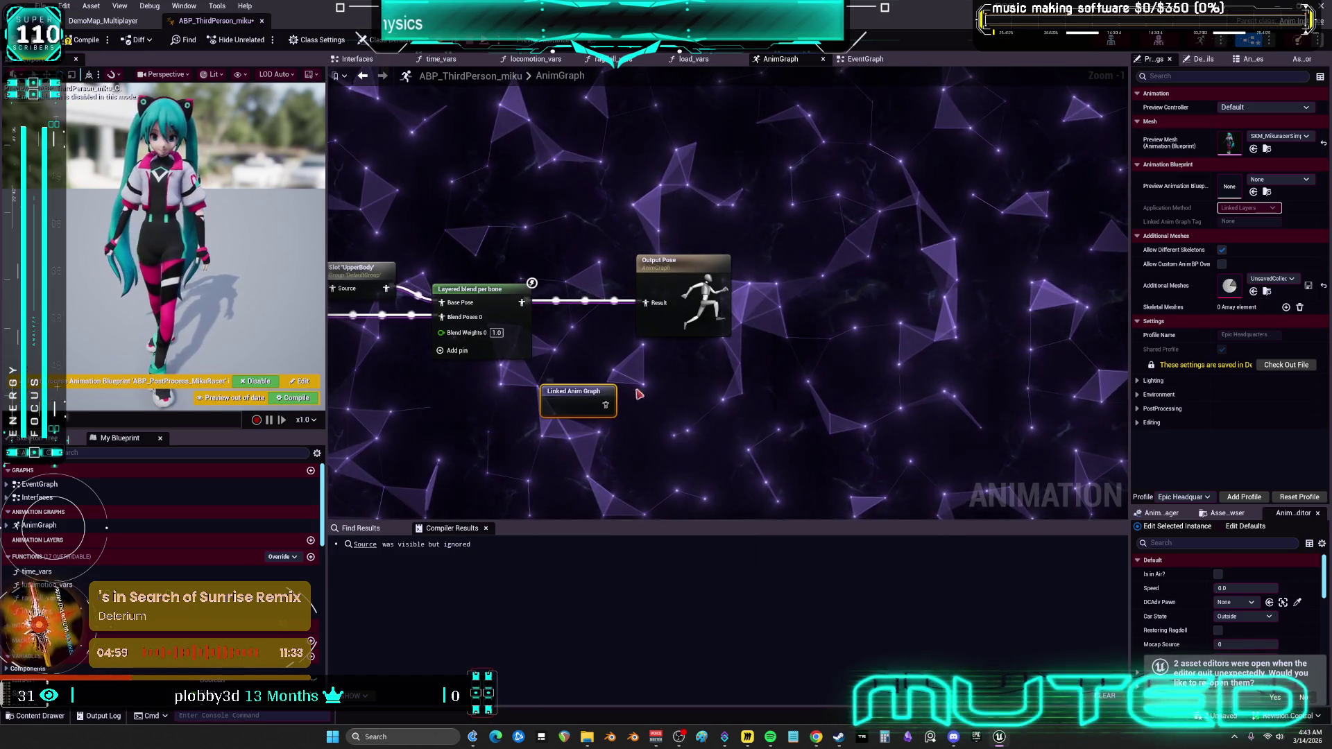
# Set the node's Instance Class to ABP_ActiveRagdoll, wire it before Output Pose, and compile.
pyautogui.click(112, 22)
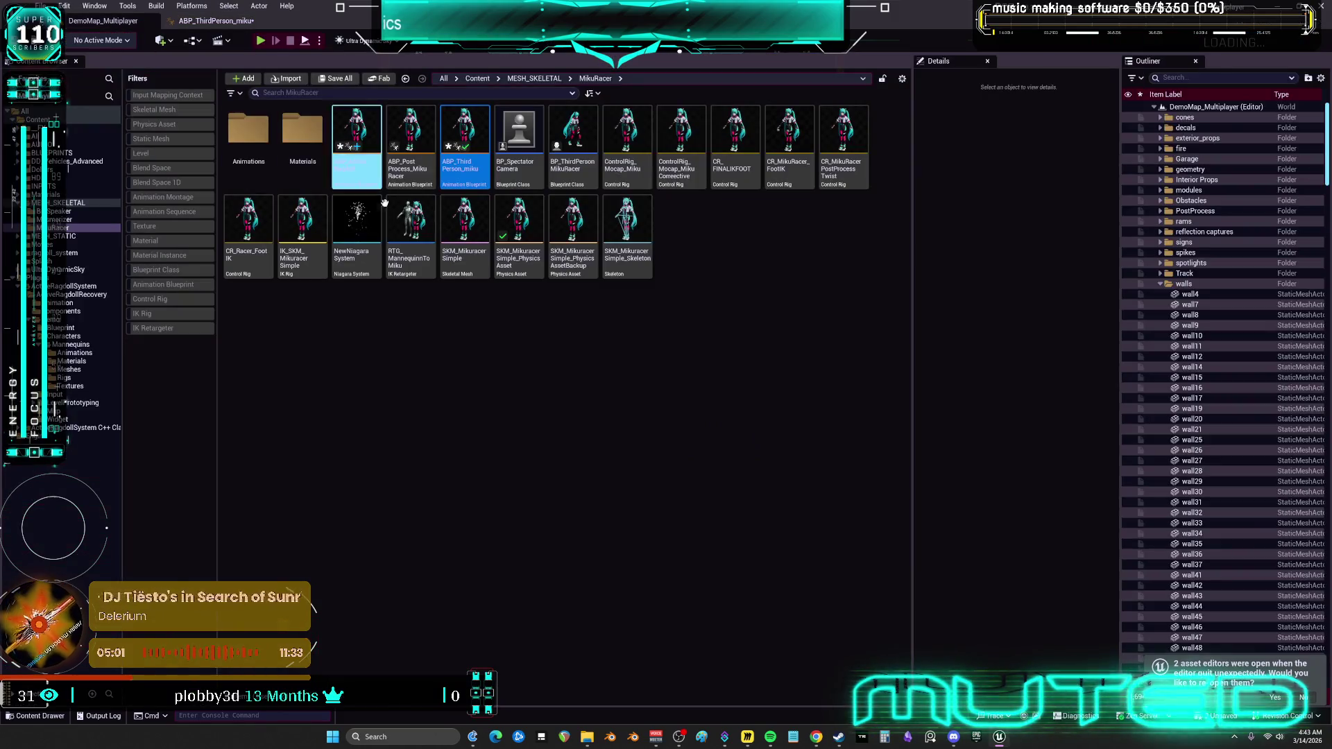
pyautogui.click(362, 174)
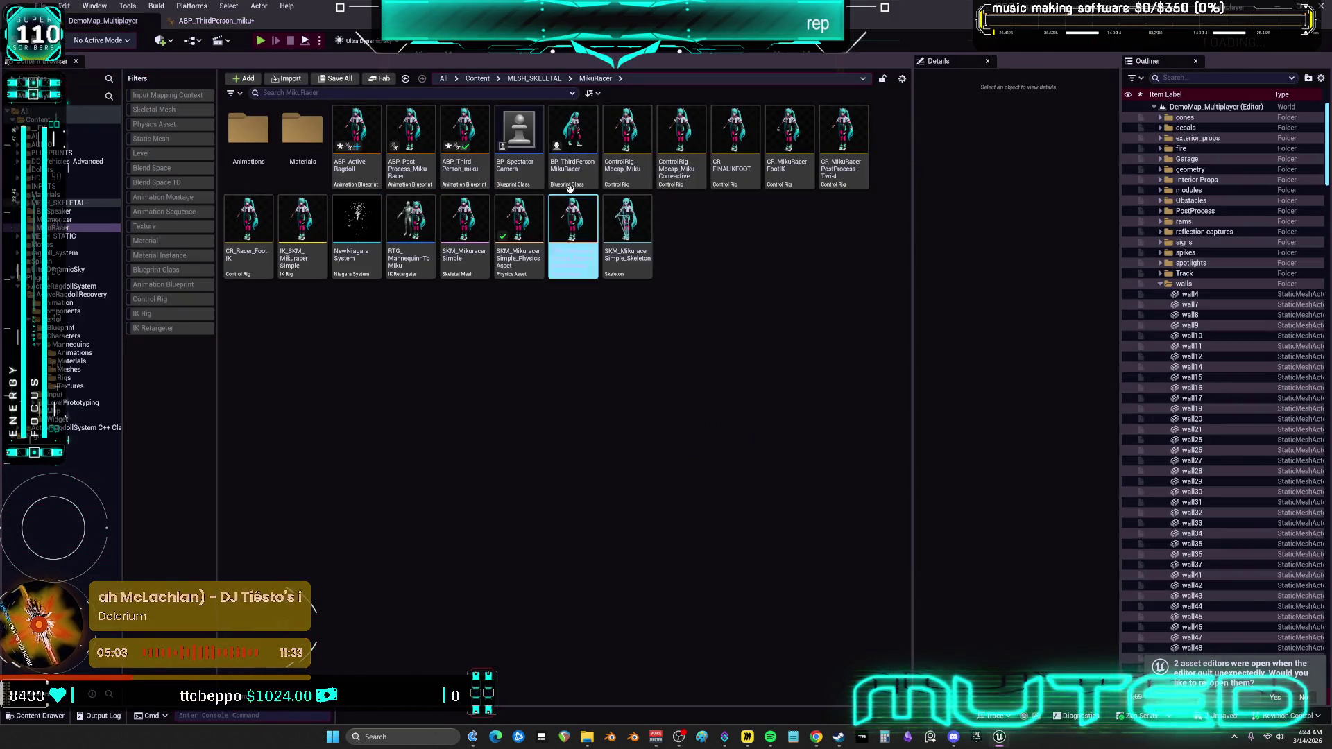
pyautogui.click(212, 21)
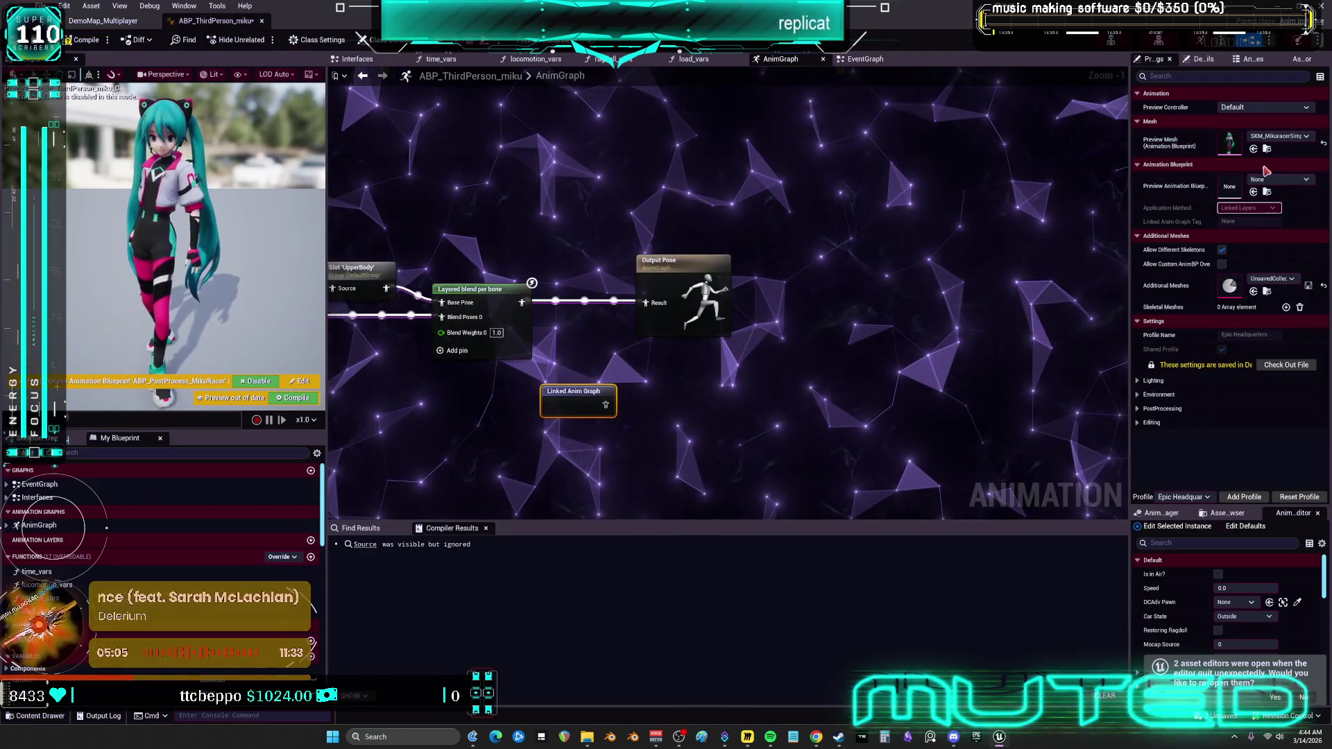
pyautogui.click(1202, 61)
pyautogui.click(1257, 107)
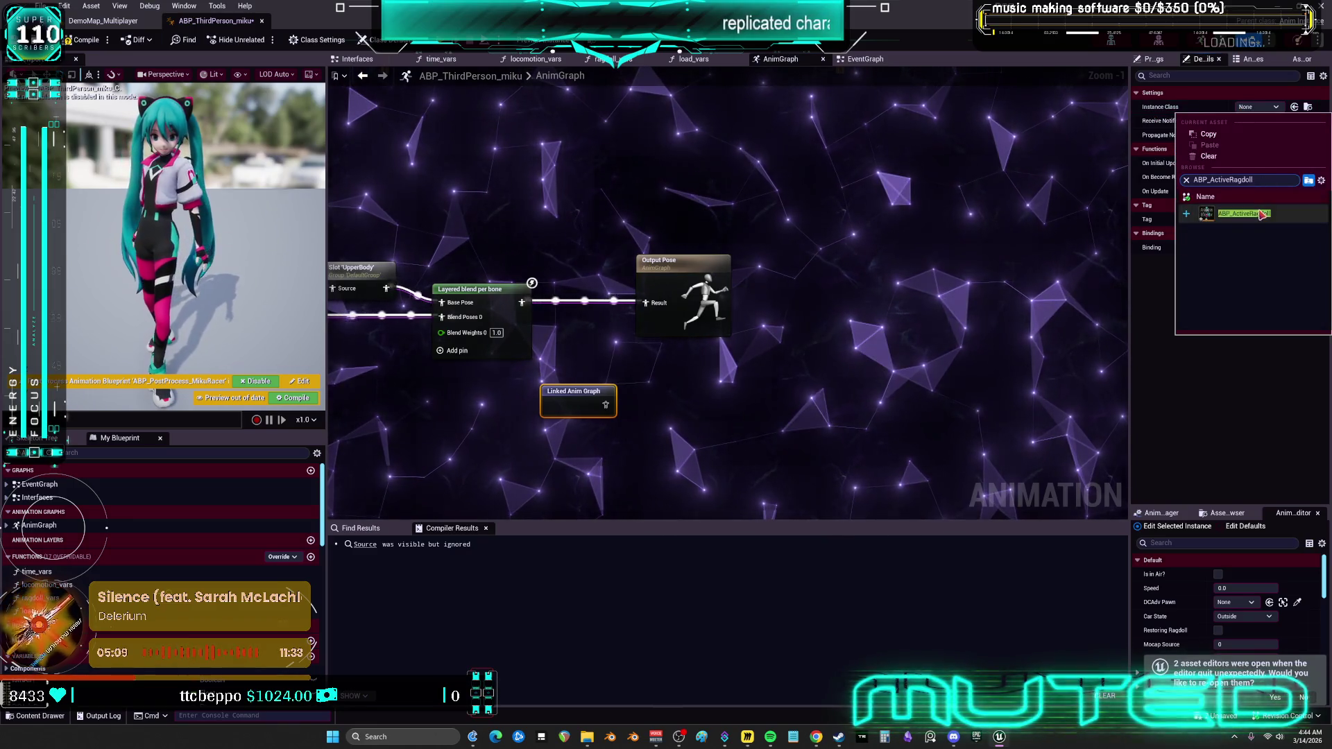
pyautogui.click(1249, 211)
pyautogui.moveTo(550, 416); pyautogui.dragTo(656, 316)
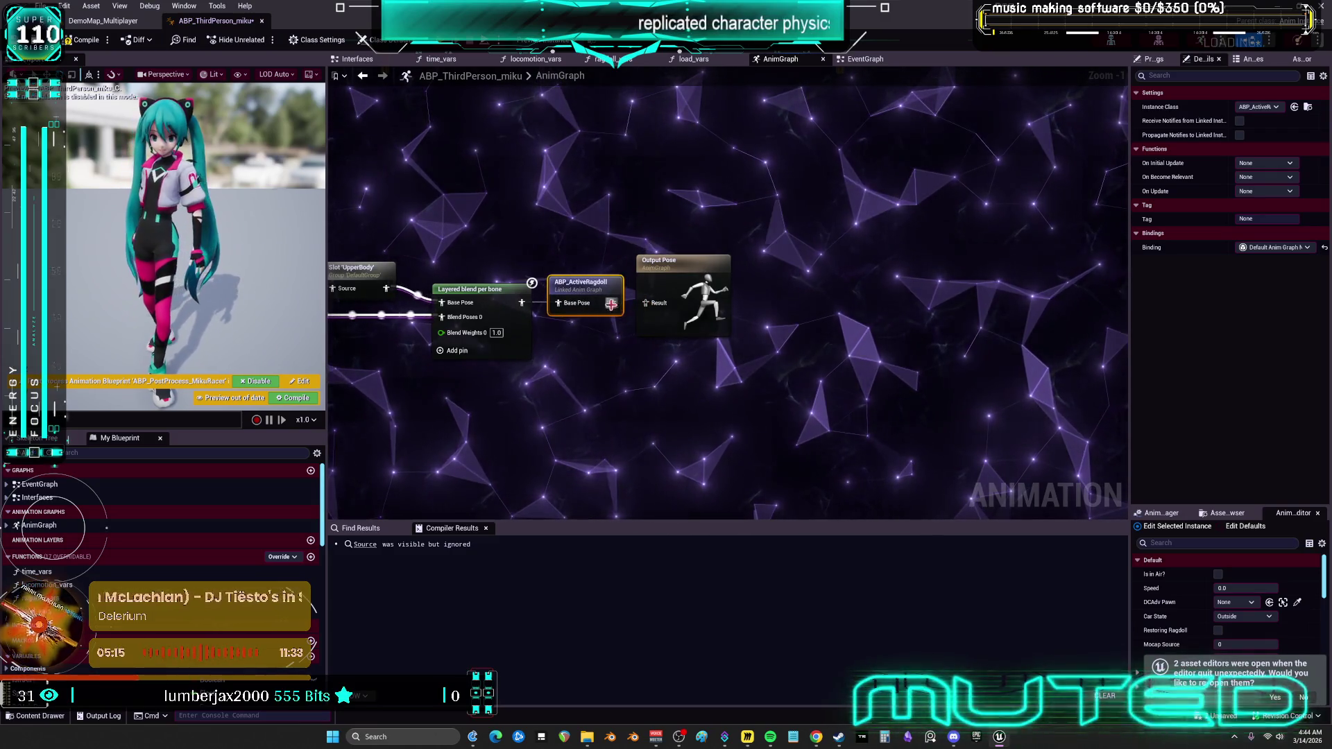
pyautogui.click(88, 44)
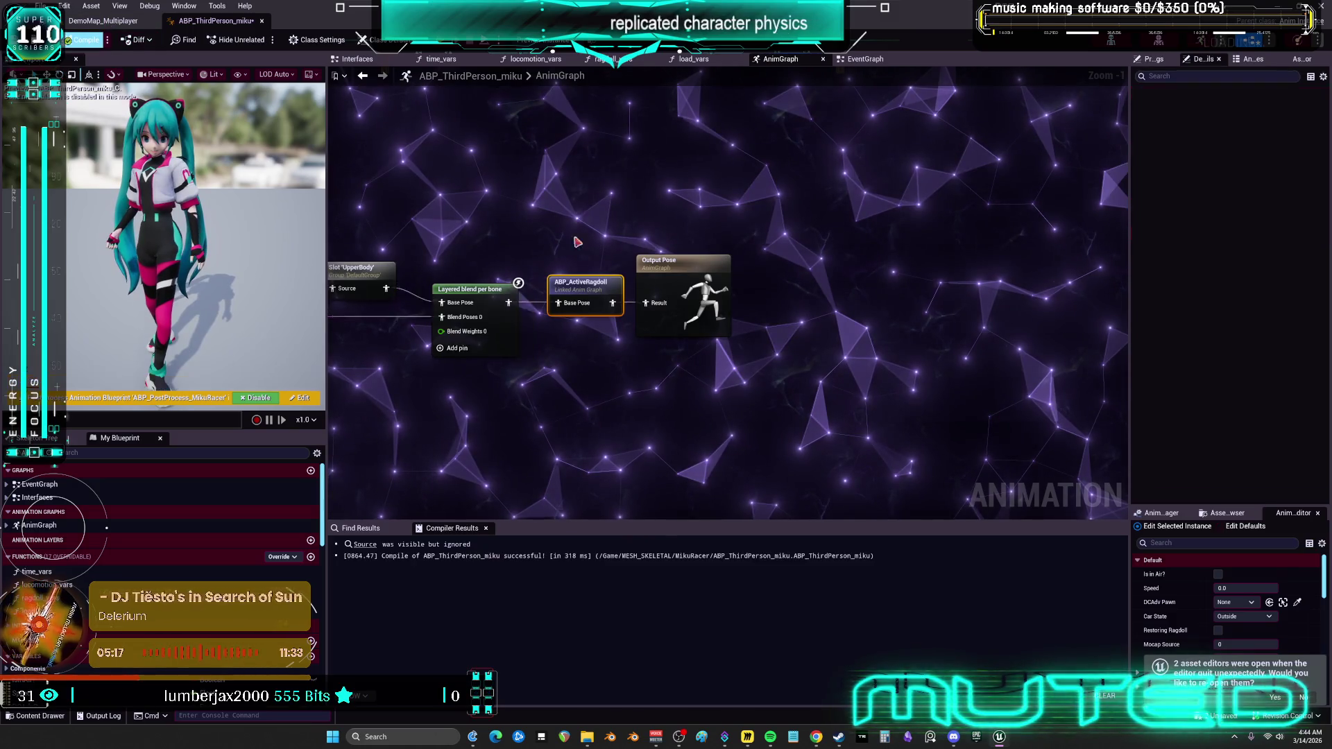
# Tag the linked graph node ActiveRagdoll and recompile the blueprint.
pyautogui.click(1278, 219)
pyautogui.write('ActiveRagdo')
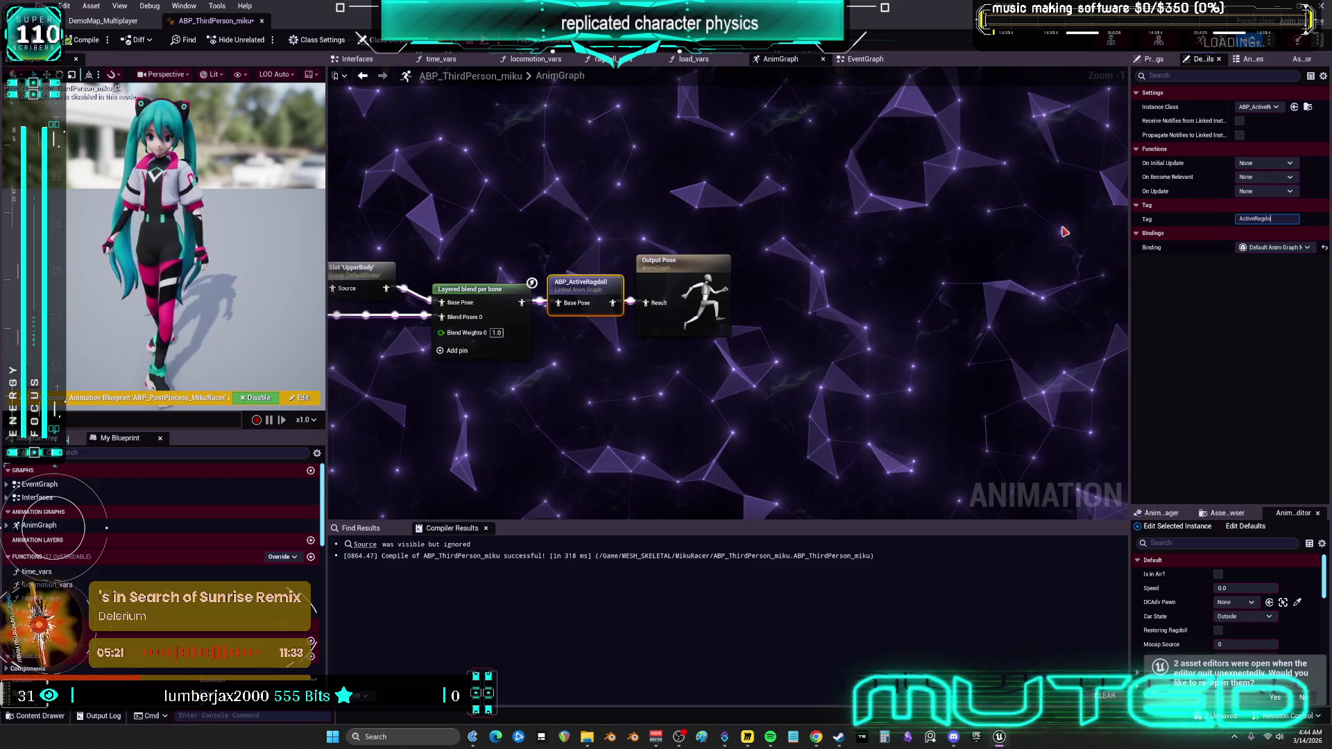
pyautogui.write('ll')
pyautogui.press('Return')
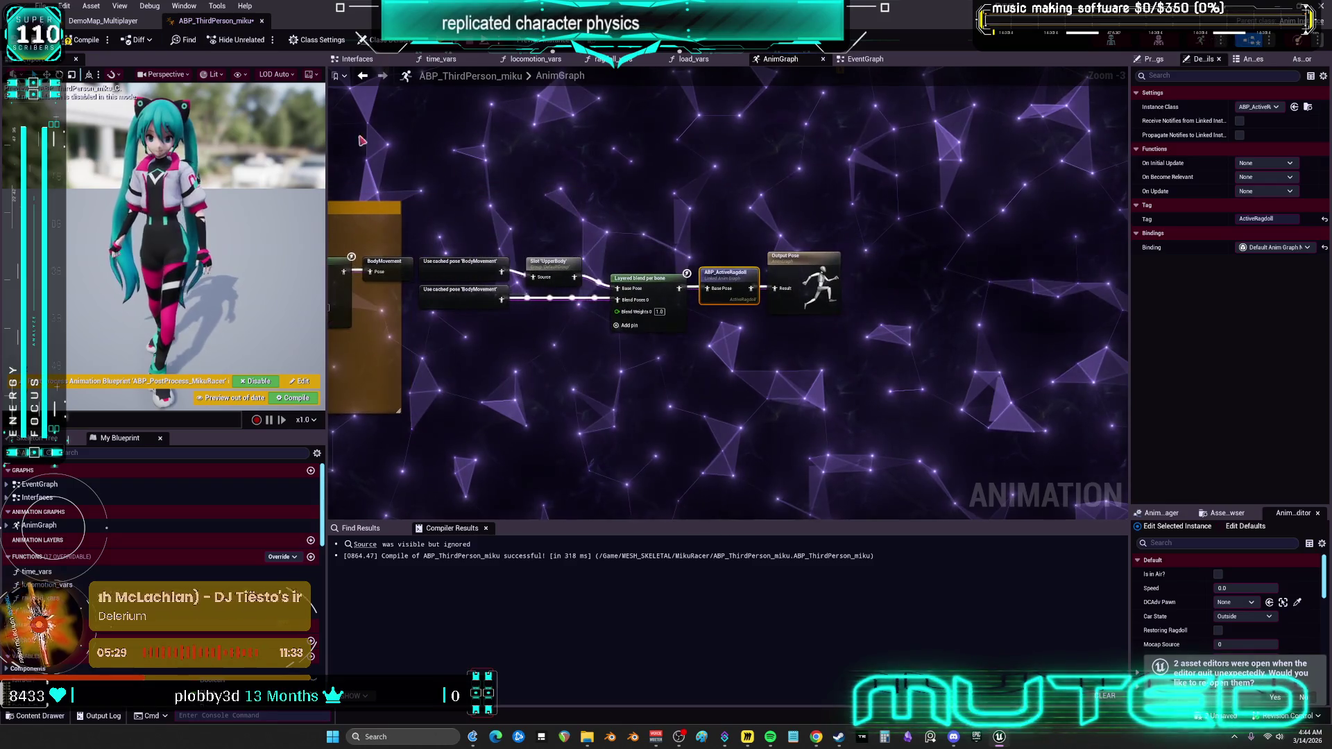
pyautogui.click(81, 40)
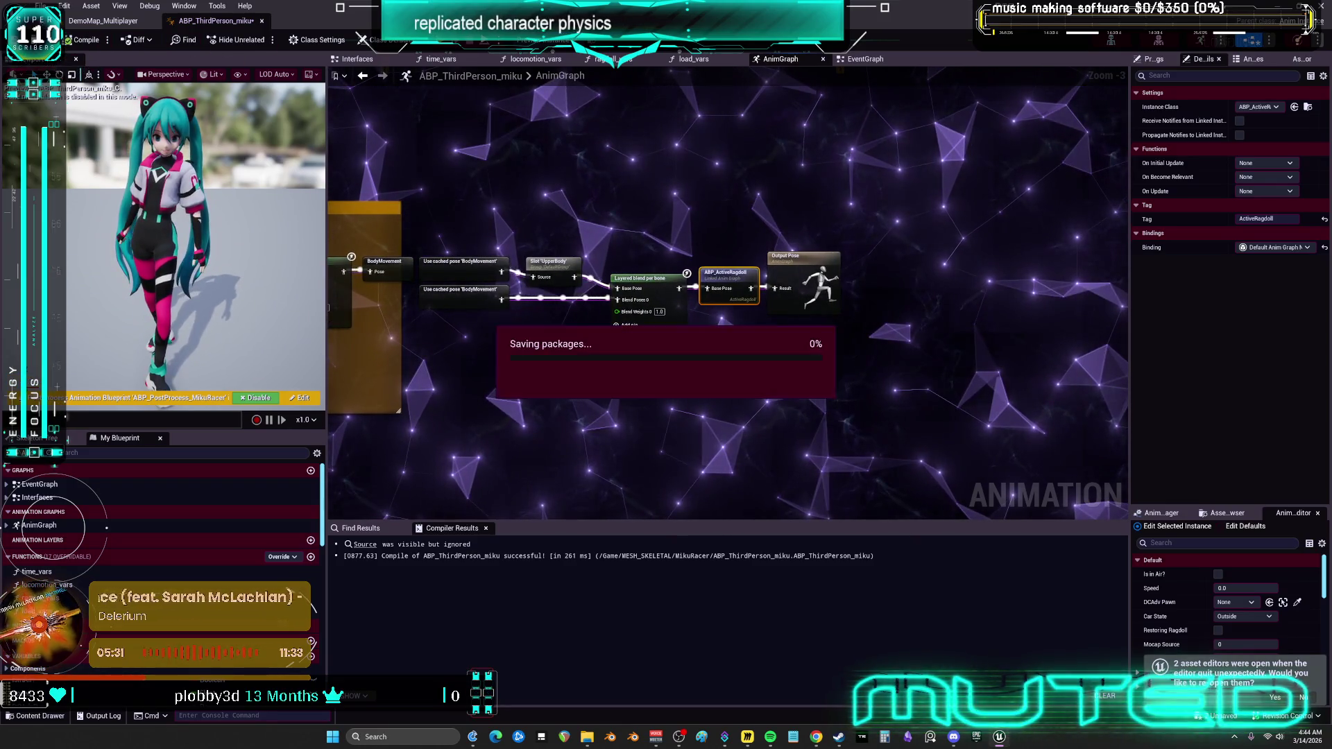
pyautogui.doubleClick(738, 278)
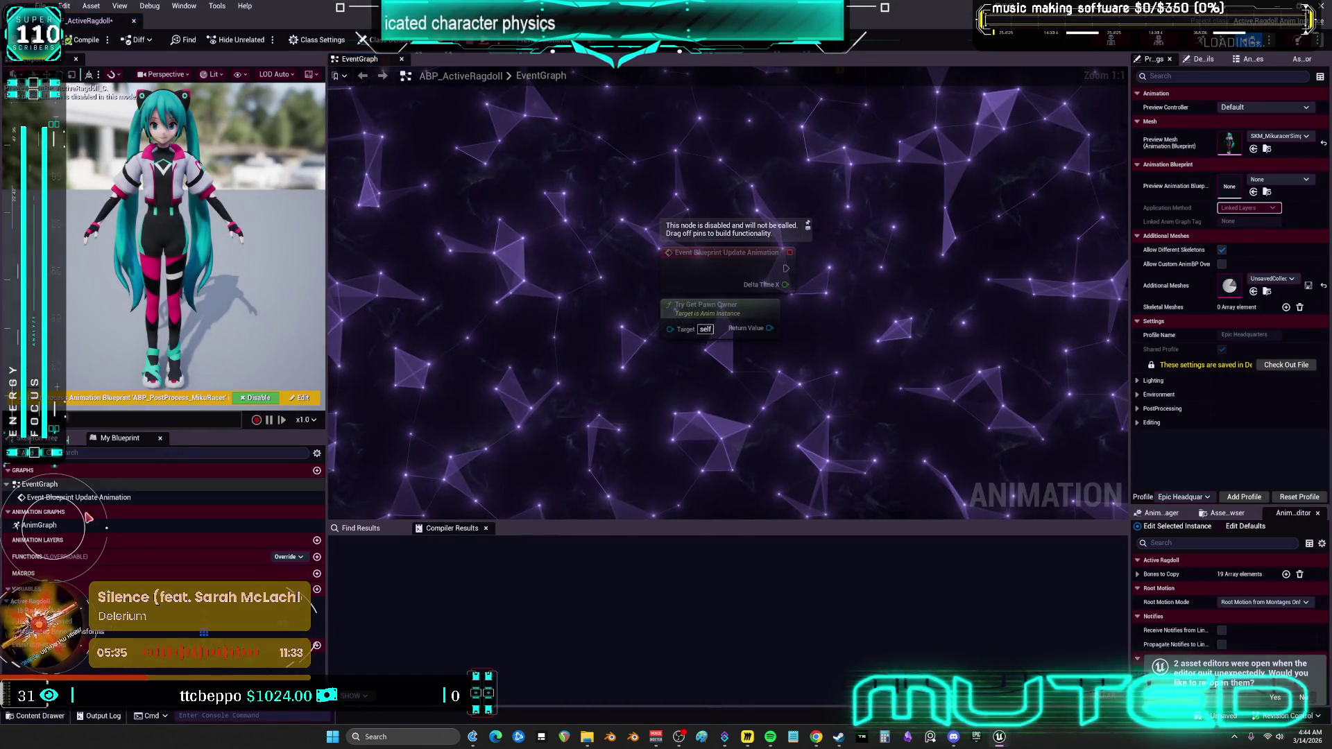
# Inspect ABP_ActiveRagdoll's AnimGraph, Details and Preview Settings, then compile and close it.
pyautogui.doubleClick(39, 525)
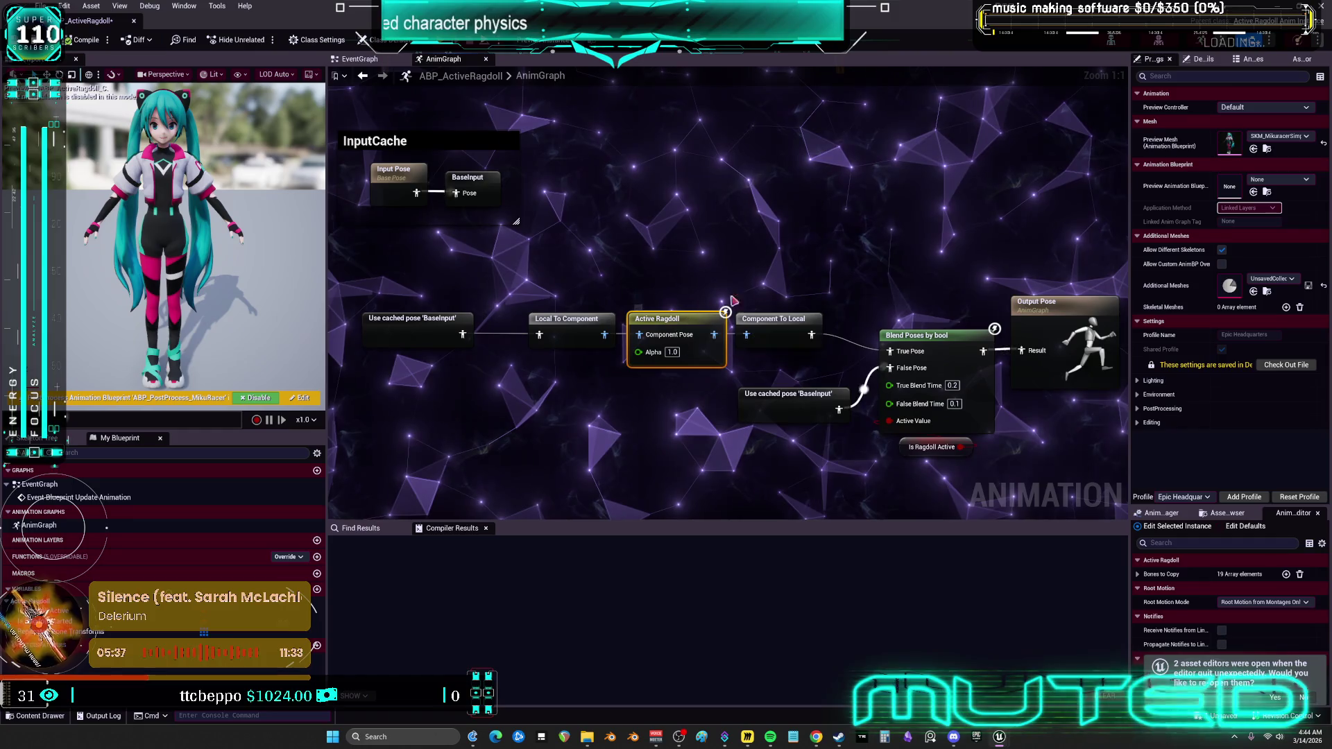
pyautogui.click(1204, 59)
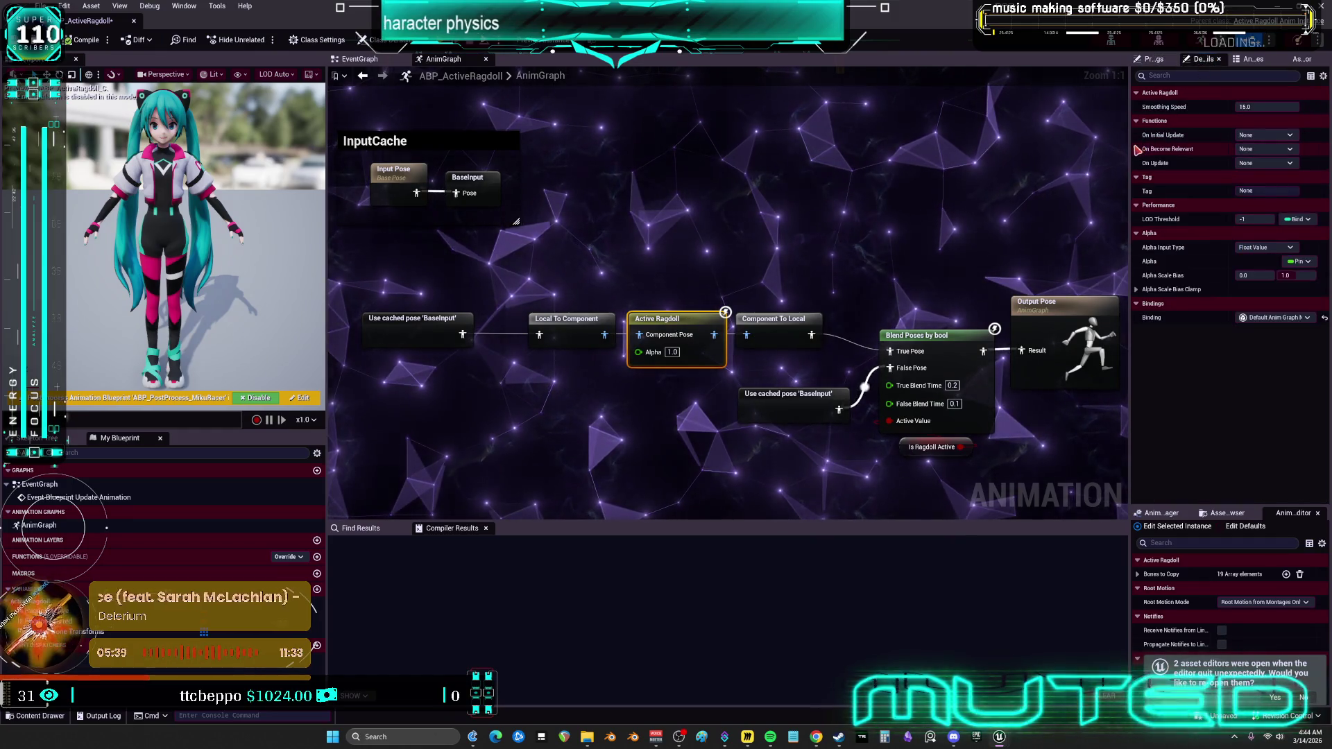
pyautogui.moveTo(1131, 150); pyautogui.dragTo(981, 175)
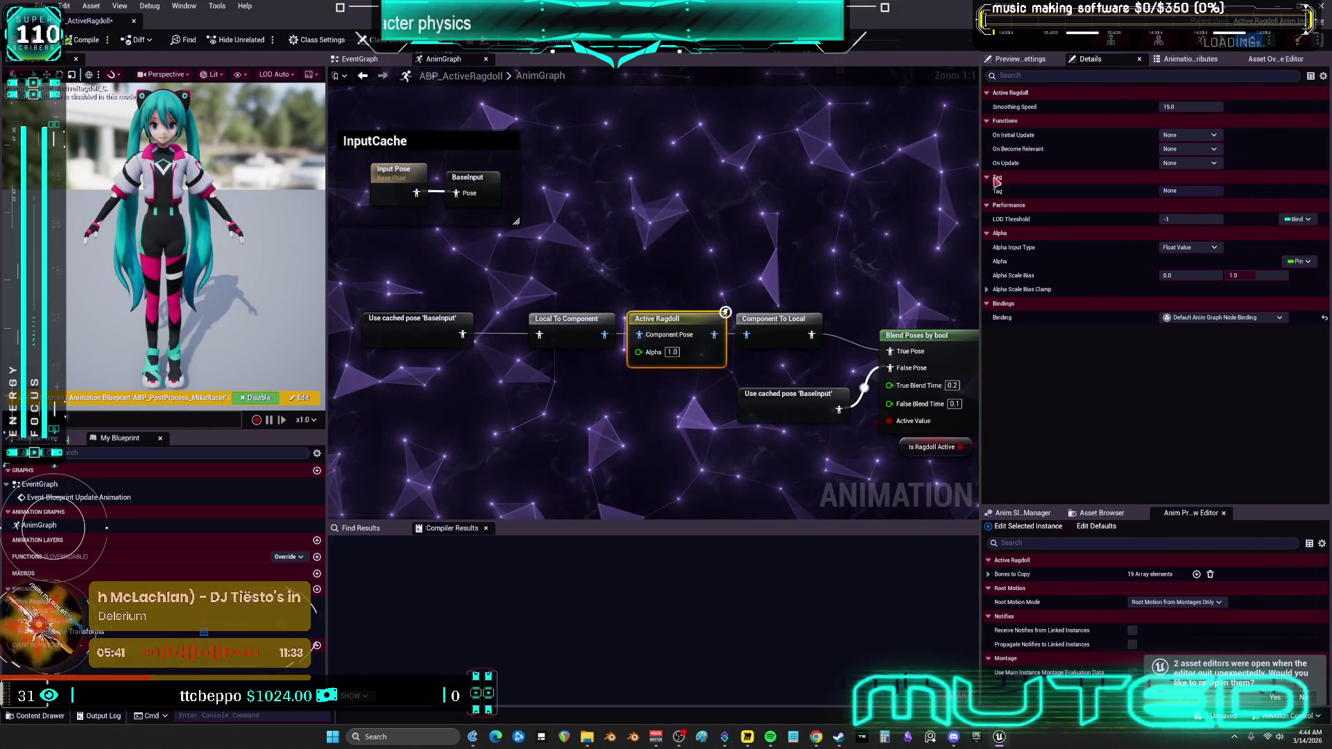
pyautogui.click(1275, 59)
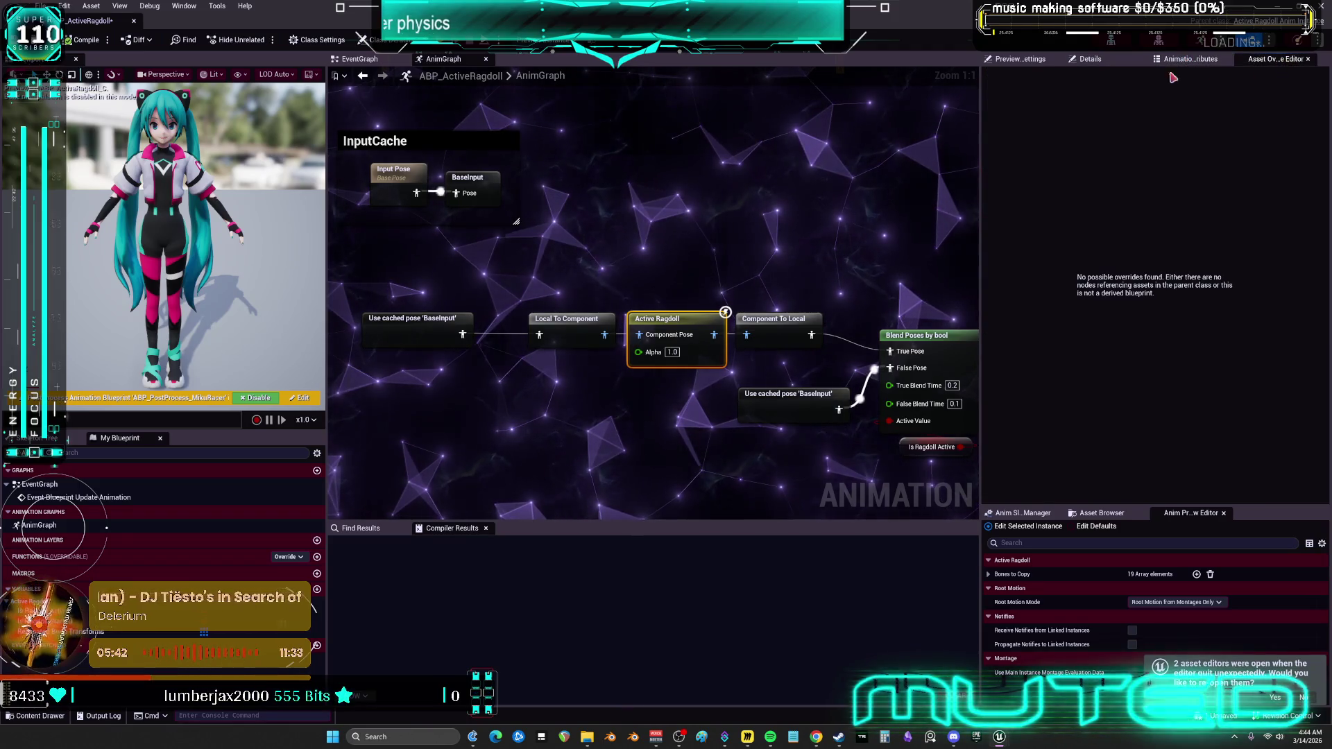
pyautogui.click(1024, 59)
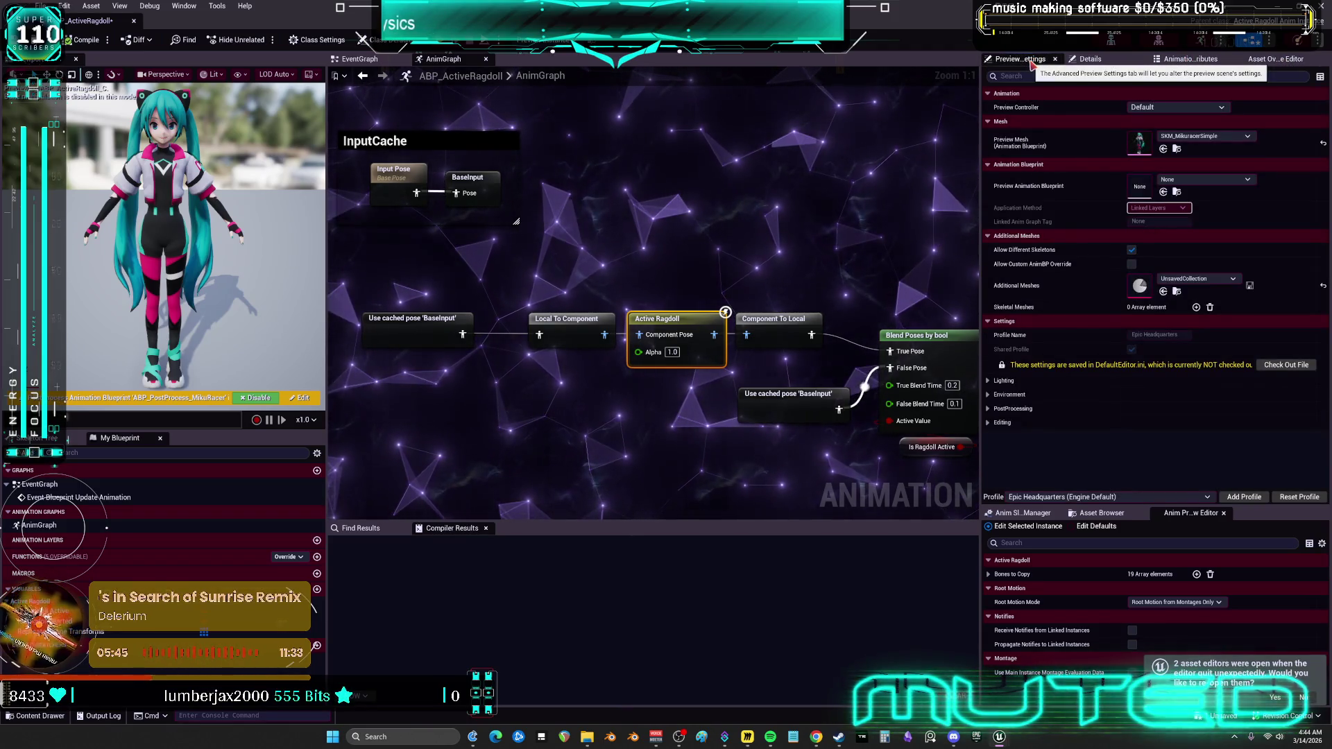
pyautogui.moveTo(980, 228)
pyautogui.mouseDown()
pyautogui.moveTo(1049, 227)
pyautogui.moveTo(751, 211)
pyautogui.mouseUp()
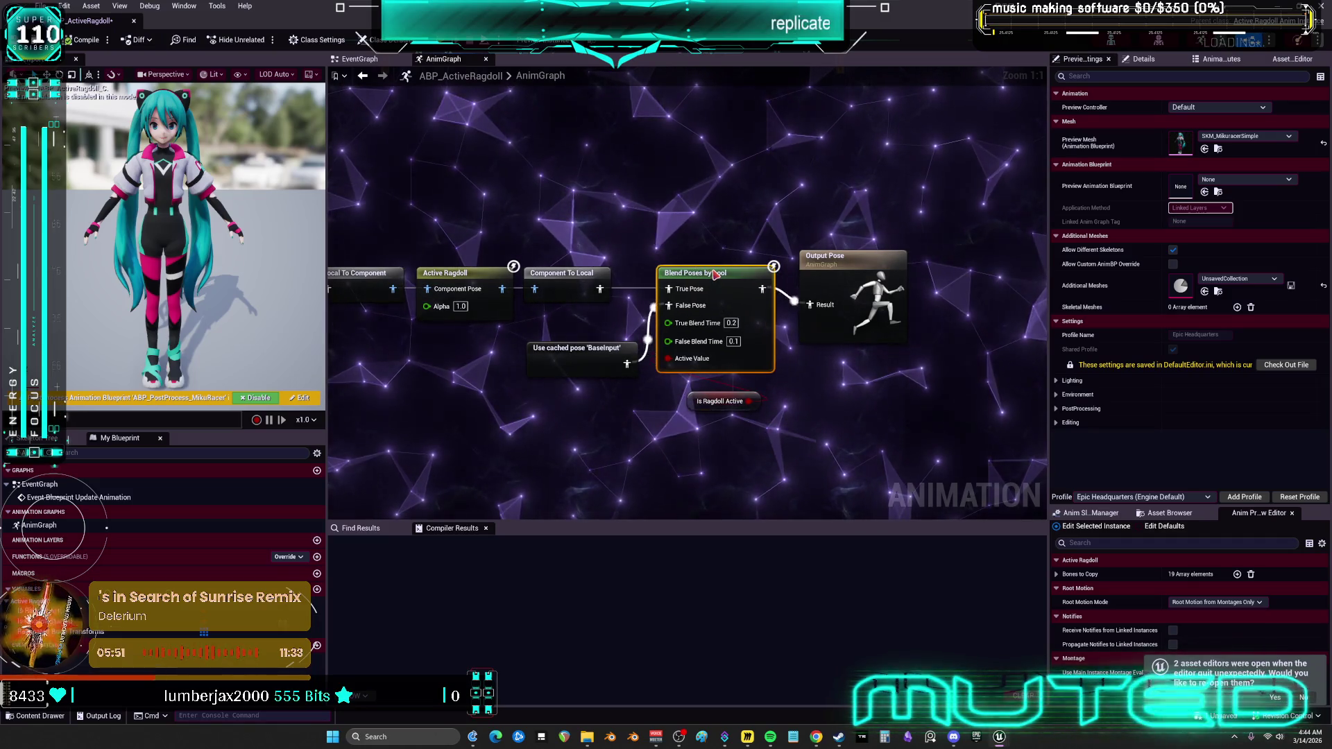
pyautogui.moveTo(709, 406)
pyautogui.moveTo(825, 270)
pyautogui.mouseDown()
pyautogui.moveTo(834, 246)
pyautogui.moveTo(835, 263)
pyautogui.mouseUp()
pyautogui.click(624, 174)
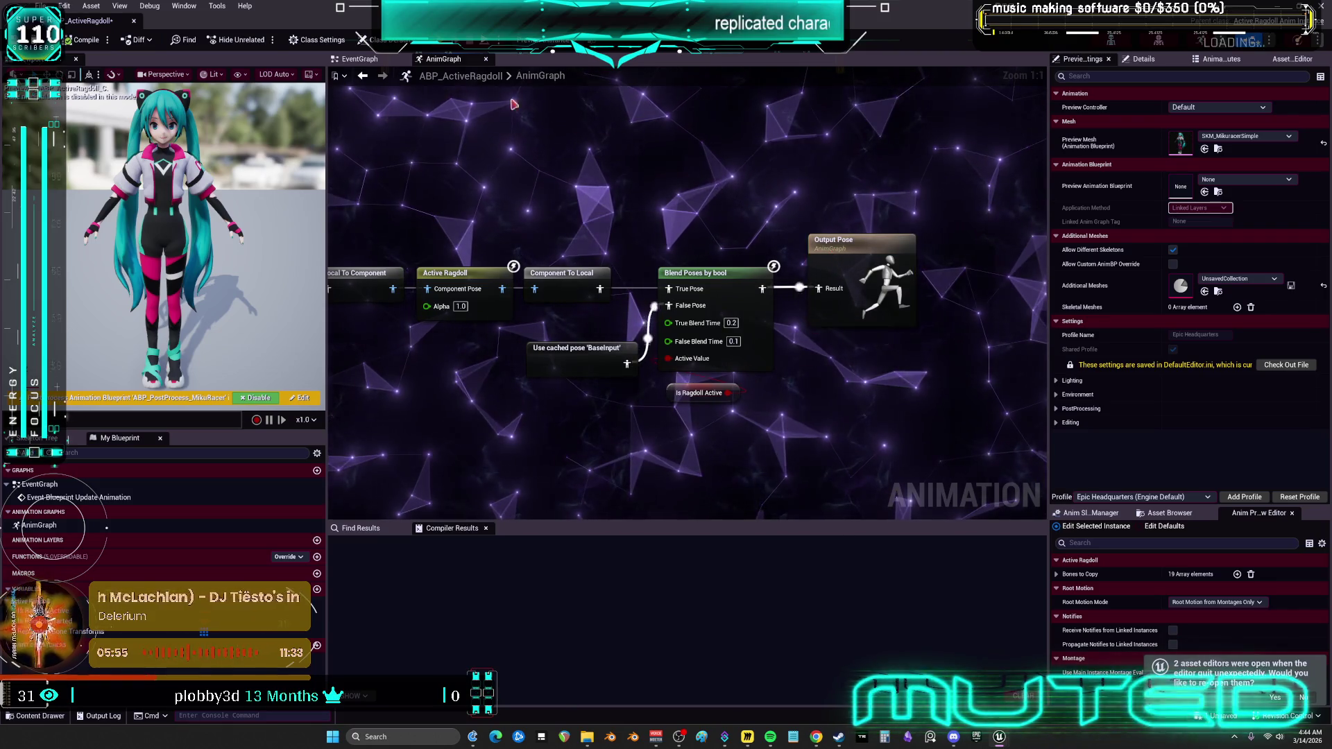
pyautogui.click(83, 42)
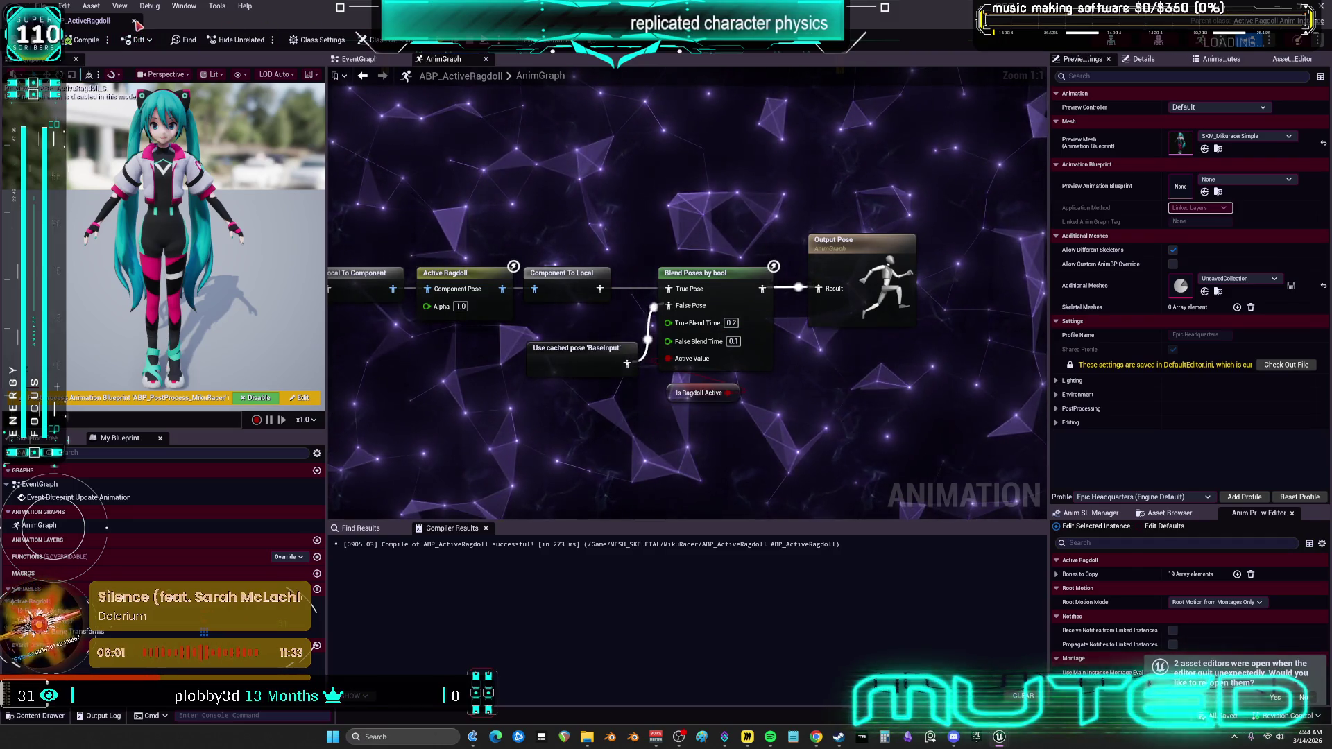
pyautogui.click(134, 20)
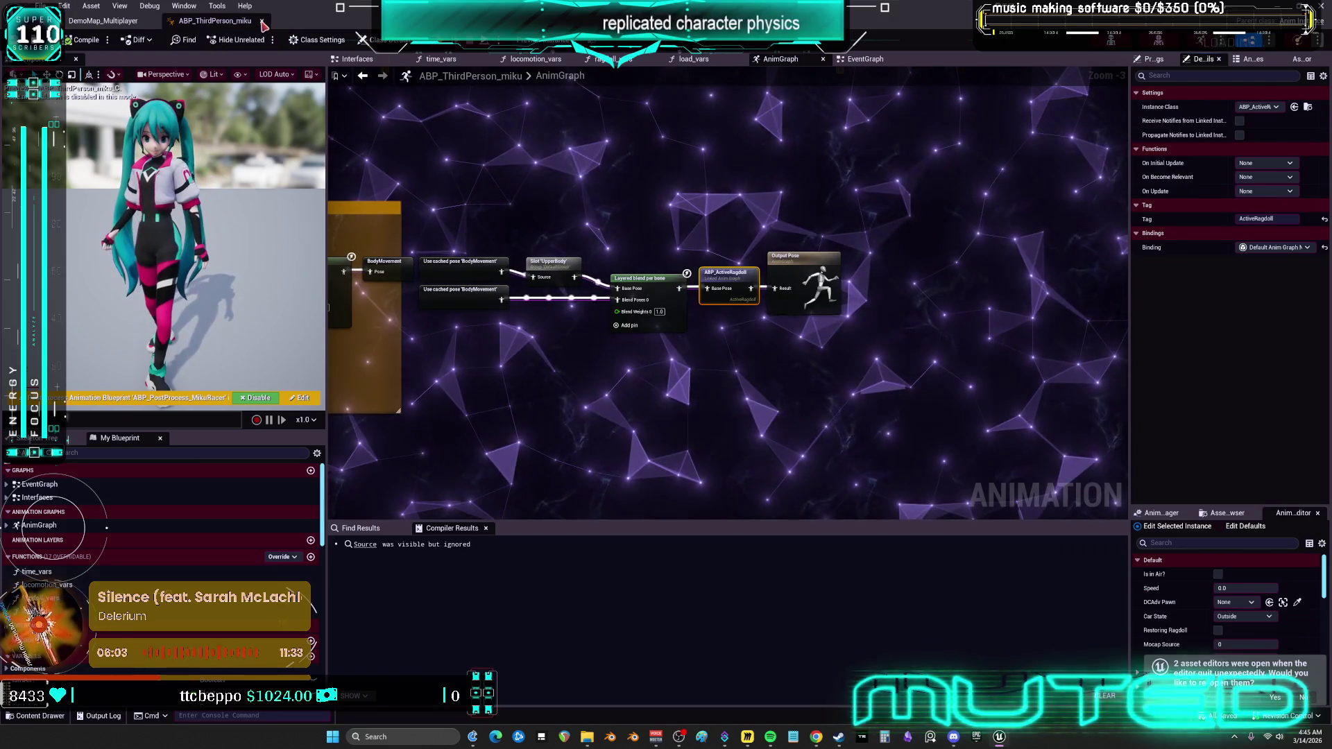
# Close ABP_ThirdPerson_miku and open the BP_ThirdPersonMikuRacer blueprint.
pyautogui.click(262, 21)
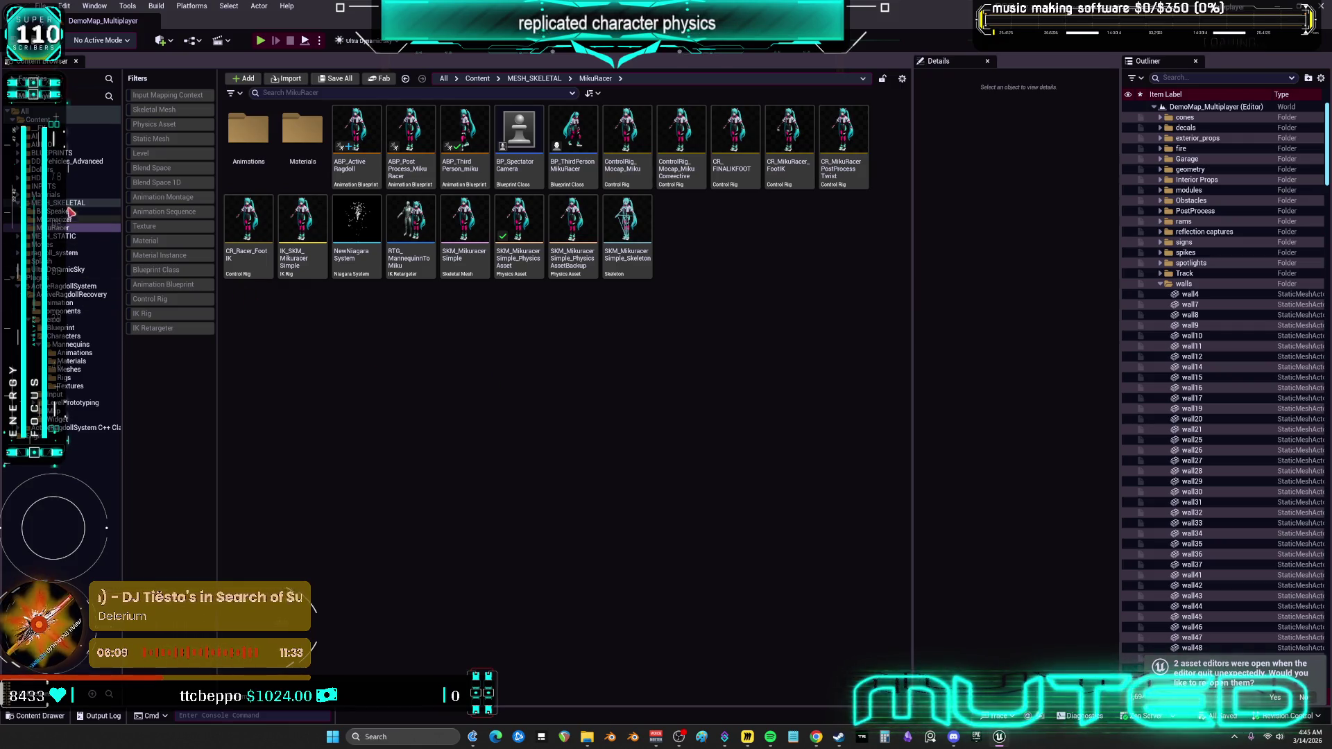
pyautogui.doubleClick(583, 173)
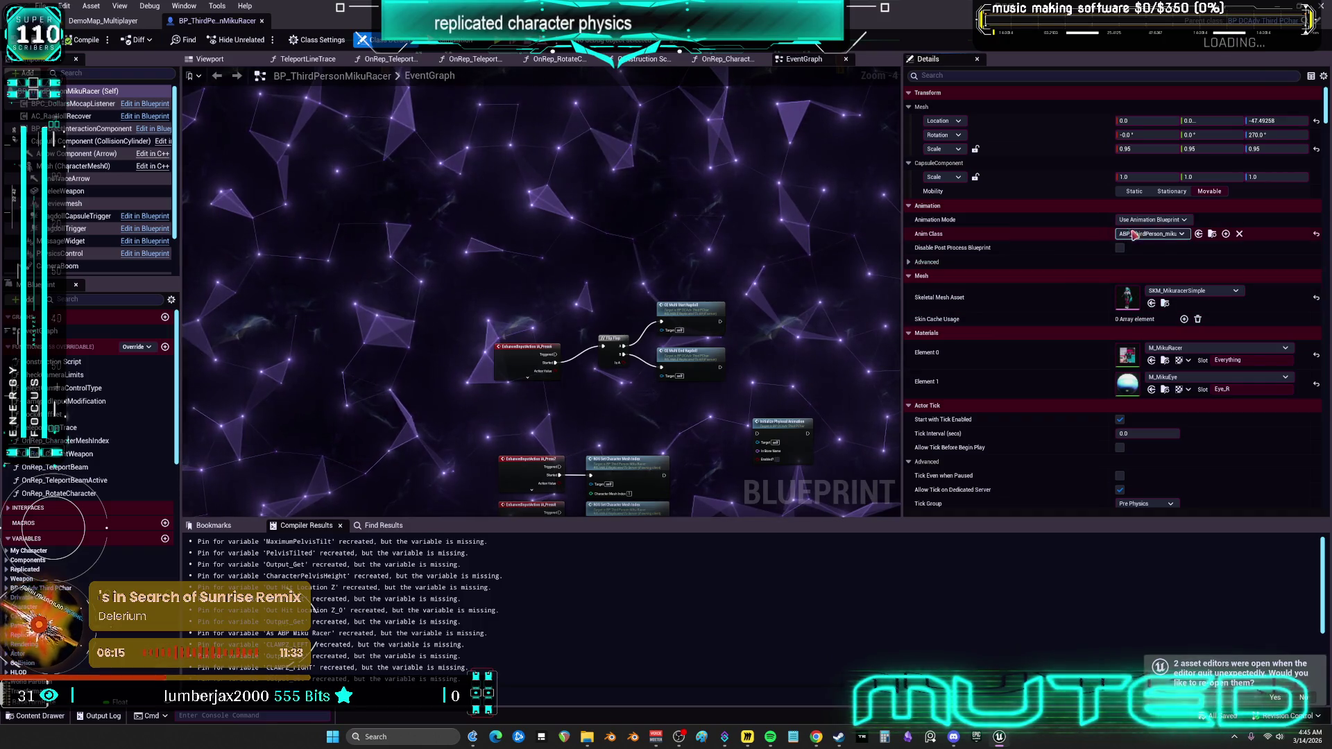
# Set the AC_RagdollRecover component's Root Bone Name to Root.
pyautogui.click(74, 118)
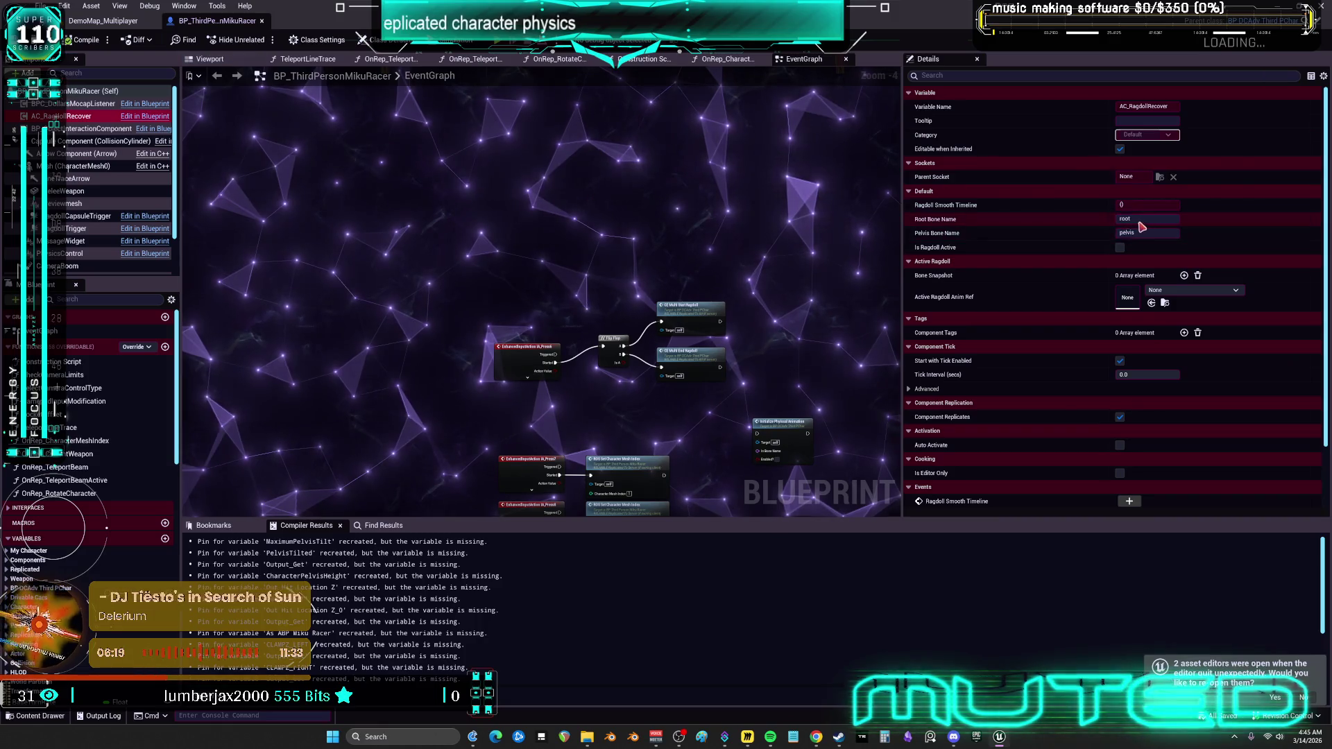
pyautogui.write('Root')
pyautogui.press('Return')
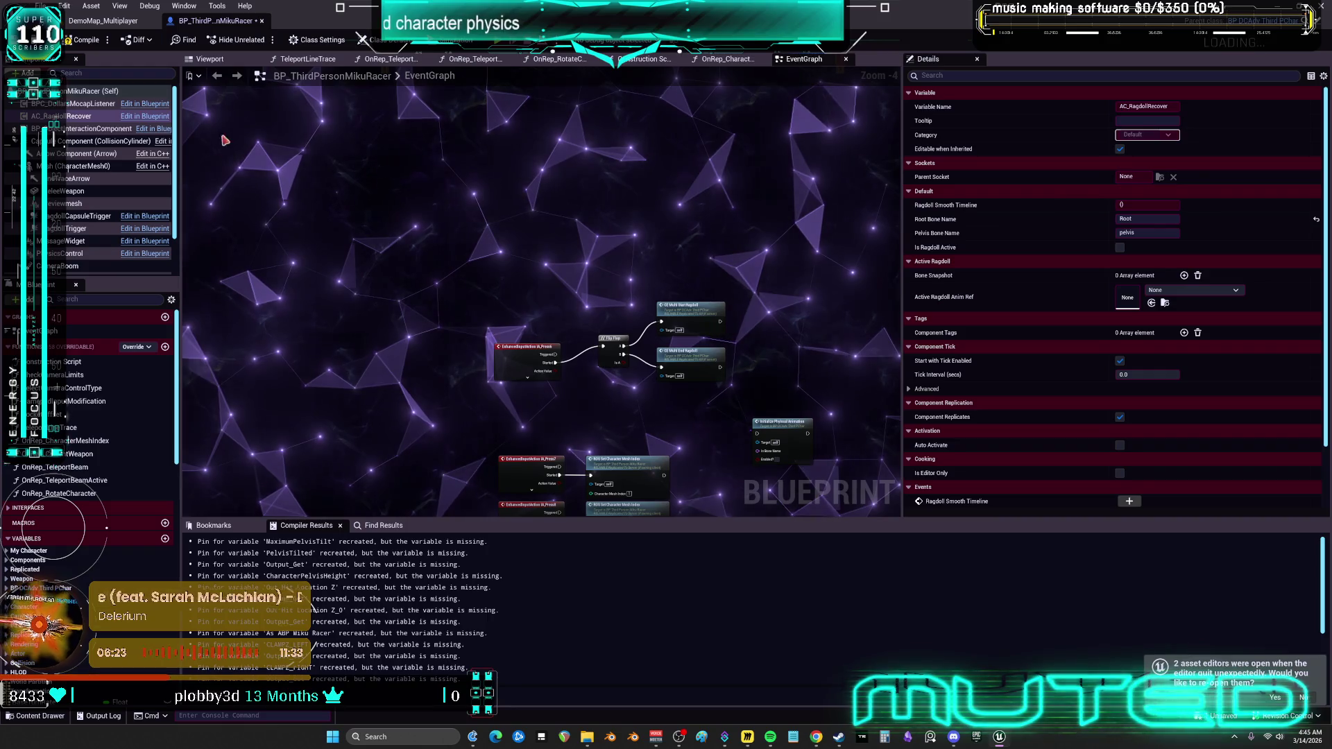
# Compile and check out the blueprint, then open the Mesh component's physics asset.
pyautogui.click(82, 39)
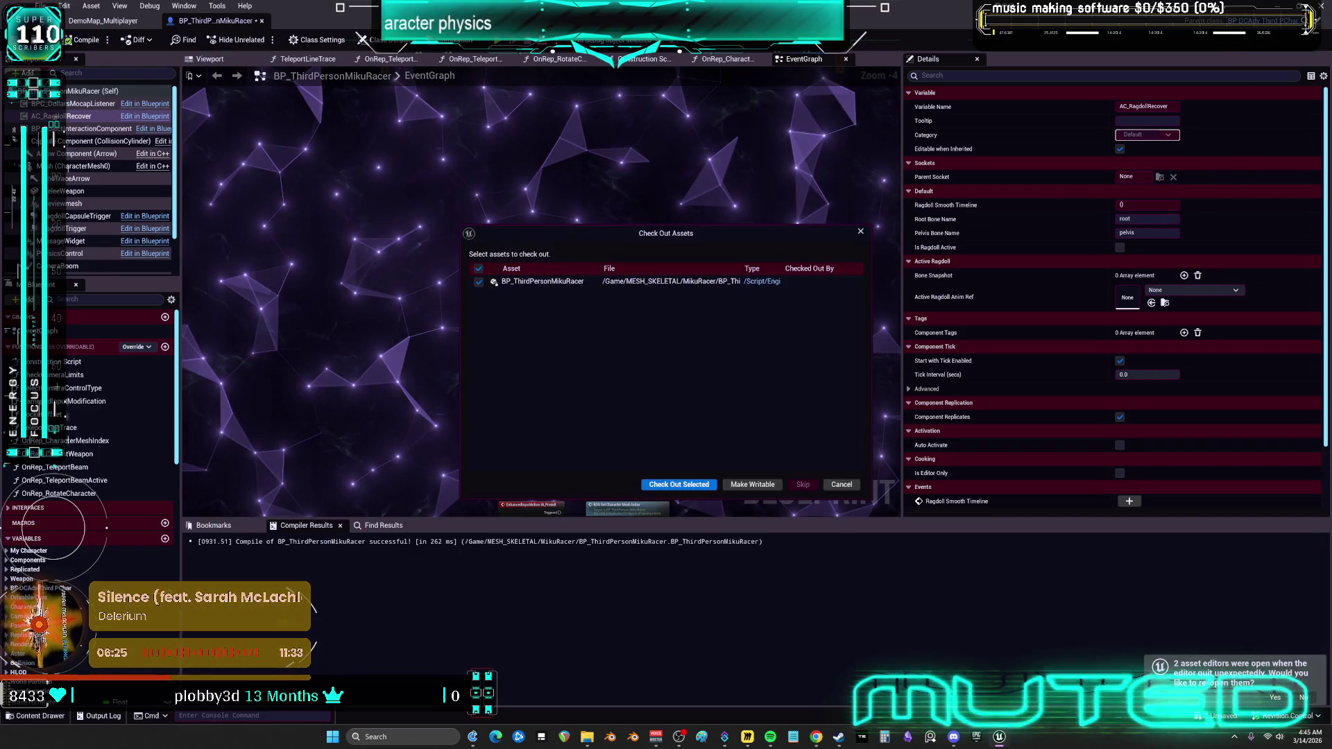
pyautogui.click(680, 483)
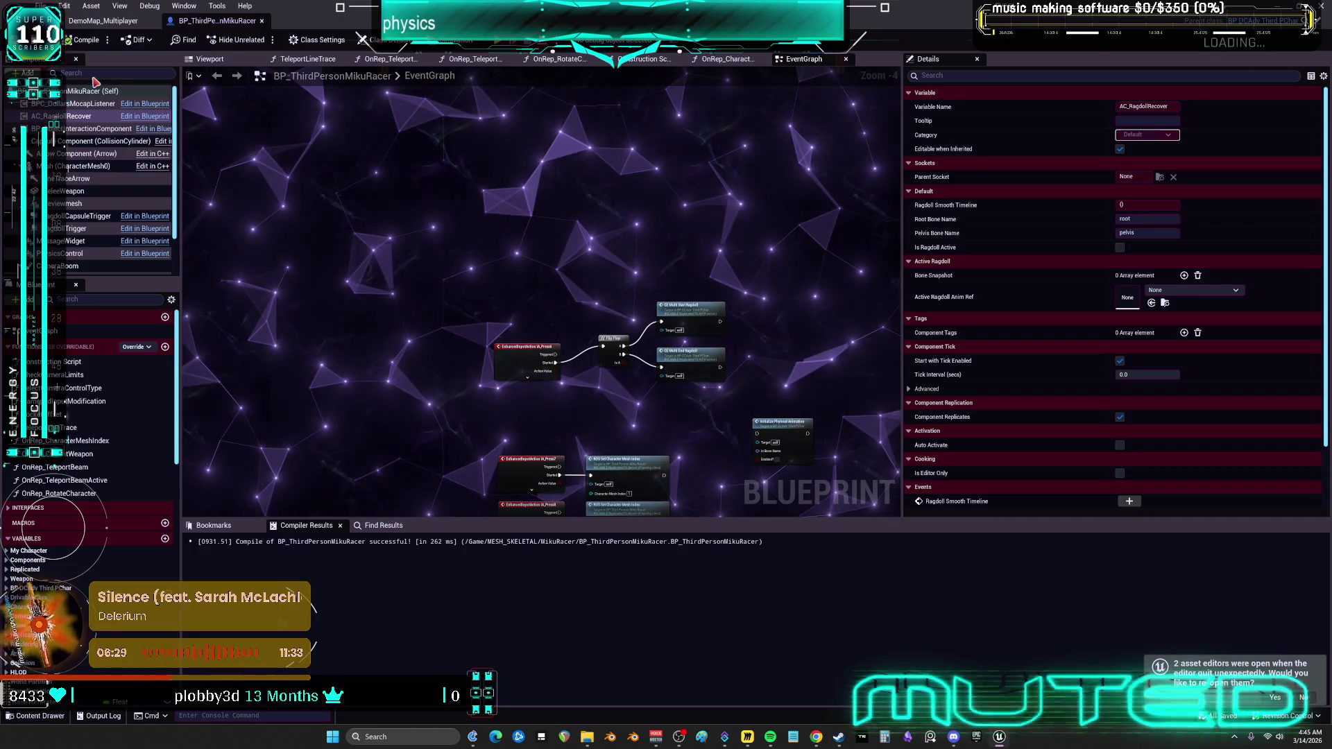
pyautogui.click(82, 167)
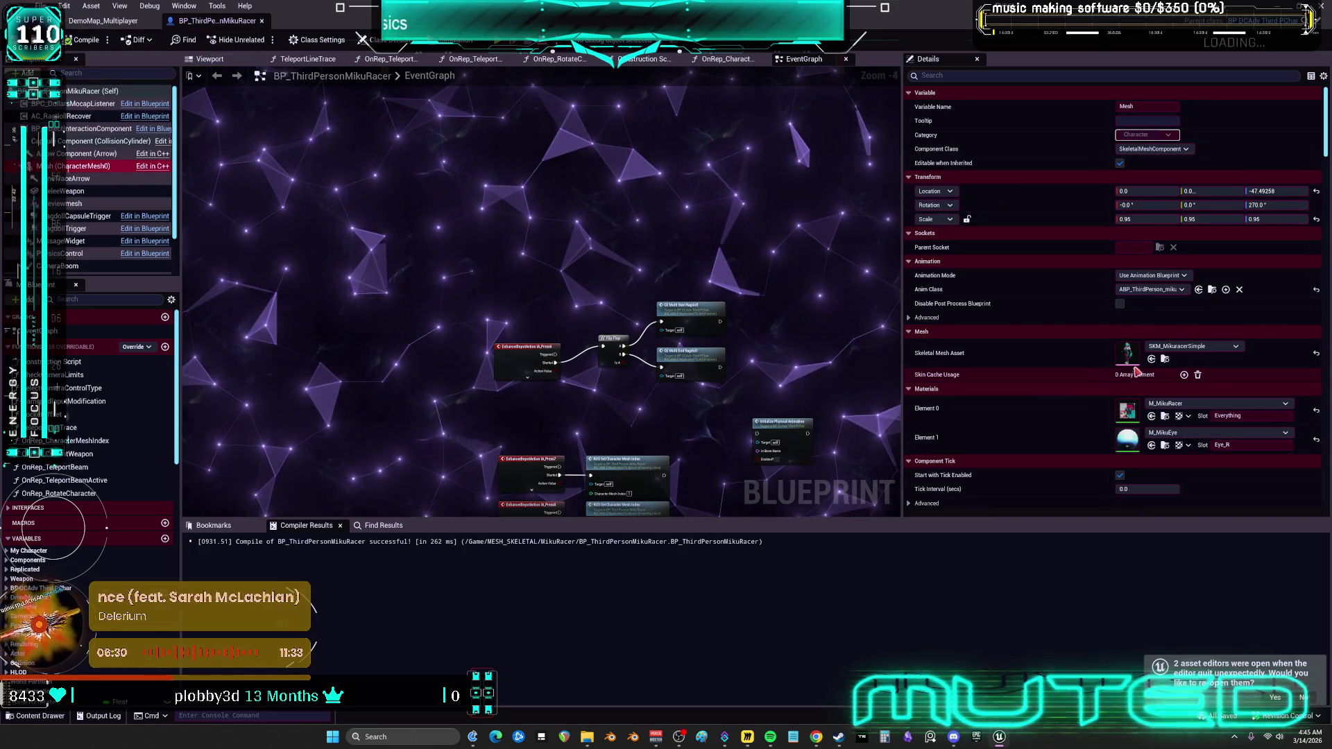
pyautogui.doubleClick(1129, 357)
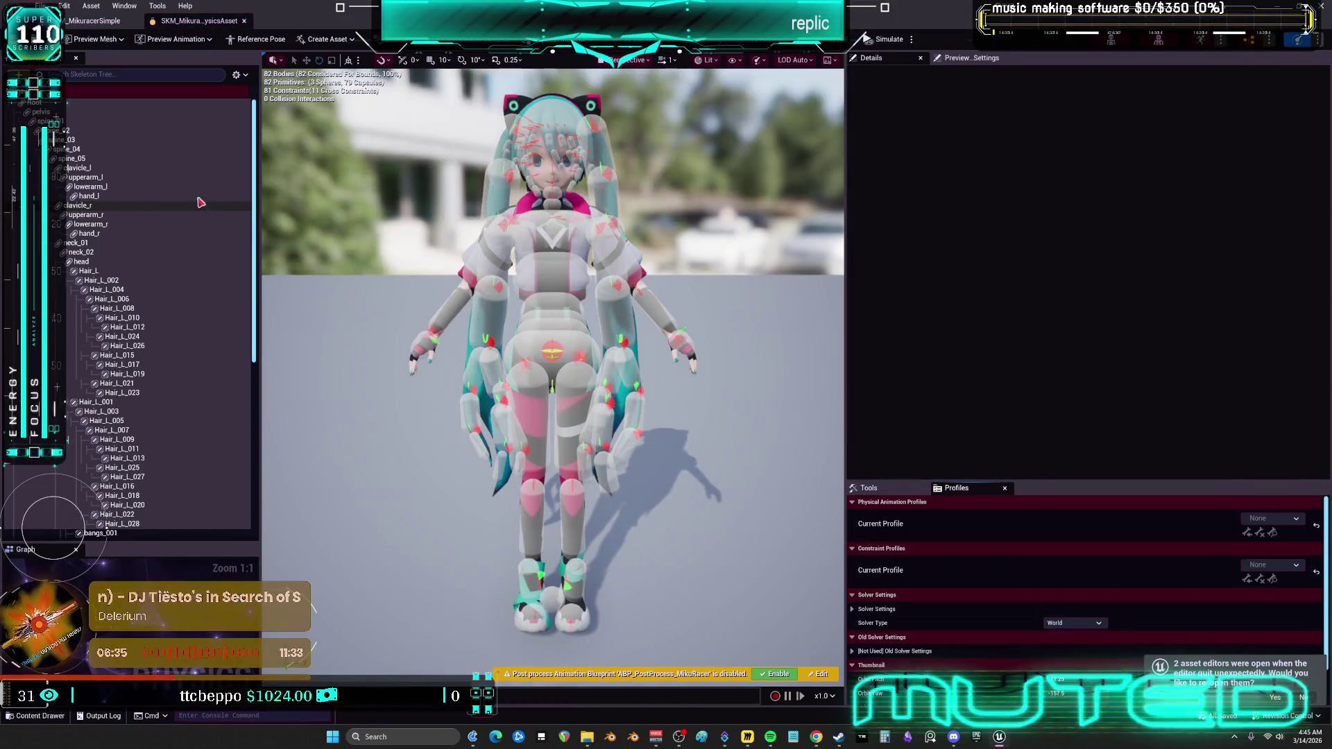
# Give the root physics body Linear Damping 0 and Angular Damping 0.1.
pyautogui.click(125, 103)
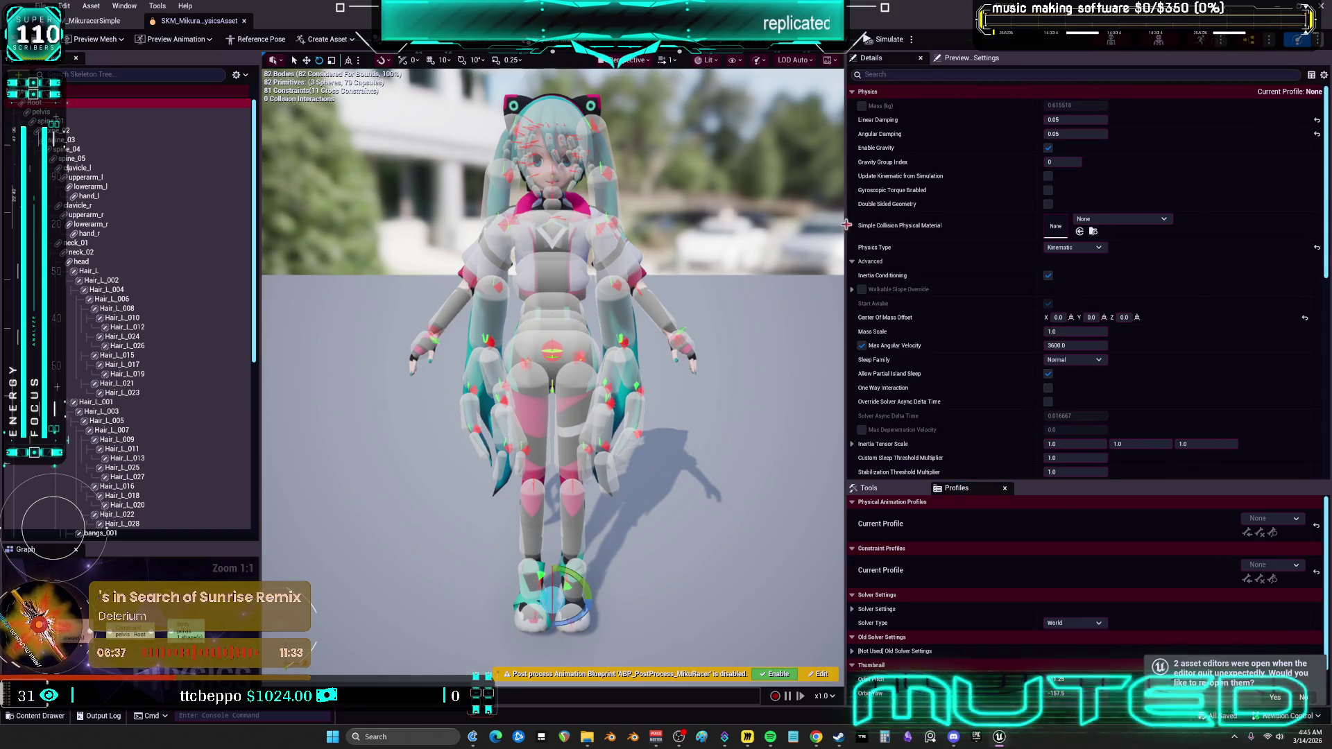
pyautogui.click(1095, 122)
pyautogui.write('0')
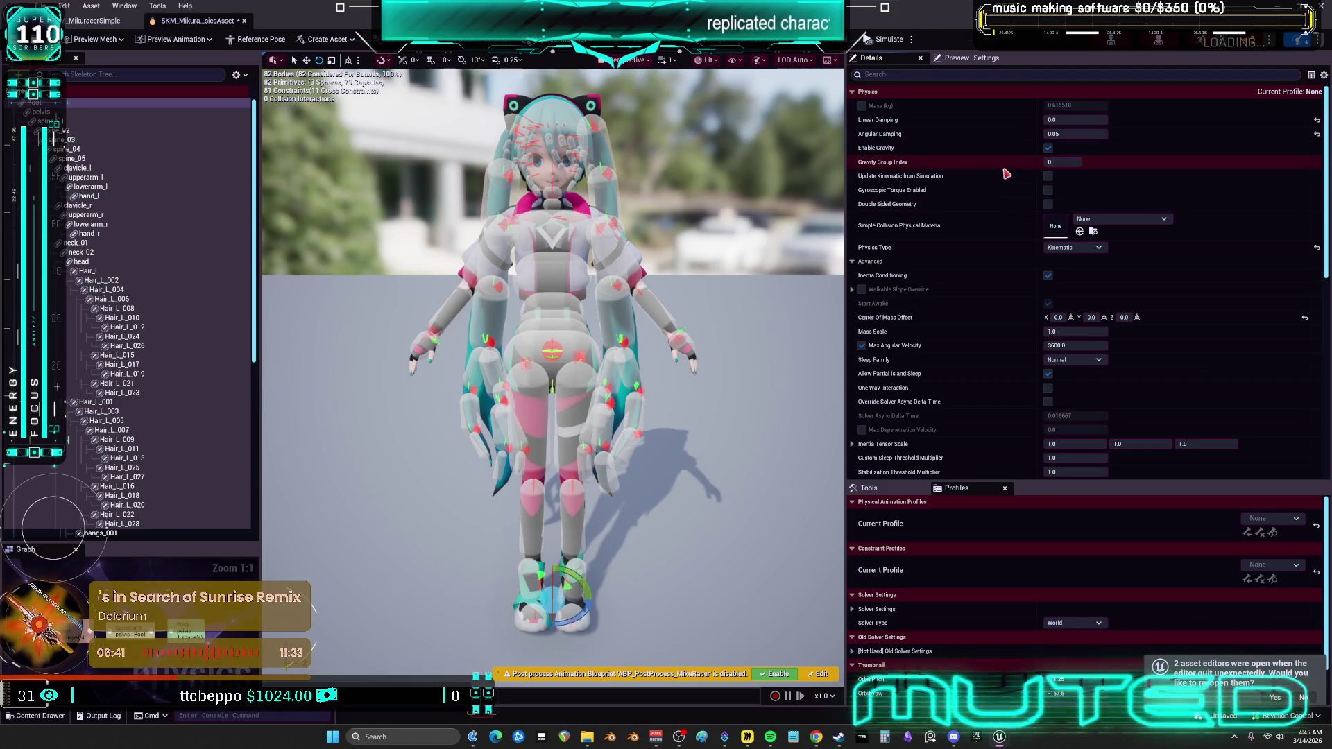
pyautogui.click(1080, 134)
pyautogui.write('0')
pyautogui.press('Return')
pyautogui.scroll(-5, 954, 304)
pyautogui.scroll(-5, 954, 304)
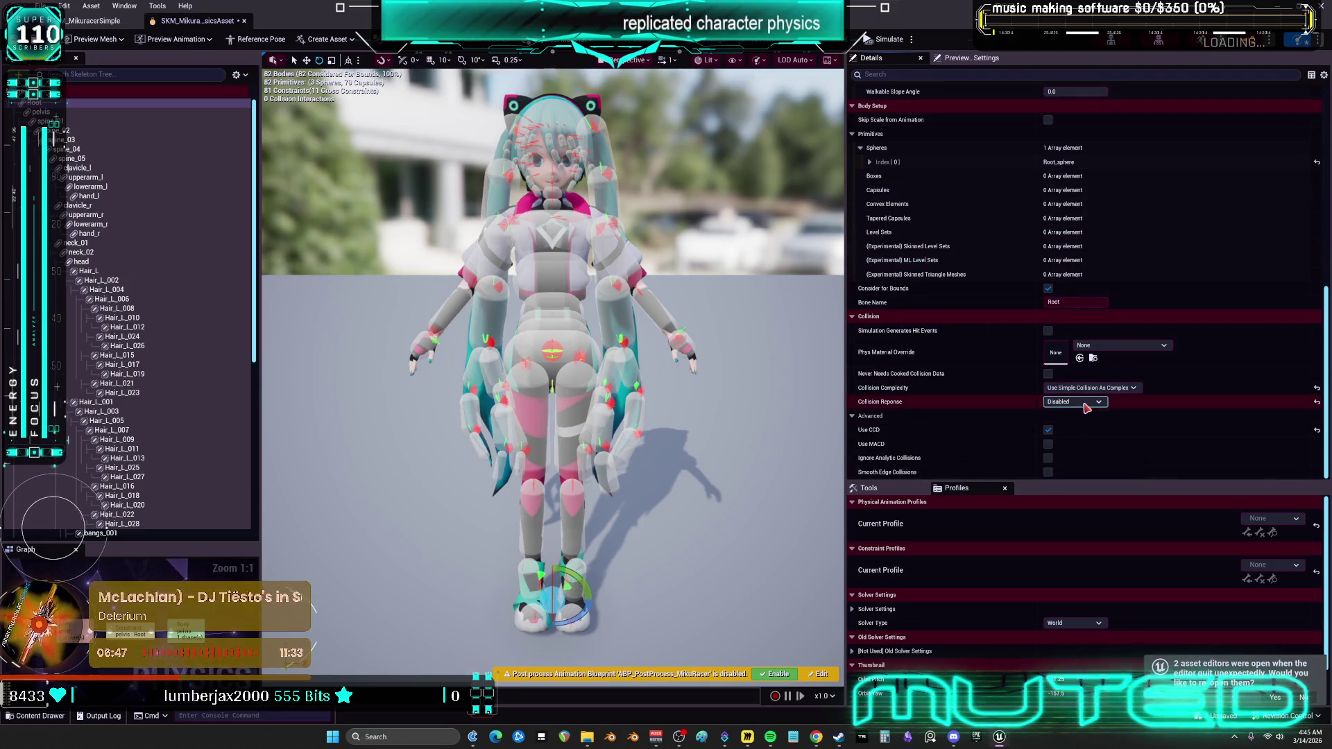
pyautogui.scroll(3, 950, 280)
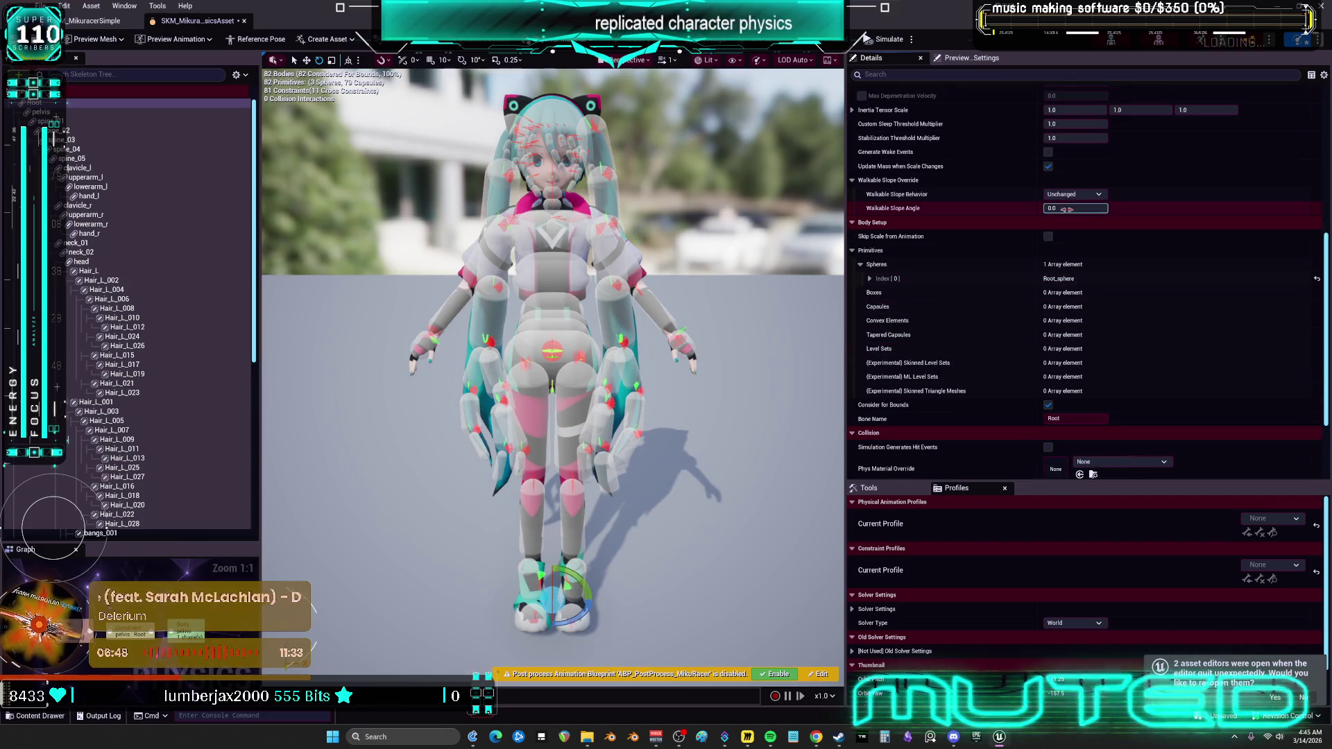
pyautogui.scroll(8, 1069, 201)
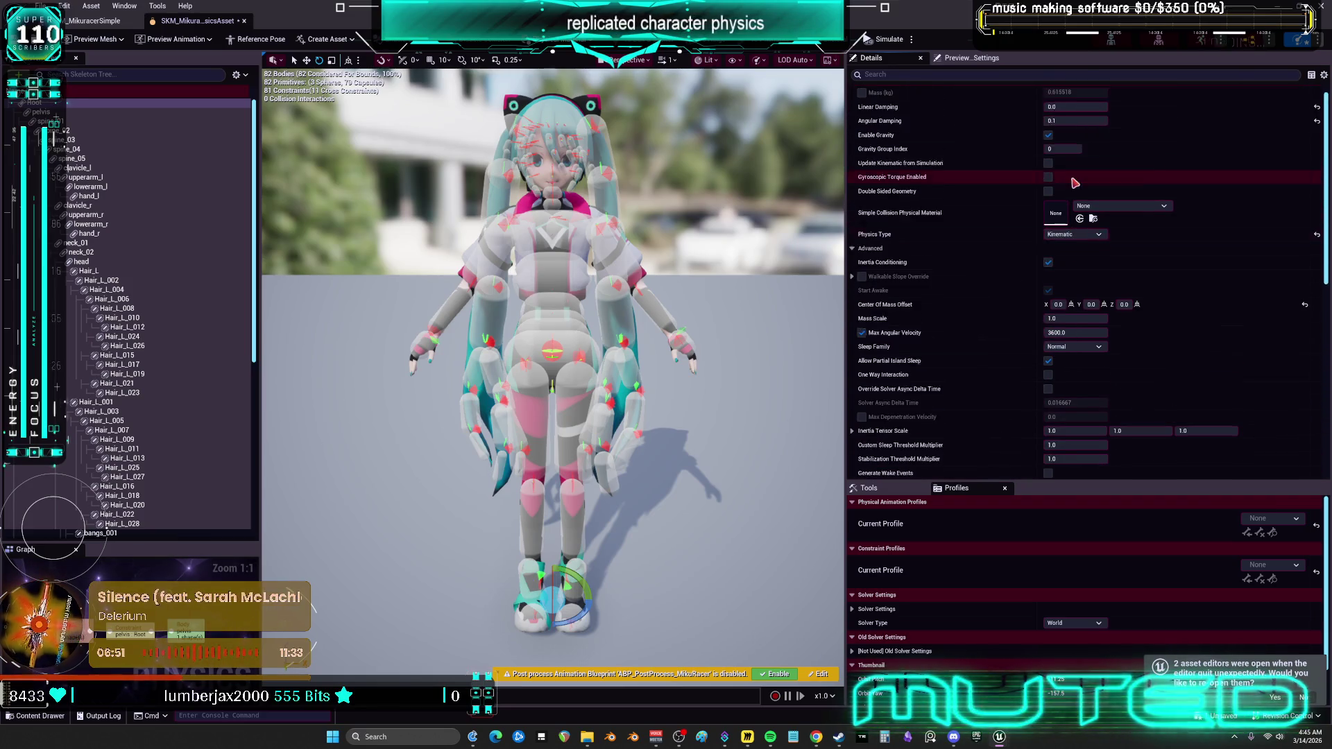
pyautogui.scroll(1, 1075, 183)
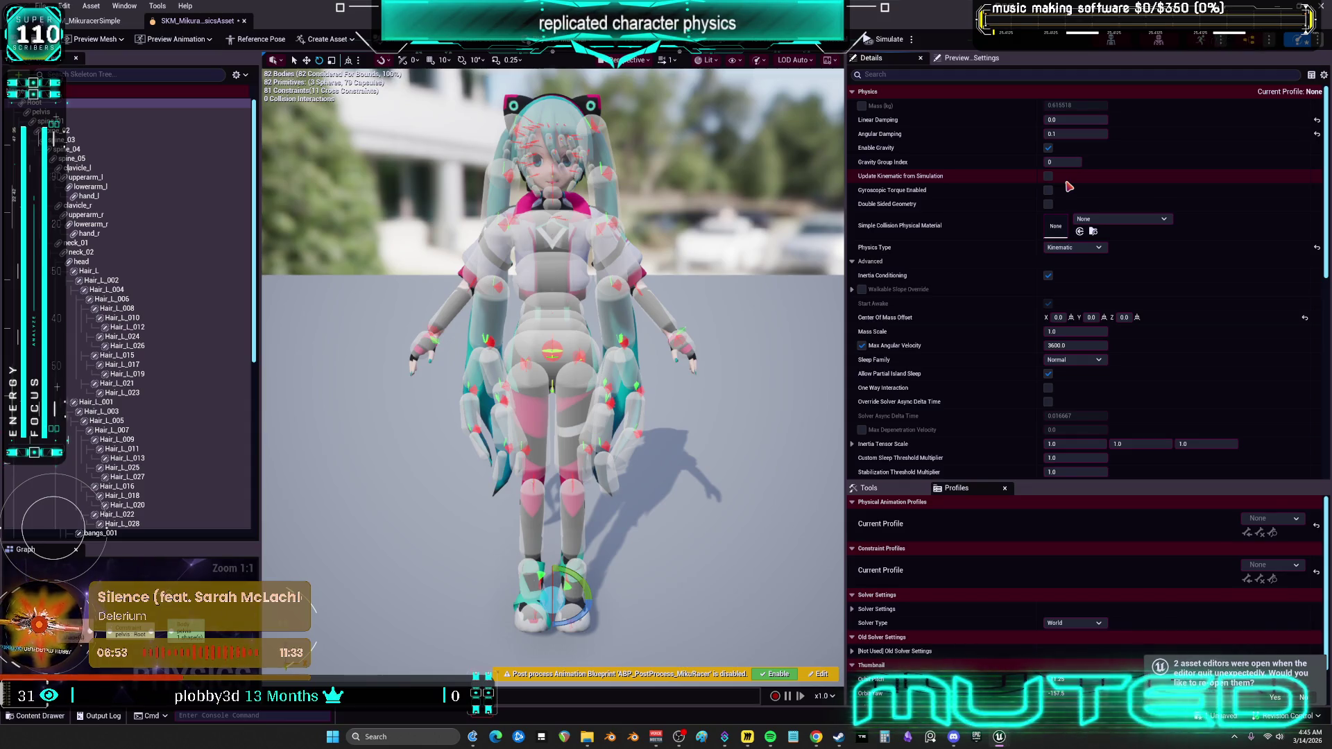
pyautogui.scroll(-10, 1069, 186)
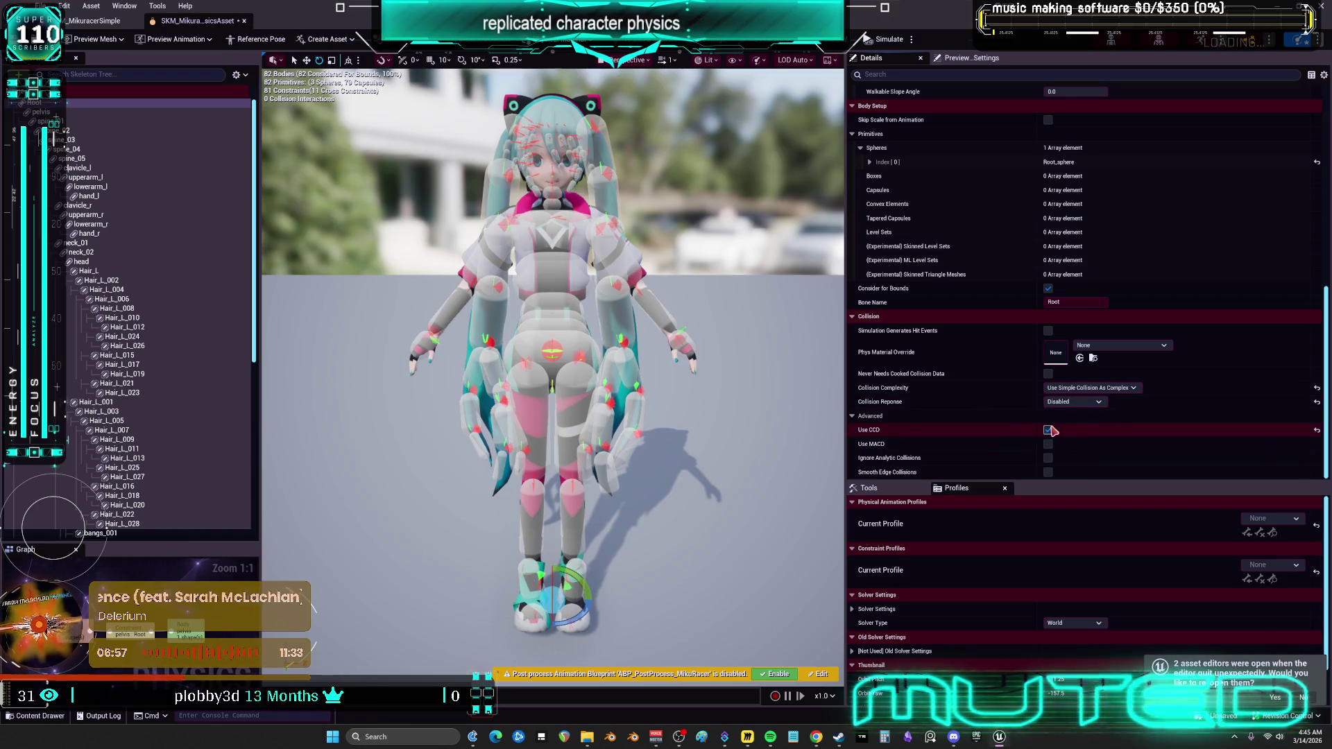
pyautogui.click(79, 113)
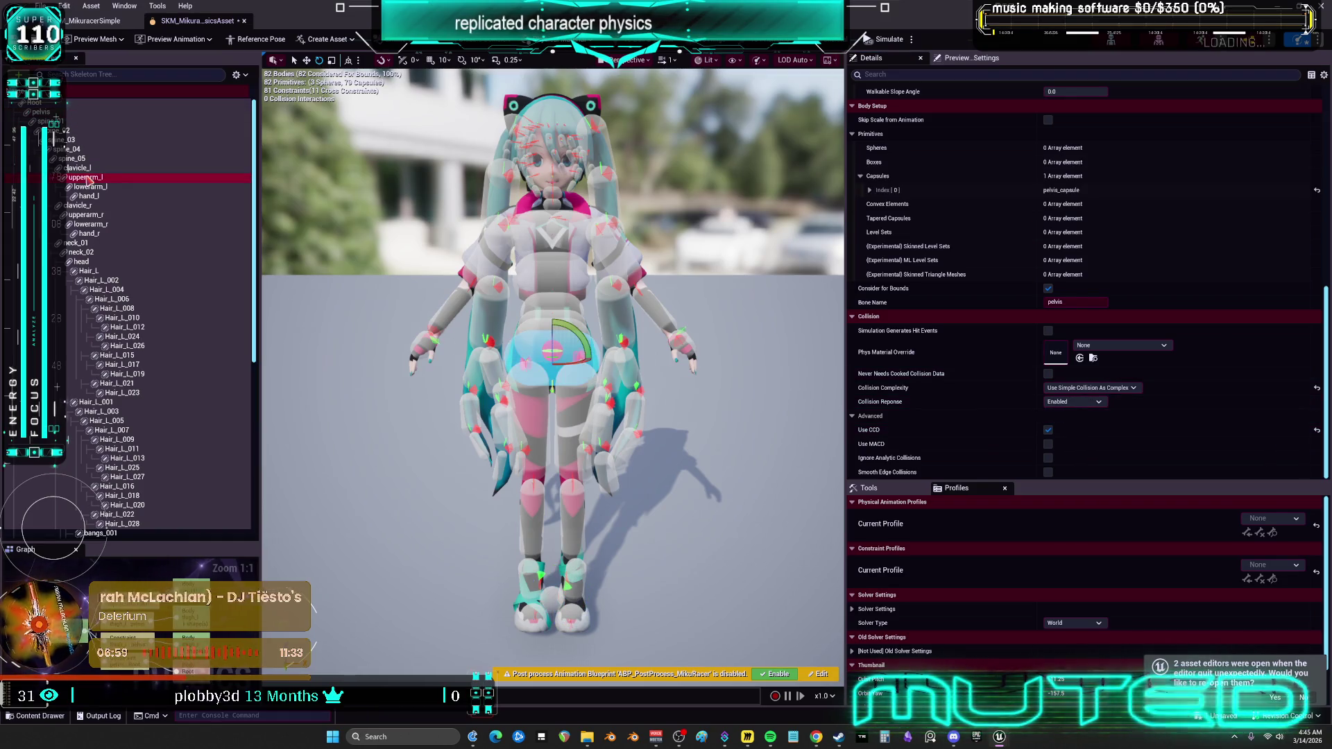
# Inspect the hair, head, neck, arm, spine and pelvis physics bodies one by one.
pyautogui.click(122, 318)
pyautogui.scroll(-3, 134, 440)
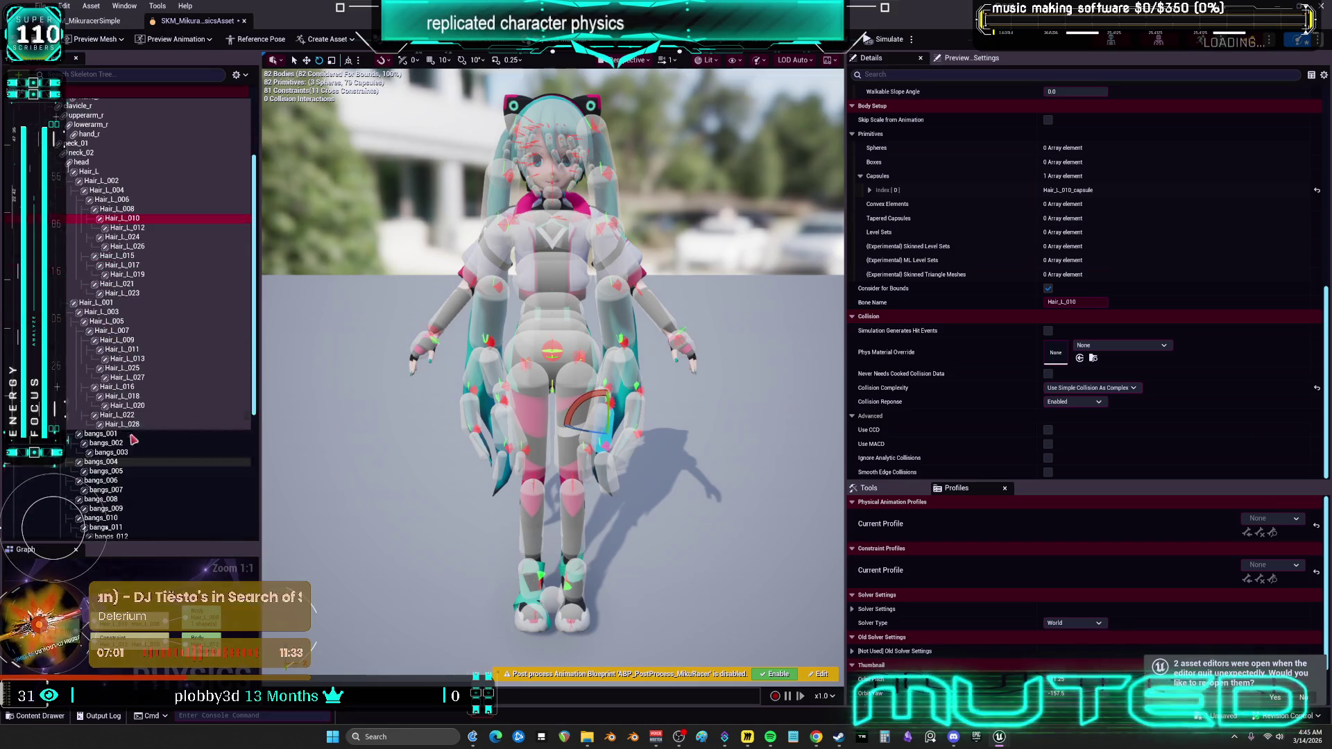
pyautogui.scroll(-5, 133, 440)
pyautogui.click(116, 358)
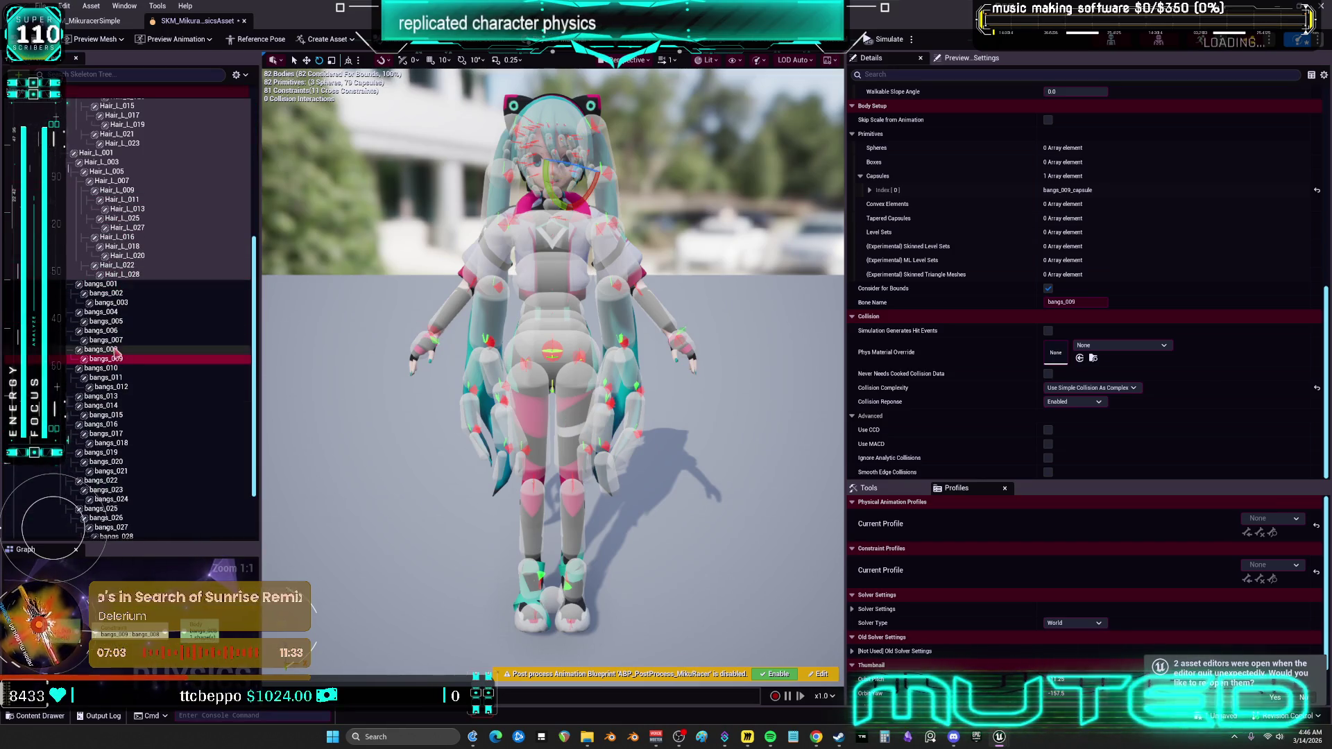
pyautogui.click(122, 274)
pyautogui.scroll(5, 133, 263)
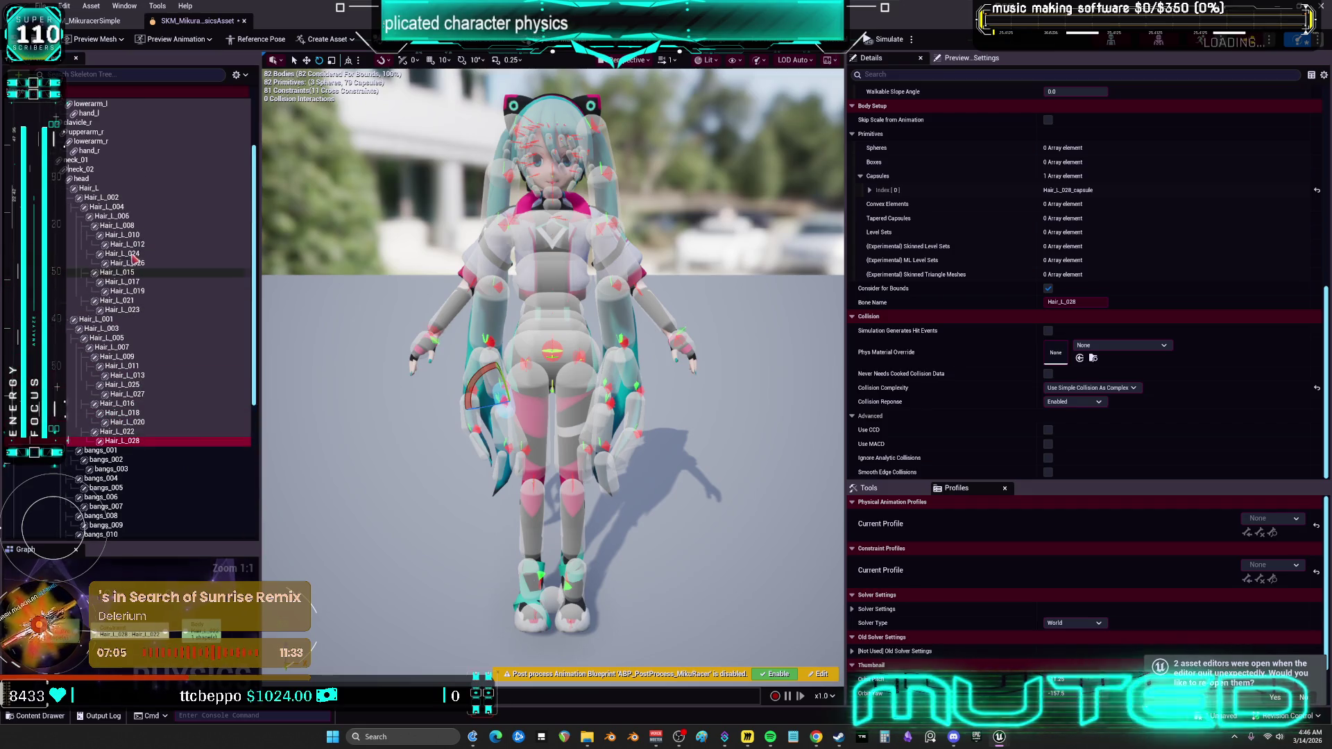
pyautogui.keyDown('shift'); pyautogui.click(125, 393); pyautogui.keyUp('shift')
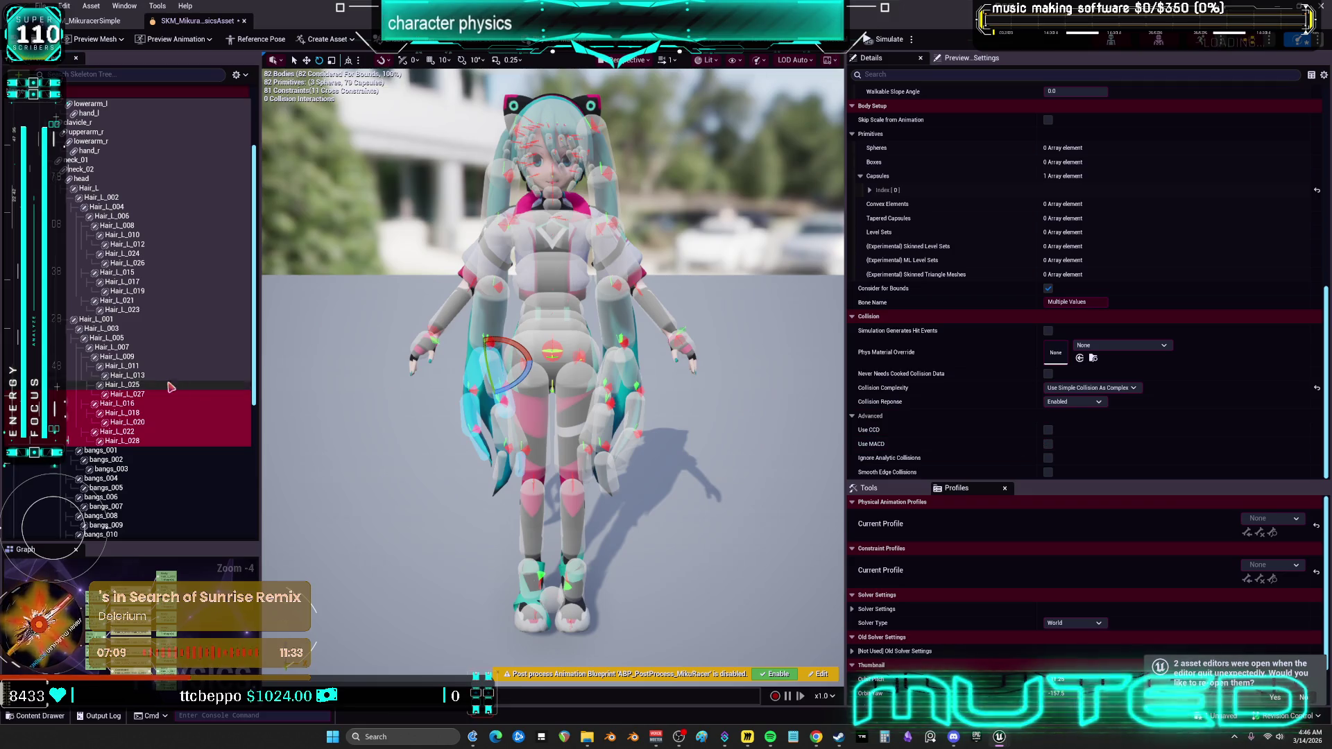
pyautogui.click(128, 235)
pyautogui.click(128, 200)
pyautogui.click(107, 180)
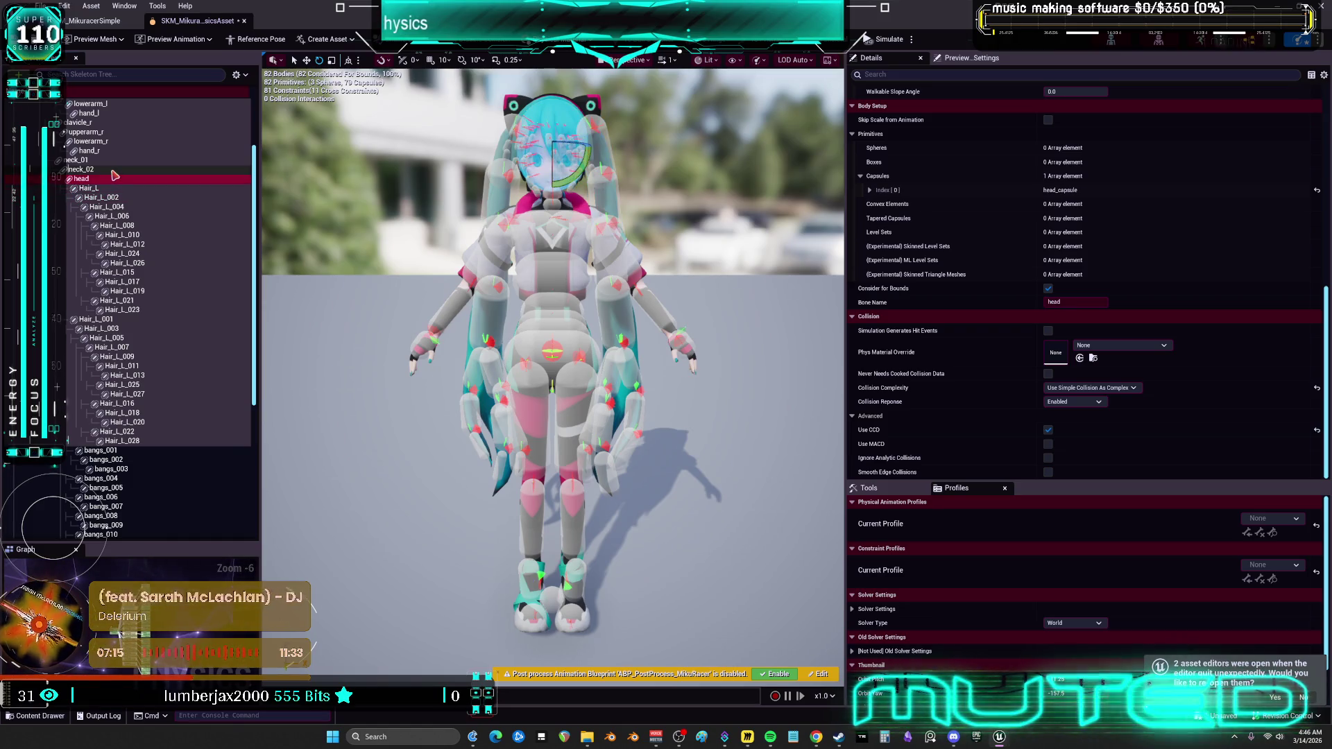
pyautogui.click(120, 168)
pyautogui.scroll(2, 122, 167)
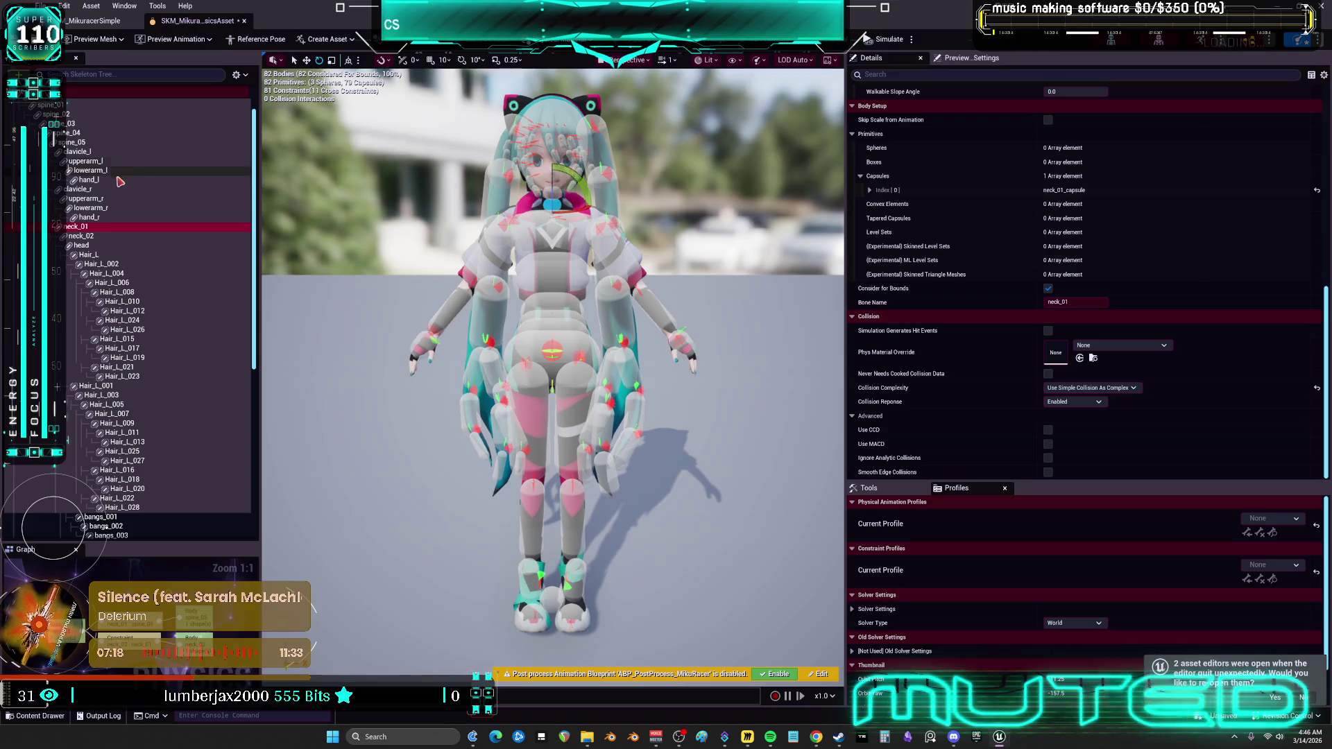
pyautogui.click(103, 219)
pyautogui.click(113, 207)
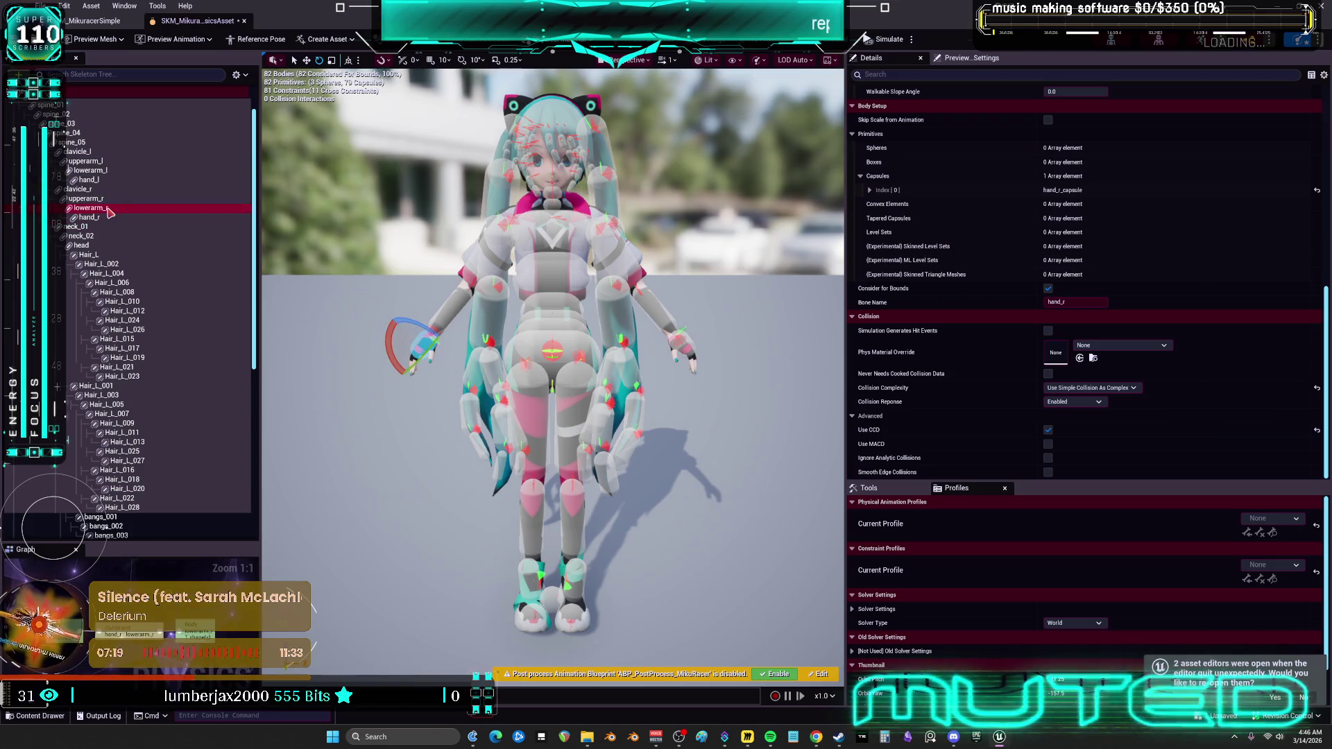
pyautogui.click(112, 199)
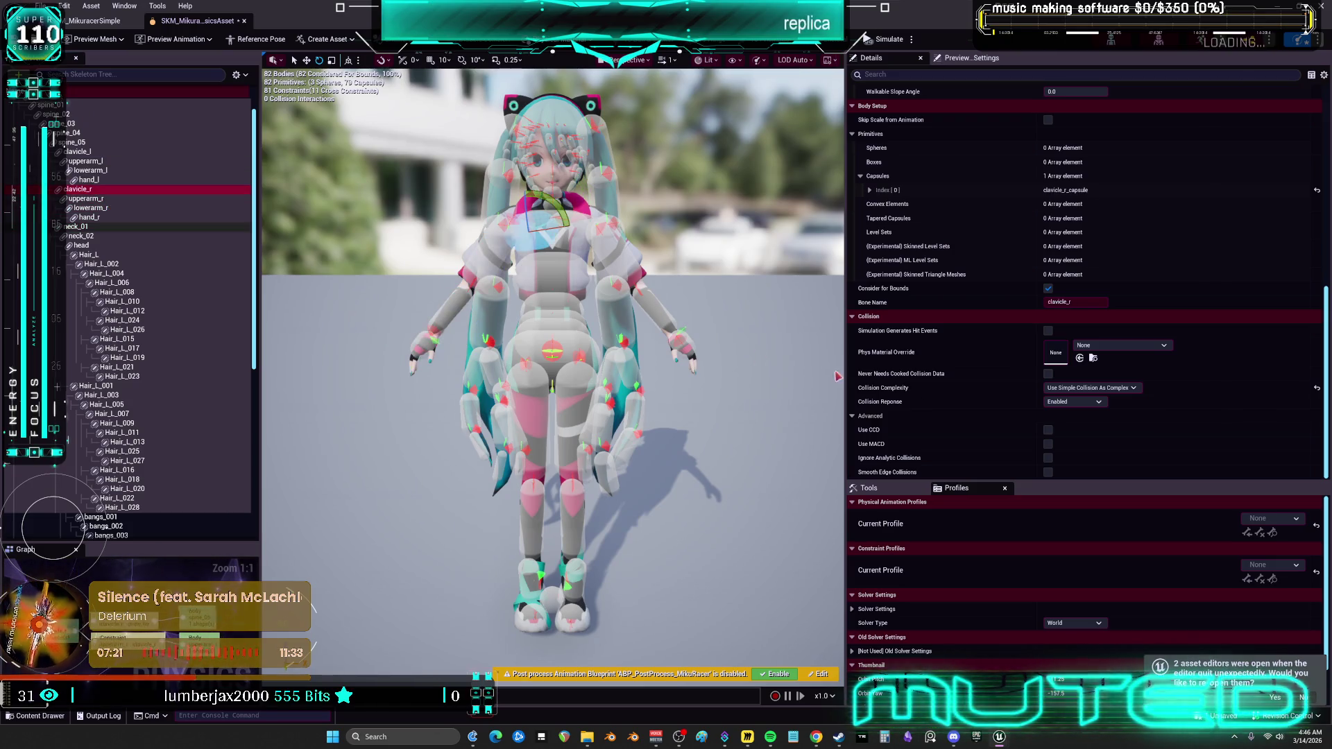
pyautogui.click(97, 179)
pyautogui.click(96, 170)
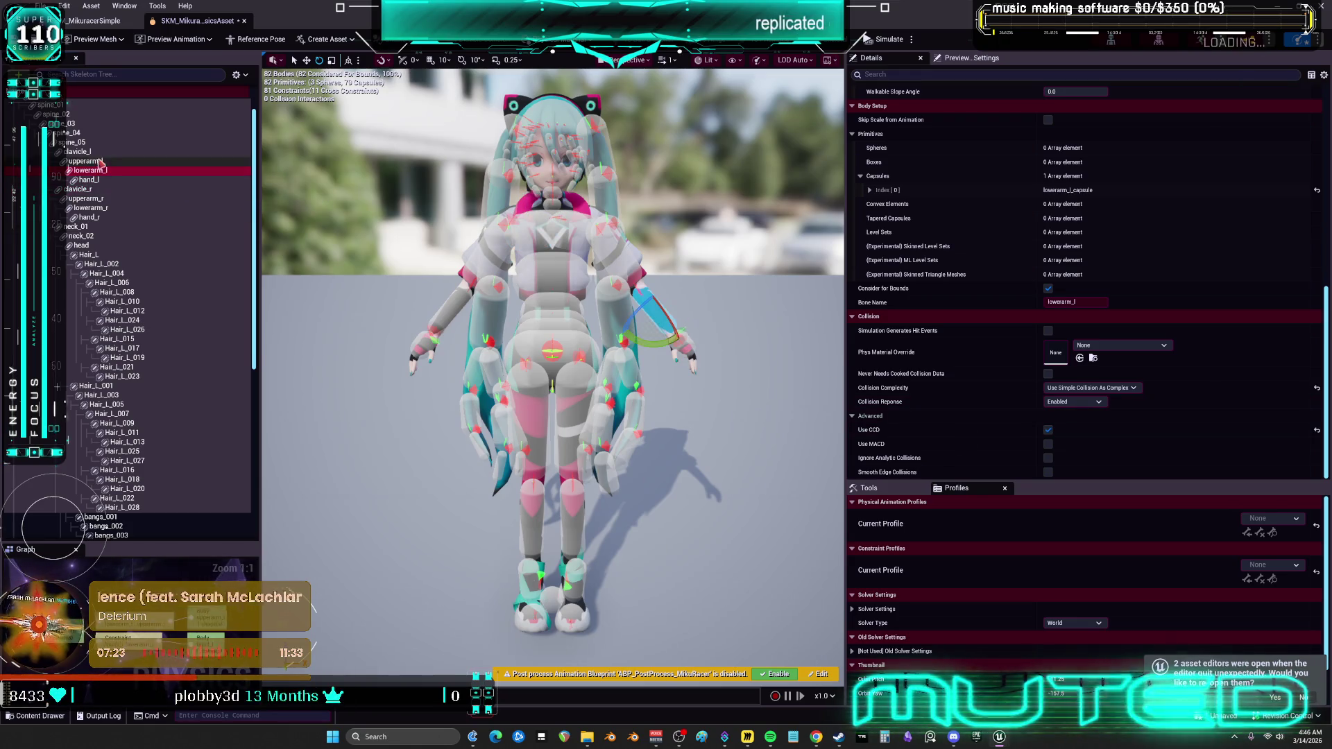
pyautogui.click(93, 152)
pyautogui.click(77, 142)
pyautogui.click(66, 114)
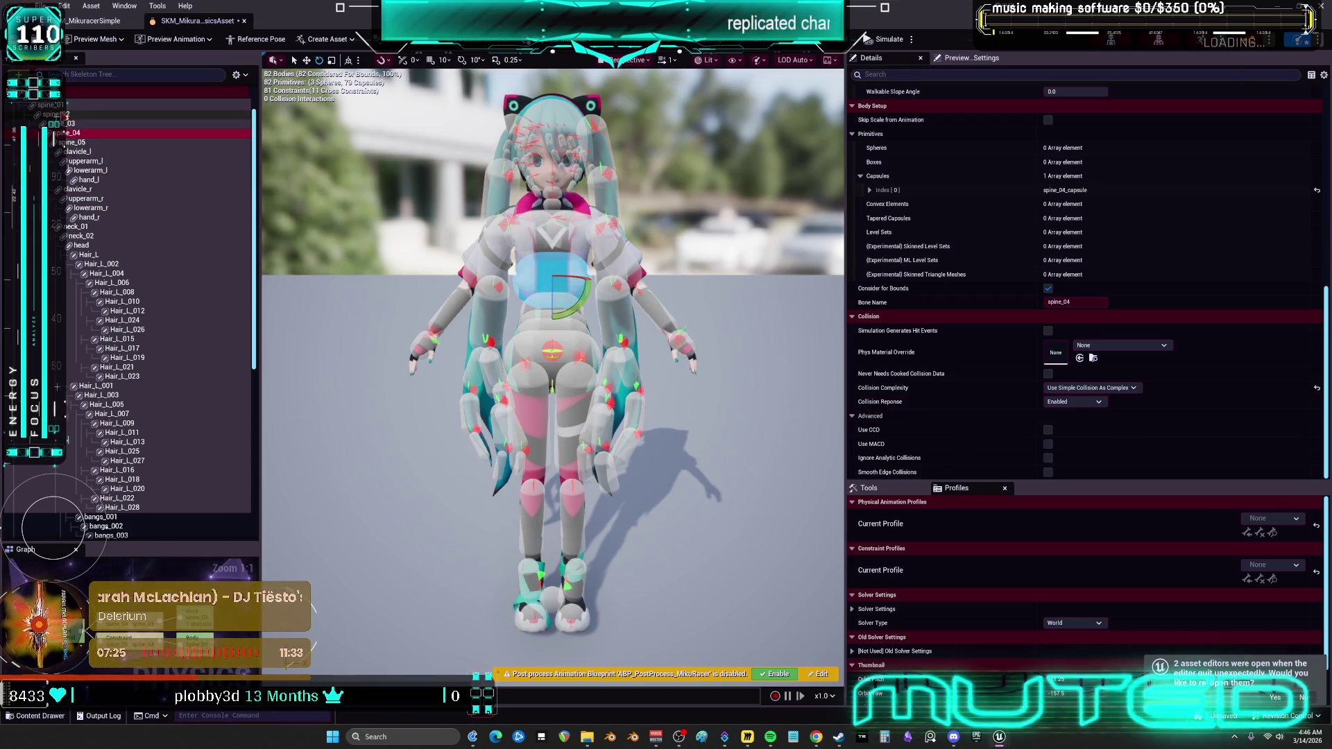
pyautogui.scroll(2, 73, 116)
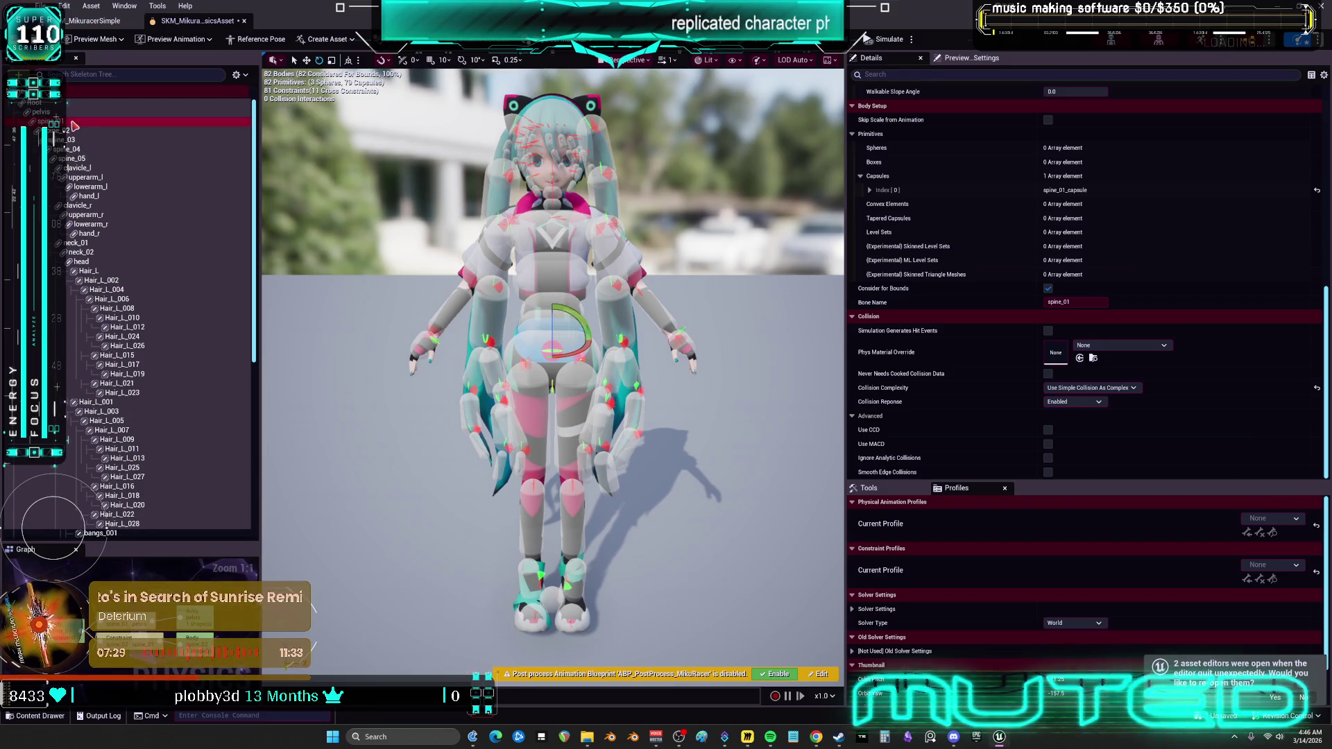
pyautogui.click(64, 113)
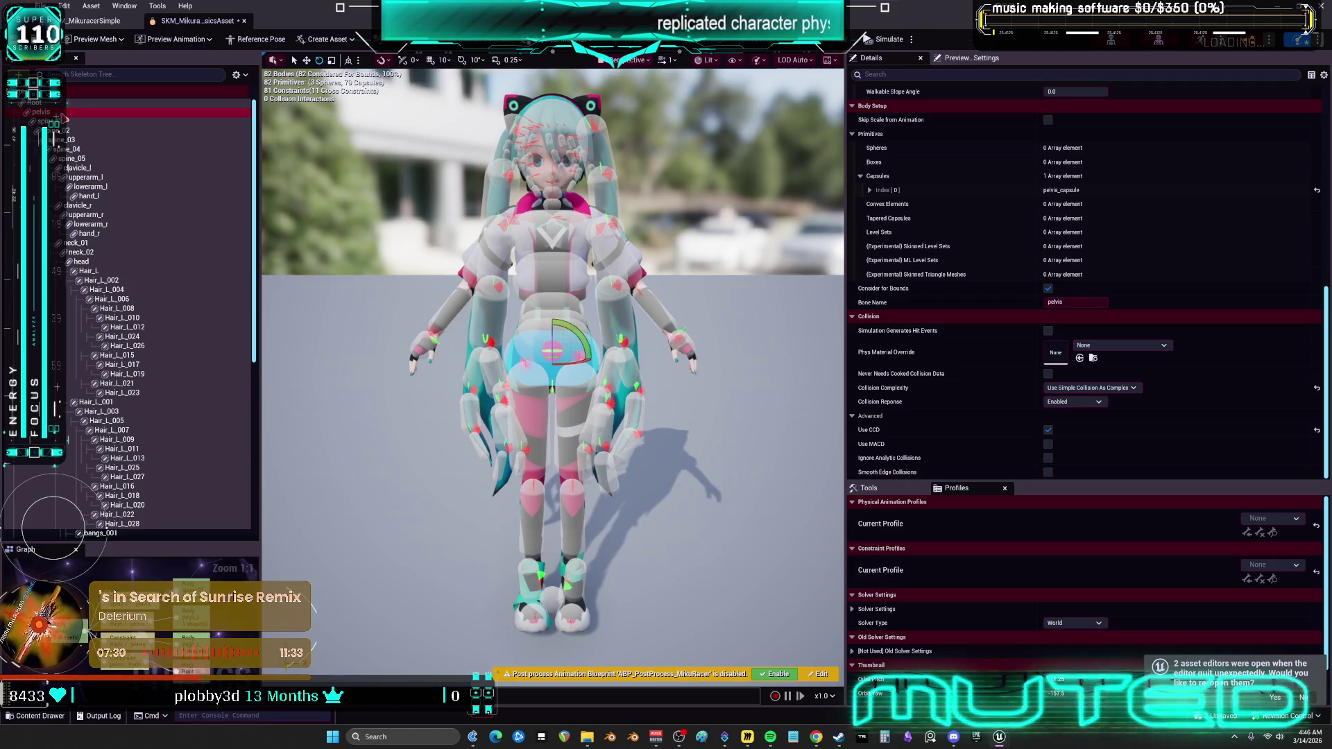
# Enable continuous collision detection on the spine_05 body.
pyautogui.click(78, 159)
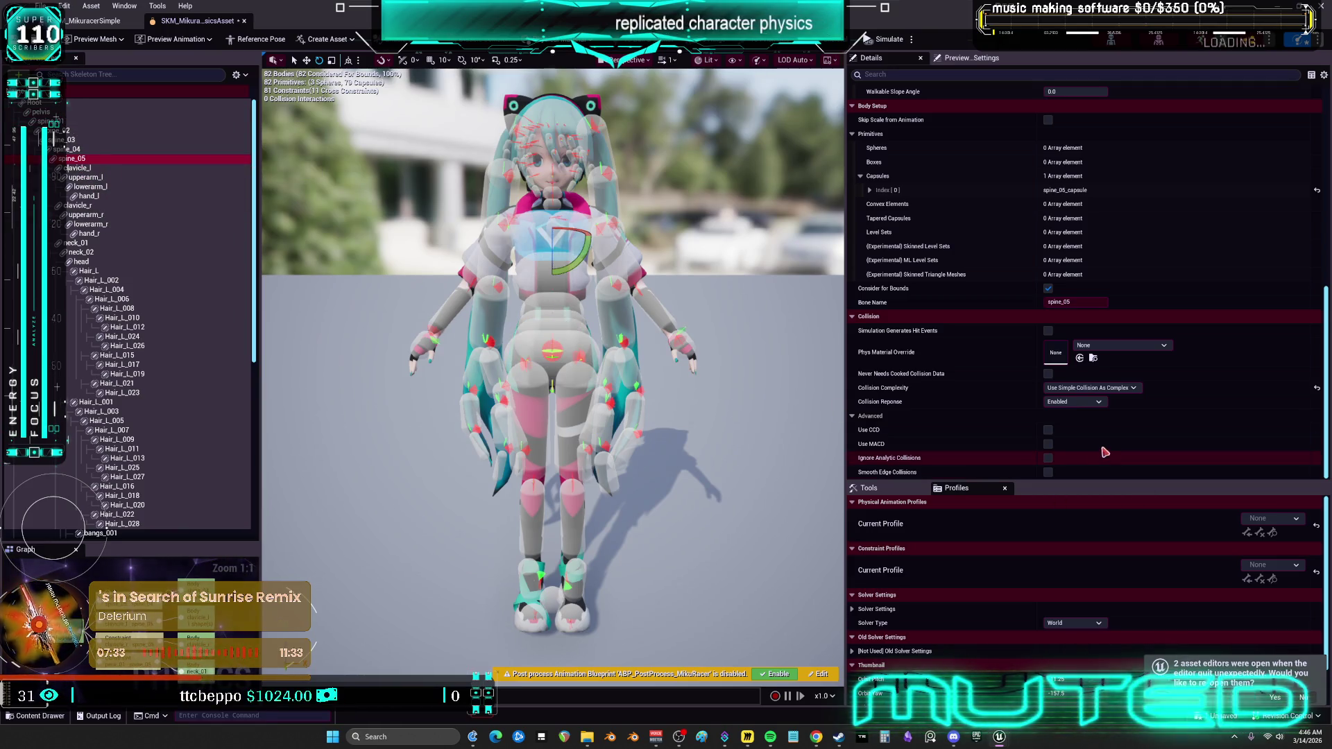
pyautogui.click(1049, 431)
pyautogui.scroll(-10, 89, 106)
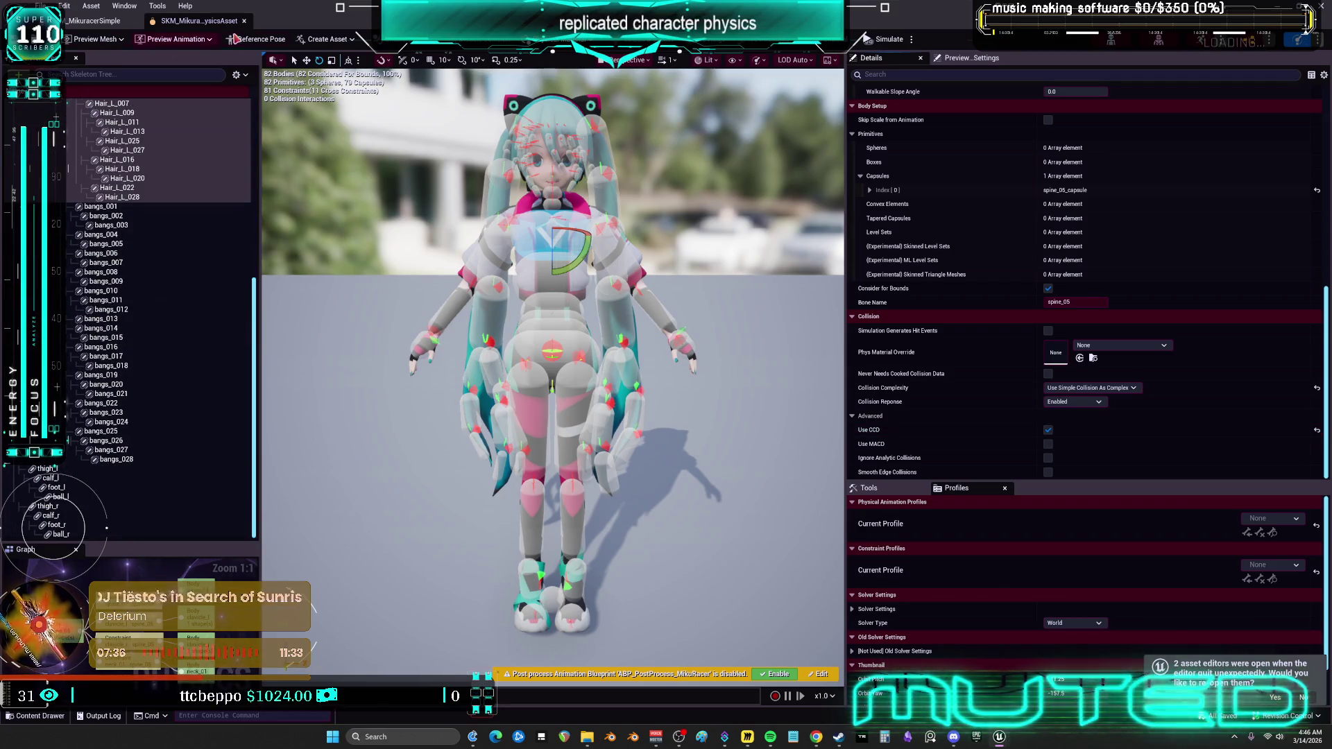
pyautogui.scroll(10, 236, 158)
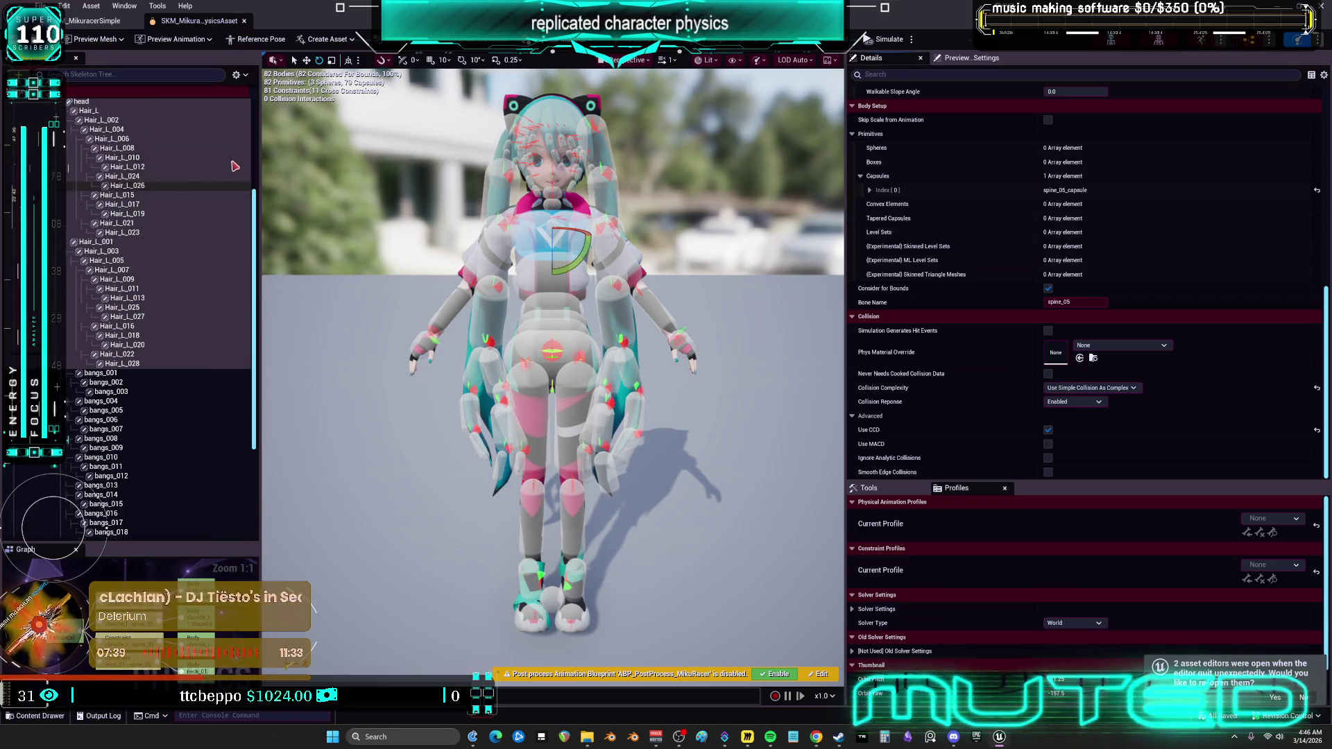
# Show constraints, review the pelvis constraint, and close the physics asset and skeletal mesh editors.
pyautogui.click(244, 77)
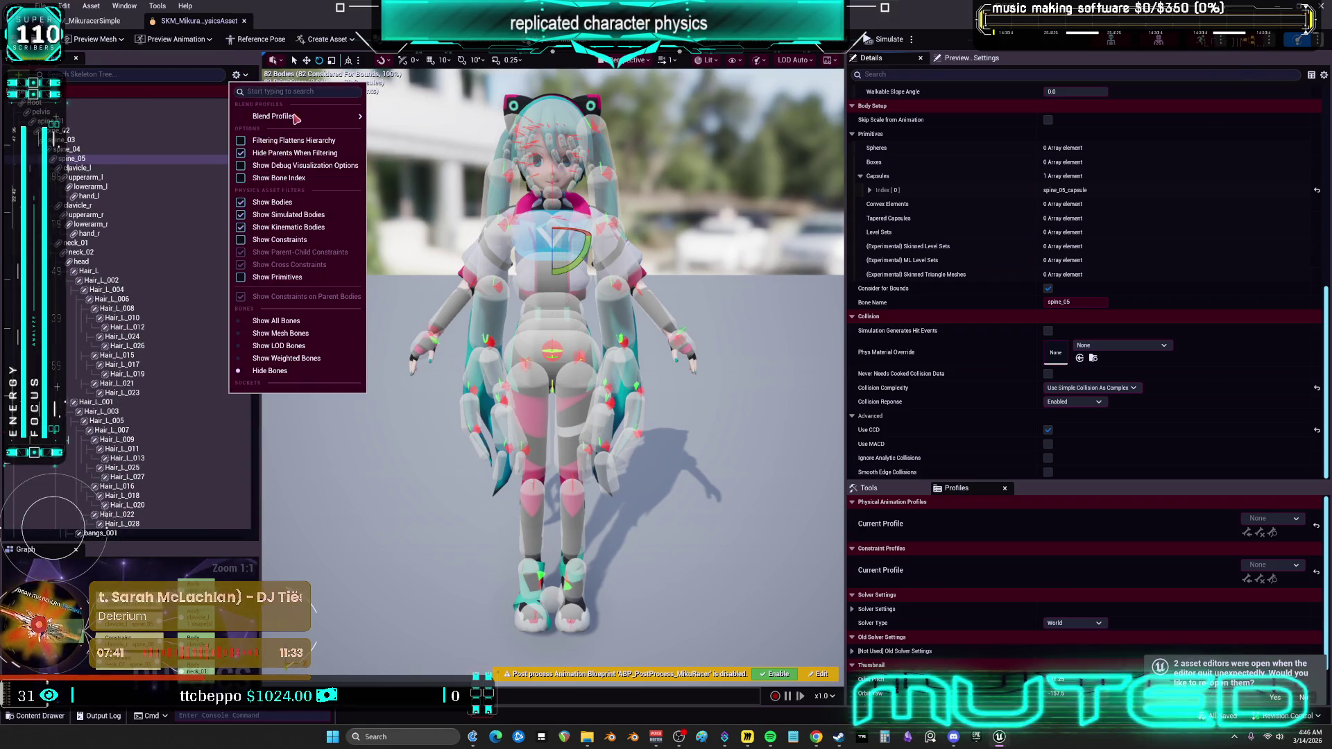
pyautogui.click(285, 236)
pyautogui.click(110, 124)
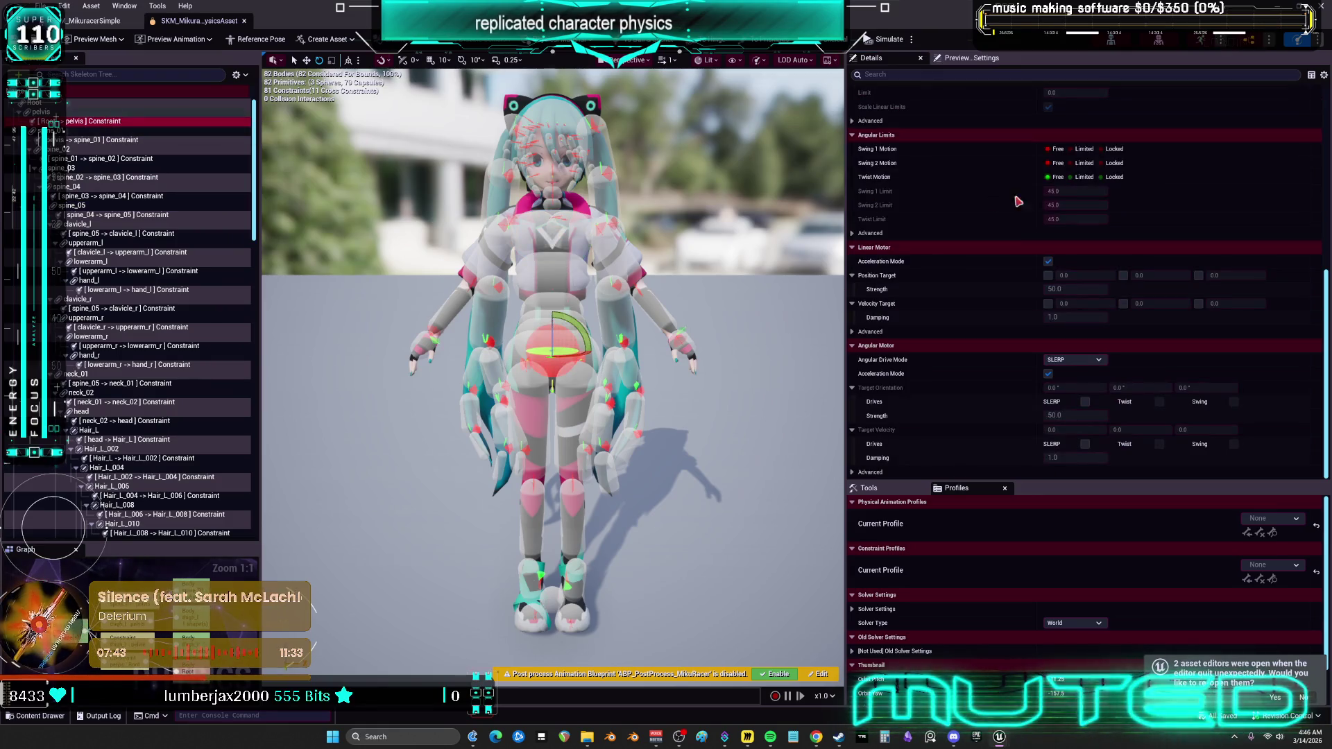
pyautogui.scroll(-3, 995, 222)
pyautogui.scroll(5, 1000, 222)
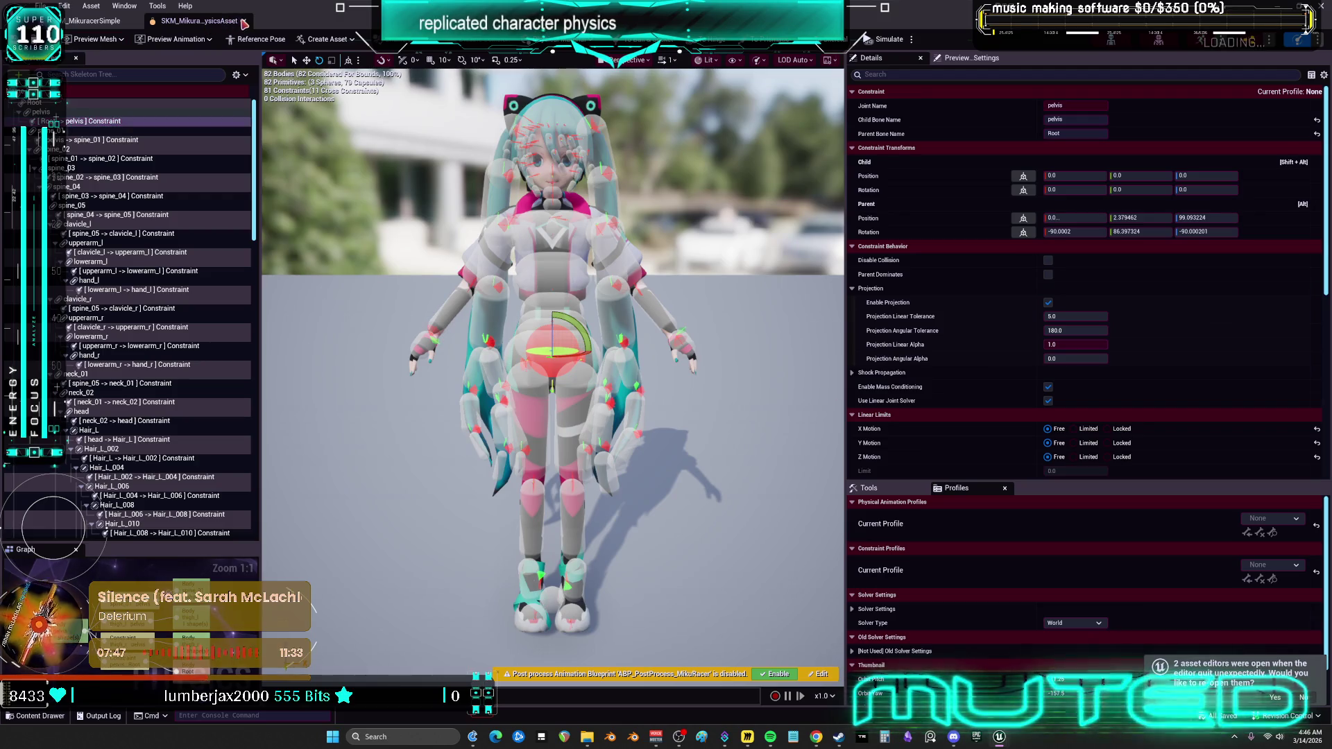
pyautogui.click(244, 23)
pyautogui.click(135, 22)
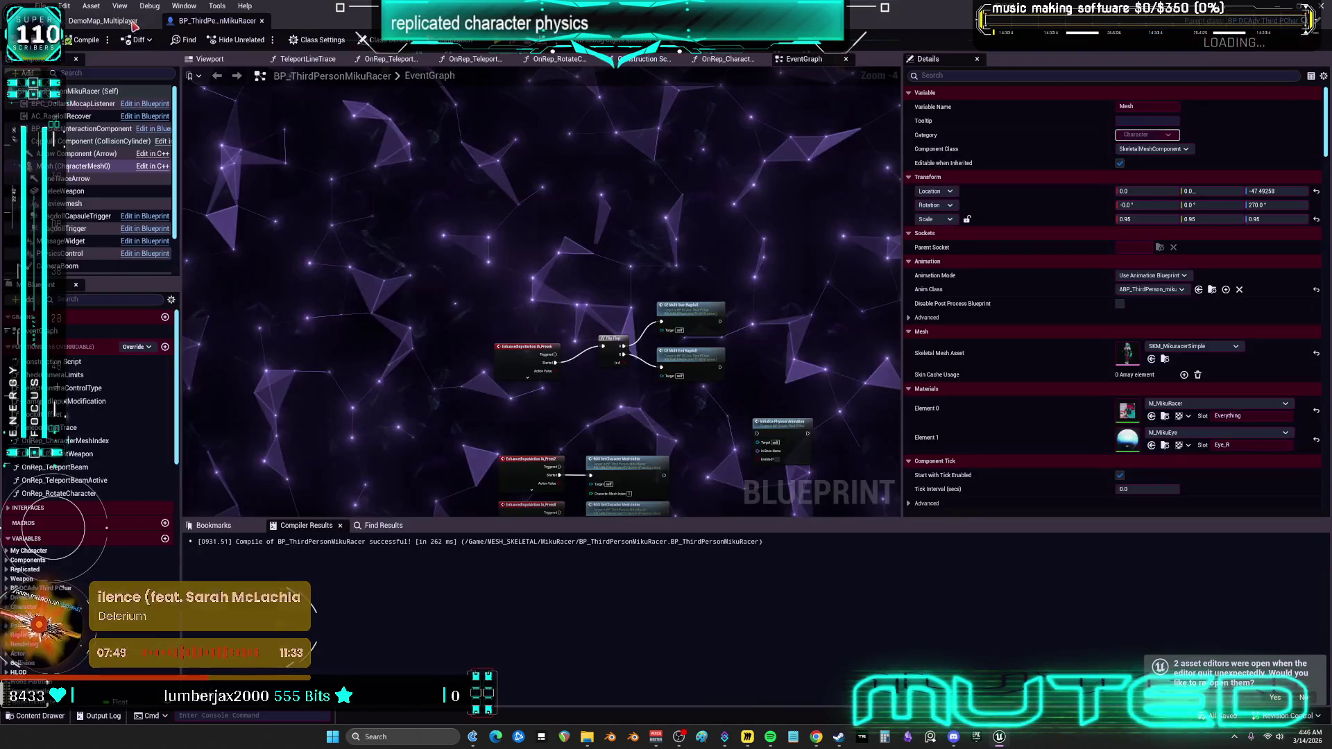
# Close BP_ThirdPersonMikuRacer and launch the multiplayer preview from the Play options.
pyautogui.click(263, 21)
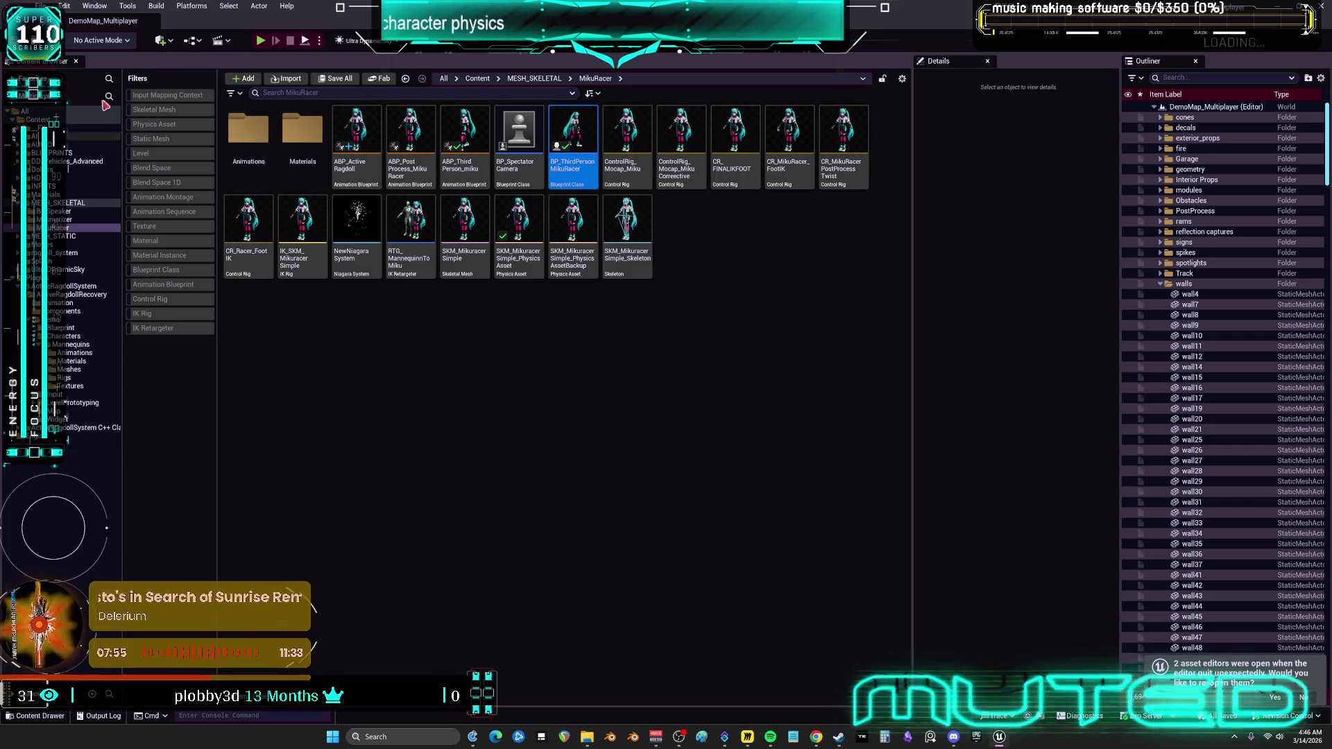
pyautogui.click(64, 6)
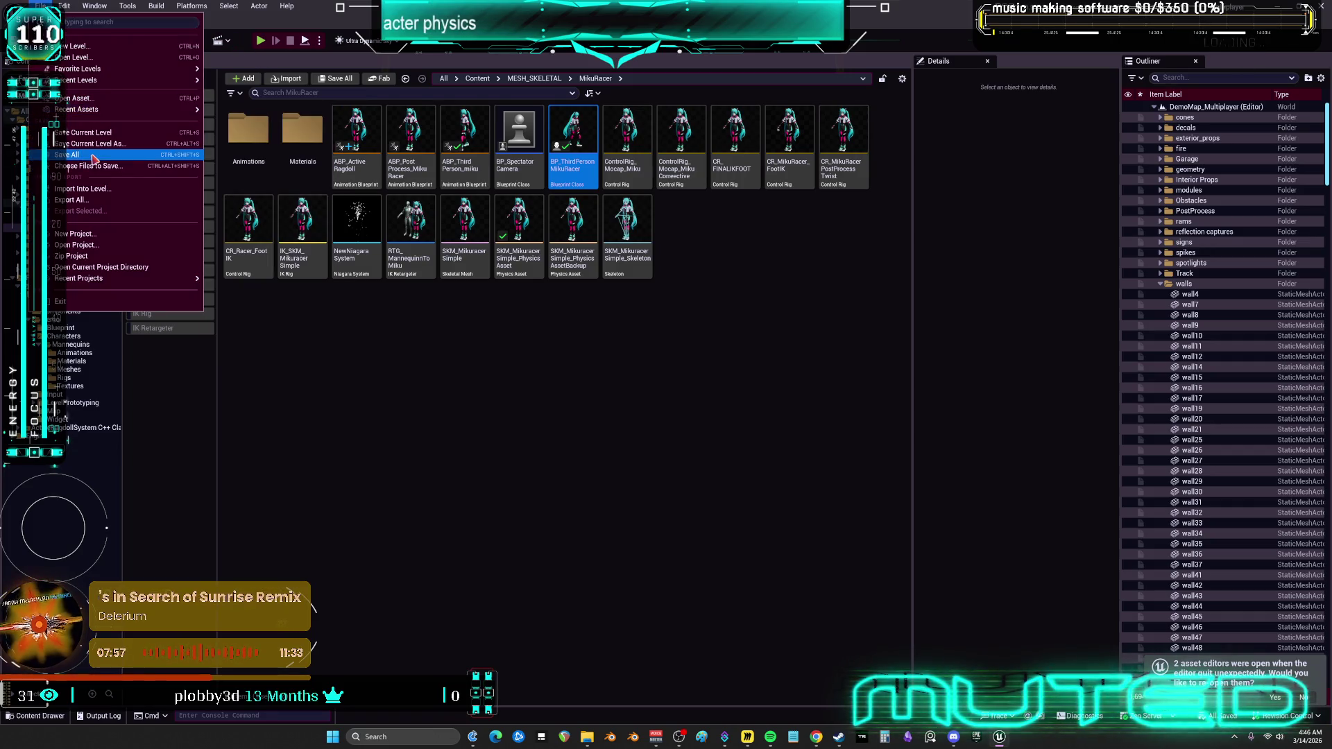
pyautogui.click(320, 42)
pyautogui.press('Escape')
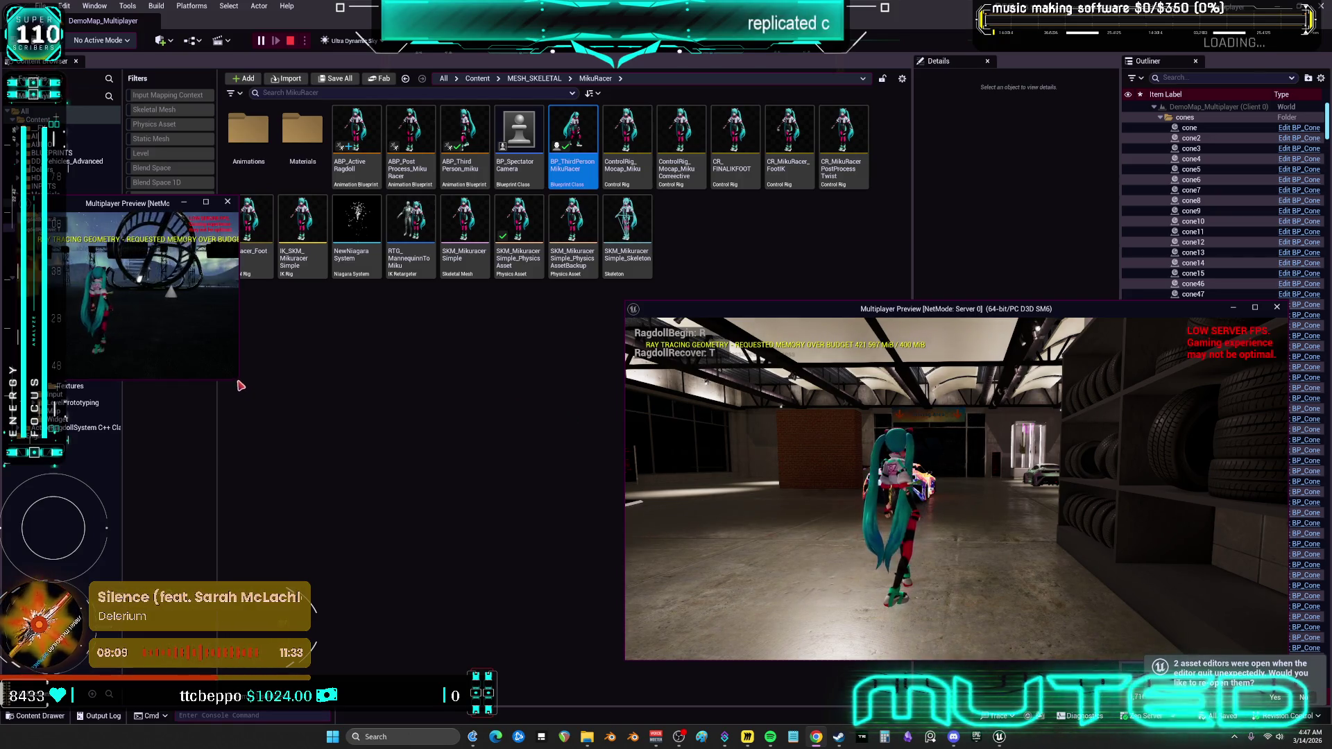
# Enlarge the client preview window and run the server's Miku toward the client's character.
pyautogui.moveTo(237, 384); pyautogui.dragTo(535, 593)
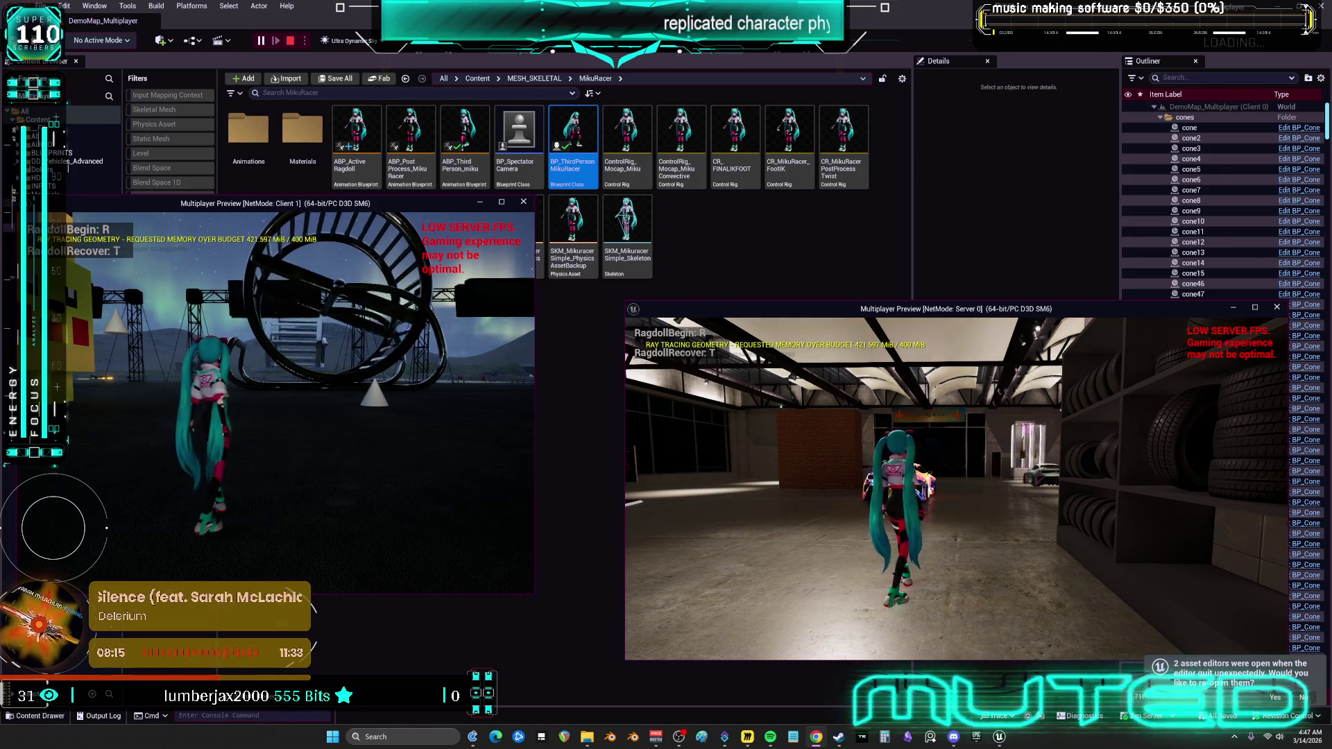
pyautogui.press('w')
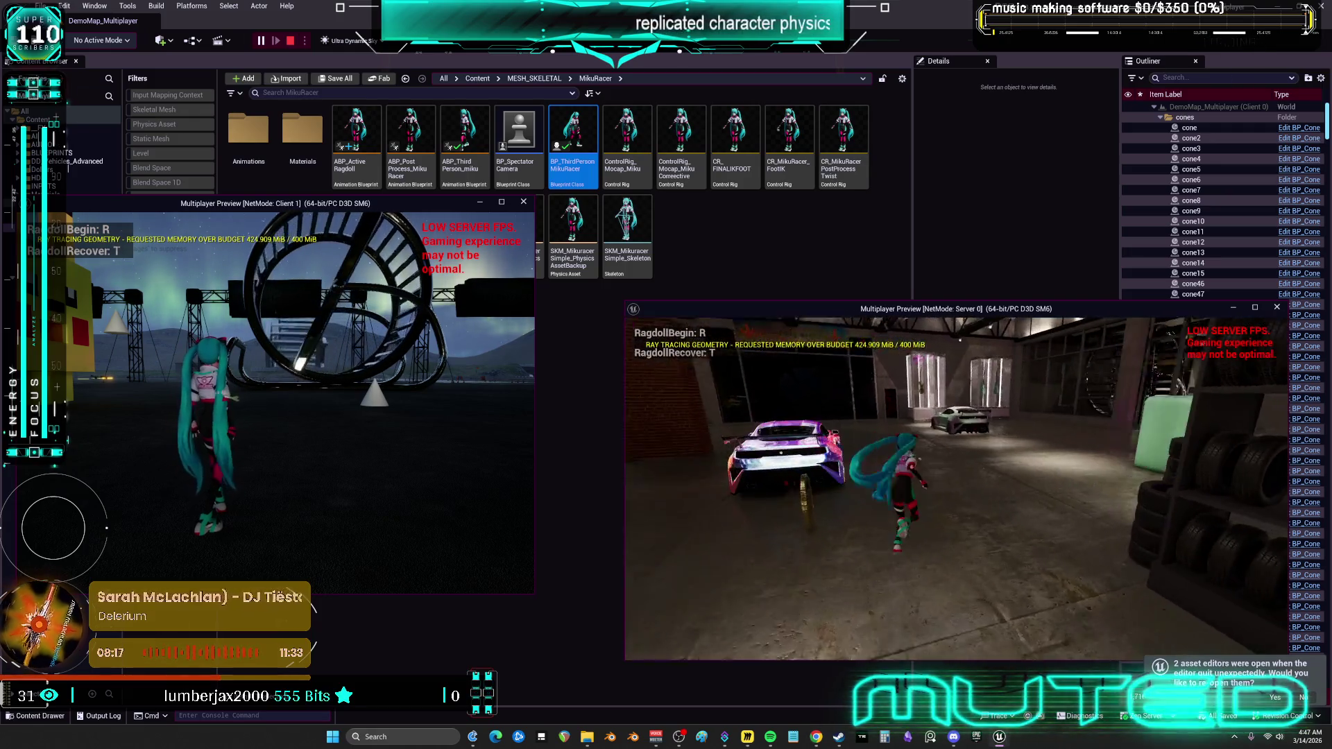
pyautogui.press('w')
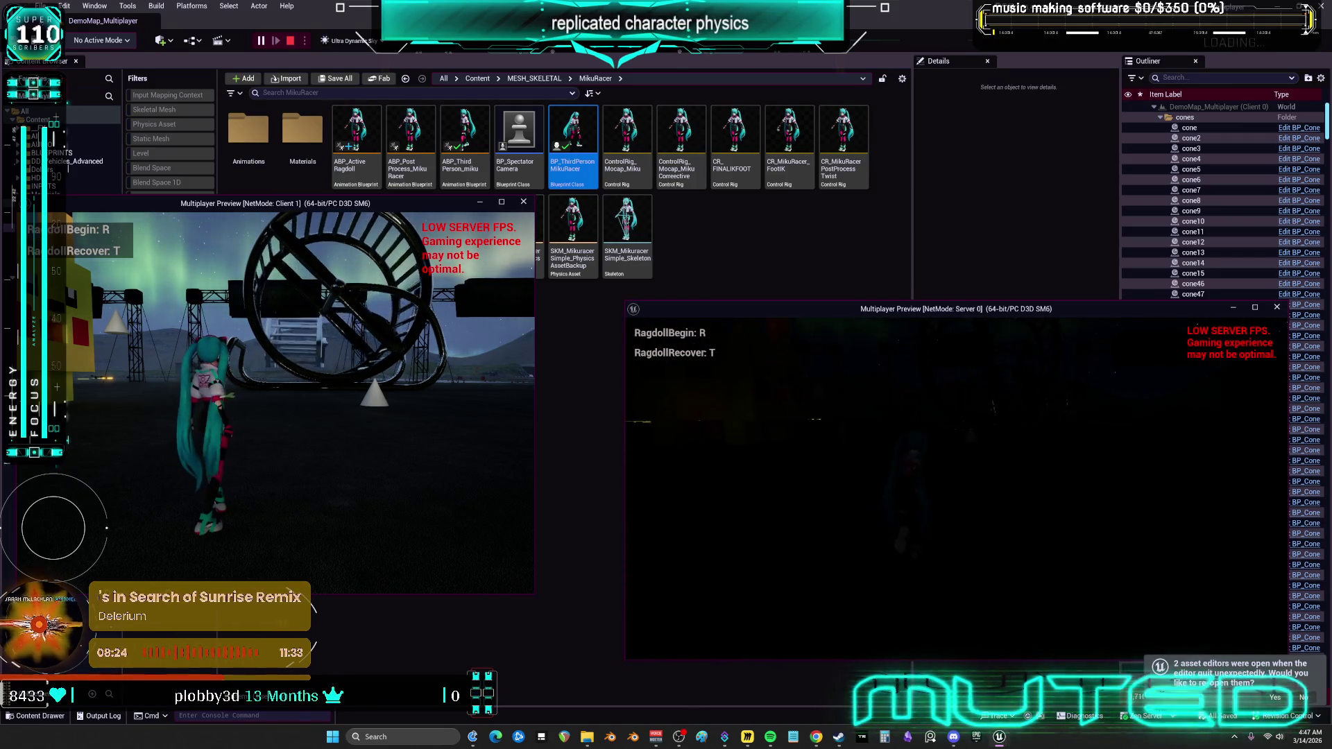
pyautogui.press('w')
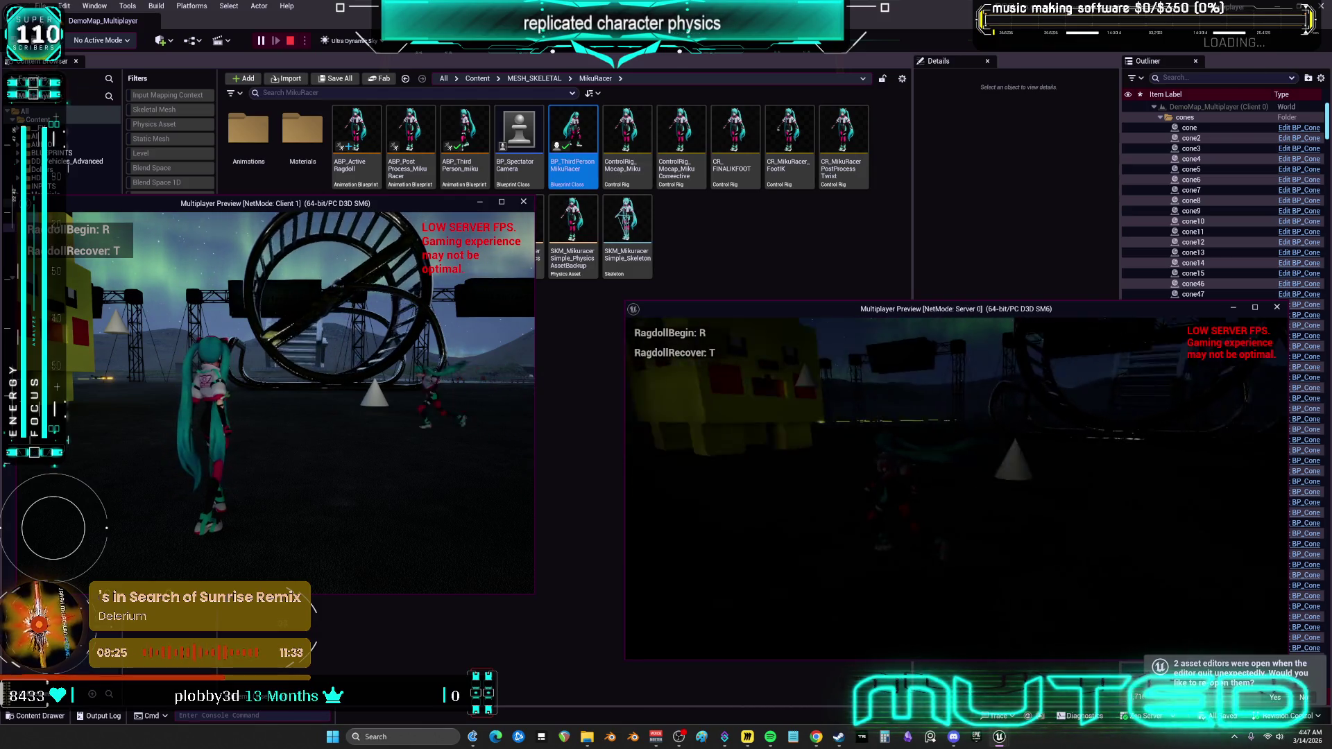
pyautogui.press('w')
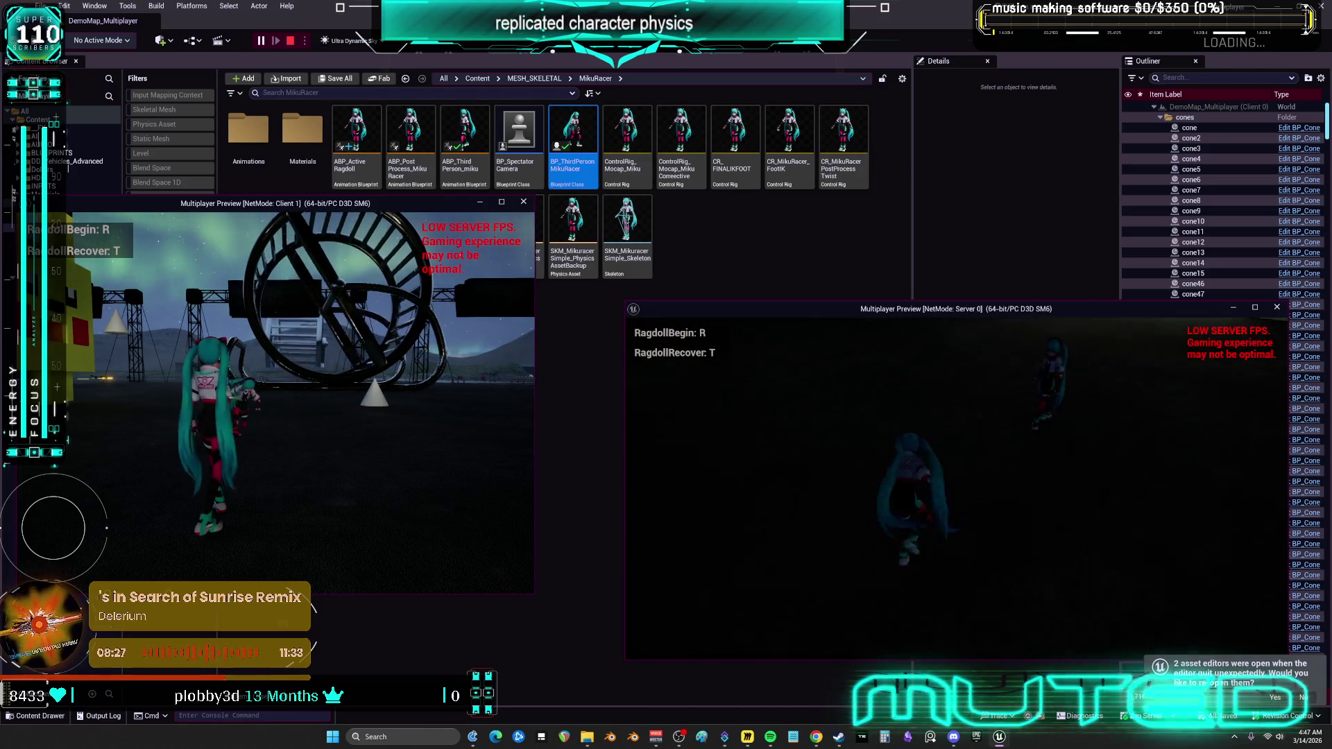
# Ragdoll both the server and client Miku with R, then recover the client's with T.
pyautogui.press('r')
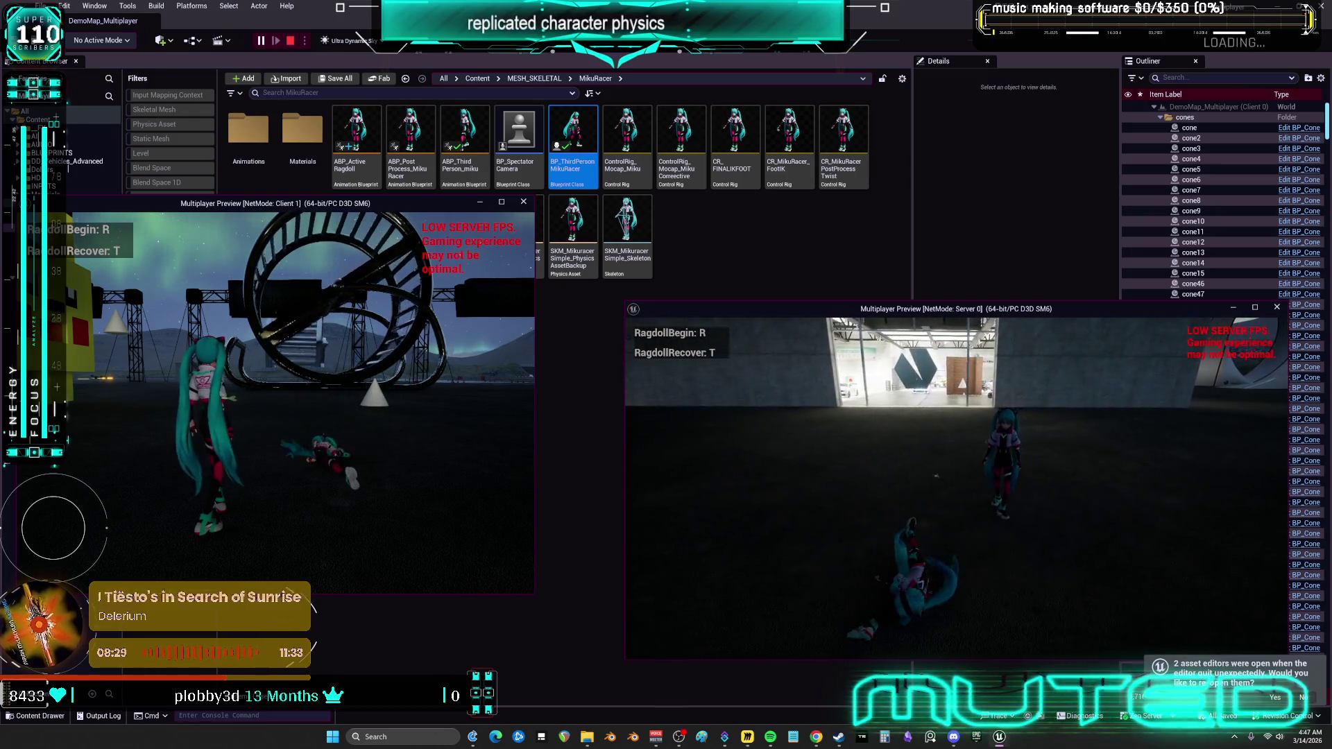
pyautogui.press('w')
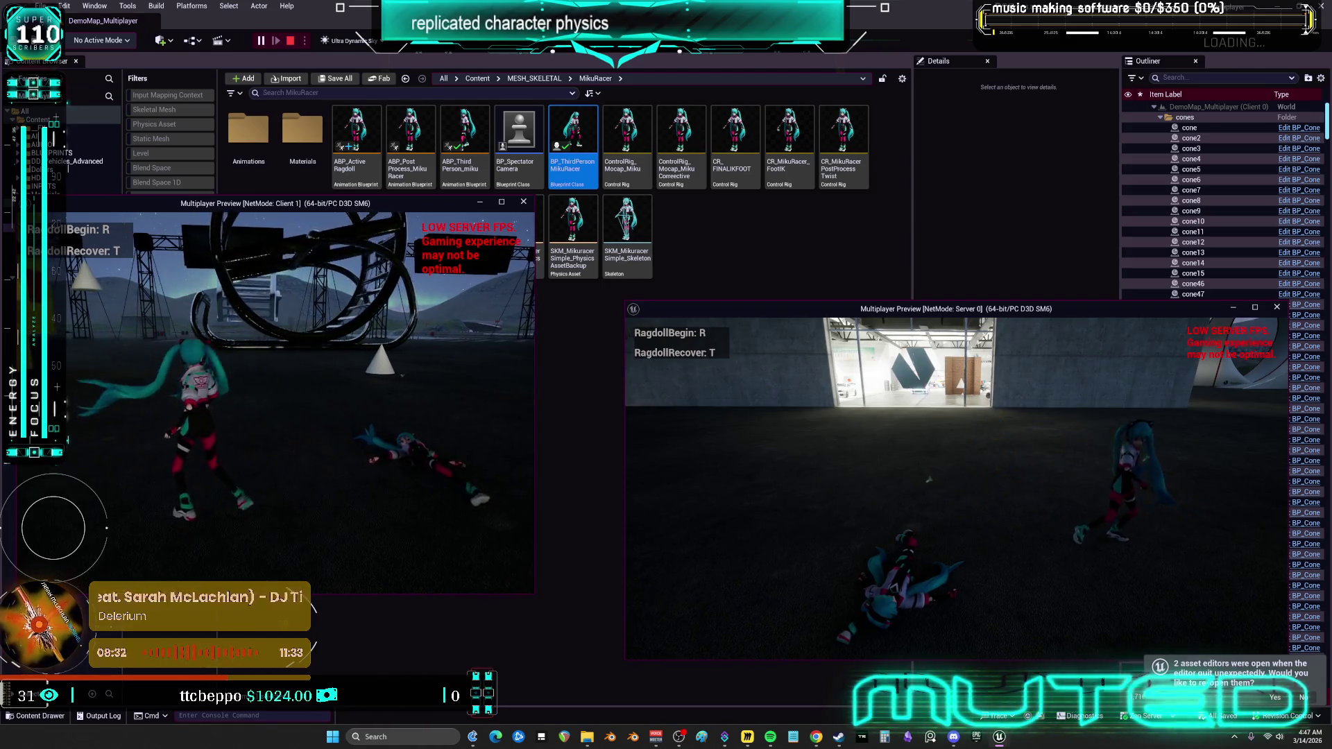
pyautogui.press('r')
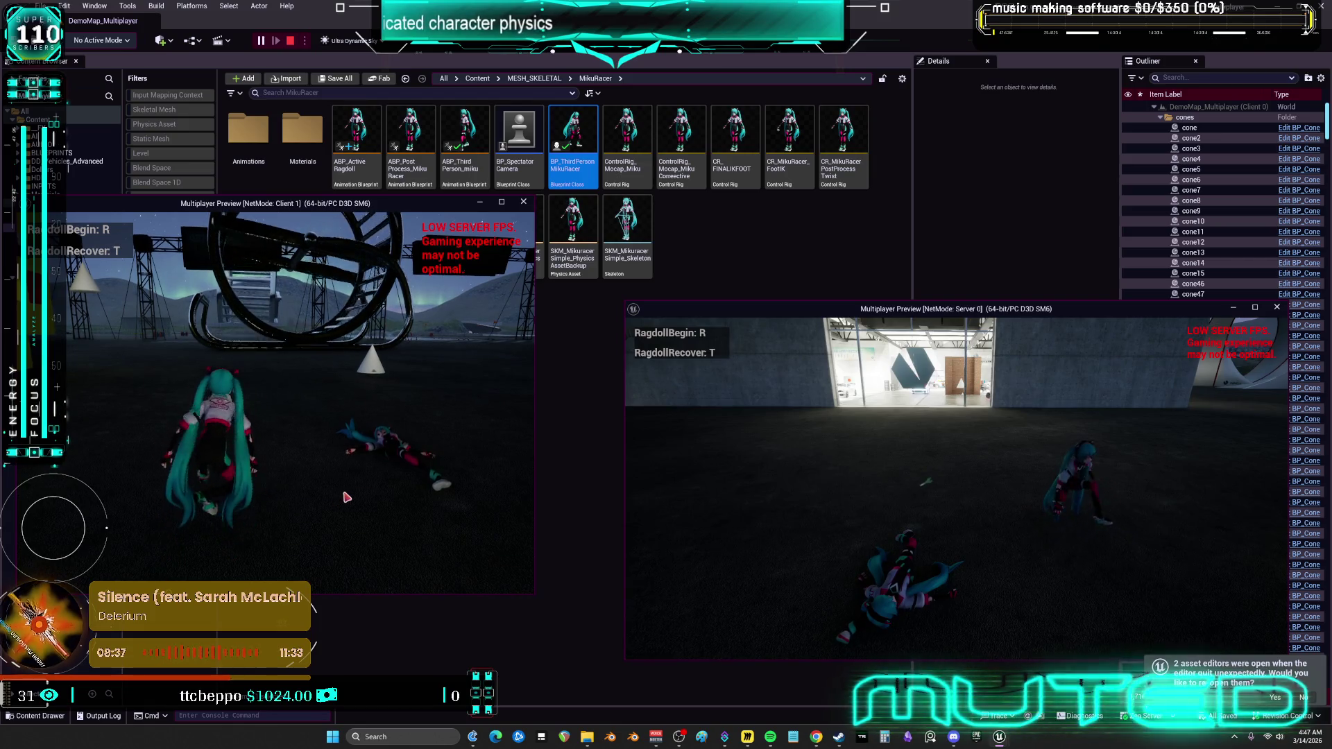
pyautogui.press('t')
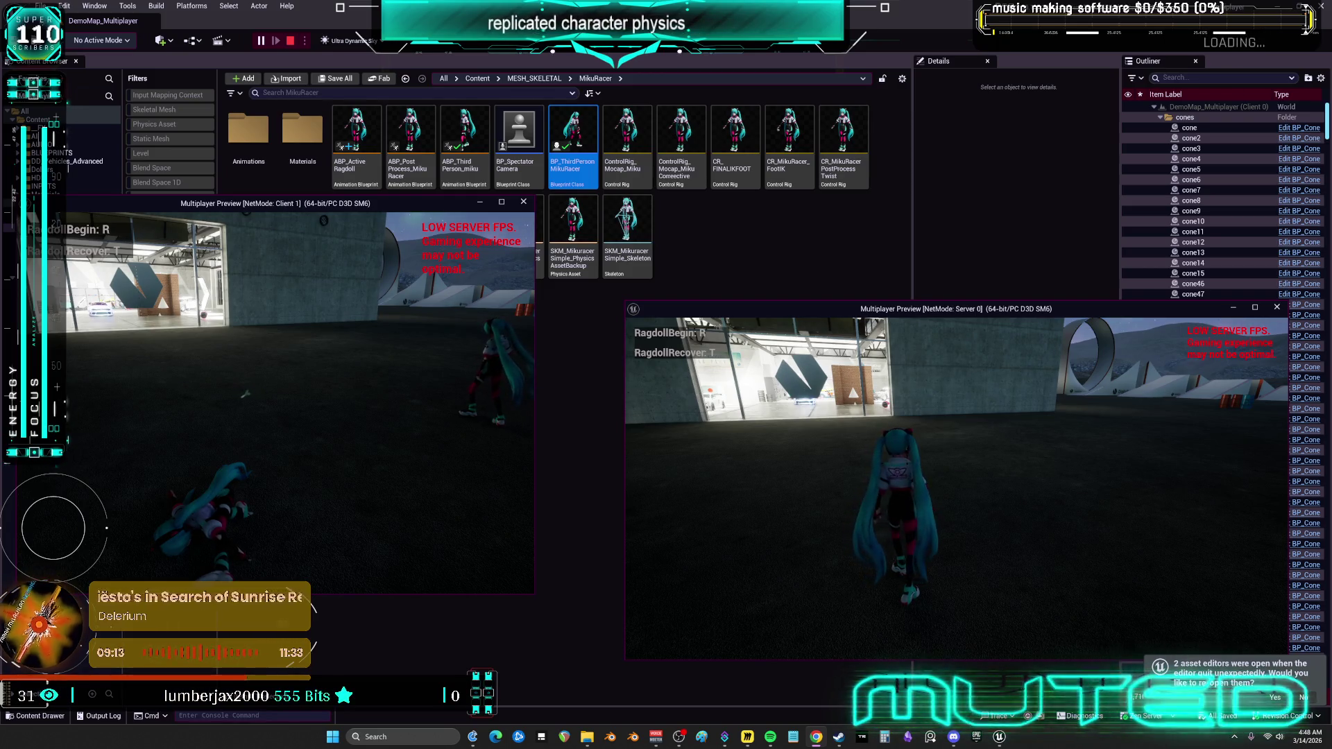
# Recover the client's Miku with T and walk it up beside the server's character.
pyautogui.click(419, 353)
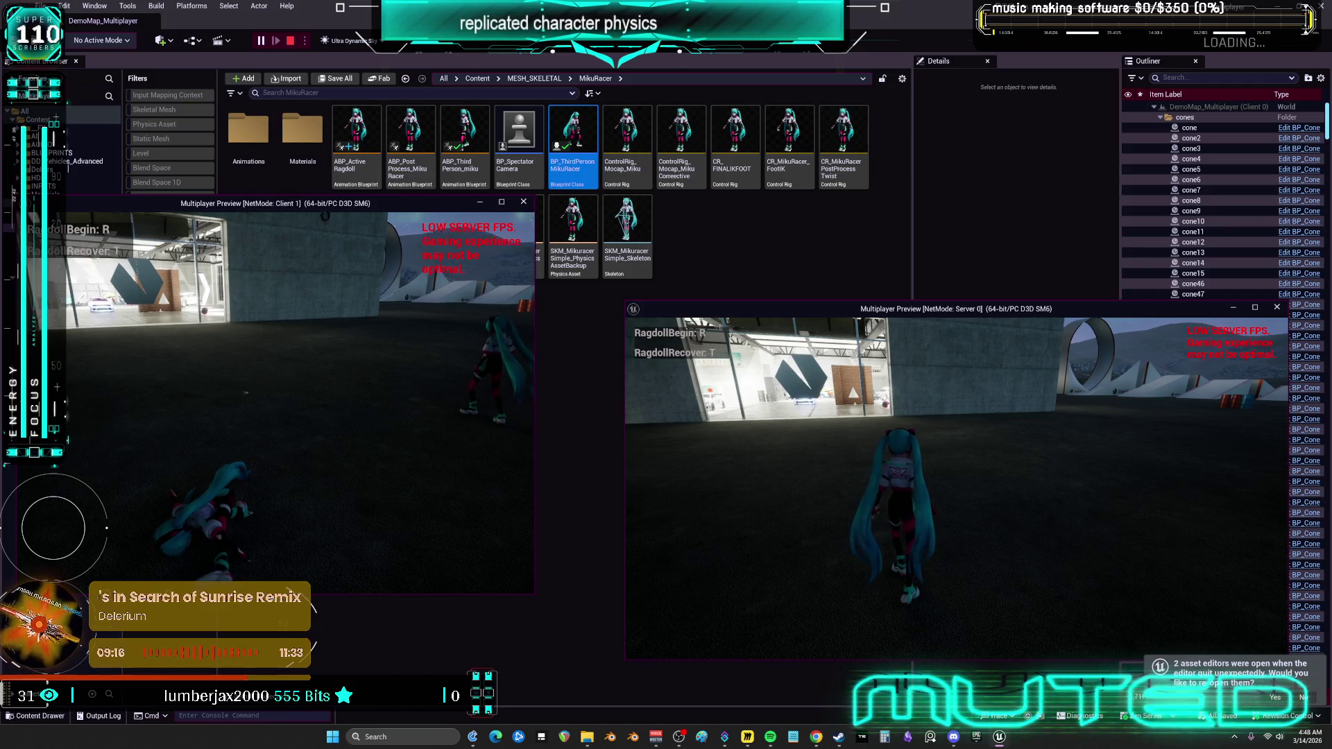
pyautogui.press('t')
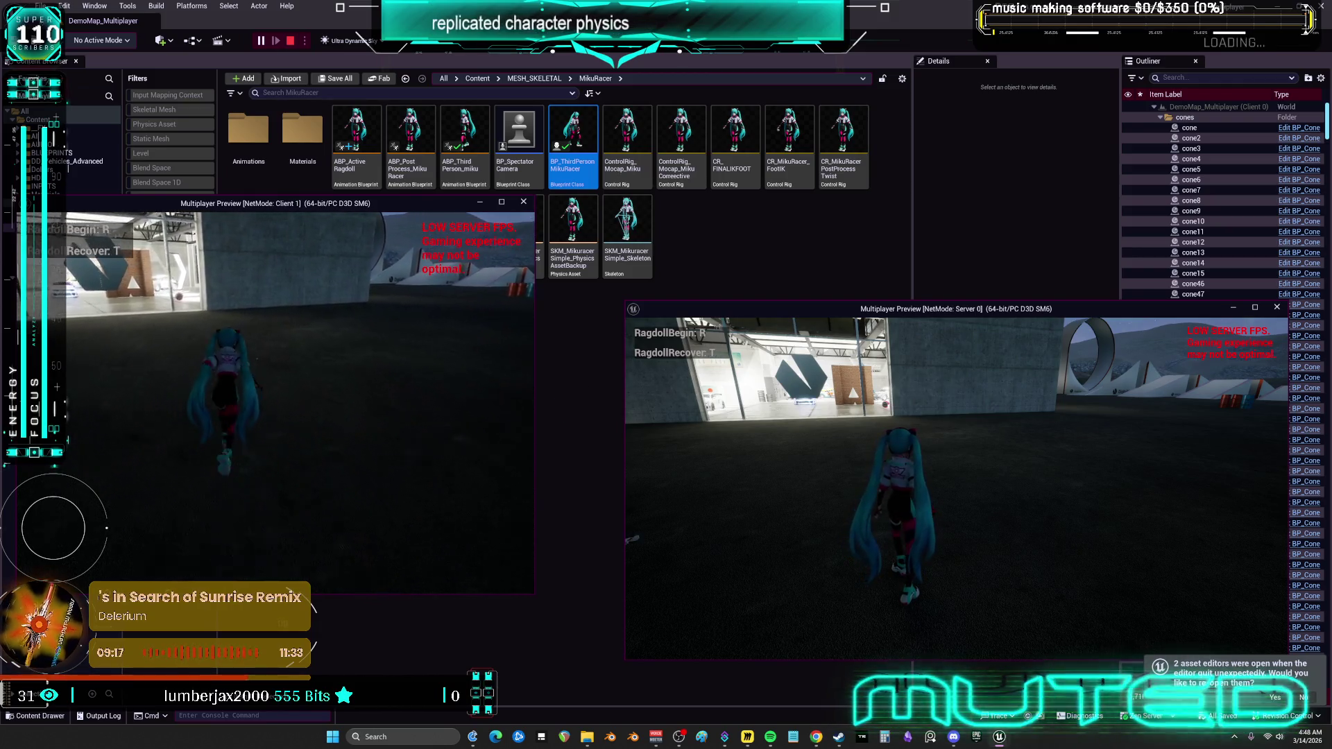
pyautogui.press('w')
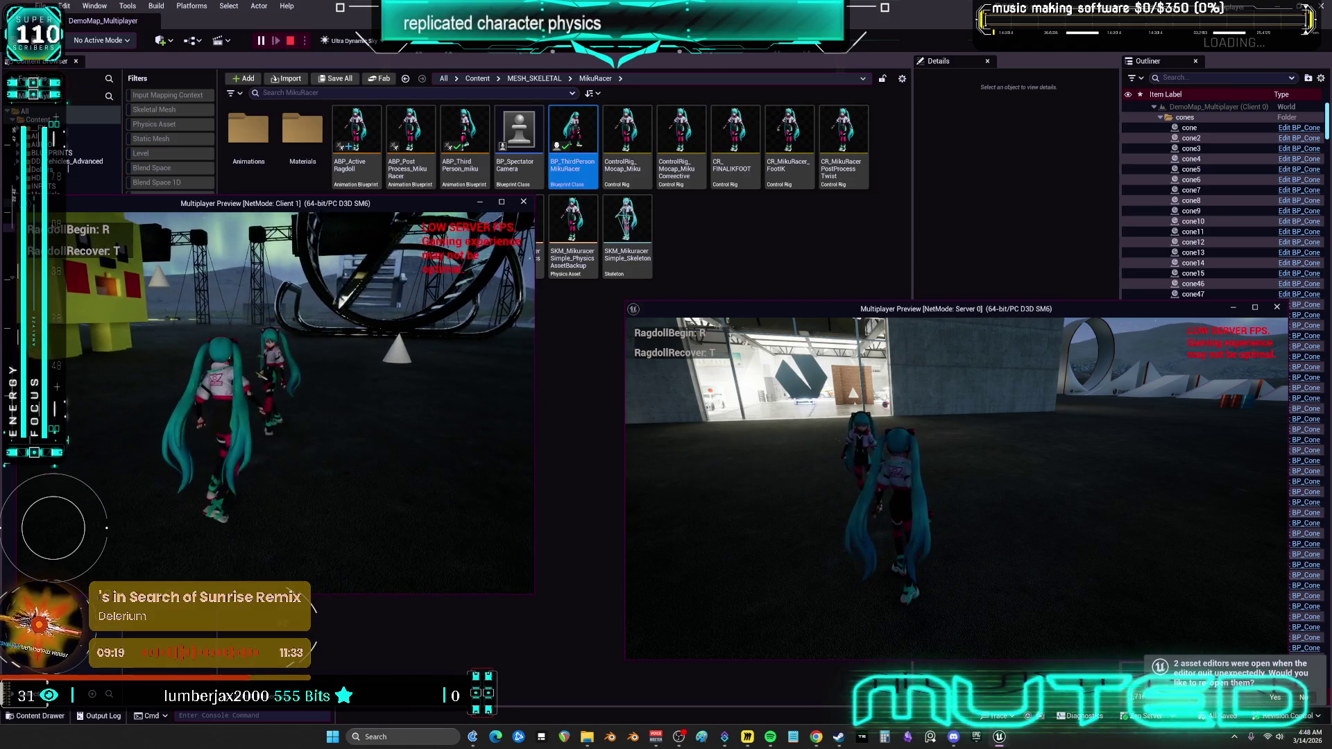
pyautogui.press('w')
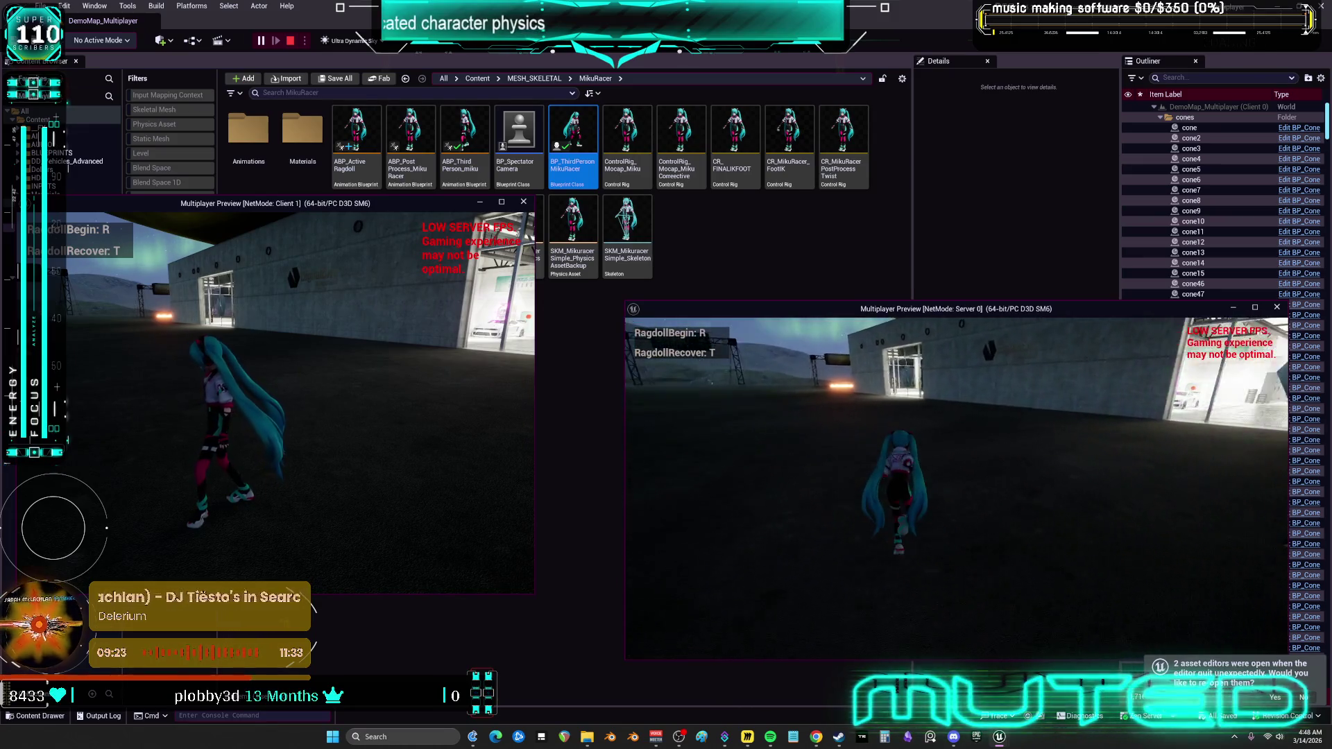
# Repeatedly ragdoll the server's Miku with R and stand it back up with T.
pyautogui.press('r')
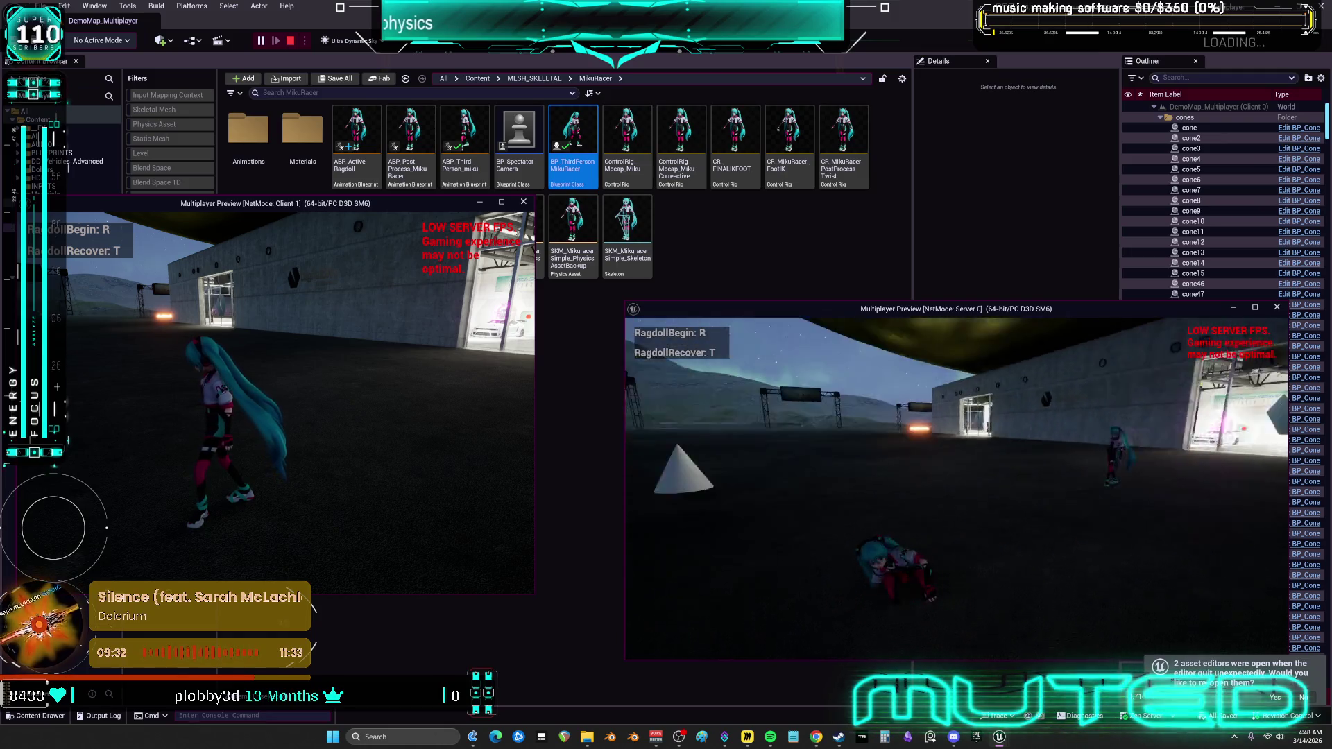
pyautogui.press('t')
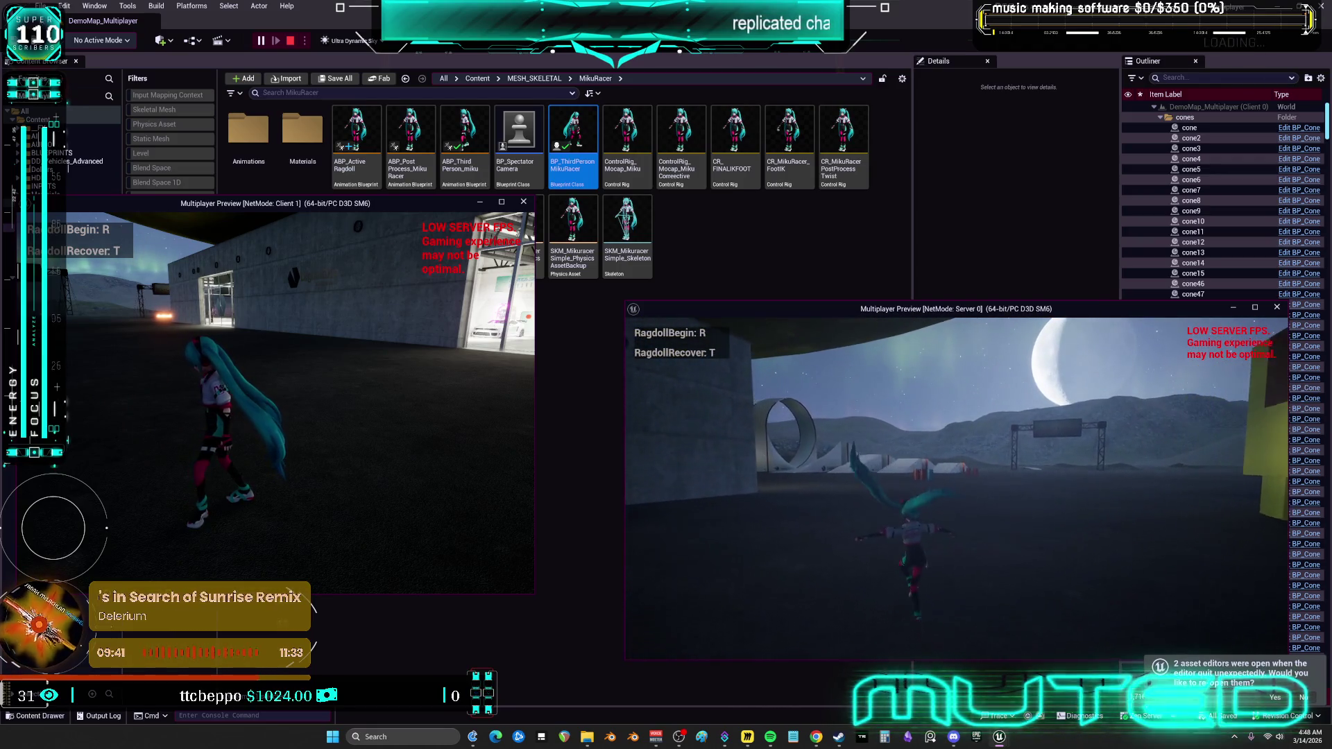
pyautogui.press('r')
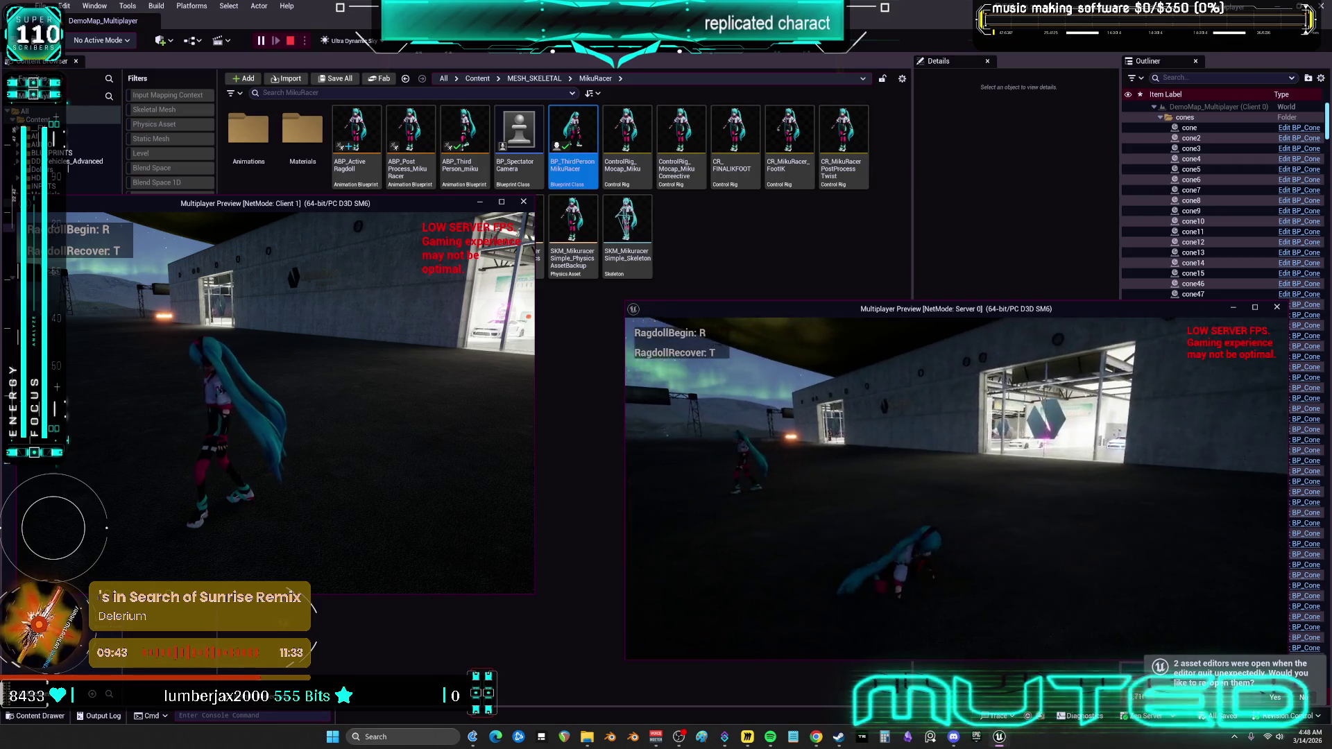
pyautogui.press('t')
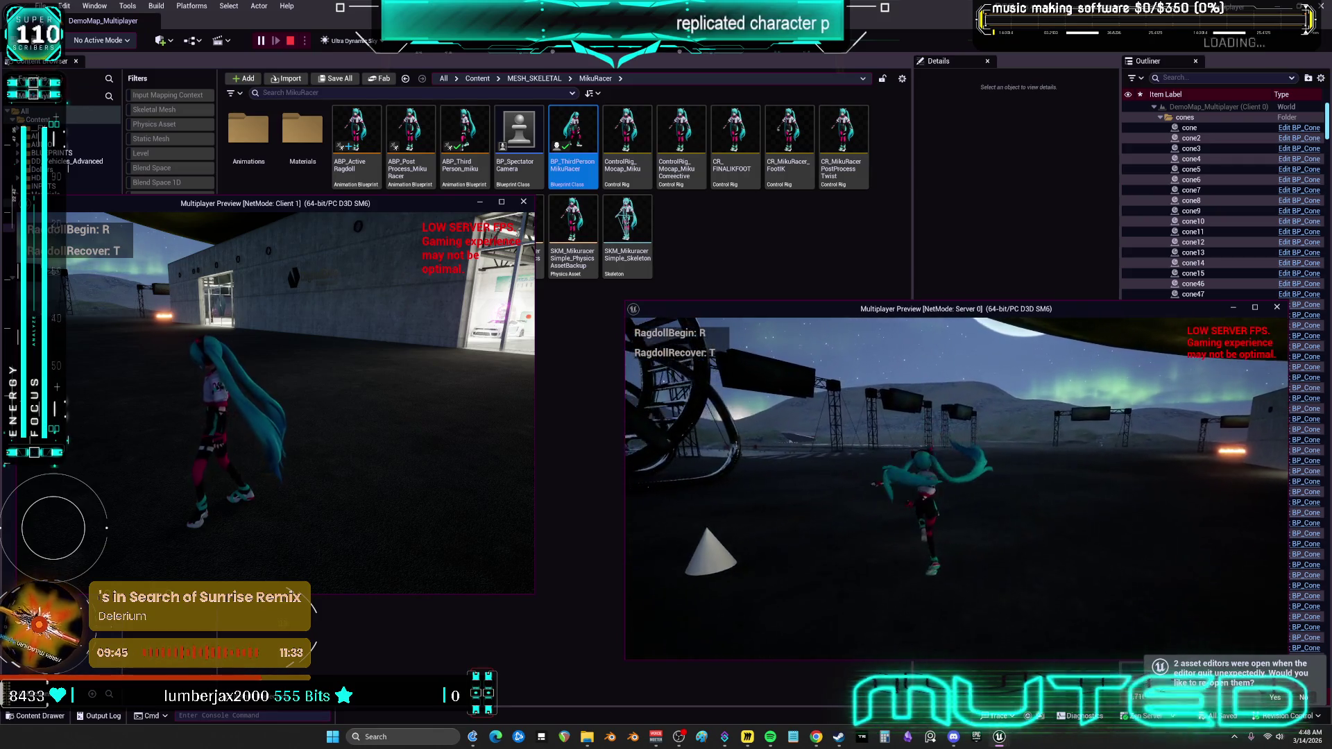
pyautogui.press('r')
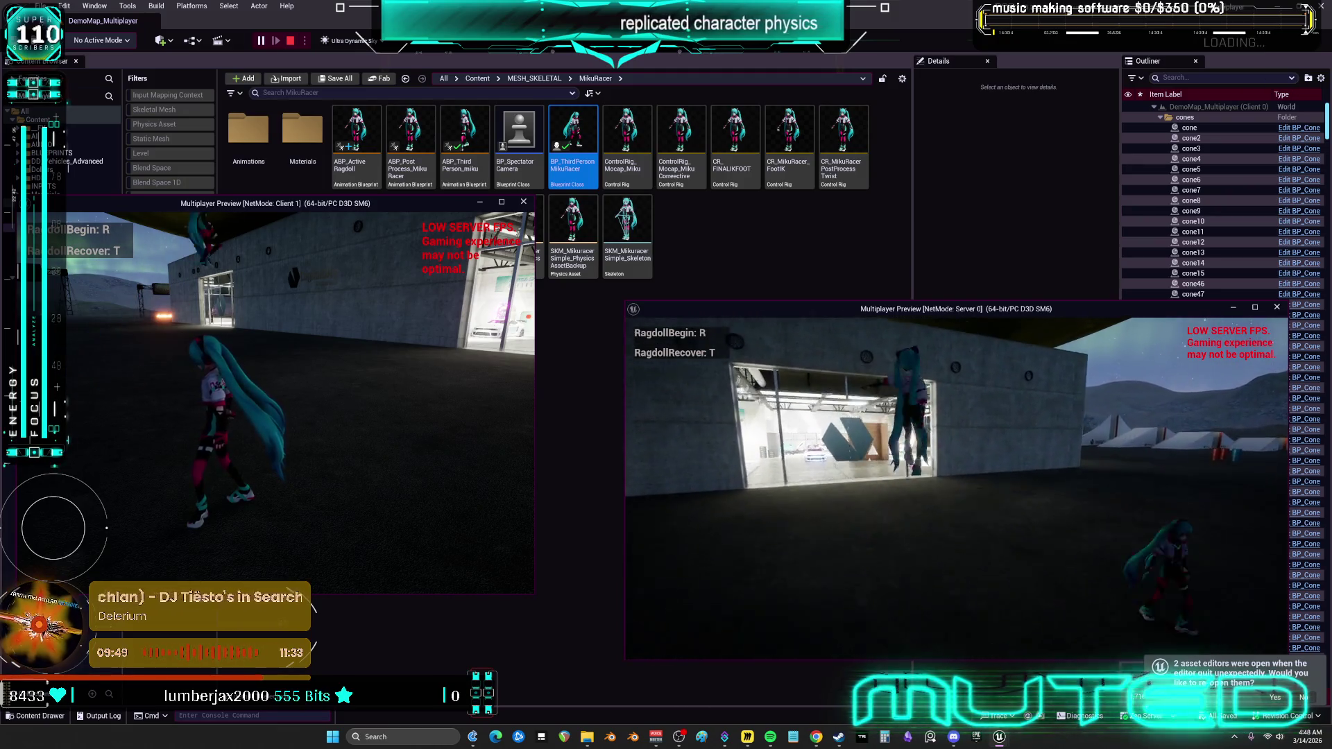
pyautogui.press('r')
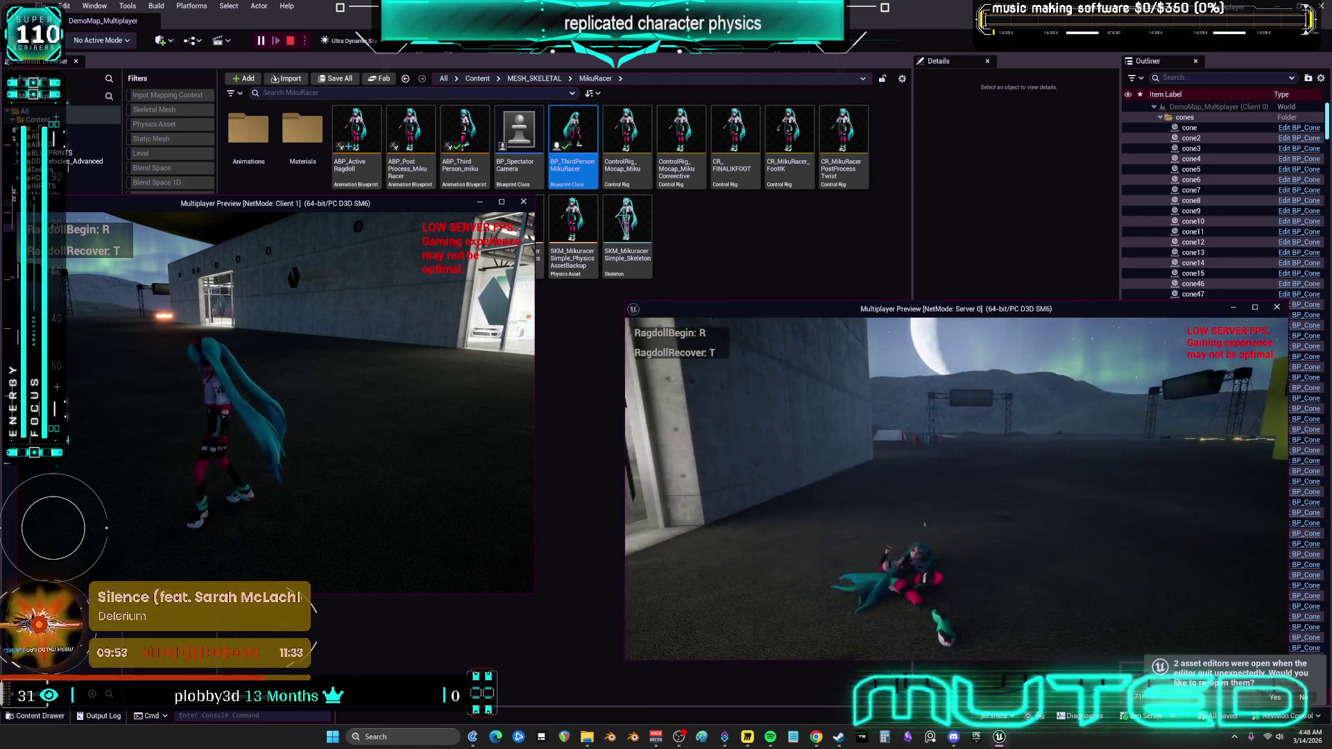
pyautogui.press('t')
# Run the server's Miku toward the ring structure, ragdoll it again, and stop the session with Esc.
pyautogui.press('w')
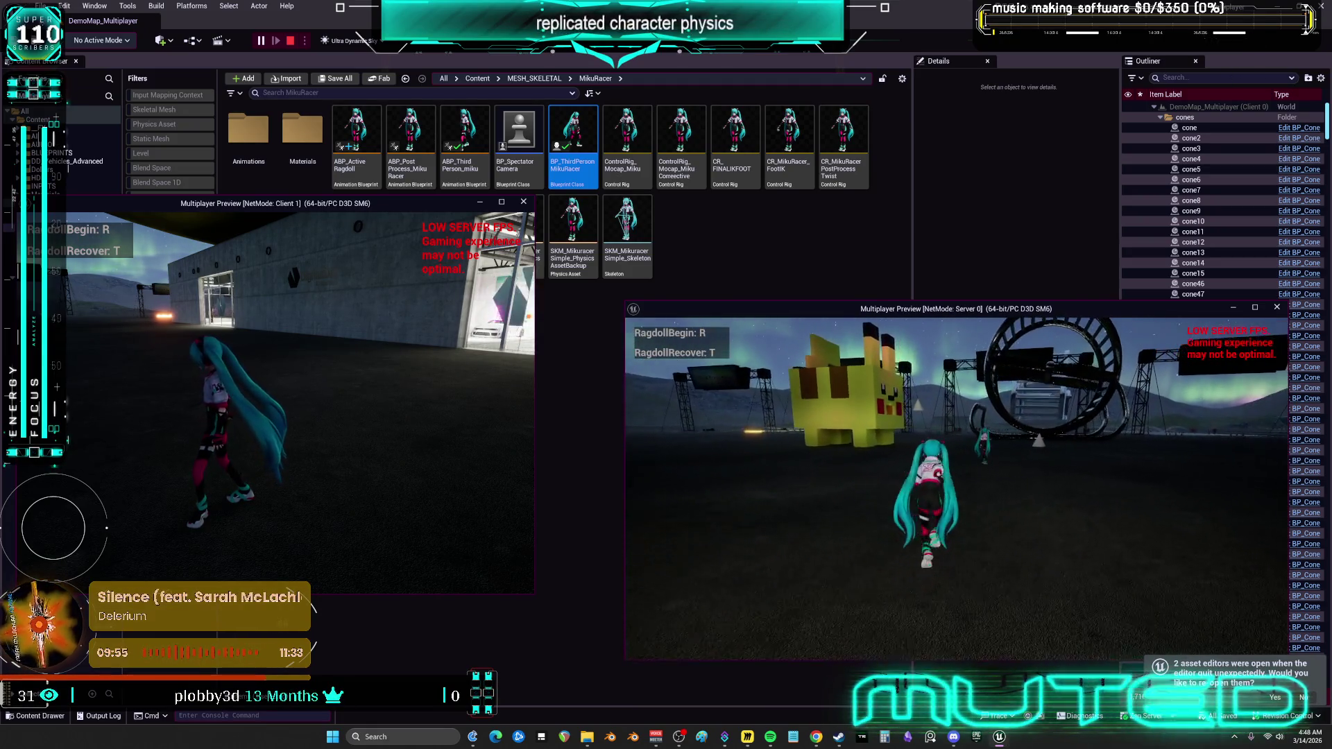
pyautogui.press('r')
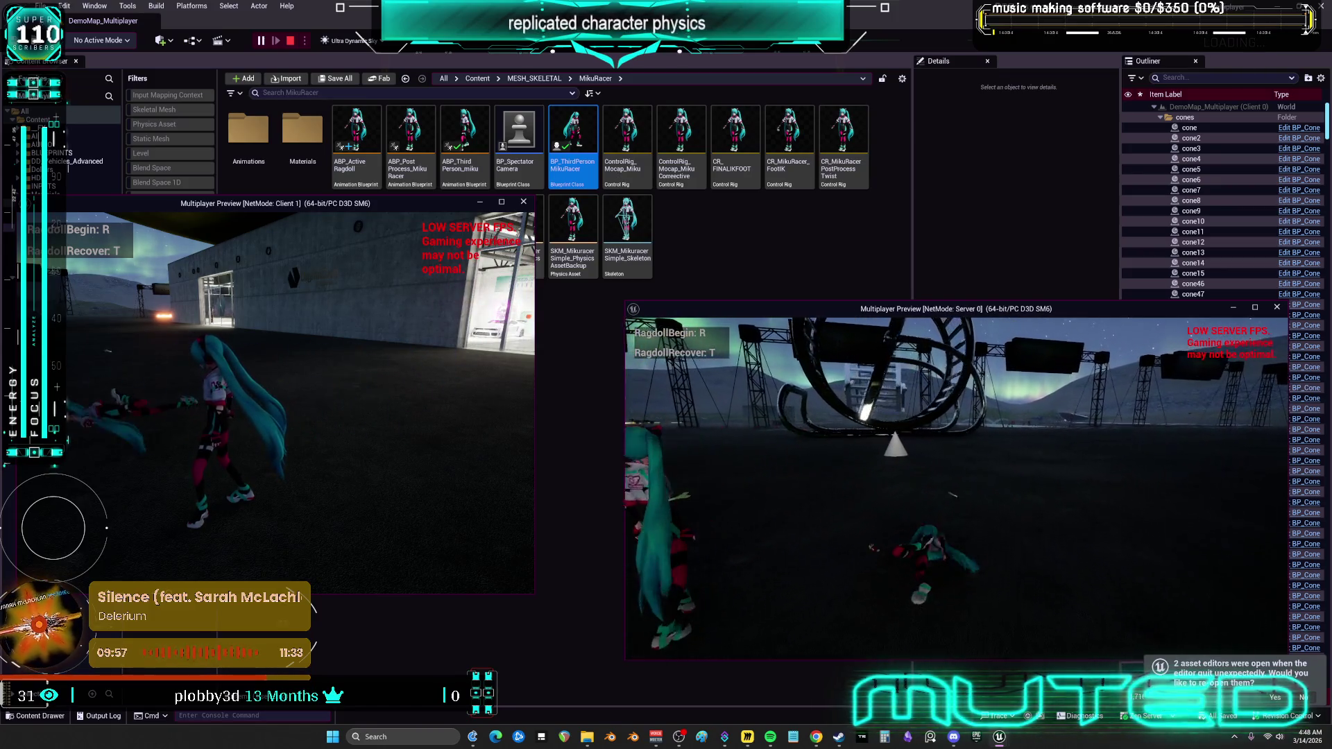
pyautogui.press('t')
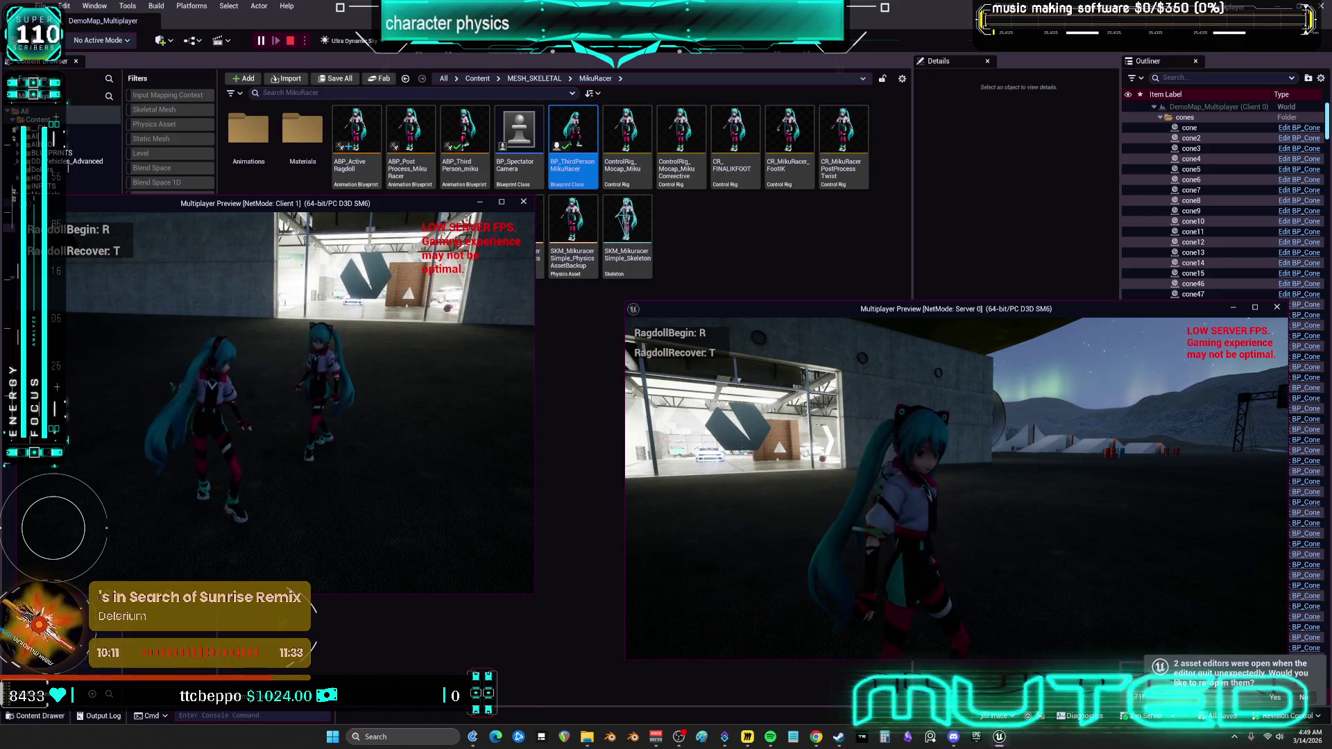
pyautogui.press('r')
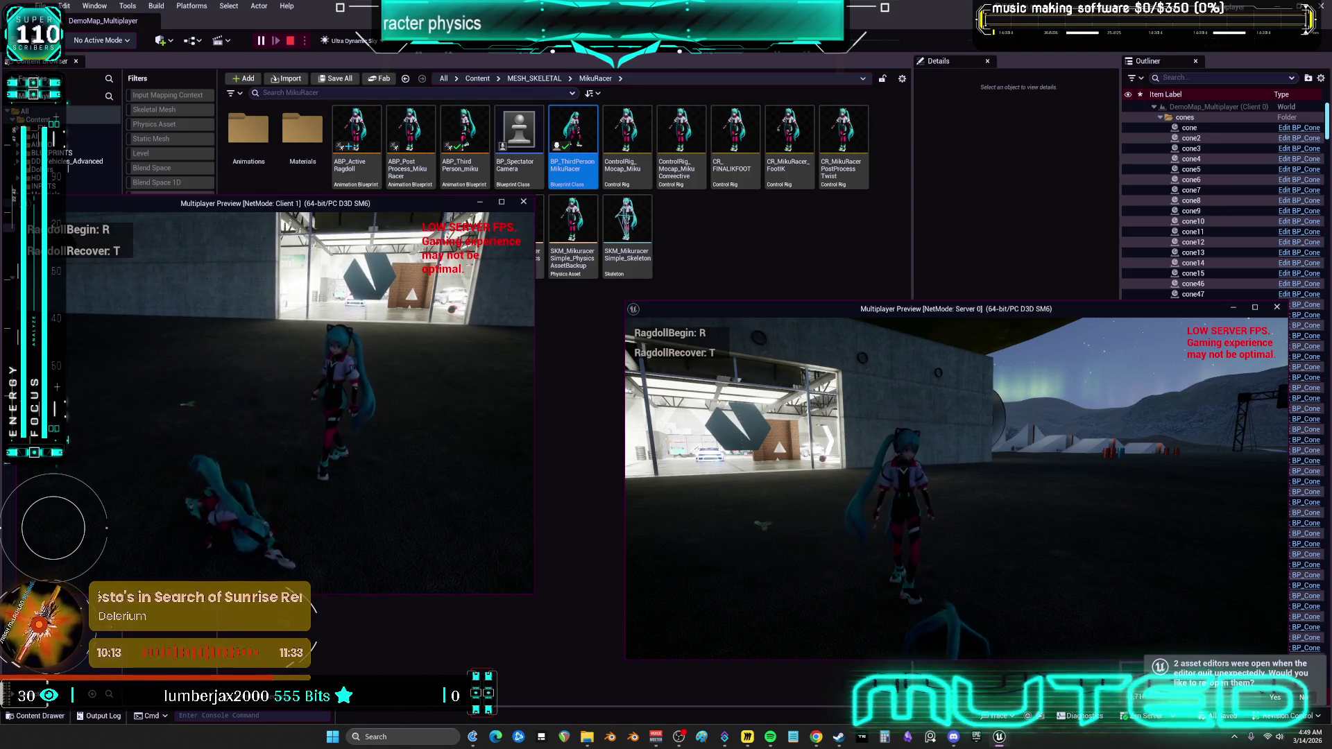
pyautogui.press('Escape')
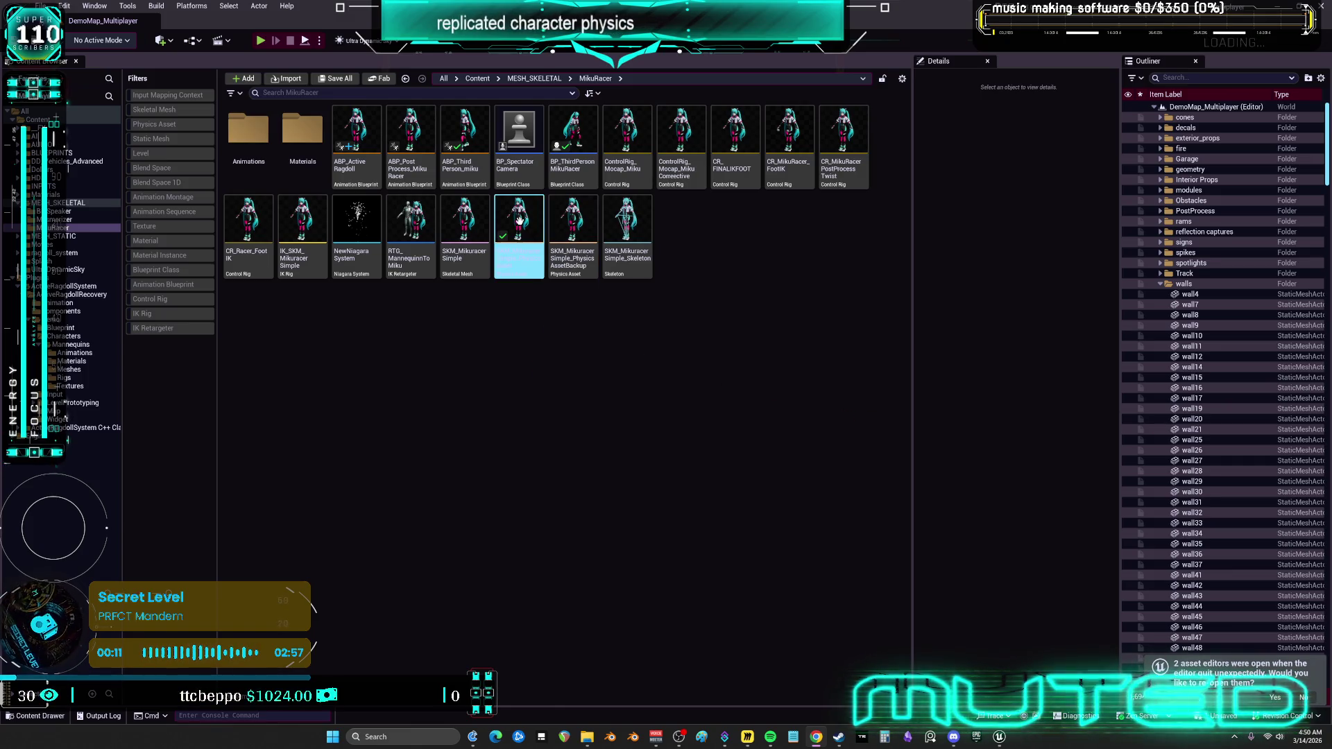
# Open BP_ThirdPersonMikuRacer and its parent BP_DCAdv_ThirdPChar blueprint.
pyautogui.click(583, 154)
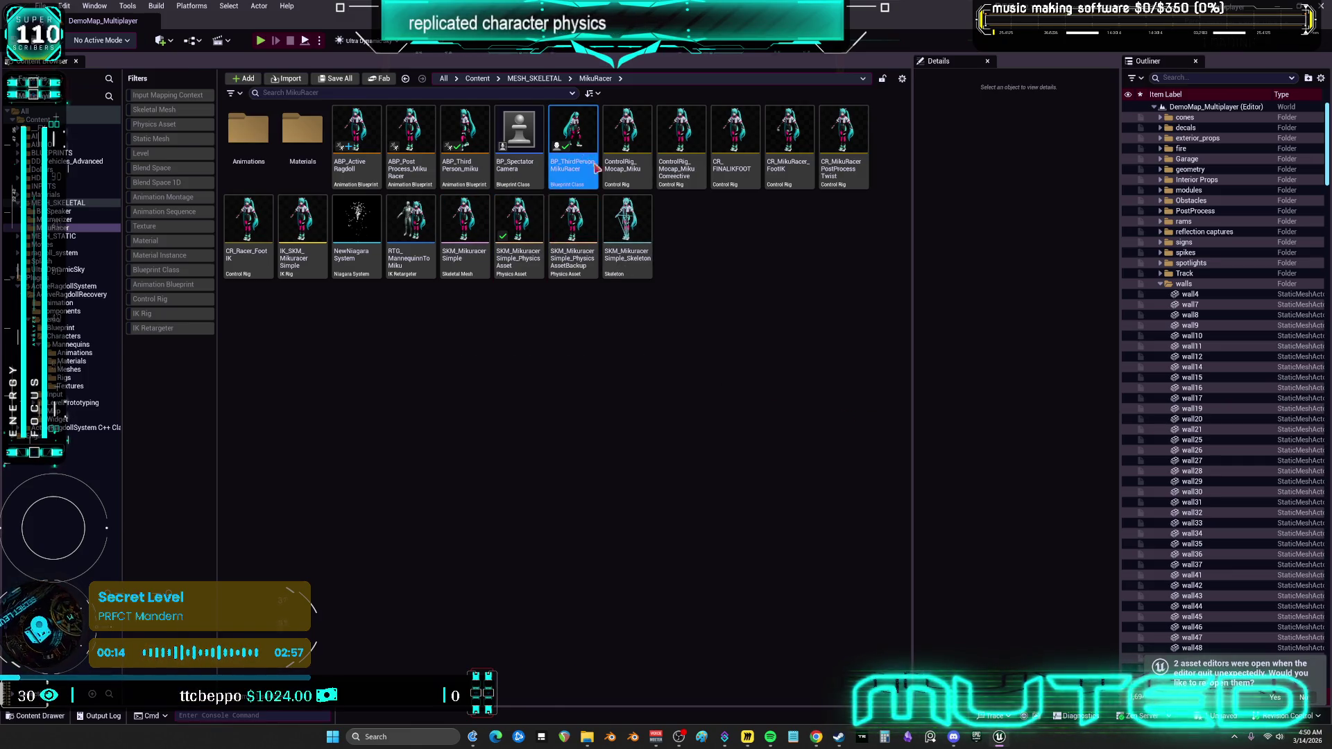
pyautogui.doubleClick(575, 149)
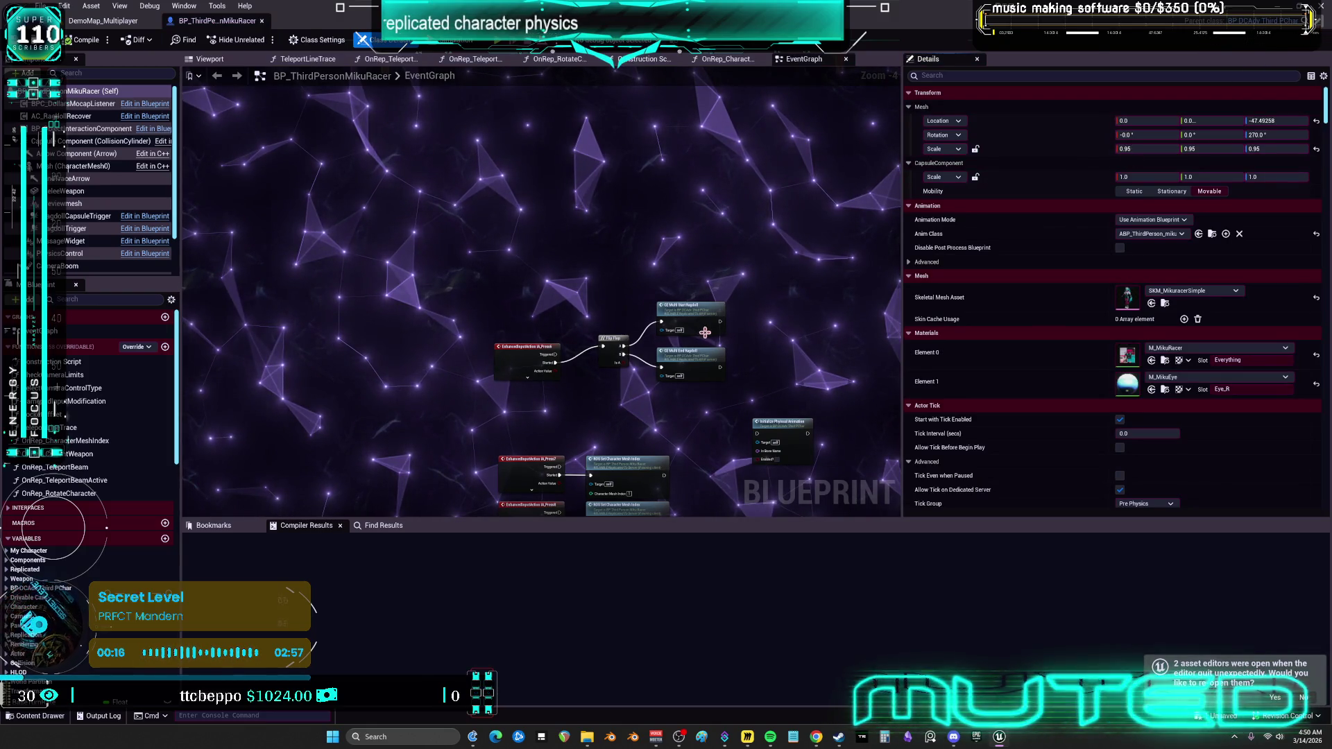
pyautogui.doubleClick(705, 332)
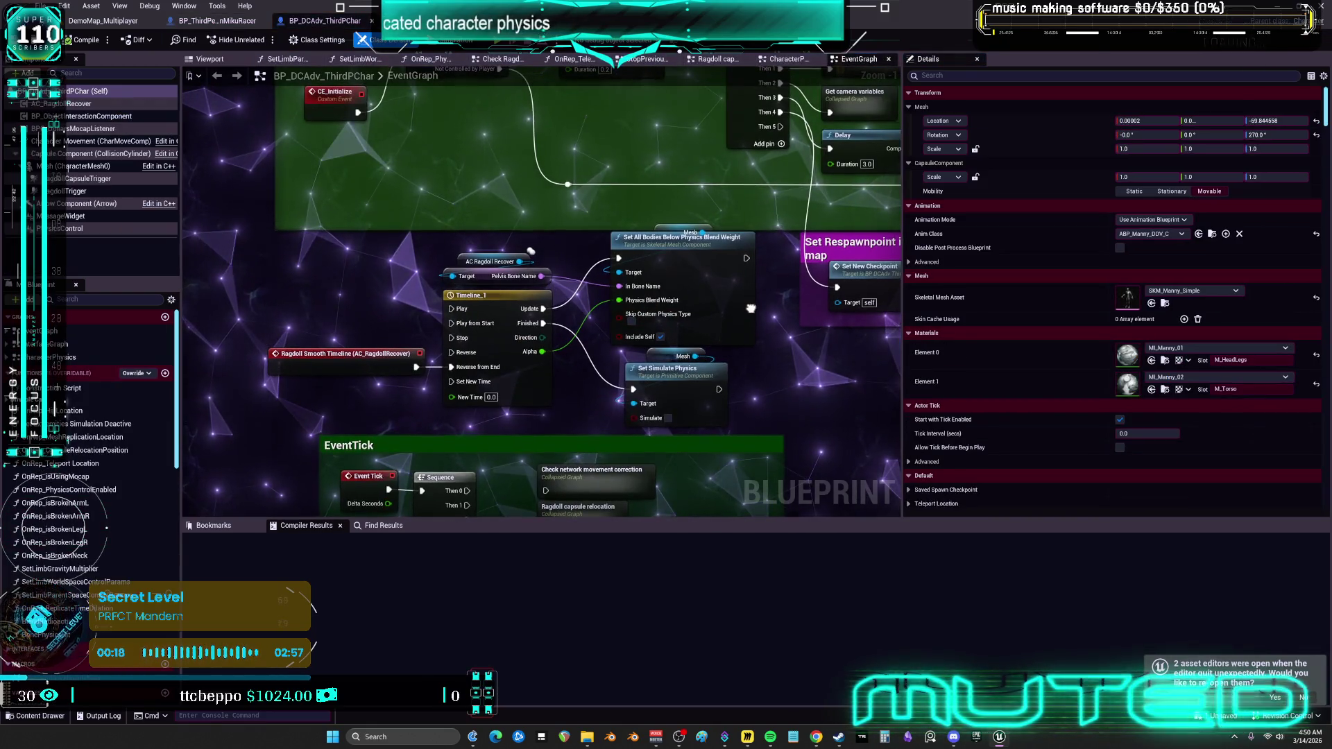
# Browse the parent's event graph and inspect the AC_RagdollRecover component's settings.
pyautogui.scroll(-2, 751, 308)
pyautogui.moveTo(751, 308)
pyautogui.mouseDown()
pyautogui.moveTo(593, 417)
pyautogui.moveTo(639, 208)
pyautogui.mouseUp()
pyautogui.scroll(-2, 594, 417)
pyautogui.scroll(-2, 562, 113)
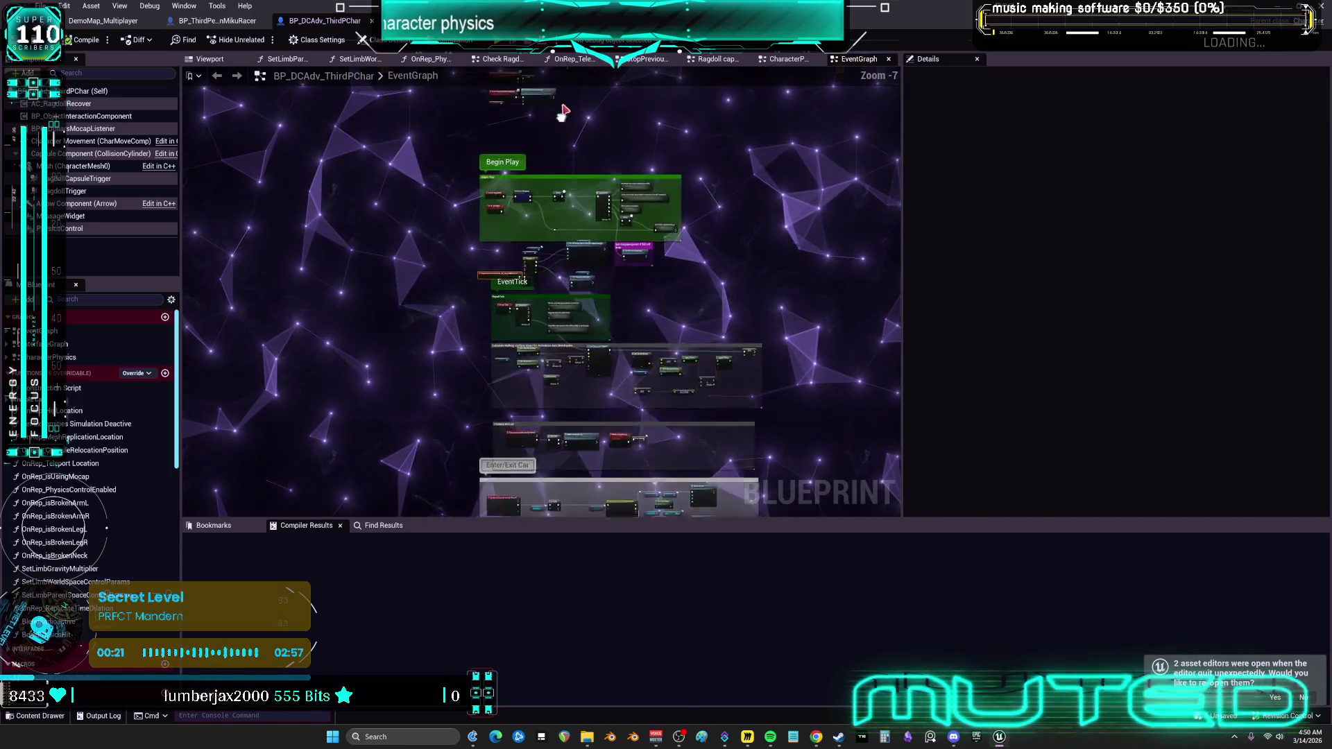
pyautogui.scroll(5, 562, 242)
pyautogui.click(78, 106)
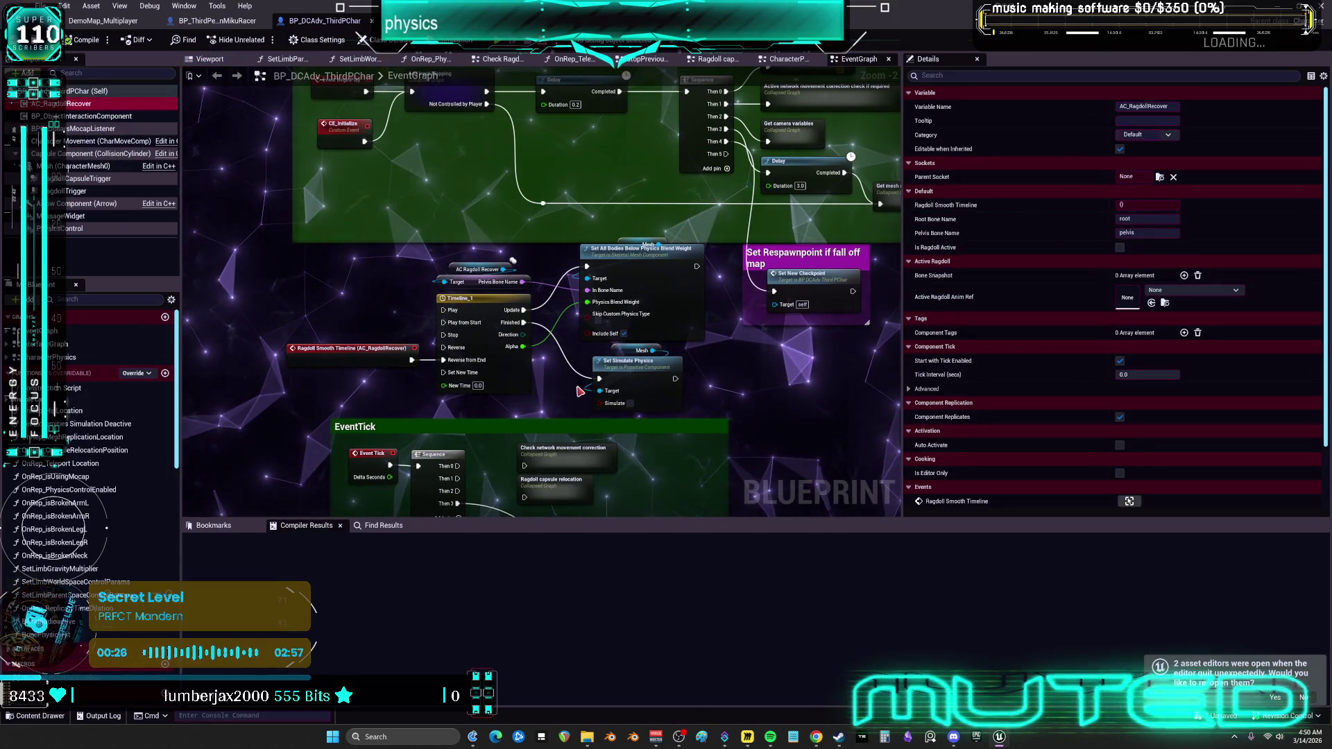
pyautogui.scroll(-4, 750, 409)
pyautogui.scroll(3, 451, 174)
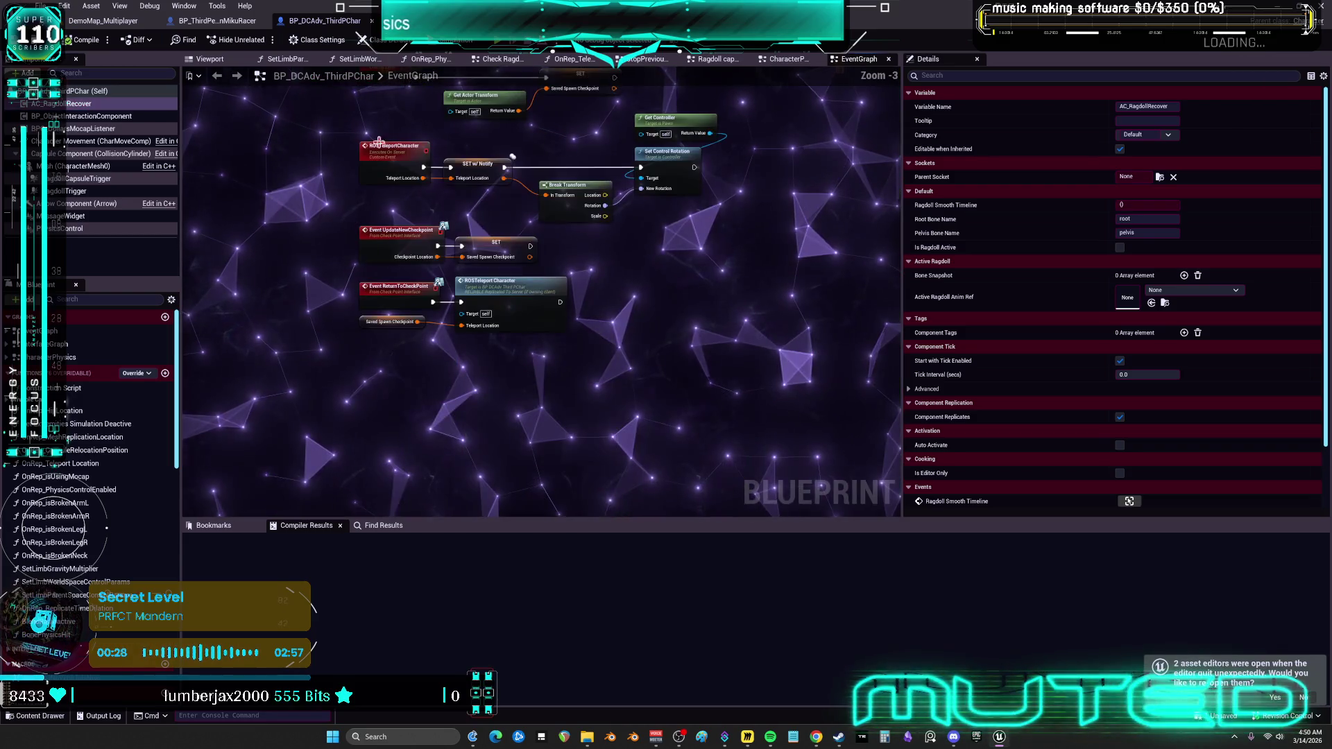
# Cut the IA_Press6, Flip Flop and CE Multi Ragdoll nodes from MikuRacer, then return to BP_DCAdv_ThirdPChar.
pyautogui.click(229, 25)
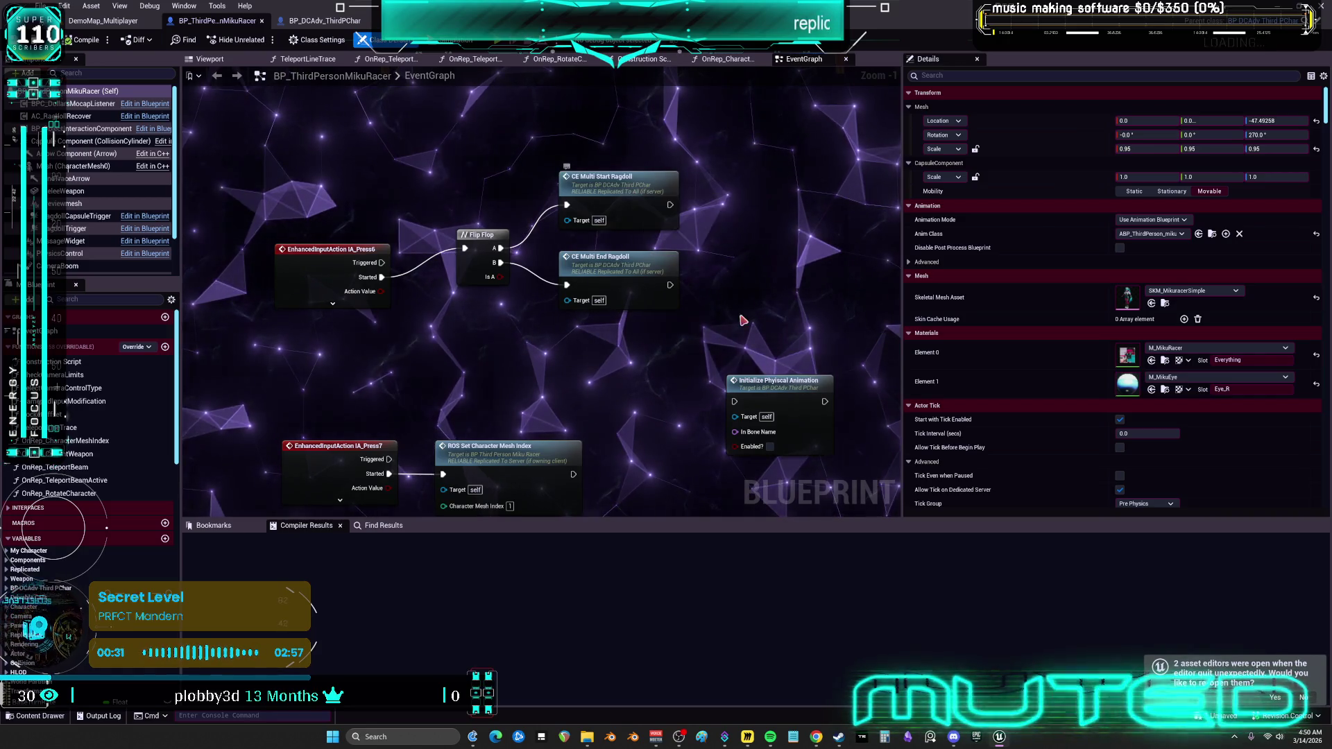
pyautogui.press('Delete')
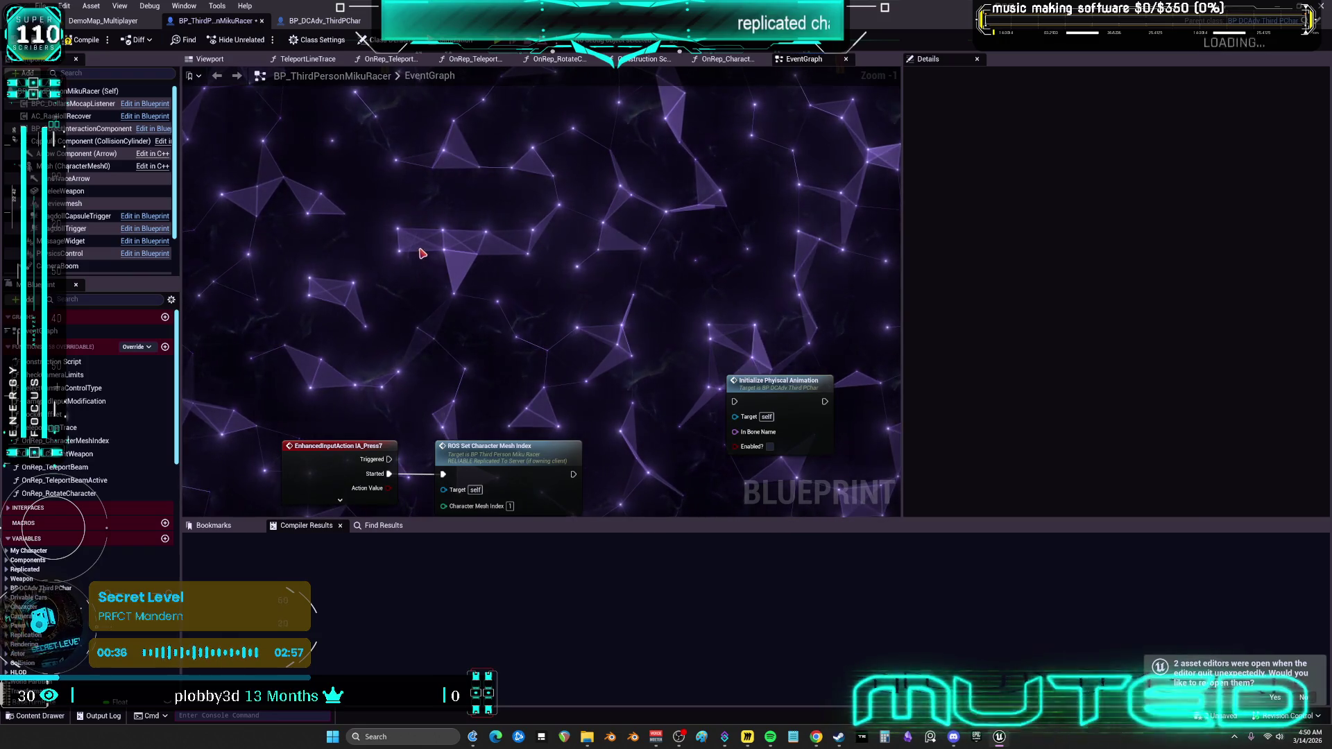
pyautogui.hotkey('ctrl', 'z')
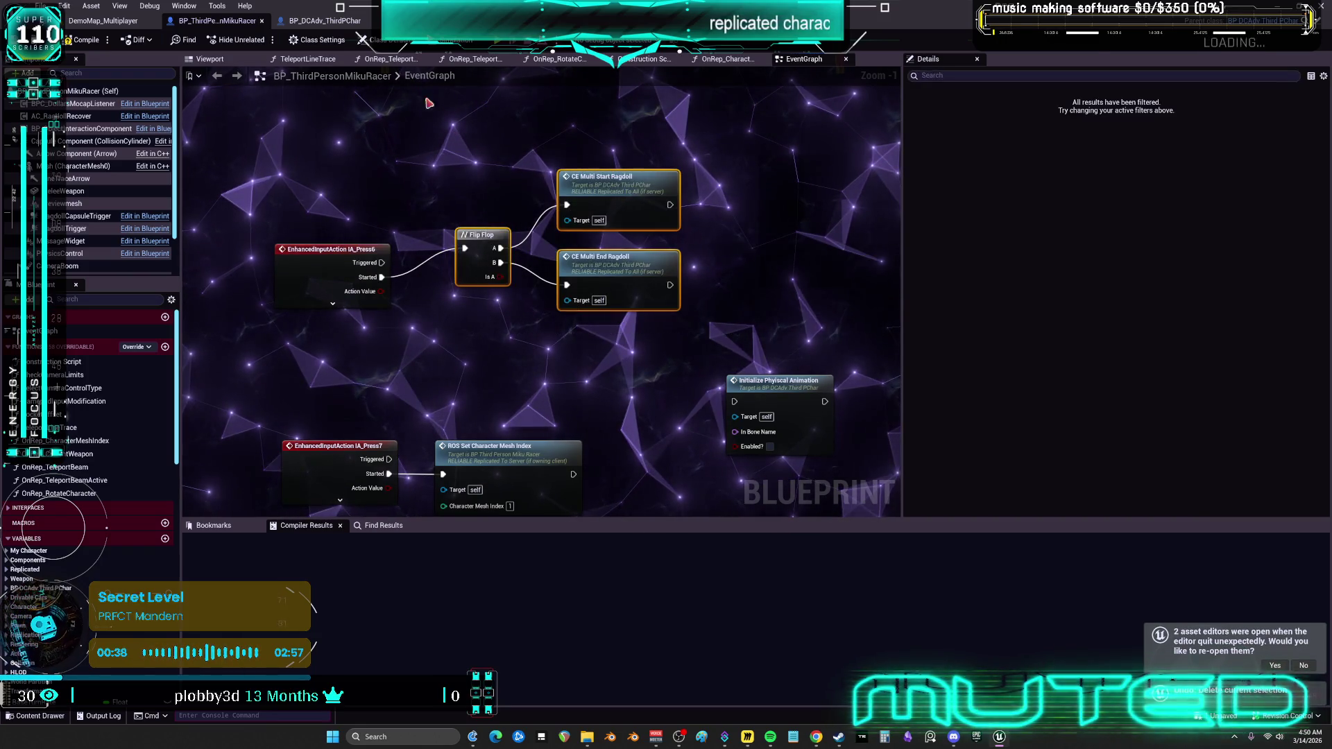
pyautogui.hotkey('ctrl', 'x')
pyautogui.click(325, 20)
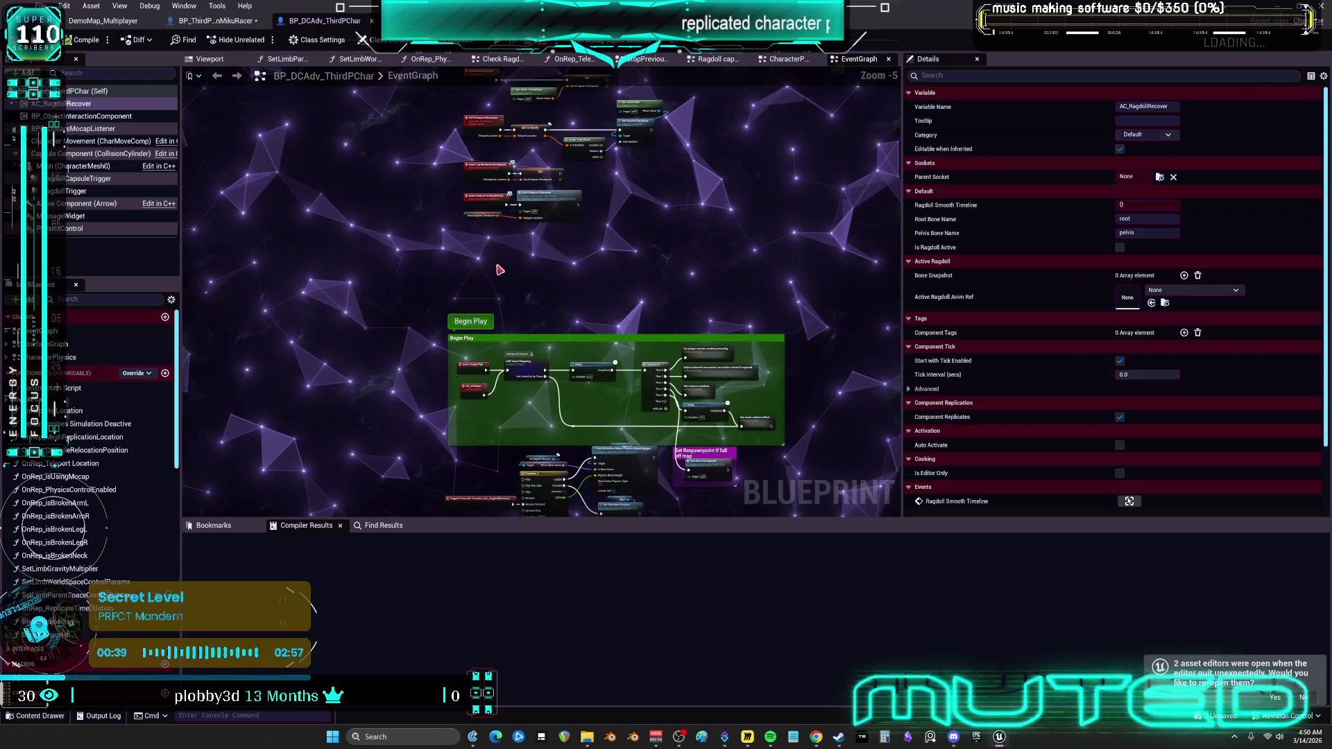
# Add a Debug Key 6 event, paste the cut nodes, and connect Pressed to the Flip Flop.
pyautogui.rightClick(496, 269)
pyautogui.write('debug 6')
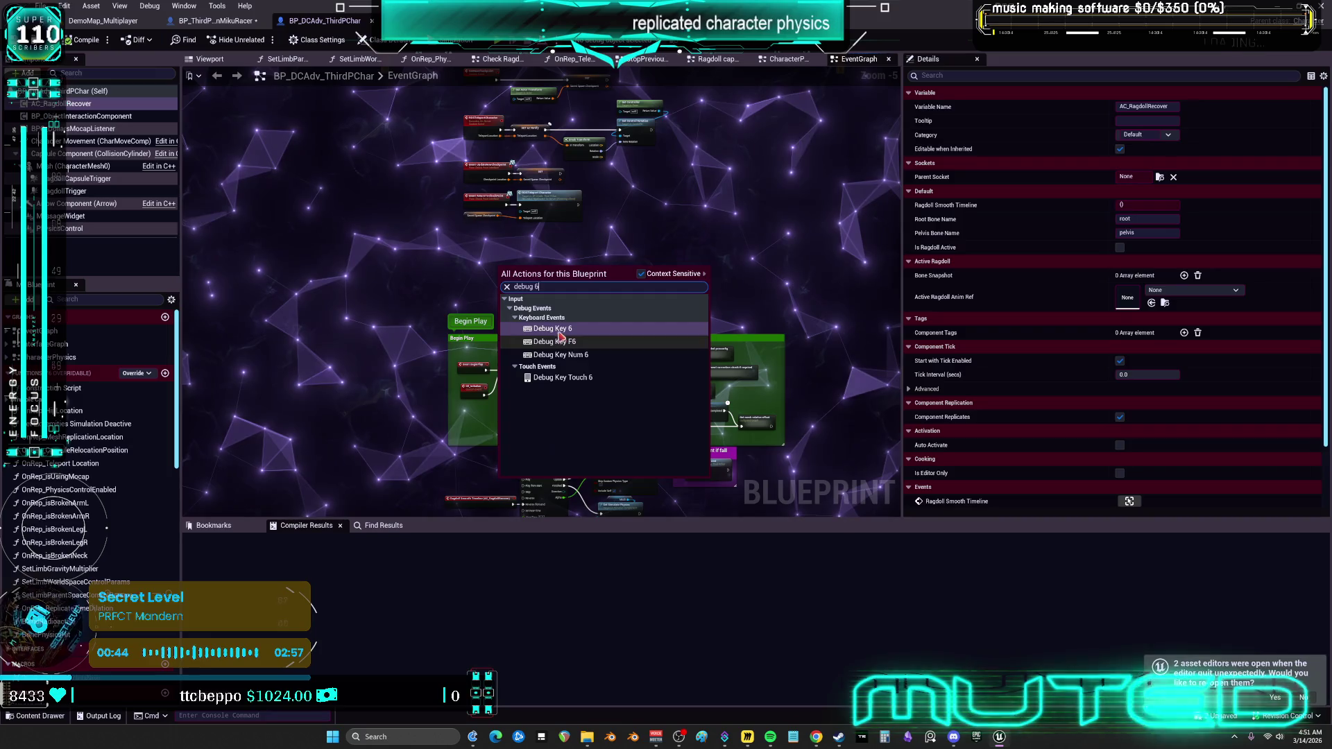
pyautogui.click(559, 332)
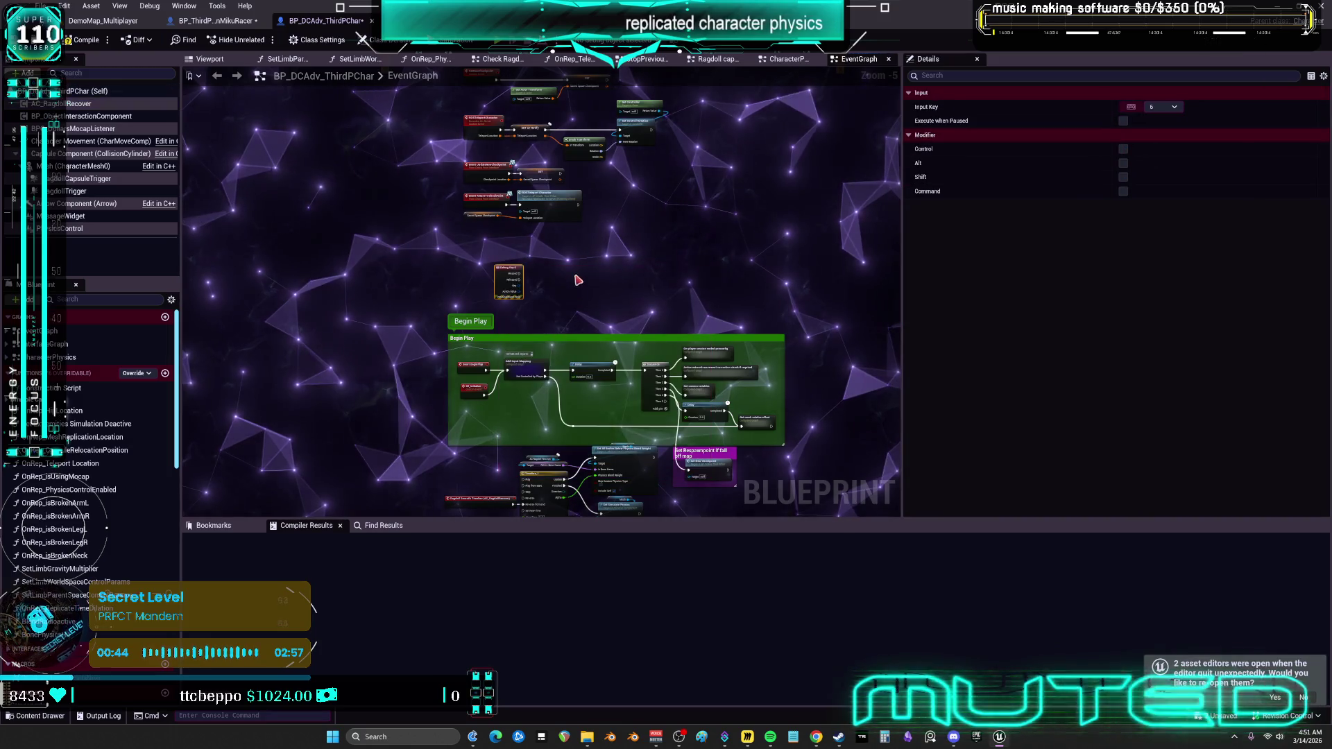
pyautogui.hotkey('ctrl', 'v')
pyautogui.scroll(4, 464, 284)
pyautogui.moveTo(451, 275); pyautogui.dragTo(522, 305)
# Check the CE_Multi_StartRagdoll event definition and survey the EventTick and BeginPlay sections.
pyautogui.click(399, 171)
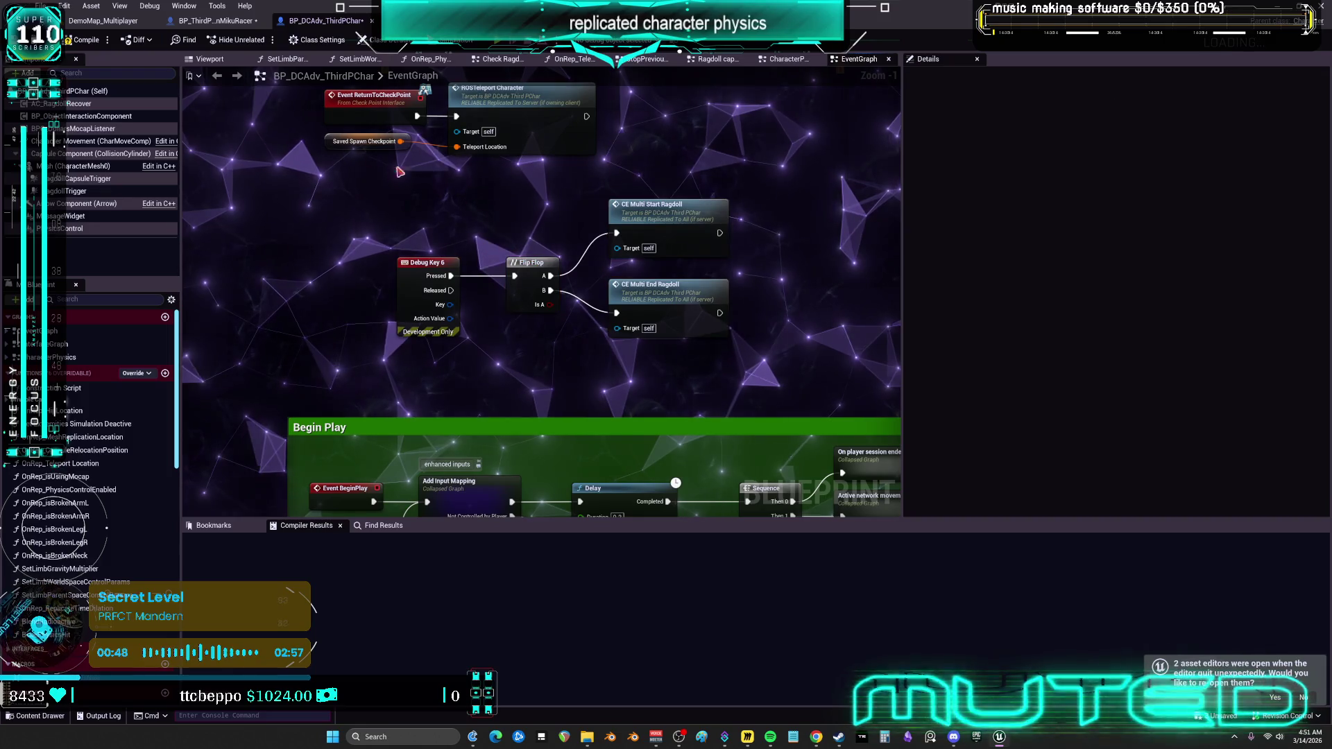
pyautogui.click(684, 218)
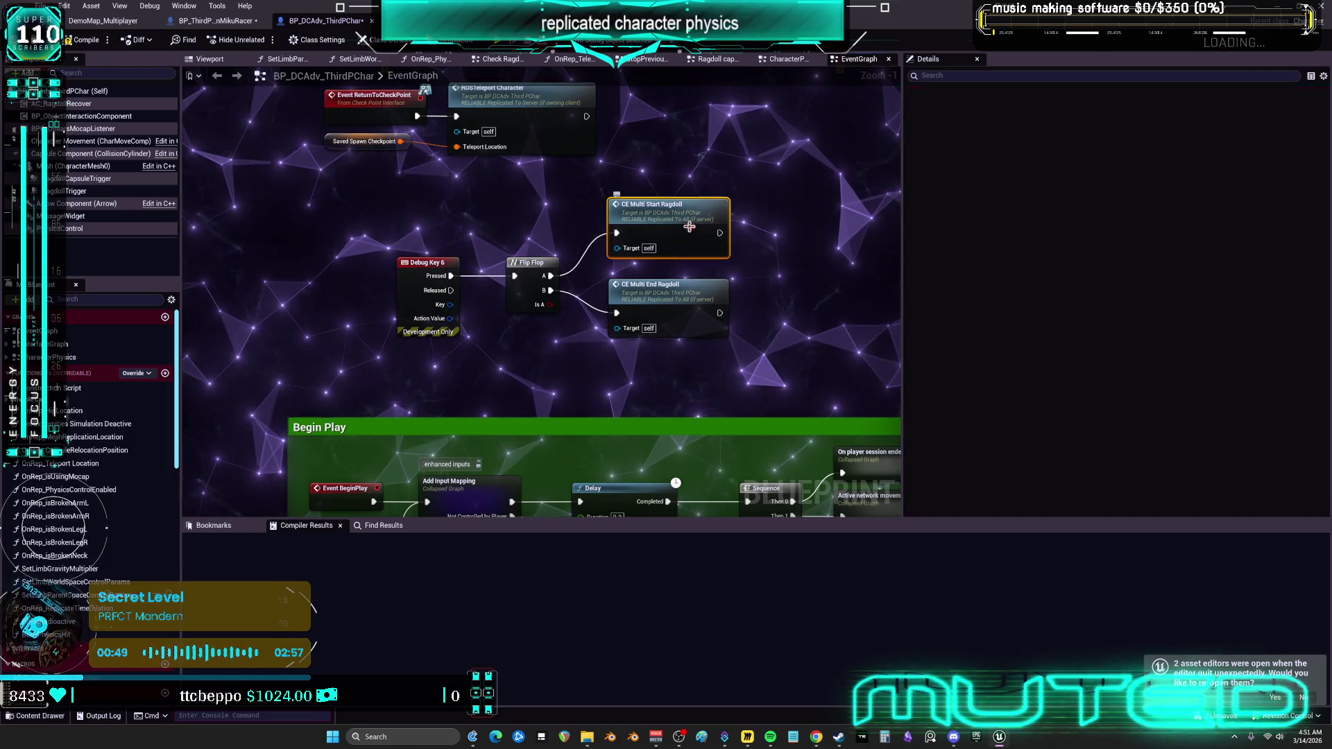
pyautogui.doubleClick(681, 221)
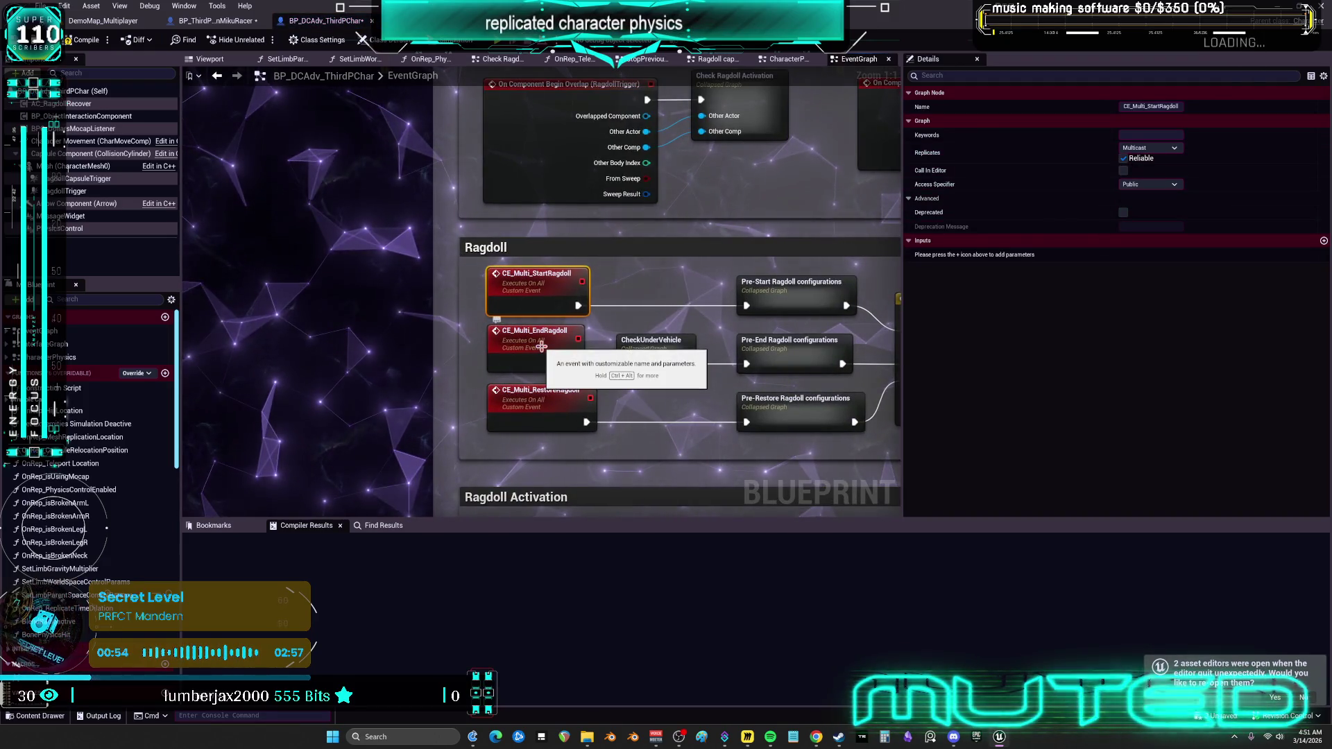
pyautogui.hotkey('alt', 'Left')
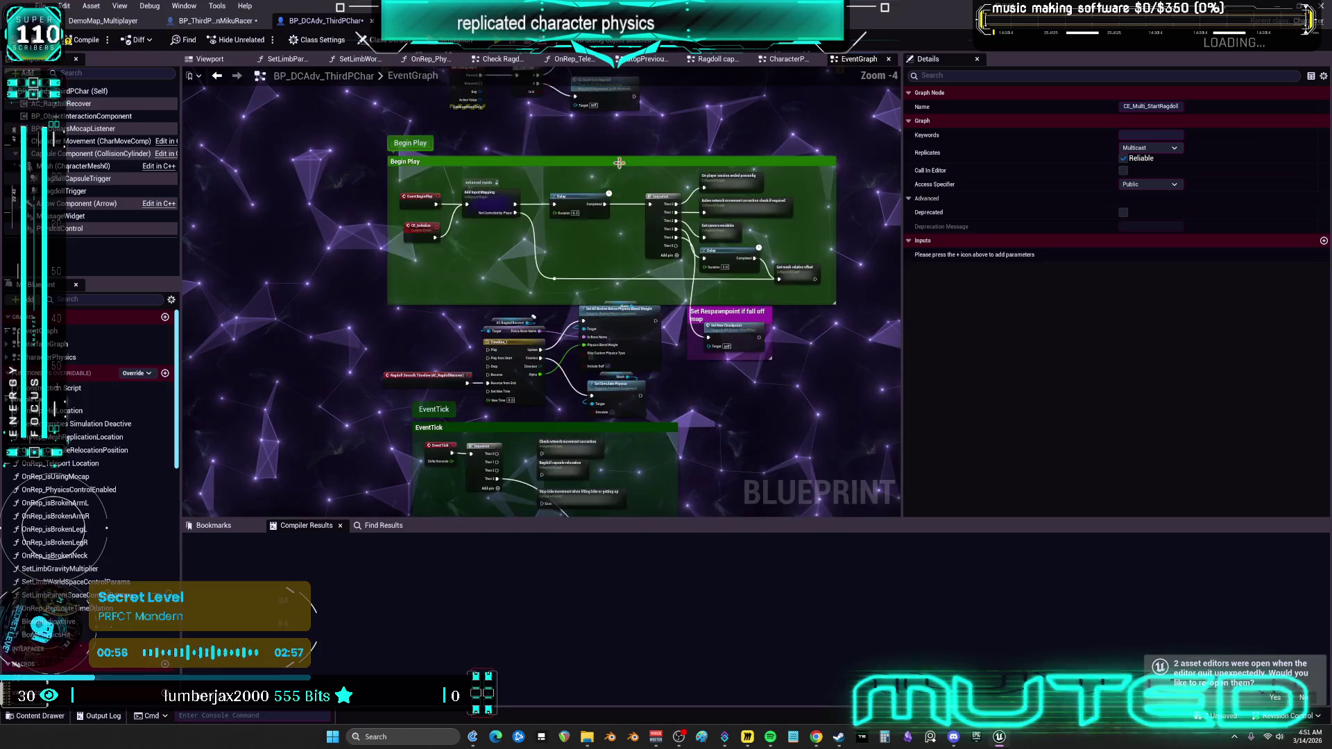
pyautogui.moveTo(722, 329); pyautogui.dragTo(588, 216)
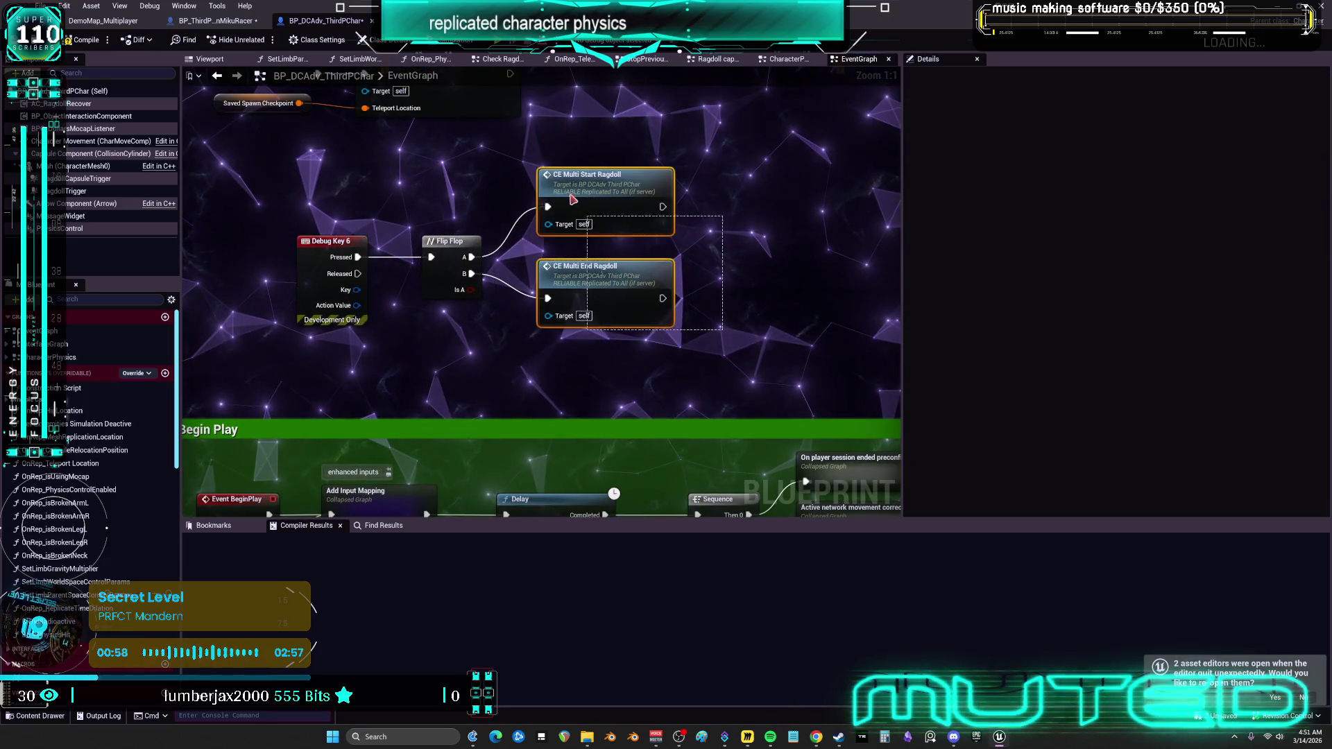
pyautogui.scroll(-6, 590, 271)
pyautogui.moveTo(594, 273); pyautogui.dragTo(595, 216)
pyautogui.scroll(6, 594, 215)
pyautogui.moveTo(546, 331)
pyautogui.mouseDown()
pyautogui.moveTo(545, 233)
pyautogui.moveTo(546, 258)
pyautogui.mouseUp()
pyautogui.moveTo(554, 165); pyautogui.dragTo(538, 588)
# Add an AC_RagdollRecover reference with Ragdoll Begin and Ragdoll End calls, wiring Flip Flop B to Ragdoll End.
pyautogui.moveTo(61, 104)
pyautogui.mouseDown()
pyautogui.moveTo(595, 212)
pyautogui.moveTo(569, 194)
pyautogui.mouseUp()
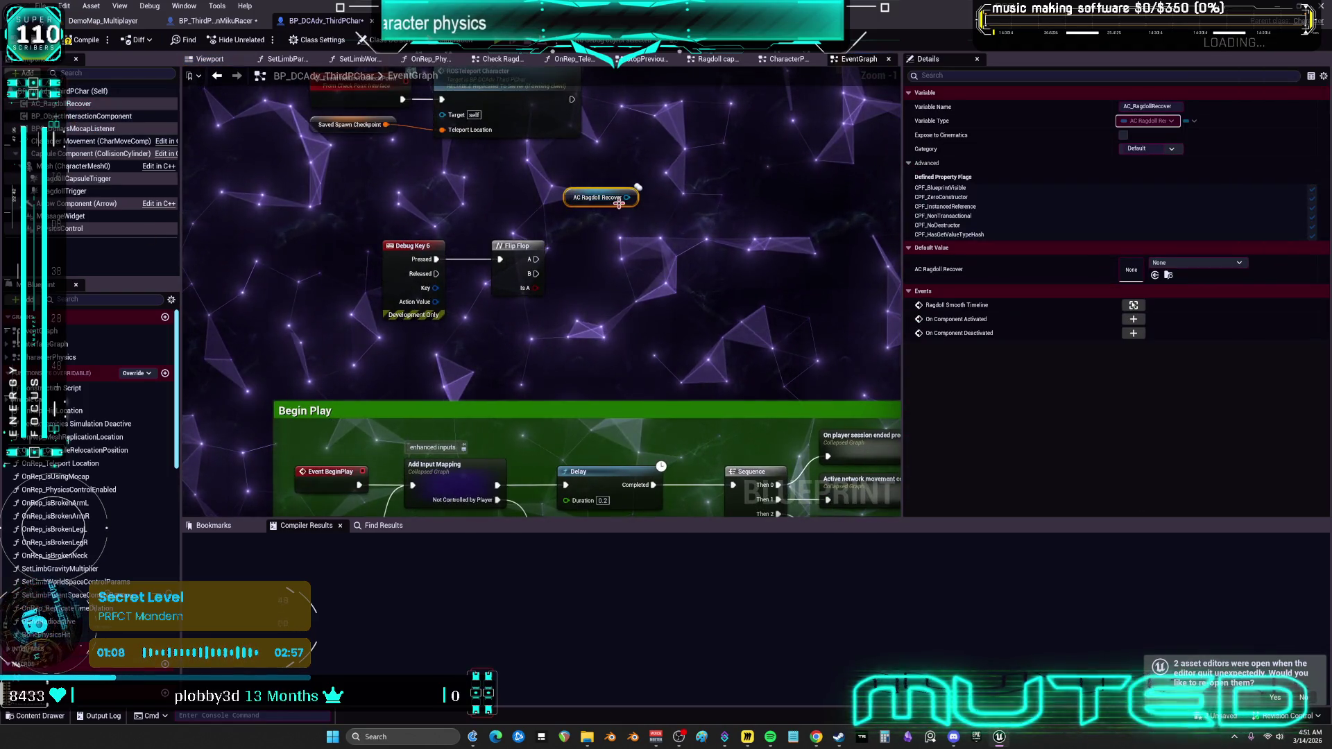
pyautogui.moveTo(626, 200); pyautogui.dragTo(642, 260)
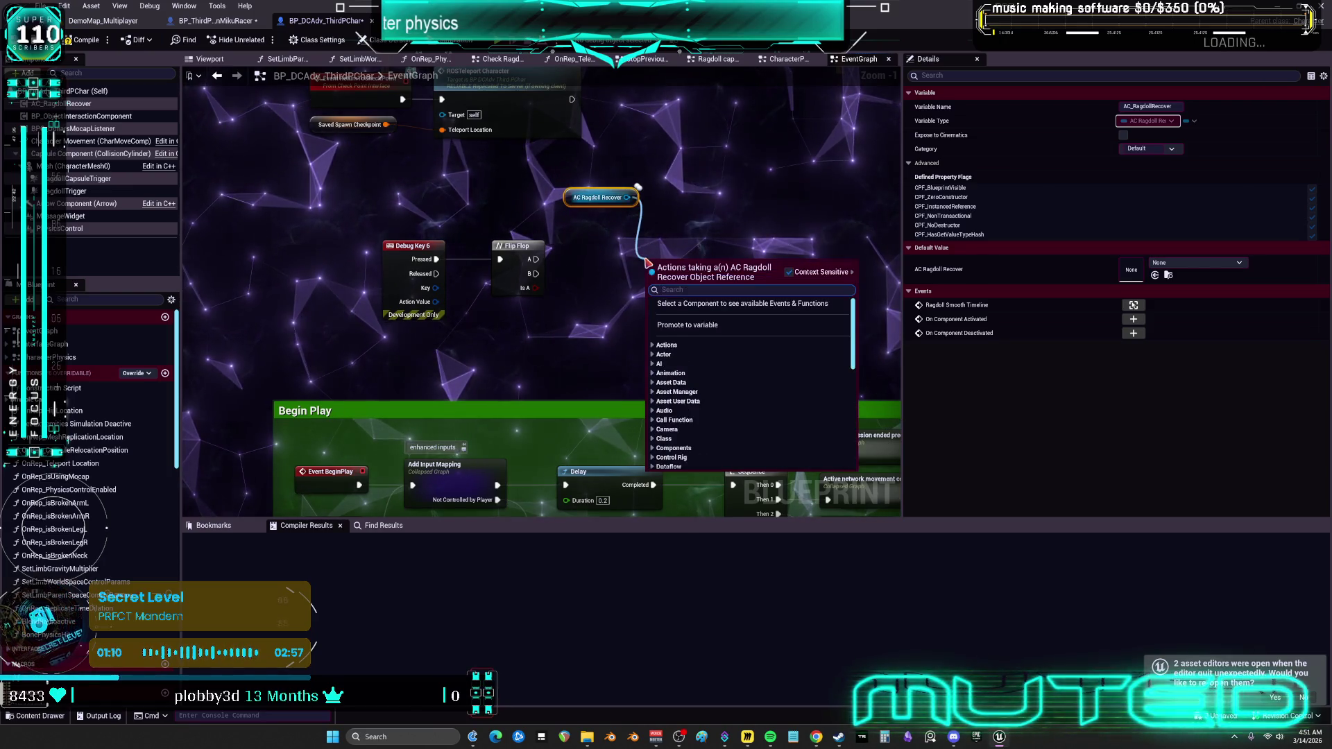
pyautogui.write('beg')
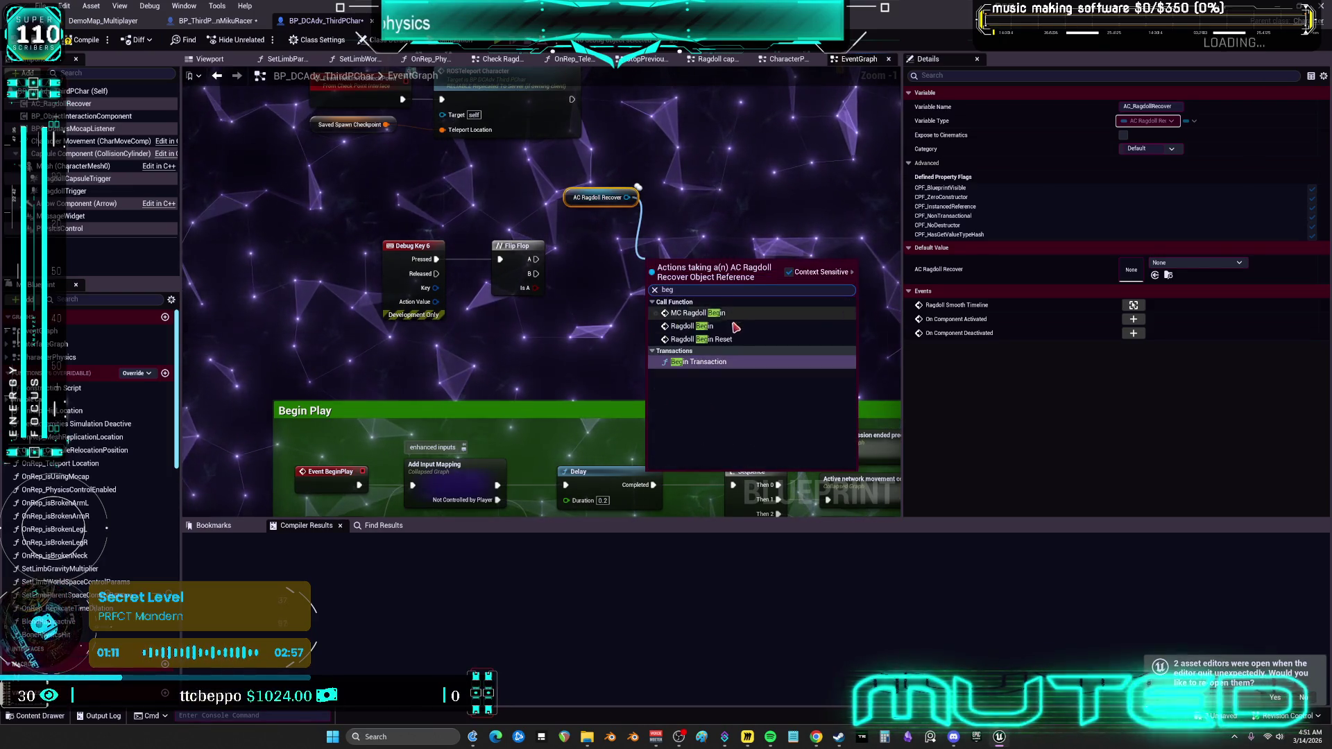
pyautogui.click(725, 327)
pyautogui.moveTo(626, 197); pyautogui.dragTo(631, 356)
pyautogui.write('ragd')
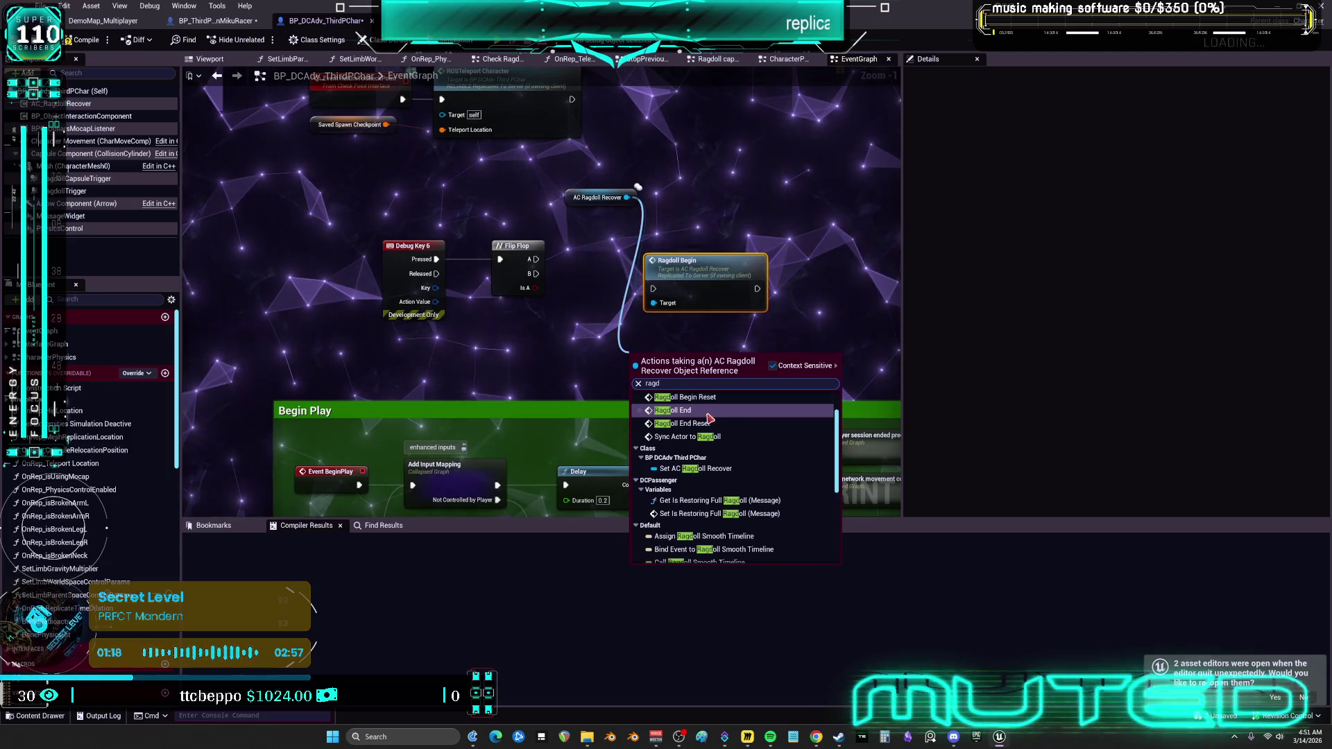
pyautogui.click(709, 418)
pyautogui.moveTo(538, 266)
pyautogui.mouseDown()
pyautogui.moveTo(586, 294)
pyautogui.moveTo(654, 375)
pyautogui.mouseUp()
# Open the Ragdoll Begin graph and pan across its collision, CCD, physics-simulation and Set Timer nodes.
pyautogui.doubleClick(756, 305)
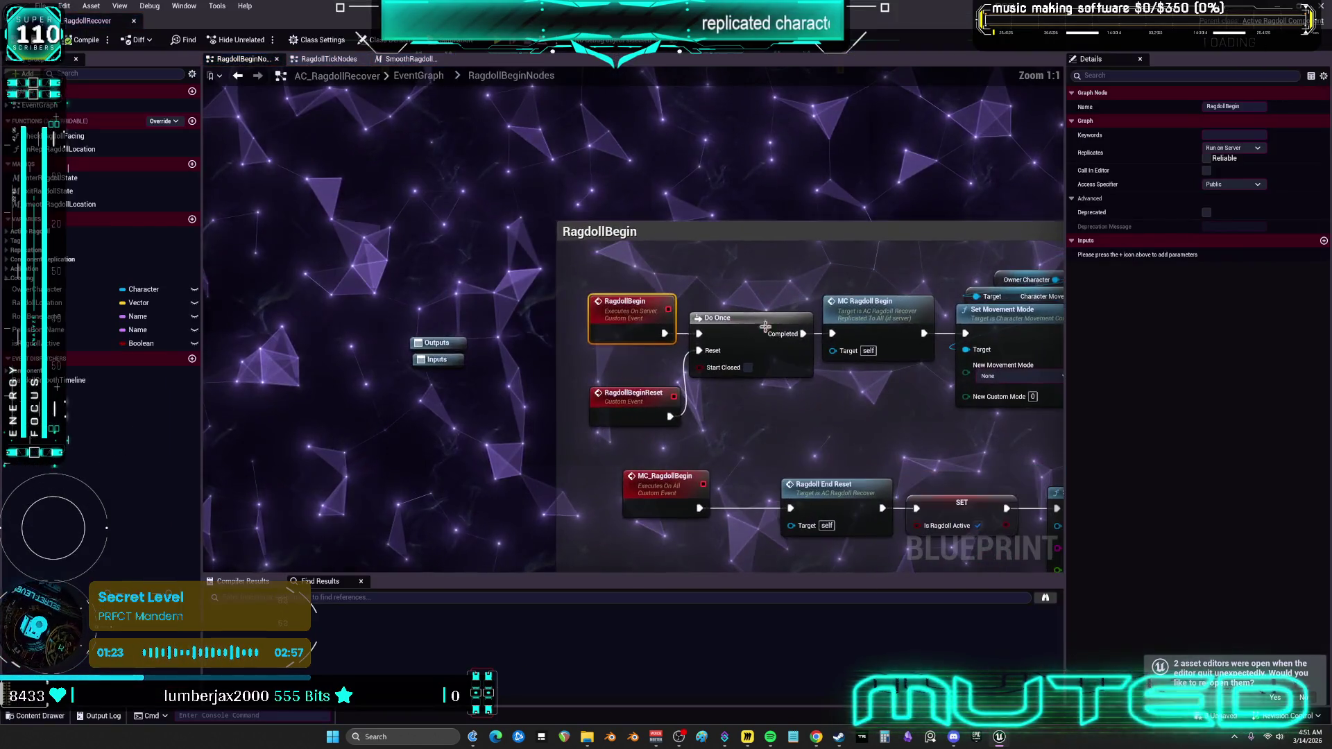
pyautogui.moveTo(766, 326); pyautogui.dragTo(677, 307)
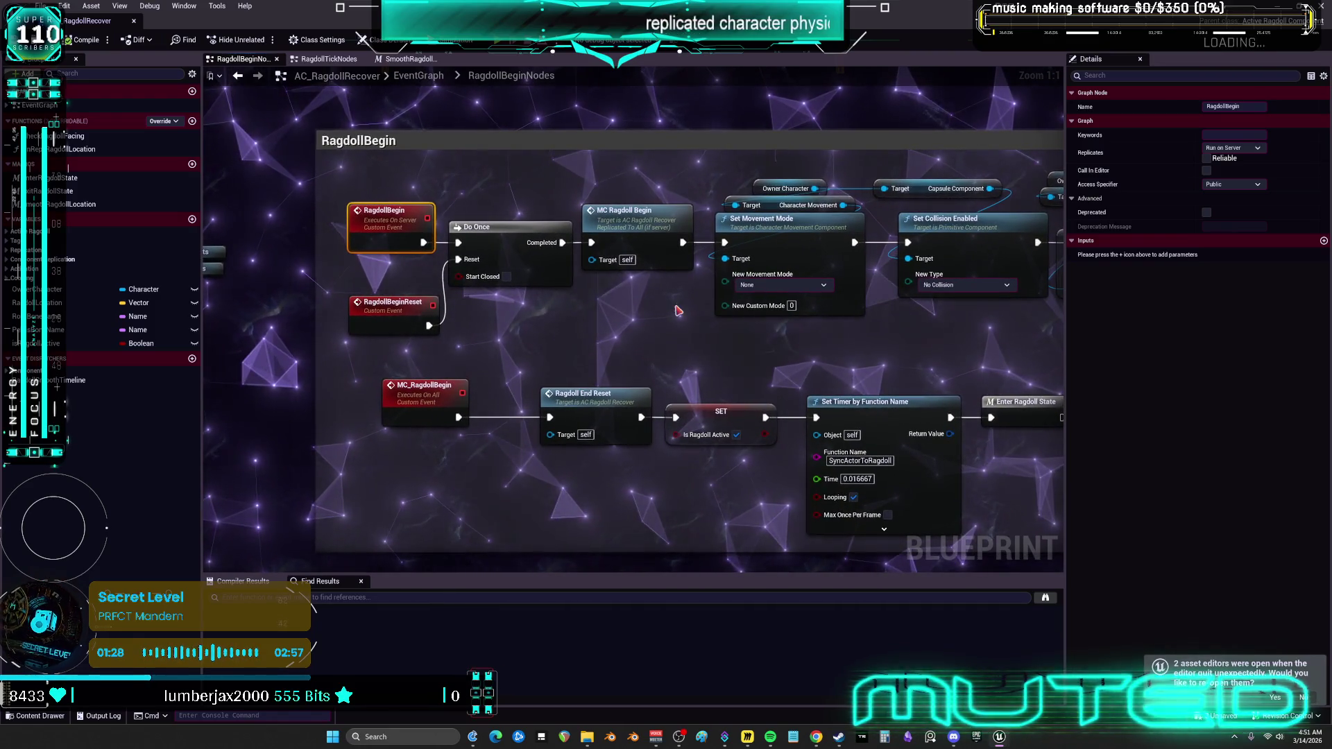
pyautogui.scroll(-1, 666, 332)
pyautogui.moveTo(807, 359); pyautogui.dragTo(120, 338)
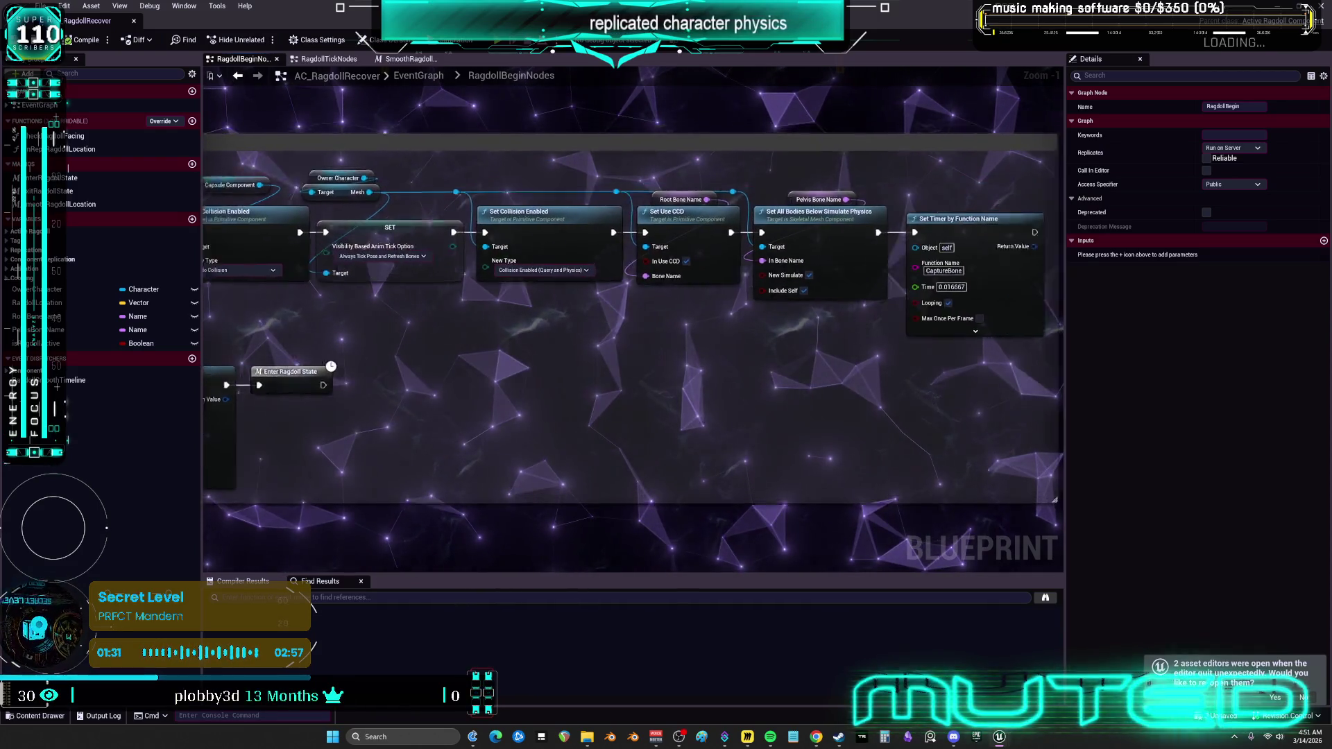